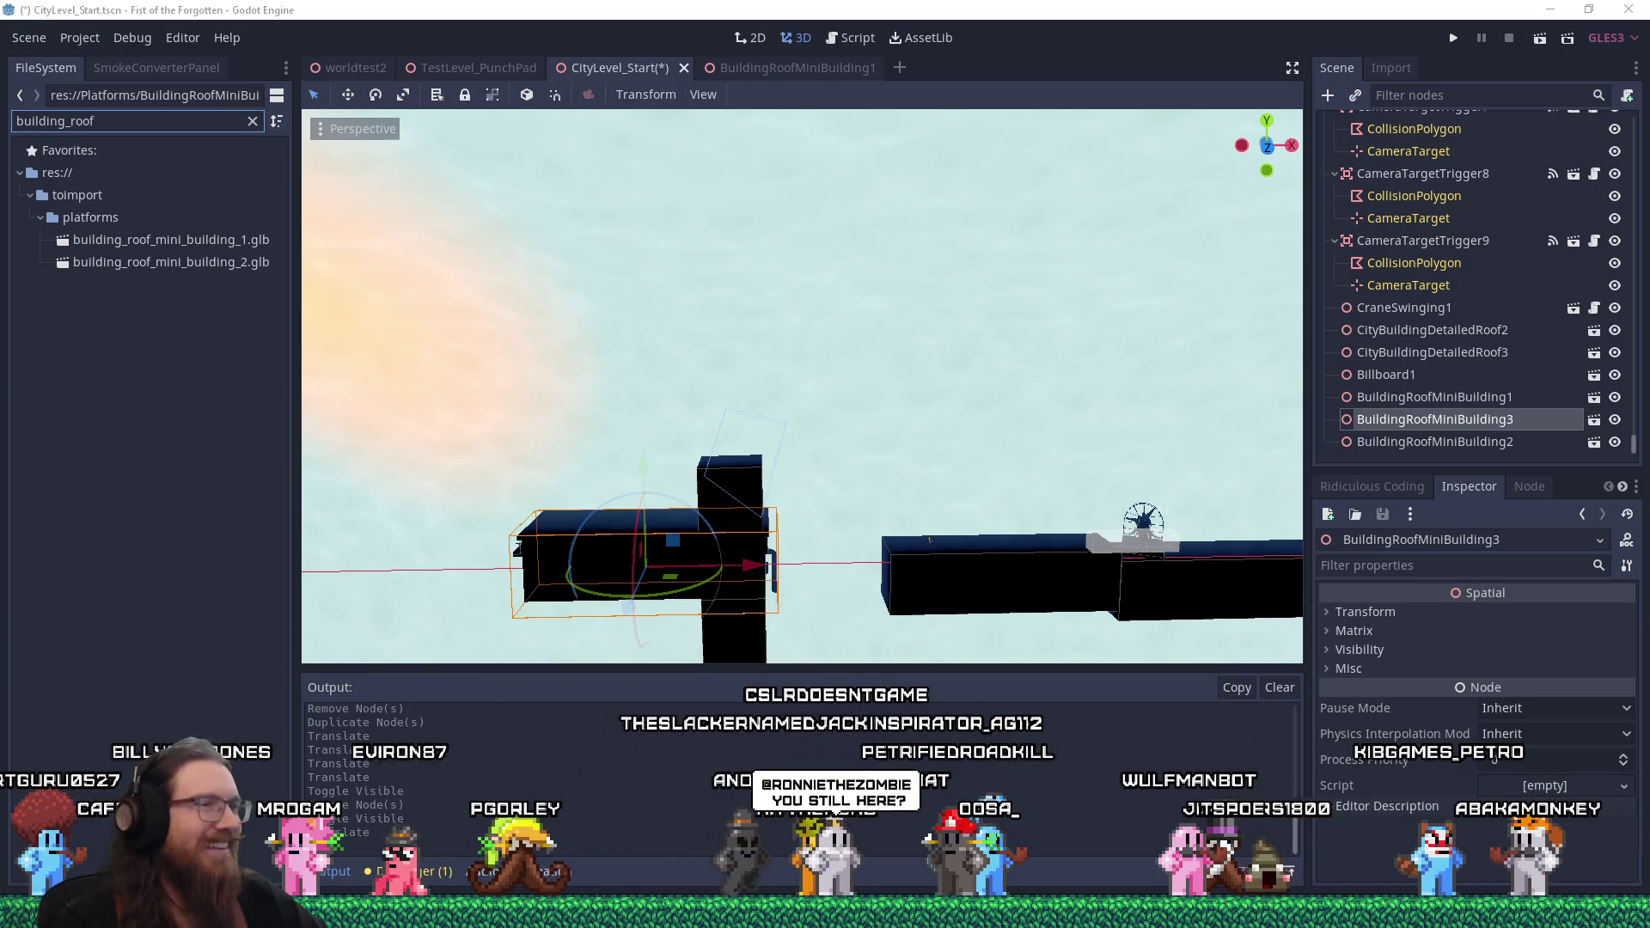
# Create a new inherited scene from building_roof_mini_building_2.glb
pyautogui.scroll(-2, 755, 453)
pyautogui.scroll(4, 753, 433)
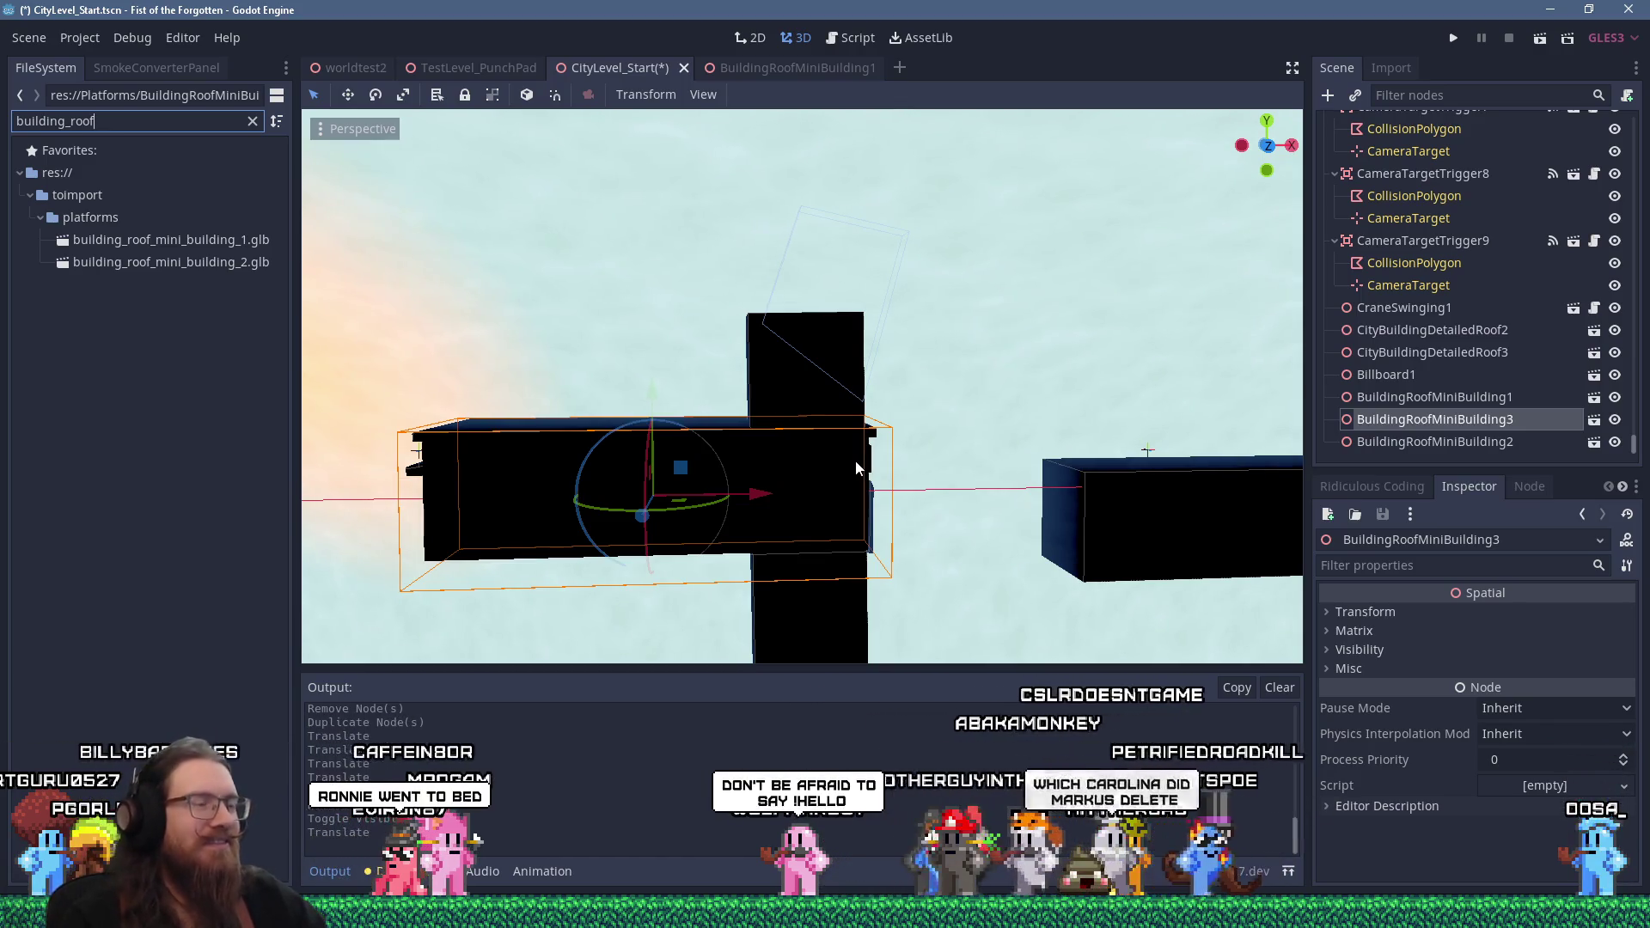
pyautogui.rightClick(236, 261)
pyautogui.click(285, 301)
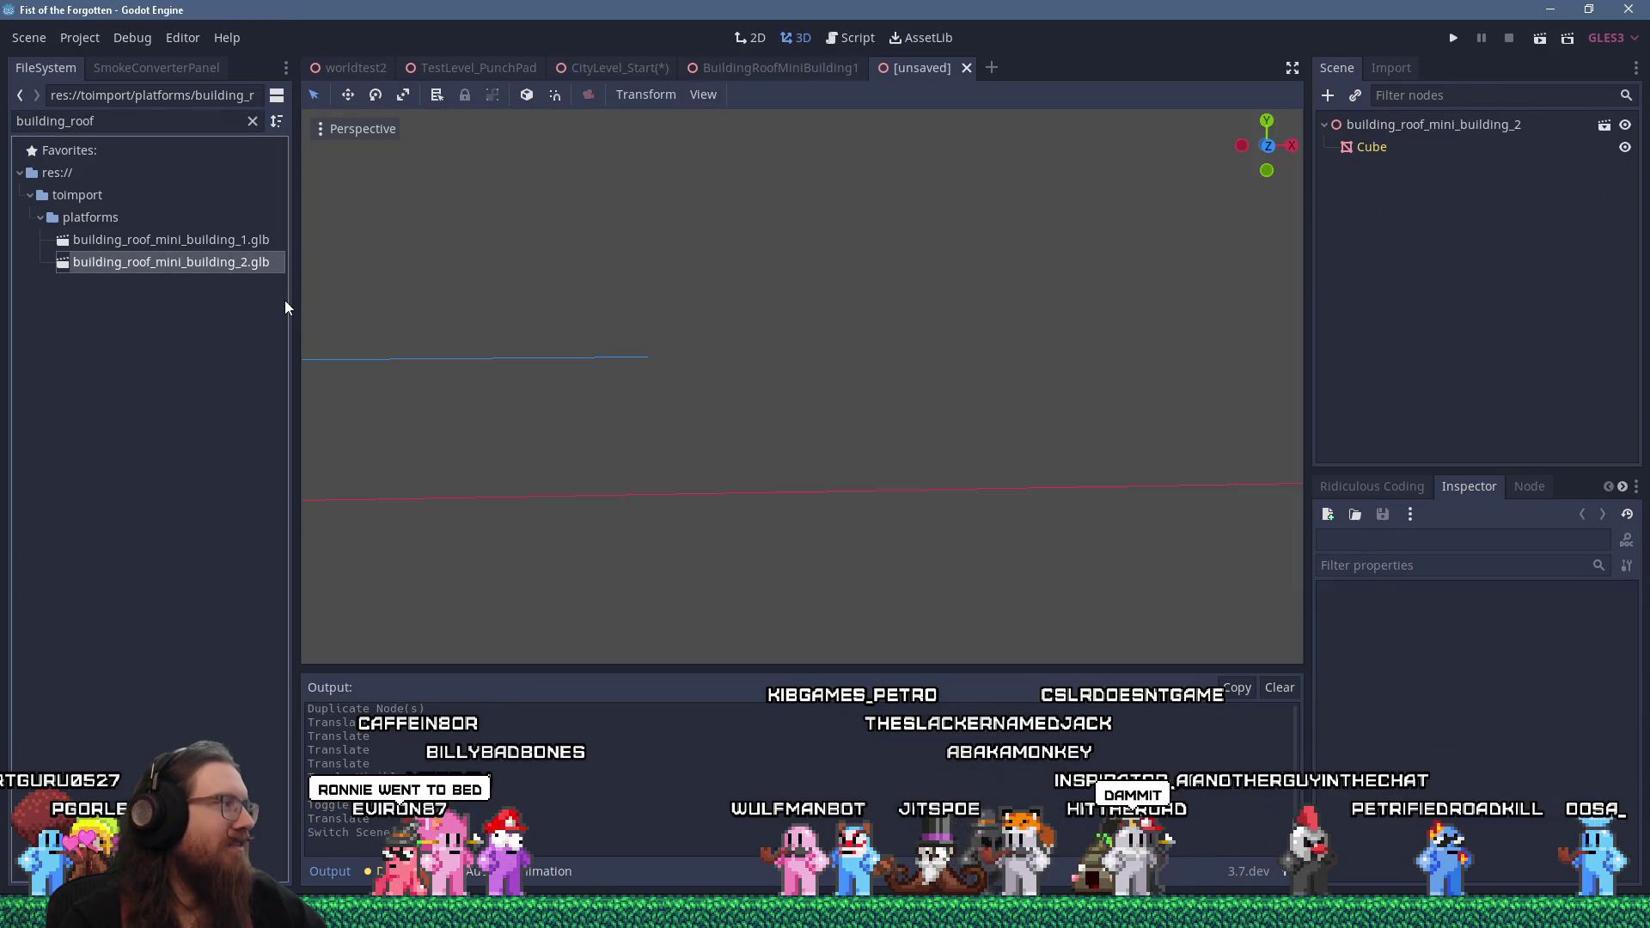
pyautogui.click(1375, 147)
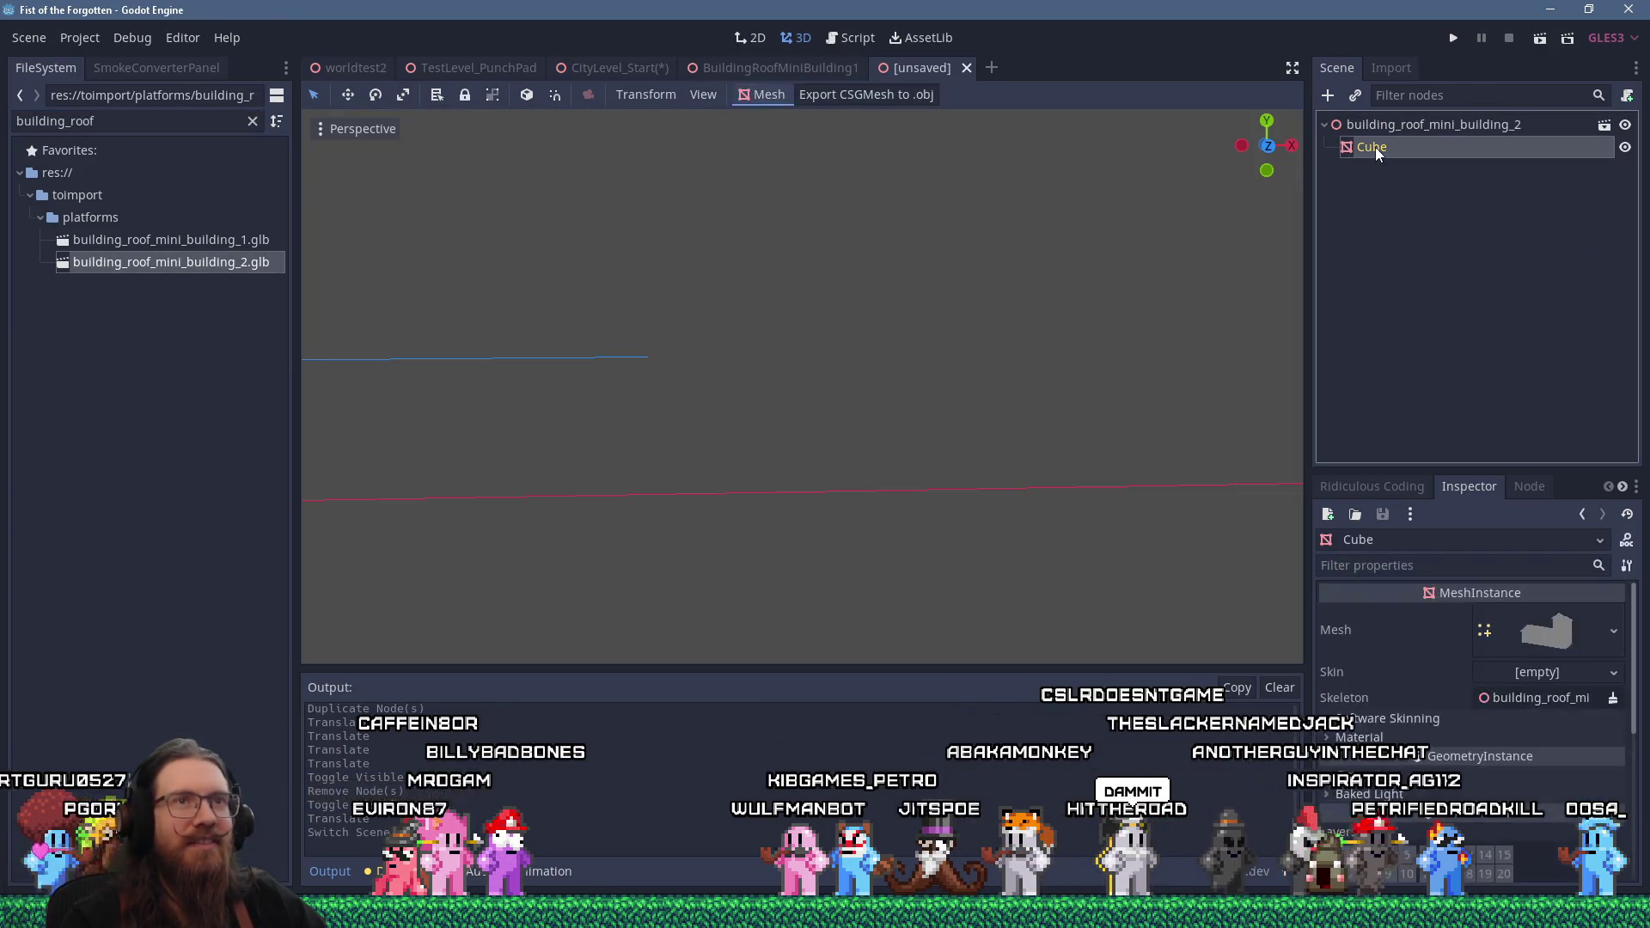
# Rename the root node to BuildingRoofMiniBuilding2 and save it as BuildingRoofMiniBuilding2.tscn
pyautogui.doubleClick(1427, 125)
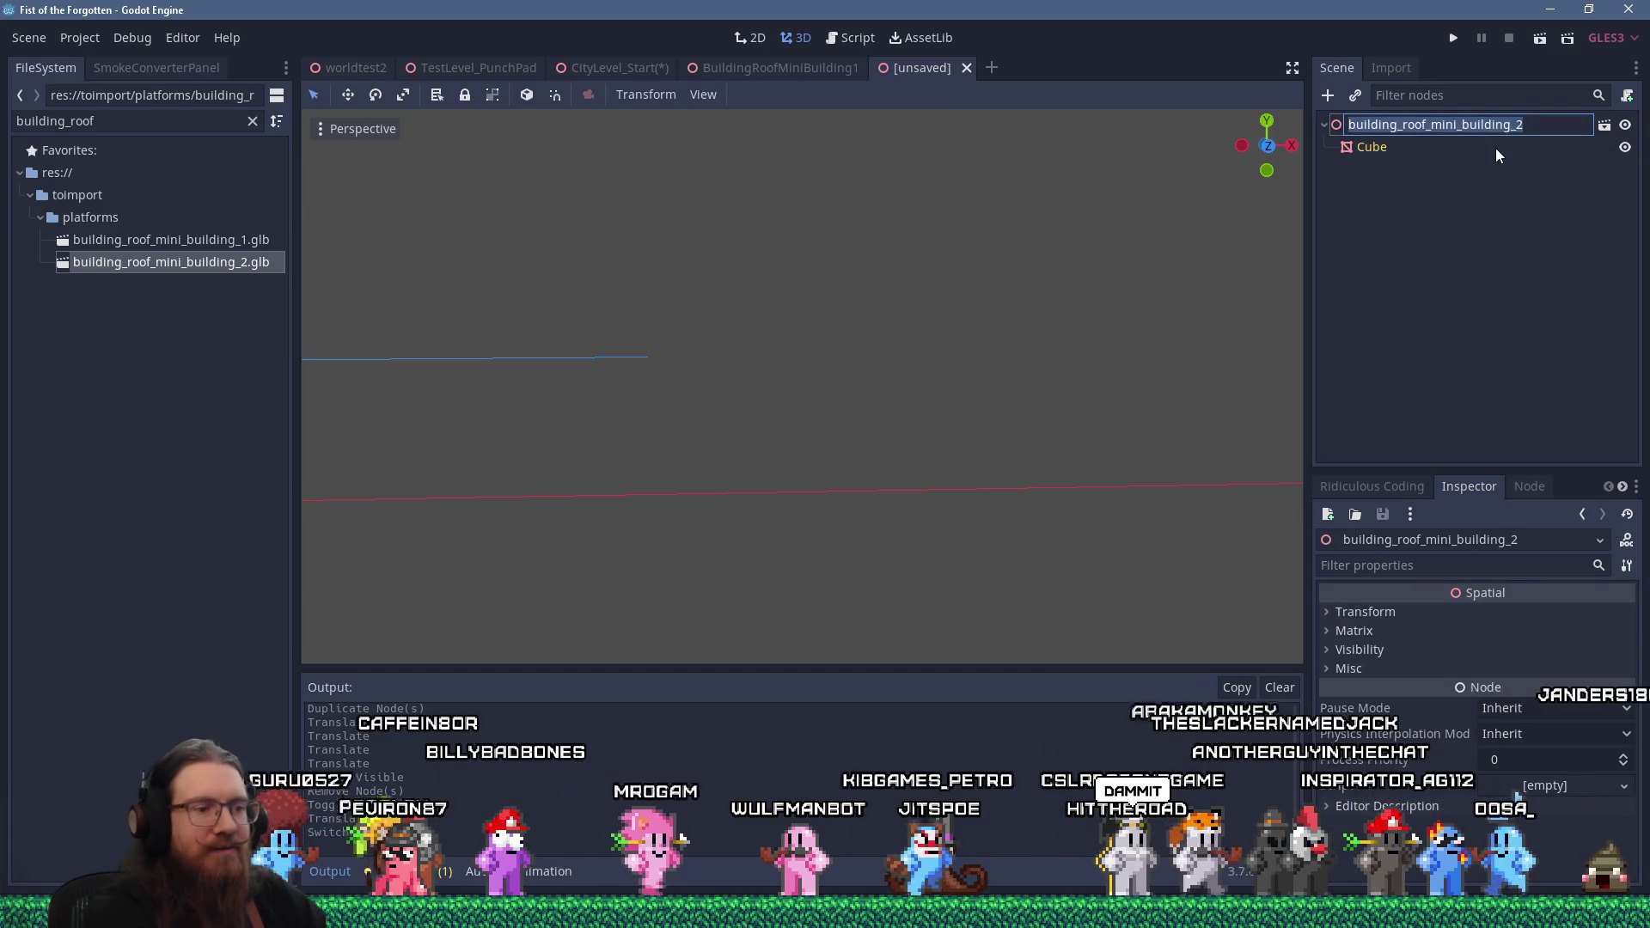
pyautogui.press('Home')
pyautogui.press('Delete')
pyautogui.write('B')
pyautogui.press('Right')
pyautogui.press('Right')
pyautogui.press('Right')
pyautogui.press('Delete')
pyautogui.press('Delete')
pyautogui.write('R')
pyautogui.press('Delete')
pyautogui.press('Delete')
pyautogui.write('M')
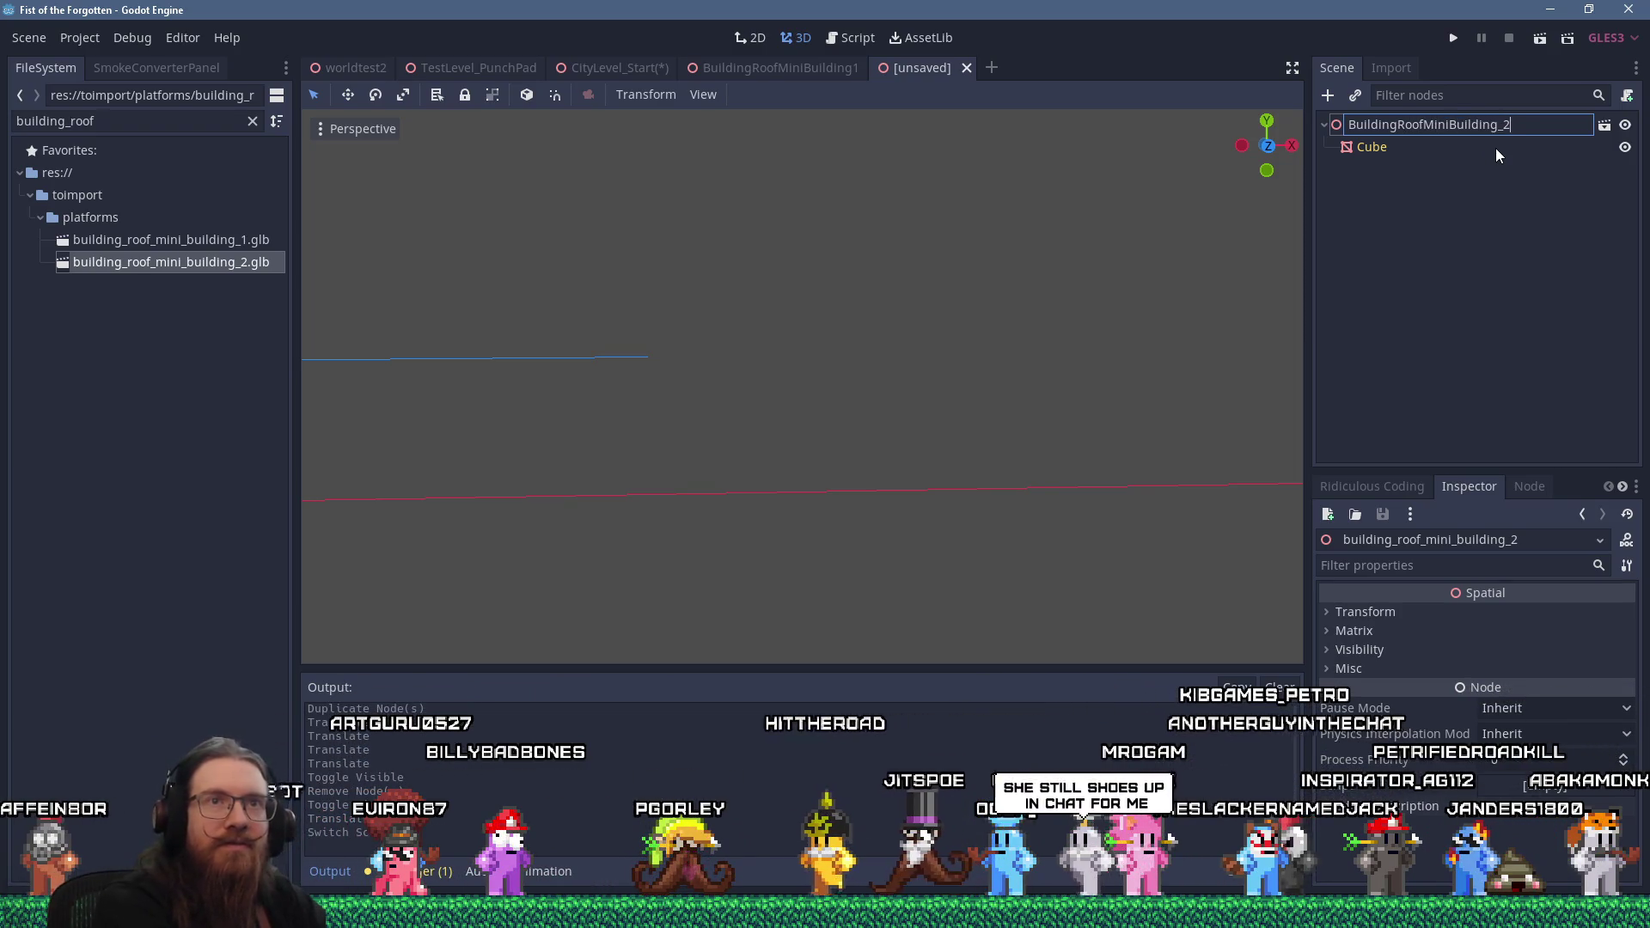
pyautogui.press('BackSpace')
pyautogui.press('Return')
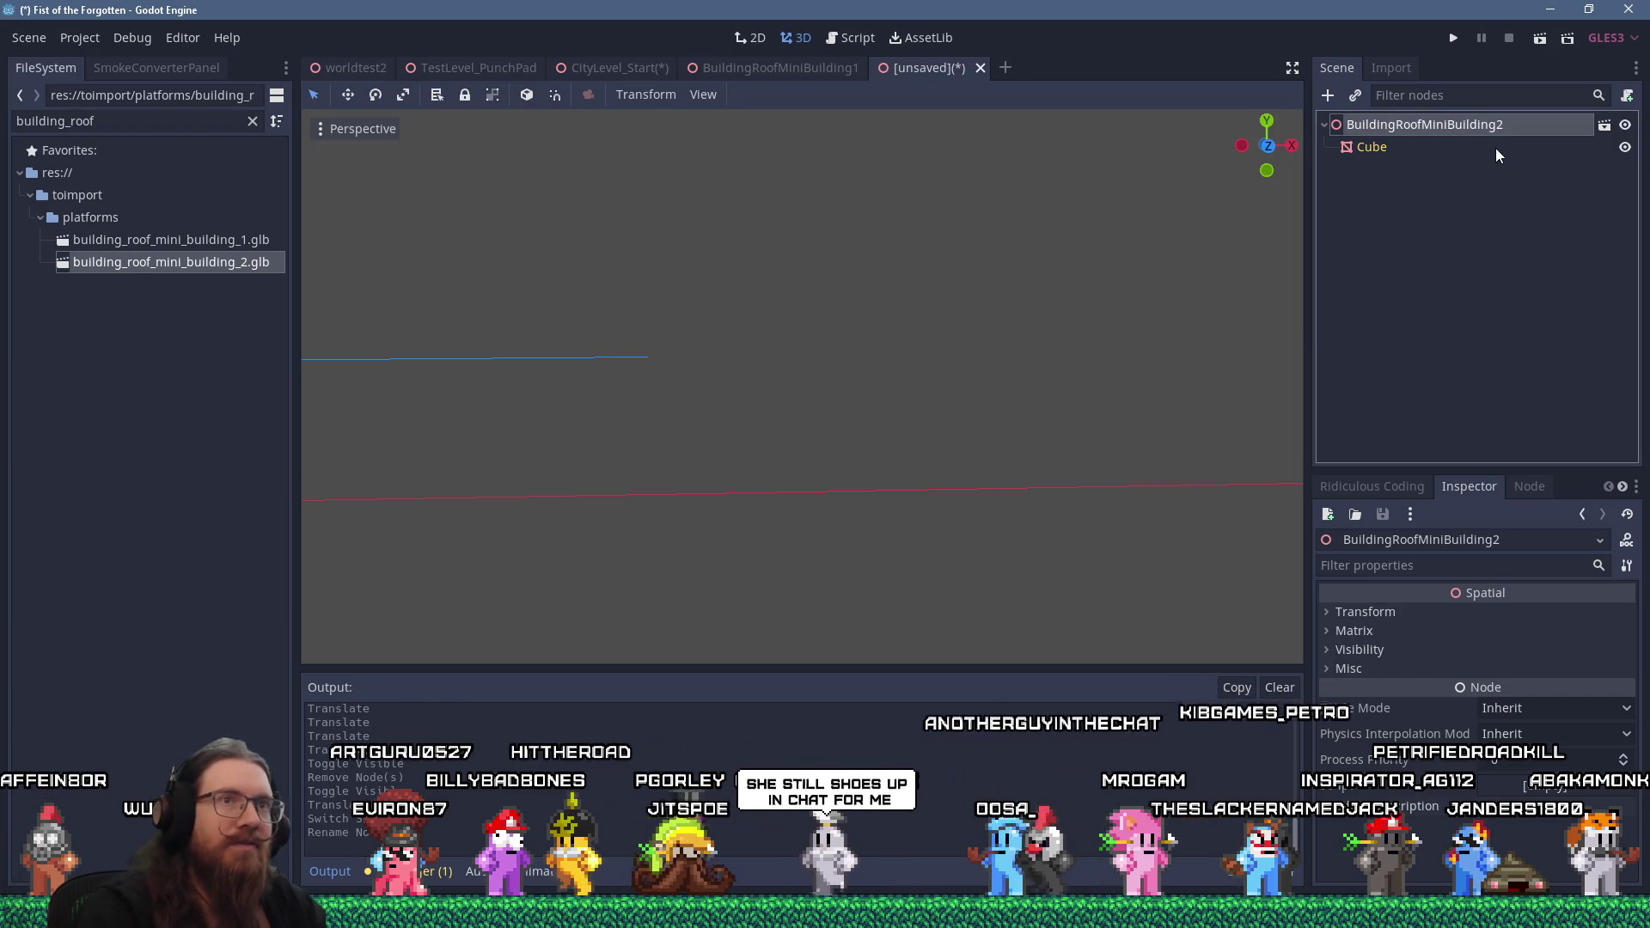
pyautogui.hotkey('ctrl', 's')
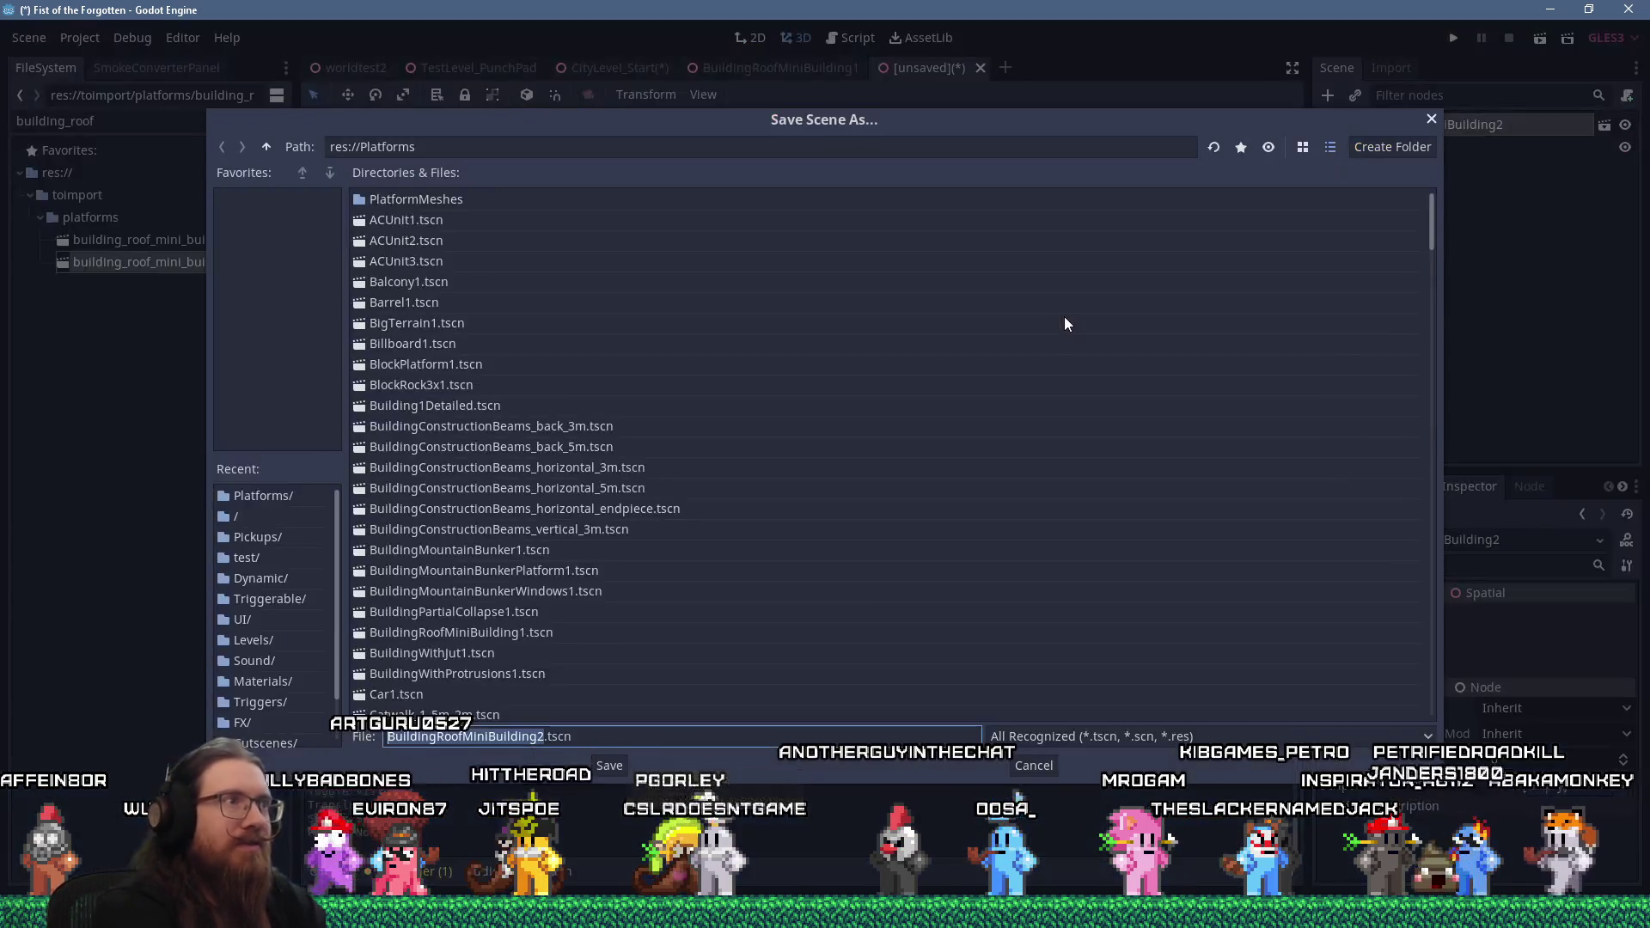
pyautogui.press('Return')
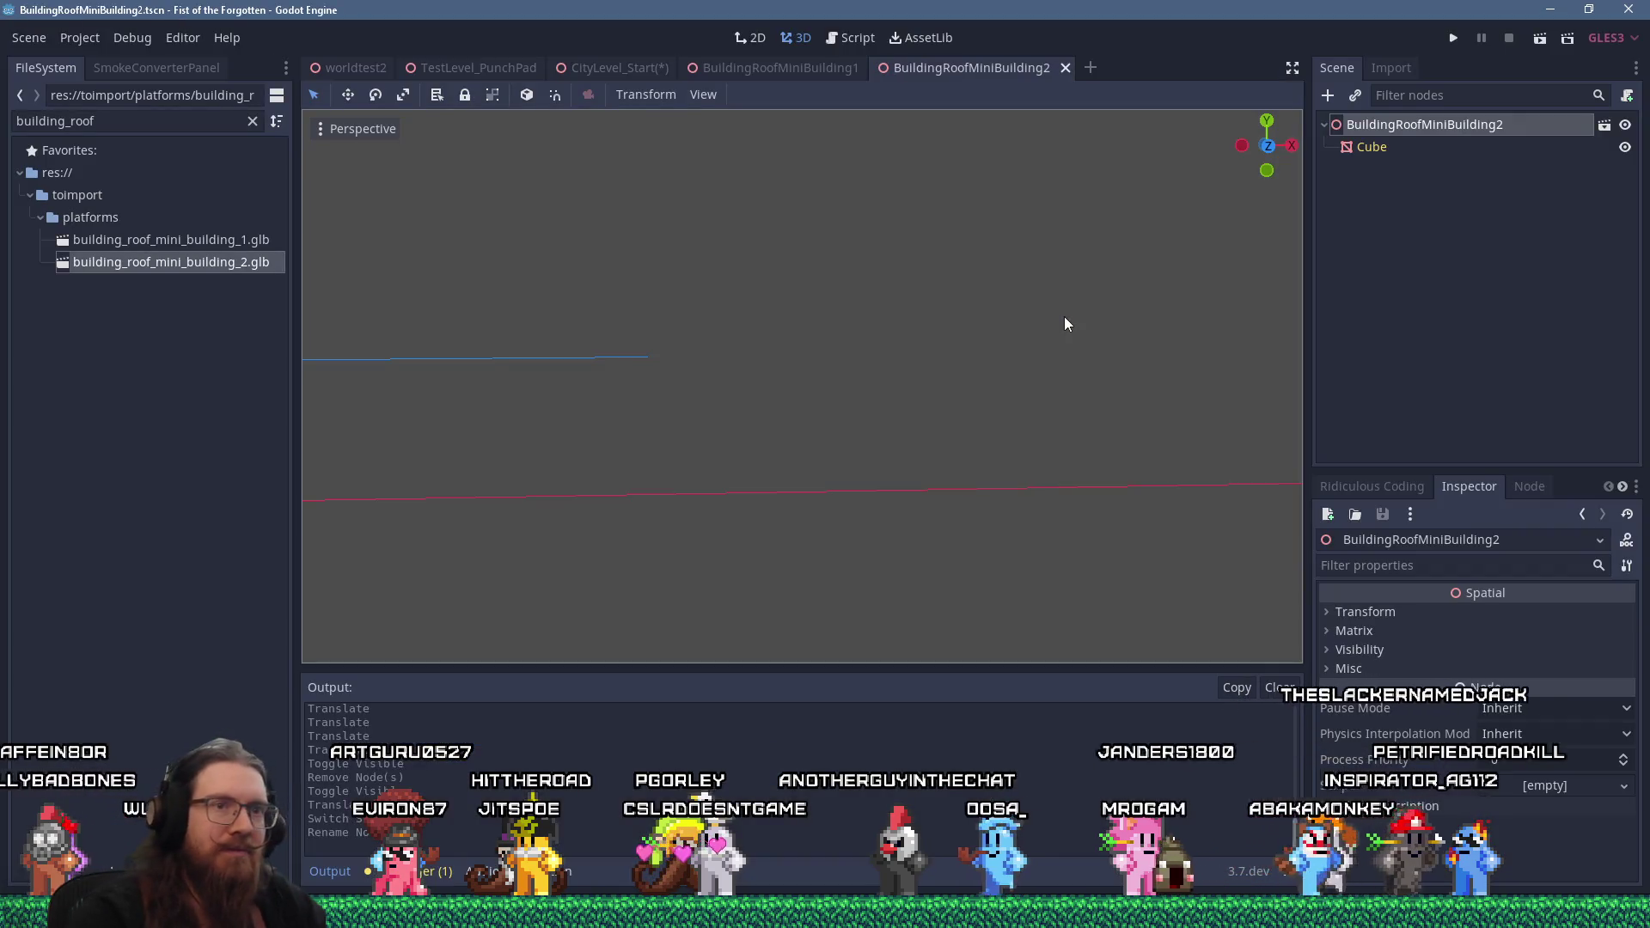
# Quick-load the BlackWithFog.tres material into the Cube mesh's material slot
pyautogui.click(1373, 147)
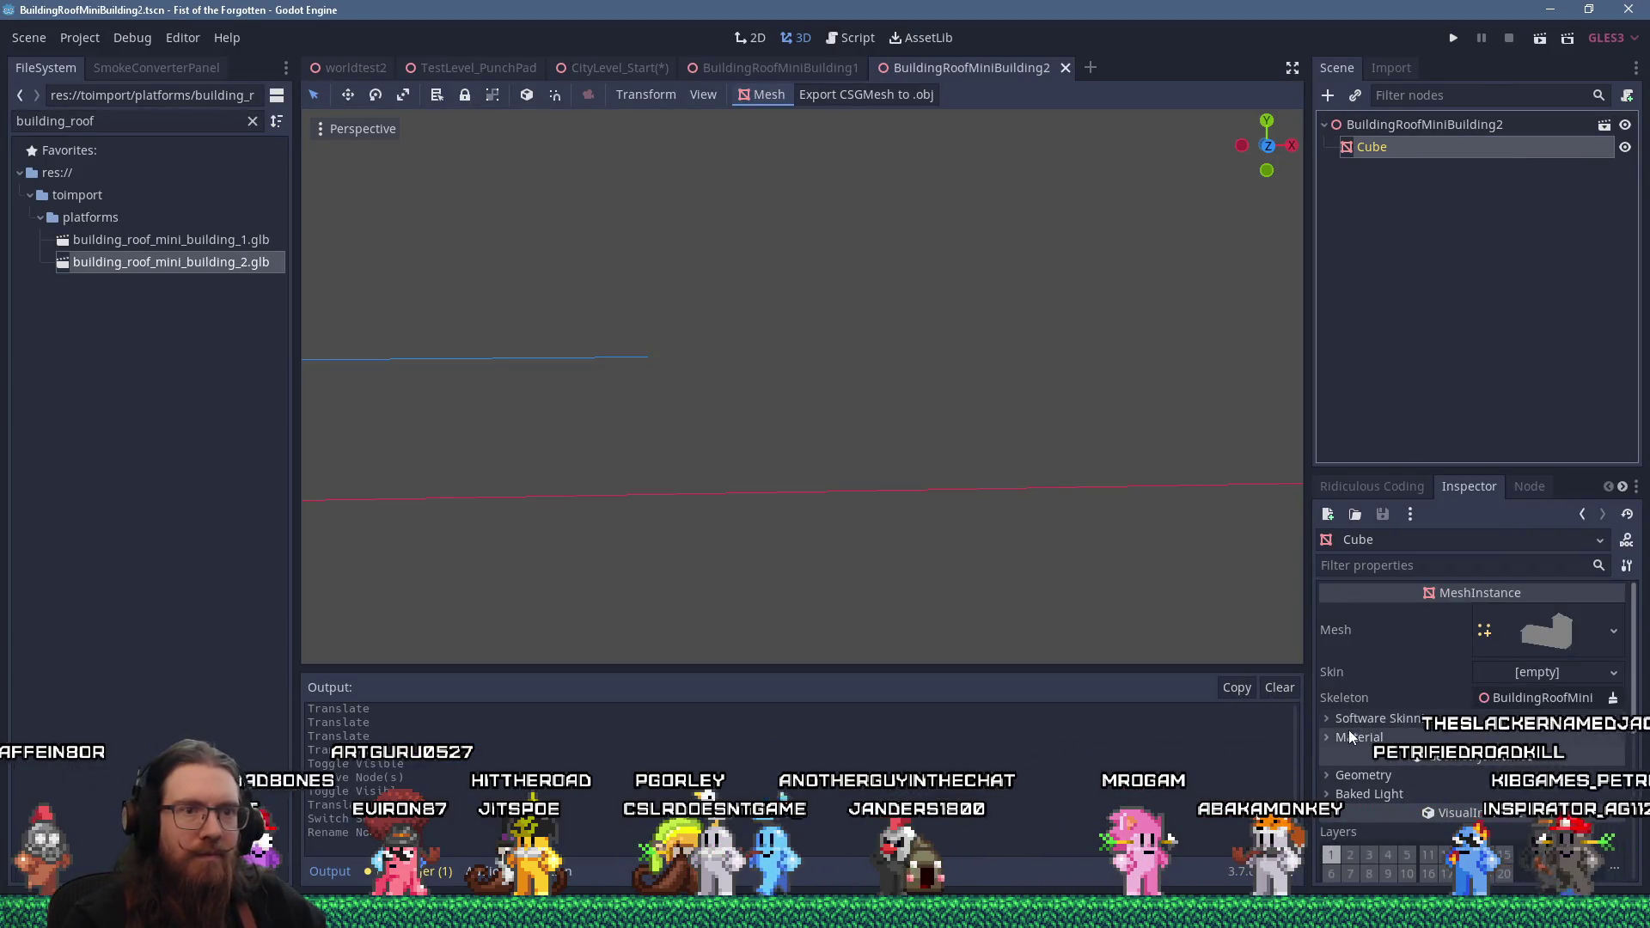
pyautogui.click(1353, 733)
pyautogui.click(1563, 760)
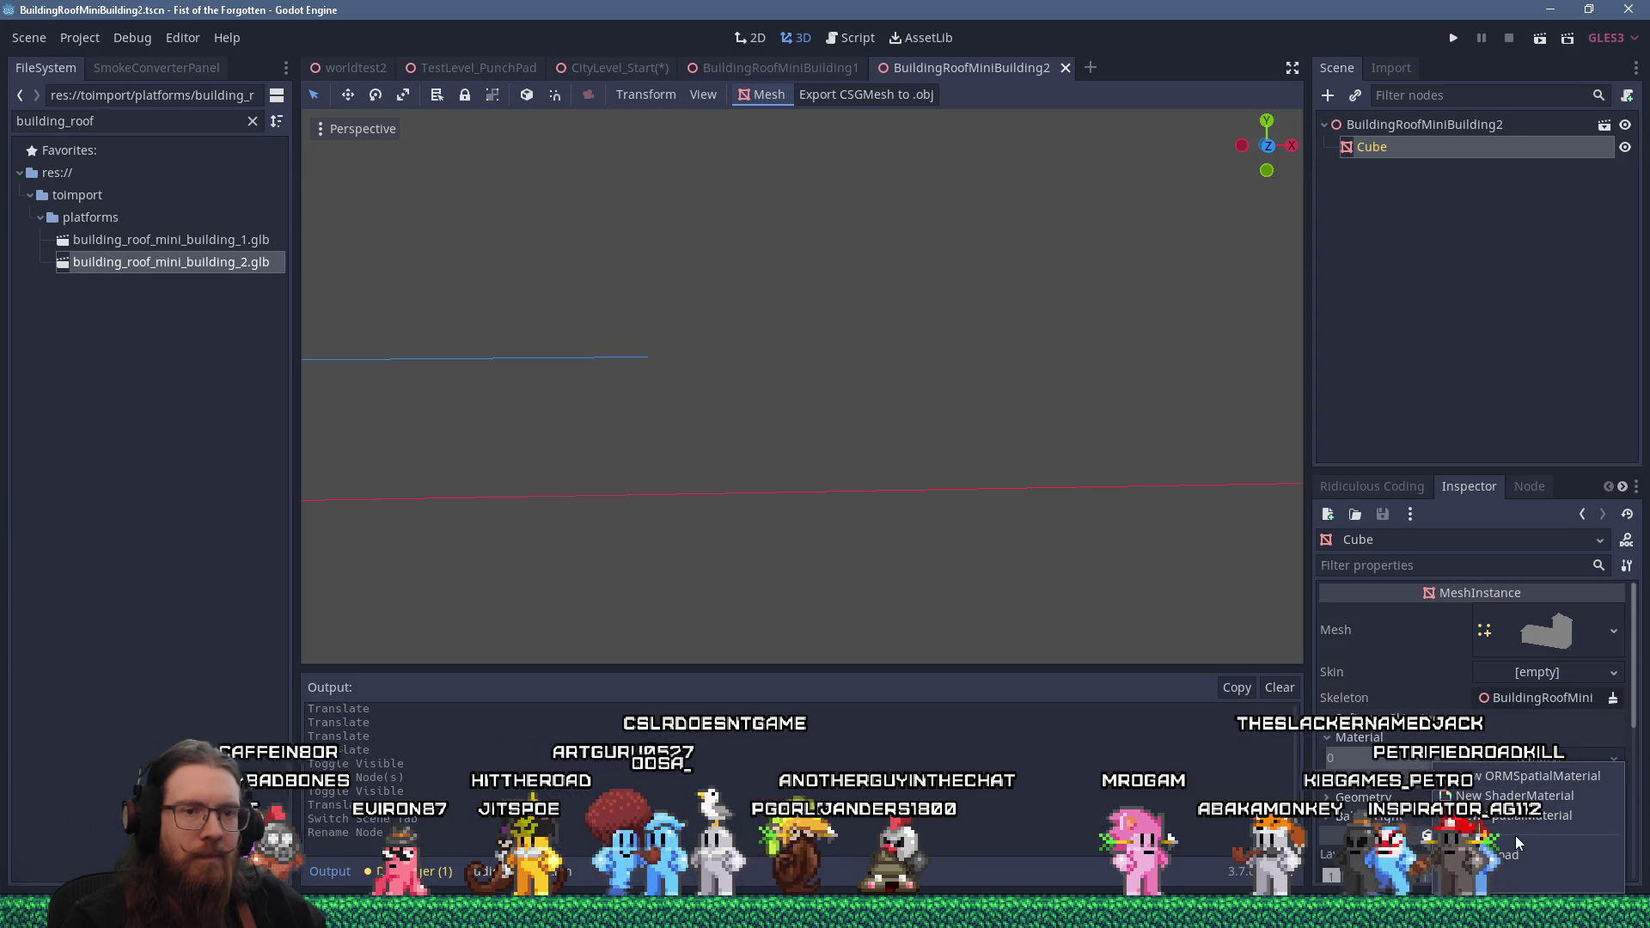
pyautogui.click(1500, 855)
pyautogui.write('blackm')
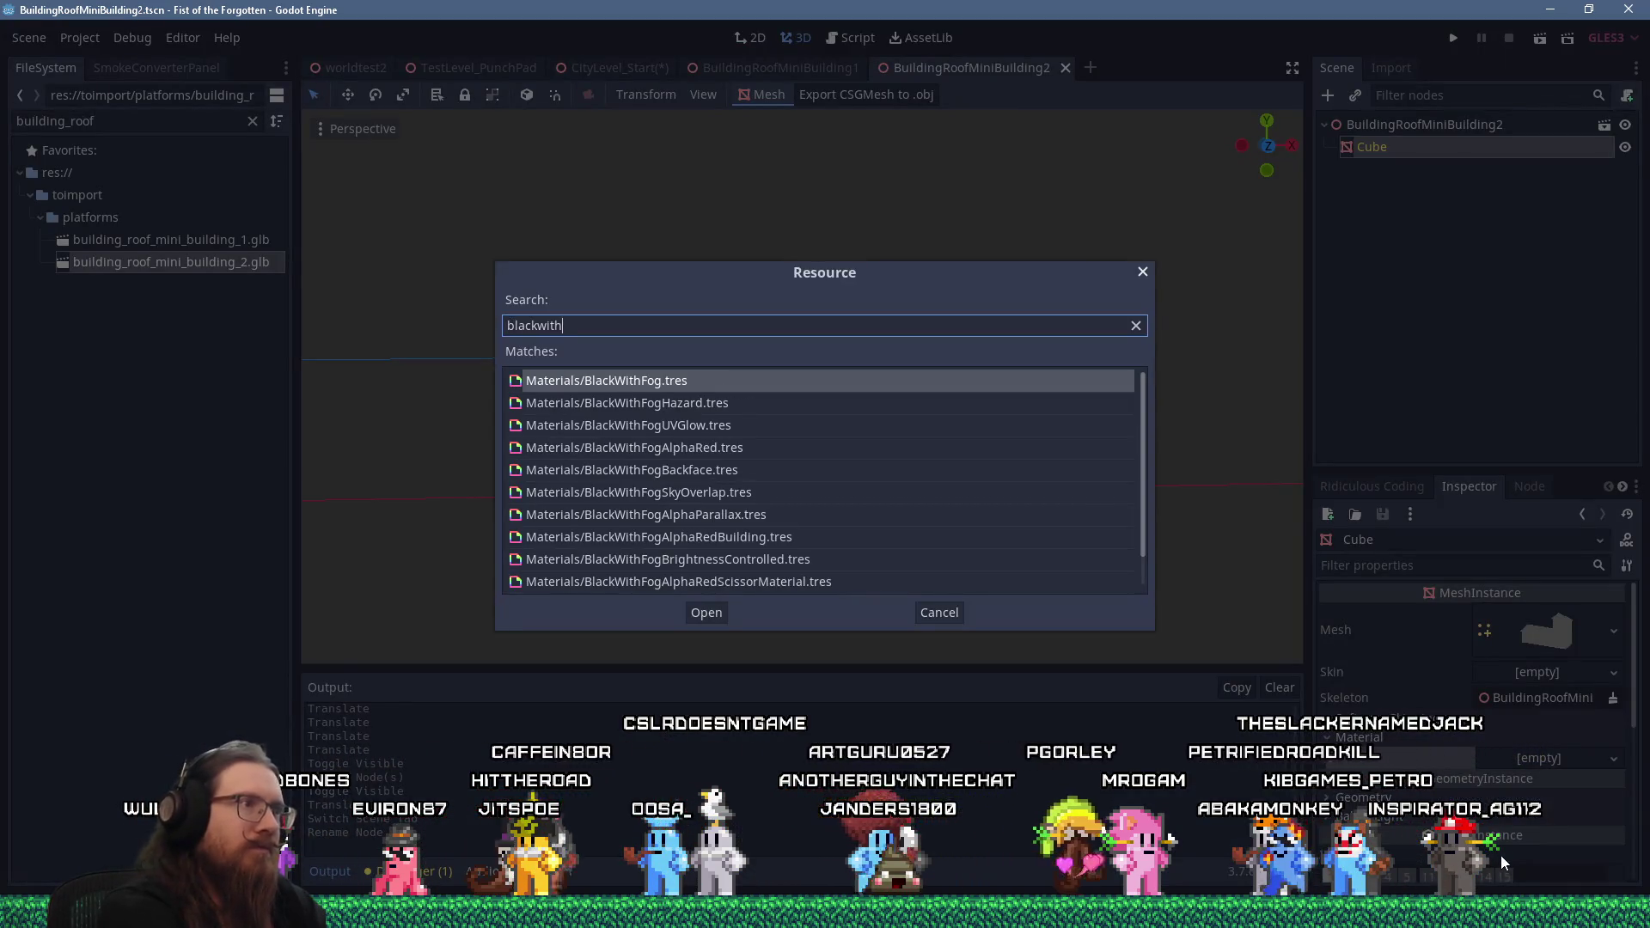
pyautogui.press('Return')
# Frame the building in rear orthographic view and bring up the Create New Node dialog
pyautogui.scroll(-5, 906, 505)
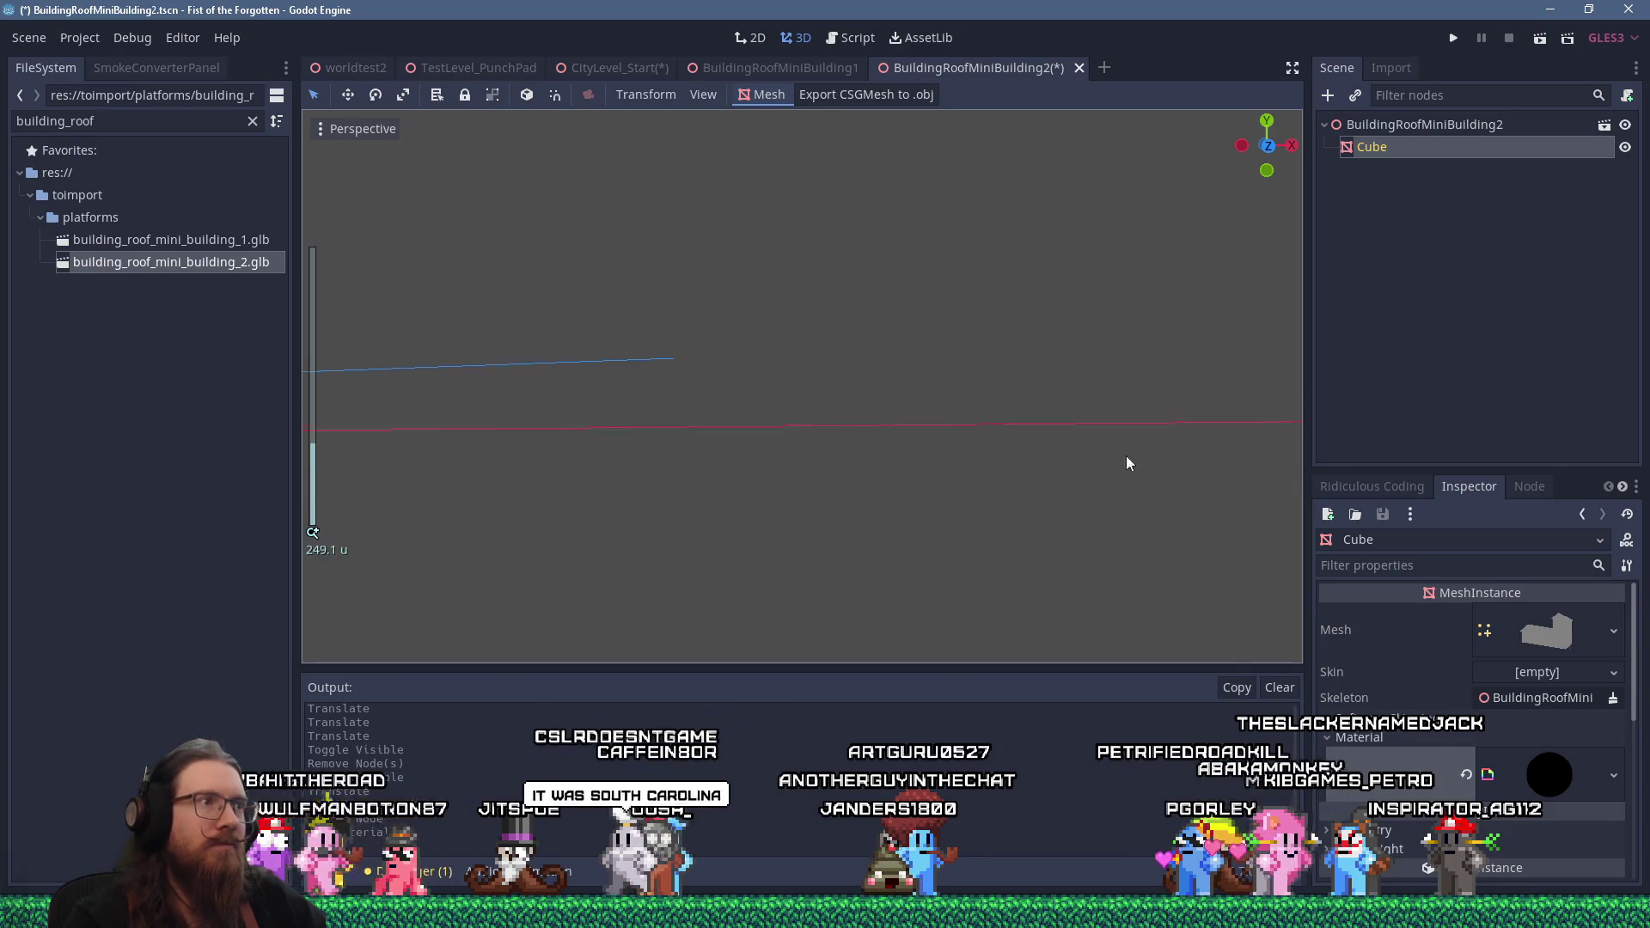
pyautogui.moveTo(717, 425)
pyautogui.mouseDown()
pyautogui.moveTo(604, 415)
pyautogui.moveTo(988, 432)
pyautogui.moveTo(845, 442)
pyautogui.mouseUp()
pyautogui.press('ctrl+KP_1')
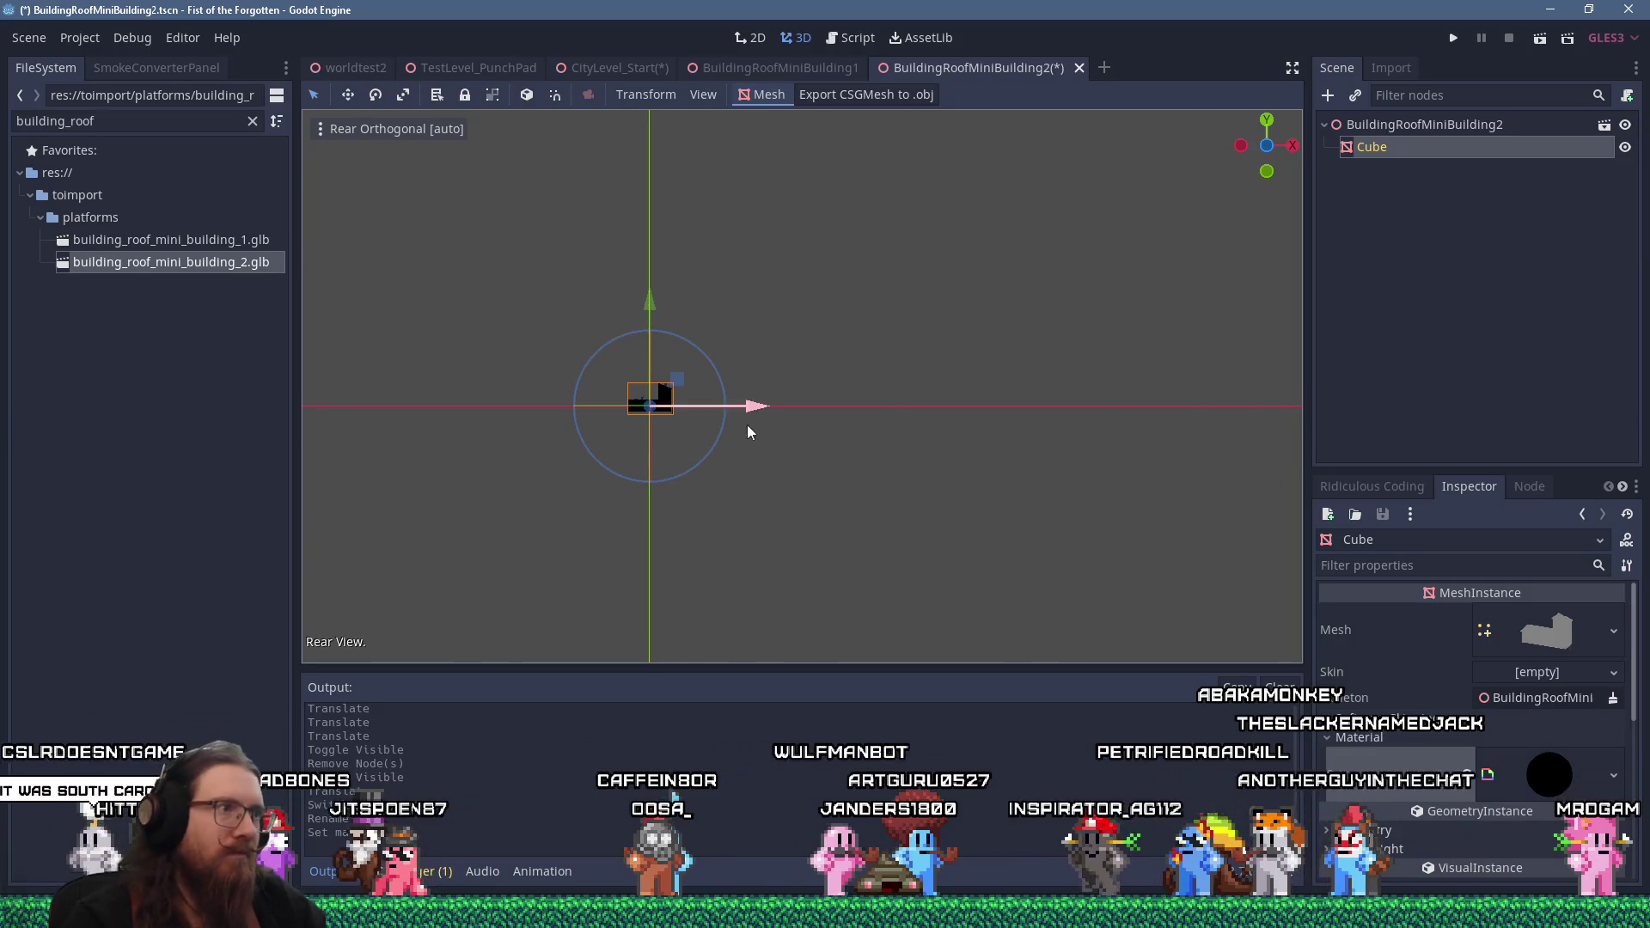
pyautogui.press('f')
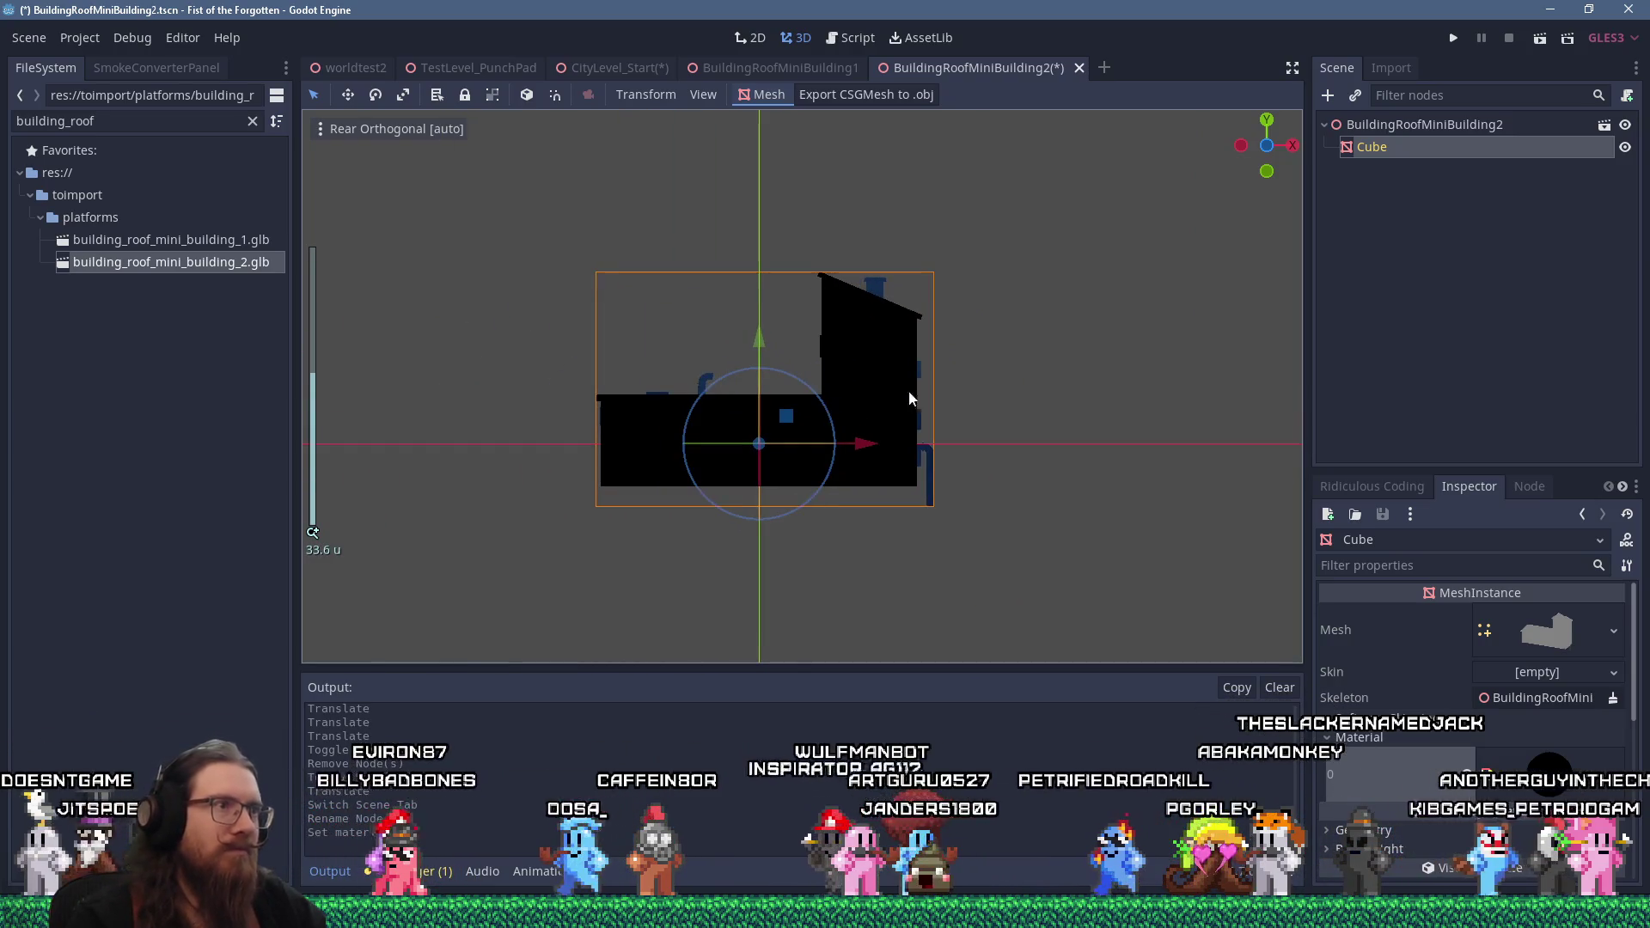
pyautogui.click(1328, 95)
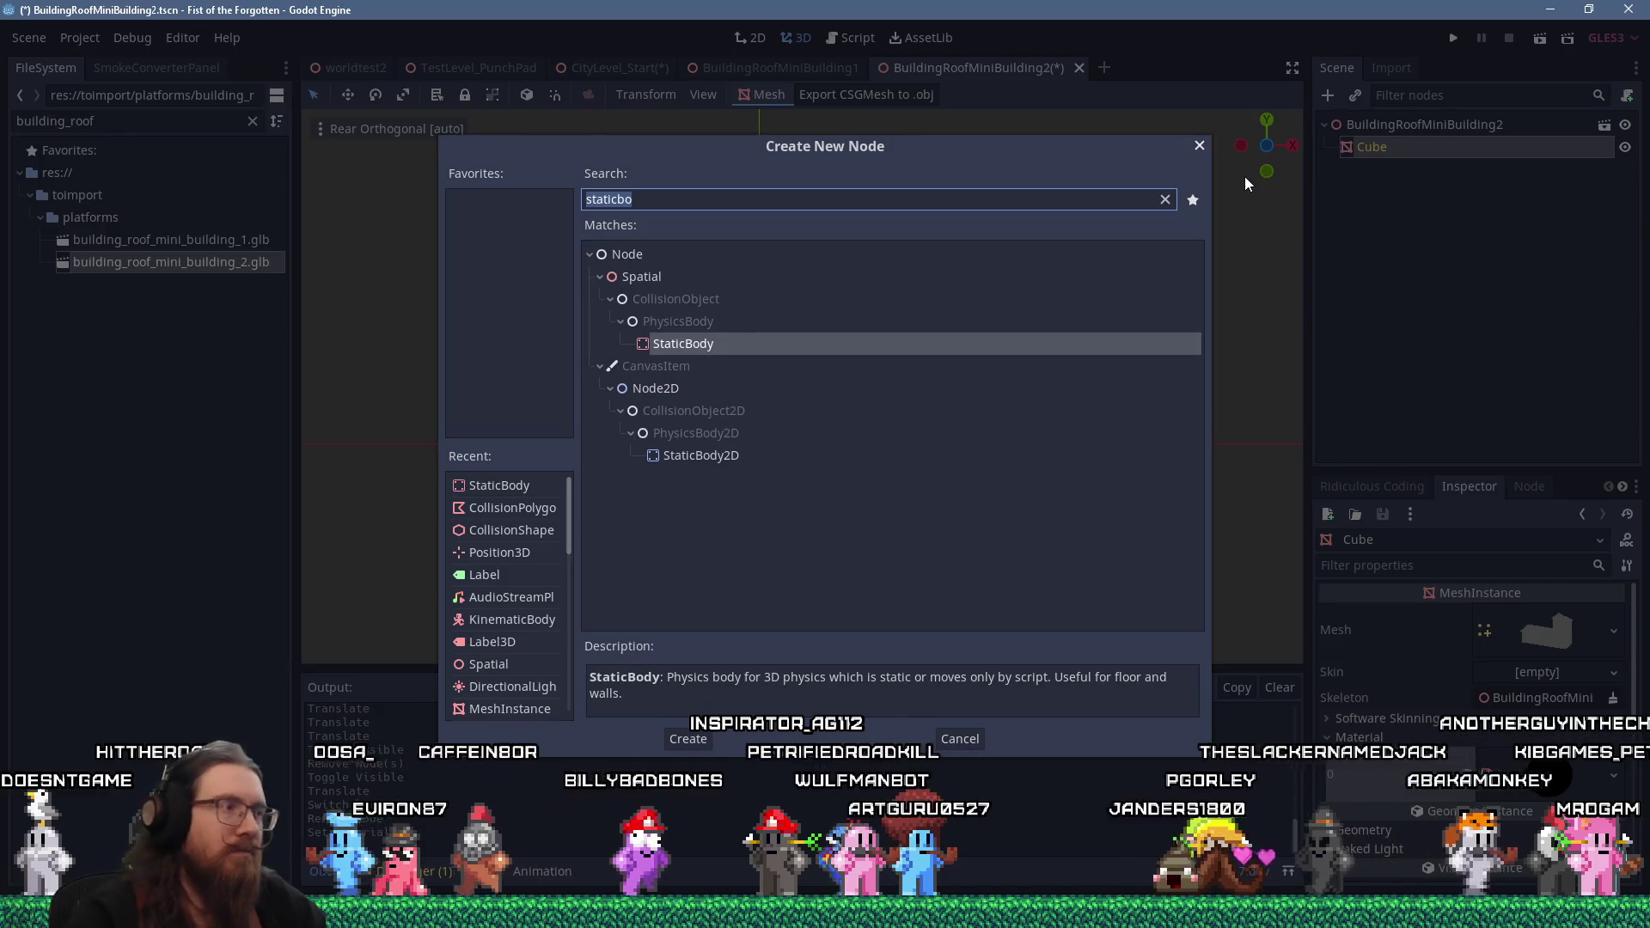
# Add a StaticBody as a sibling of Cube, with a CollisionPolygon child
pyautogui.press('Return')
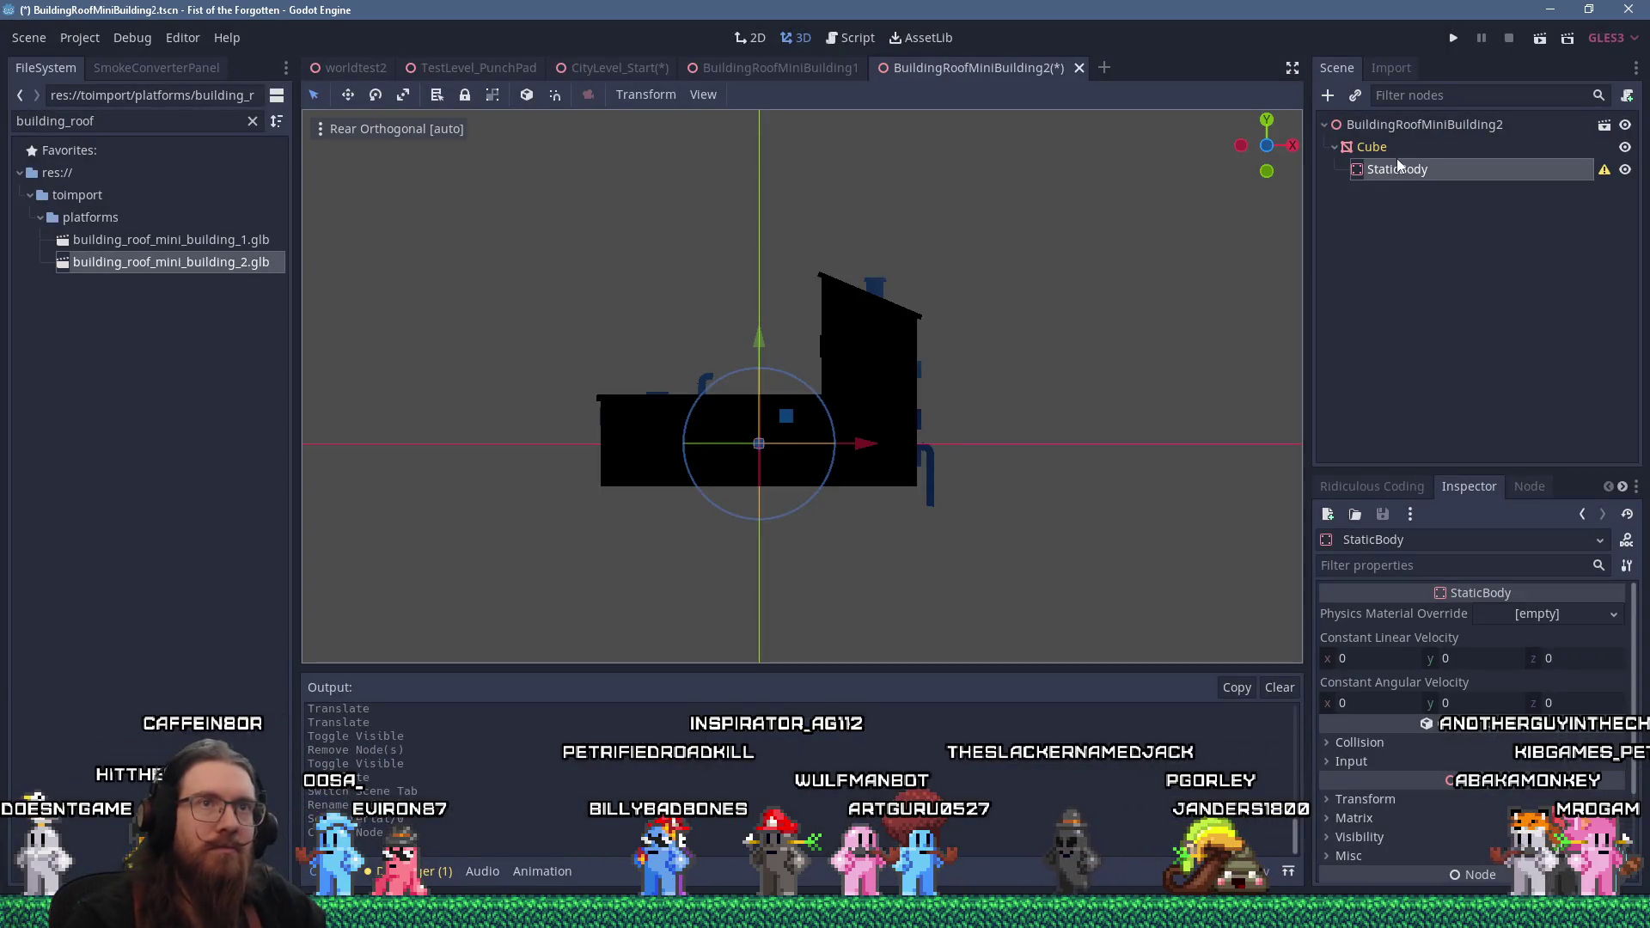
pyautogui.moveTo(1382, 148); pyautogui.dragTo(1376, 127)
pyautogui.click(1355, 169)
pyautogui.click(1328, 95)
pyautogui.write('collis')
pyautogui.press('Return')
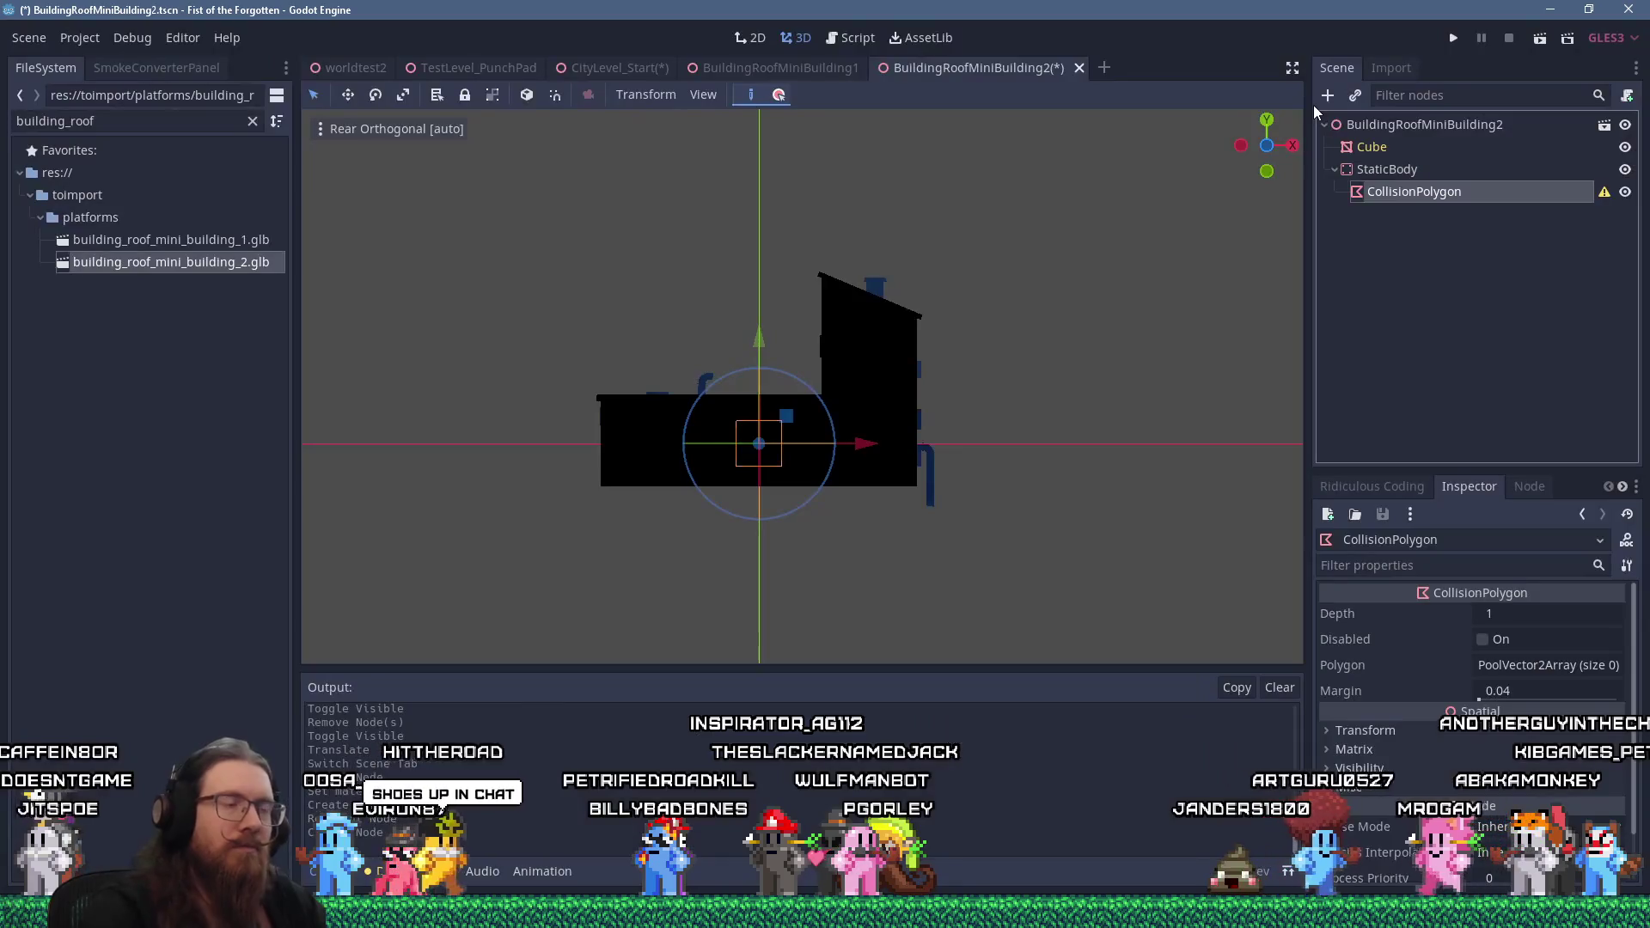
# Trace collision points around the building's walls and sloped roof, then close the polygon
pyautogui.scroll(5, 600, 379)
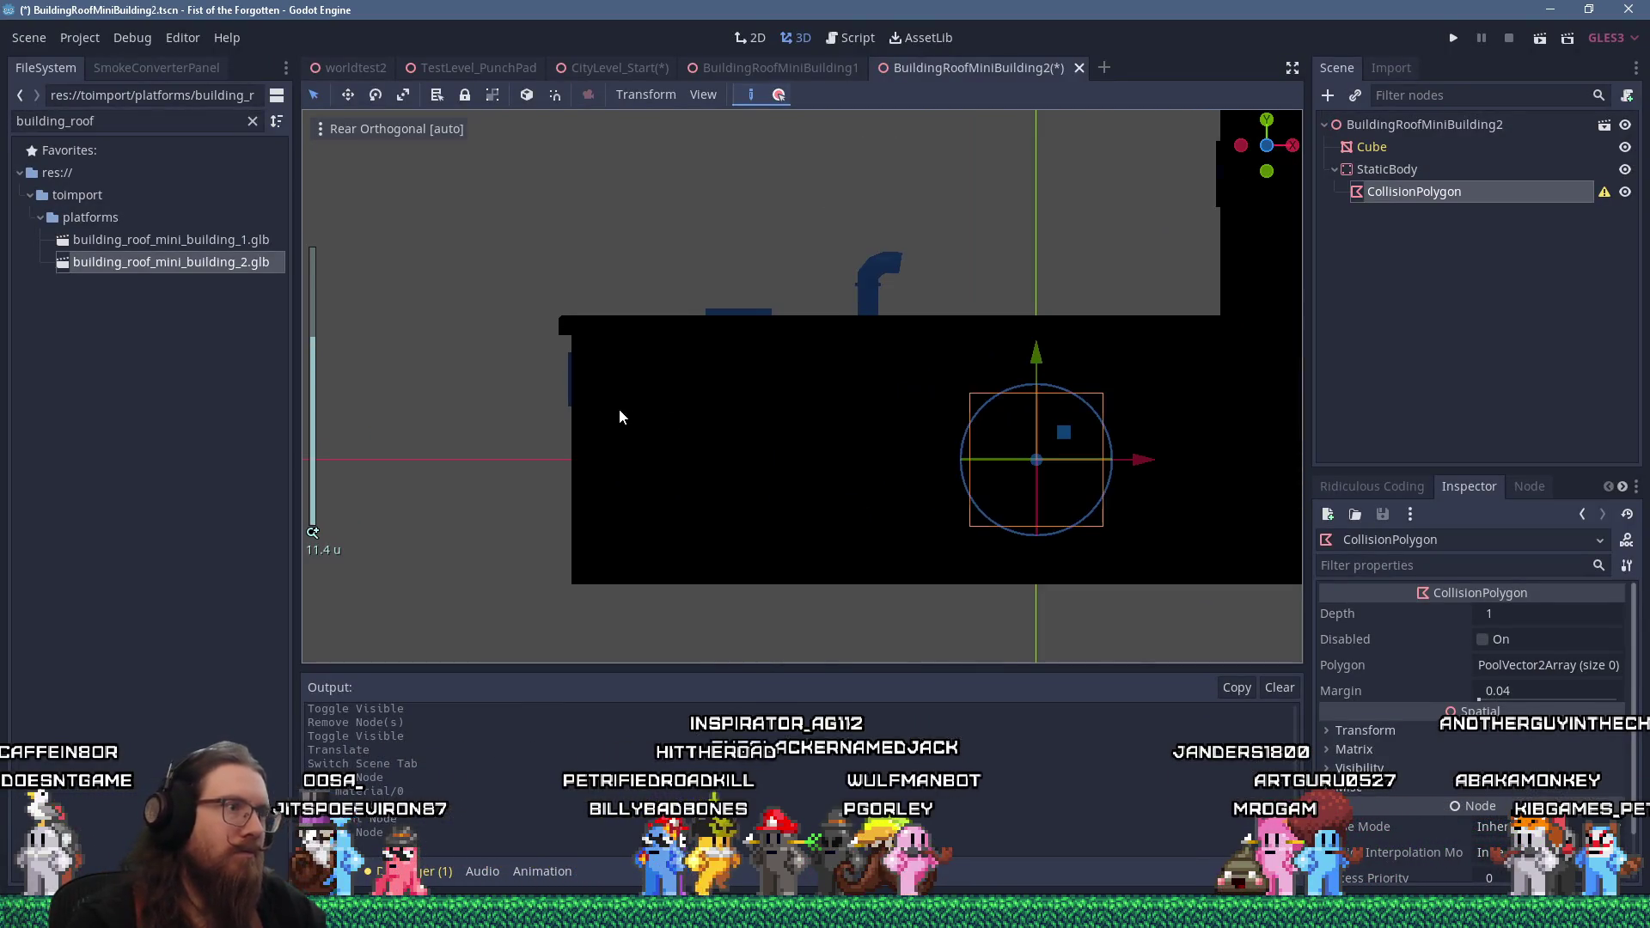
pyautogui.click(641, 588)
pyautogui.click(642, 249)
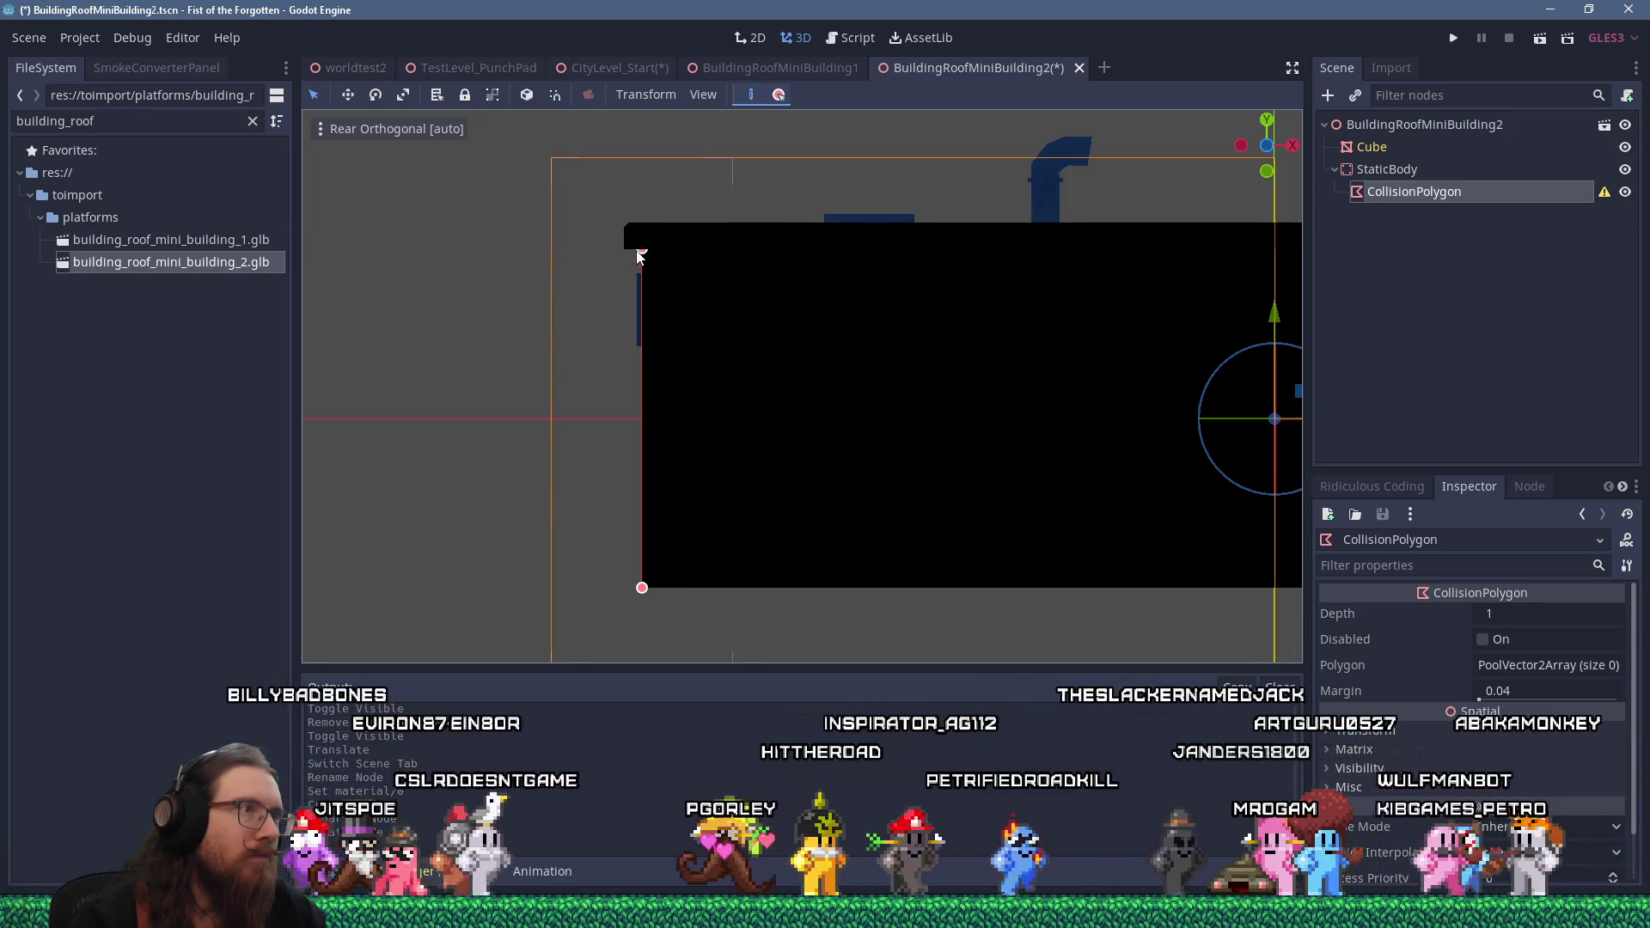
pyautogui.click(623, 250)
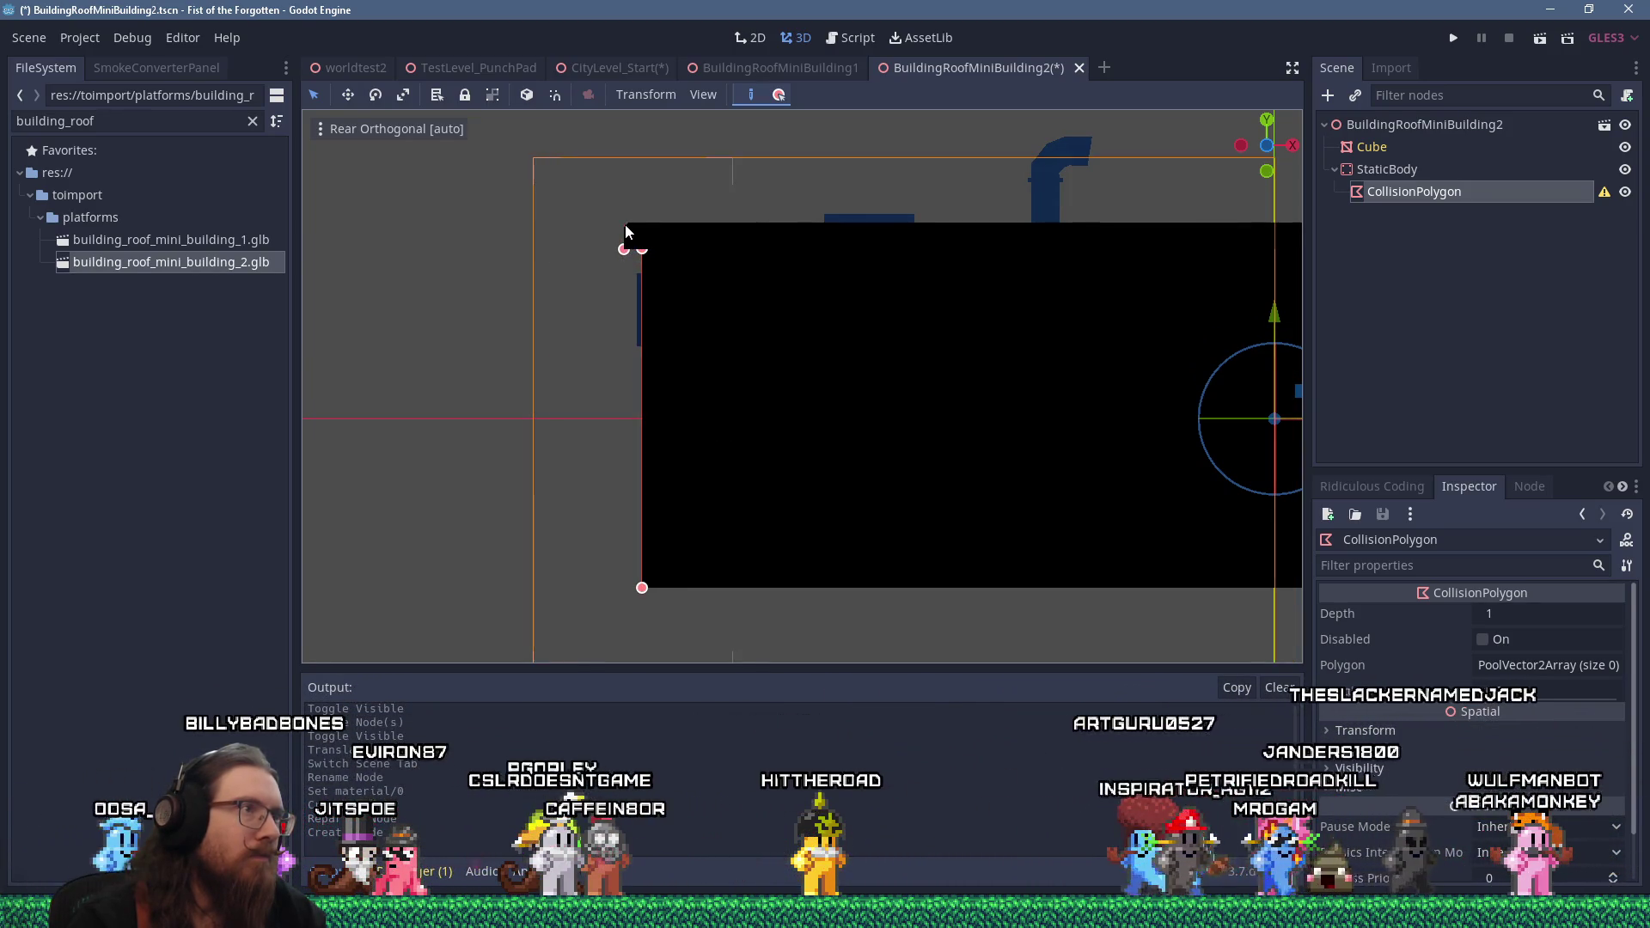
pyautogui.click(626, 224)
pyautogui.scroll(3, 626, 224)
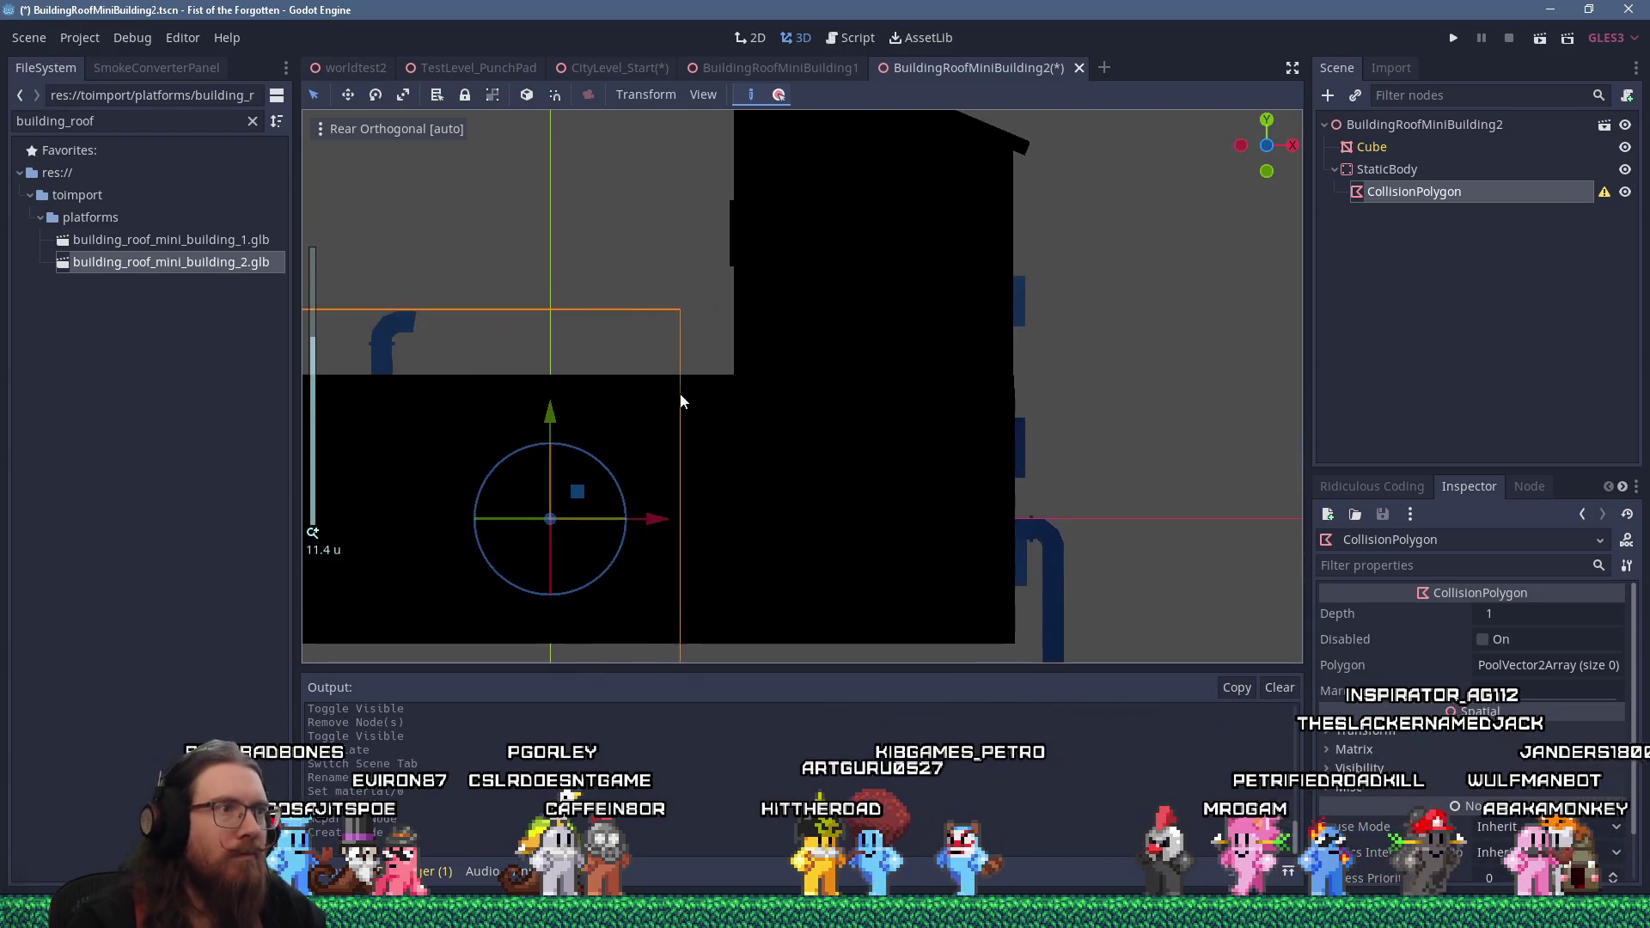
pyautogui.scroll(-3, 731, 360)
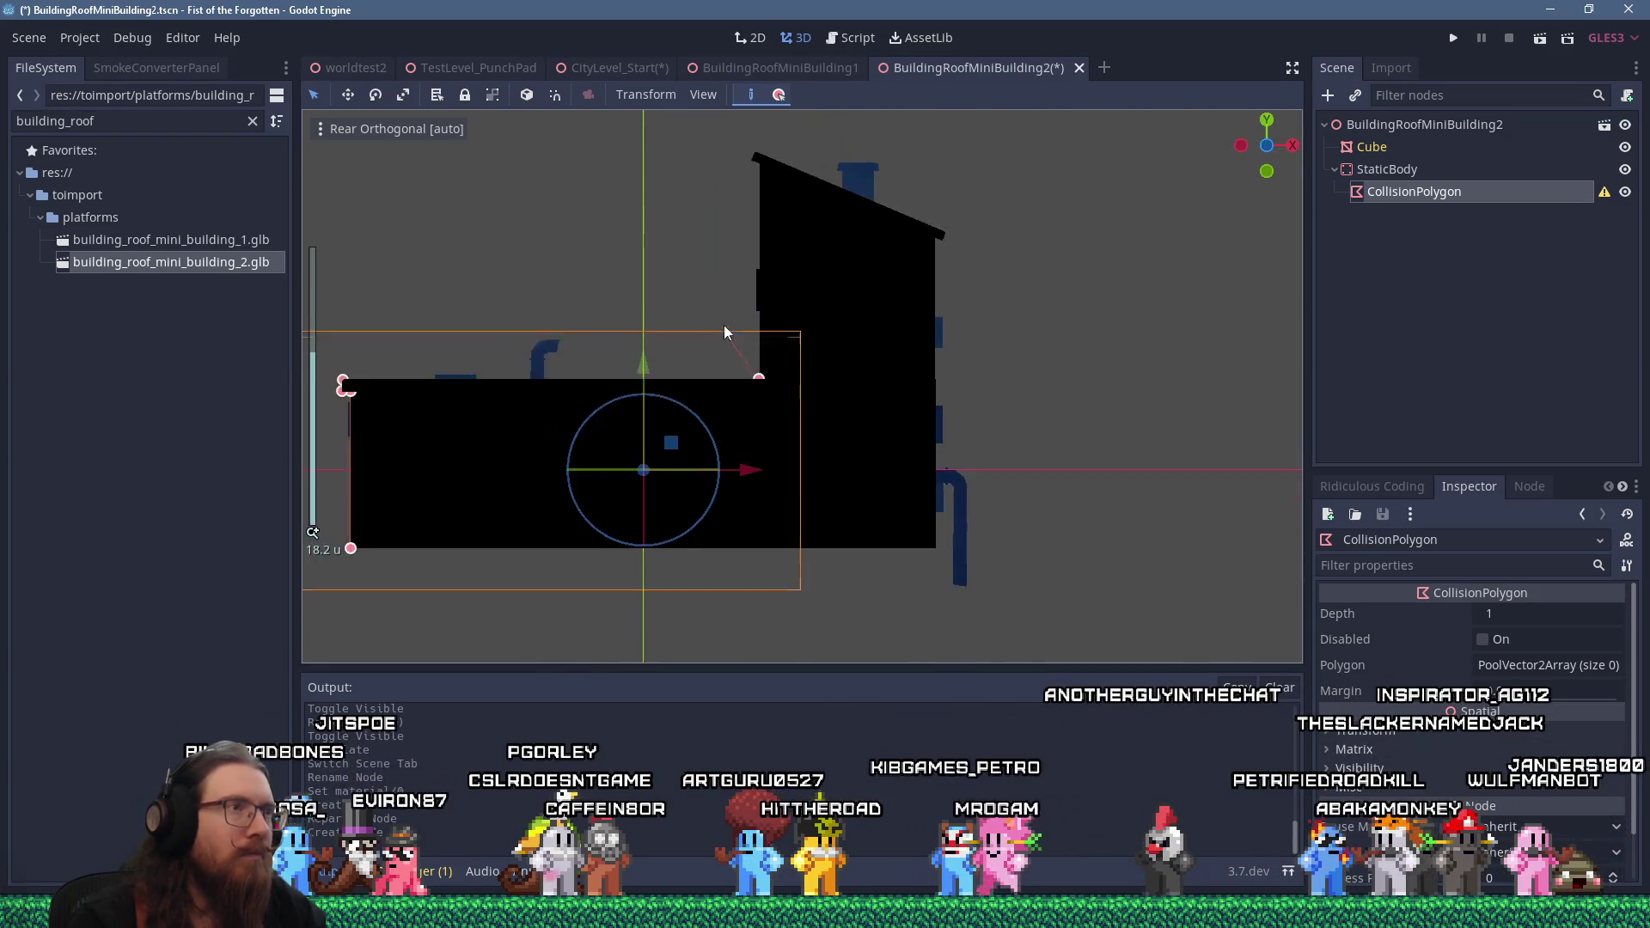
pyautogui.moveTo(719, 248); pyautogui.dragTo(717, 238)
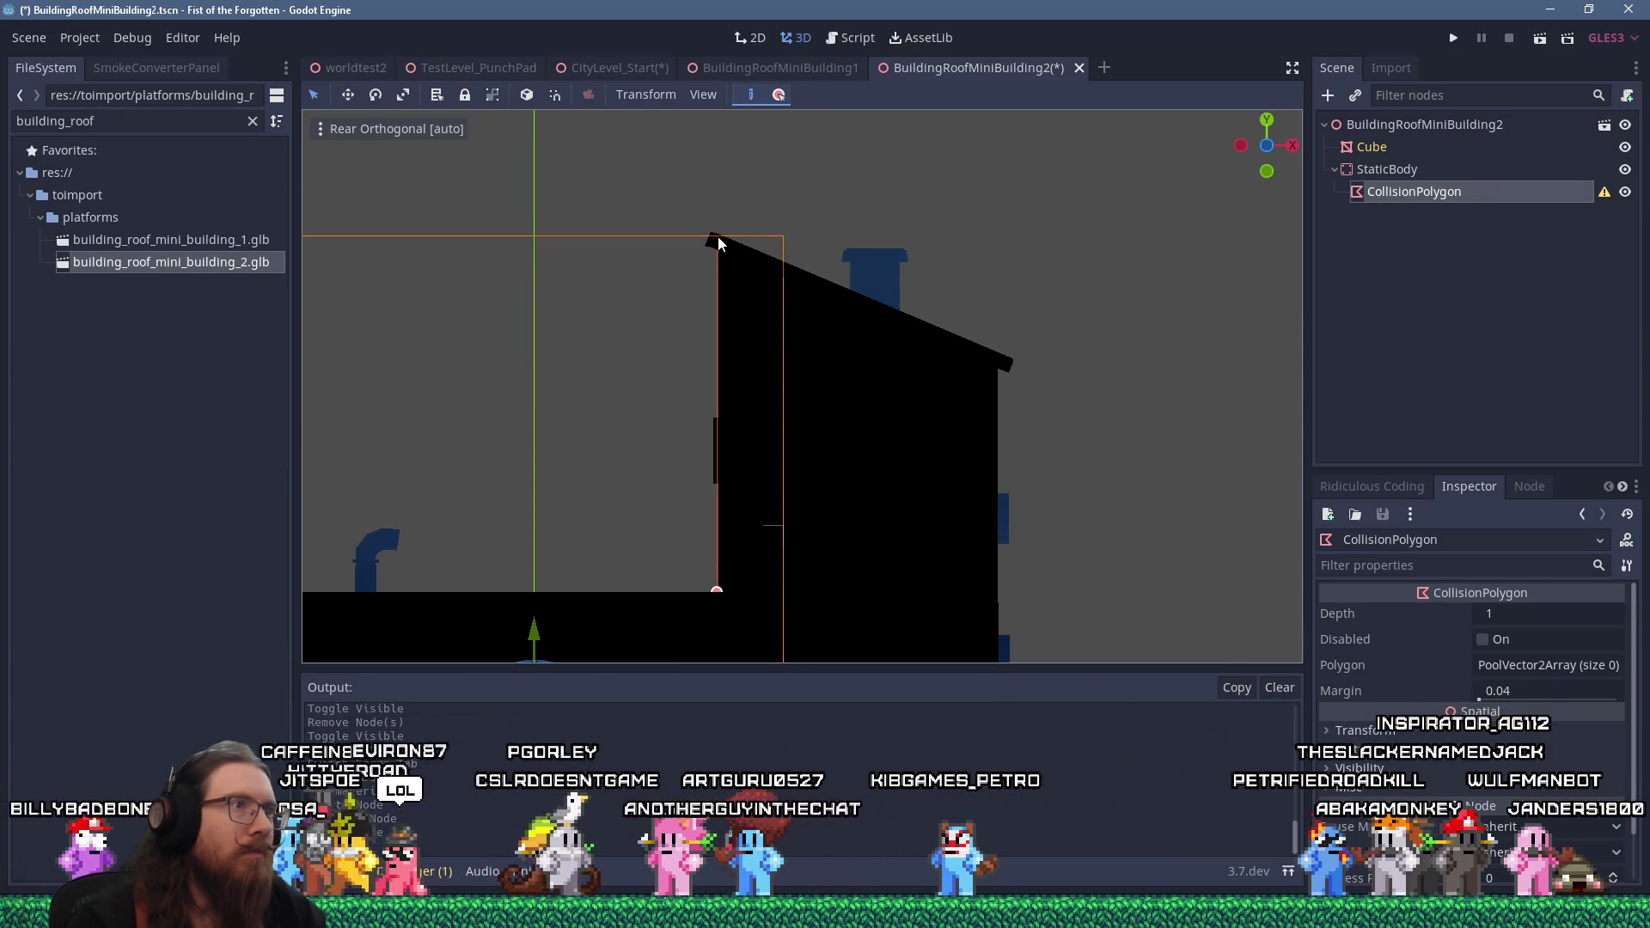
pyautogui.click(1000, 353)
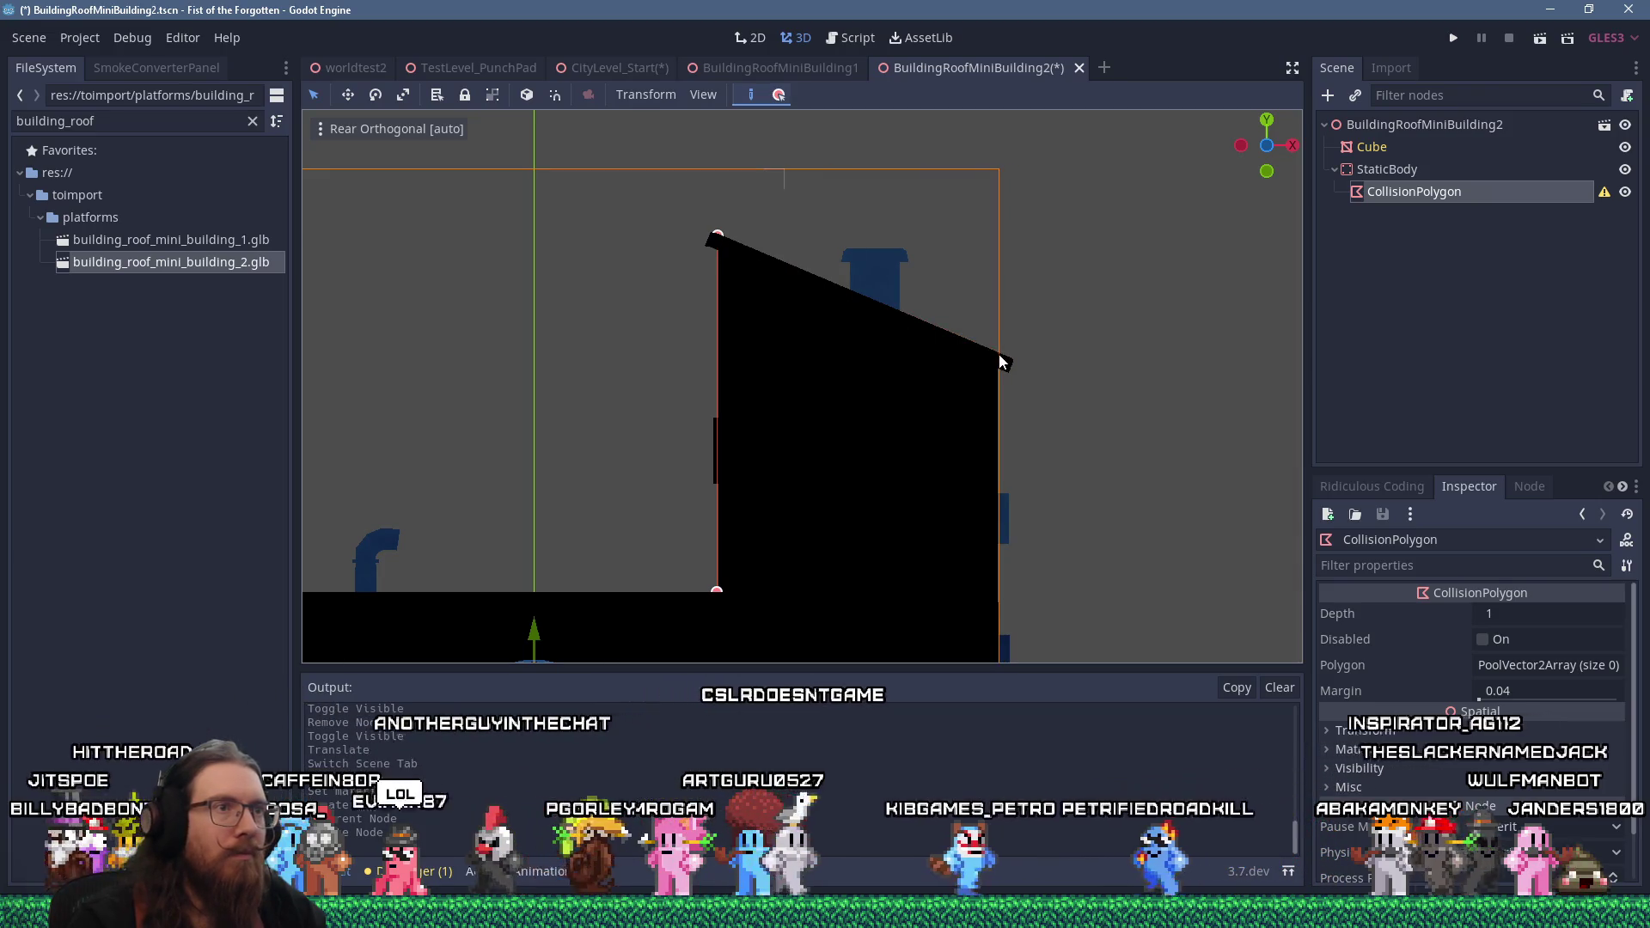
pyautogui.scroll(-3, 987, 426)
pyautogui.click(861, 560)
pyautogui.press('f')
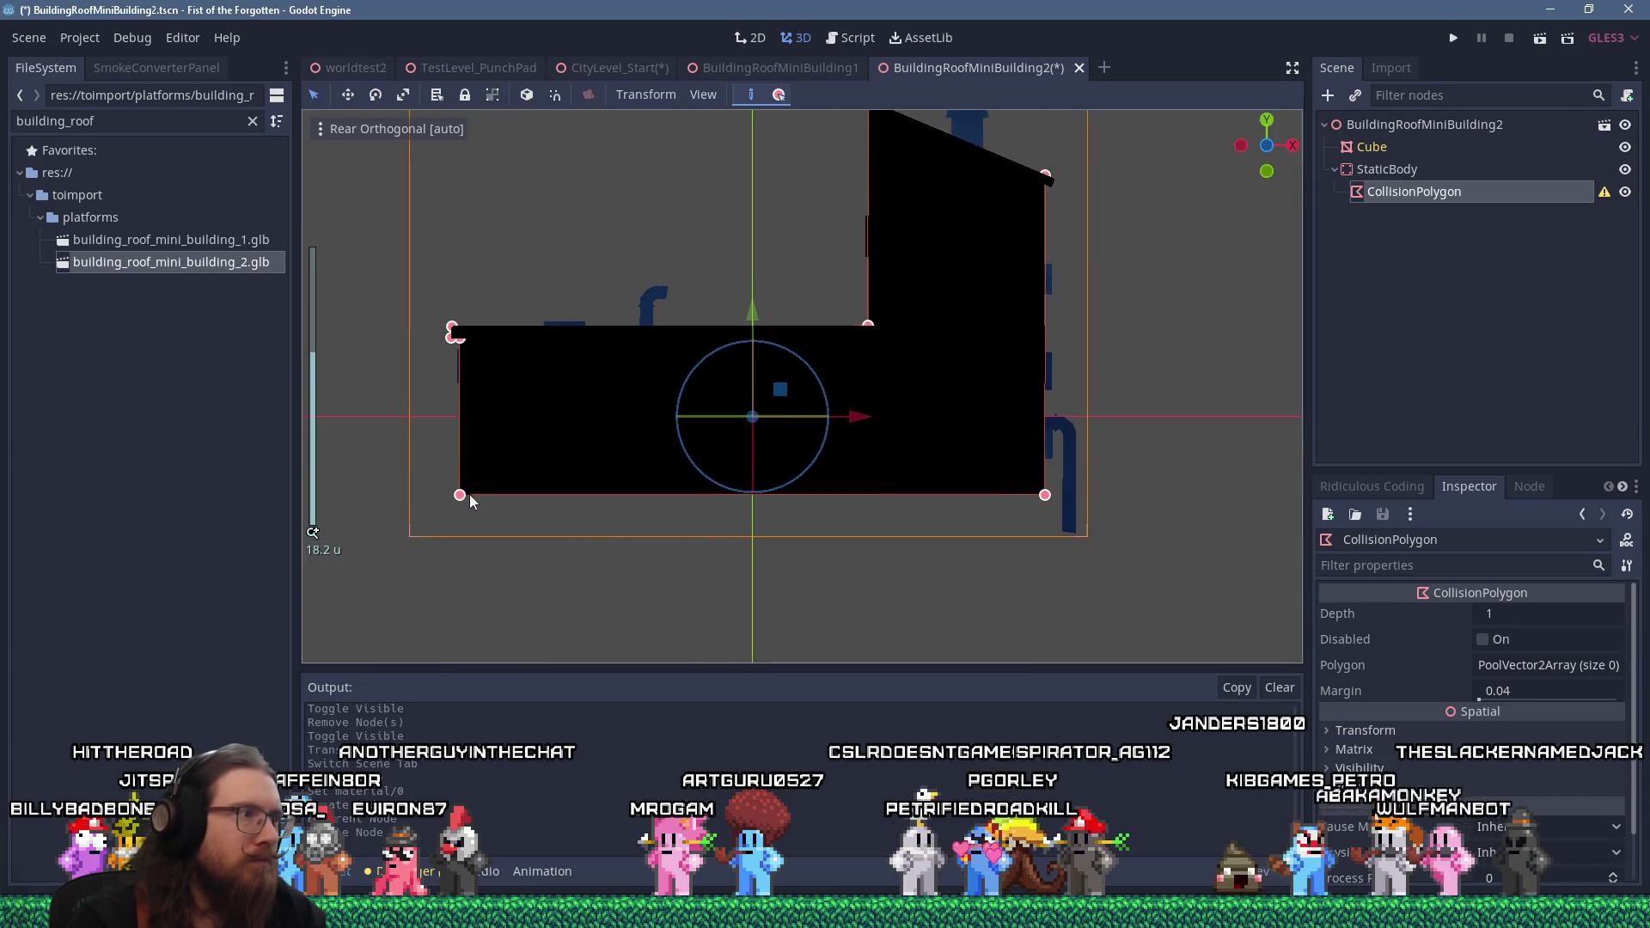
pyautogui.rightClick(460, 502)
pyautogui.scroll(-5, 518, 479)
pyautogui.scroll(5, 558, 464)
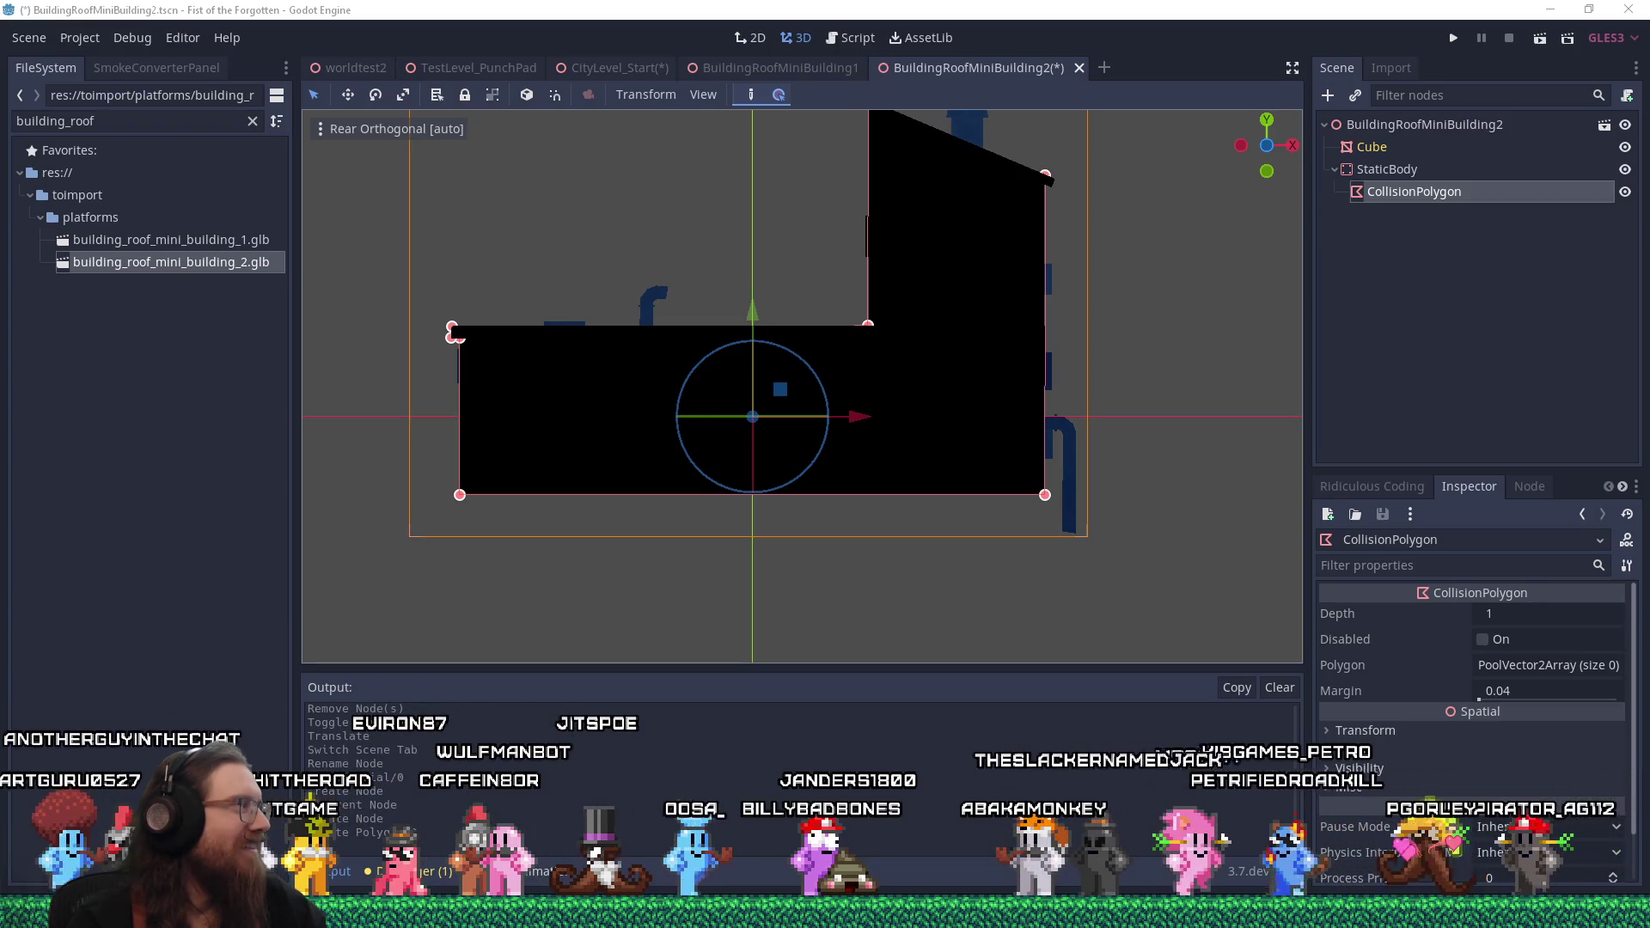
# Bring the browser window showing a YouTube short to the front
pyautogui.press('super+shift+Left')
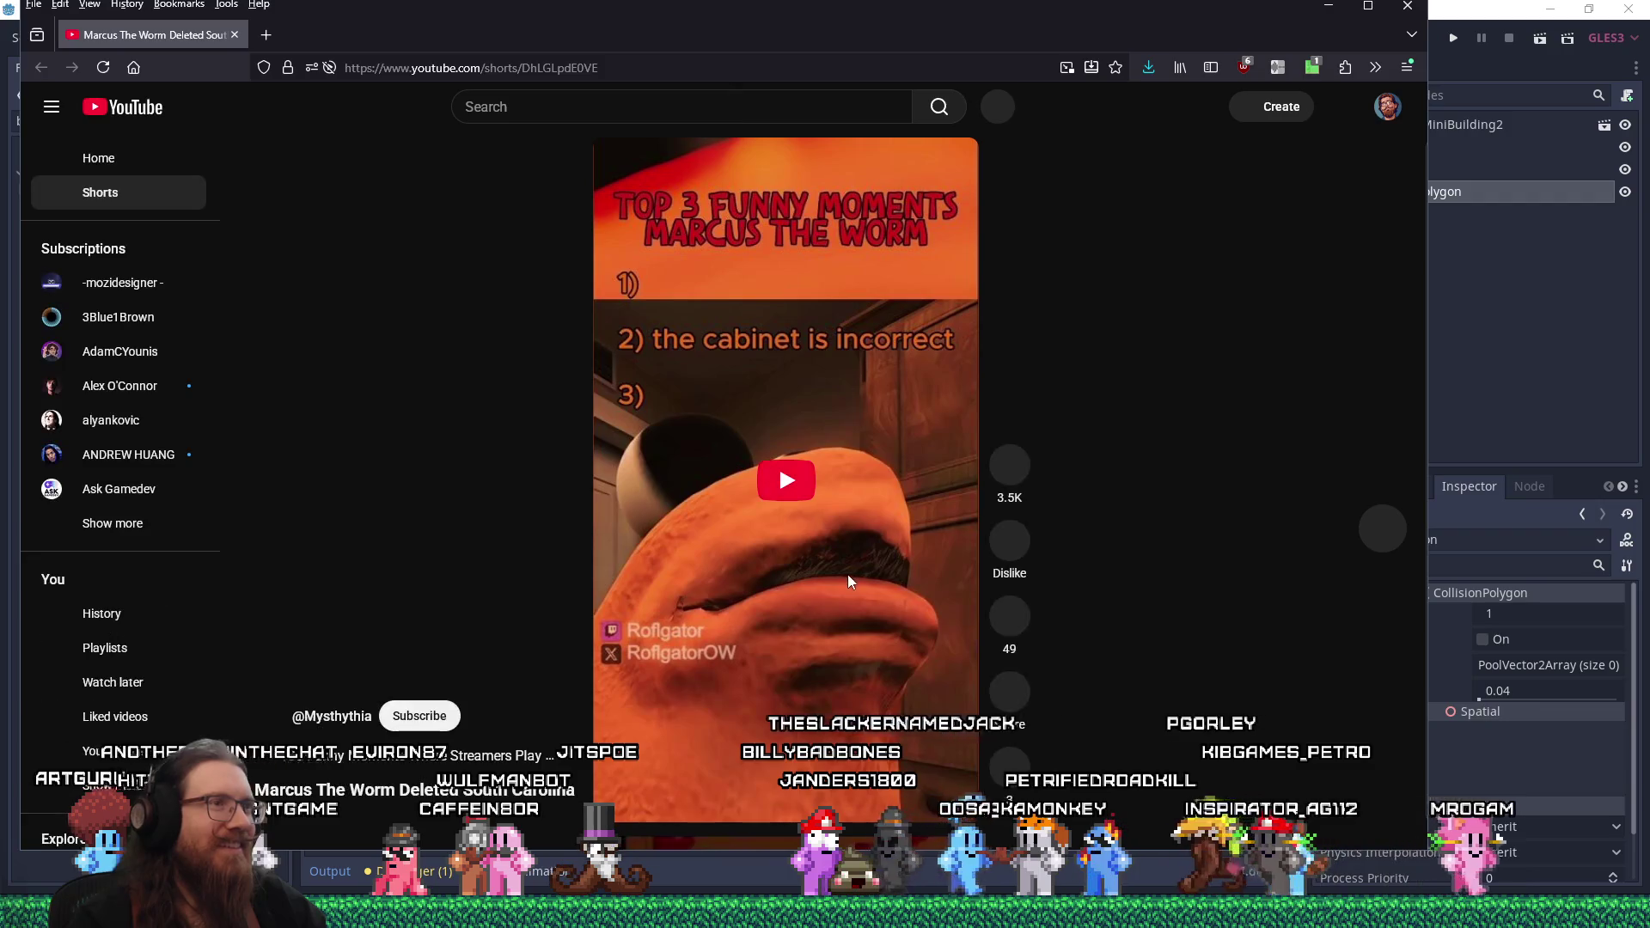
# Play and pause the funny-moments short, then close the browser to return to Godot
pyautogui.click(787, 485)
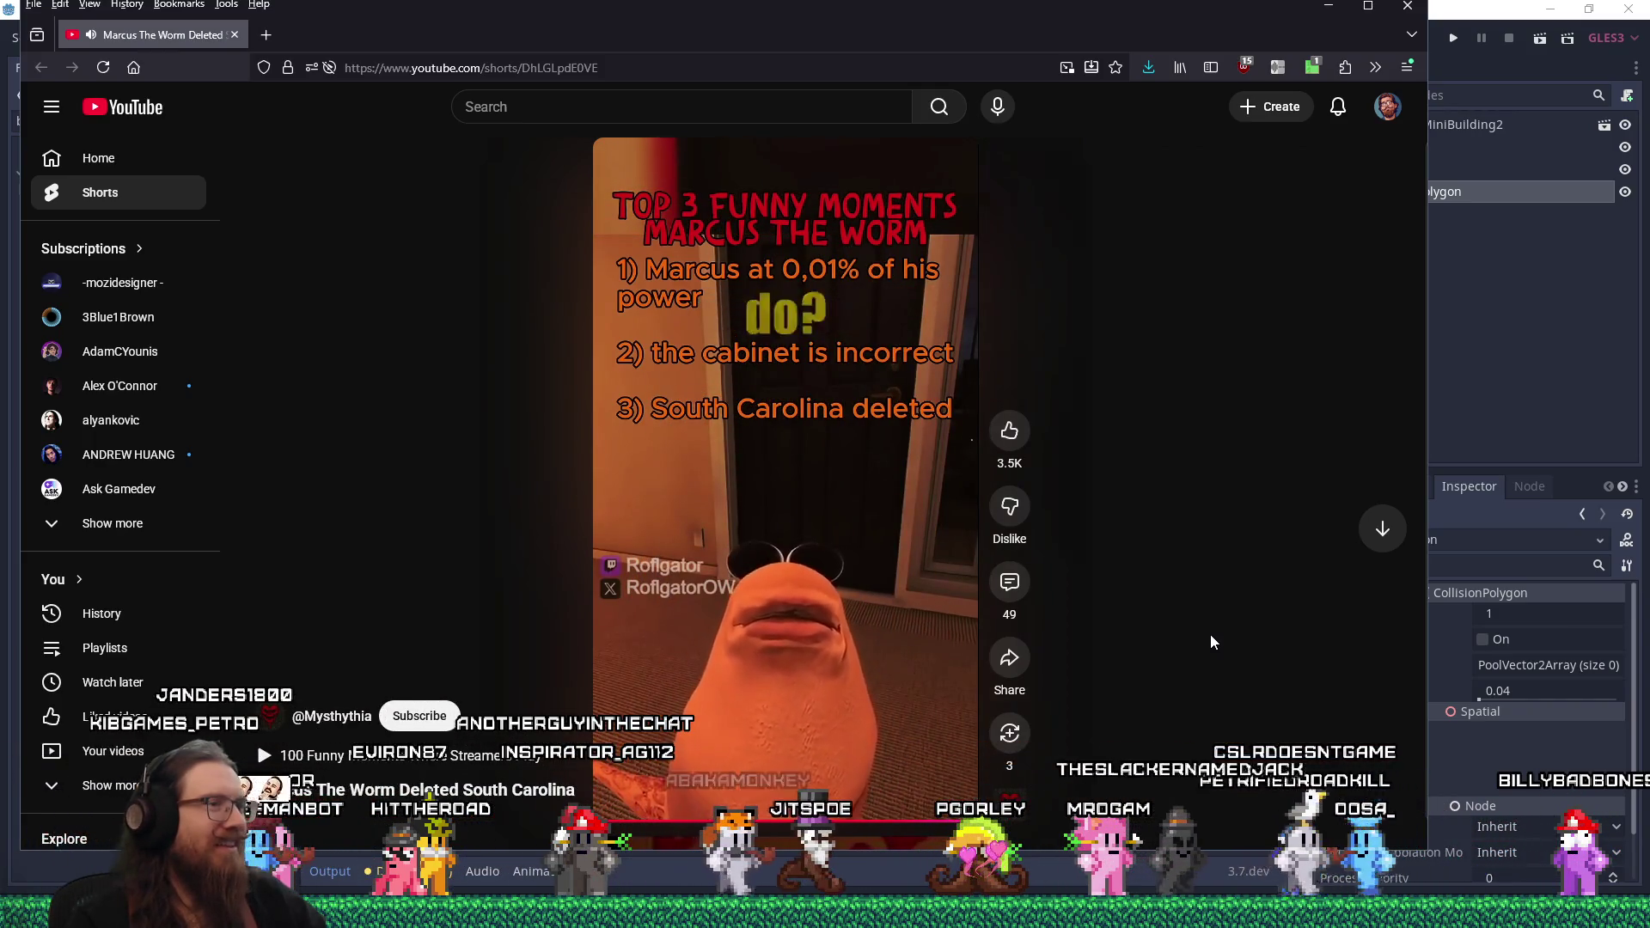
pyautogui.click(935, 622)
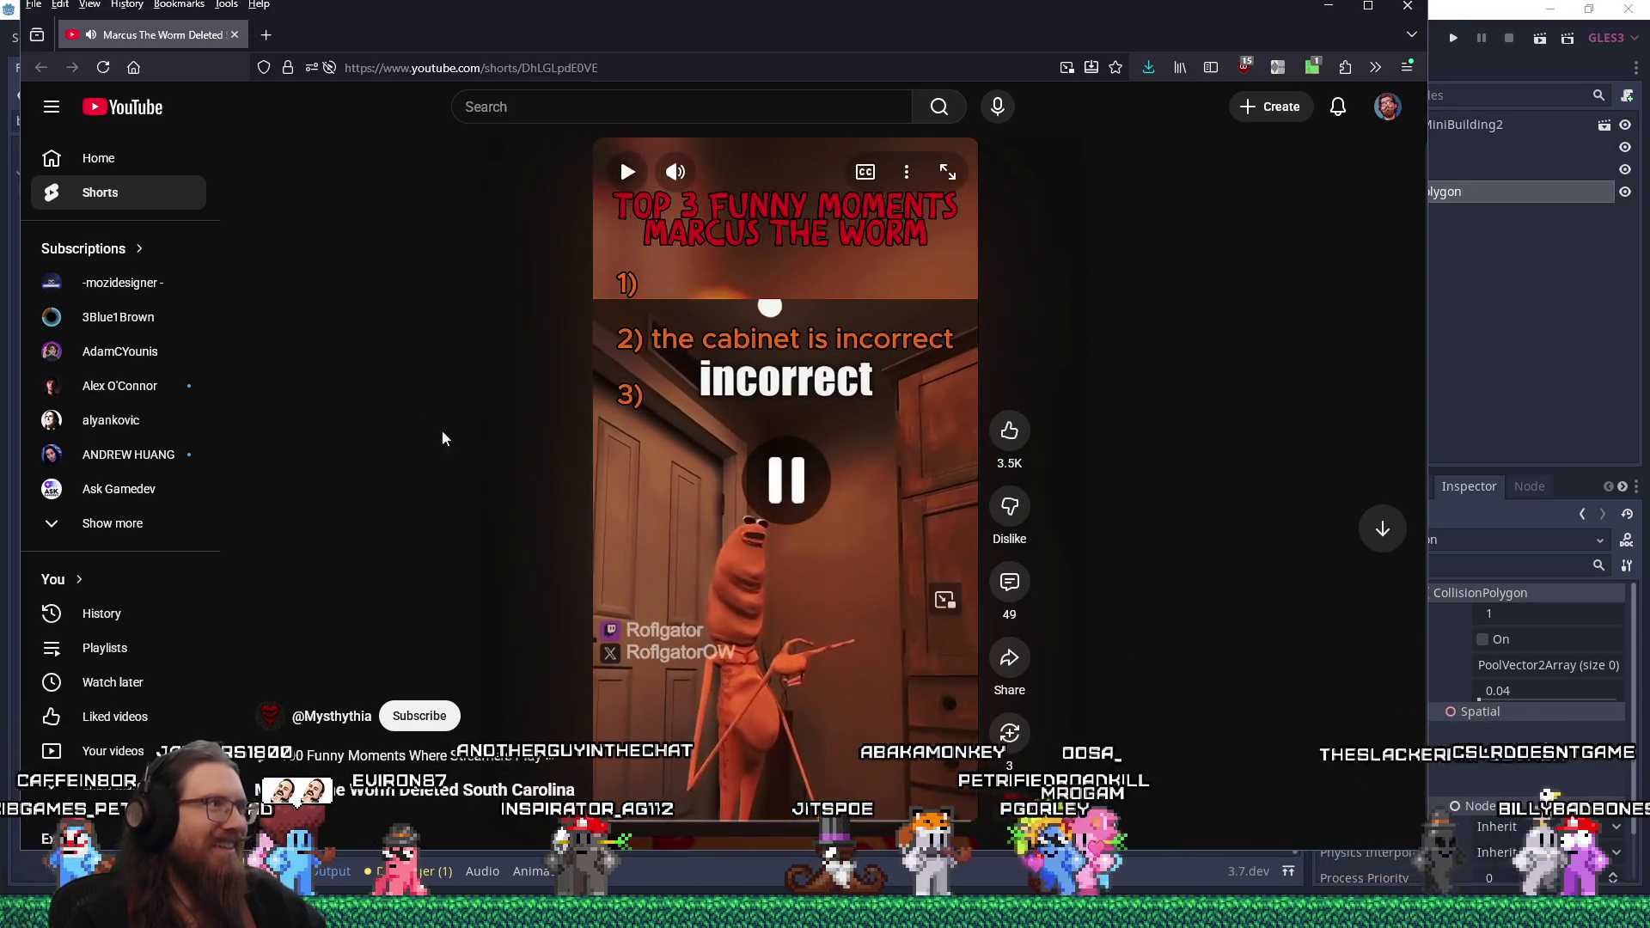
pyautogui.click(234, 35)
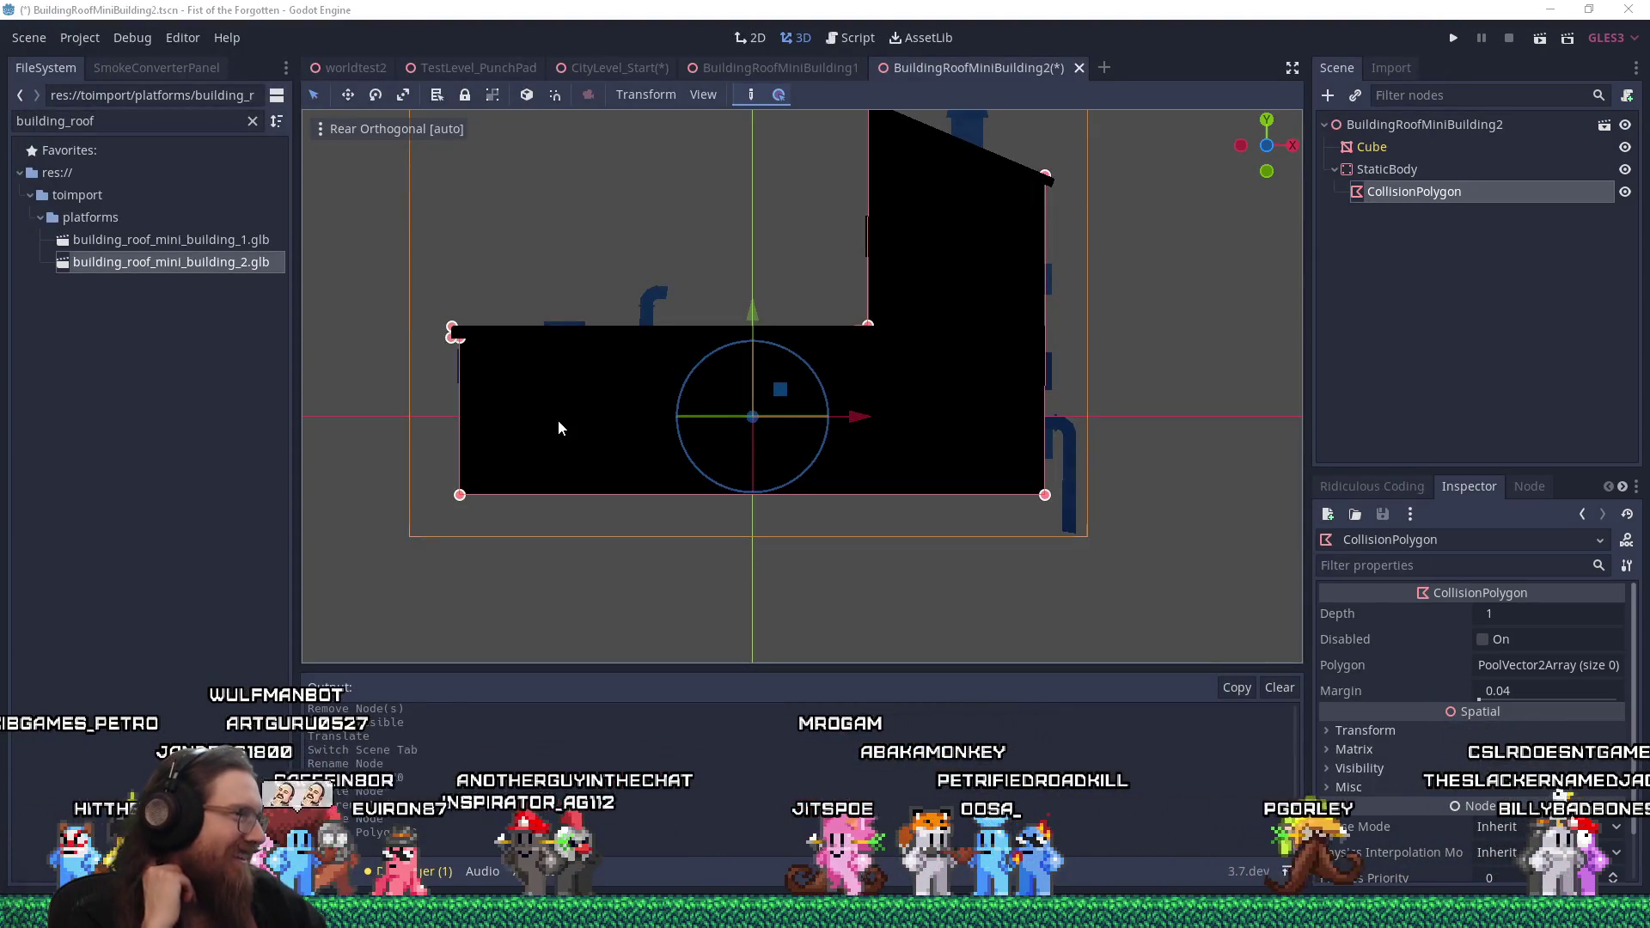
# Add collision polygon points at the roof peak and the wall's corner
pyautogui.scroll(3, 436, 352)
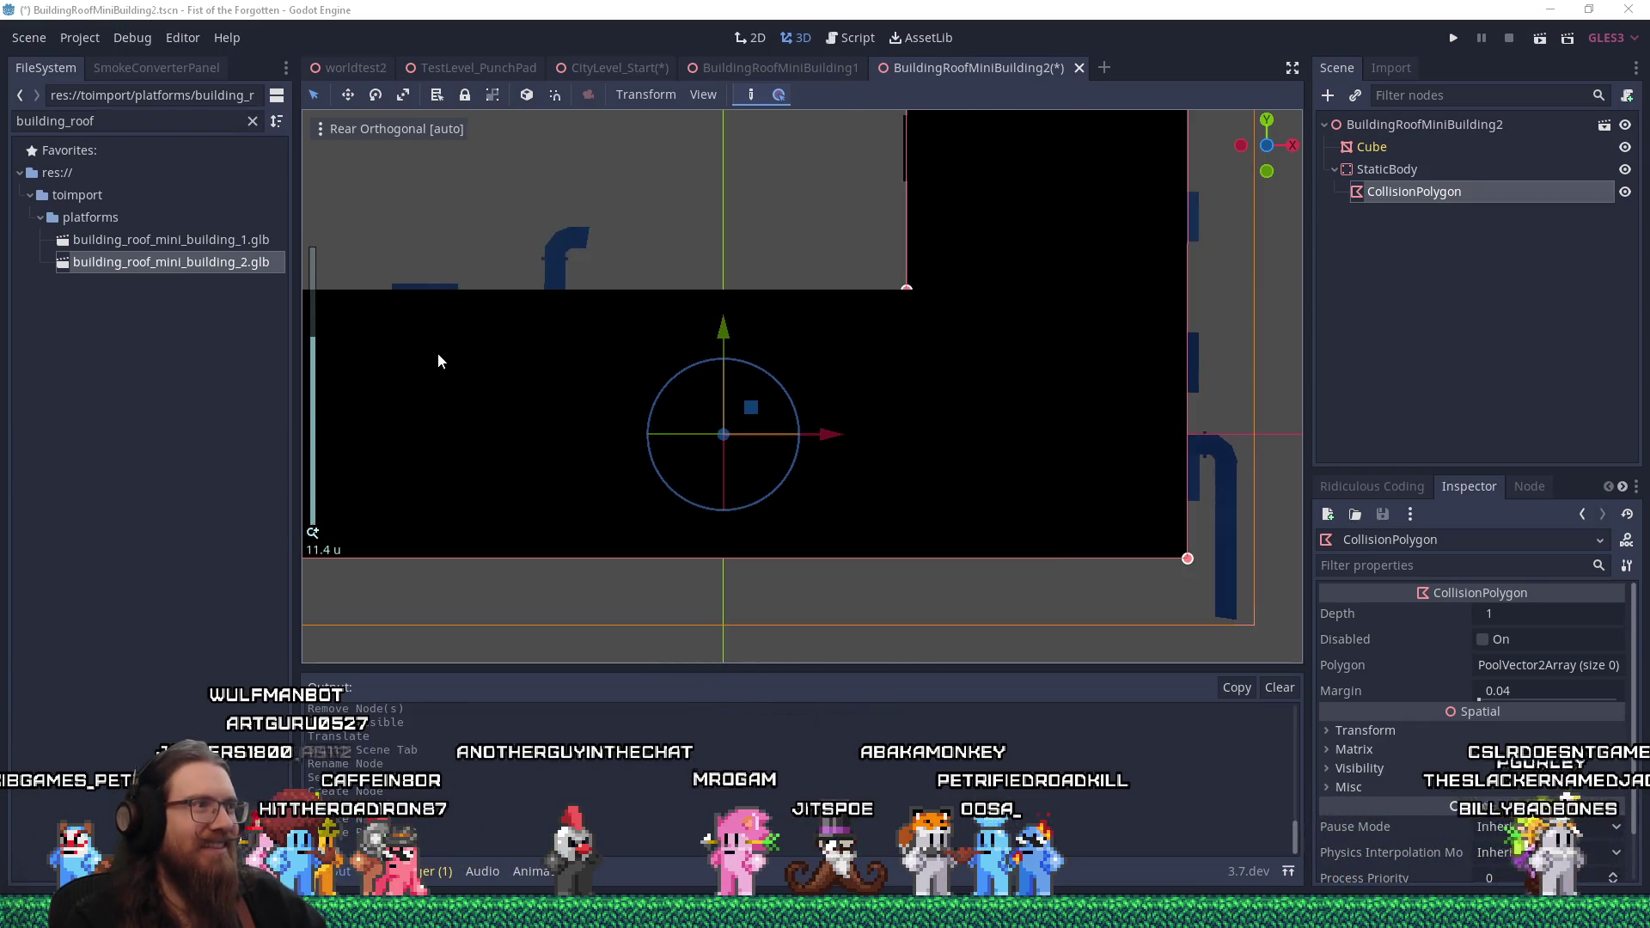
pyautogui.scroll(5, 765, 402)
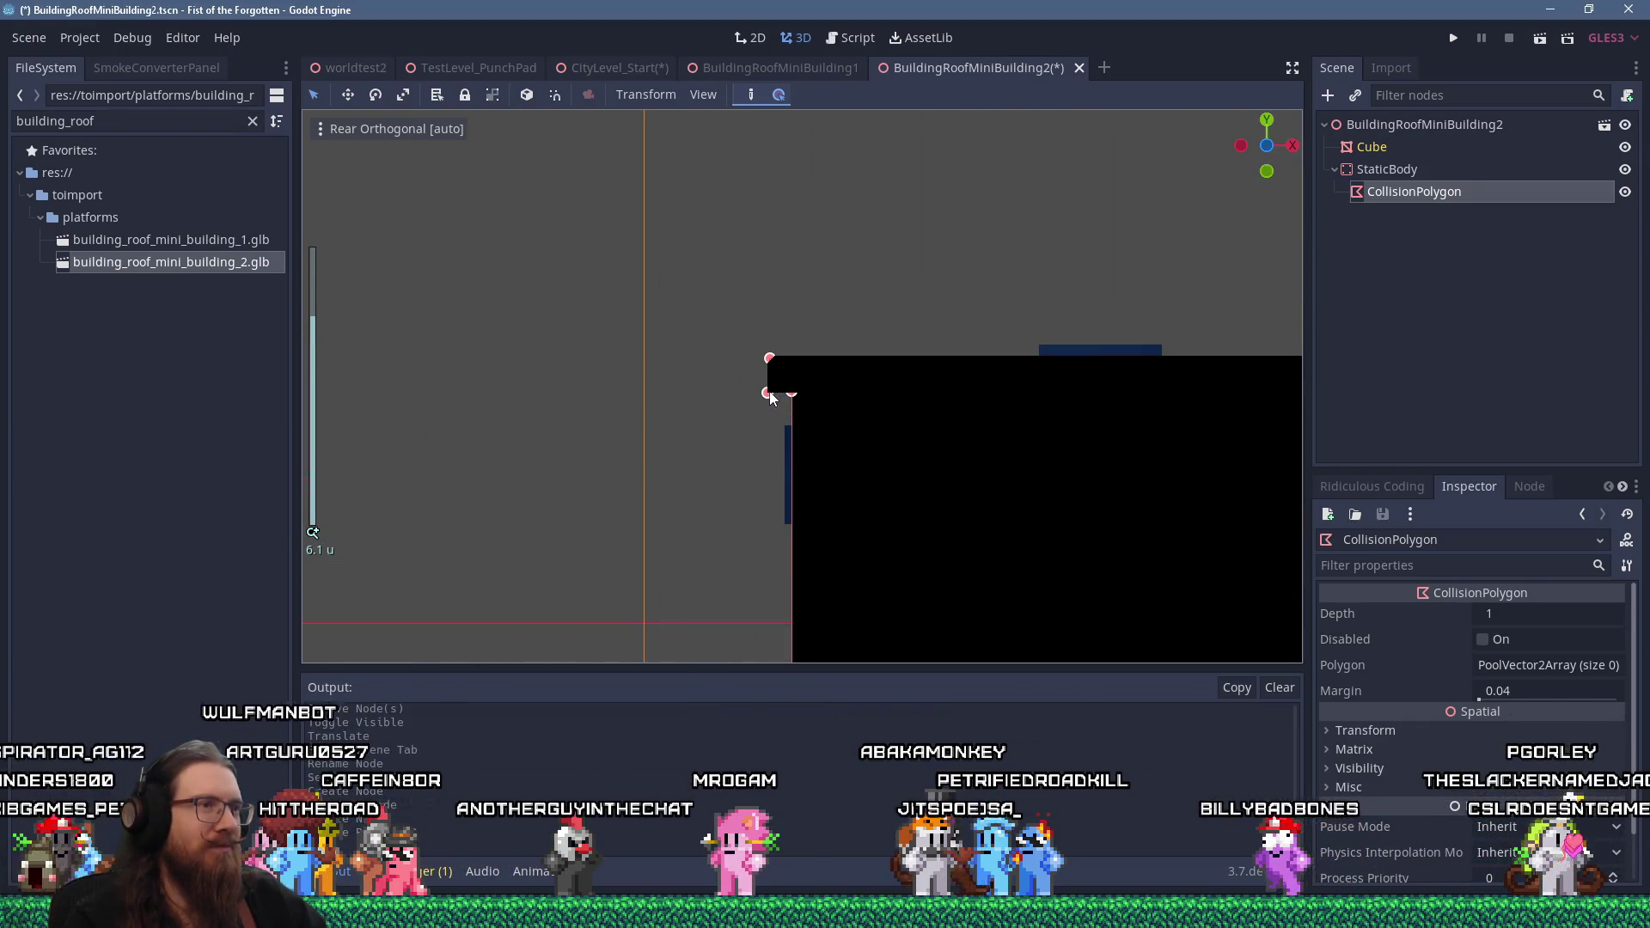
pyautogui.scroll(4, 767, 383)
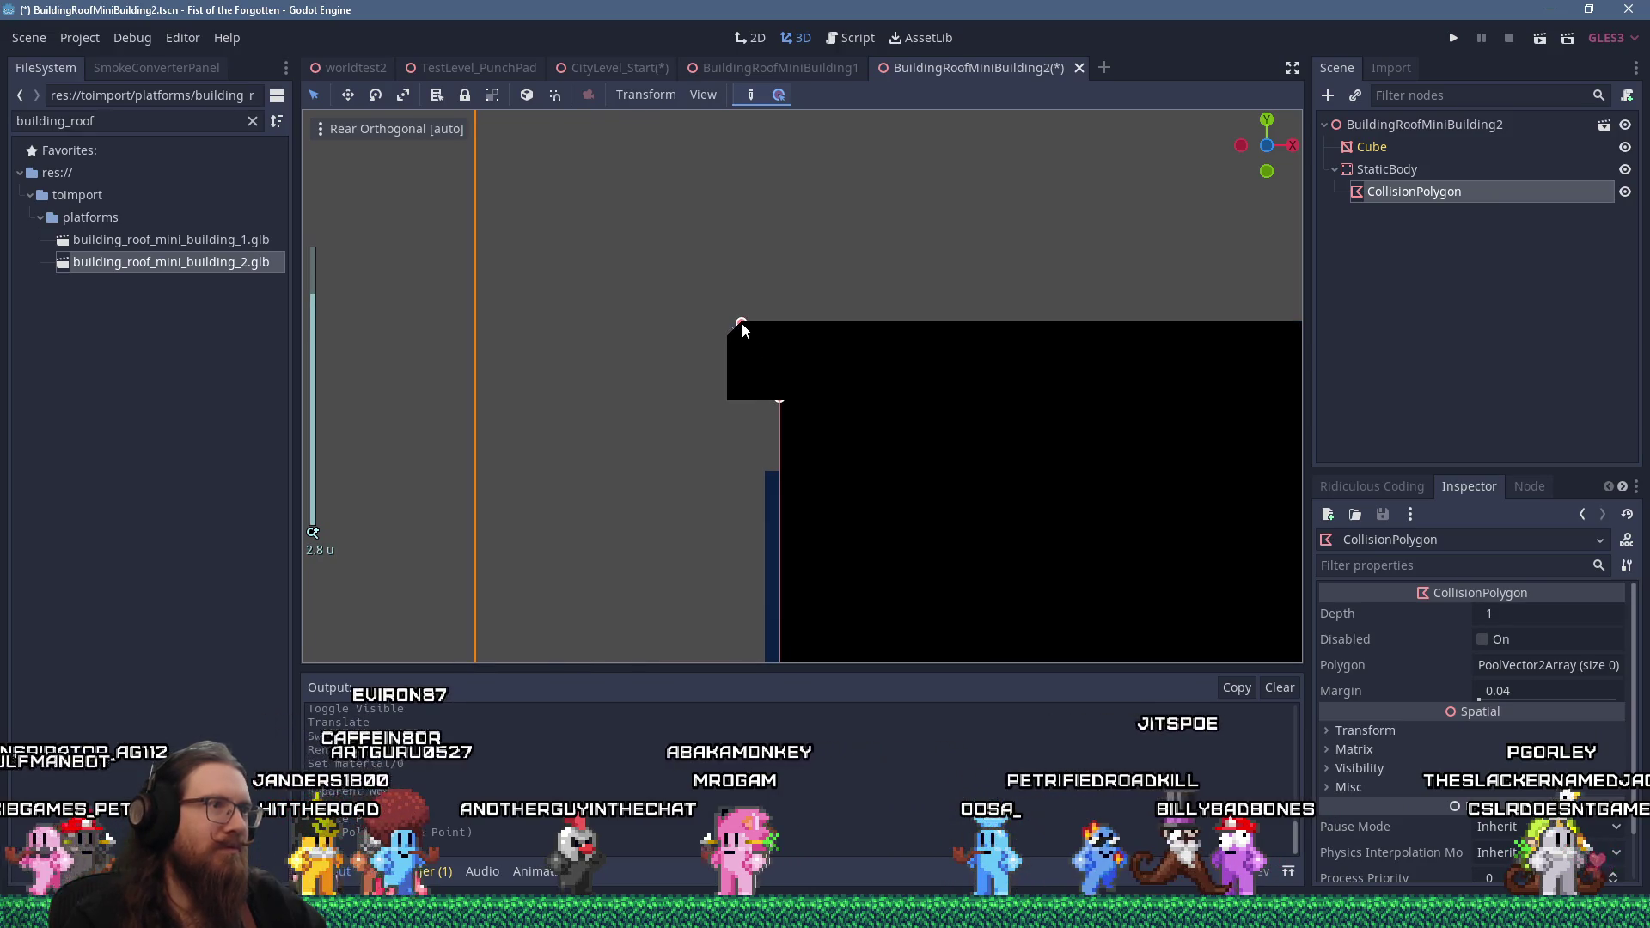
pyautogui.scroll(-2, 775, 364)
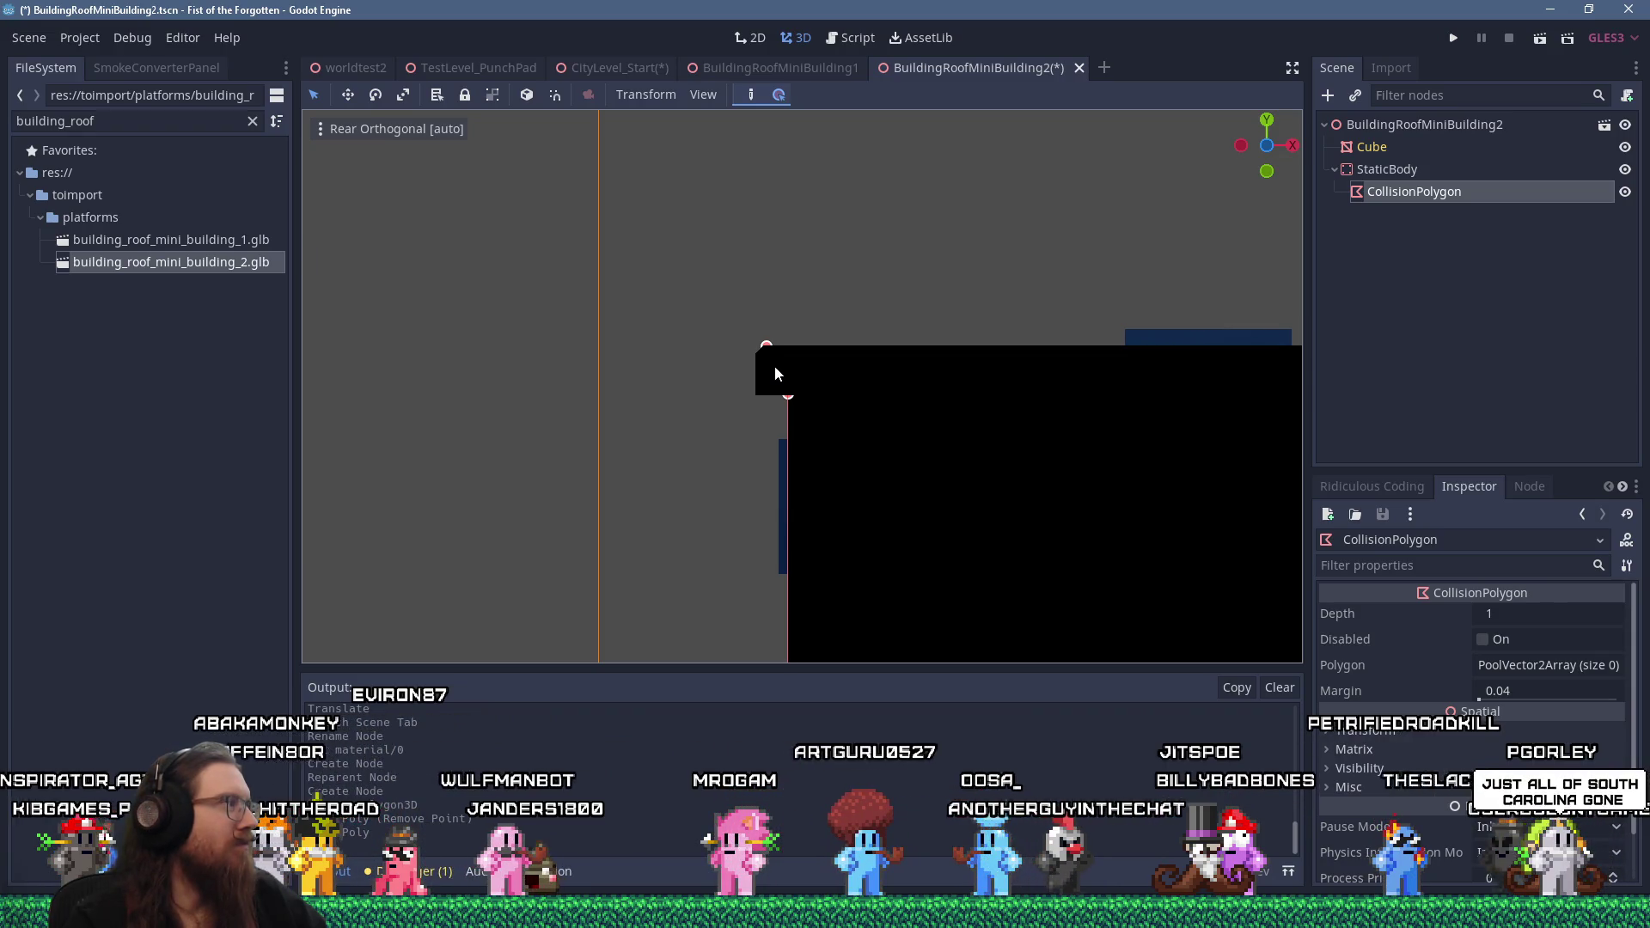
pyautogui.scroll(-5, 775, 368)
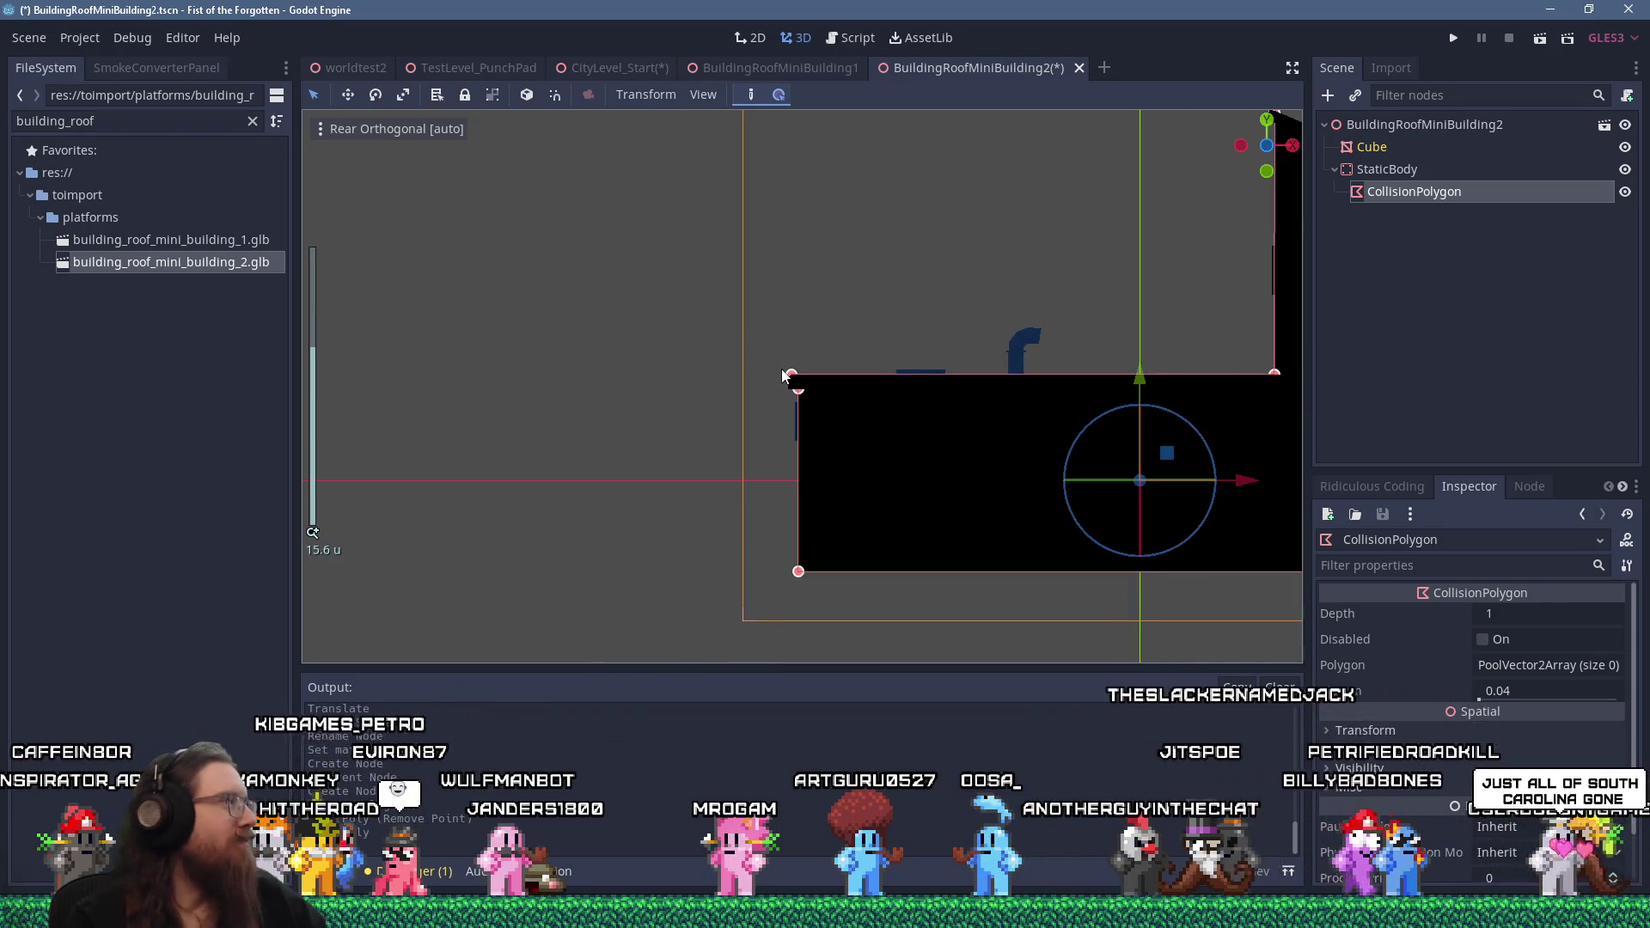
pyautogui.scroll(-1, 784, 376)
pyautogui.moveTo(957, 394); pyautogui.dragTo(723, 441)
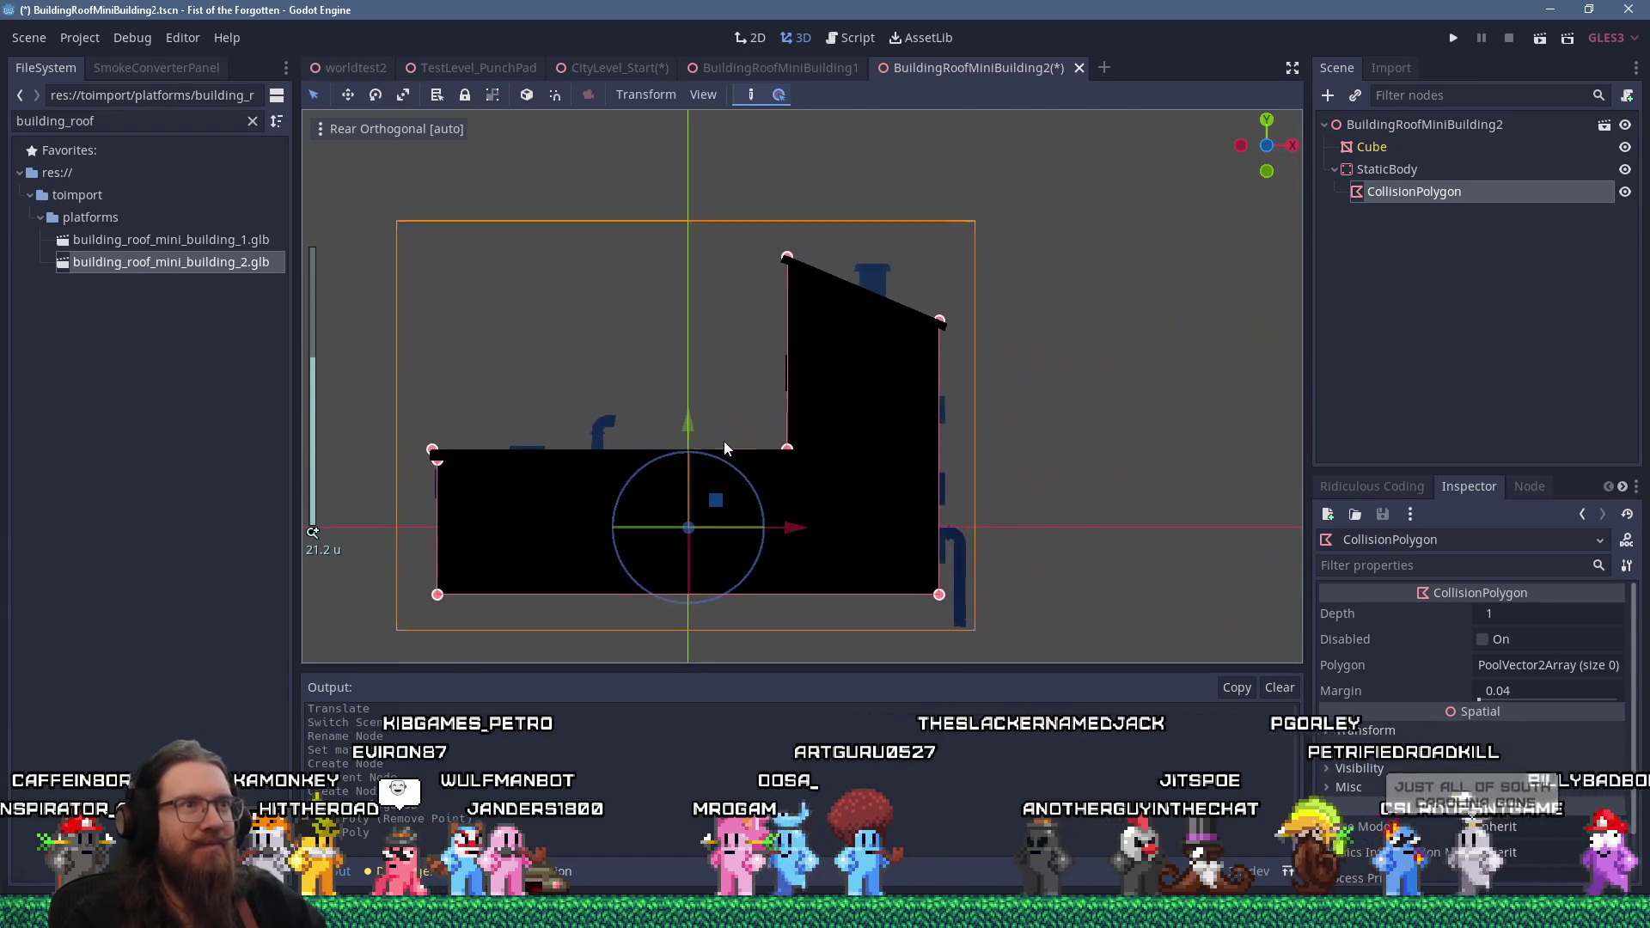
pyautogui.scroll(6, 802, 292)
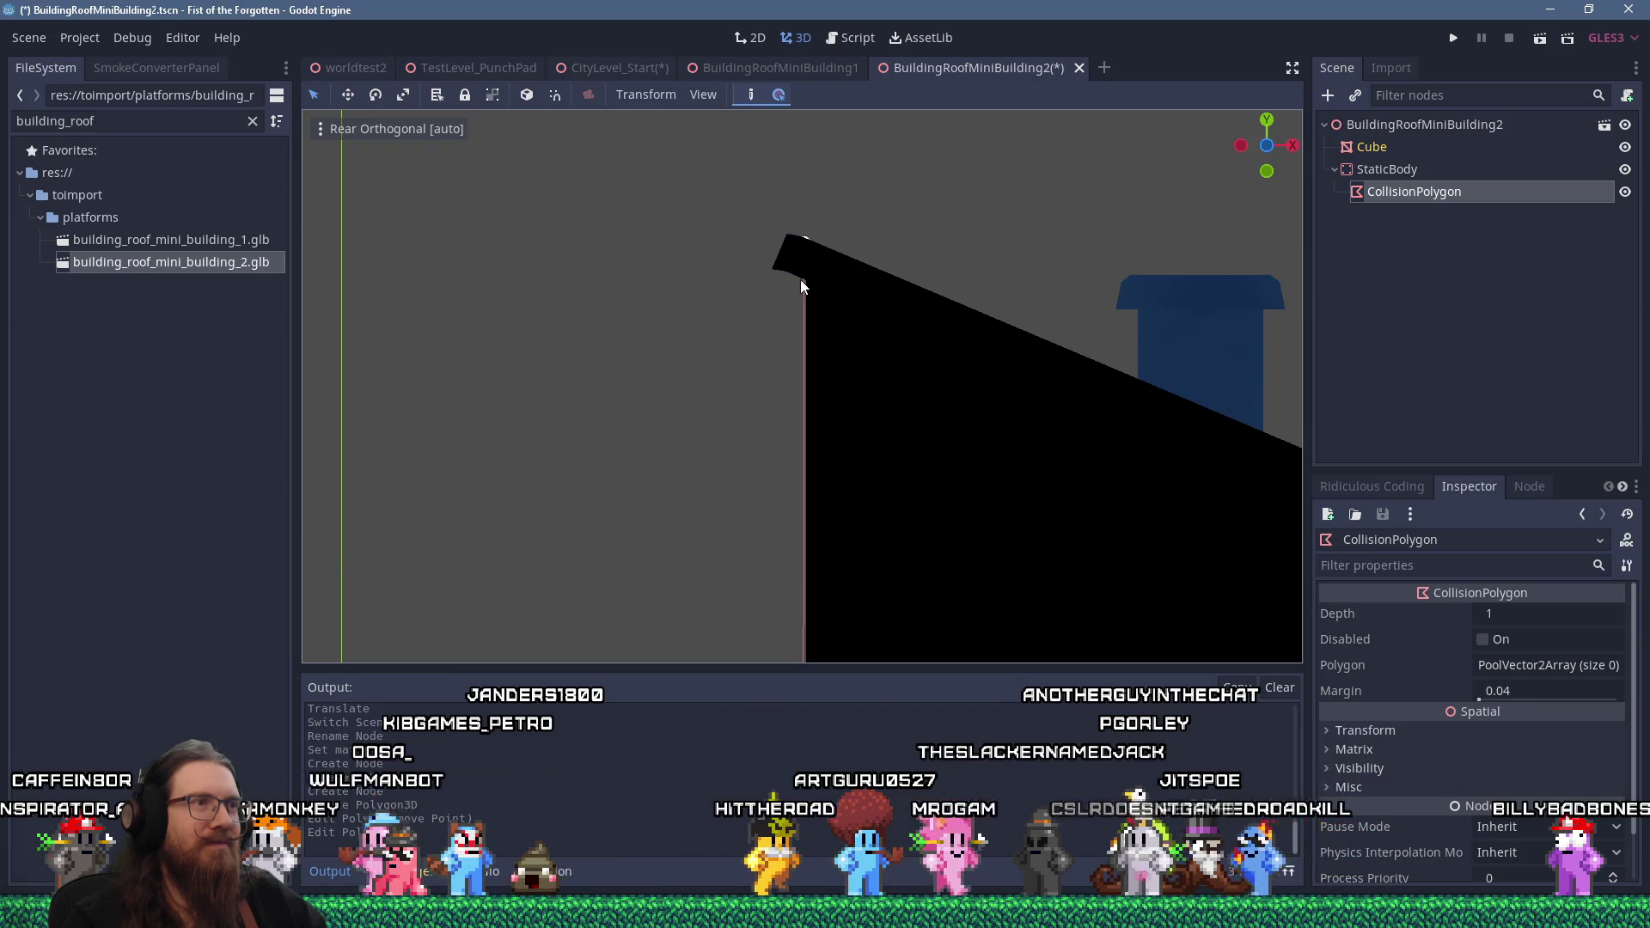
pyautogui.scroll(-5, 803, 288)
pyautogui.scroll(8, 809, 297)
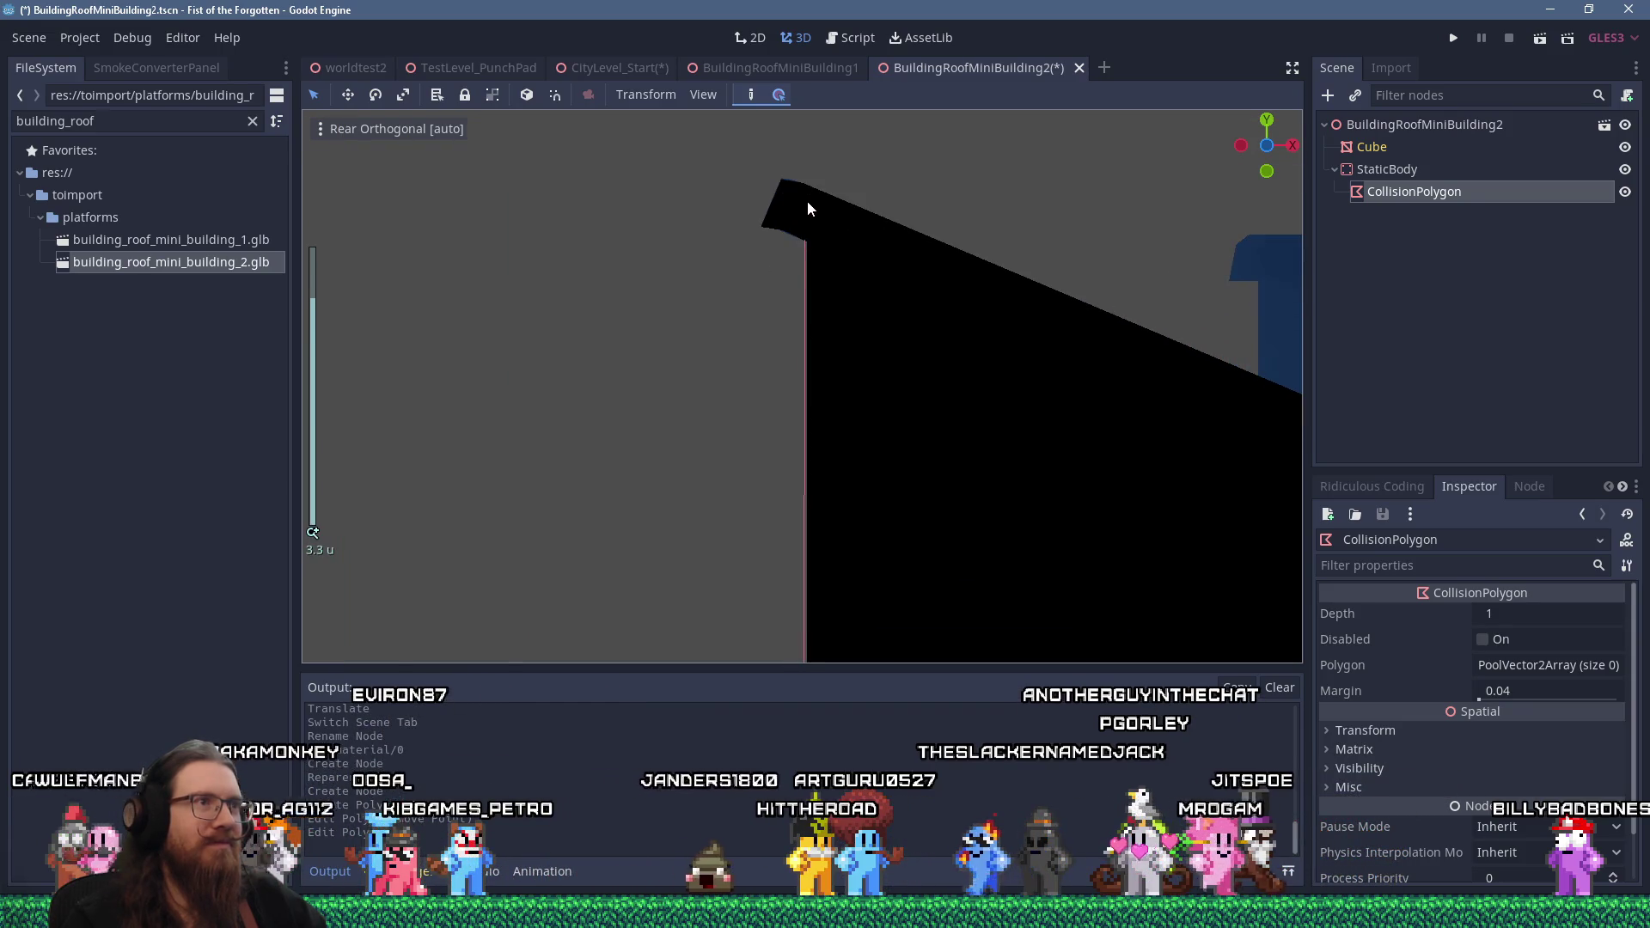
pyautogui.scroll(-4, 808, 210)
pyautogui.click(806, 238)
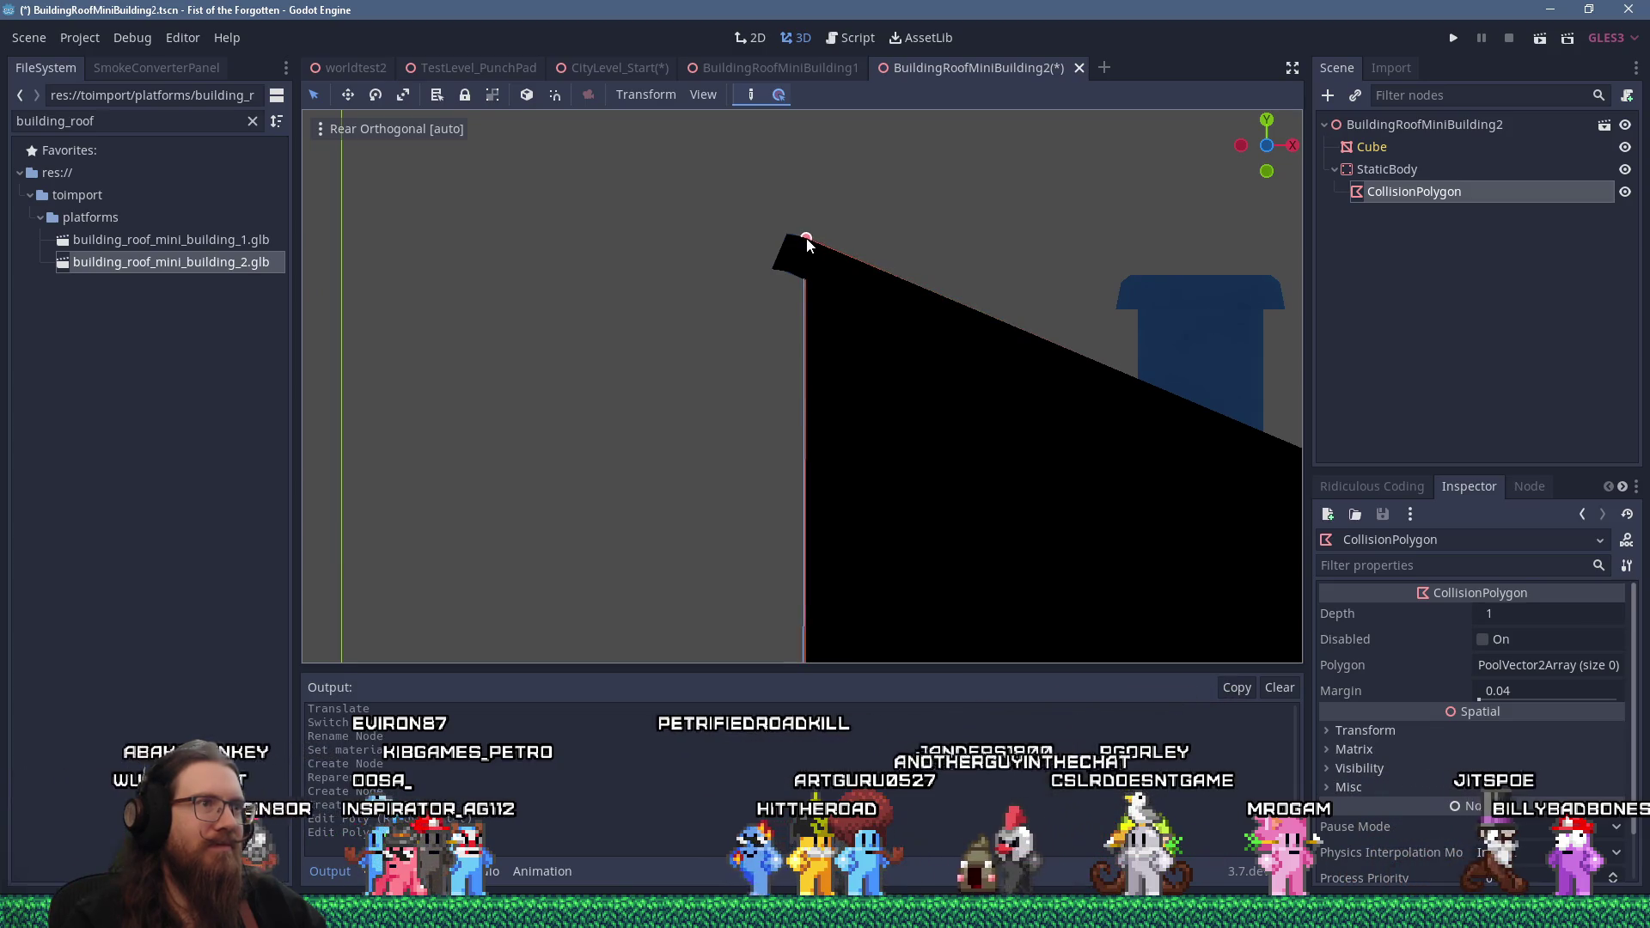
pyautogui.scroll(5, 909, 385)
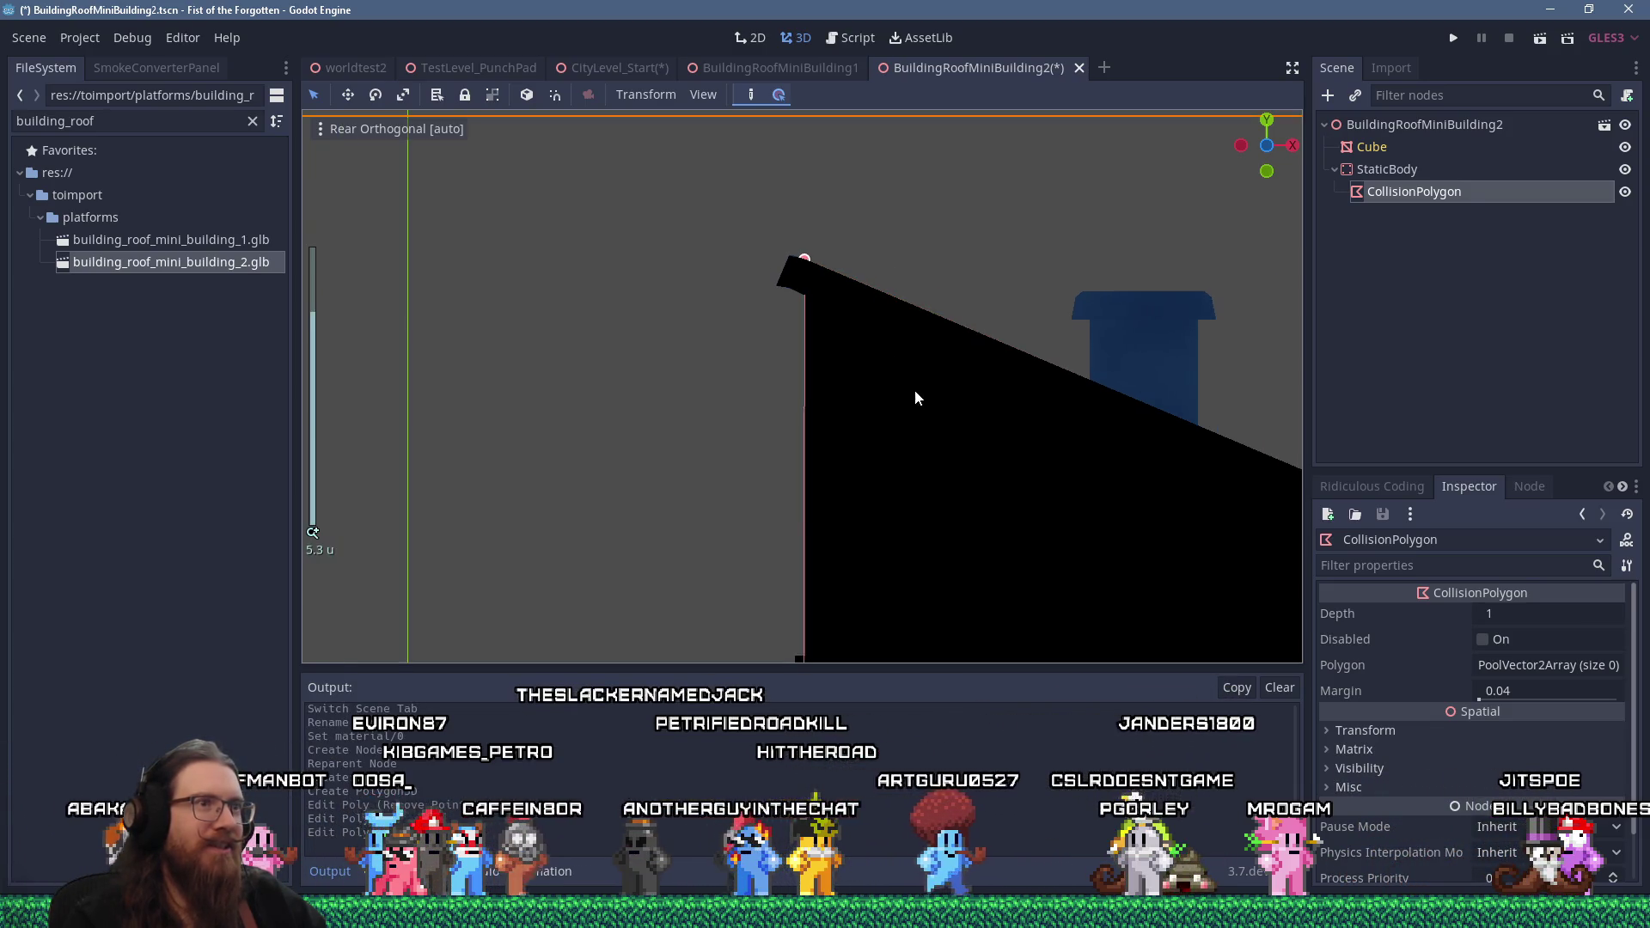
pyautogui.scroll(3, 817, 357)
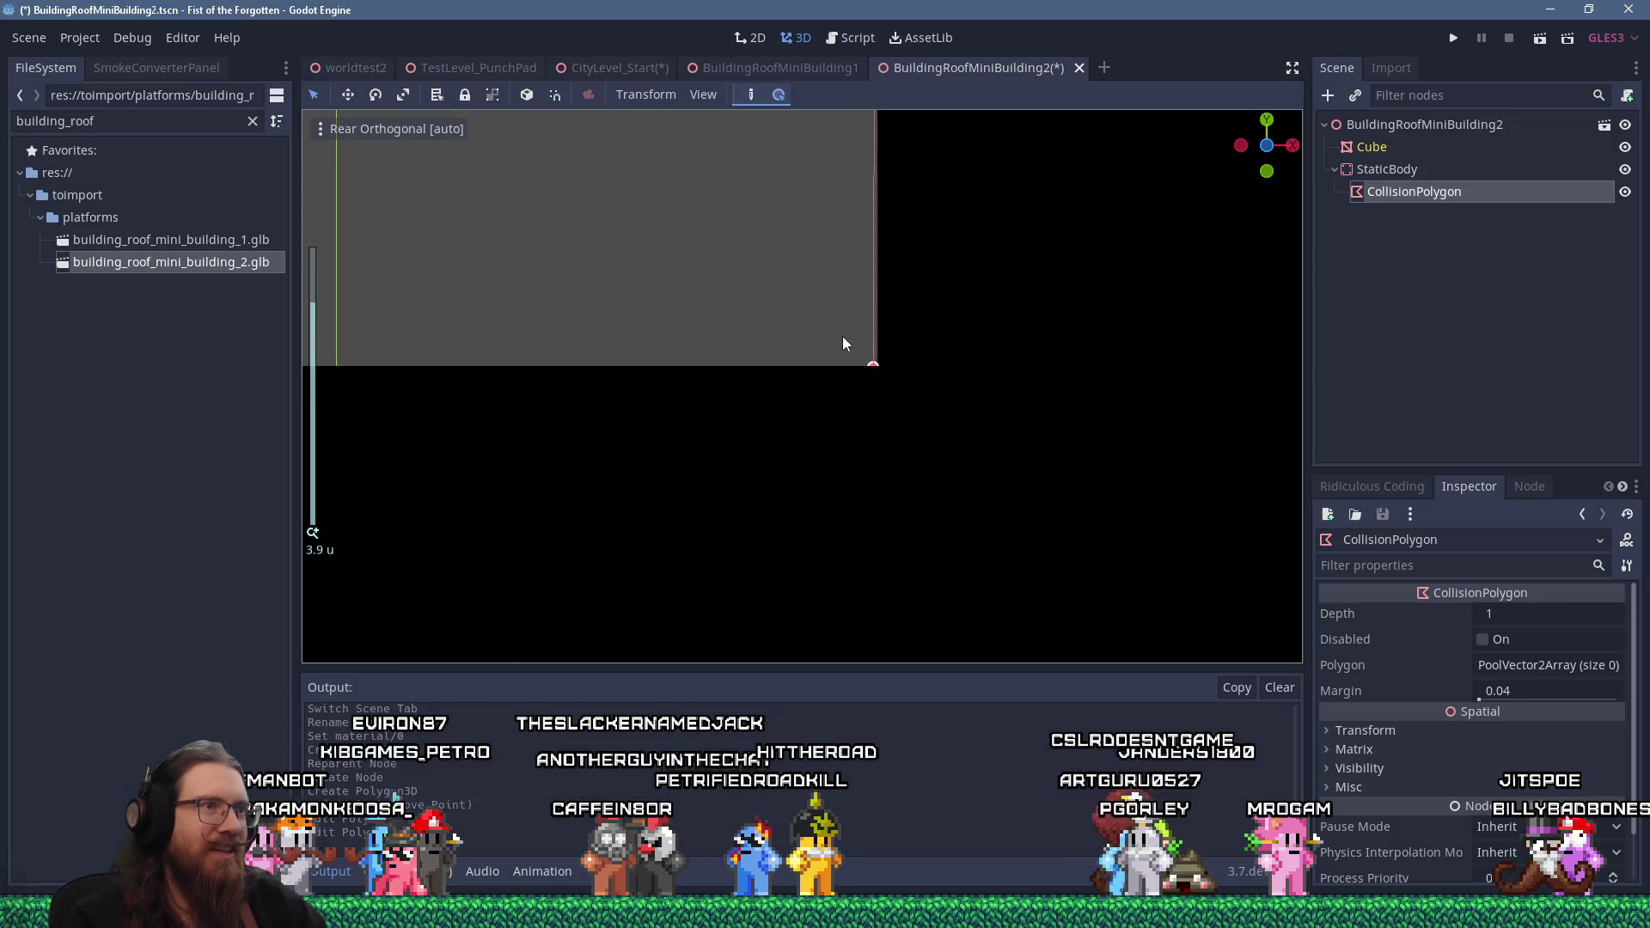
pyautogui.click(878, 367)
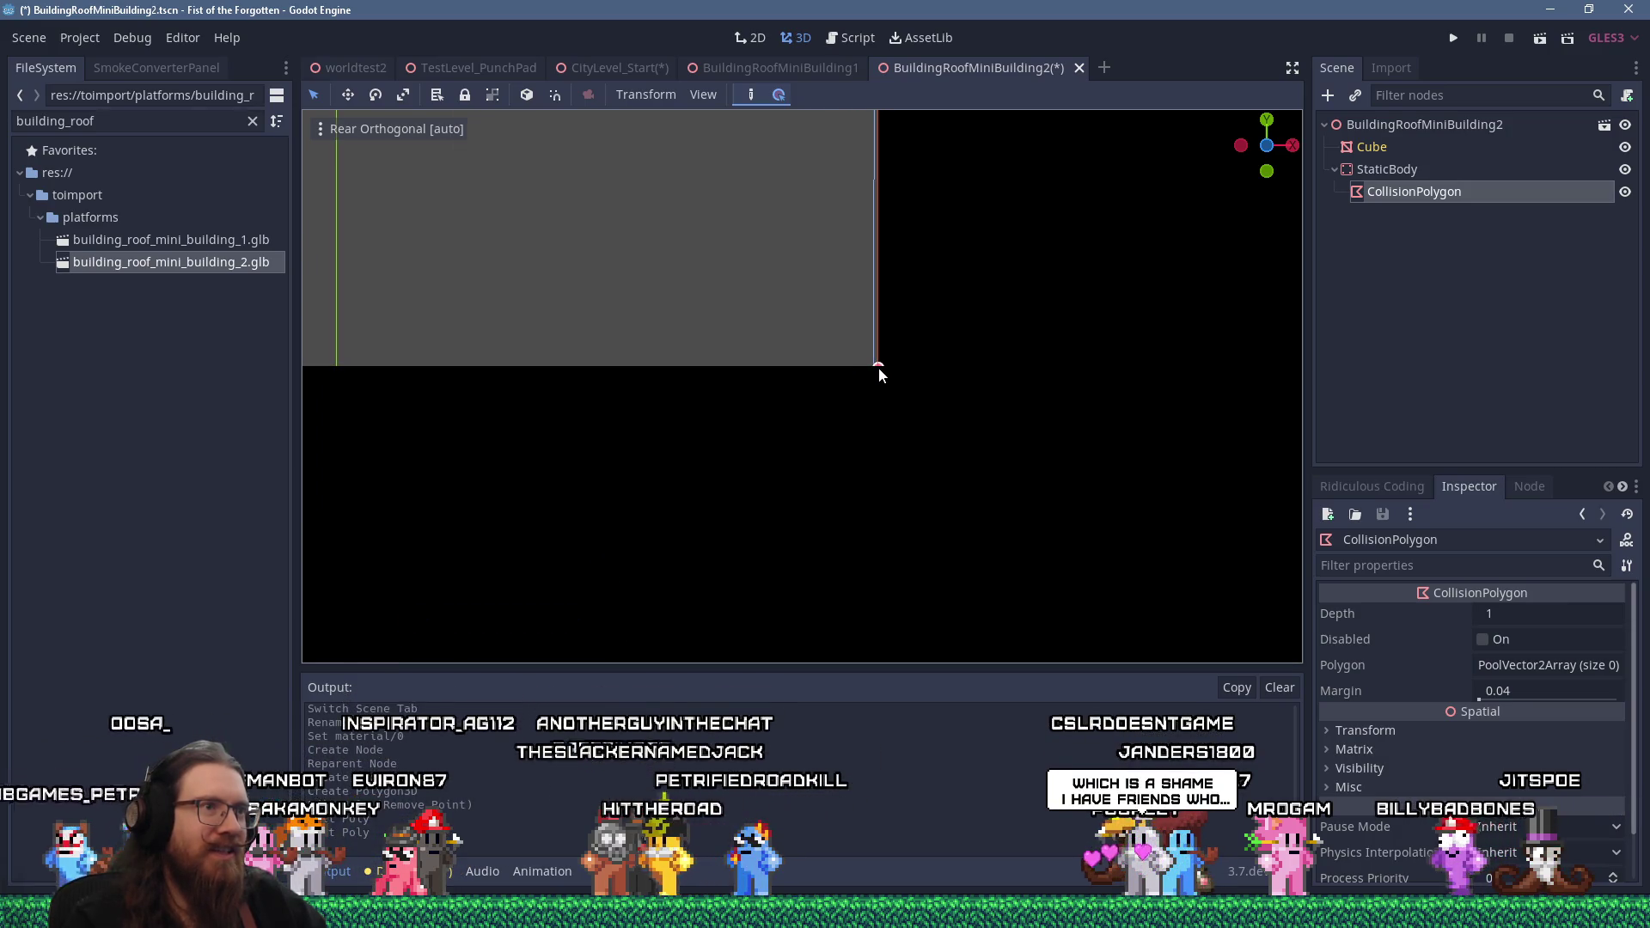
# Save BuildingRoofMiniBuilding2.tscn and go to the CityLevel_Start scene
pyautogui.scroll(-15, 878, 366)
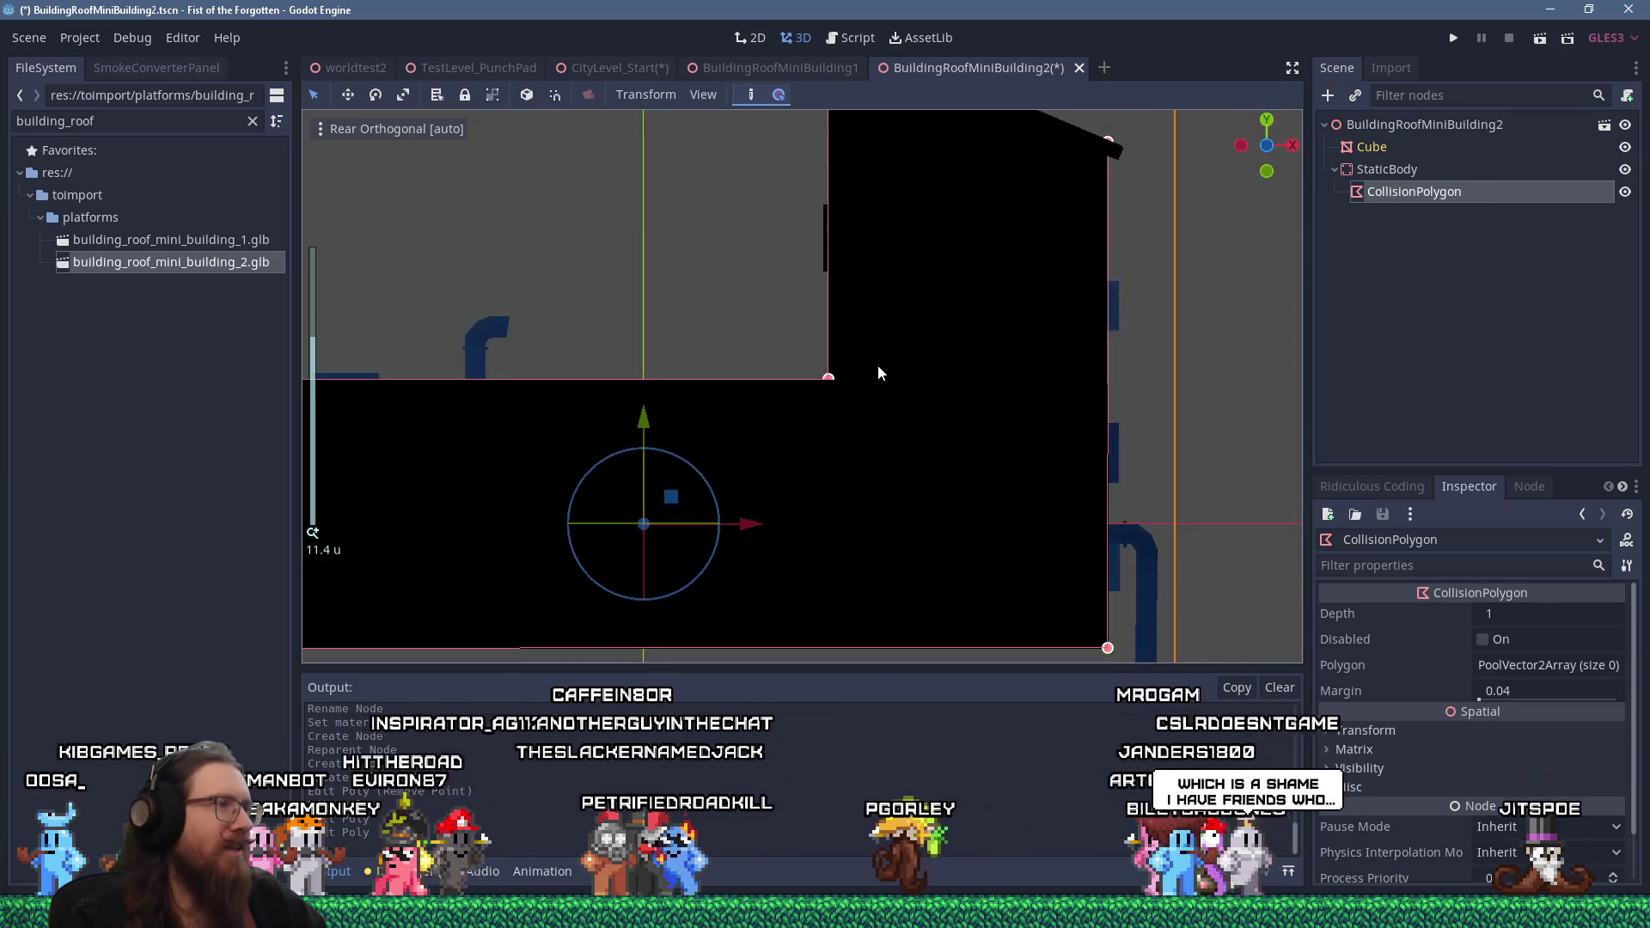
pyautogui.scroll(11, 472, 379)
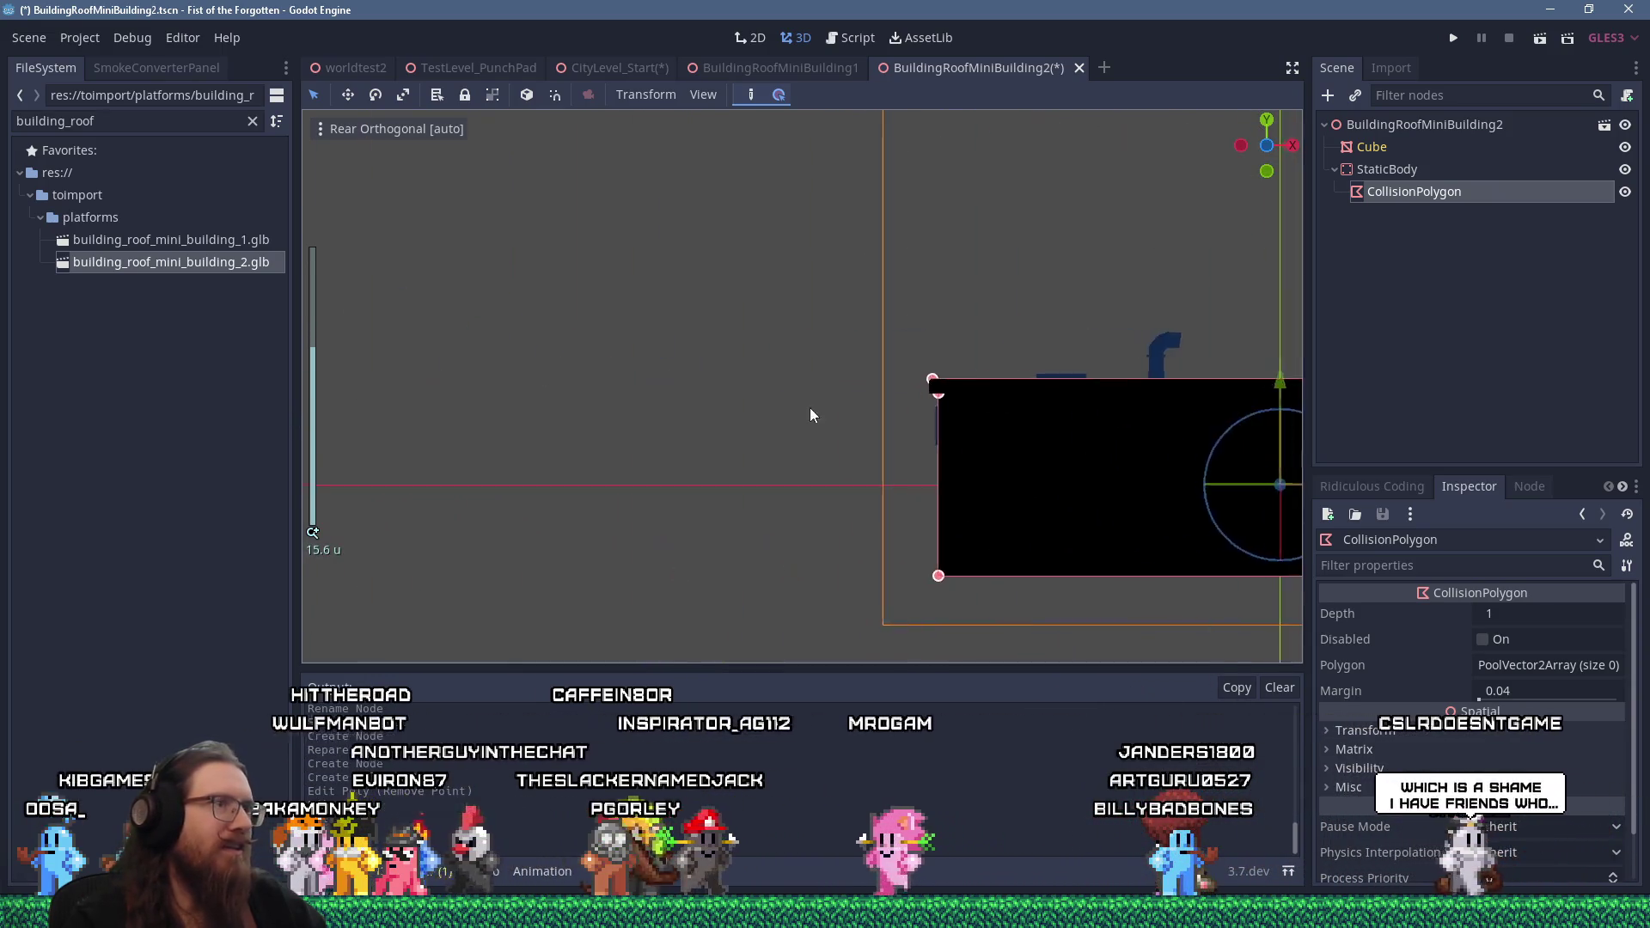
pyautogui.scroll(6, 1085, 392)
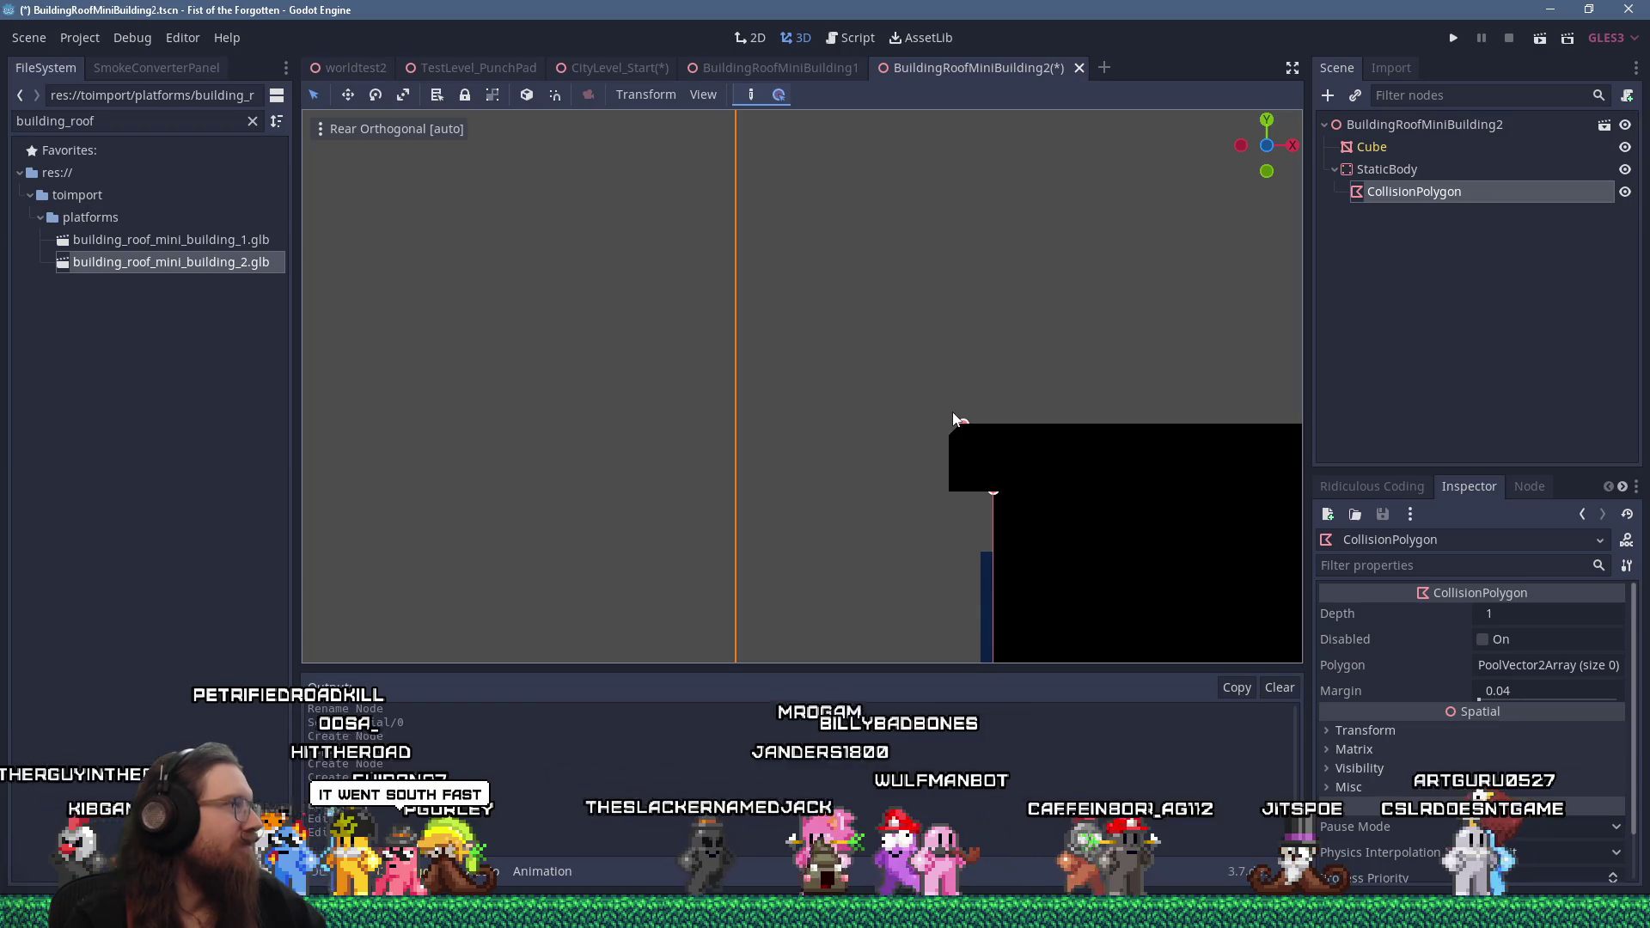
pyautogui.scroll(-8, 952, 419)
pyautogui.moveTo(729, 421)
pyautogui.mouseDown()
pyautogui.moveTo(751, 498)
pyautogui.moveTo(839, 492)
pyautogui.moveTo(808, 470)
pyautogui.mouseUp()
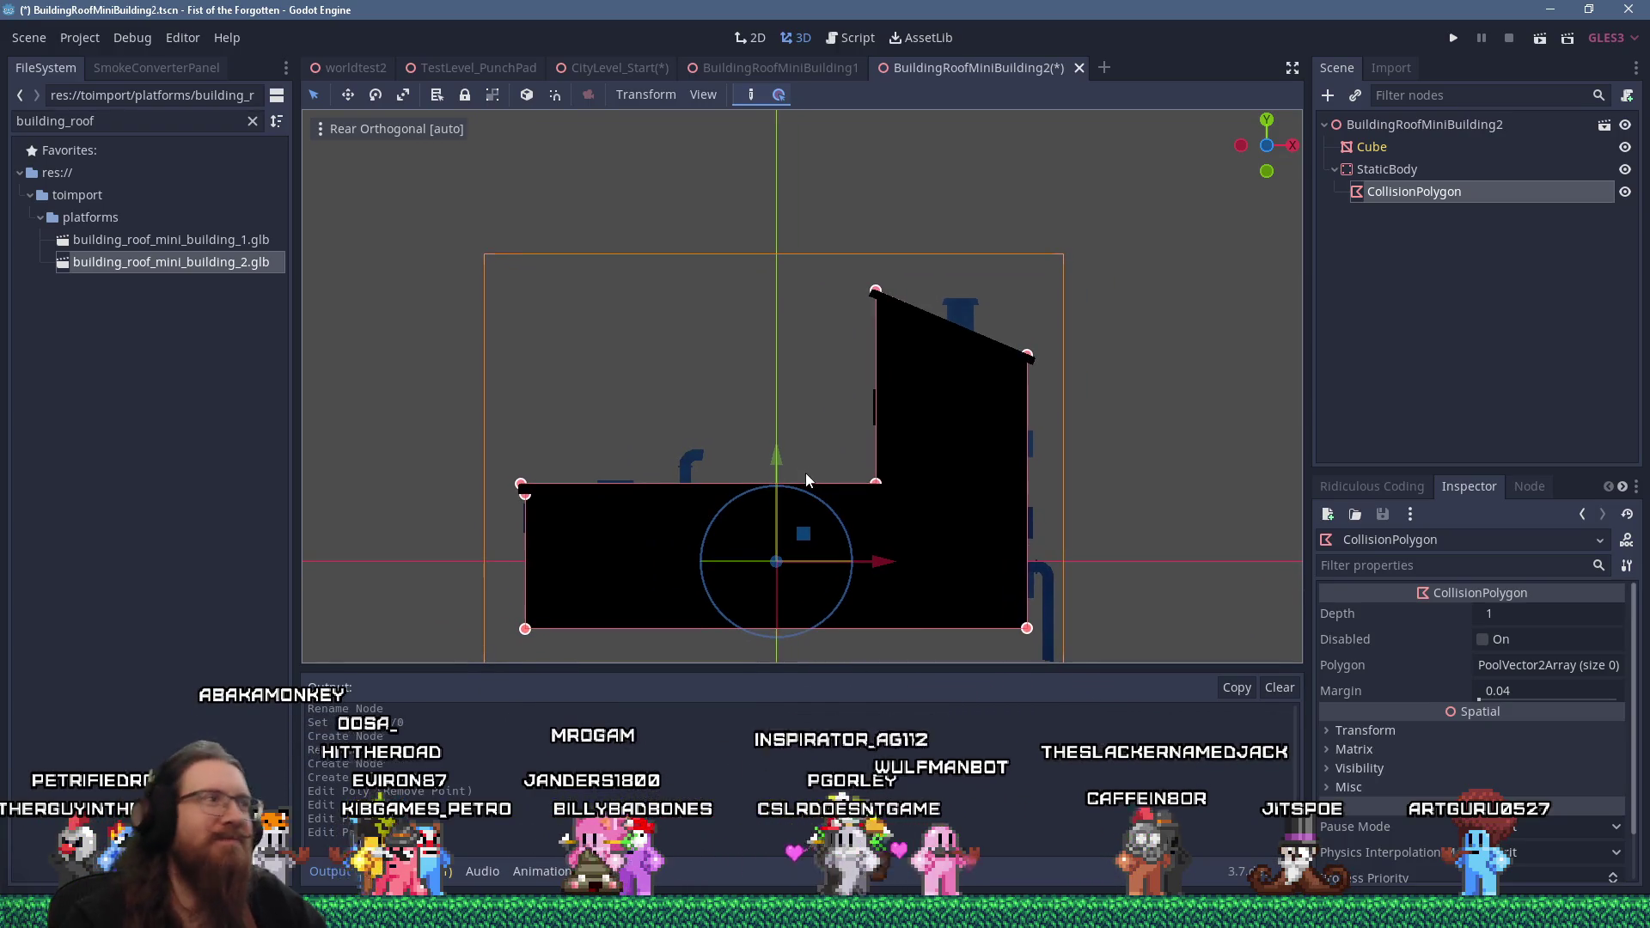
pyautogui.hotkey('ctrl', 's')
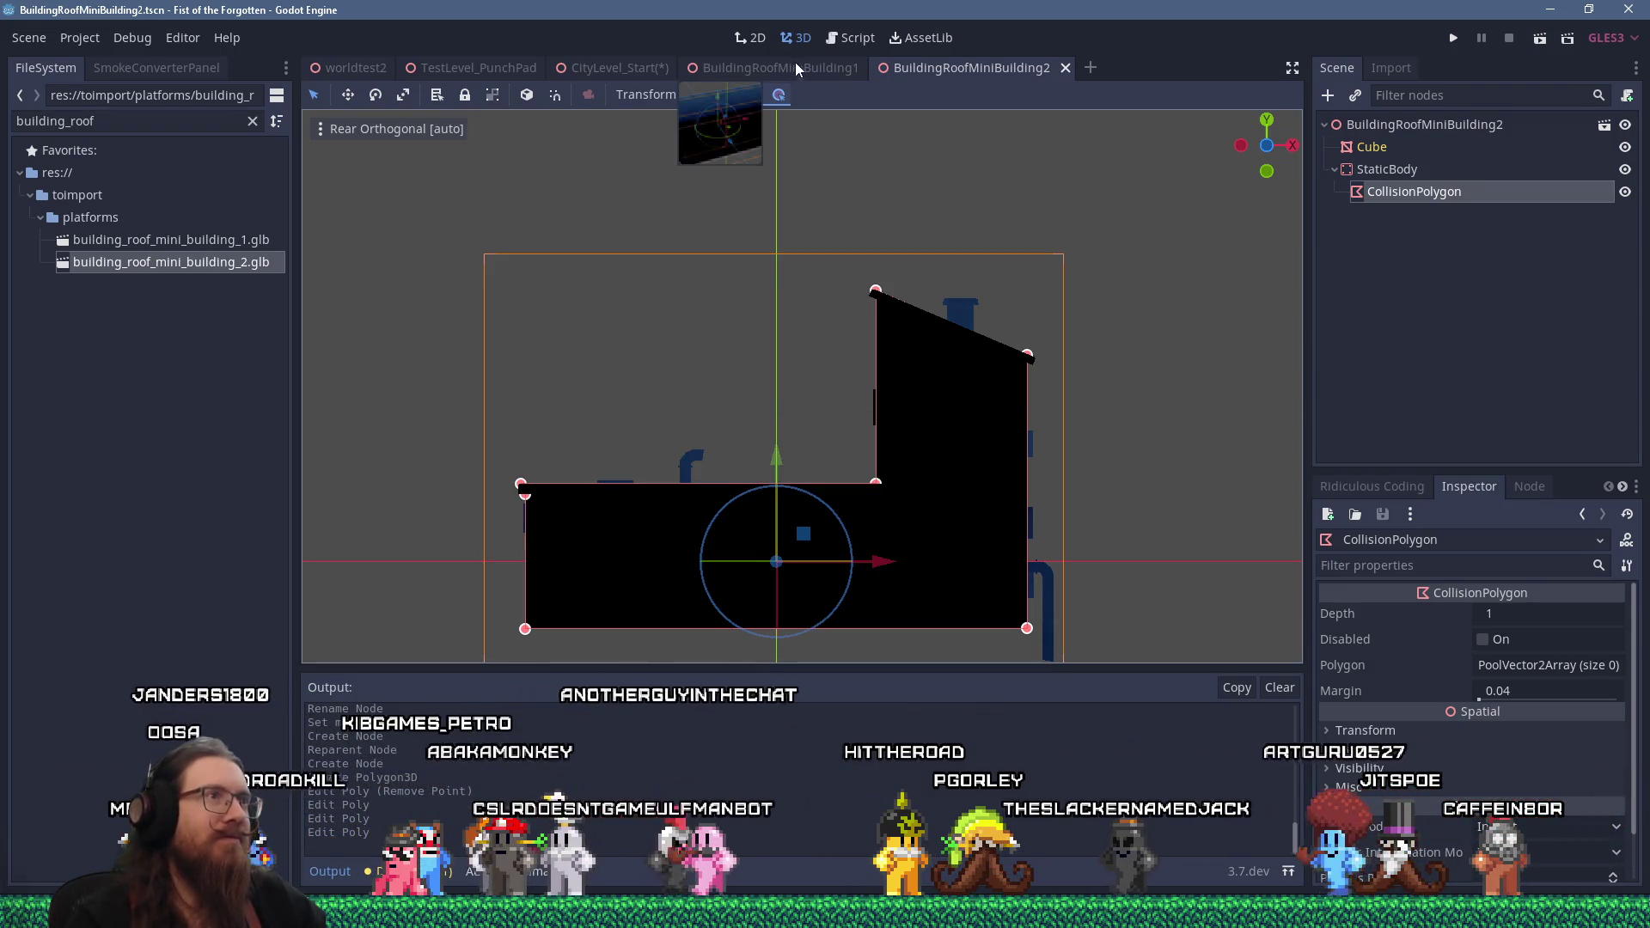
pyautogui.click(659, 68)
# Move BuildingRoofMiniBuilding3 onto the long building, nudging it into line
pyautogui.scroll(-5, 619, 412)
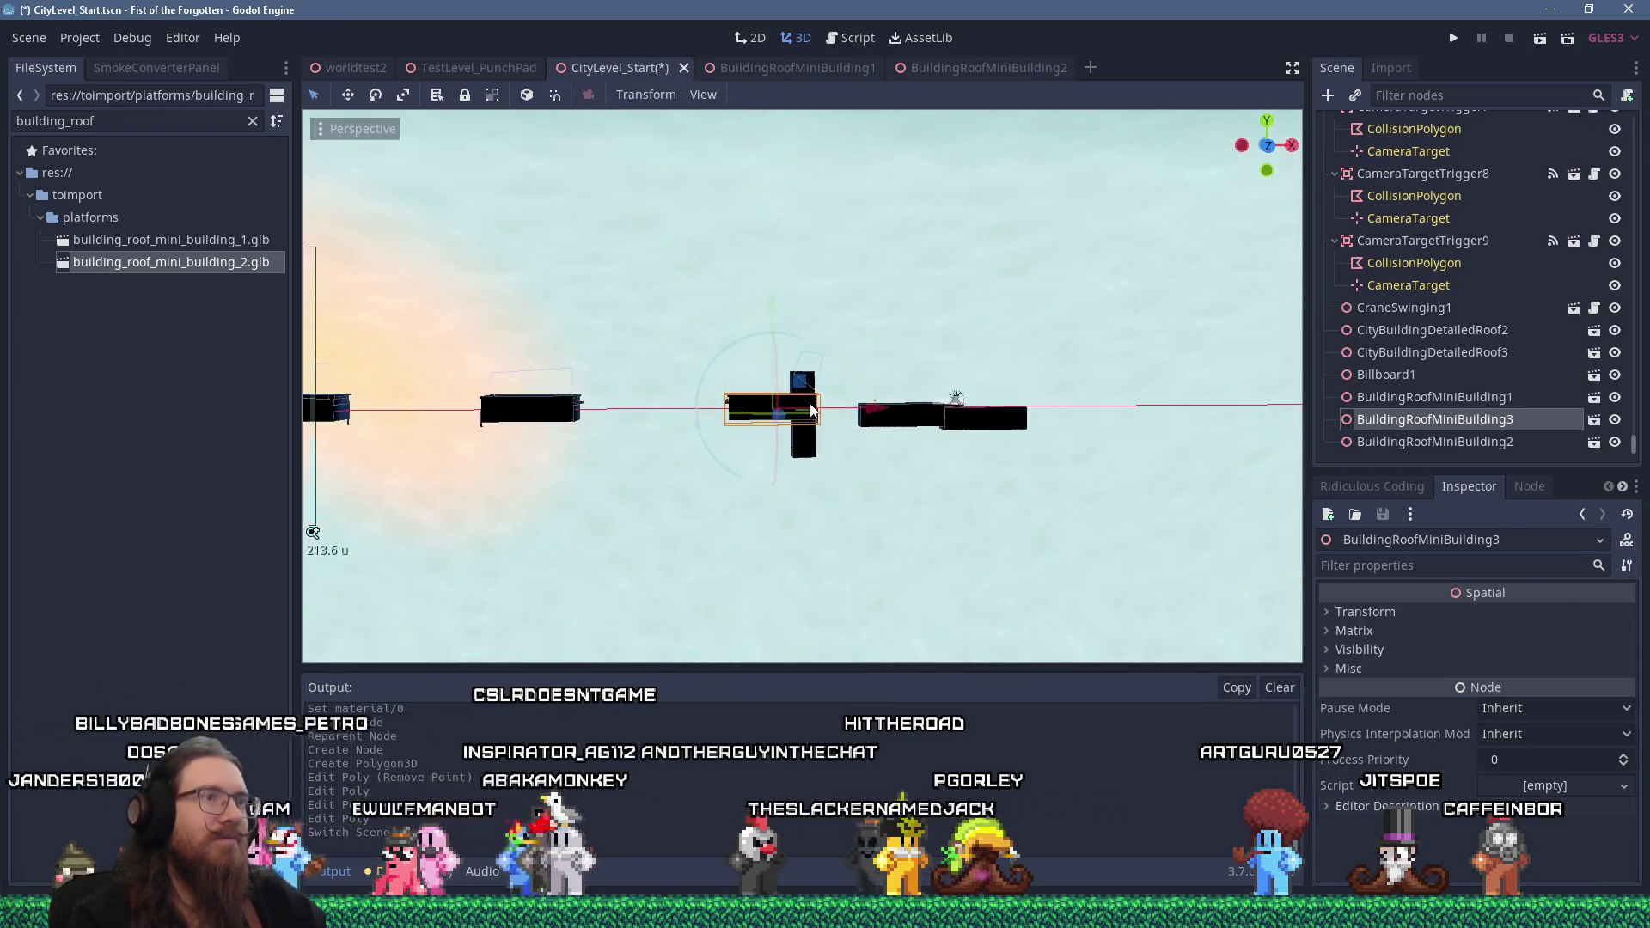
pyautogui.scroll(5, 601, 430)
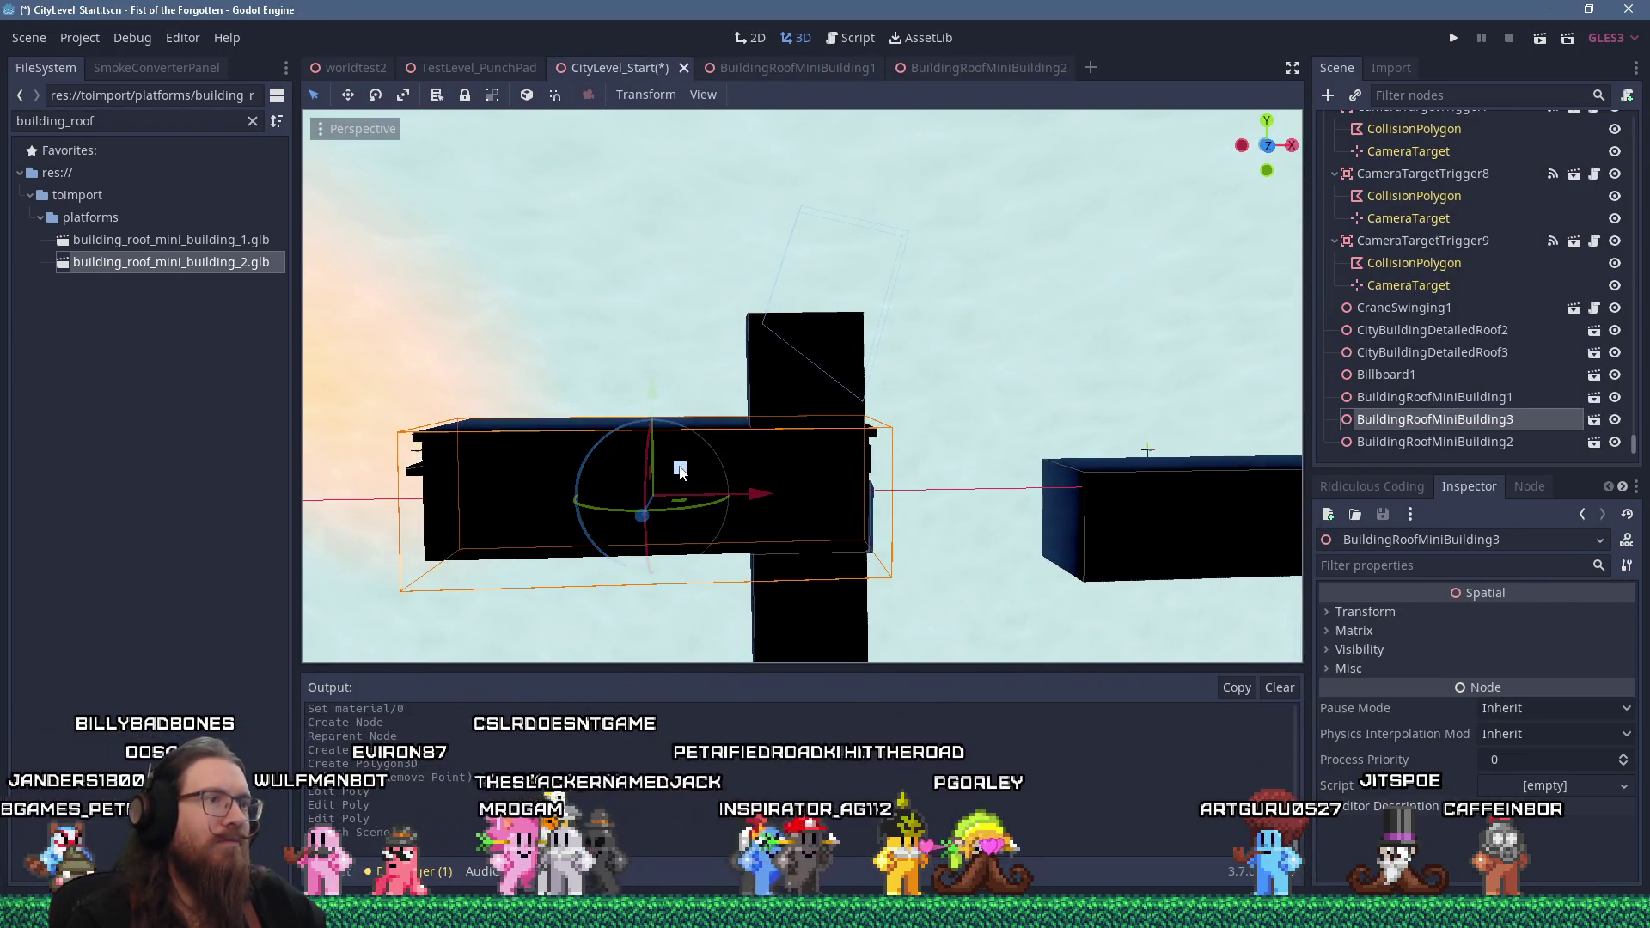
pyautogui.scroll(-5, 680, 470)
pyautogui.scroll(3, 688, 447)
pyautogui.moveTo(692, 434); pyautogui.dragTo(932, 454)
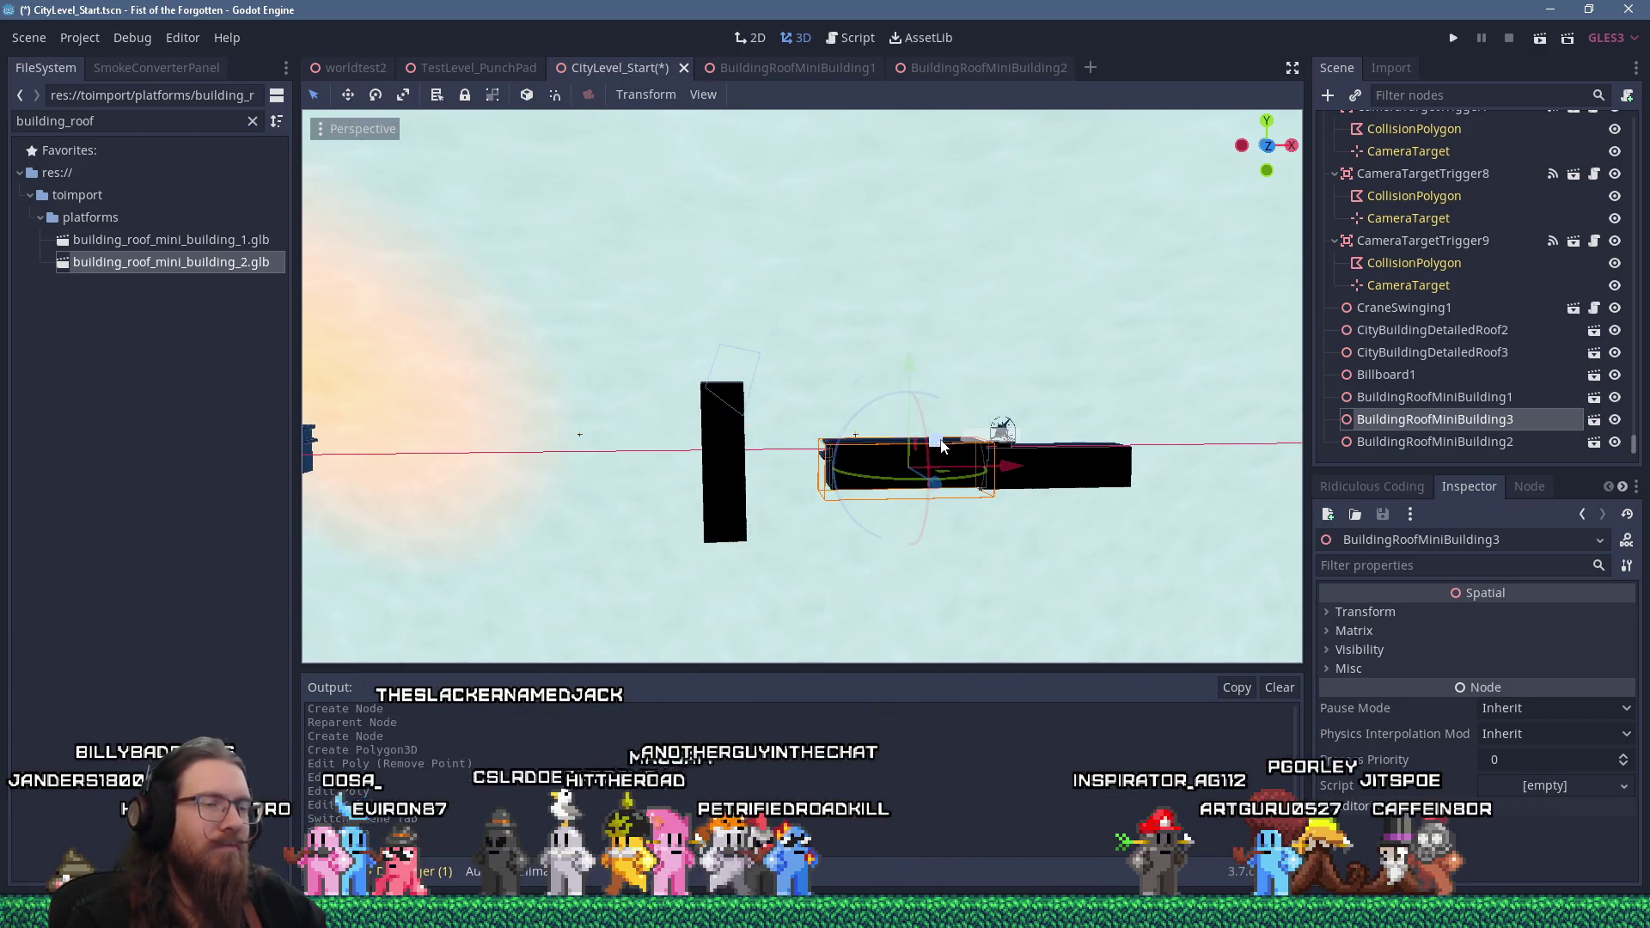
pyautogui.scroll(5, 921, 437)
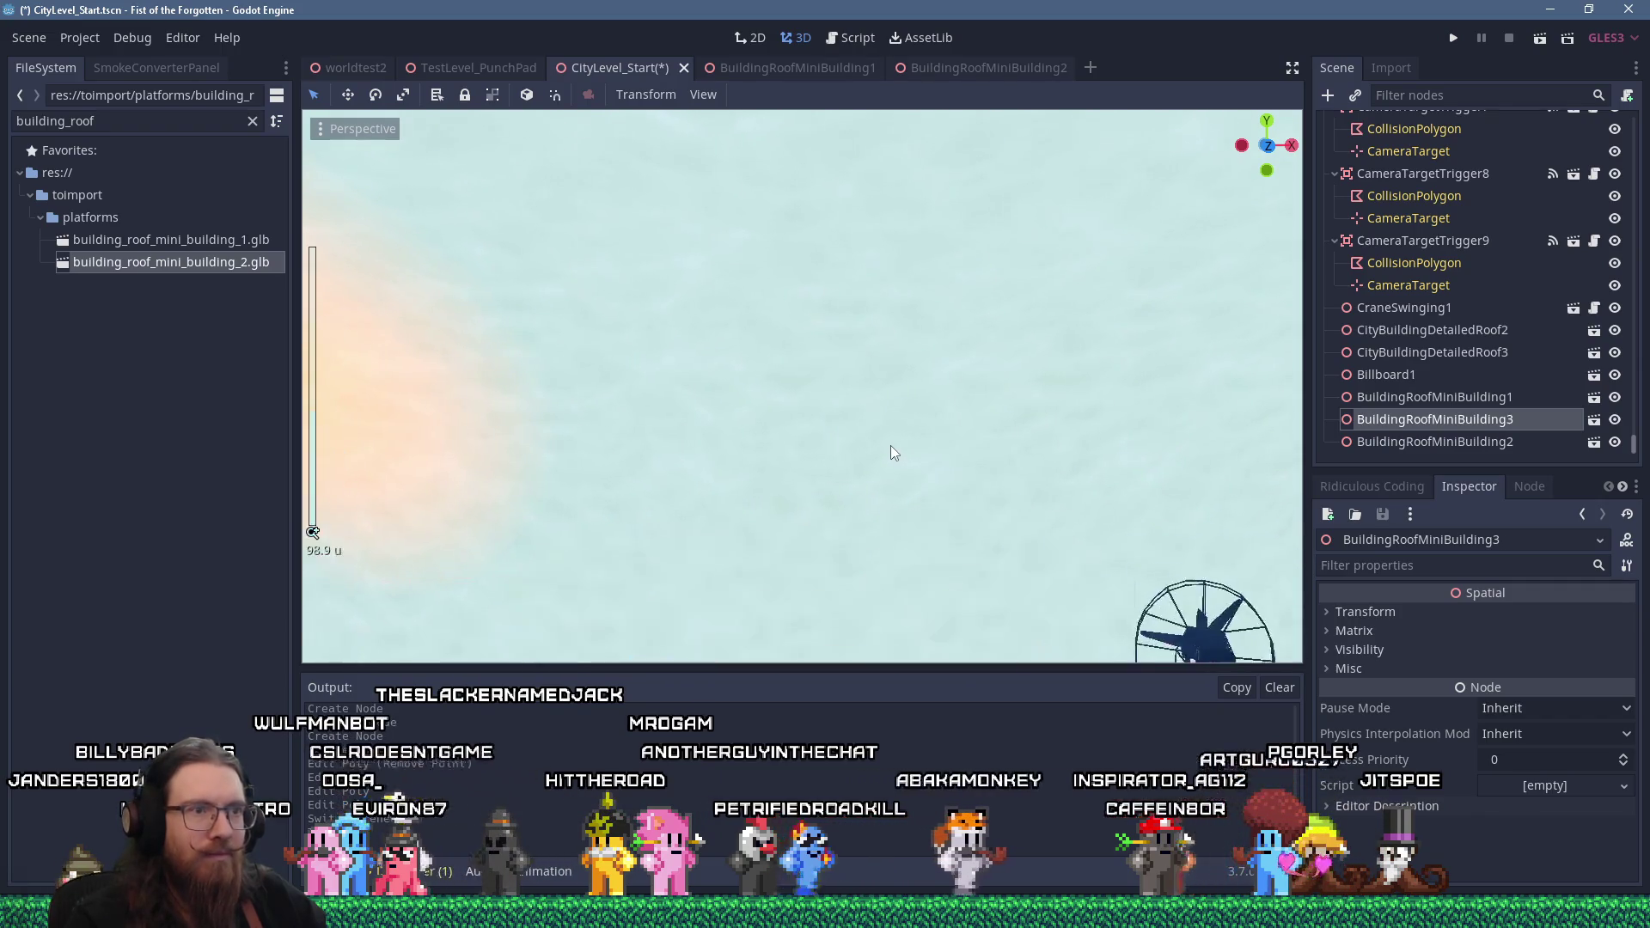
pyautogui.scroll(5, 890, 445)
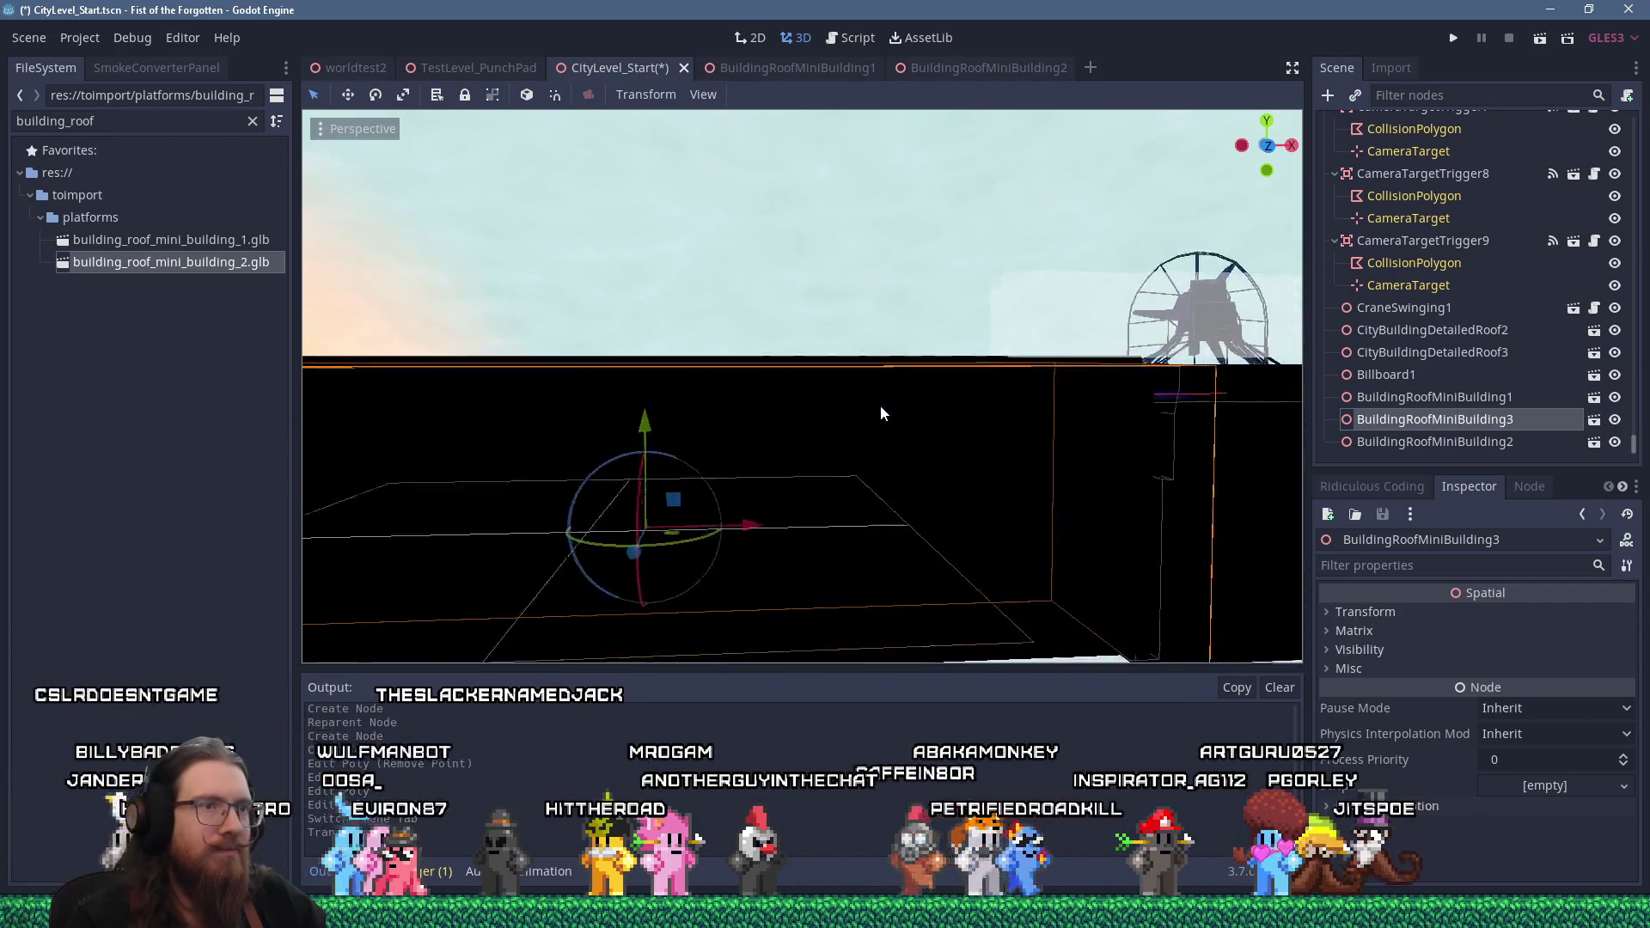
pyautogui.scroll(-4, 859, 414)
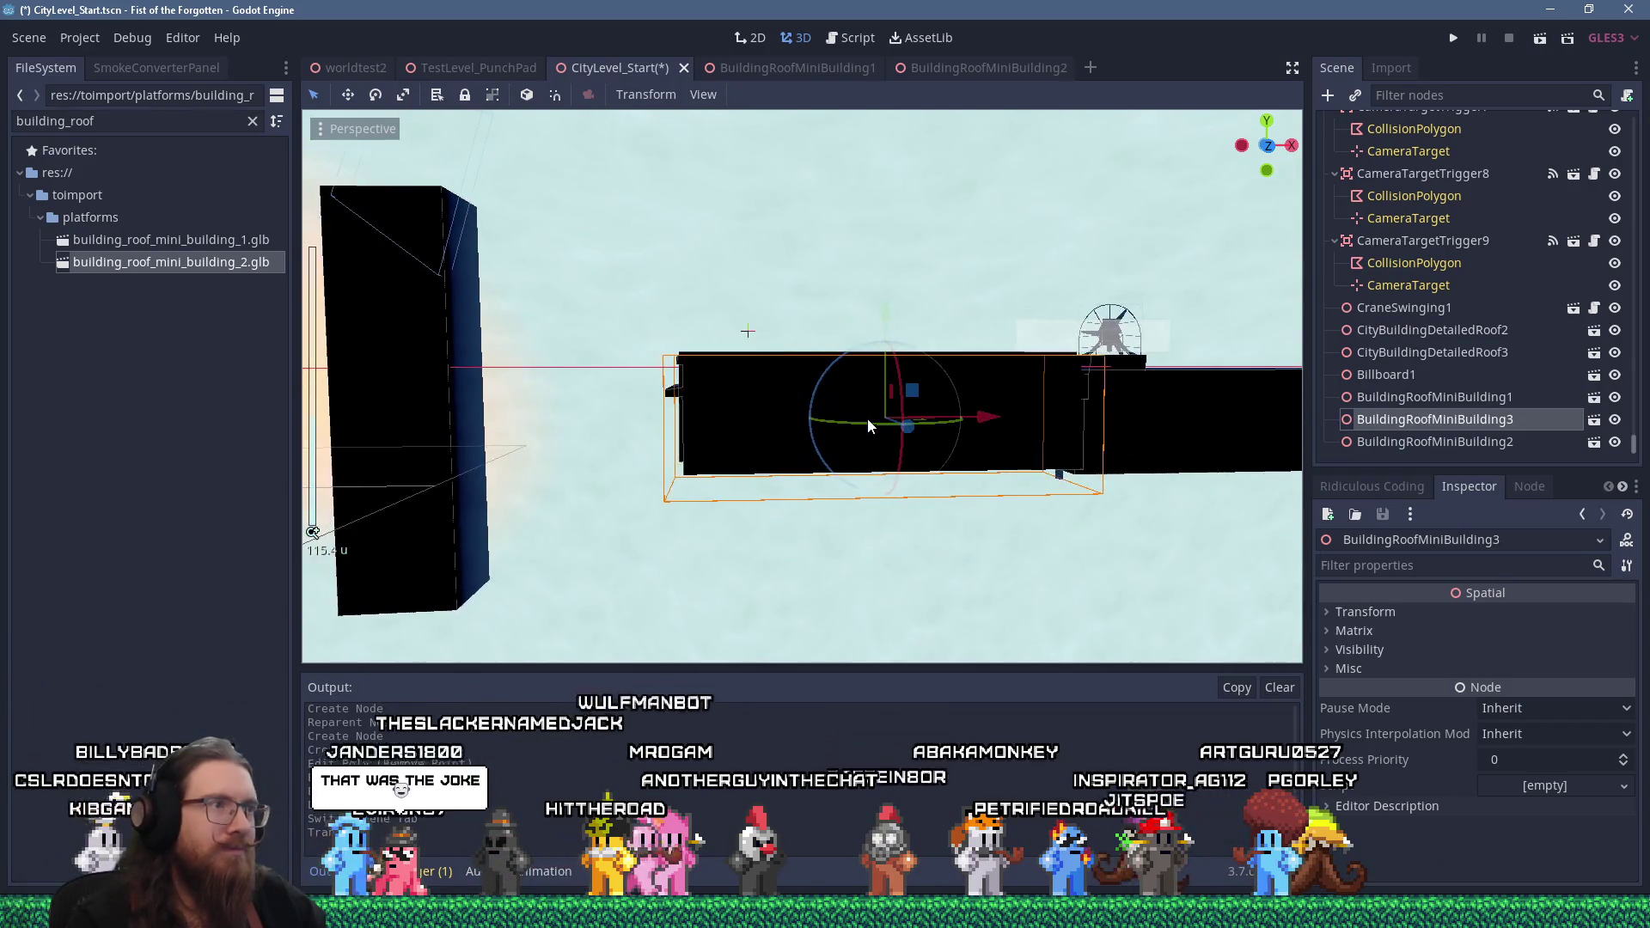
pyautogui.moveTo(887, 325); pyautogui.dragTo(885, 313)
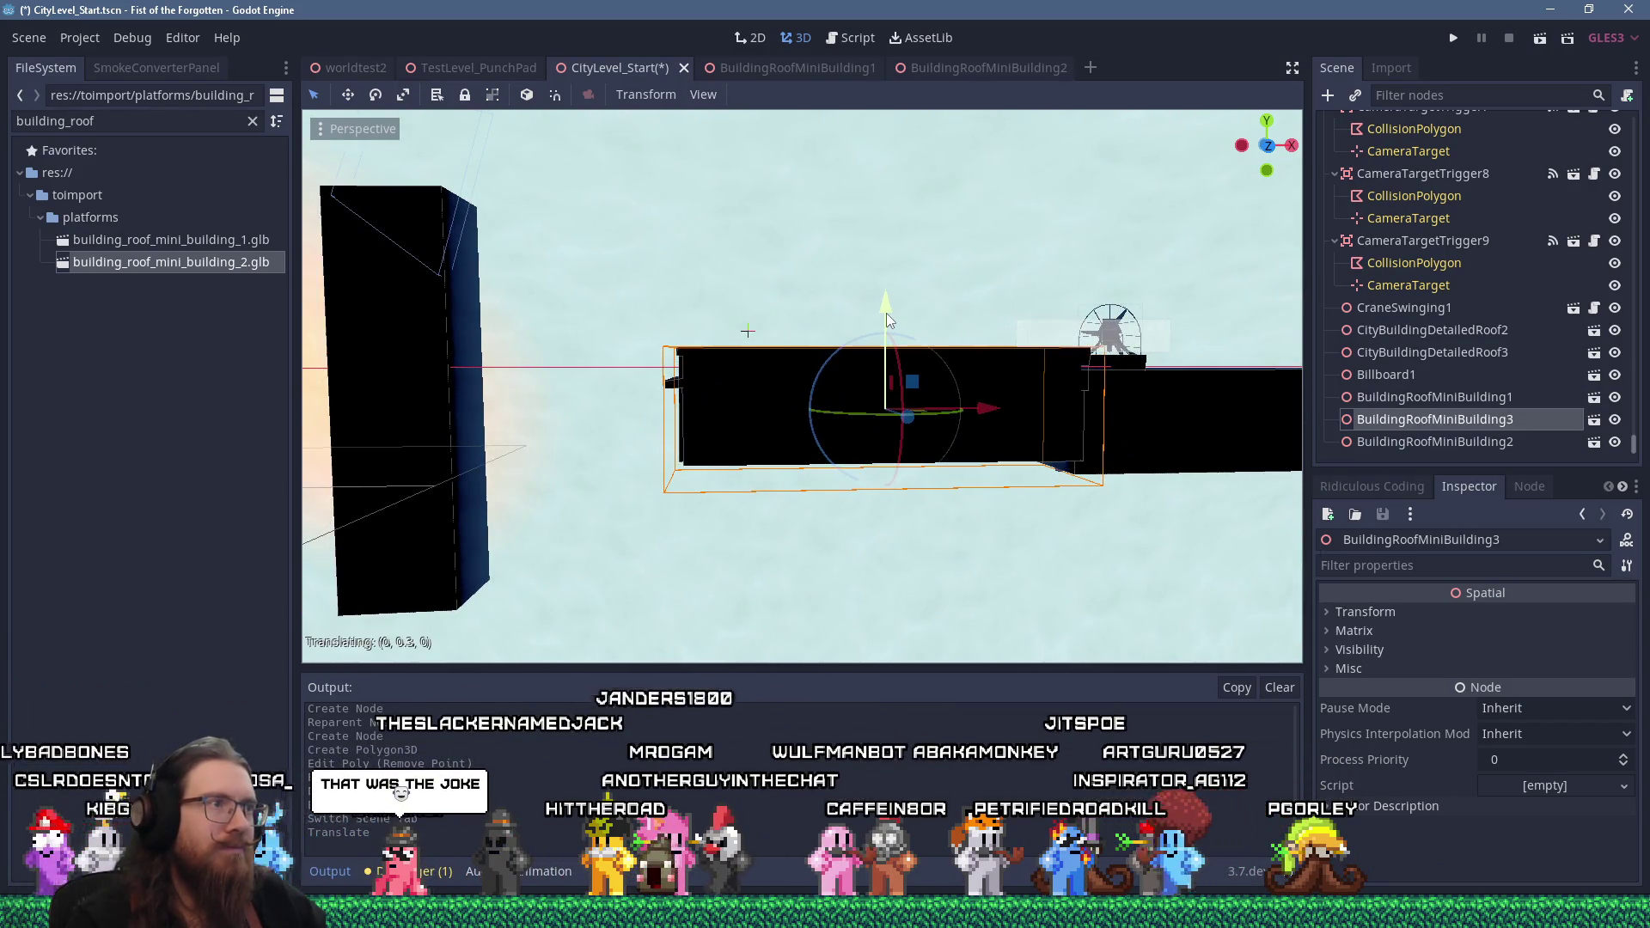
pyautogui.moveTo(911, 382); pyautogui.dragTo(885, 399)
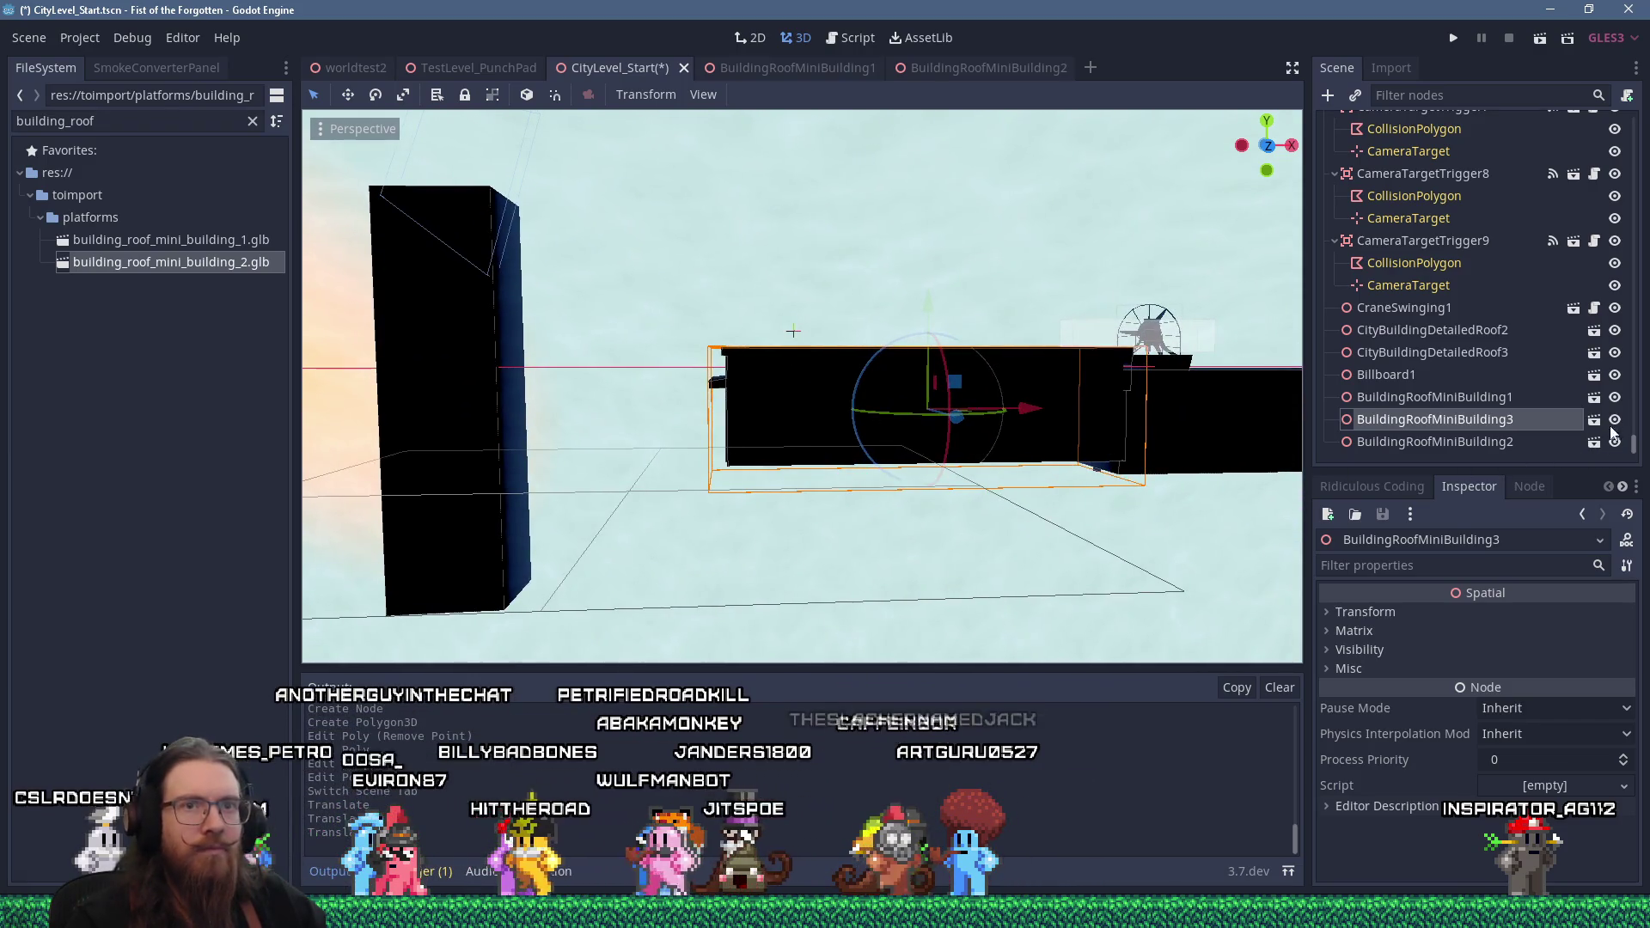
# Delete Platform_1x1_Box13 and search the project files for 'buildingro'
pyautogui.click(822, 437)
pyautogui.press('Delete')
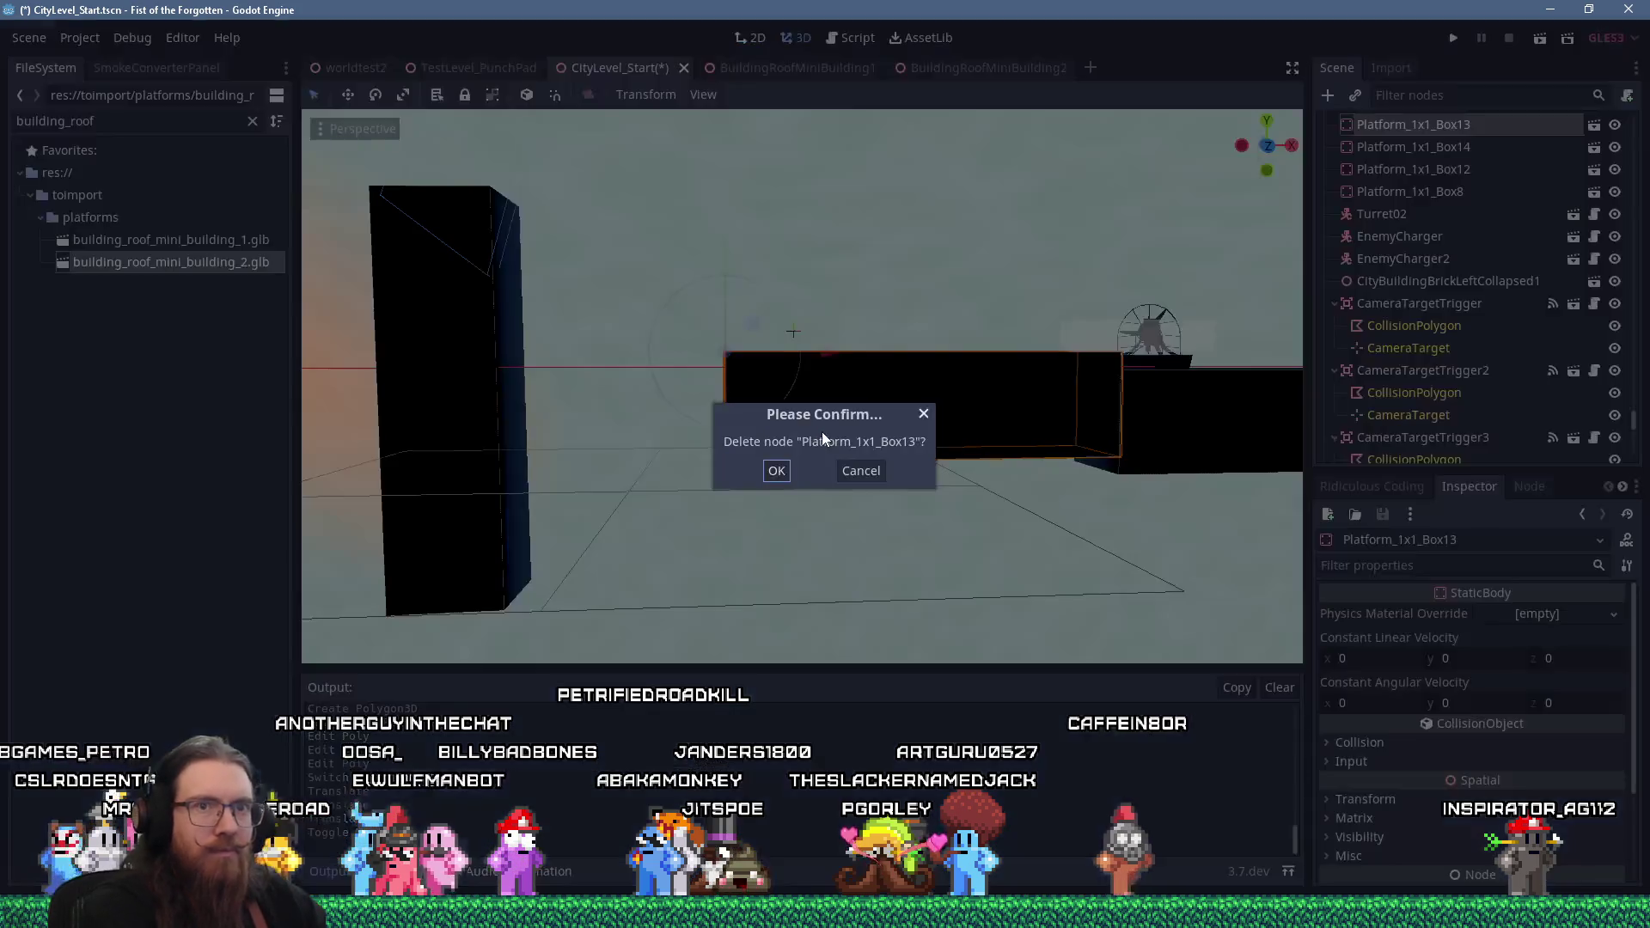
pyautogui.press('Return')
pyautogui.scroll(-10, 1520, 416)
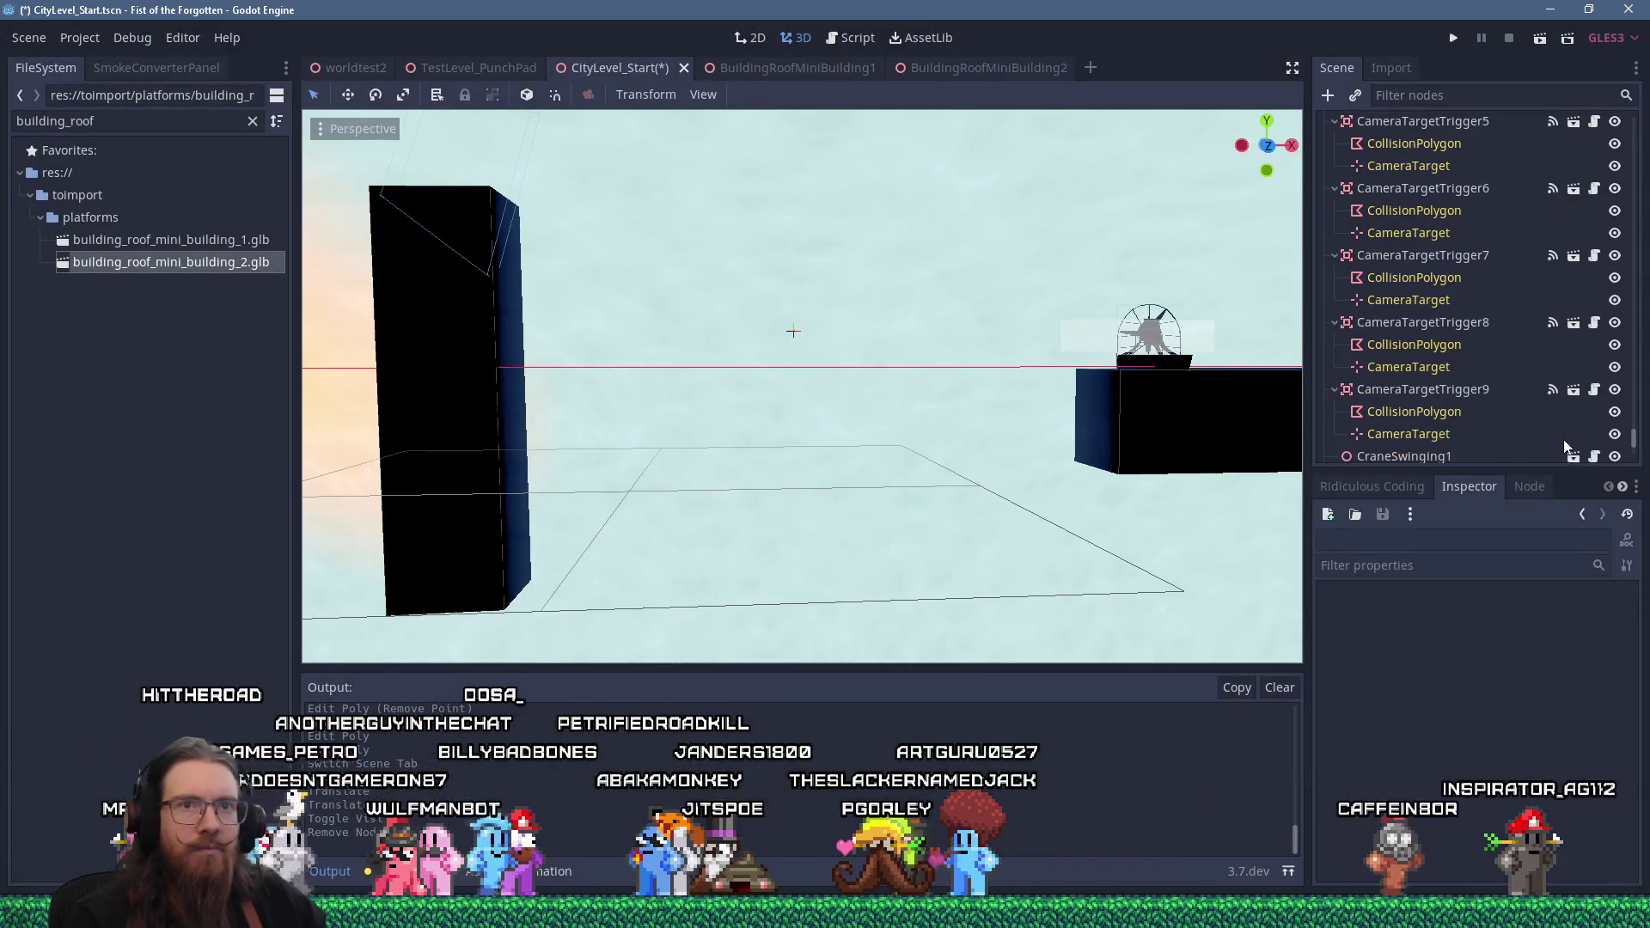
pyautogui.moveTo(855, 390); pyautogui.dragTo(858, 402)
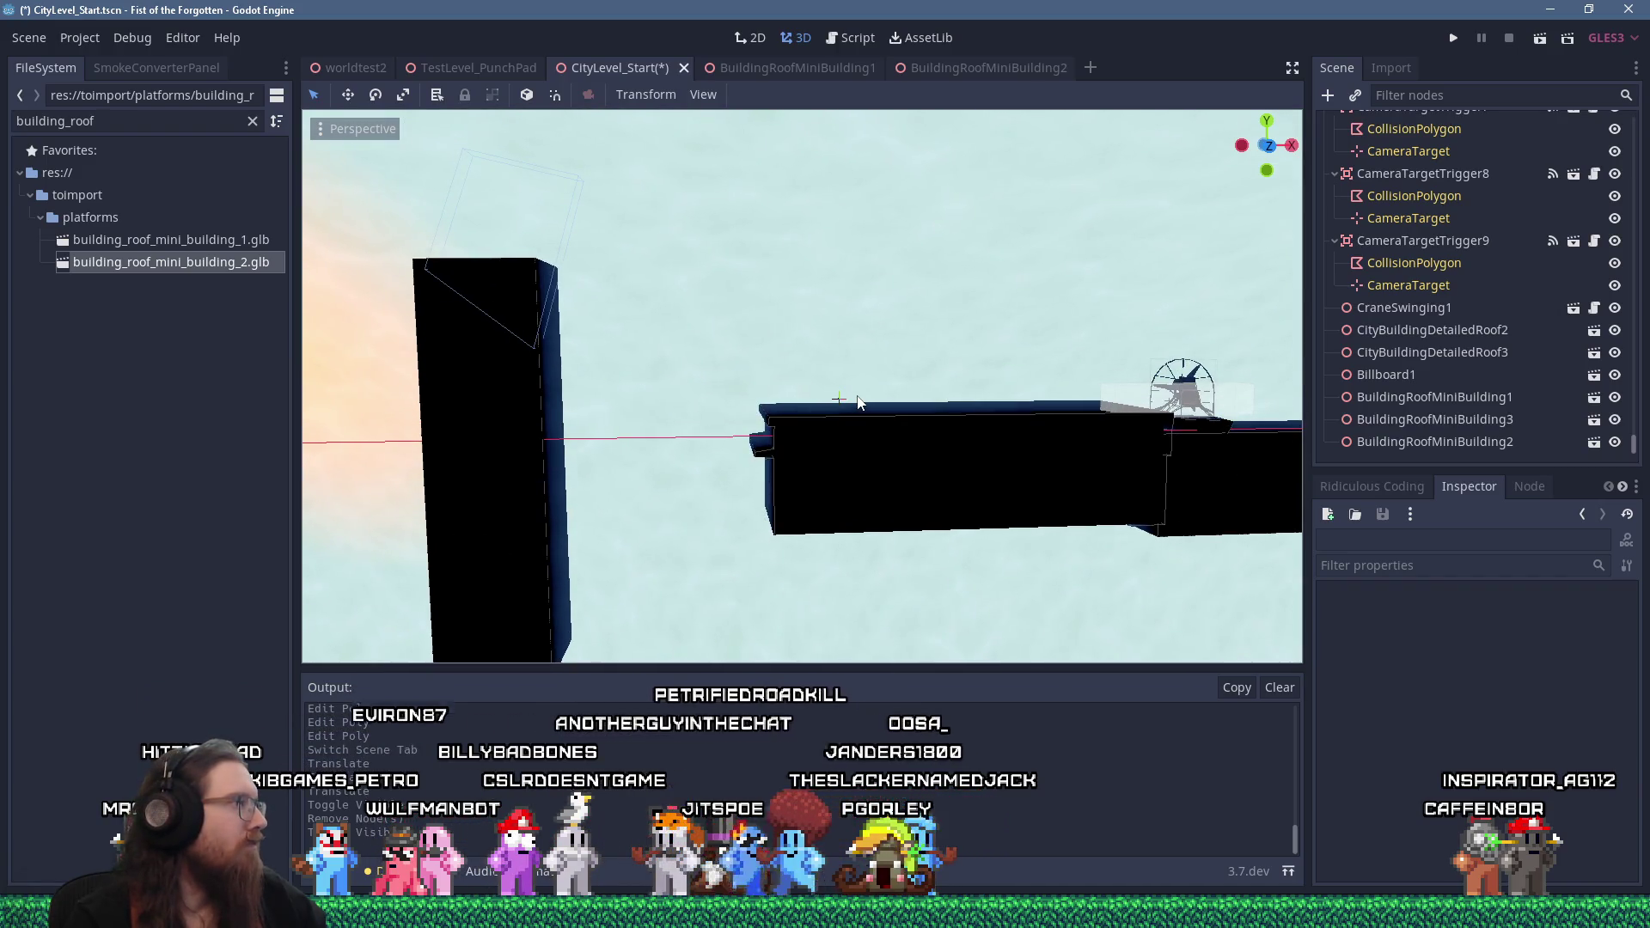
pyautogui.scroll(-5, 858, 403)
pyautogui.moveTo(658, 410)
pyautogui.mouseDown()
pyautogui.moveTo(770, 420)
pyautogui.moveTo(710, 421)
pyautogui.mouseUp()
pyautogui.hotkey('ctrl', 'f')
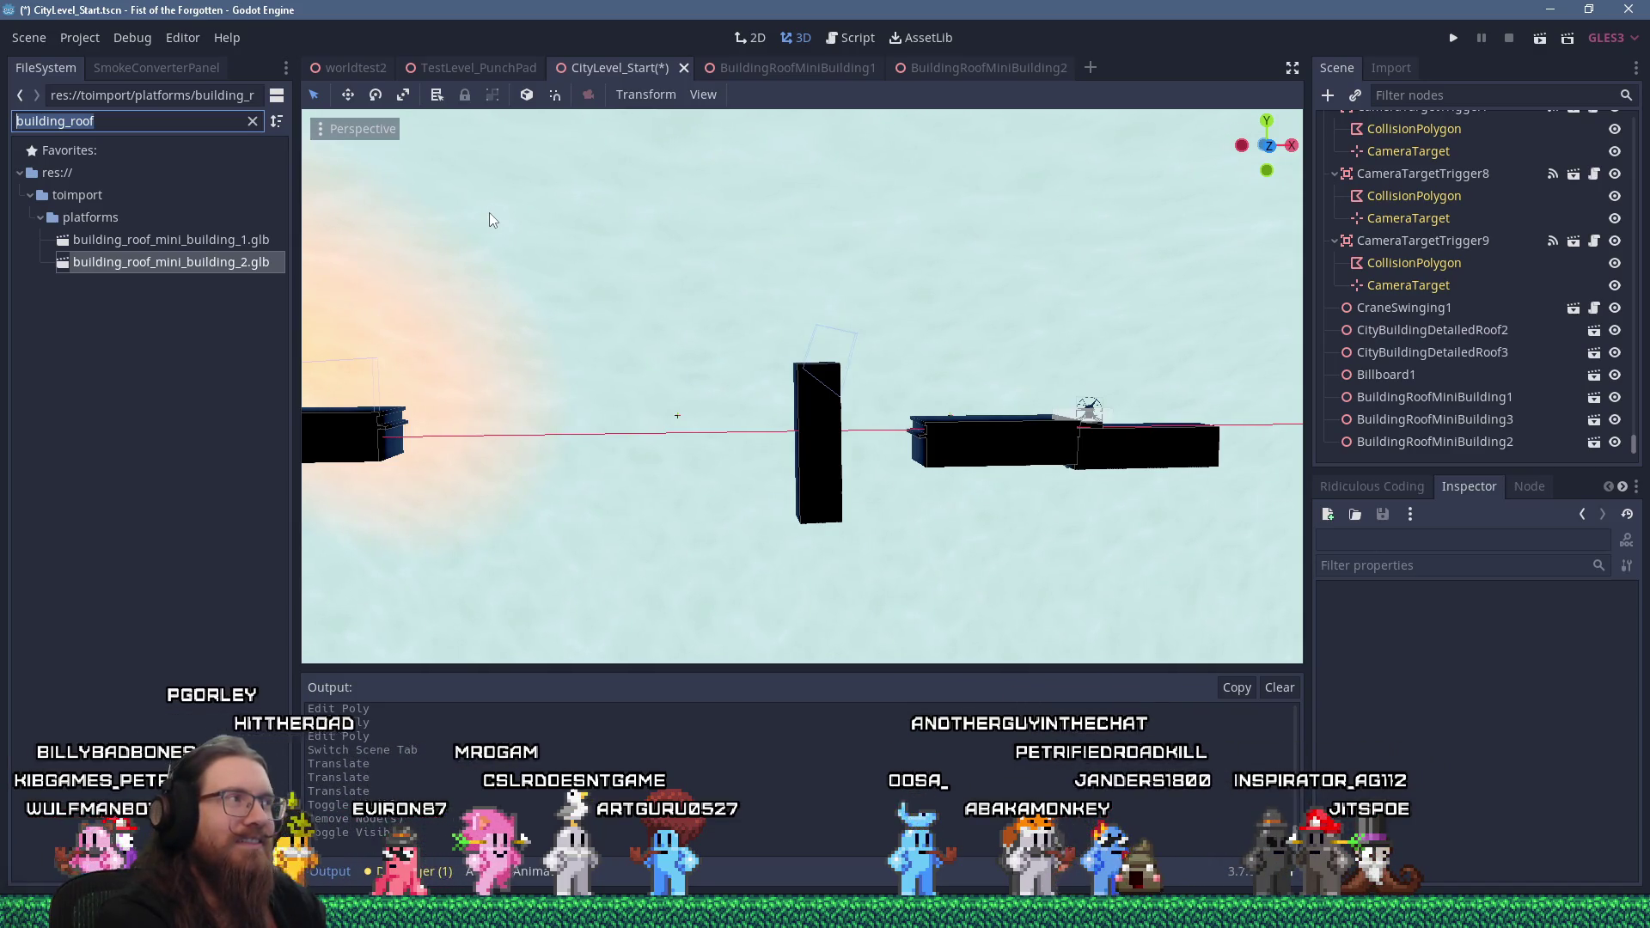
pyautogui.write('buildi')
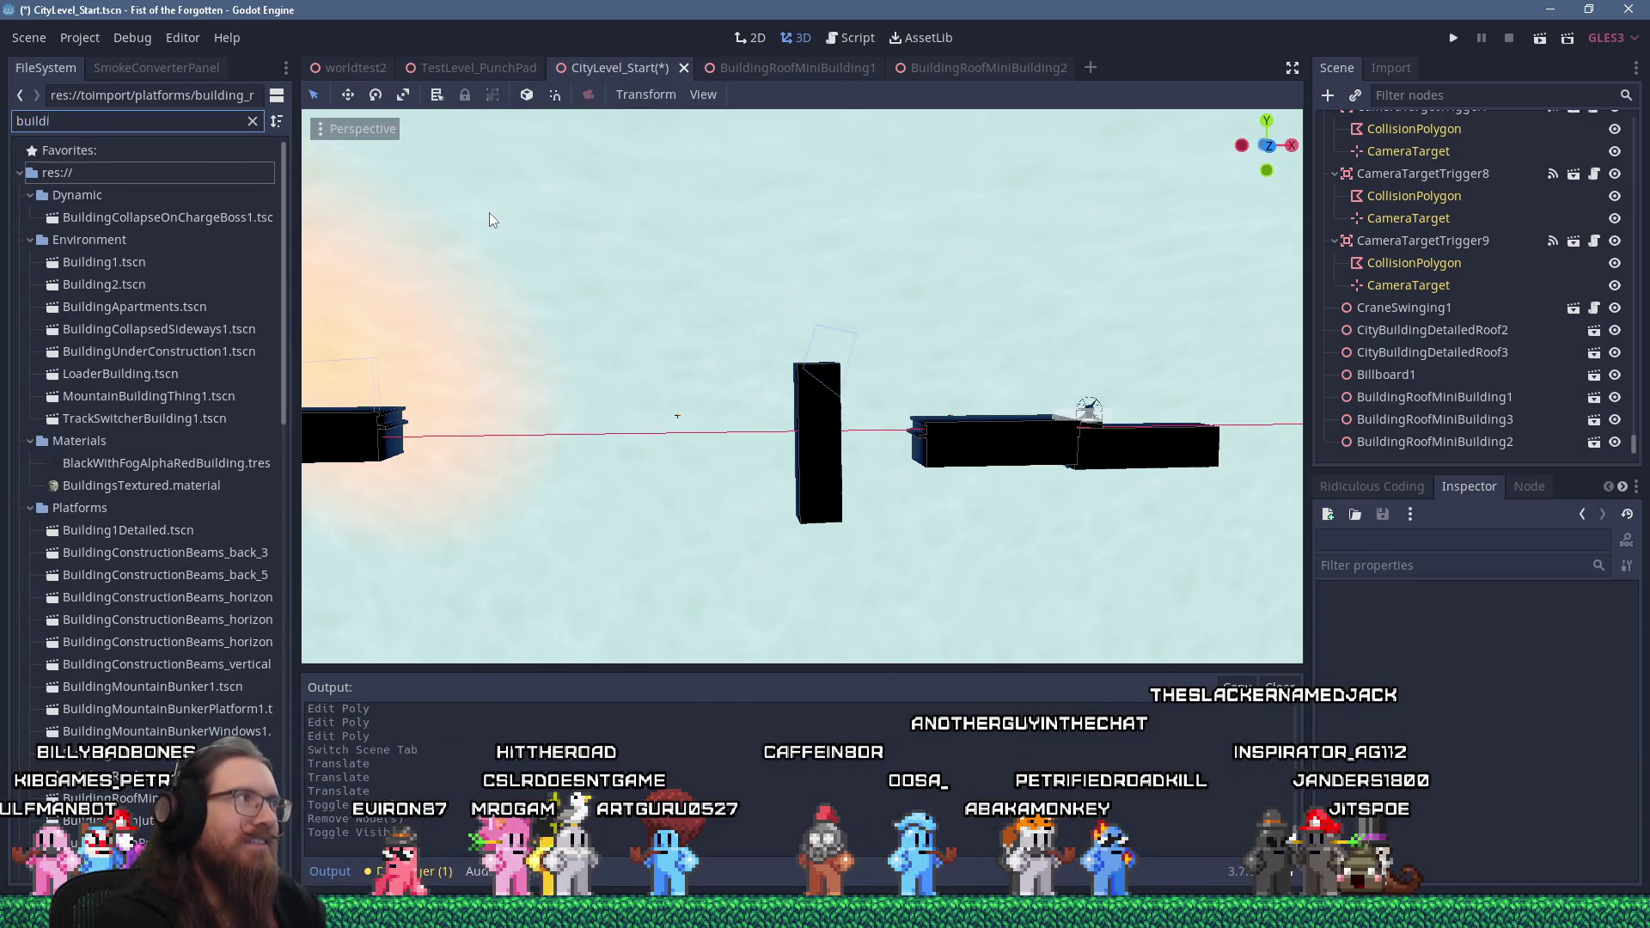
pyautogui.write('ngroof')
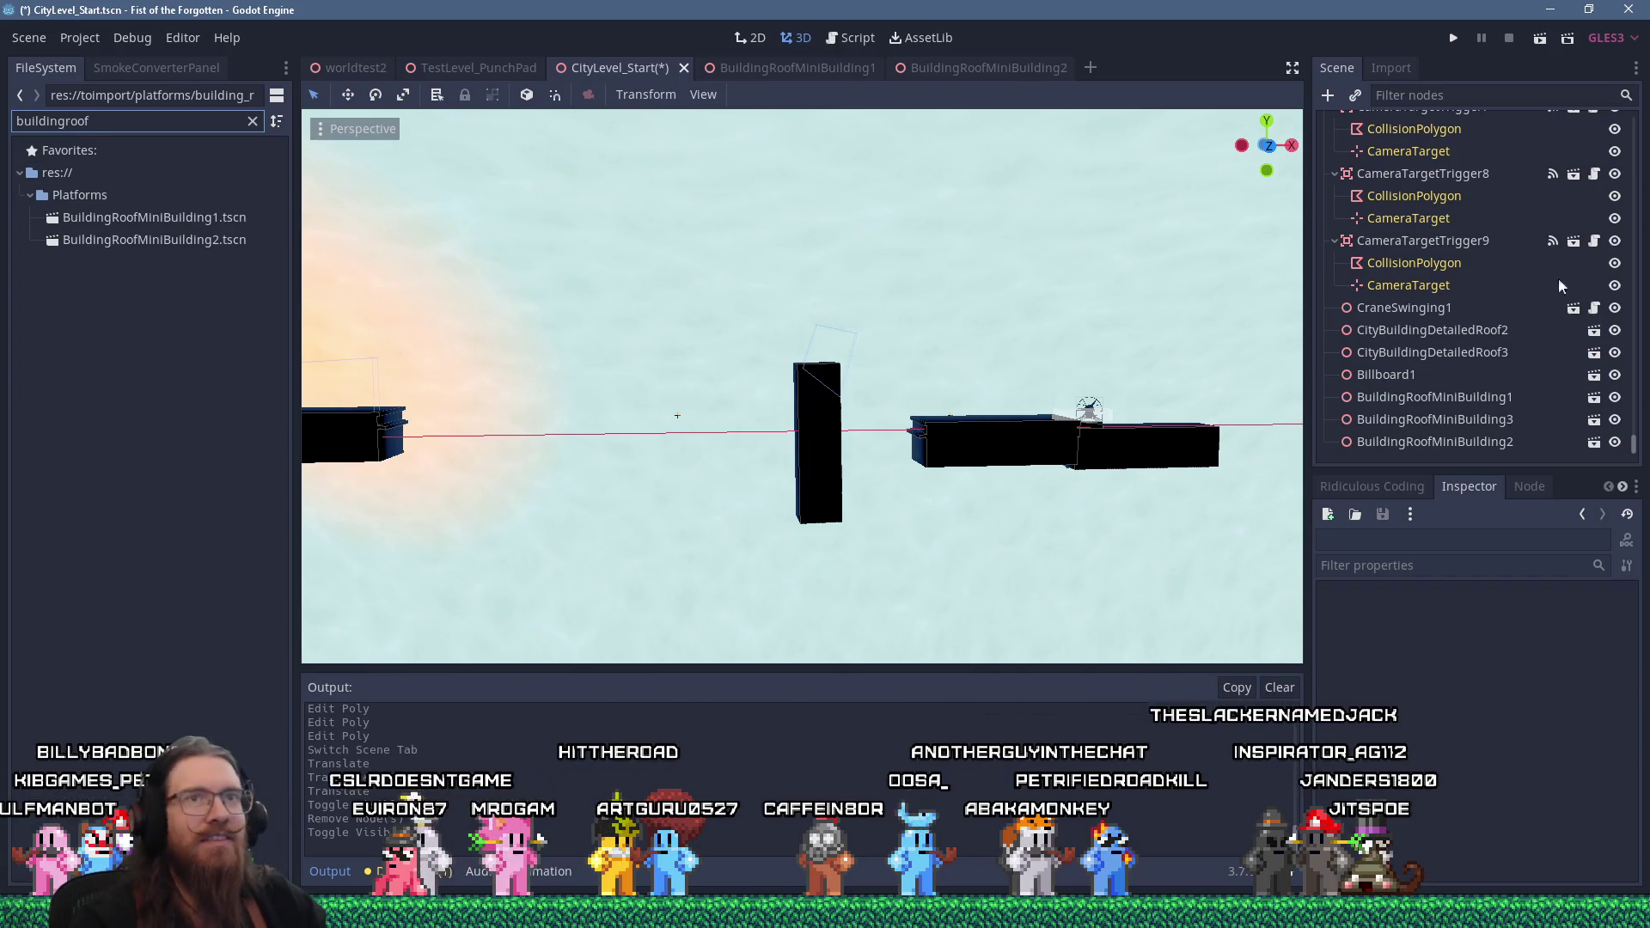
# Place a BuildingRoofMiniBuilding2 instance in the level and slide it right along X
pyautogui.scroll(15, 1616, 447)
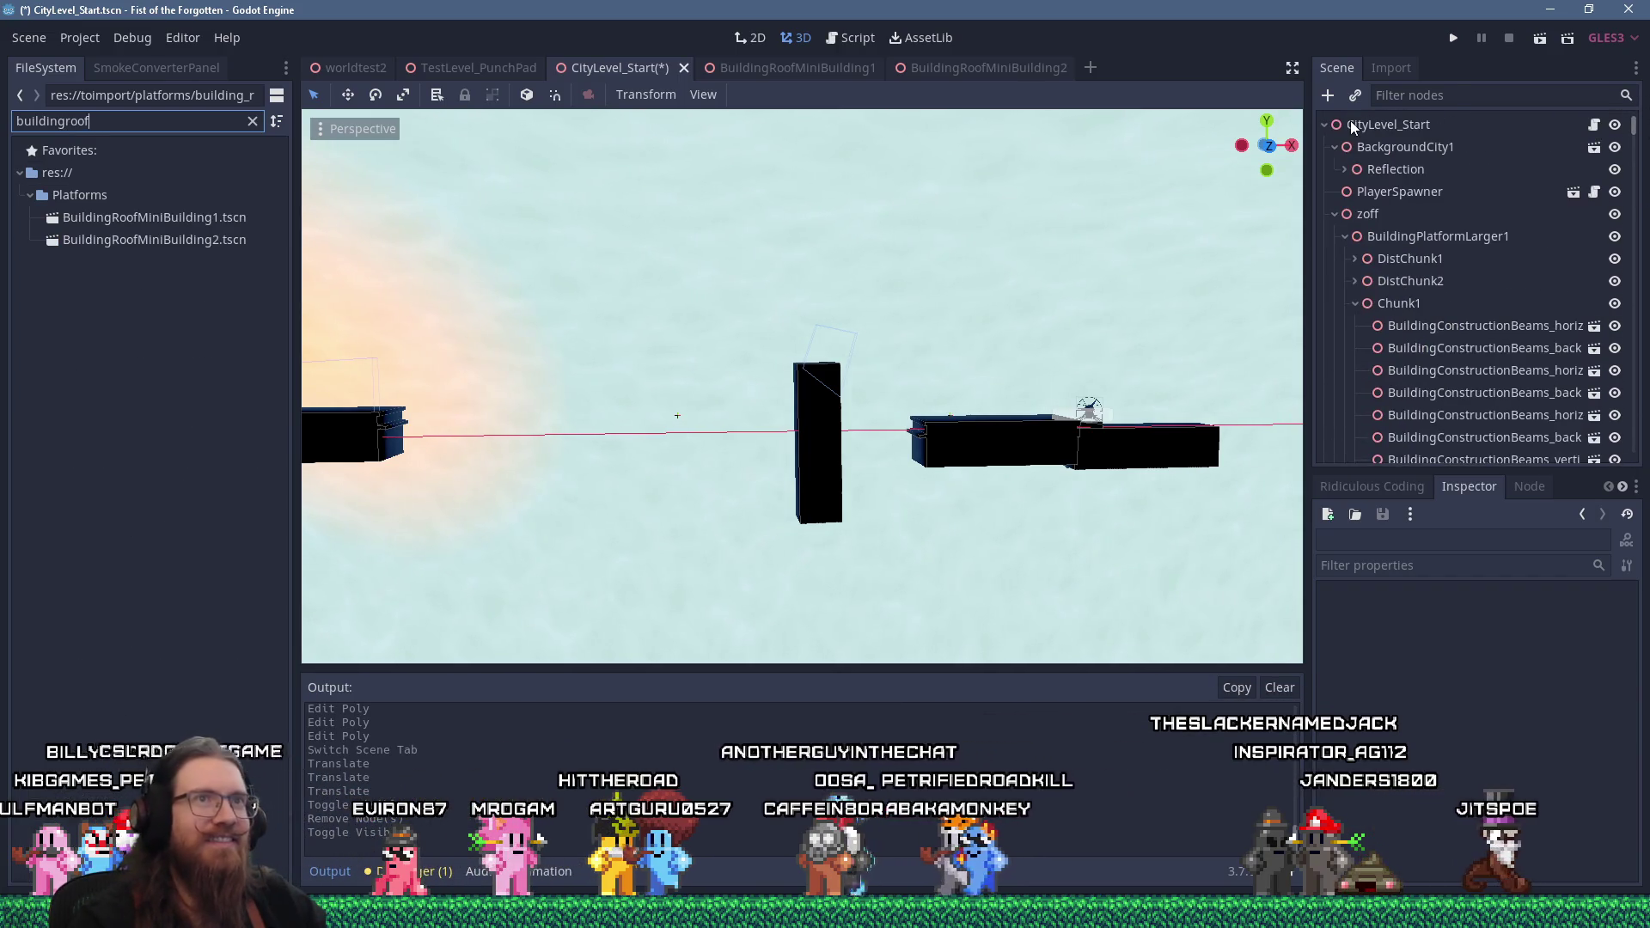
pyautogui.moveTo(155, 240)
pyautogui.mouseDown()
pyautogui.moveTo(1229, 94)
pyautogui.moveTo(863, 320)
pyautogui.mouseUp()
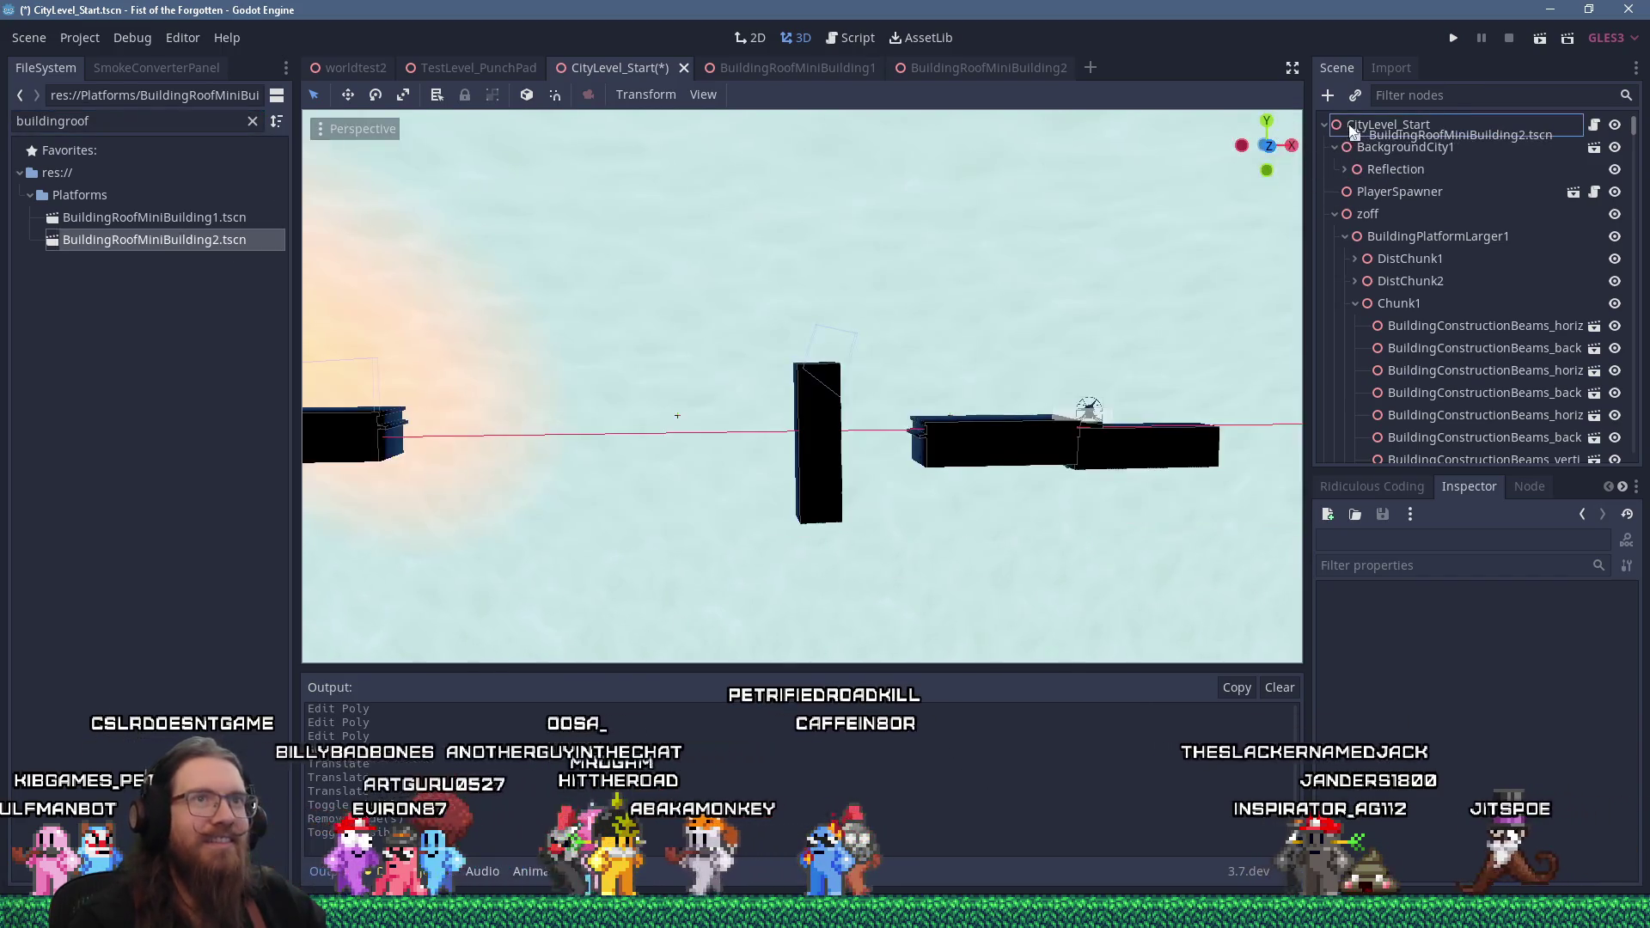
pyautogui.scroll(-10, 860, 323)
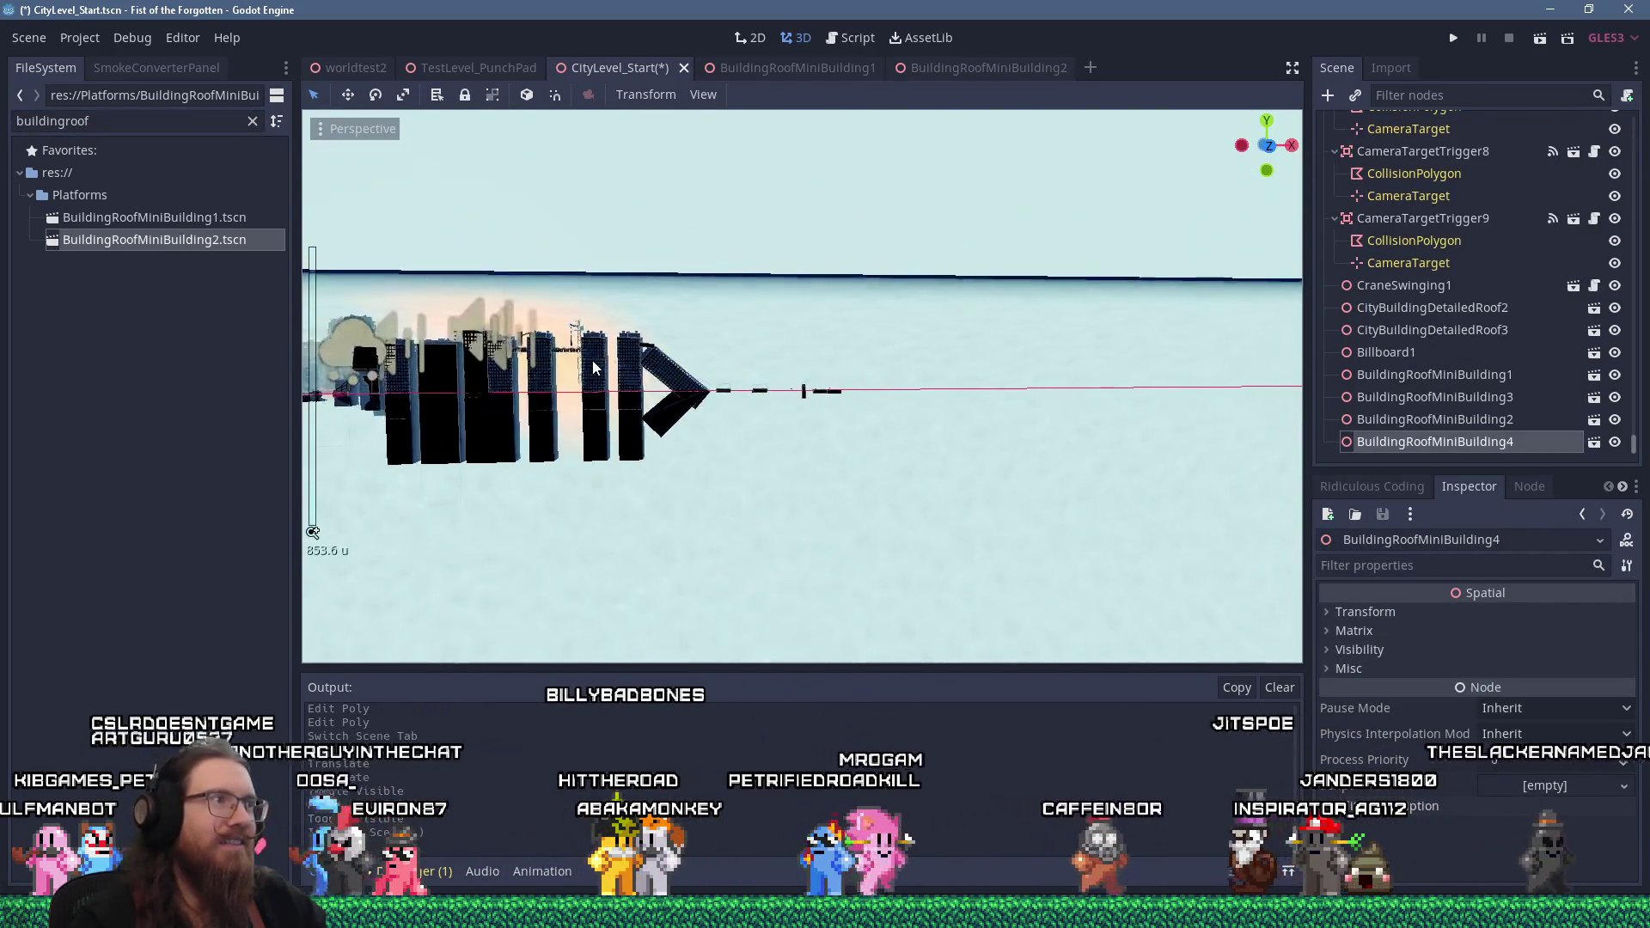
pyautogui.moveTo(575, 397); pyautogui.dragTo(642, 395)
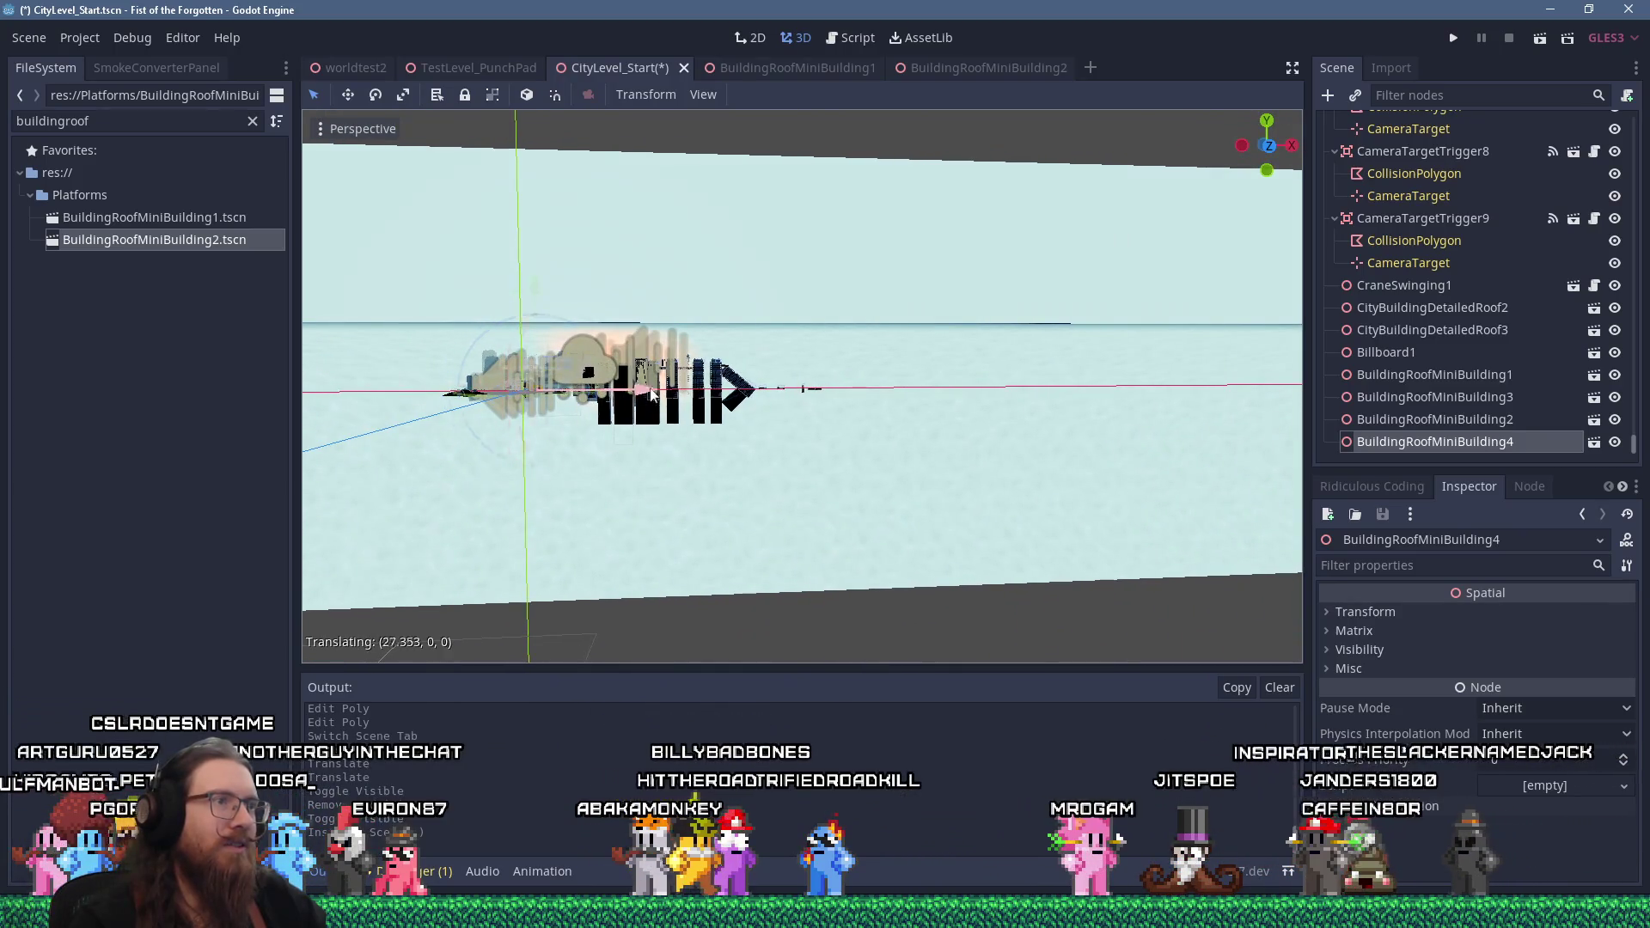
pyautogui.moveTo(866, 387); pyautogui.dragTo(889, 388)
pyautogui.scroll(6, 888, 388)
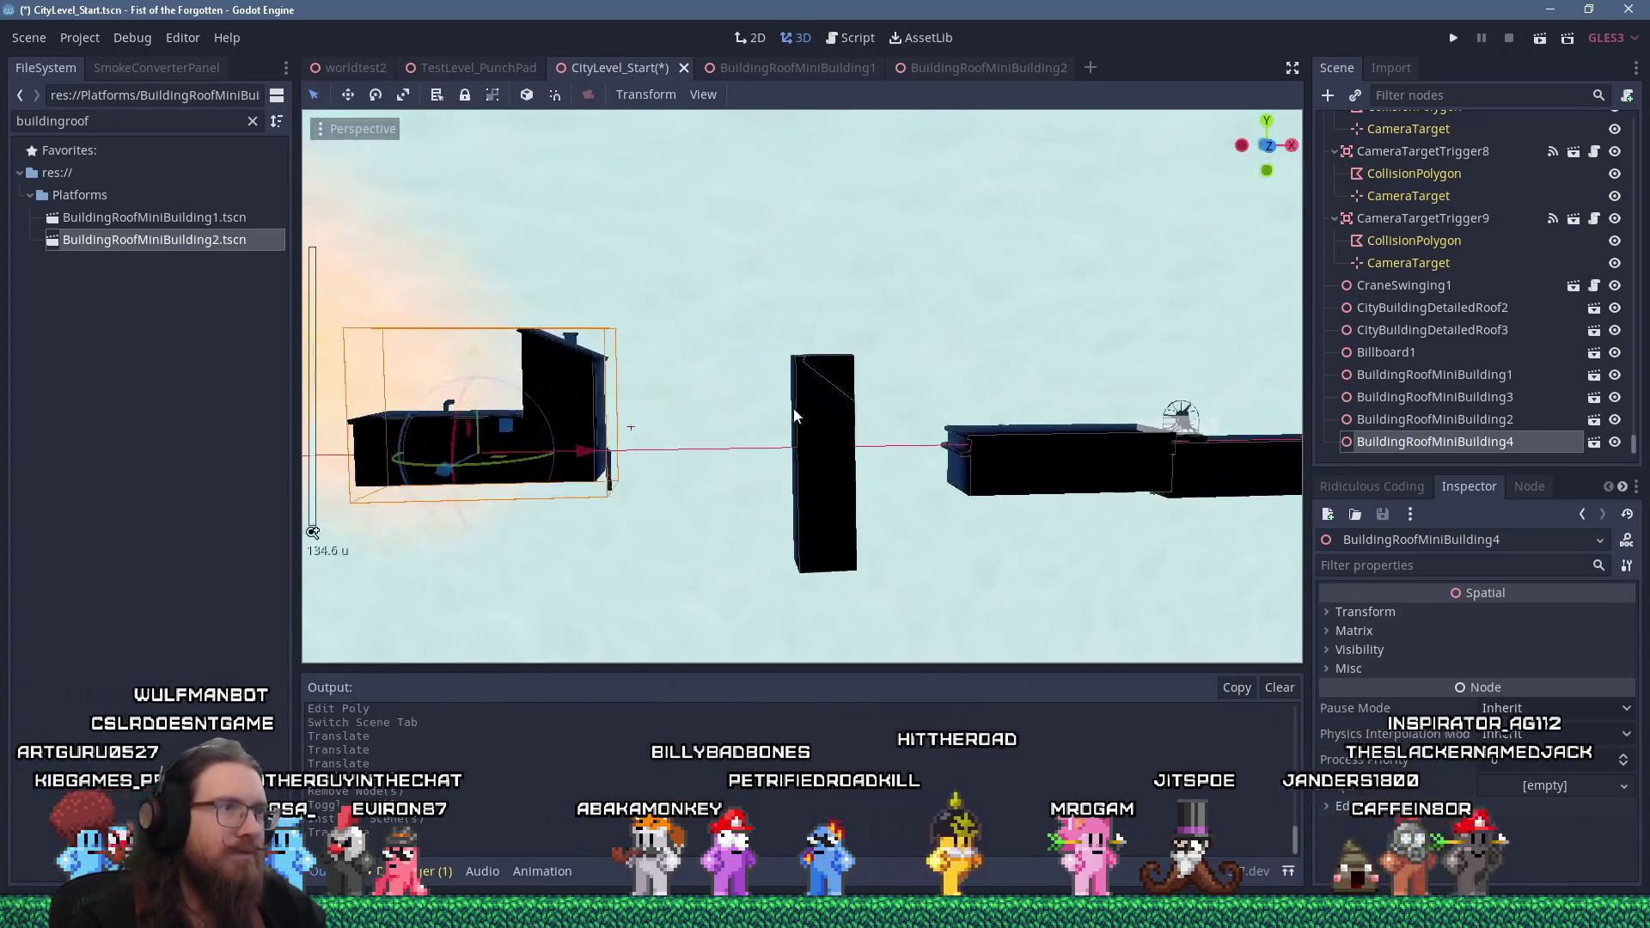
pyautogui.scroll(3, 759, 393)
pyautogui.moveTo(850, 469); pyautogui.dragTo(1130, 464)
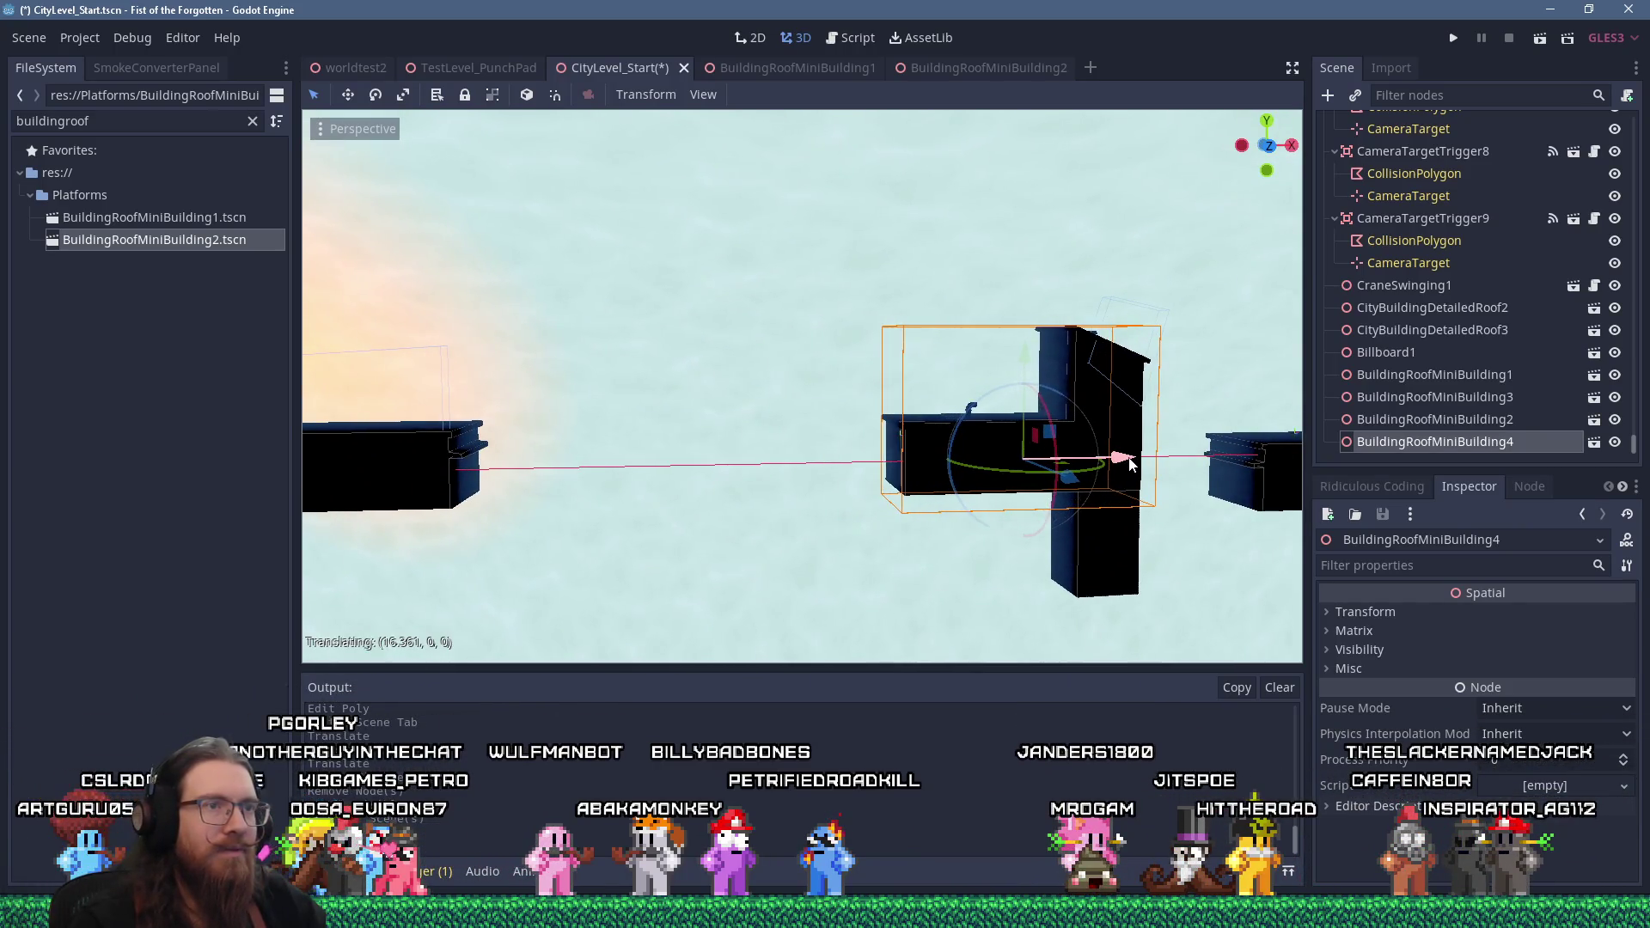
# Delete the Platform_1x1_Box12 pillar beneath the roof building
pyautogui.scroll(5, 1021, 425)
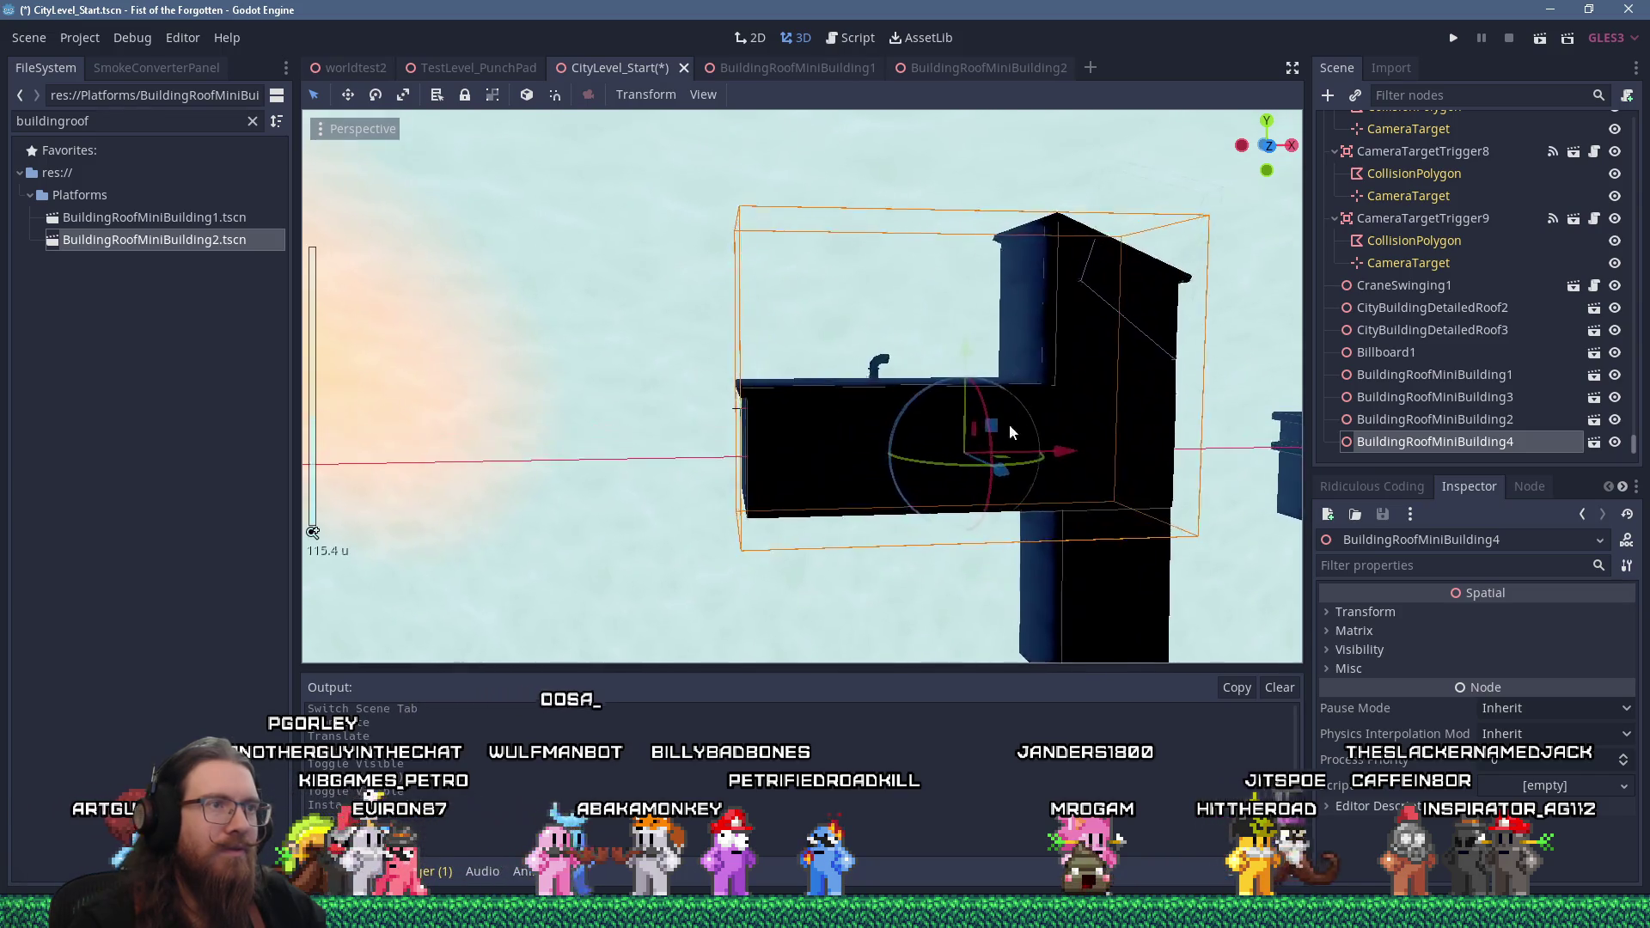
pyautogui.scroll(-3, 1007, 405)
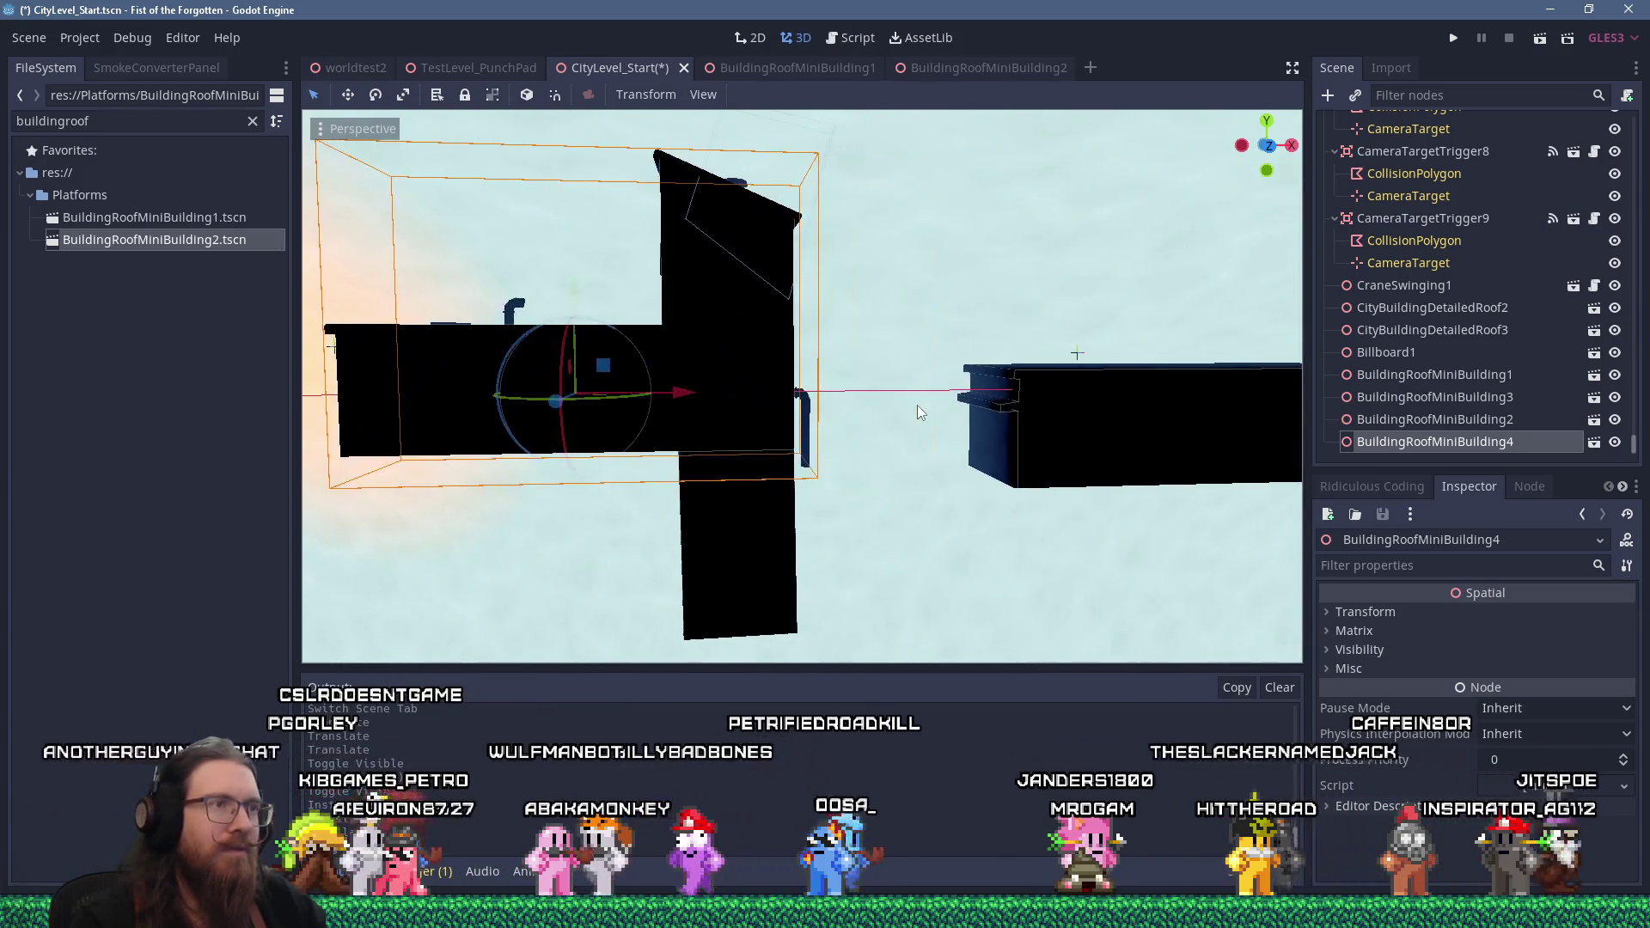
pyautogui.moveTo(894, 404)
pyautogui.mouseDown()
pyautogui.moveTo(1030, 400)
pyautogui.moveTo(941, 443)
pyautogui.moveTo(929, 409)
pyautogui.moveTo(818, 539)
pyautogui.mouseUp()
pyautogui.scroll(-3, 1030, 401)
pyautogui.click(825, 563)
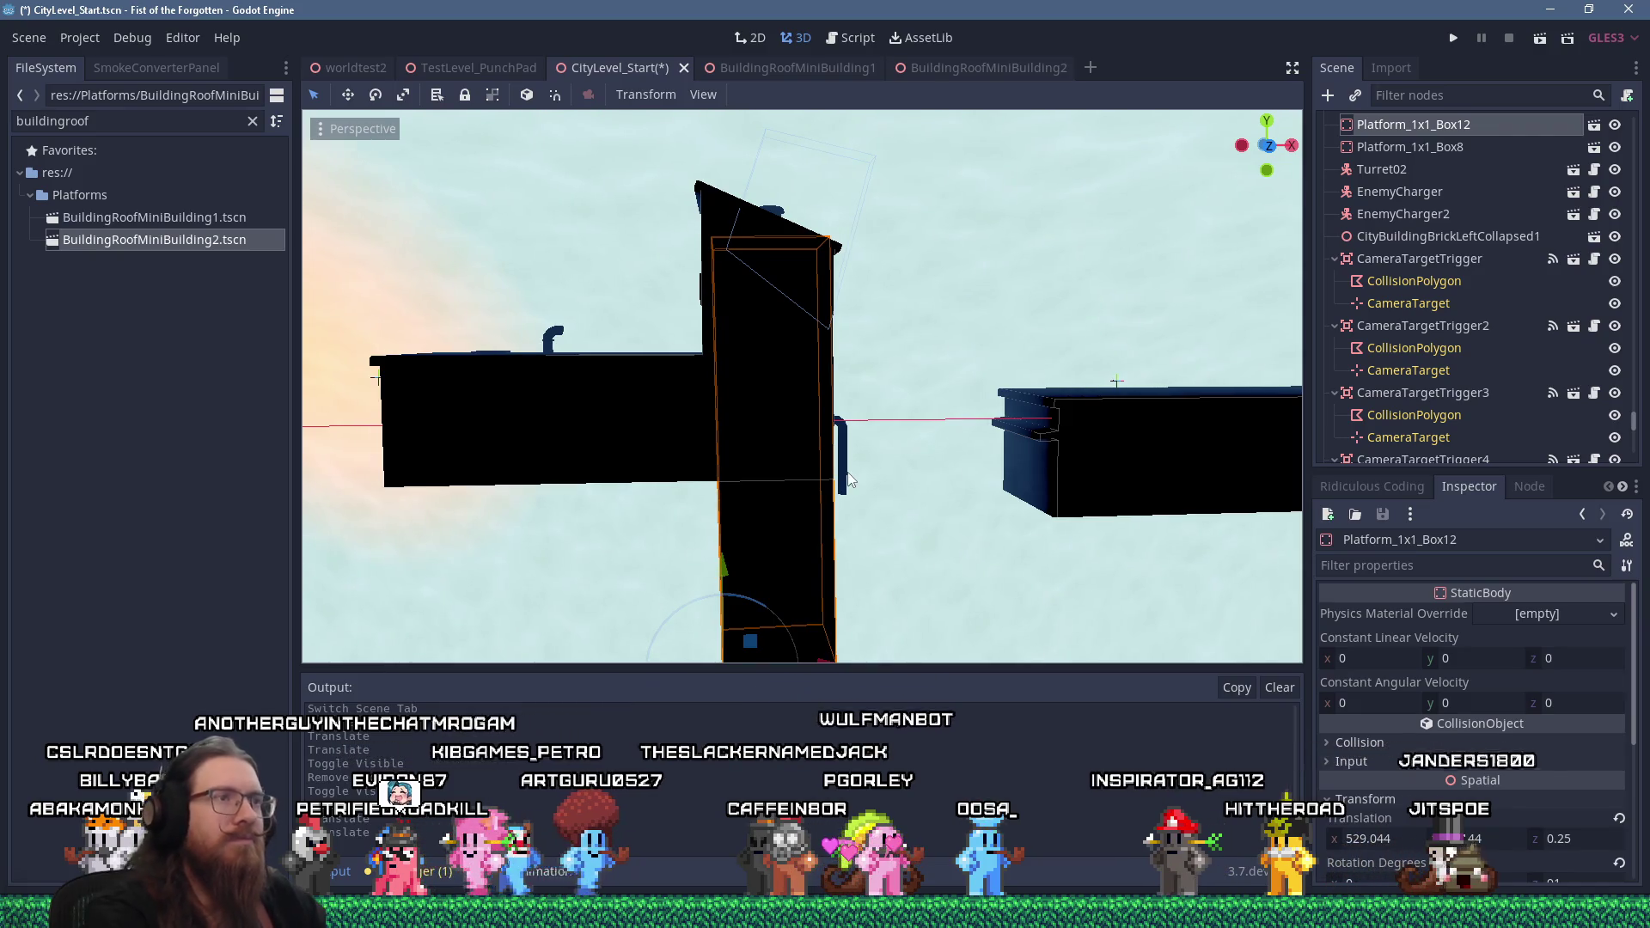
pyautogui.press('Delete')
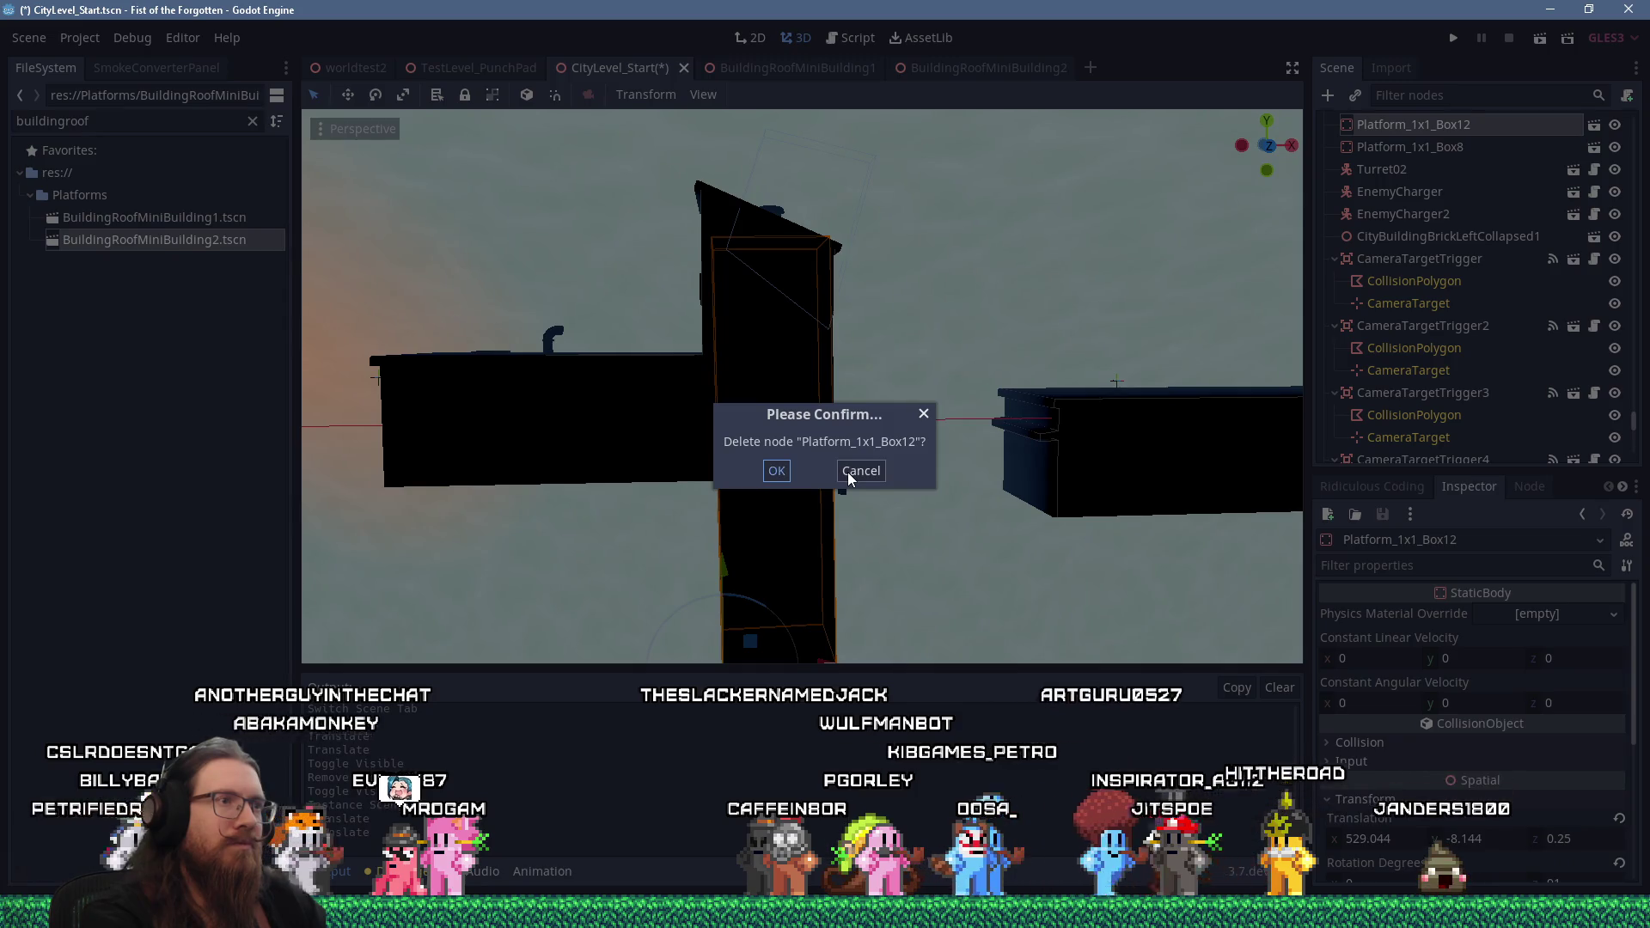
pyautogui.press('Return')
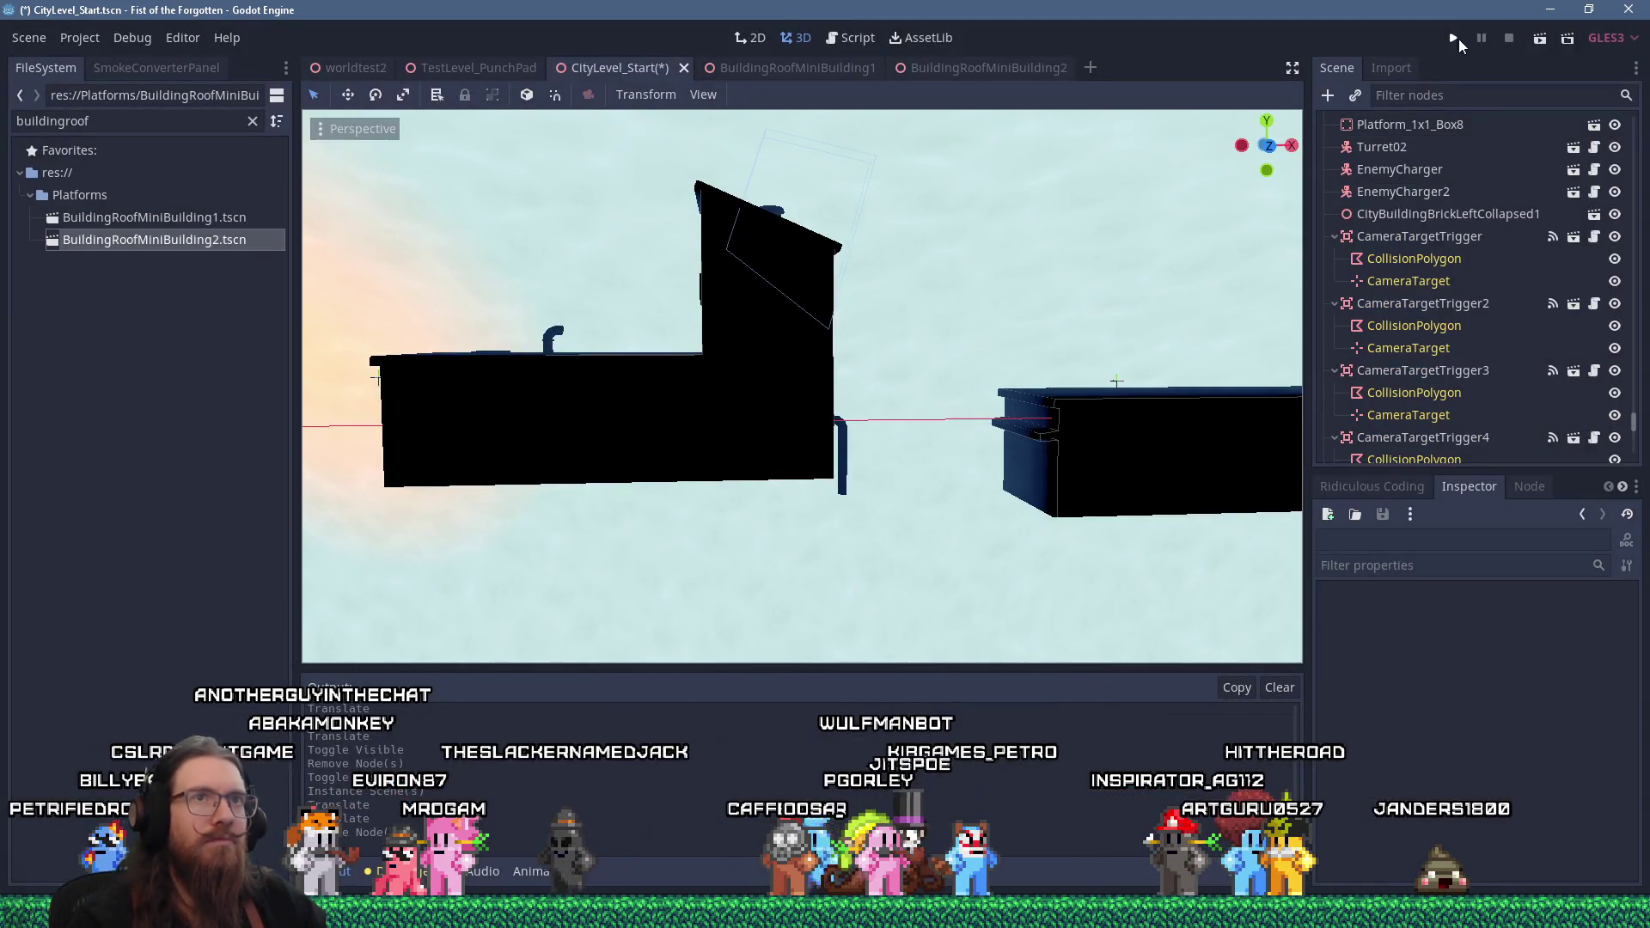
# Run the city level to test the roof buildings and open the in-game developer console
pyautogui.click(1455, 38)
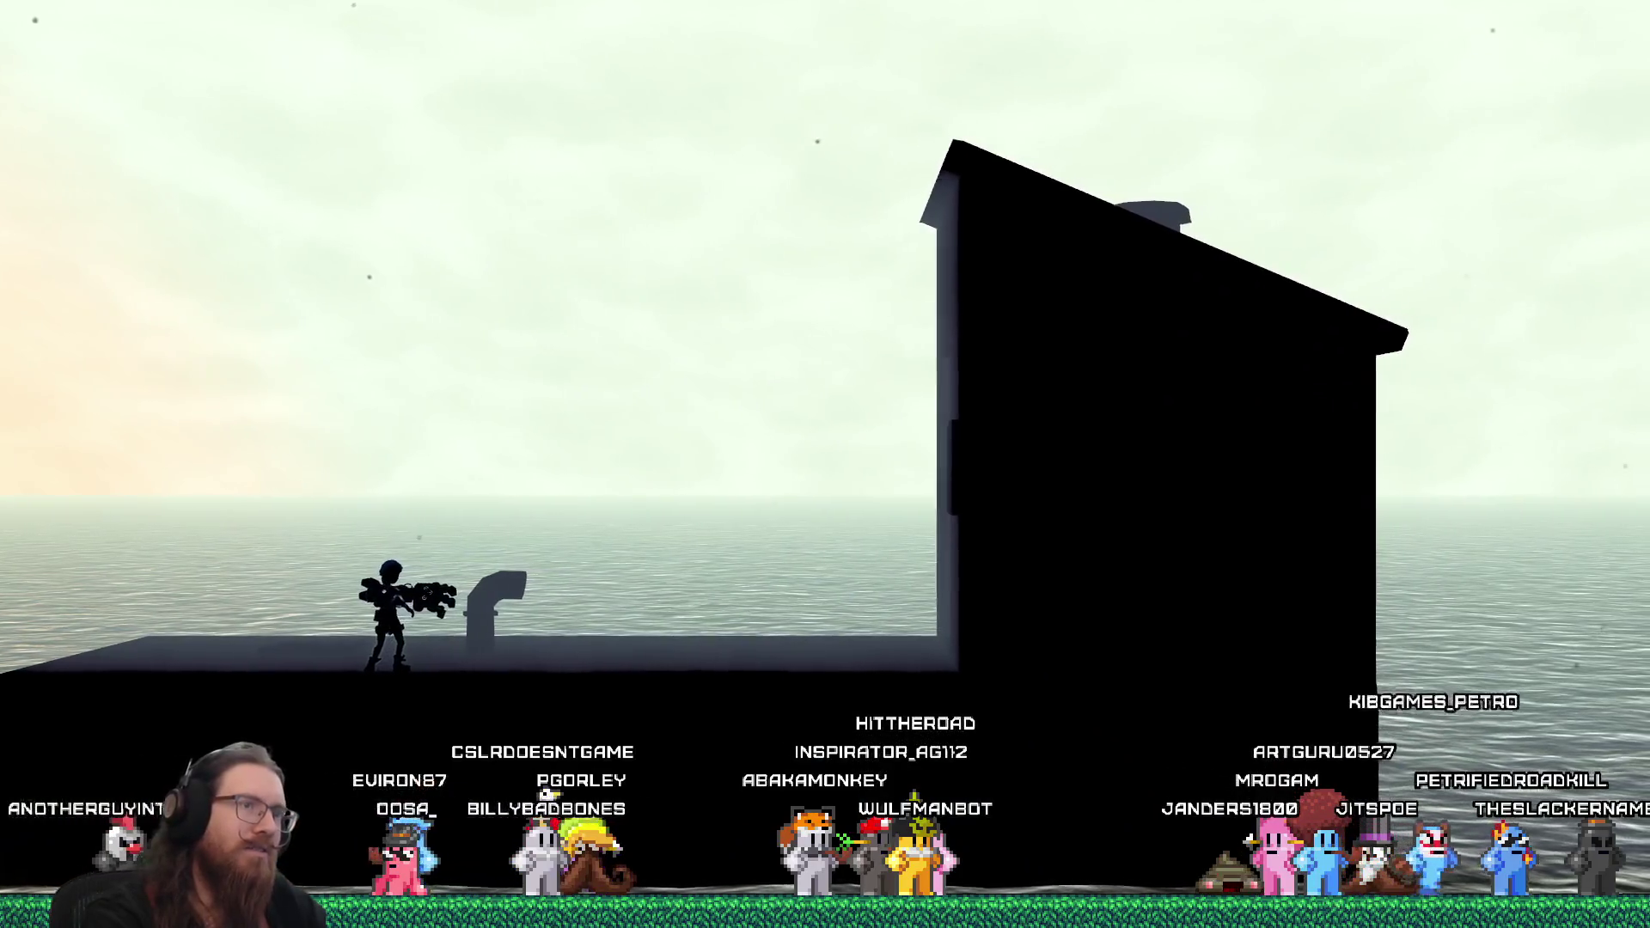
pyautogui.press('`')
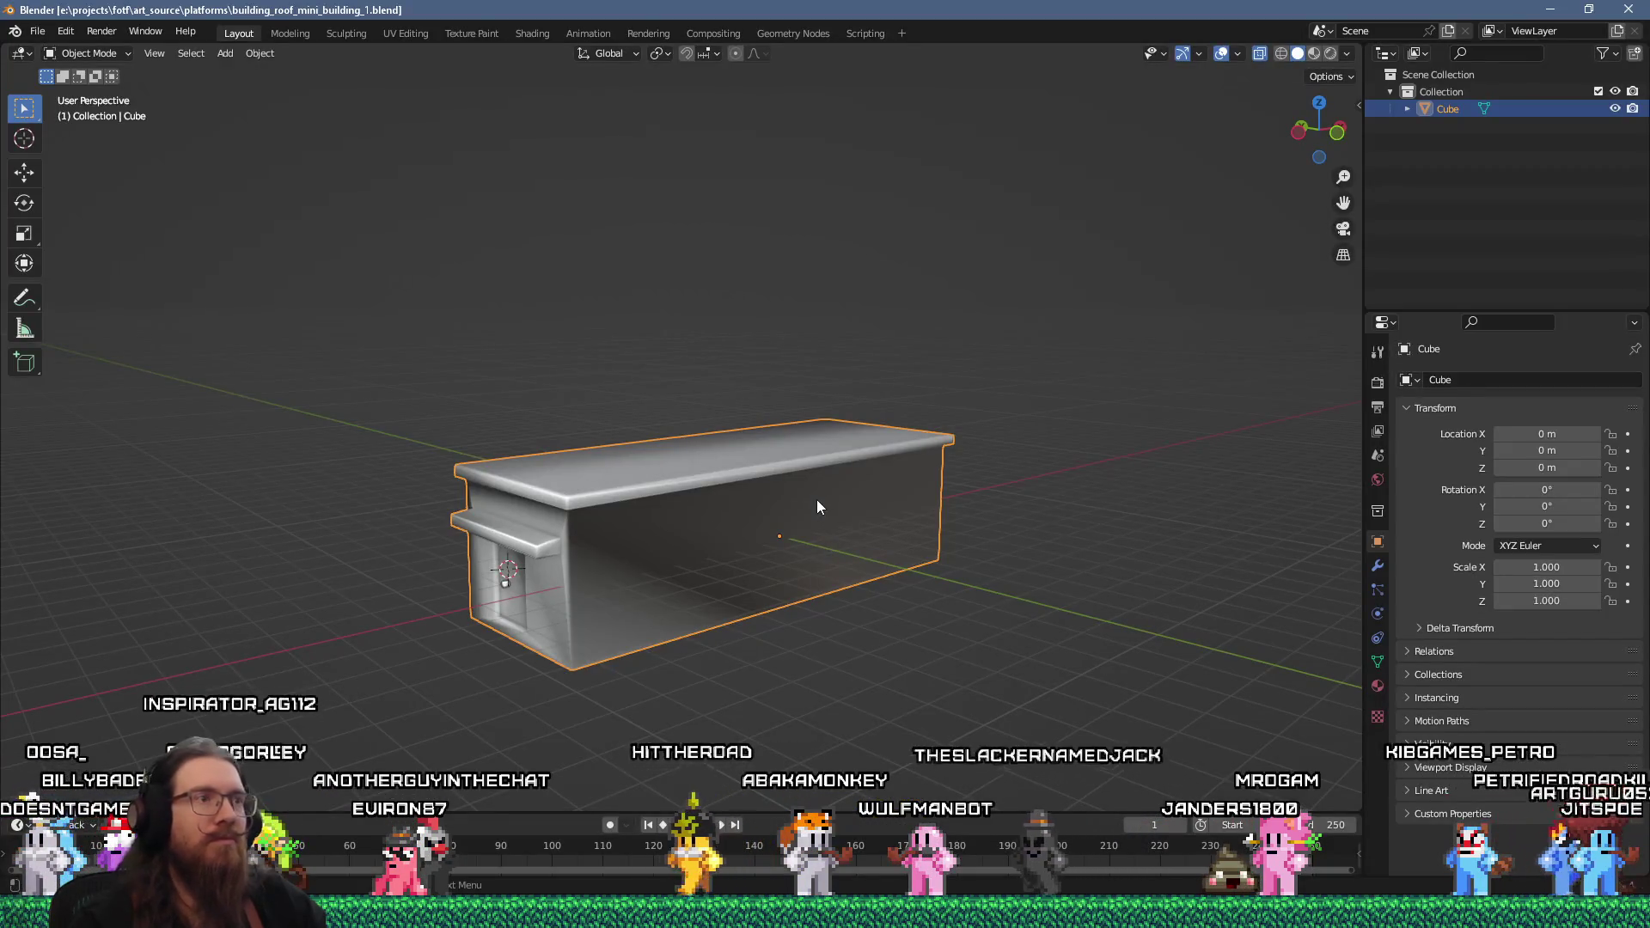
# Open building_roof_mini_building_2.blend from recent files in Blender
pyautogui.click(39, 32)
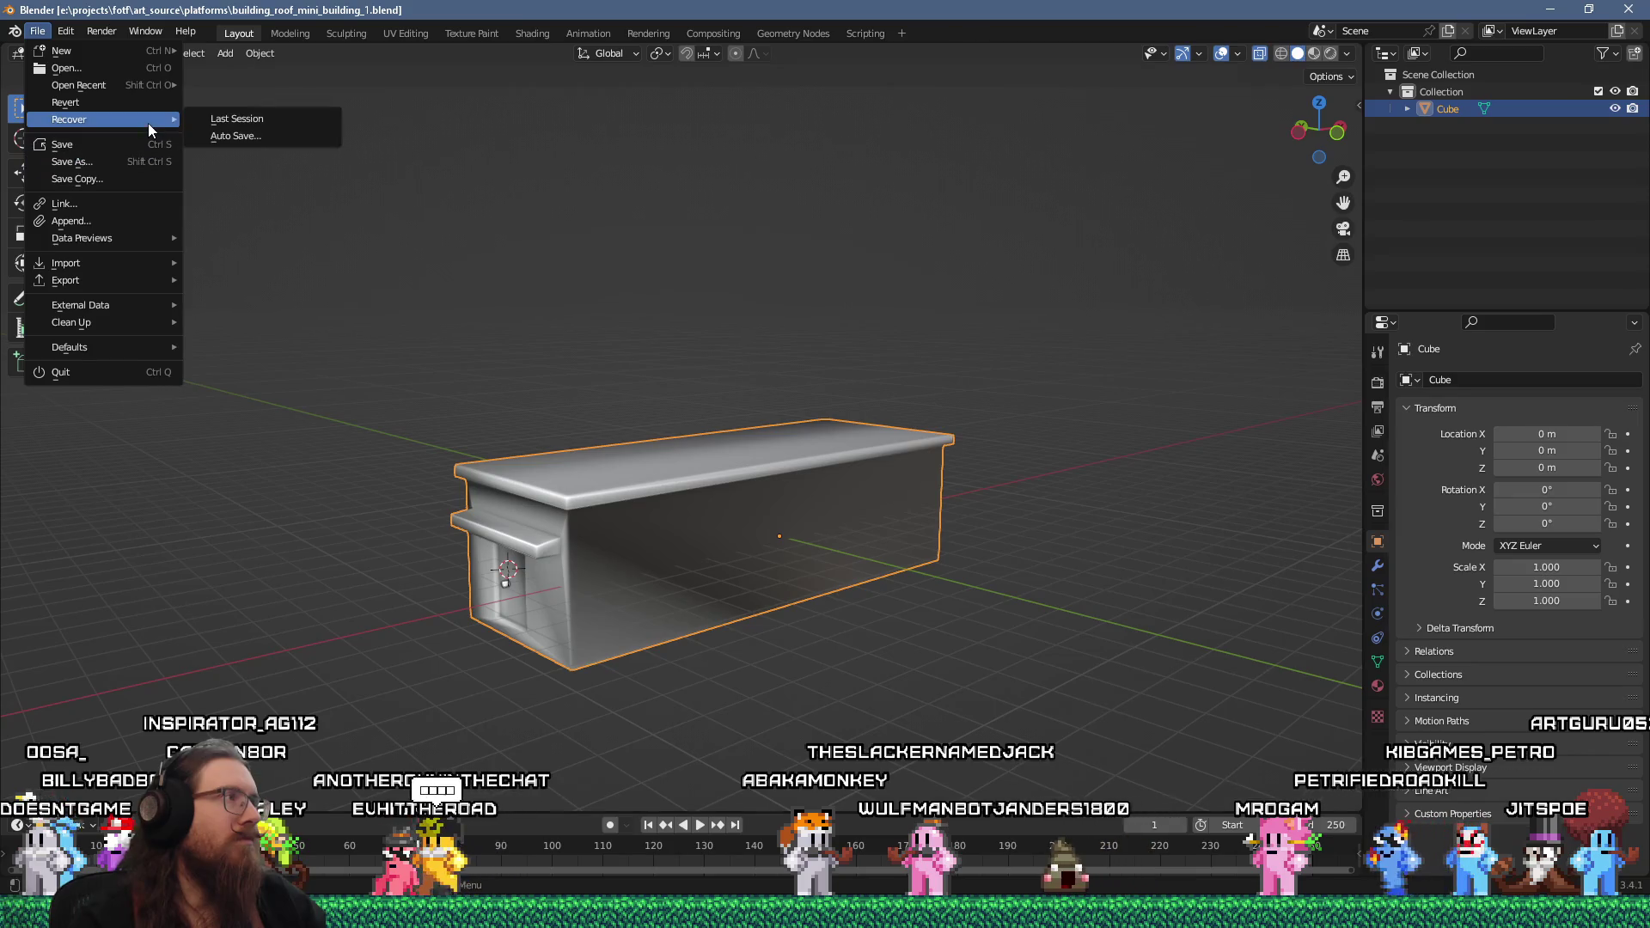
pyautogui.moveTo(106, 83)
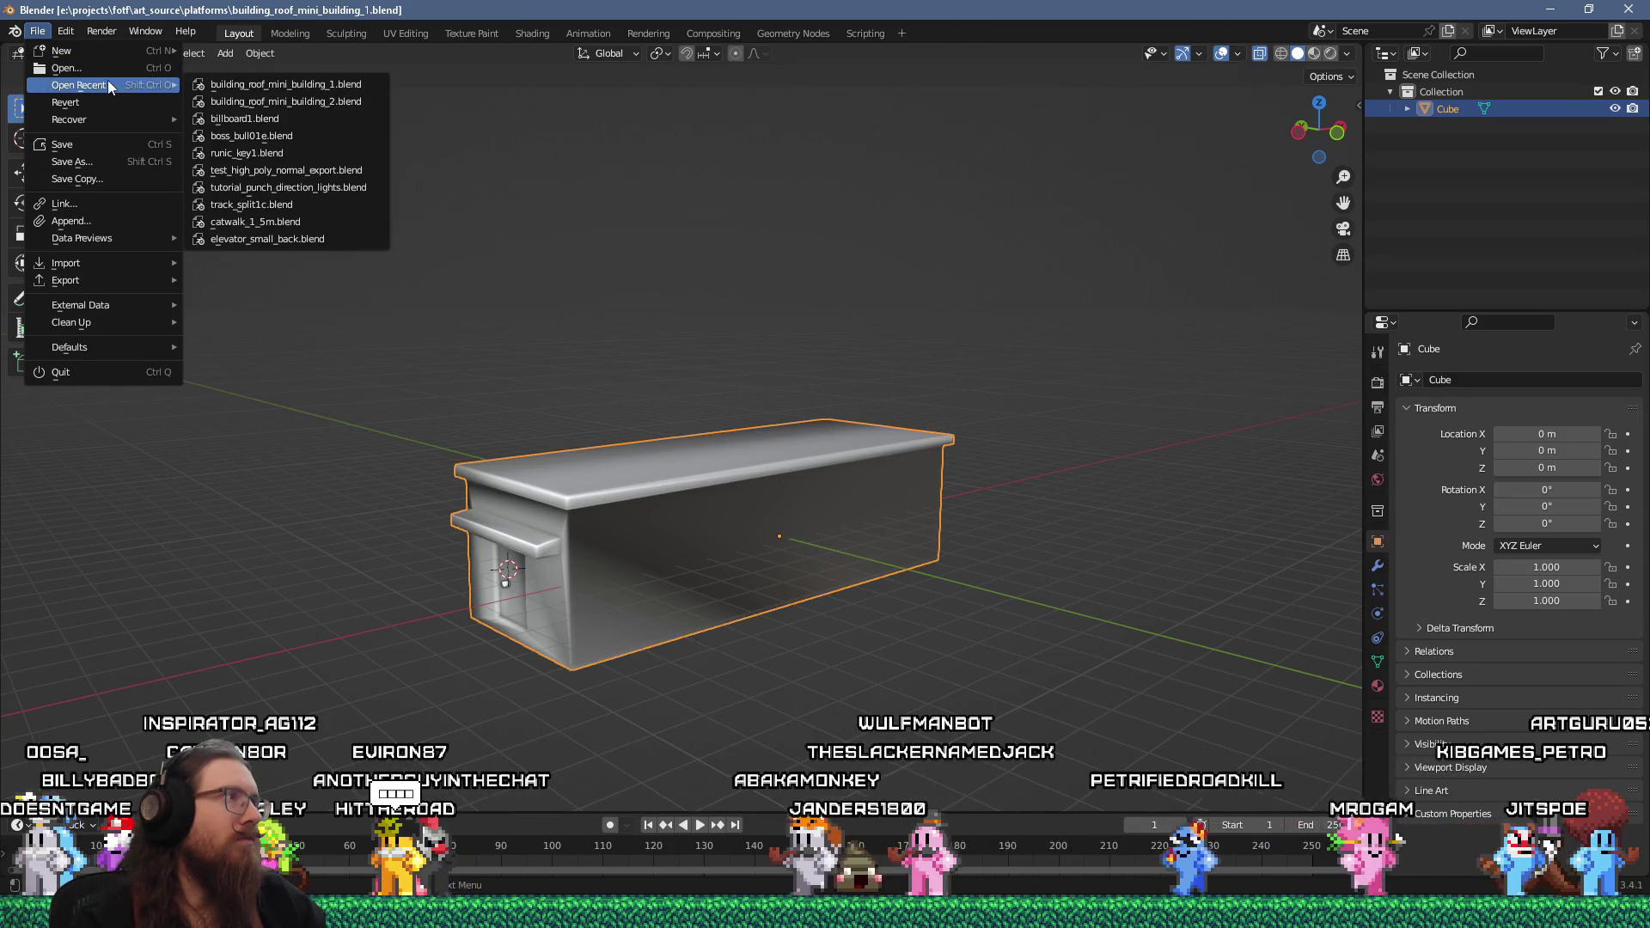
pyautogui.click(262, 102)
pyautogui.moveTo(579, 296)
pyautogui.mouseDown()
pyautogui.moveTo(667, 324)
pyautogui.moveTo(650, 433)
pyautogui.mouseUp()
# Add a cube, raise it onto the roof in edit mode, then delete its vertices
pyautogui.hotkey('shift', 'a')
pyautogui.moveTo(647, 458)
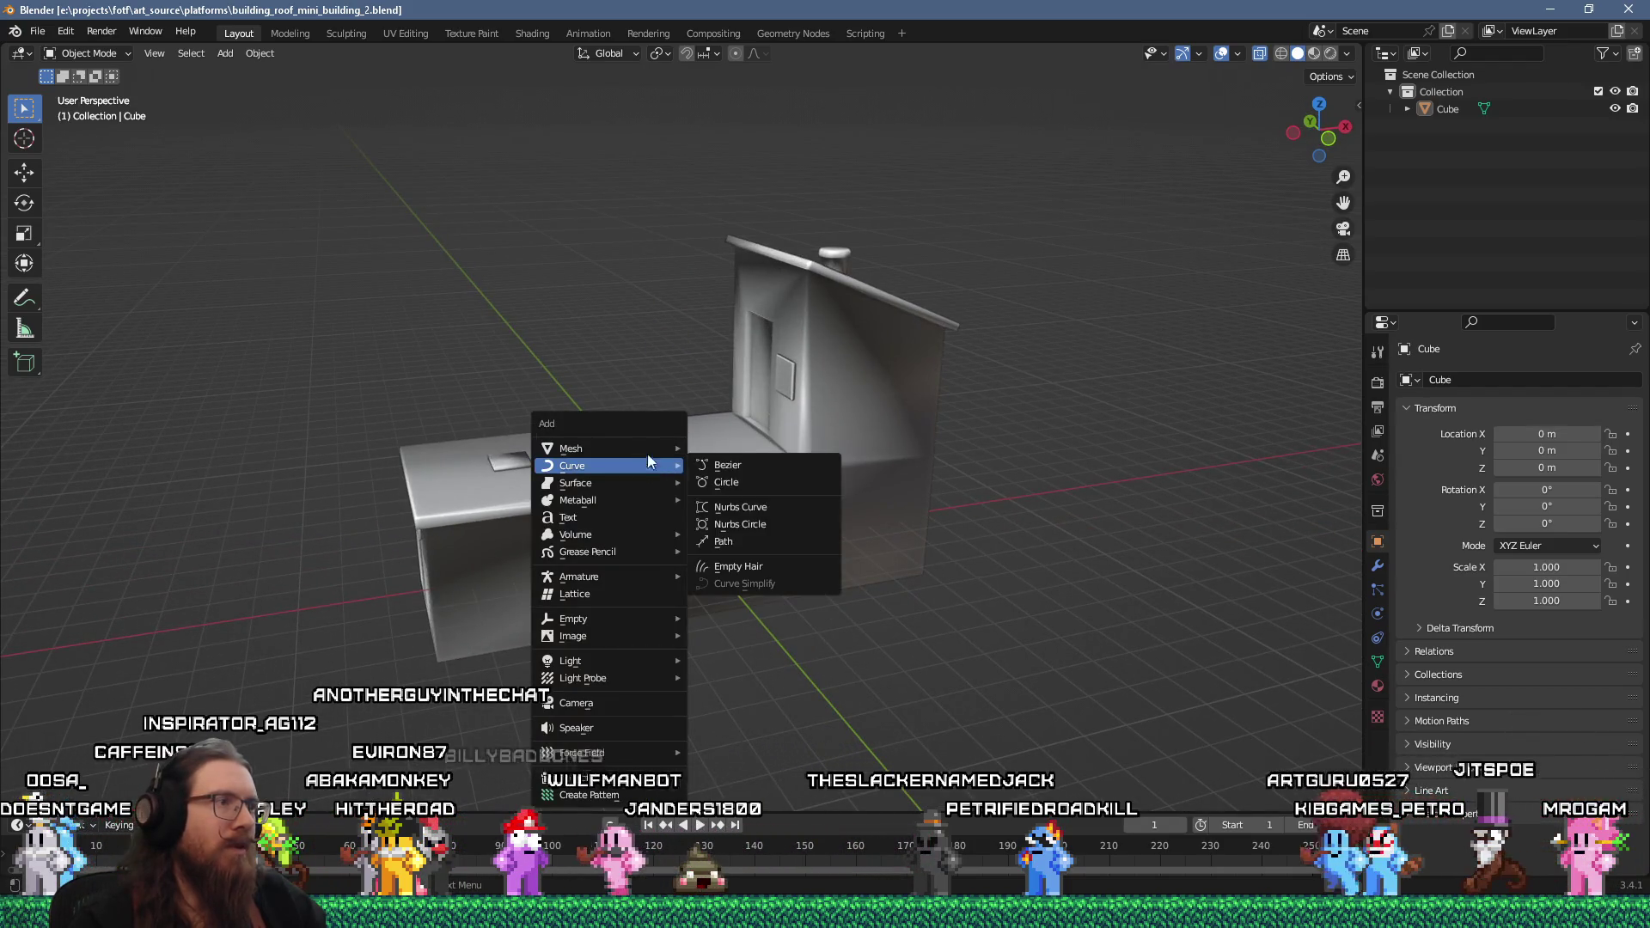
pyautogui.click(745, 464)
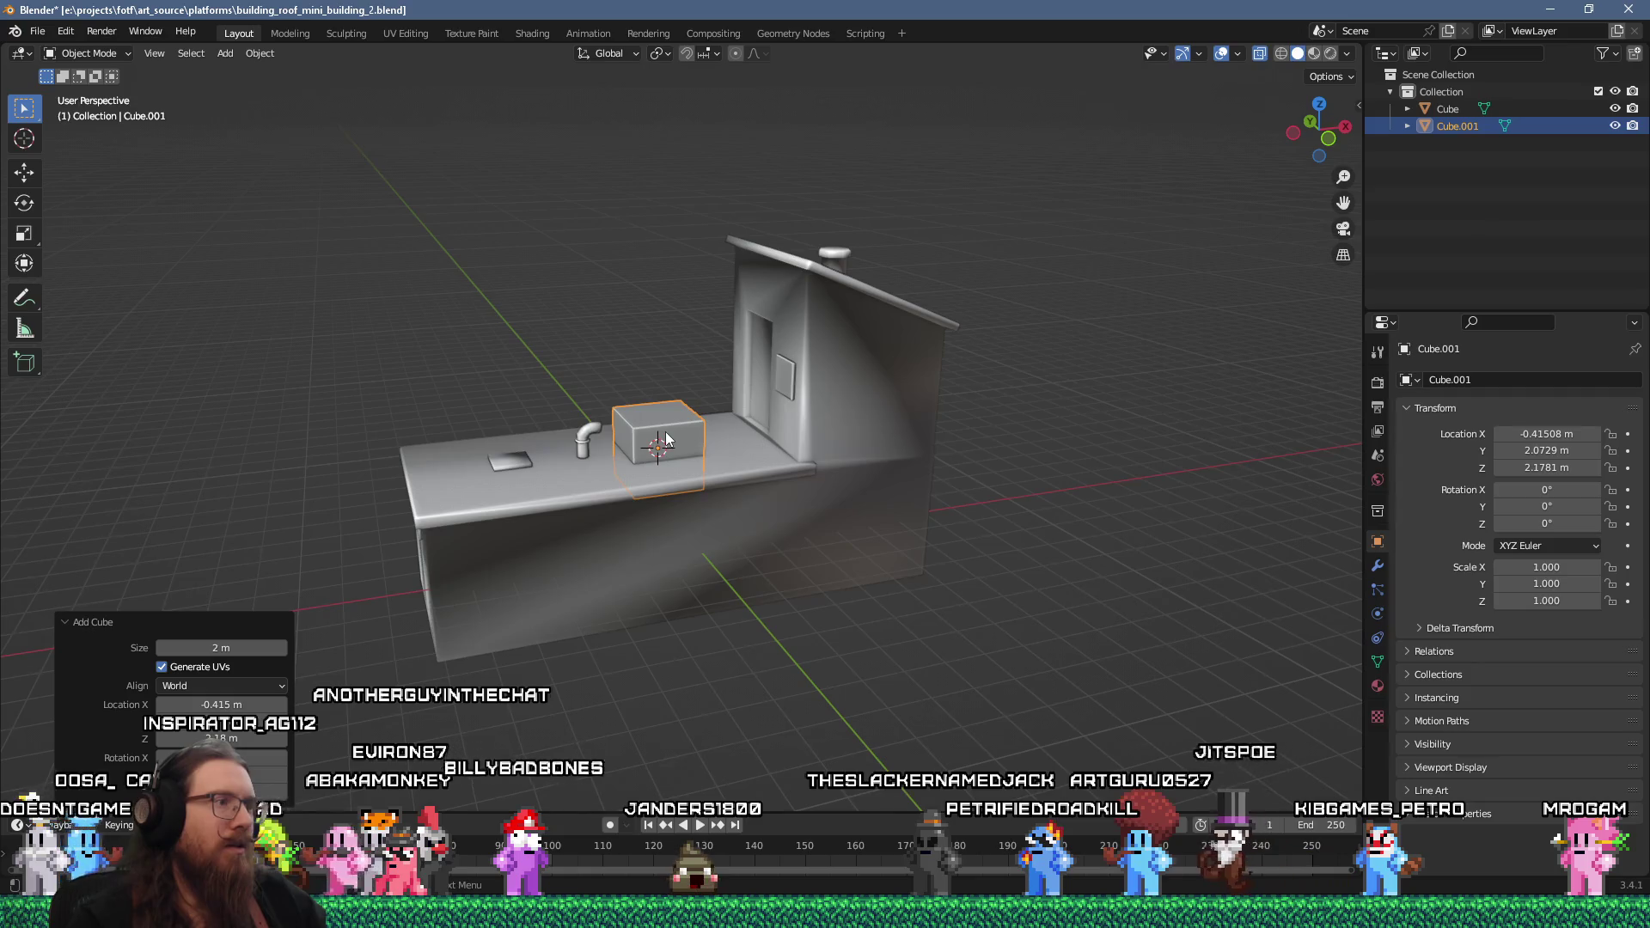
pyautogui.press('Tab')
pyautogui.moveTo(658, 388); pyautogui.dragTo(660, 352)
pyautogui.scroll(5, 656, 306)
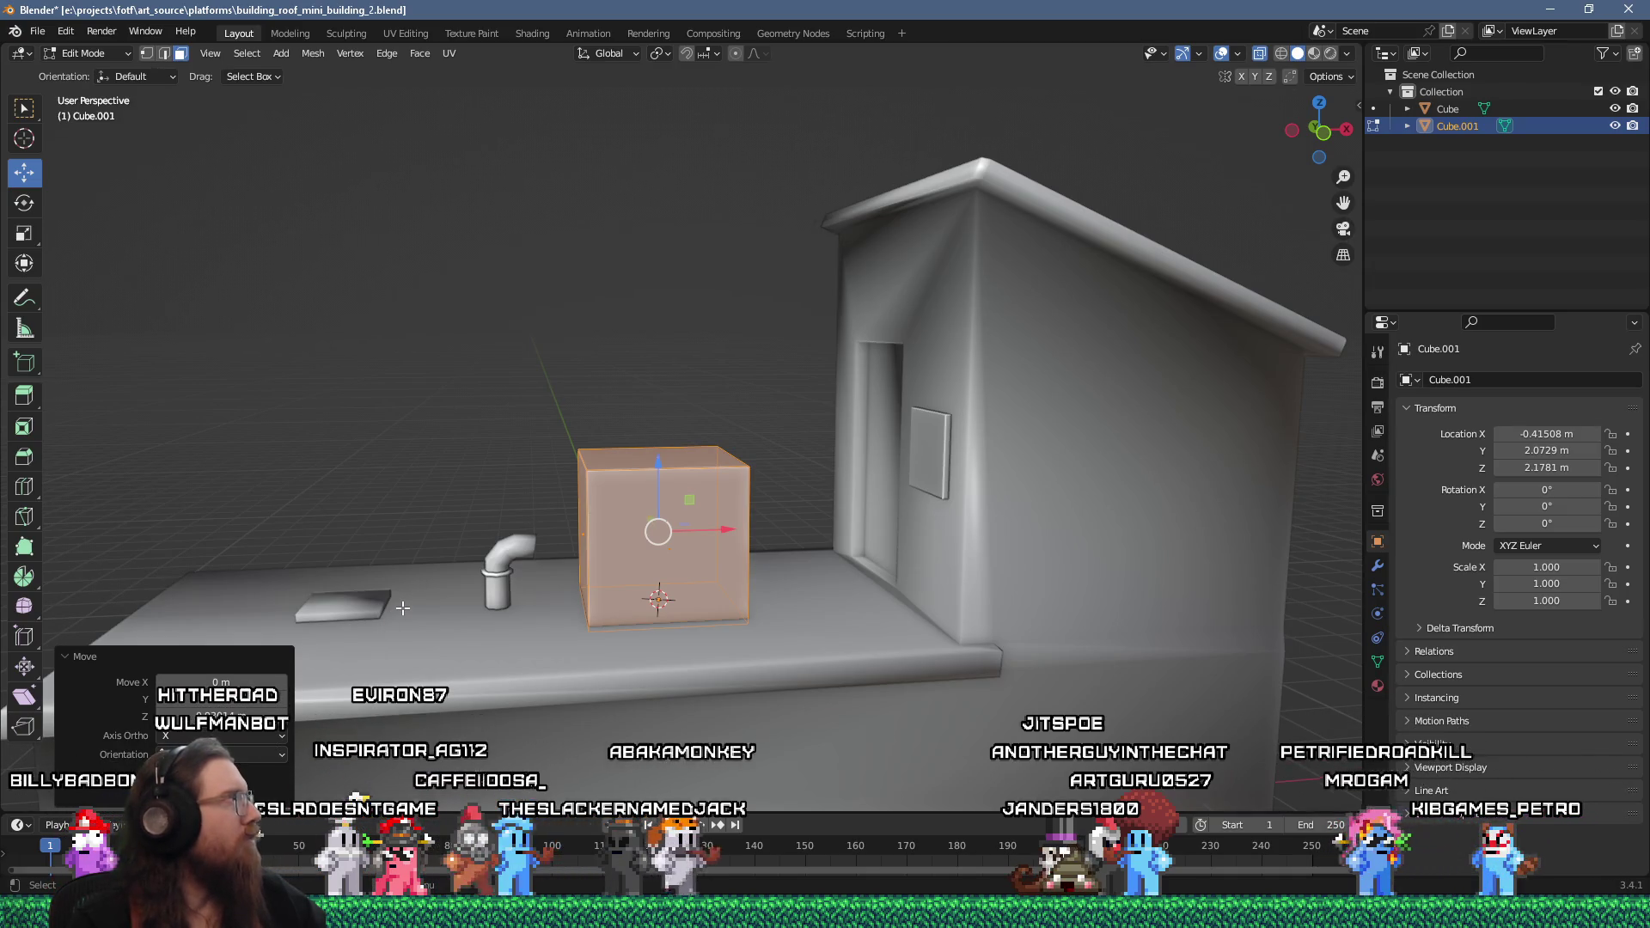
pyautogui.moveTo(402, 607)
pyautogui.mouseDown()
pyautogui.moveTo(945, 550)
pyautogui.moveTo(843, 562)
pyautogui.moveTo(713, 541)
pyautogui.moveTo(817, 504)
pyautogui.moveTo(668, 550)
pyautogui.moveTo(464, 473)
pyautogui.moveTo(675, 490)
pyautogui.moveTo(744, 524)
pyautogui.mouseUp()
pyautogui.scroll(-4, 713, 540)
pyautogui.scroll(3, 675, 490)
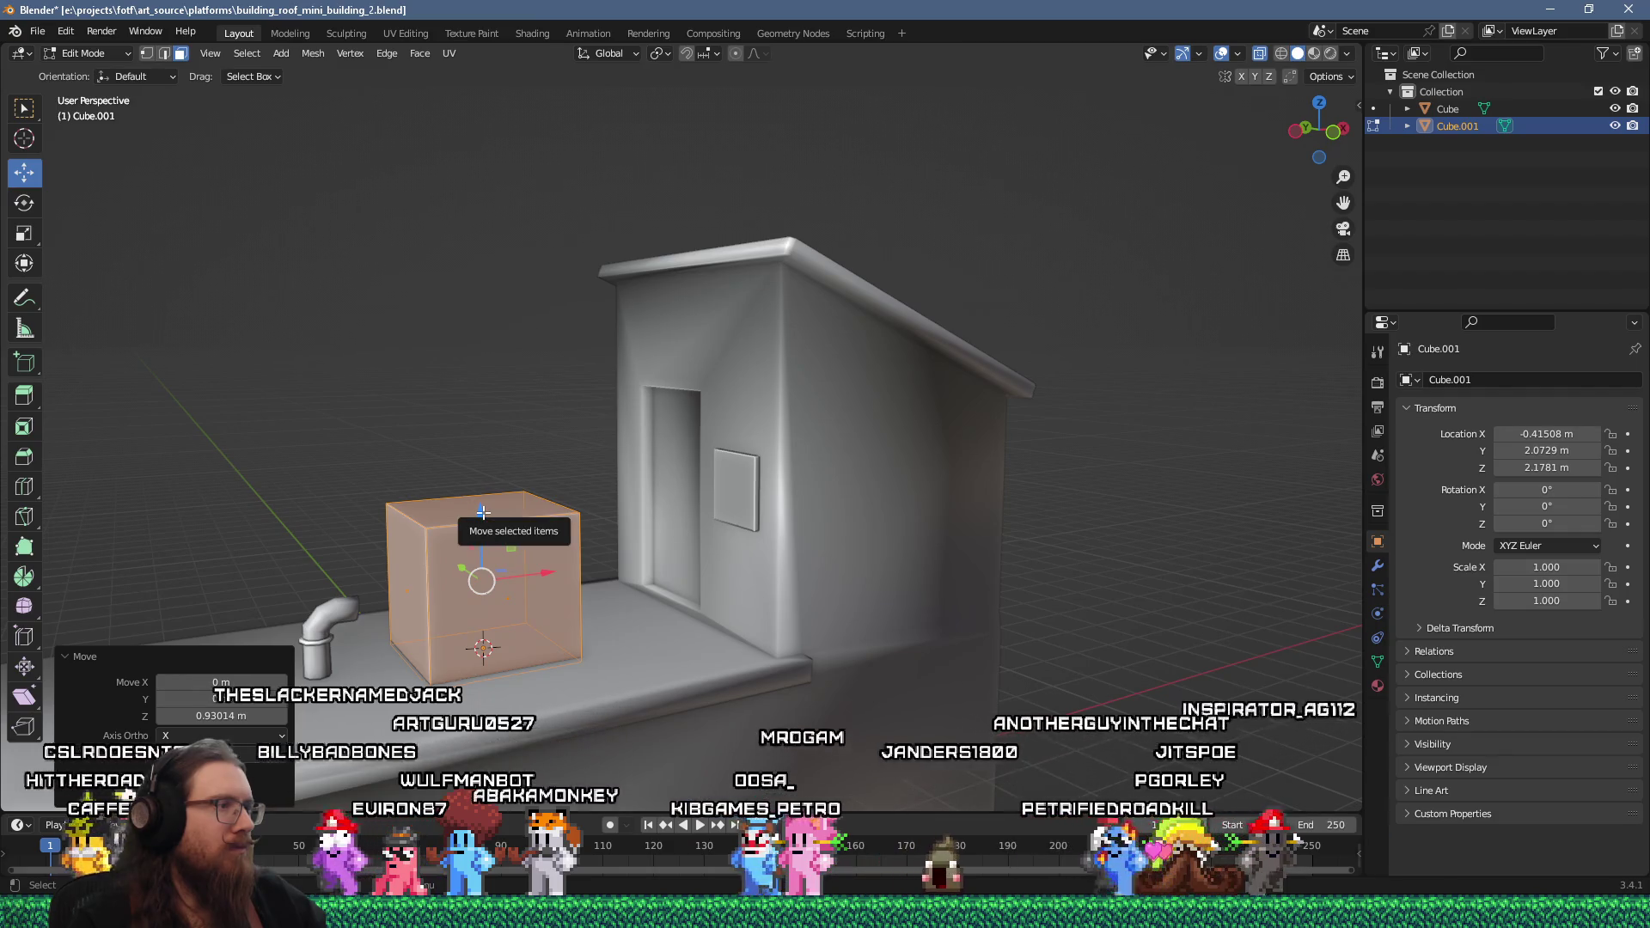
pyautogui.press('x')
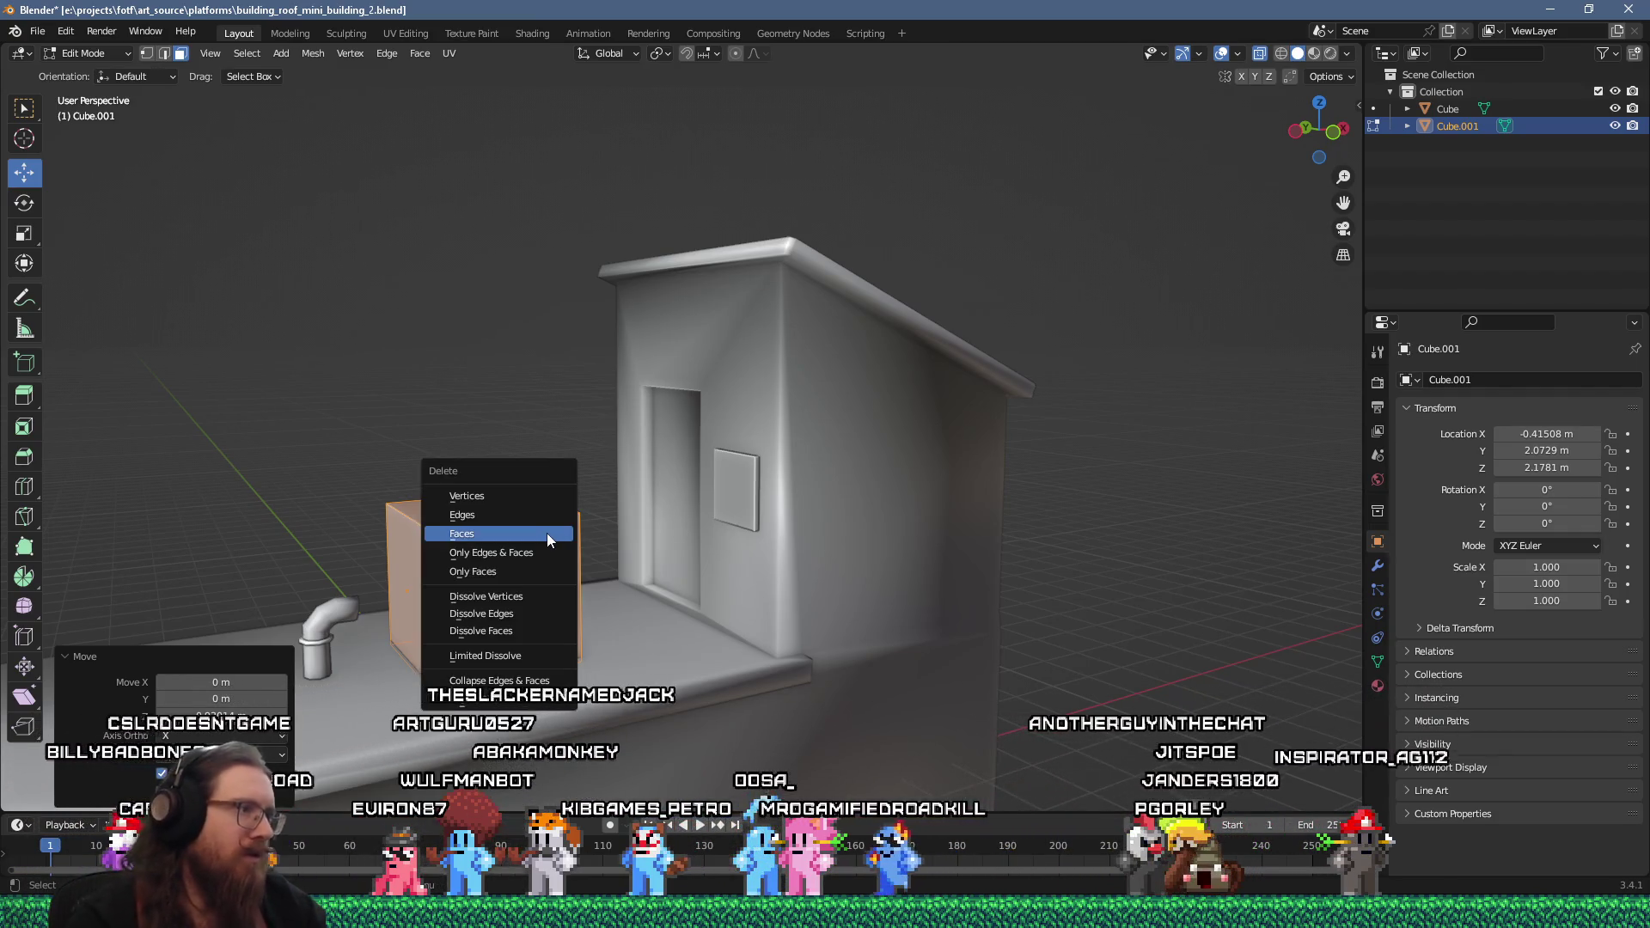
pyautogui.click(527, 498)
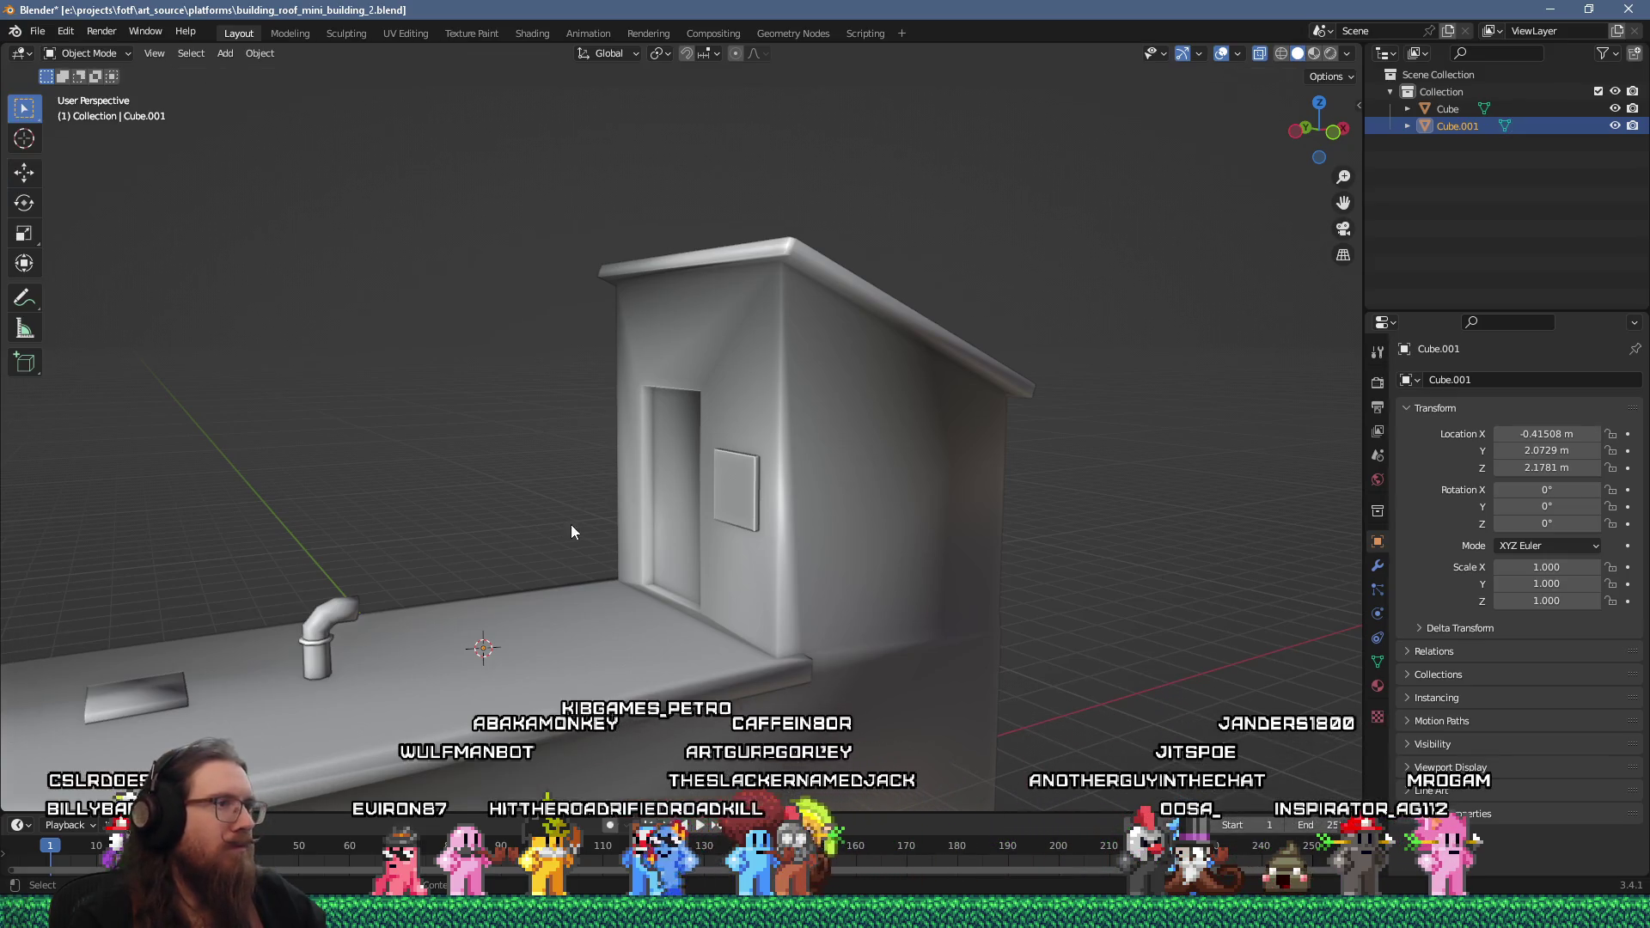
# In Edit Mode on Cube, lower the house's upper mesh (roof and walls) by 1 m along Z
pyautogui.hotkey('alt', 'q')
pyautogui.moveTo(786, 506); pyautogui.dragTo(713, 485)
pyautogui.moveTo(574, 242)
pyautogui.mouseDown()
pyautogui.moveTo(900, 545)
pyautogui.moveTo(946, 542)
pyautogui.mouseUp()
pyautogui.moveTo(773, 481); pyautogui.dragTo(827, 507)
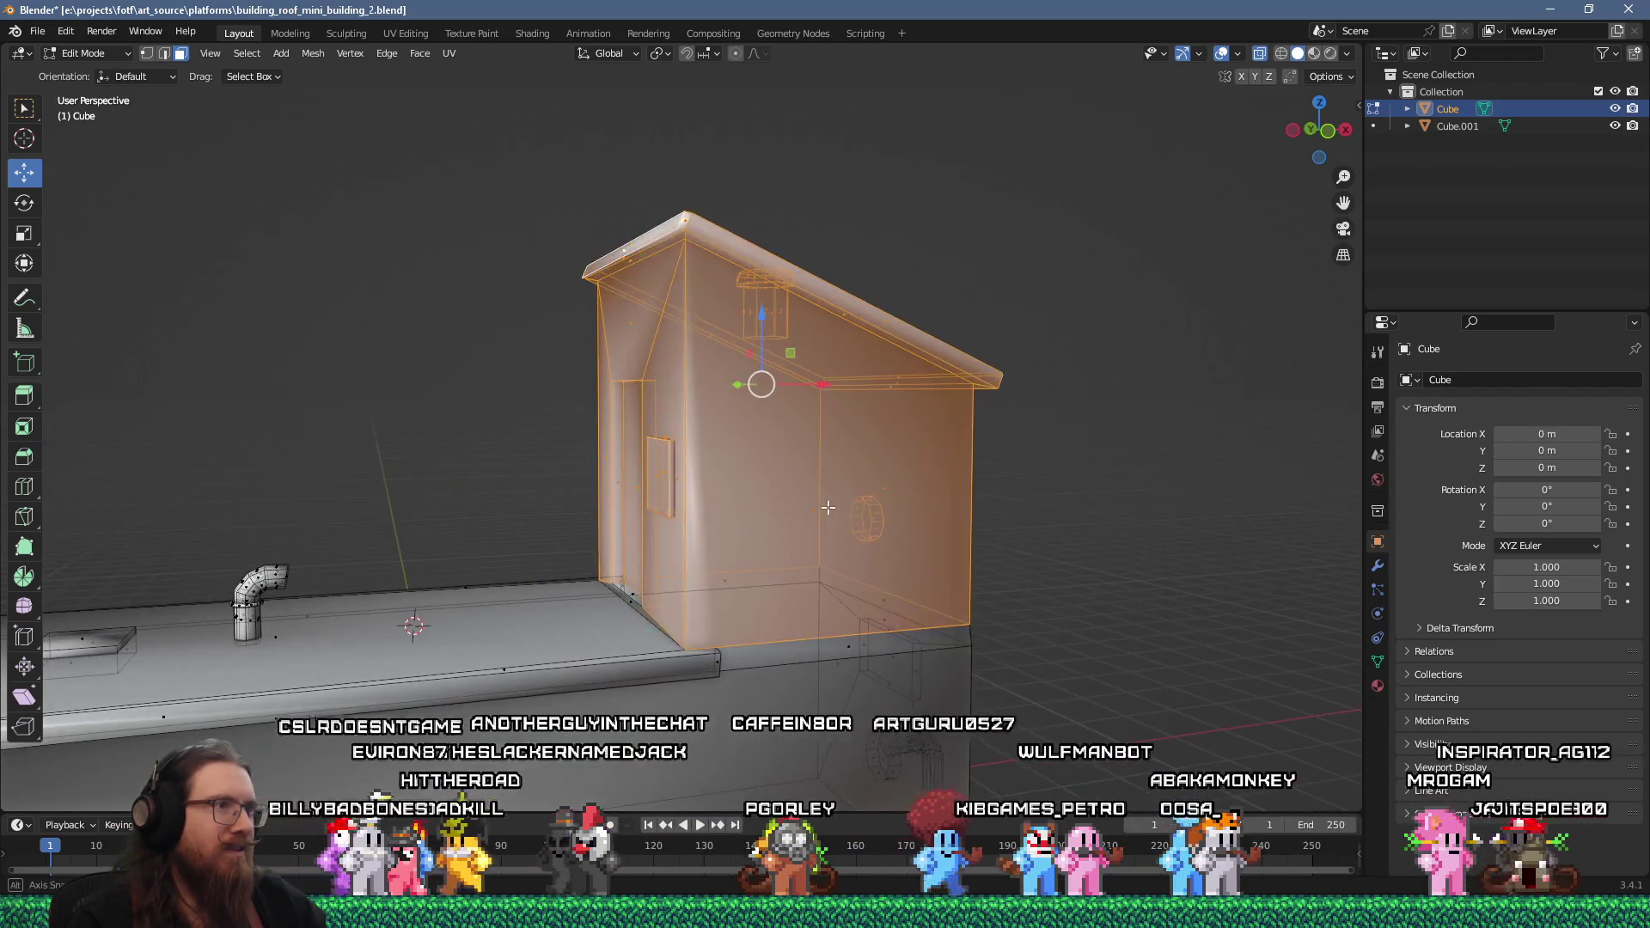
pyautogui.press('g')
pyautogui.press('z')
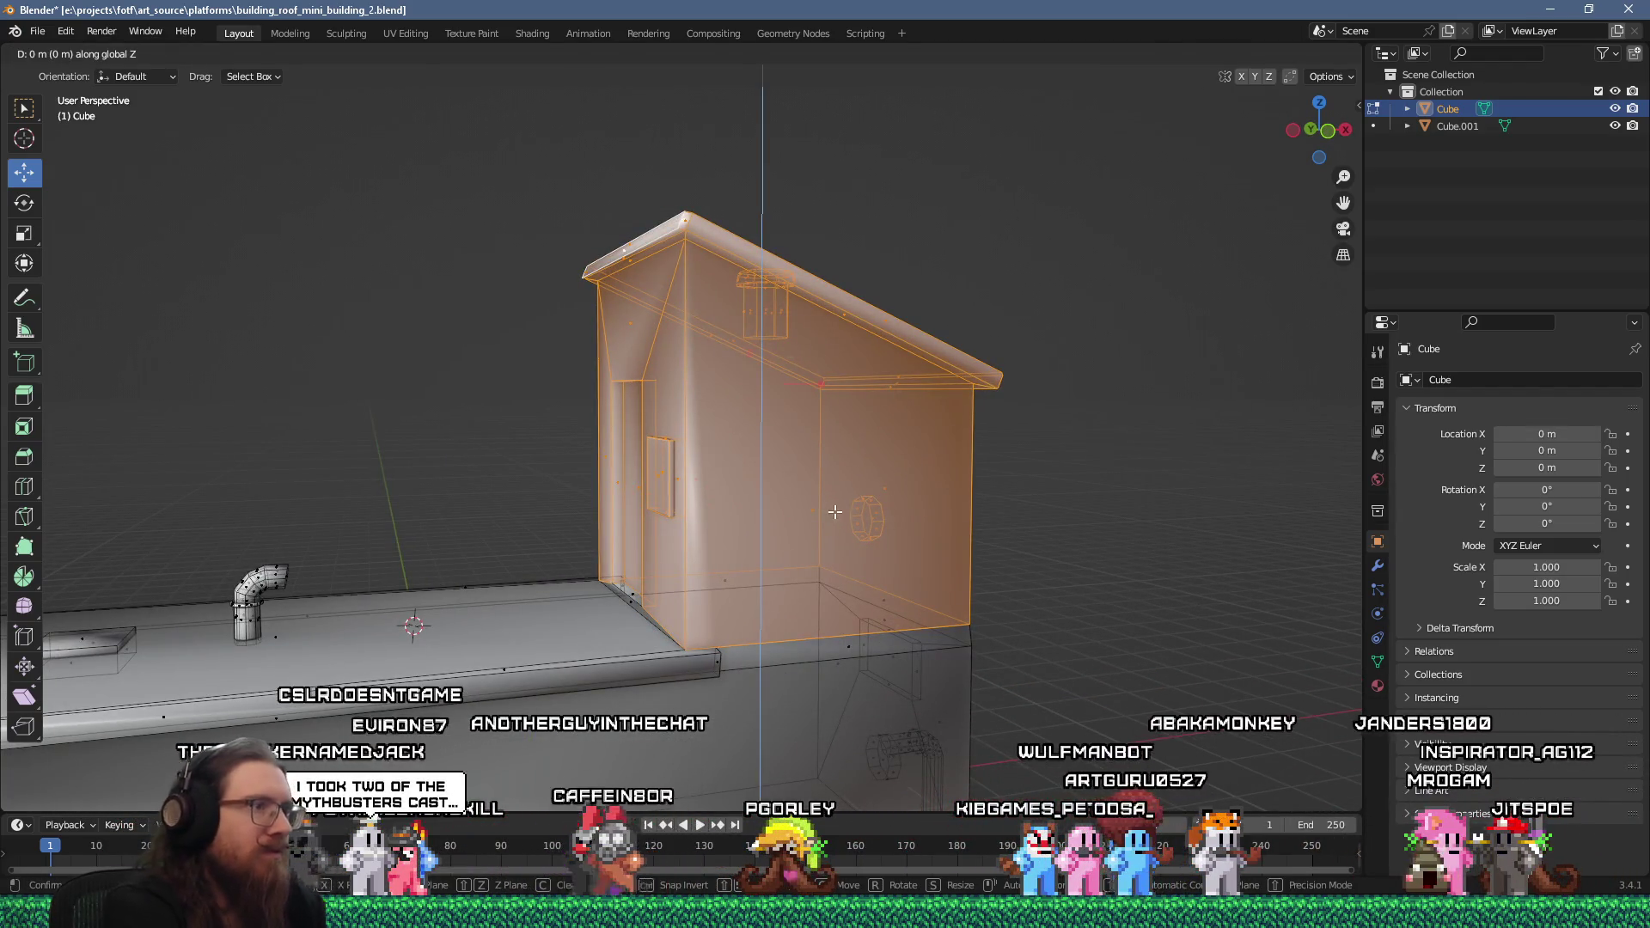
pyautogui.press('2')
pyautogui.moveTo(491, 157)
pyautogui.mouseDown()
pyautogui.moveTo(601, 301)
pyautogui.moveTo(1031, 543)
pyautogui.mouseUp()
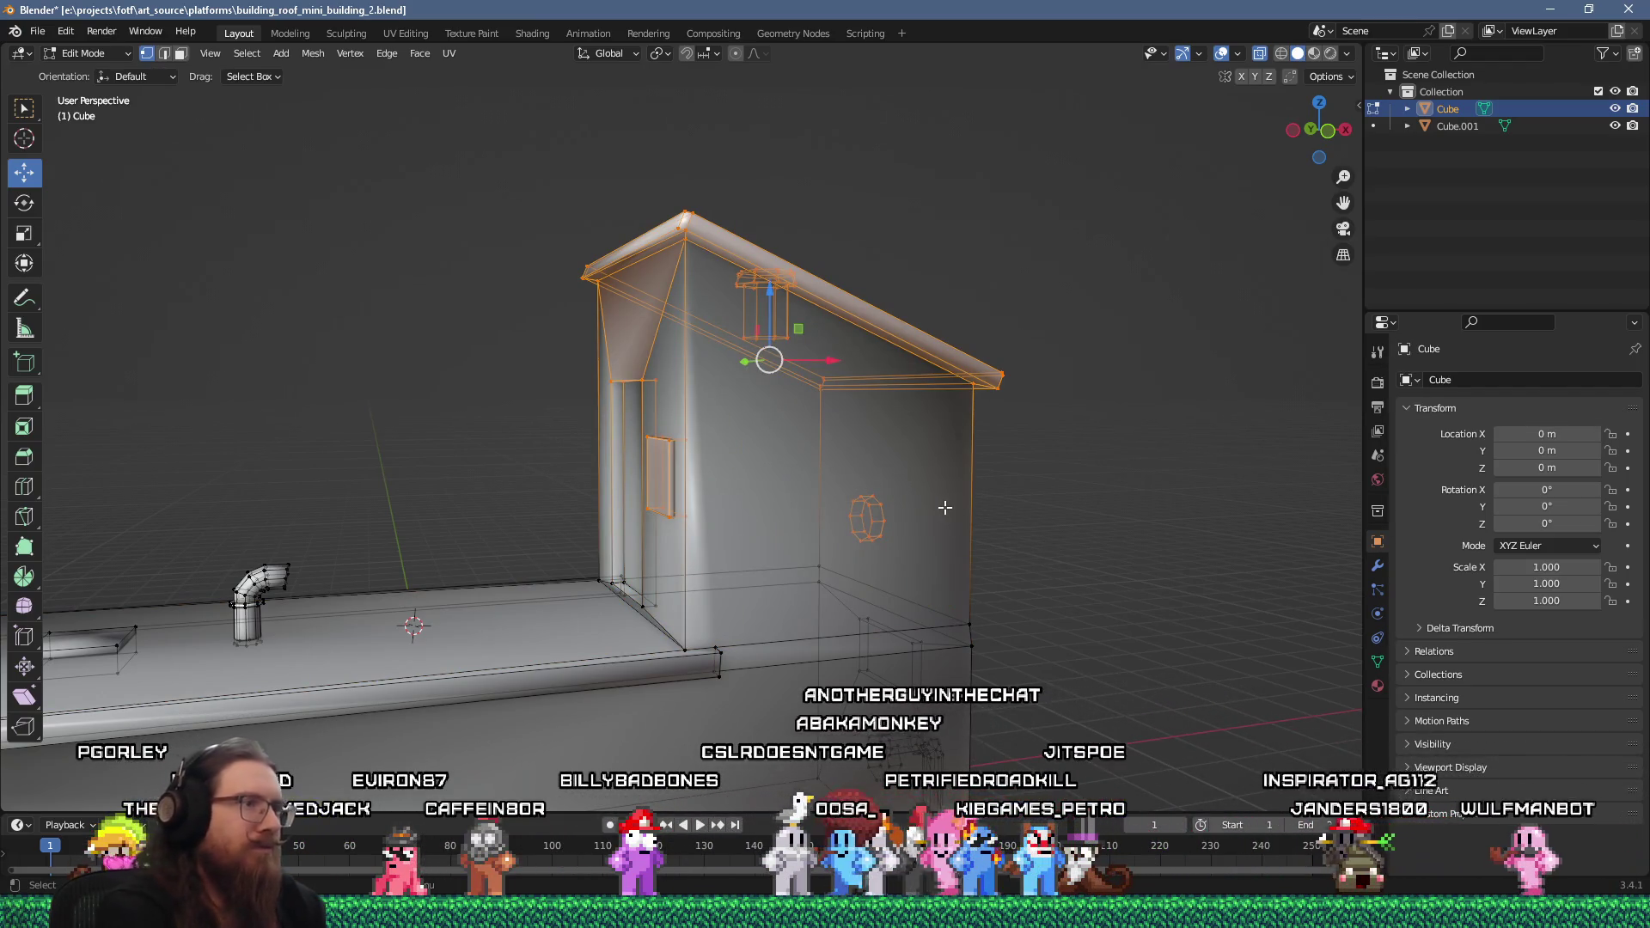
pyautogui.write('-1')
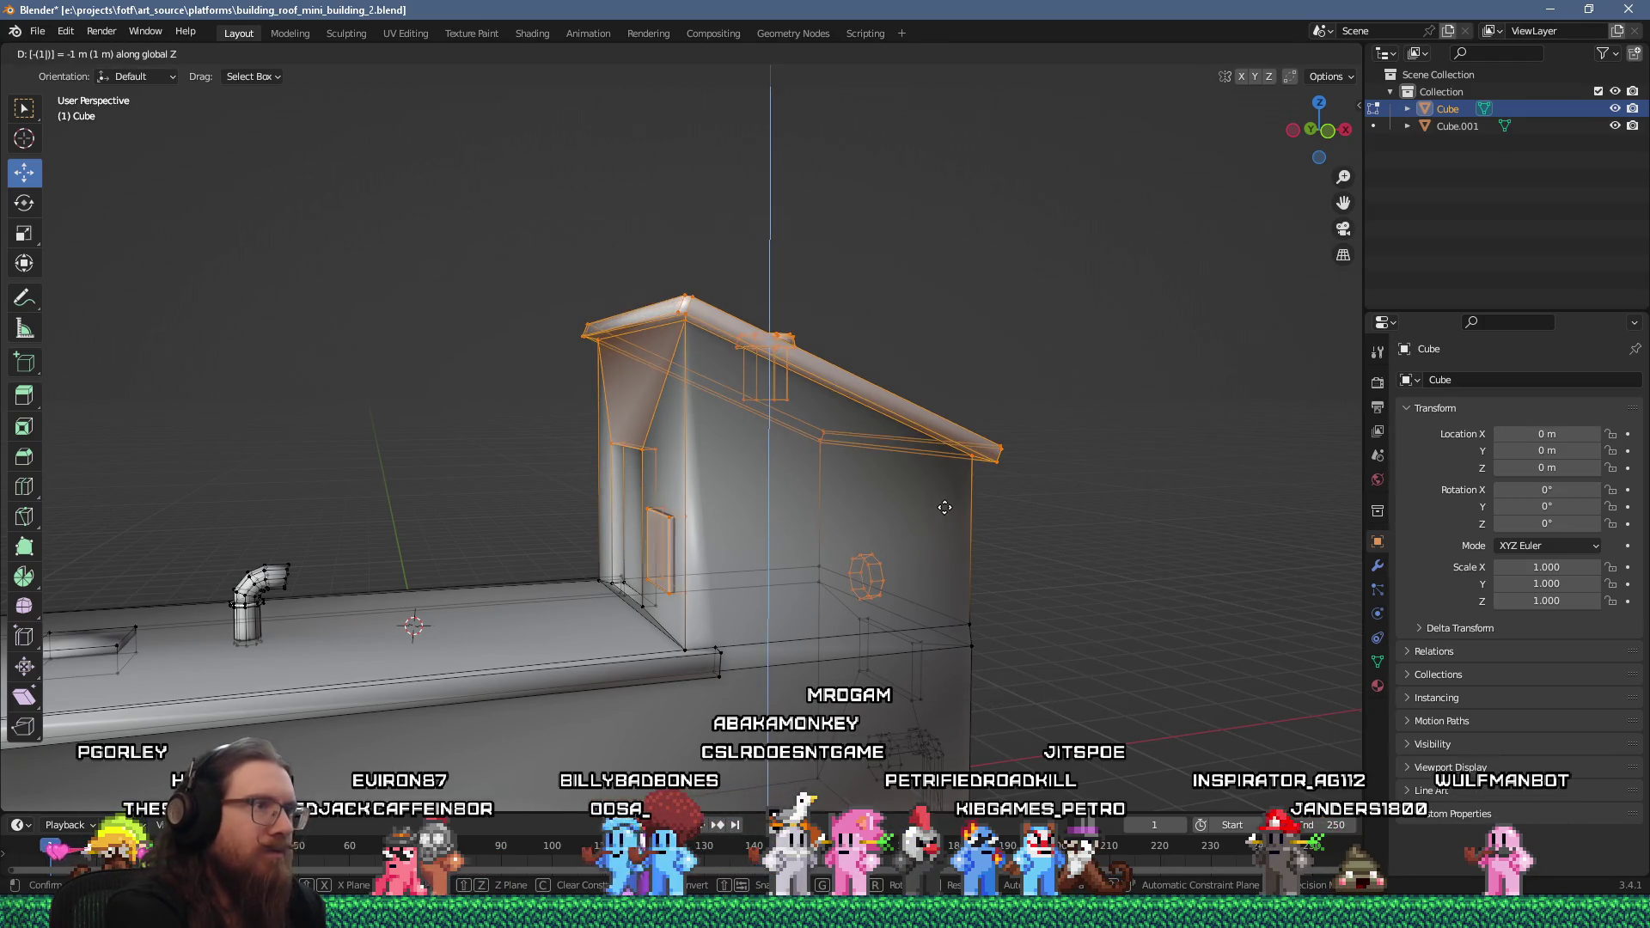
pyautogui.press('Return')
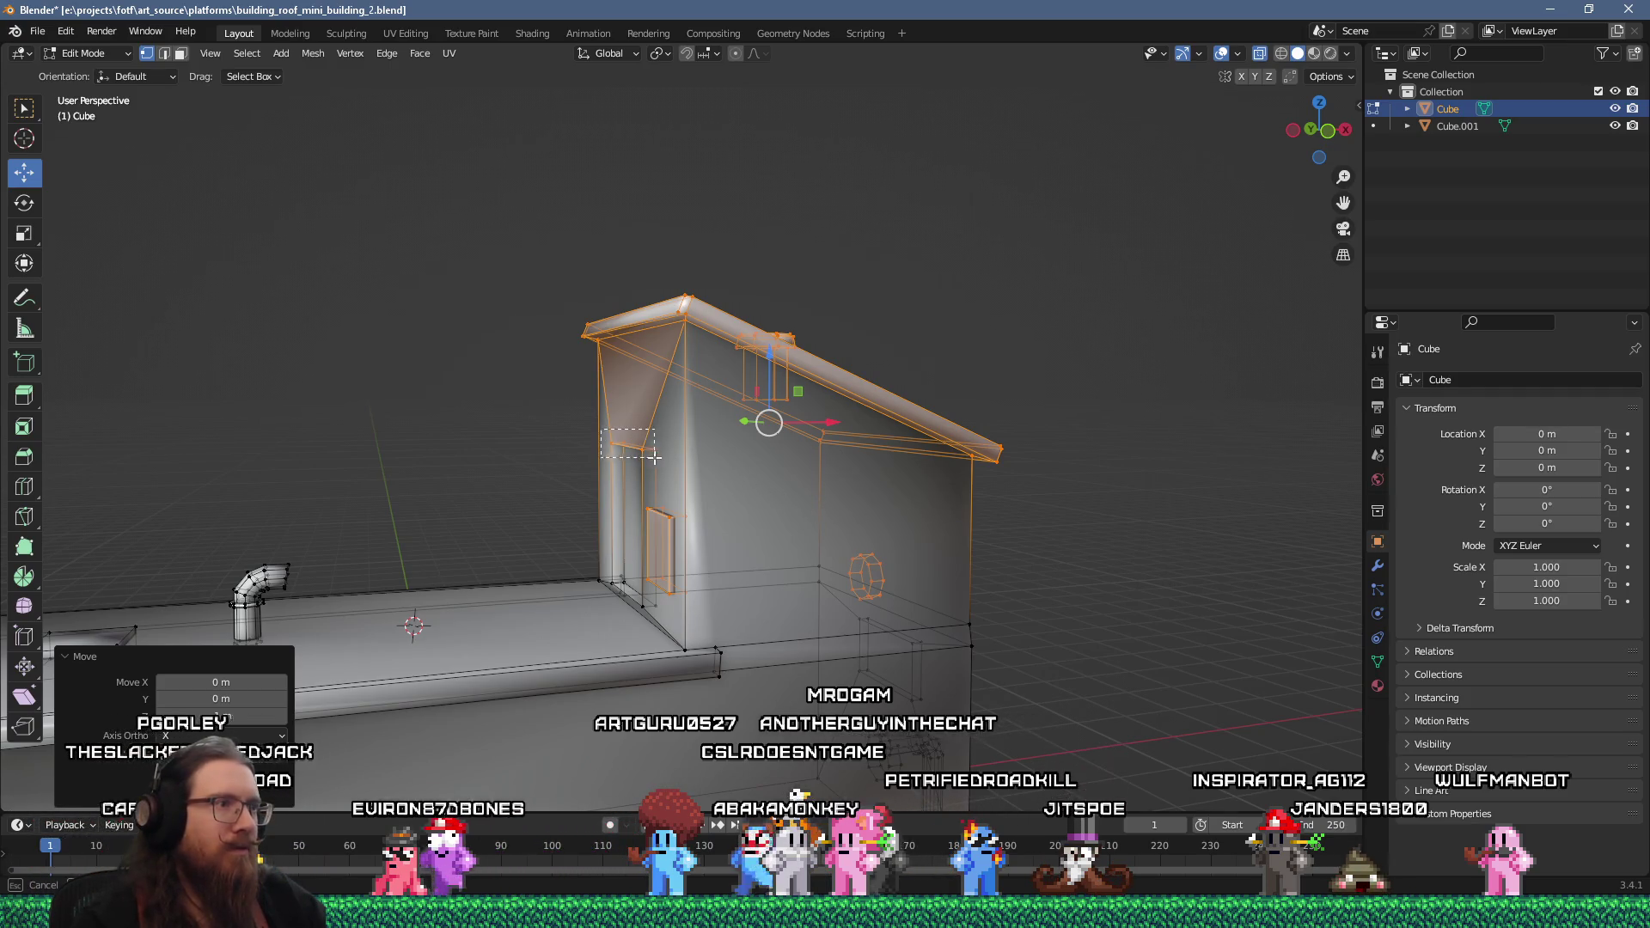
# Raise the left wall edges 0.25 m vertically, then shift the selection sideways
pyautogui.moveTo(653, 457); pyautogui.dragTo(654, 458)
pyautogui.press('g')
pyautogui.press('z')
pyautogui.click(642, 383)
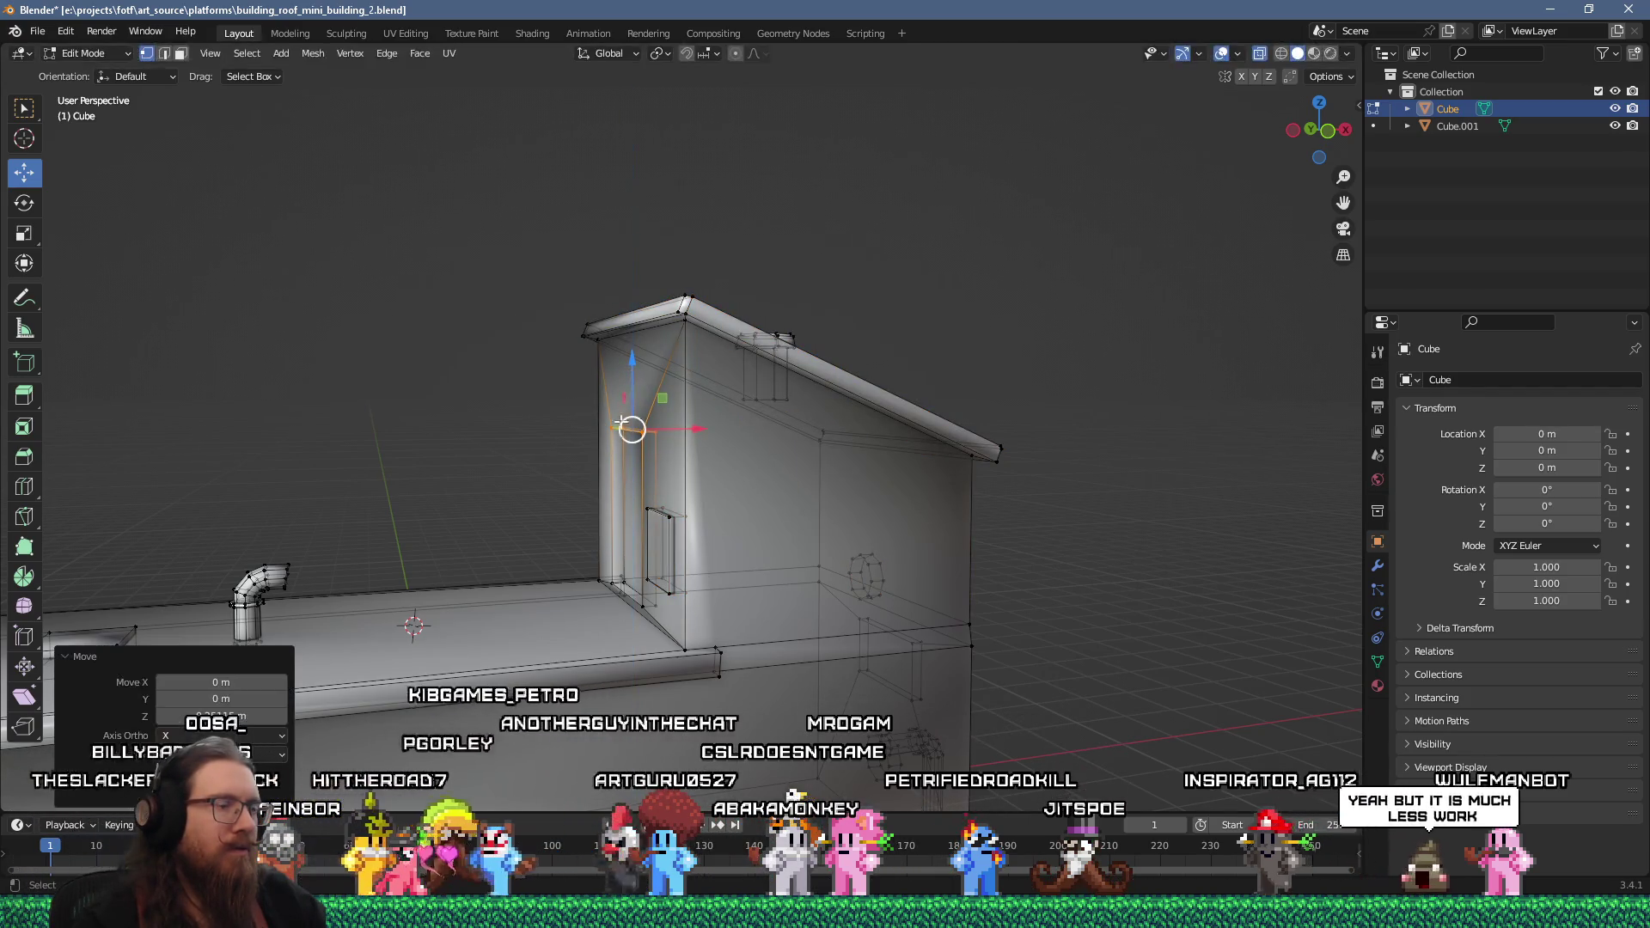
pyautogui.moveTo(697, 432); pyautogui.dragTo(838, 509)
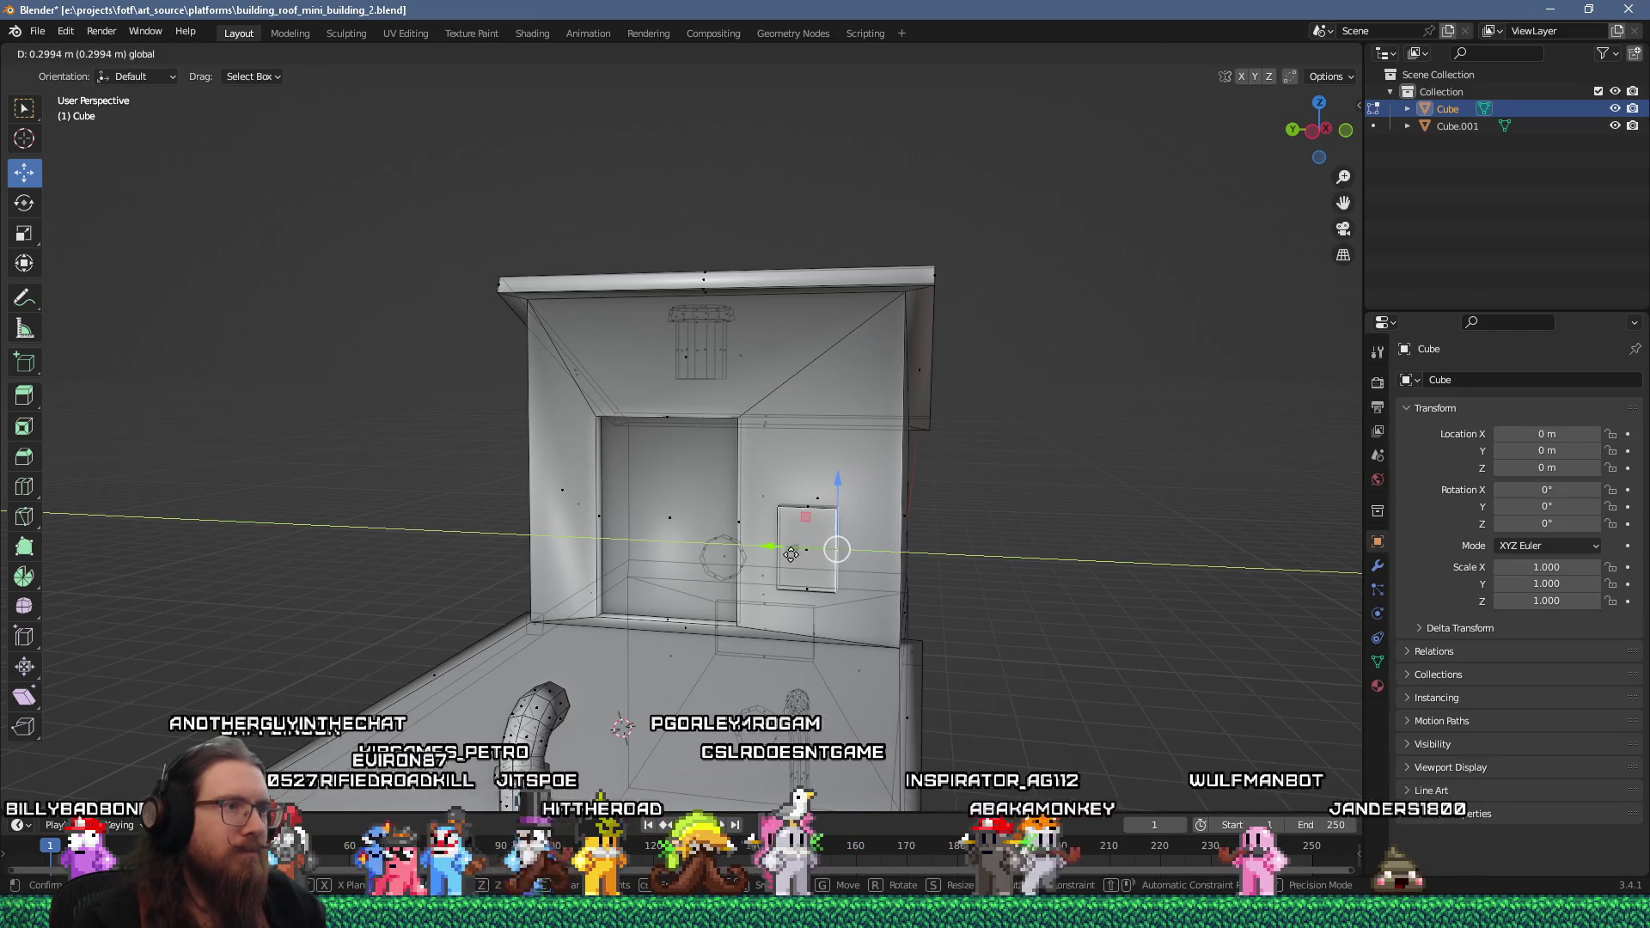
pyautogui.click(791, 554)
# Move the small window along the front wall, about 0.30 m then 0.25 m, and leave Edit Mode
pyautogui.hotkey('ctrl', 'l')
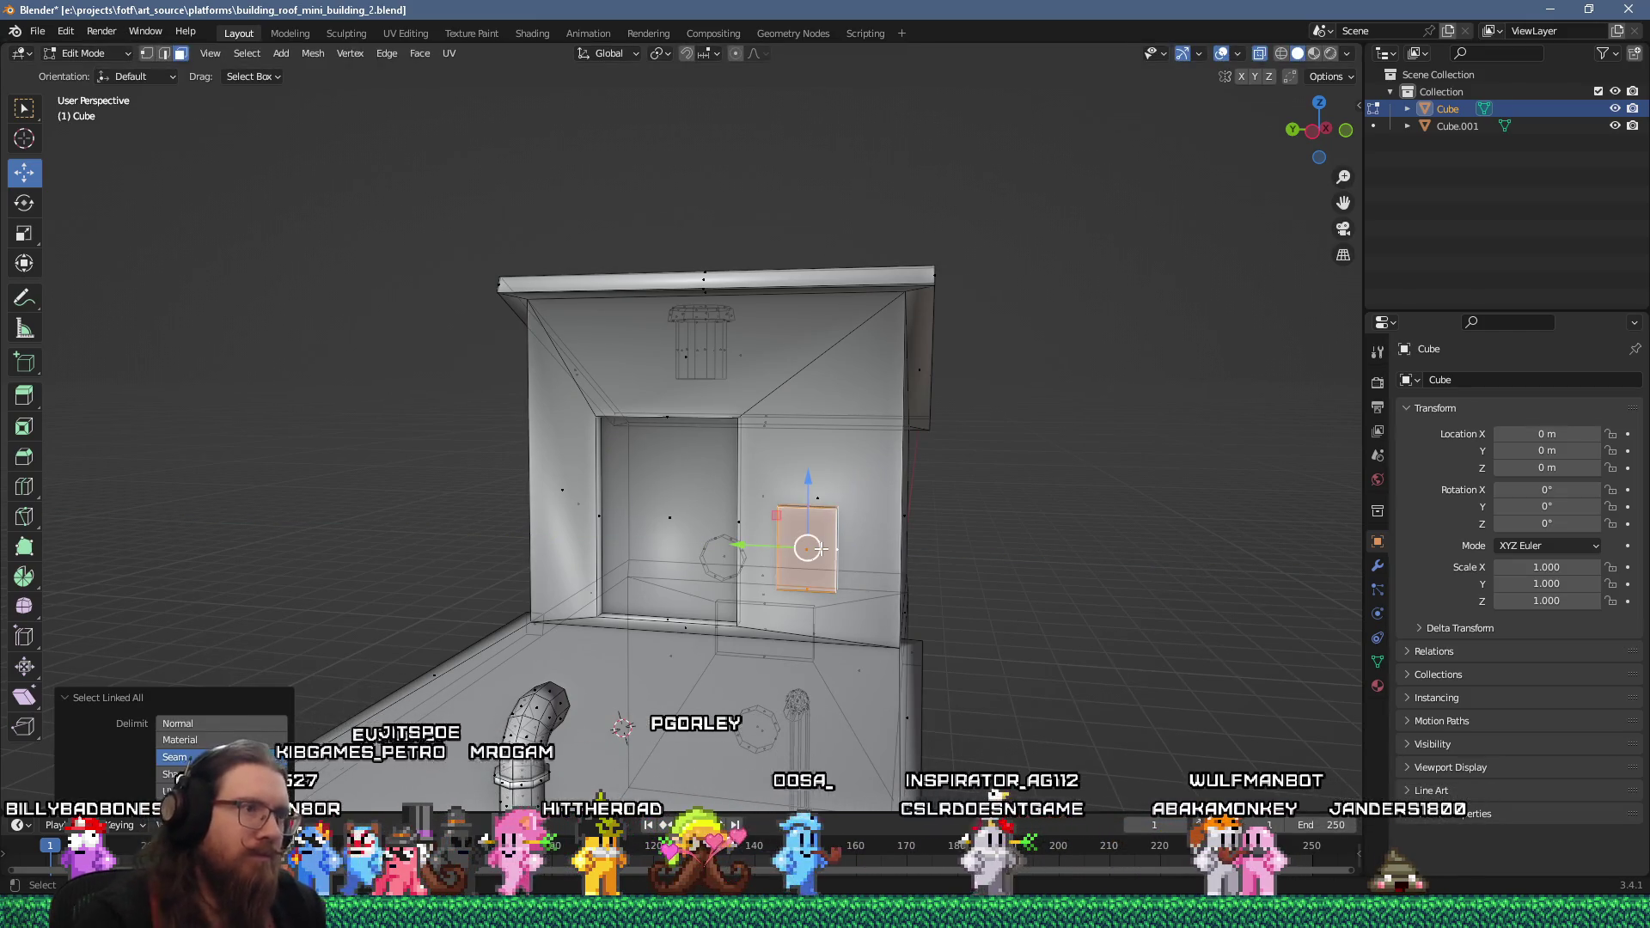
pyautogui.moveTo(778, 516); pyautogui.dragTo(749, 457)
pyautogui.click(754, 446)
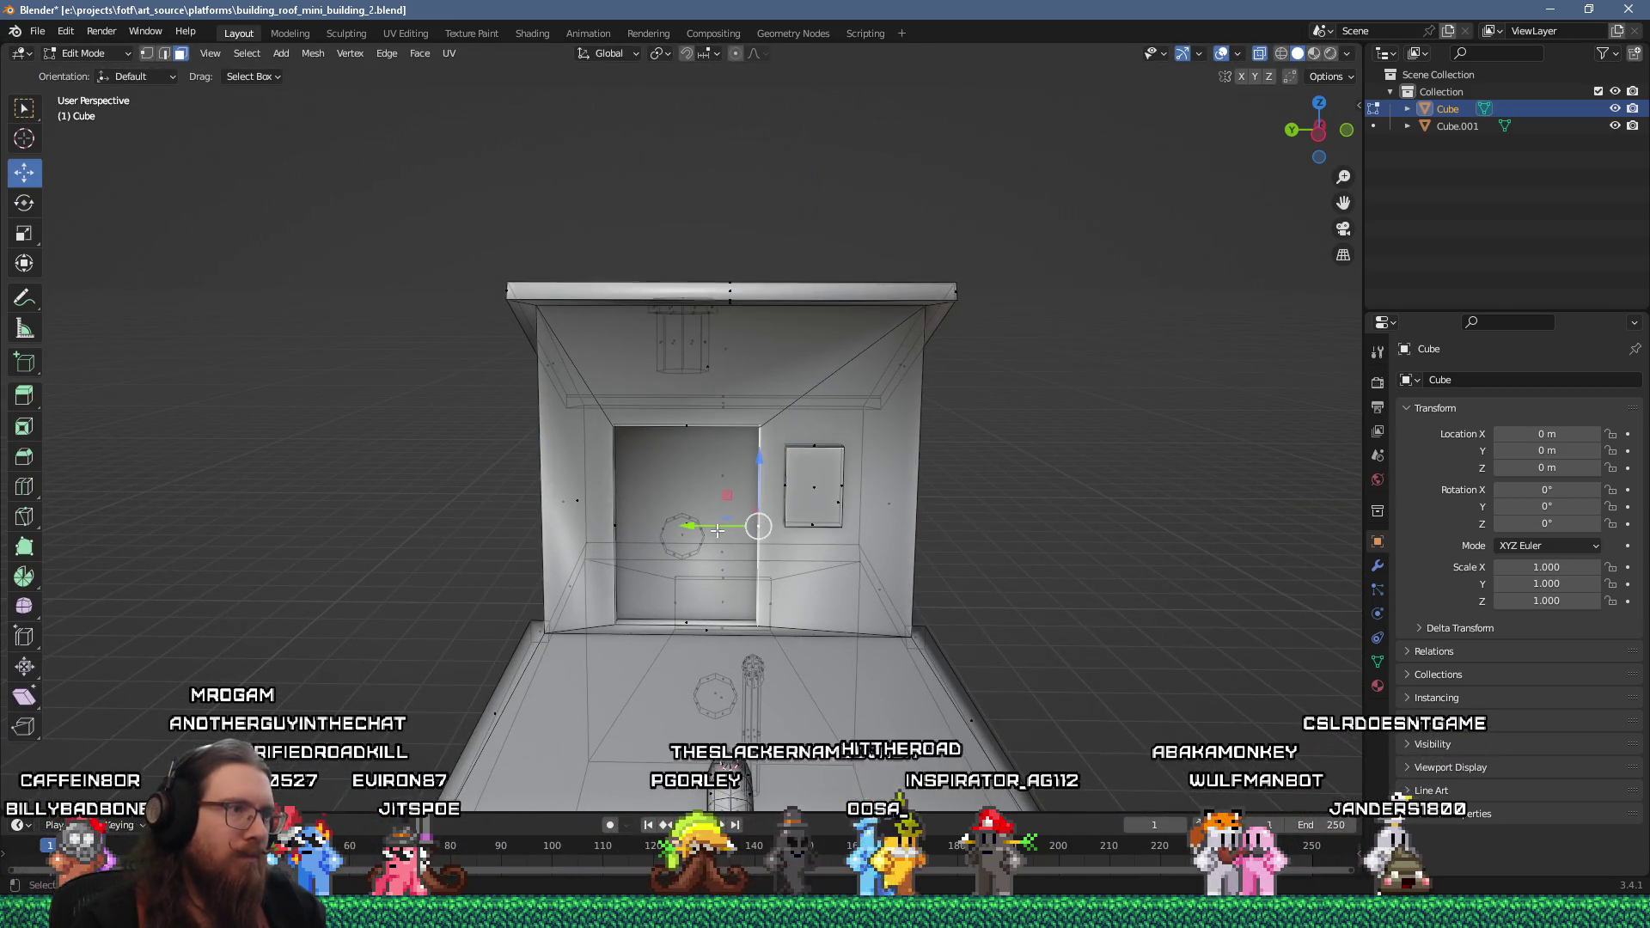
pyautogui.hotkey('ctrl', 'z')
pyautogui.click(815, 488)
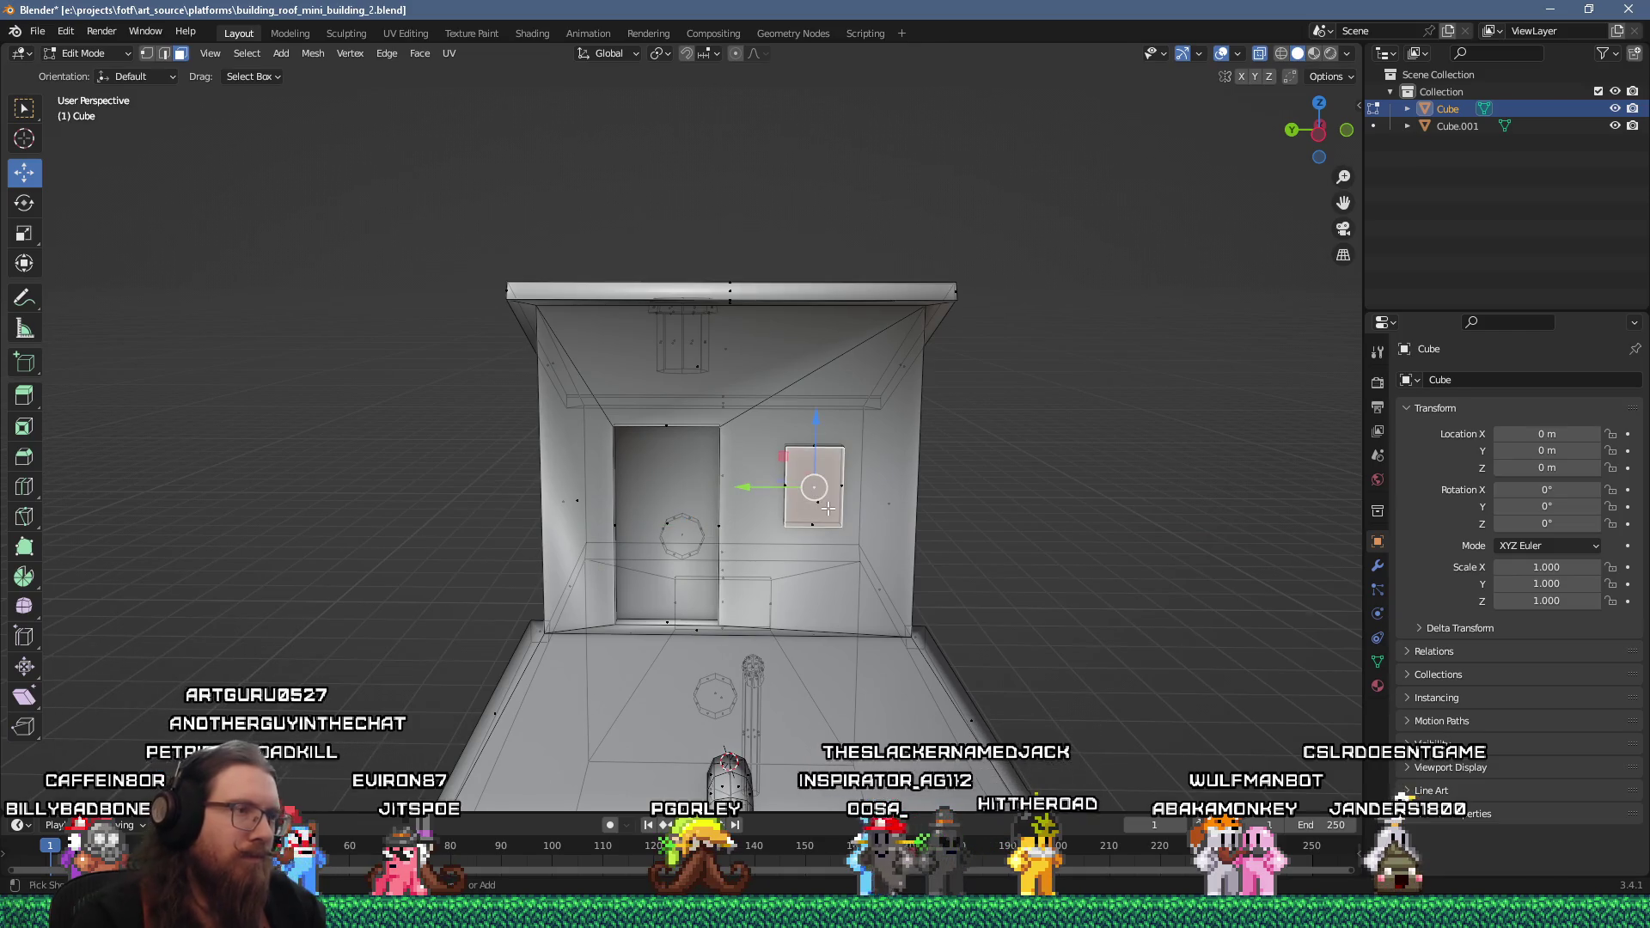
pyautogui.click(742, 494)
pyautogui.press('Tab')
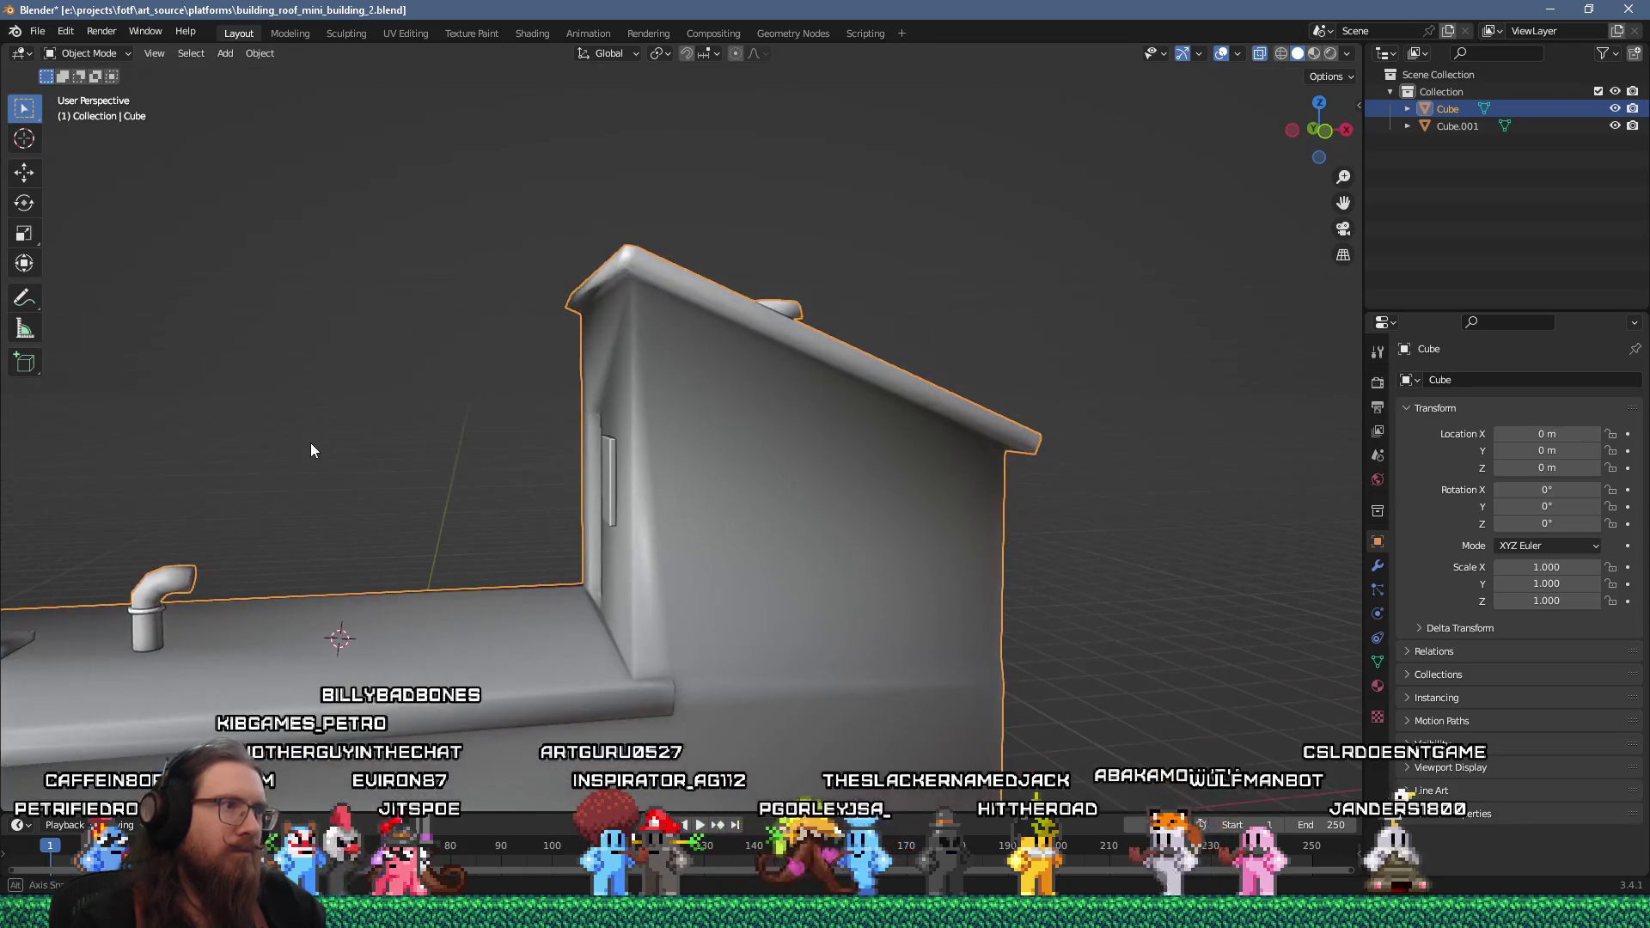
# Save the Blender building model file
pyautogui.moveTo(312, 442)
pyautogui.mouseDown()
pyautogui.moveTo(243, 490)
pyautogui.moveTo(80, 460)
pyautogui.moveTo(331, 442)
pyautogui.moveTo(287, 440)
pyautogui.moveTo(467, 385)
pyautogui.mouseUp()
pyautogui.scroll(3, 467, 387)
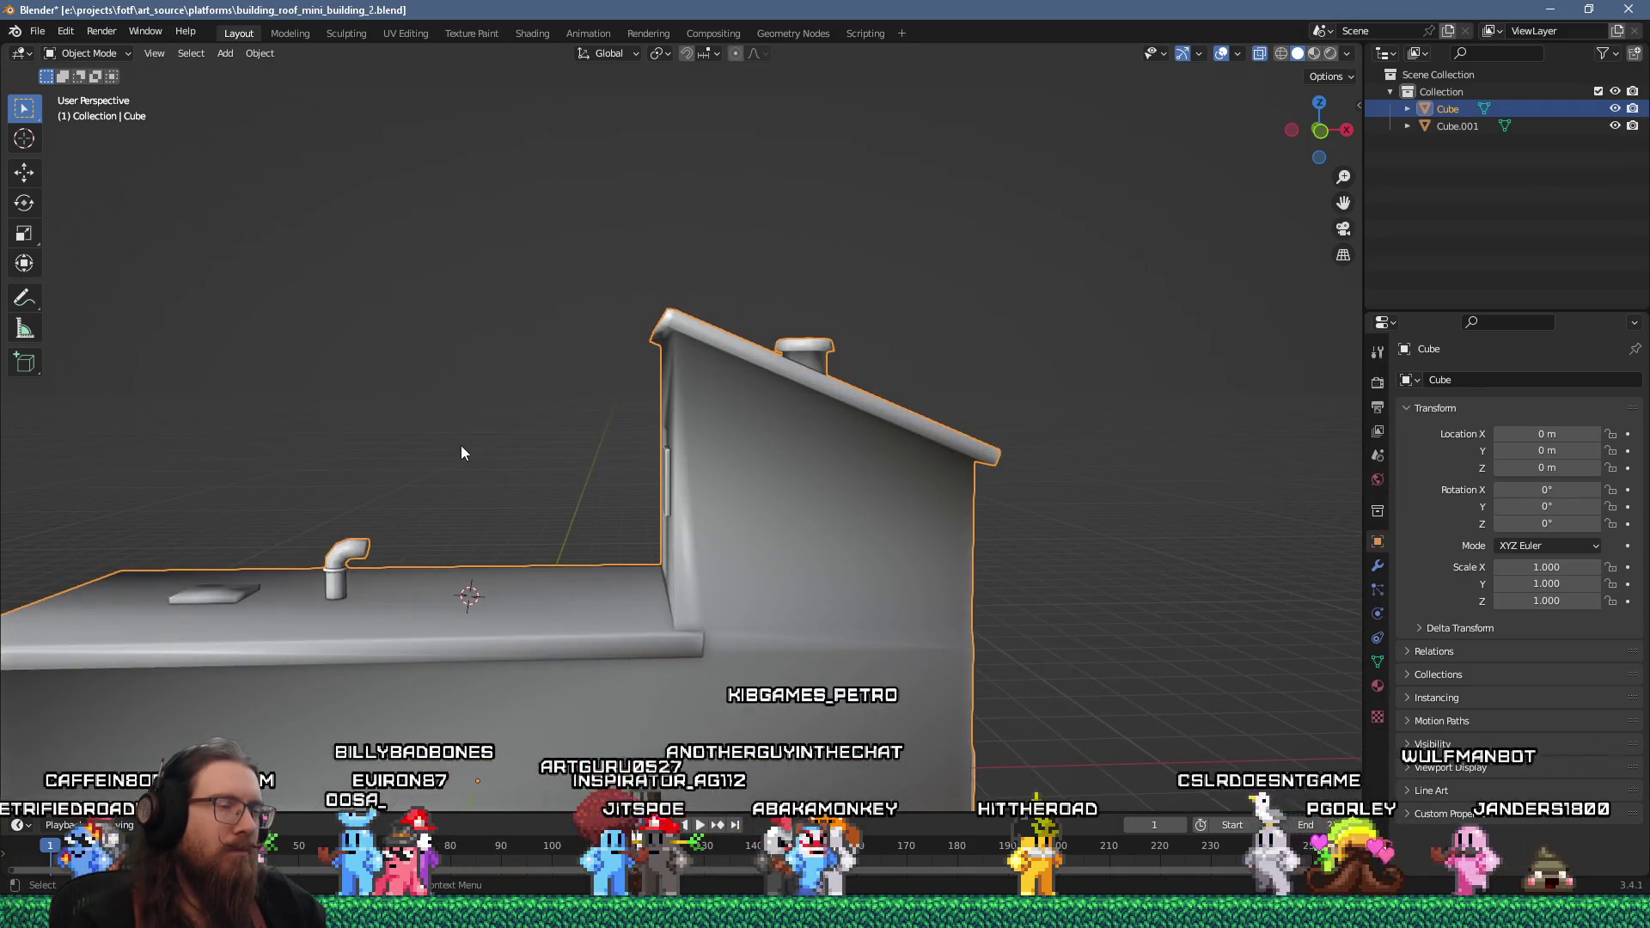
pyautogui.click(38, 32)
pyautogui.click(79, 145)
# Export building_roof_mini_building_2.glb as glTF 2.0 into e:\projects\fotf\fotf_godot\toimport\platforms
pyautogui.click(38, 32)
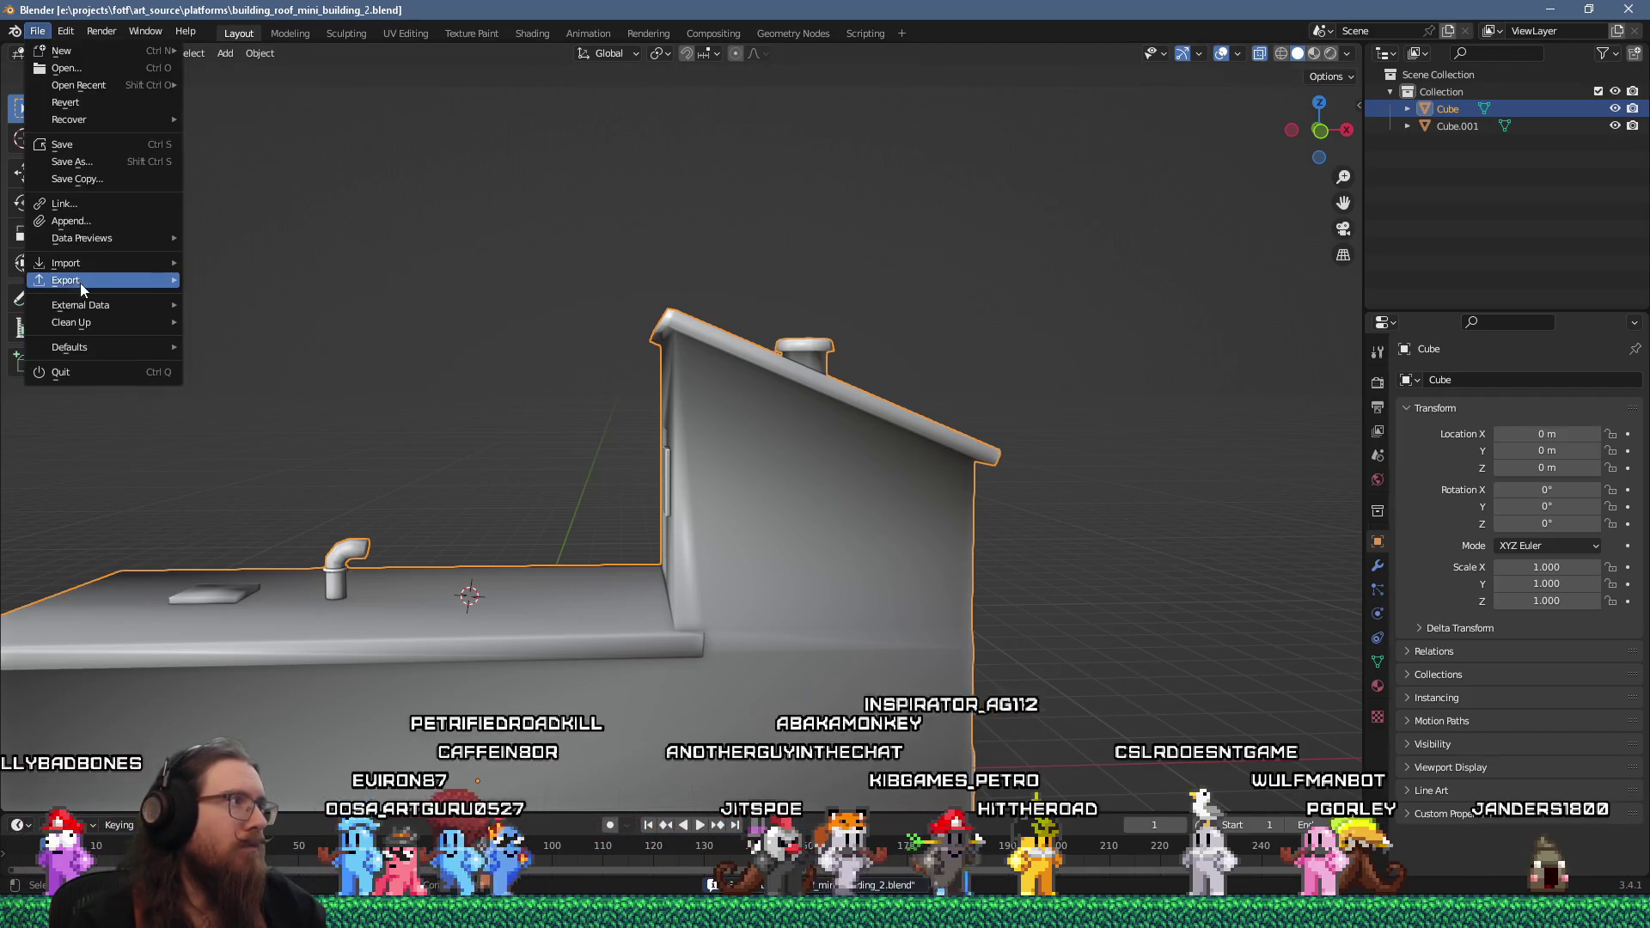
pyautogui.moveTo(80, 282)
pyautogui.click(297, 448)
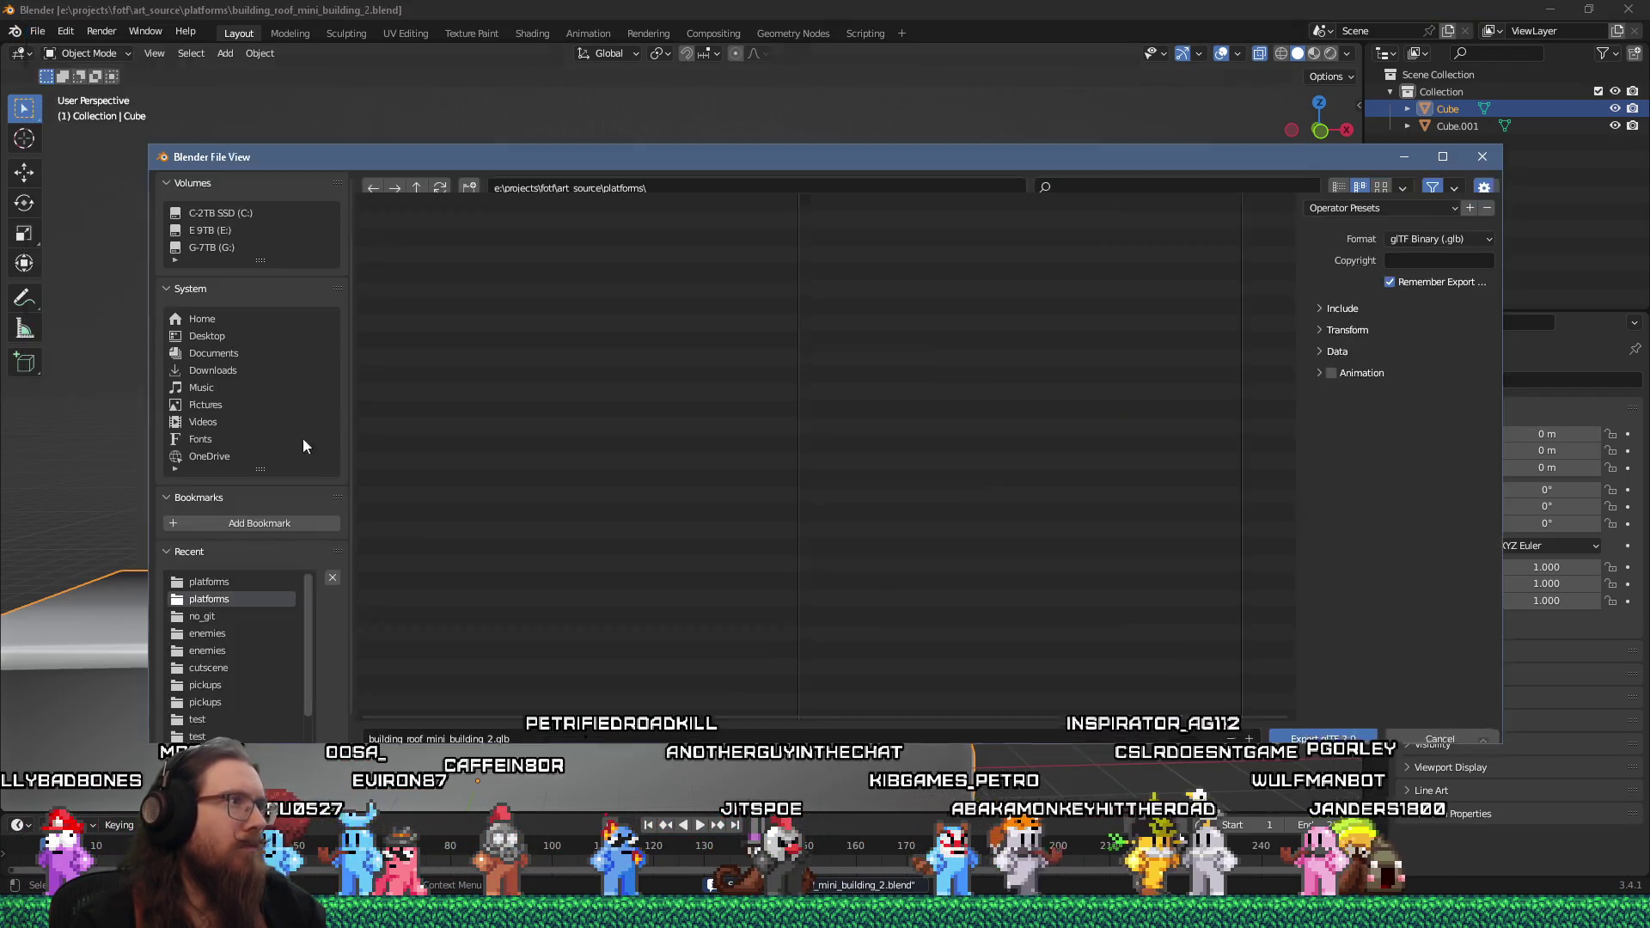
pyautogui.click(560, 189)
pyautogui.press('Right')
pyautogui.press('Right')
pyautogui.press('Right')
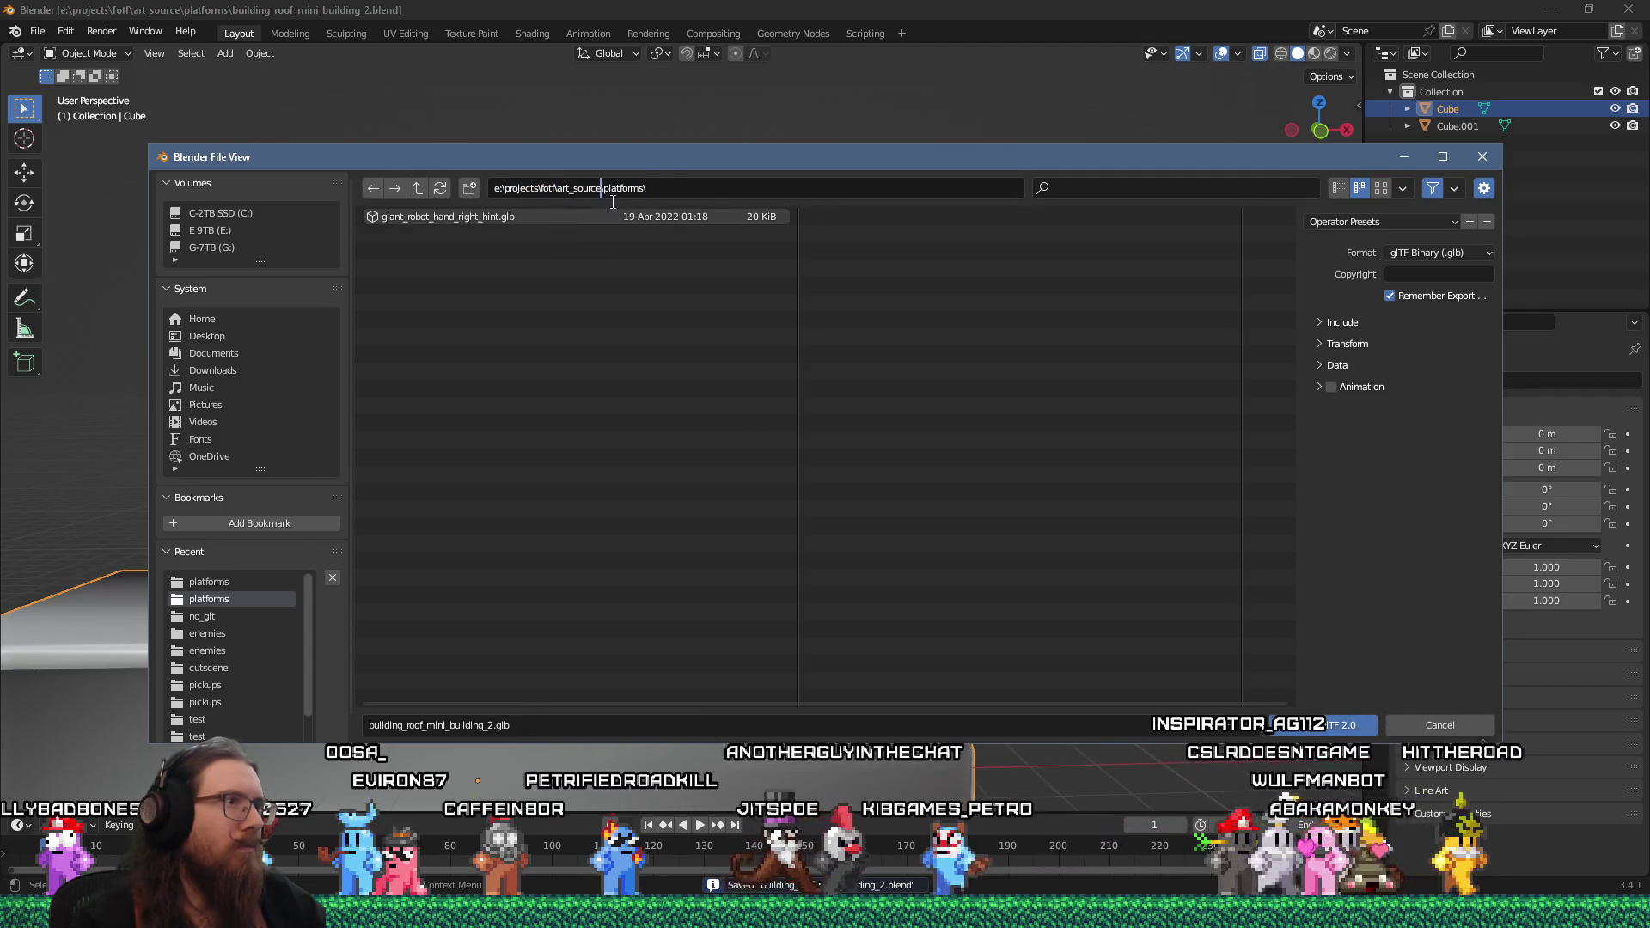
pyautogui.doubleClick(583, 189)
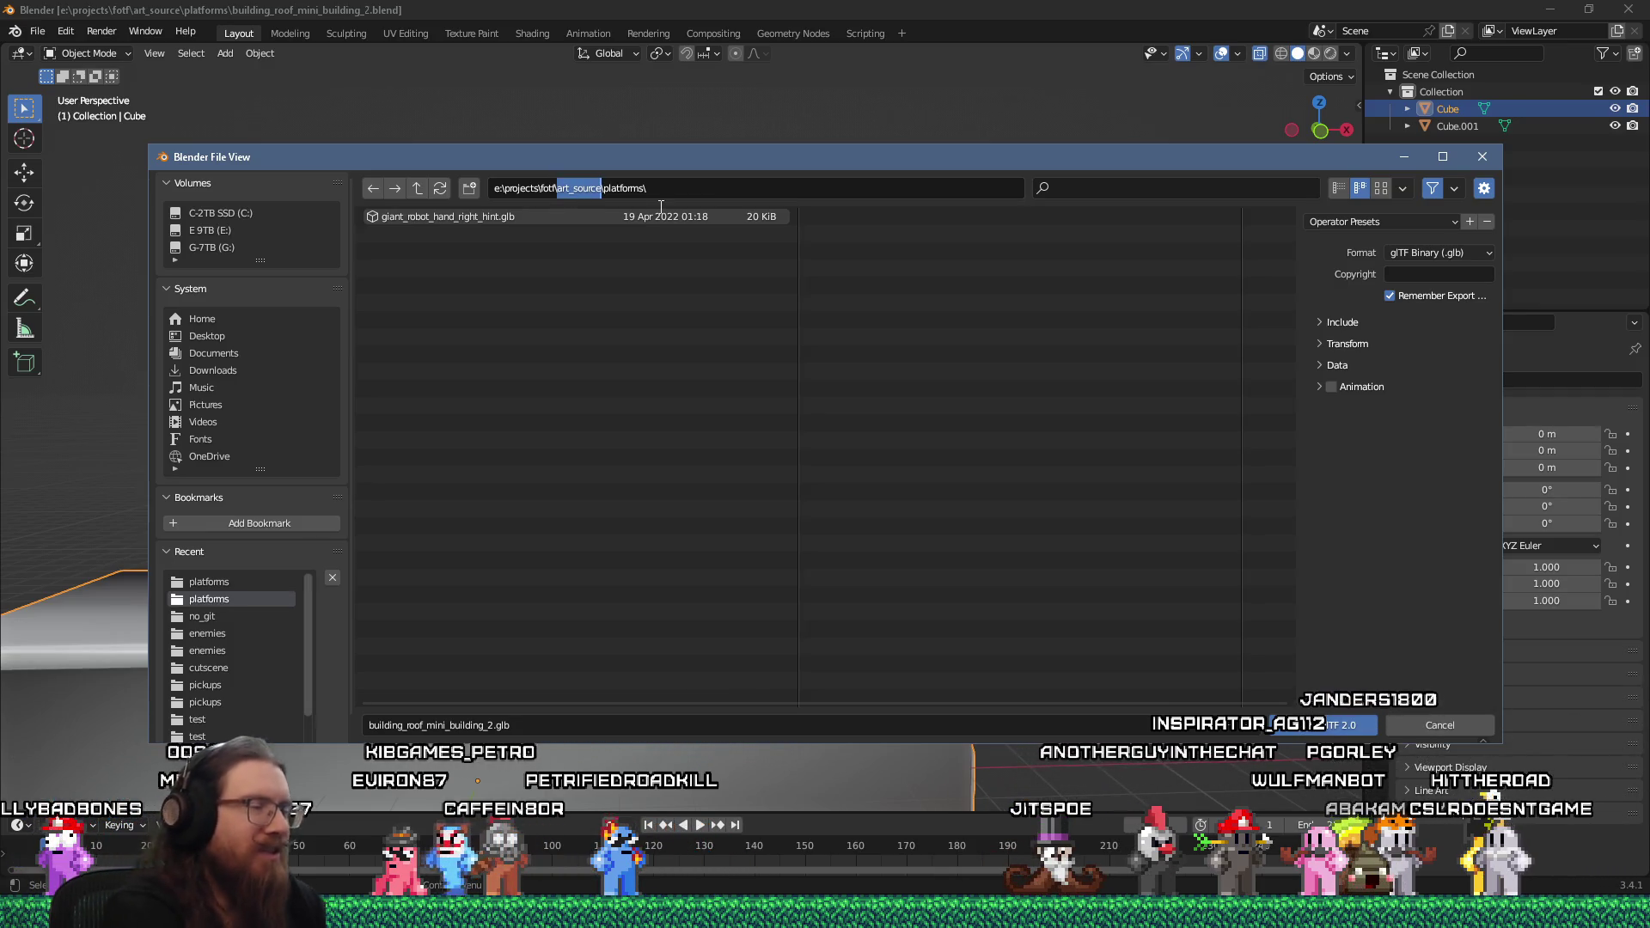
pyautogui.write('fotf_godot\\toimpo')
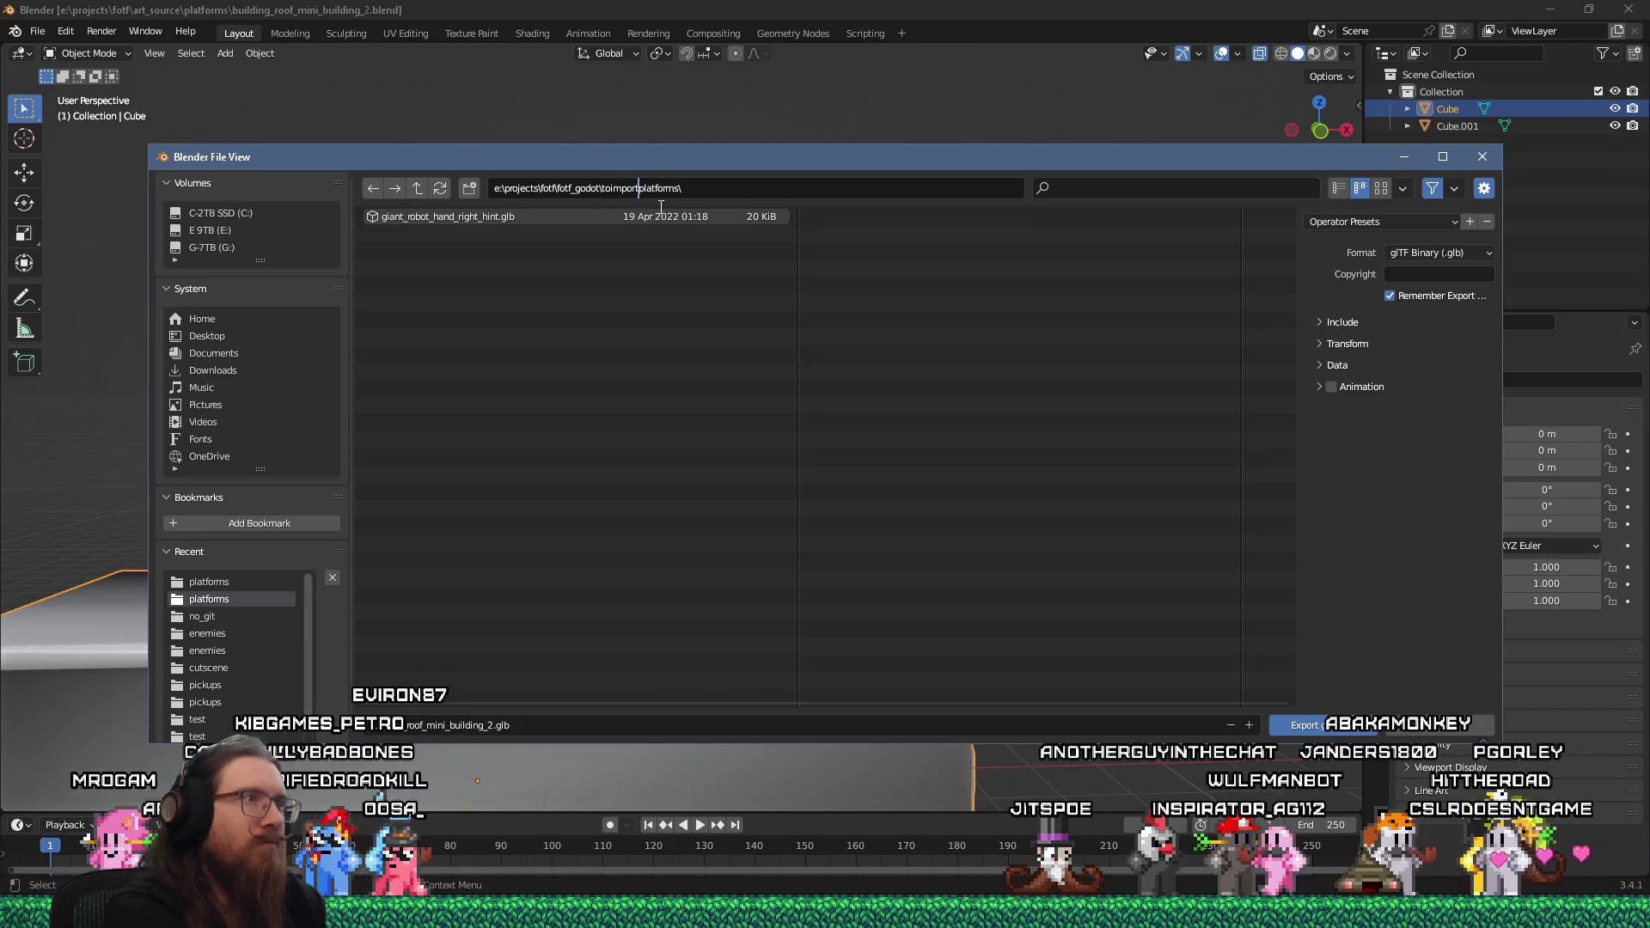
pyautogui.write('\\')
pyautogui.press('Return')
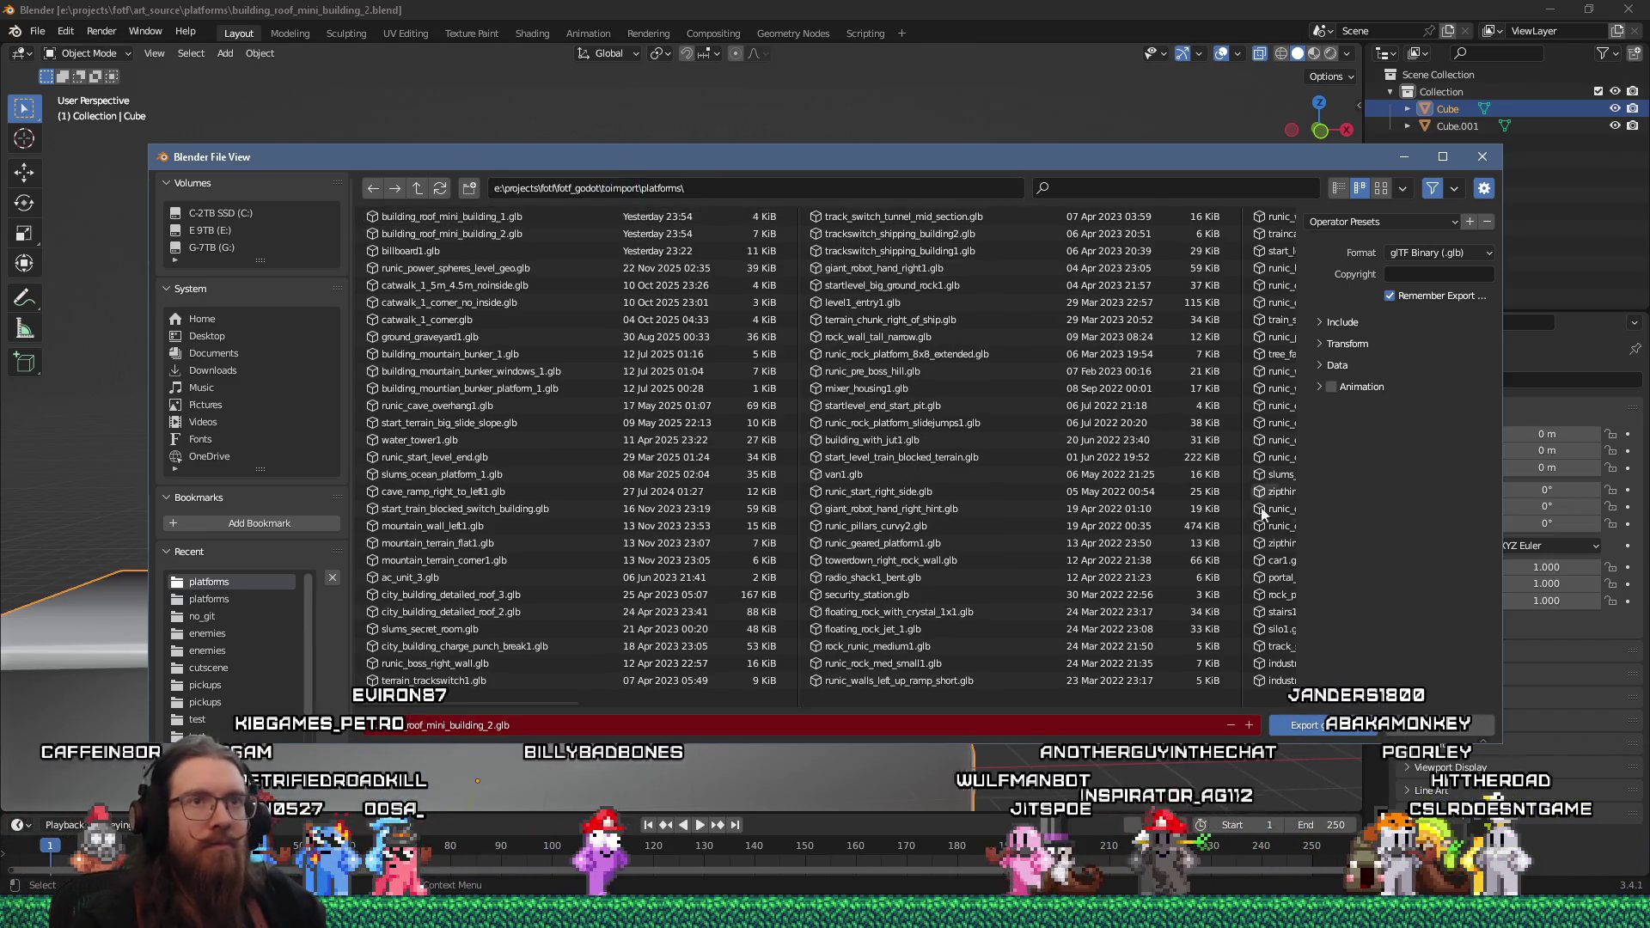
pyautogui.click(1306, 720)
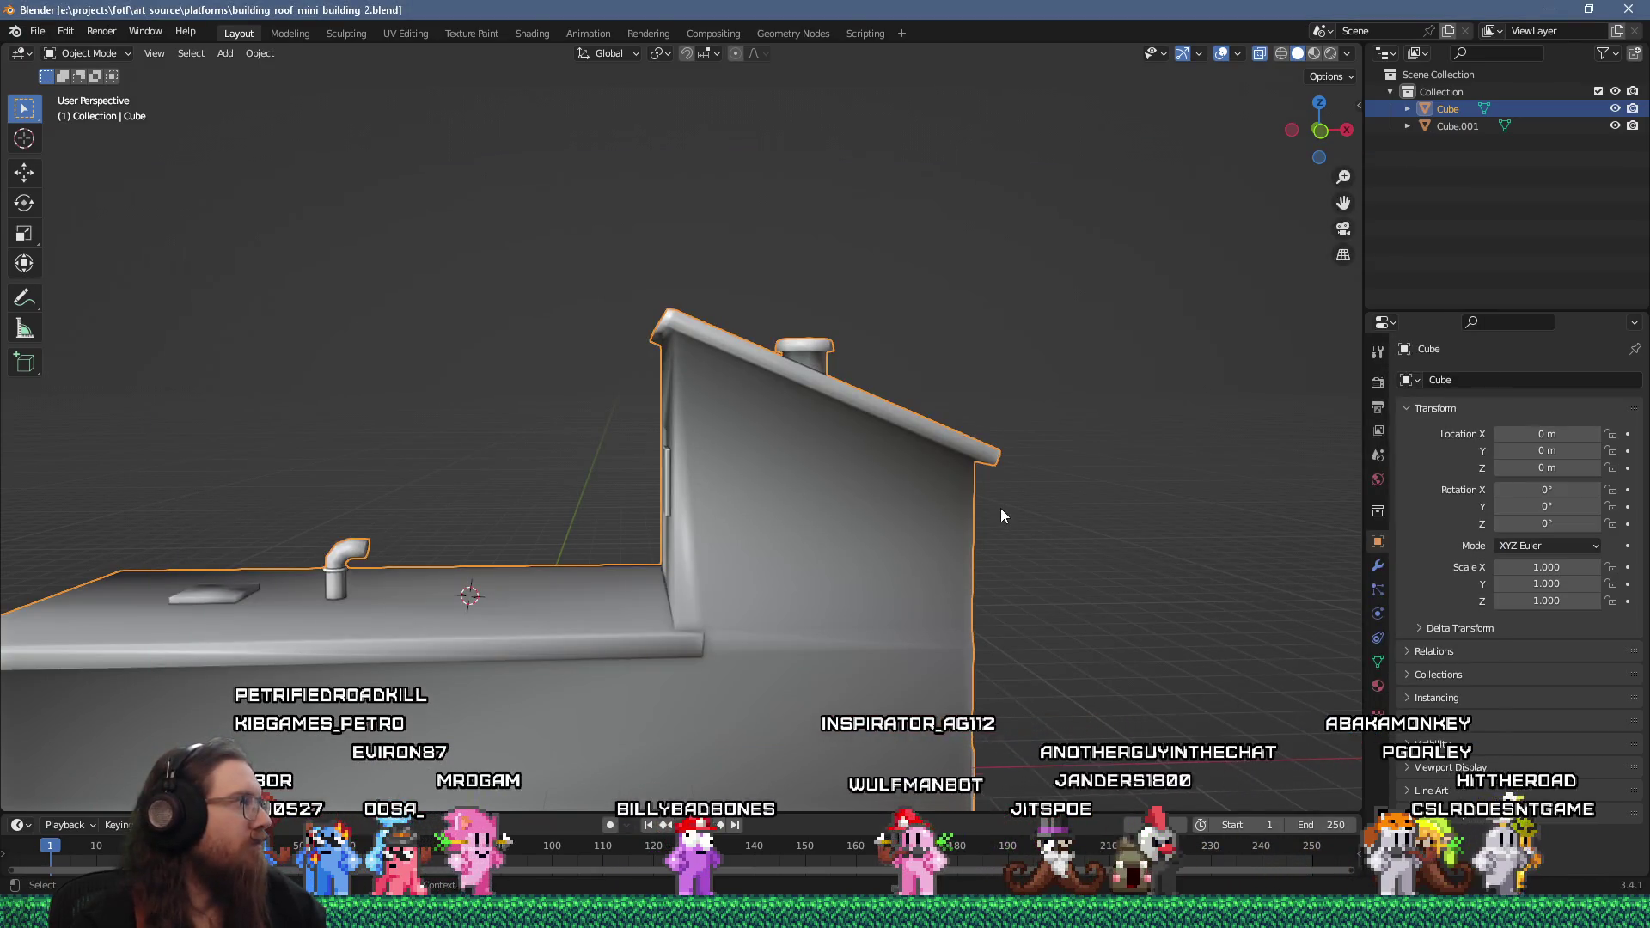
pyautogui.hotkey('alt', 'Tab')
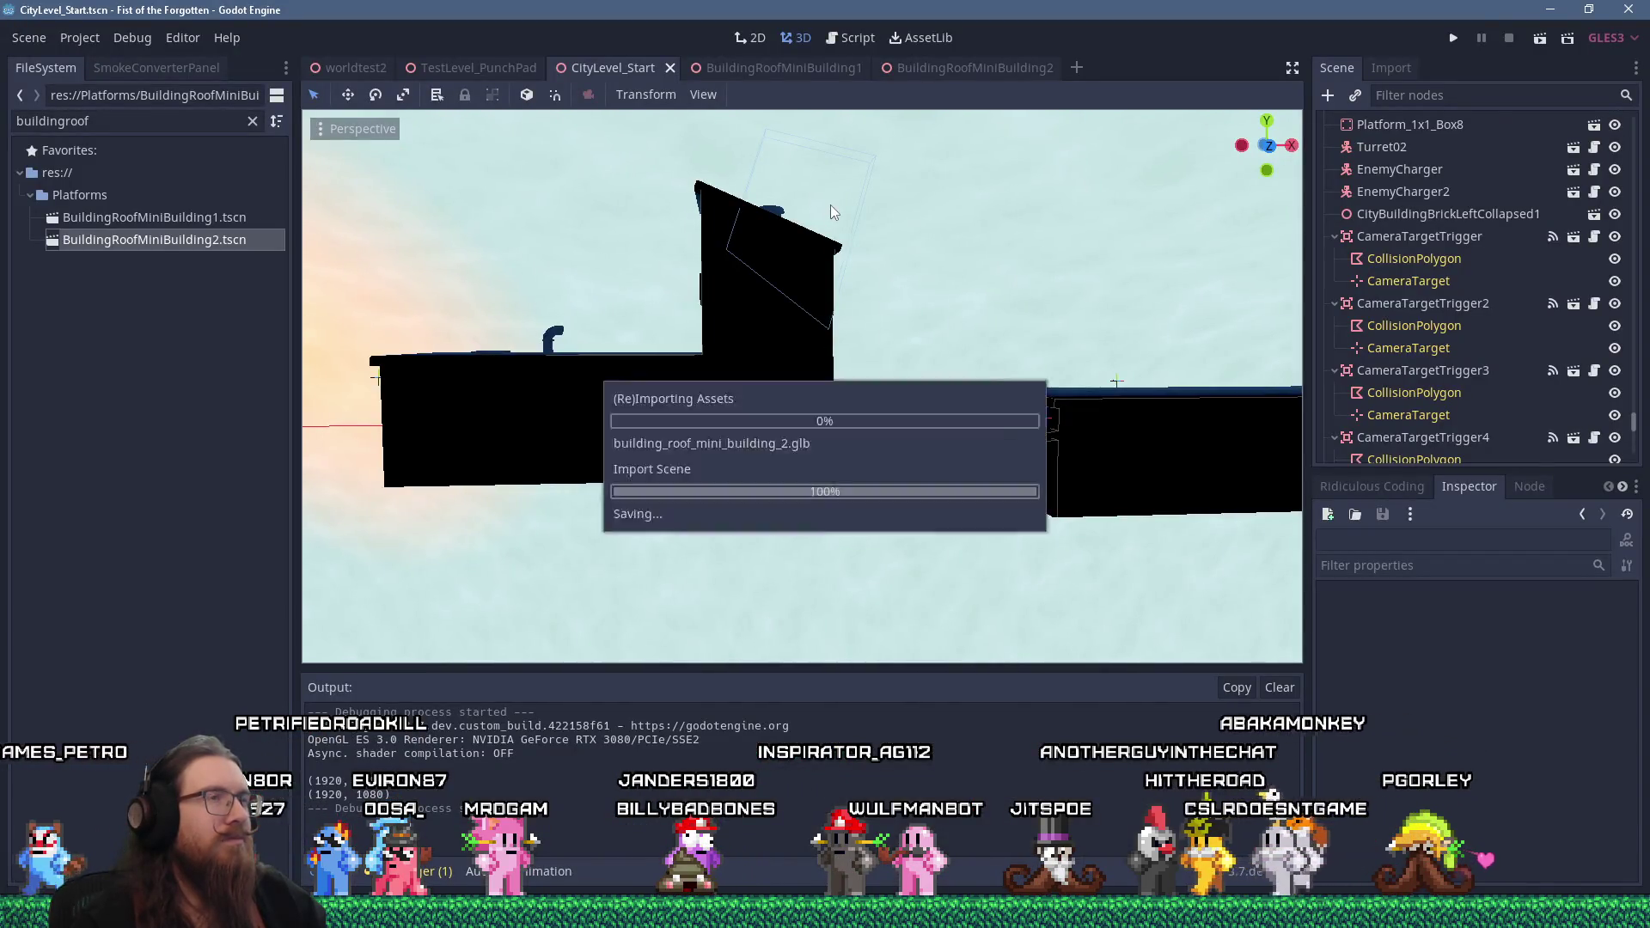
# Close the BuildingRoofMiniBuilding1 scene tab, then Save & Reload the current project
pyautogui.click(817, 67)
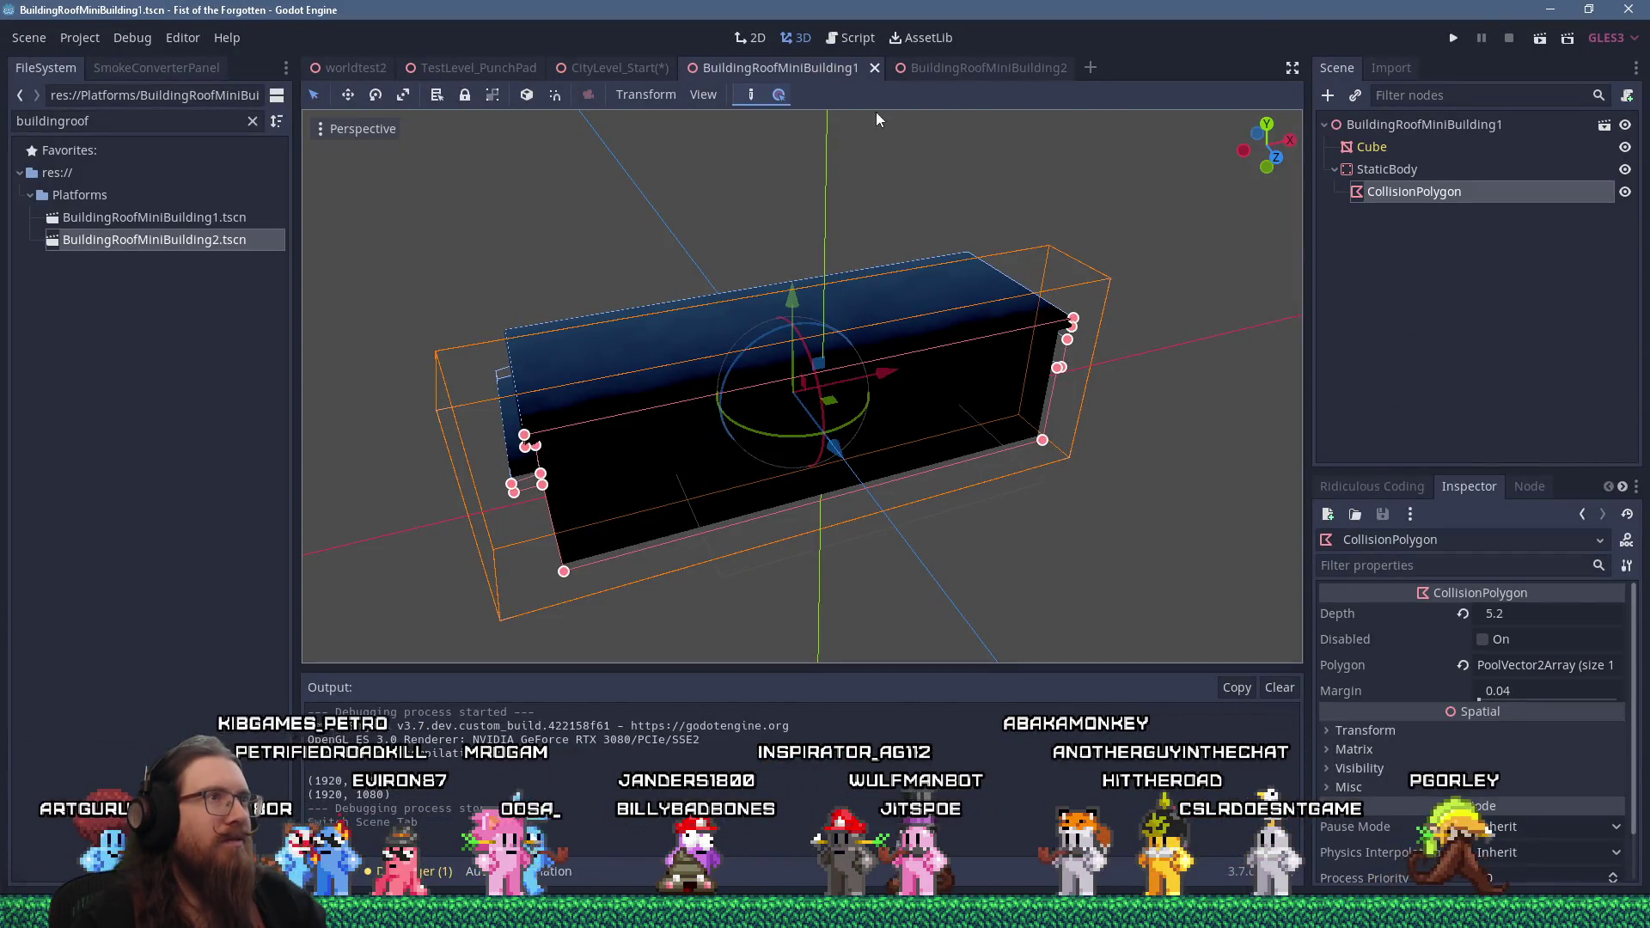
pyautogui.click(874, 68)
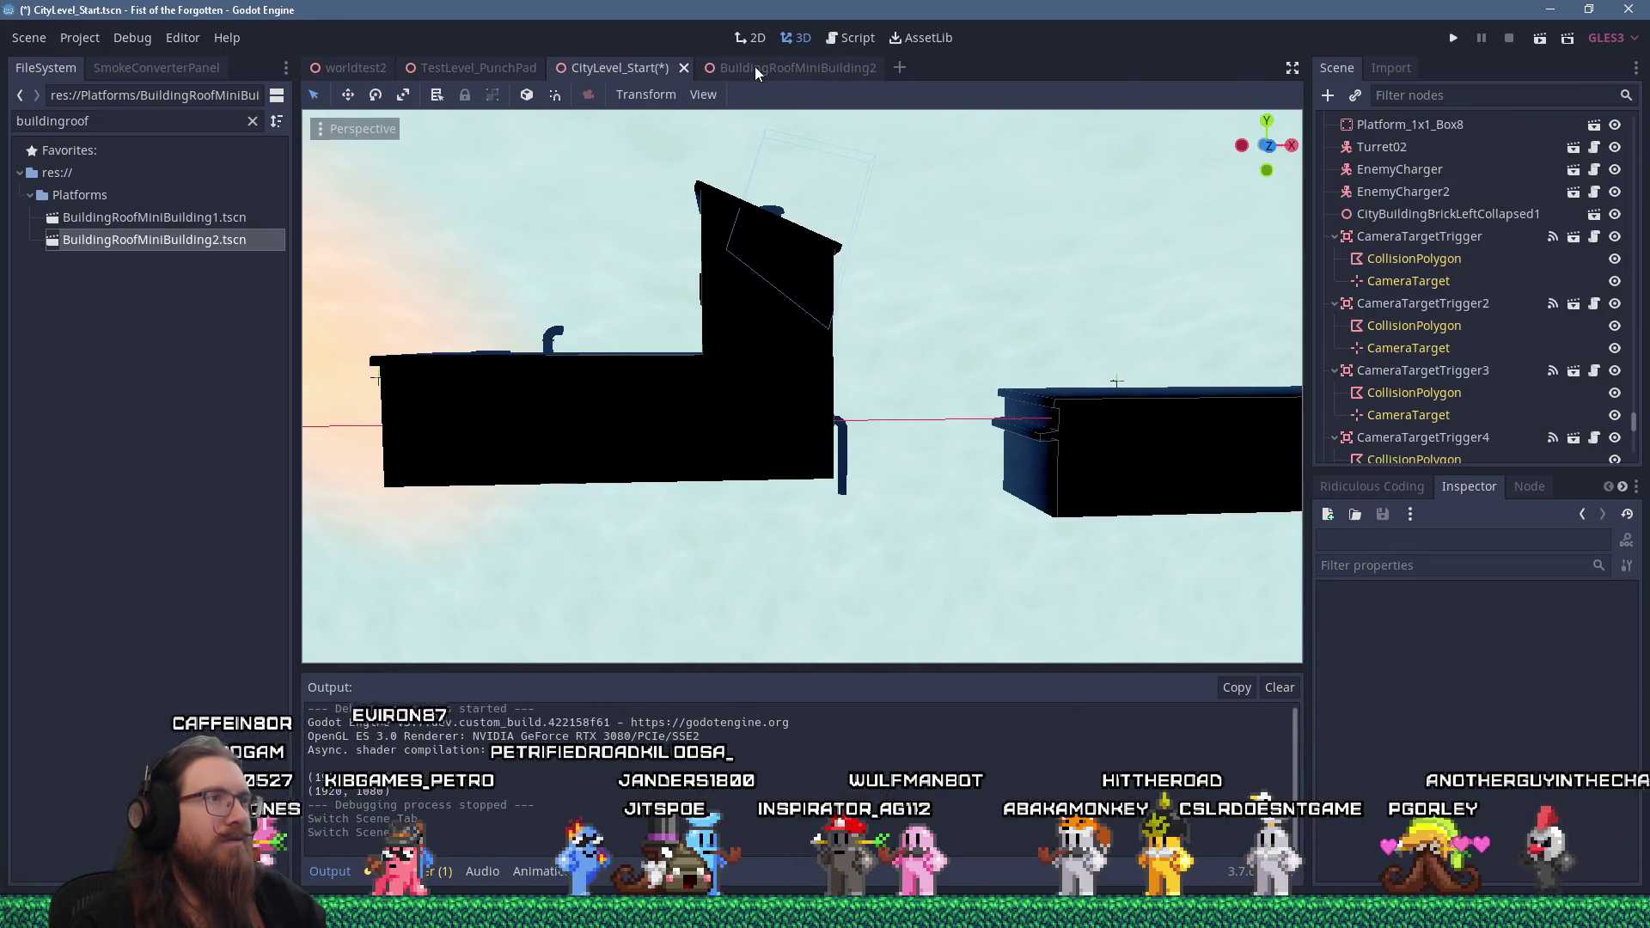
pyautogui.click(755, 67)
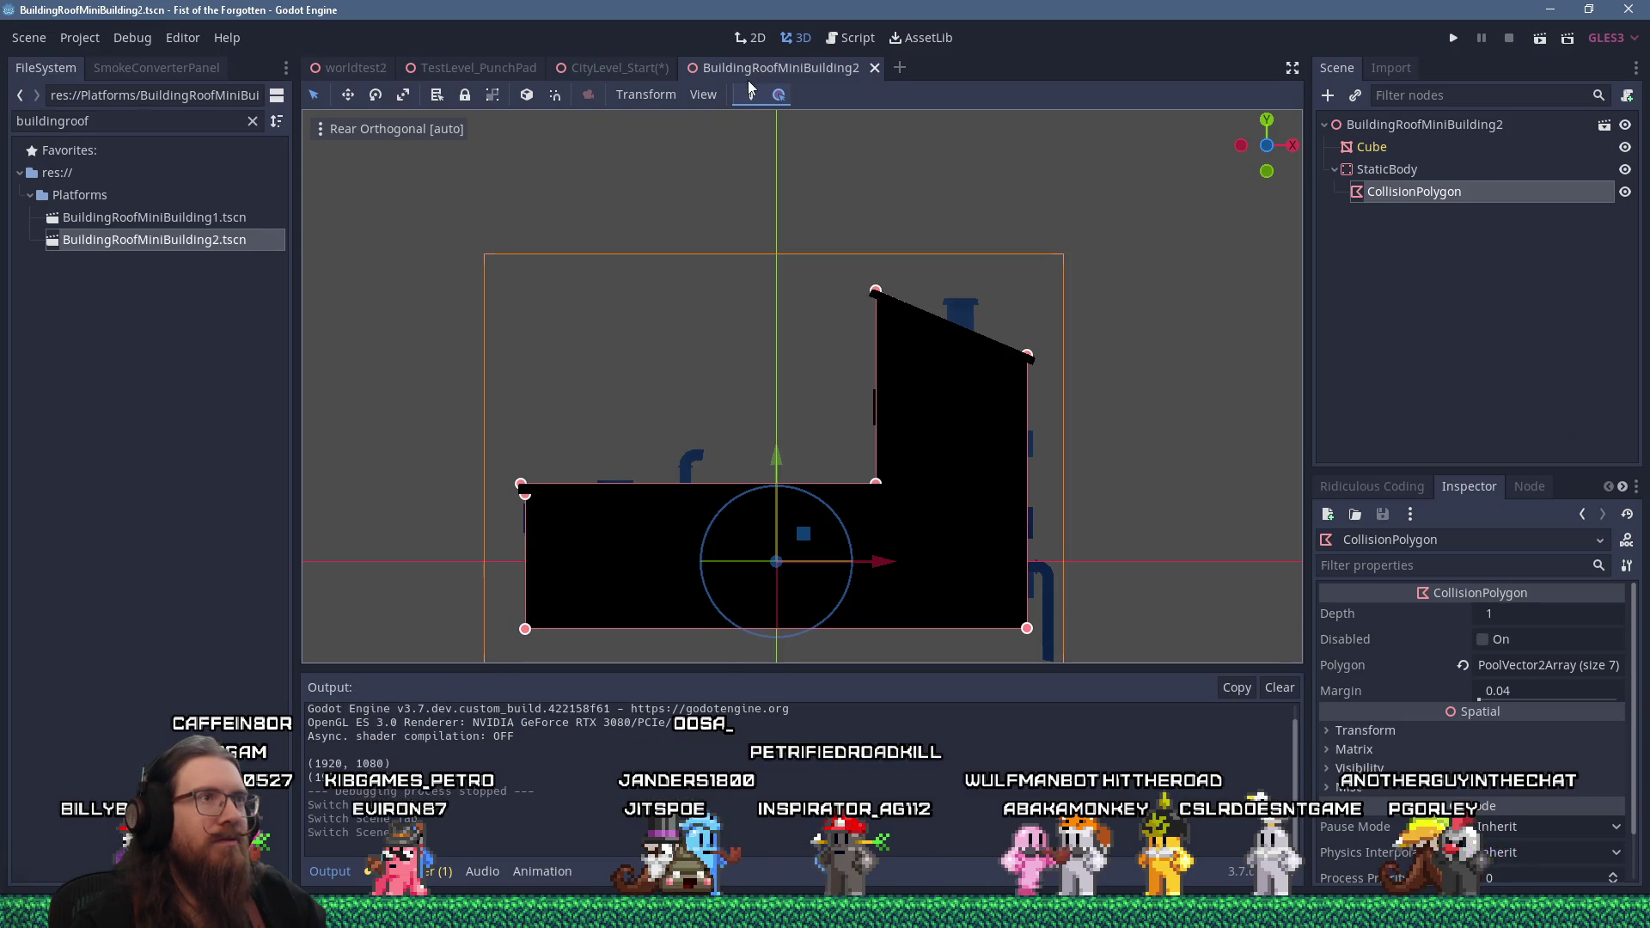
pyautogui.click(91, 40)
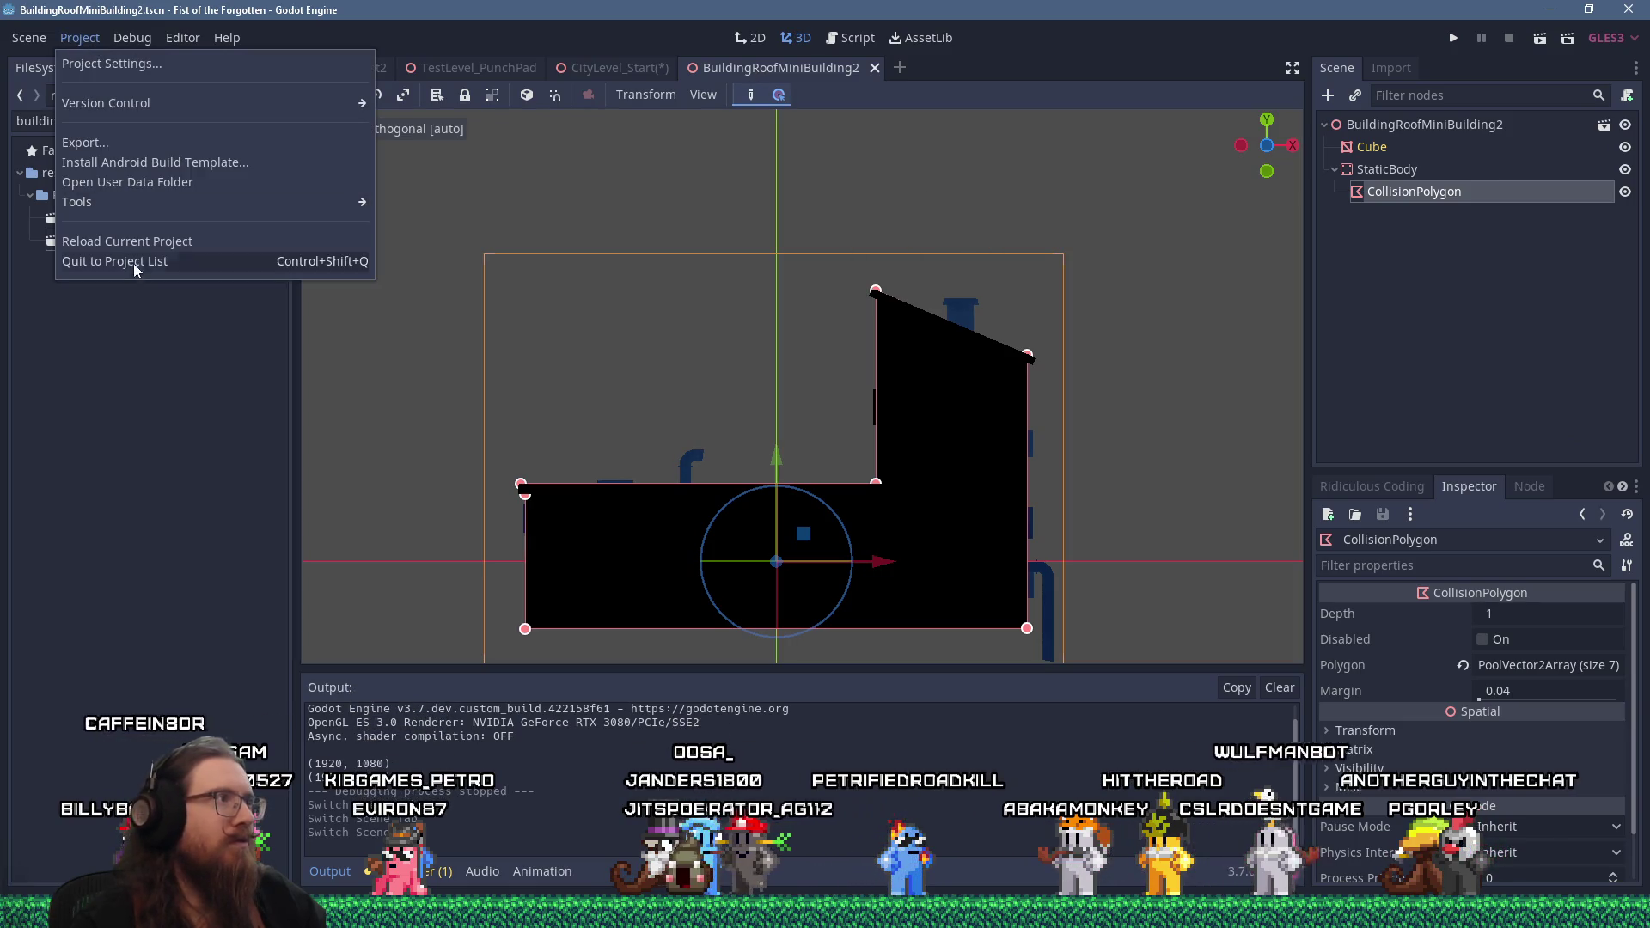
pyautogui.click(146, 240)
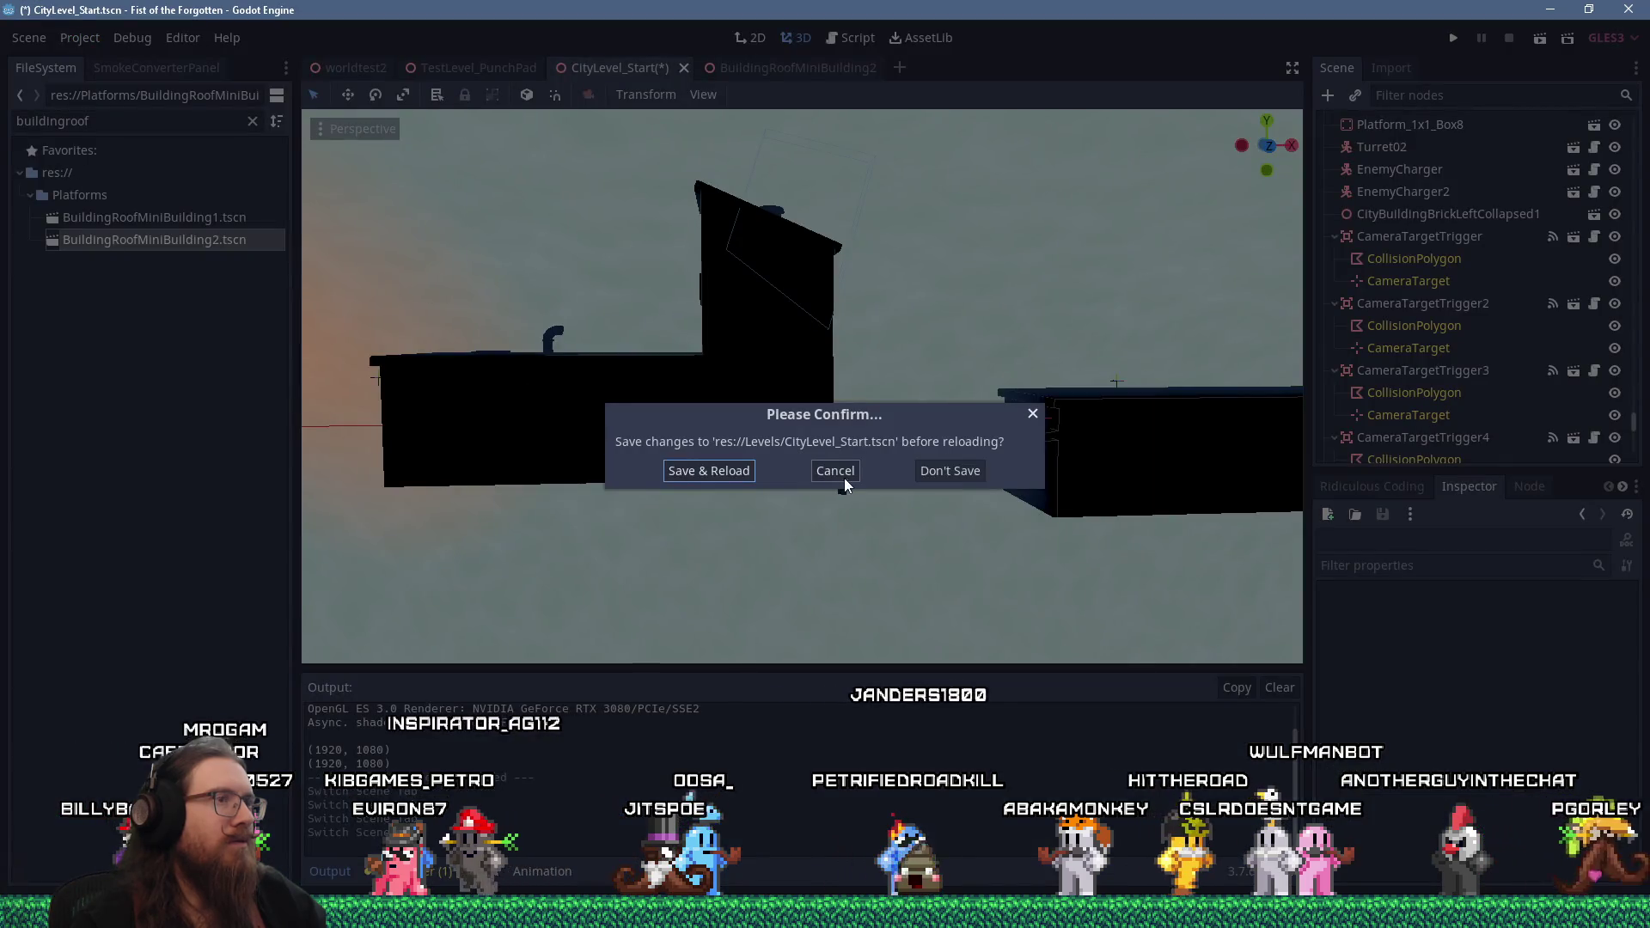
pyautogui.click(731, 475)
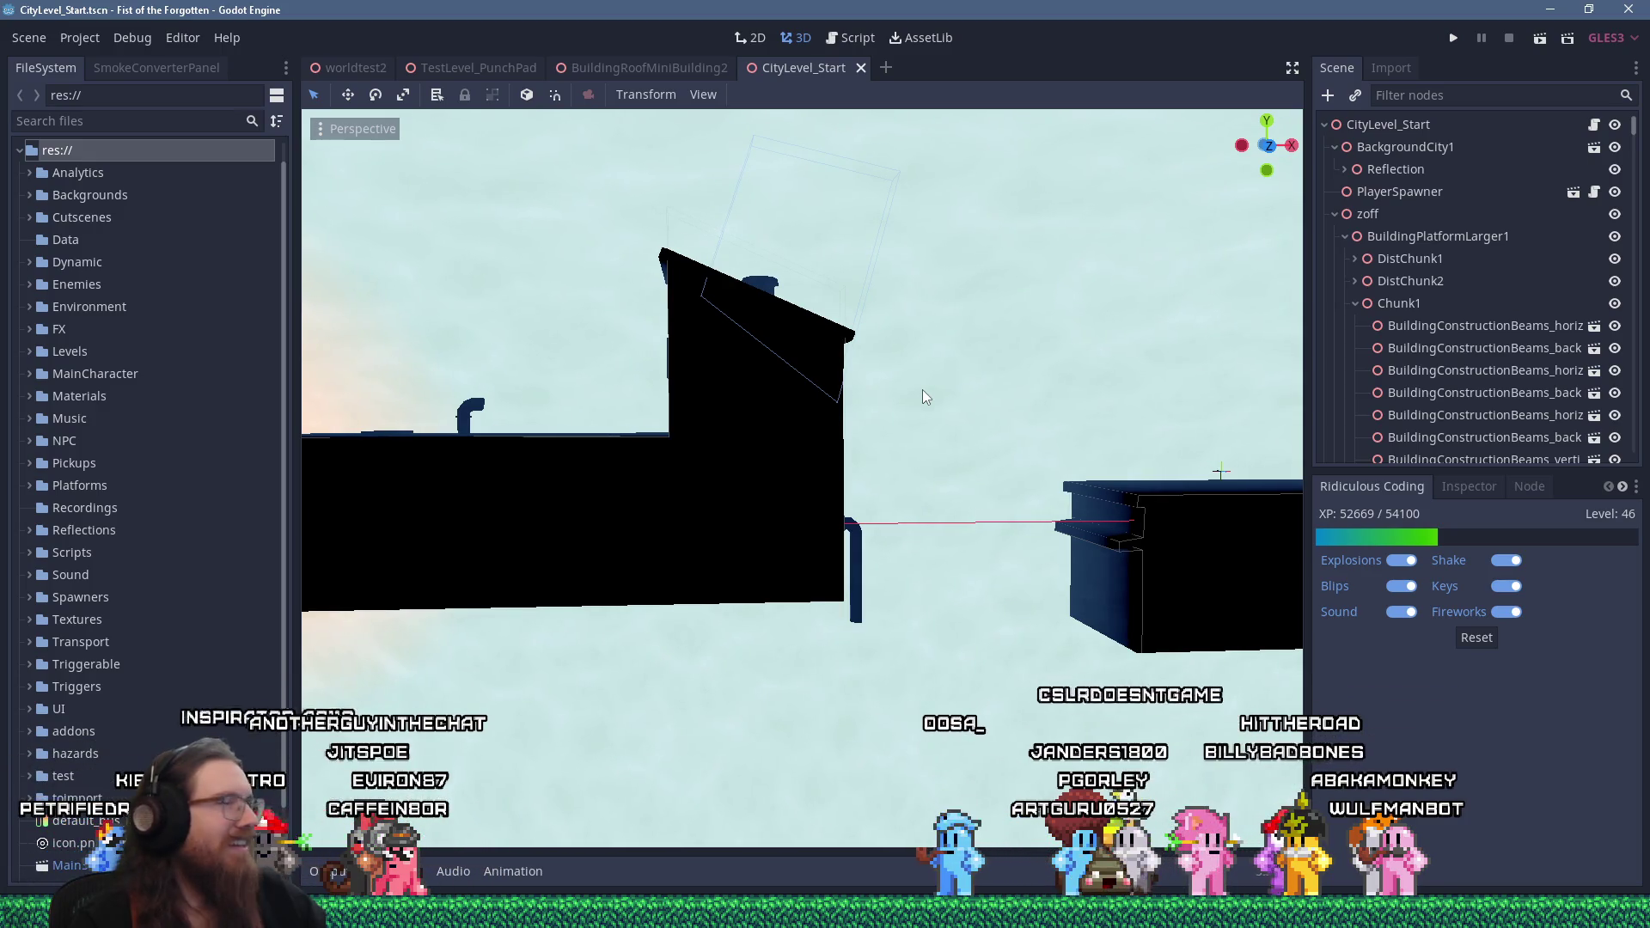
# Select the reimported roof building in CityLevel_Start, then switch to the BuildingRoofMiniBuilding2 scene
pyautogui.hotkey('alt', 'Tab')
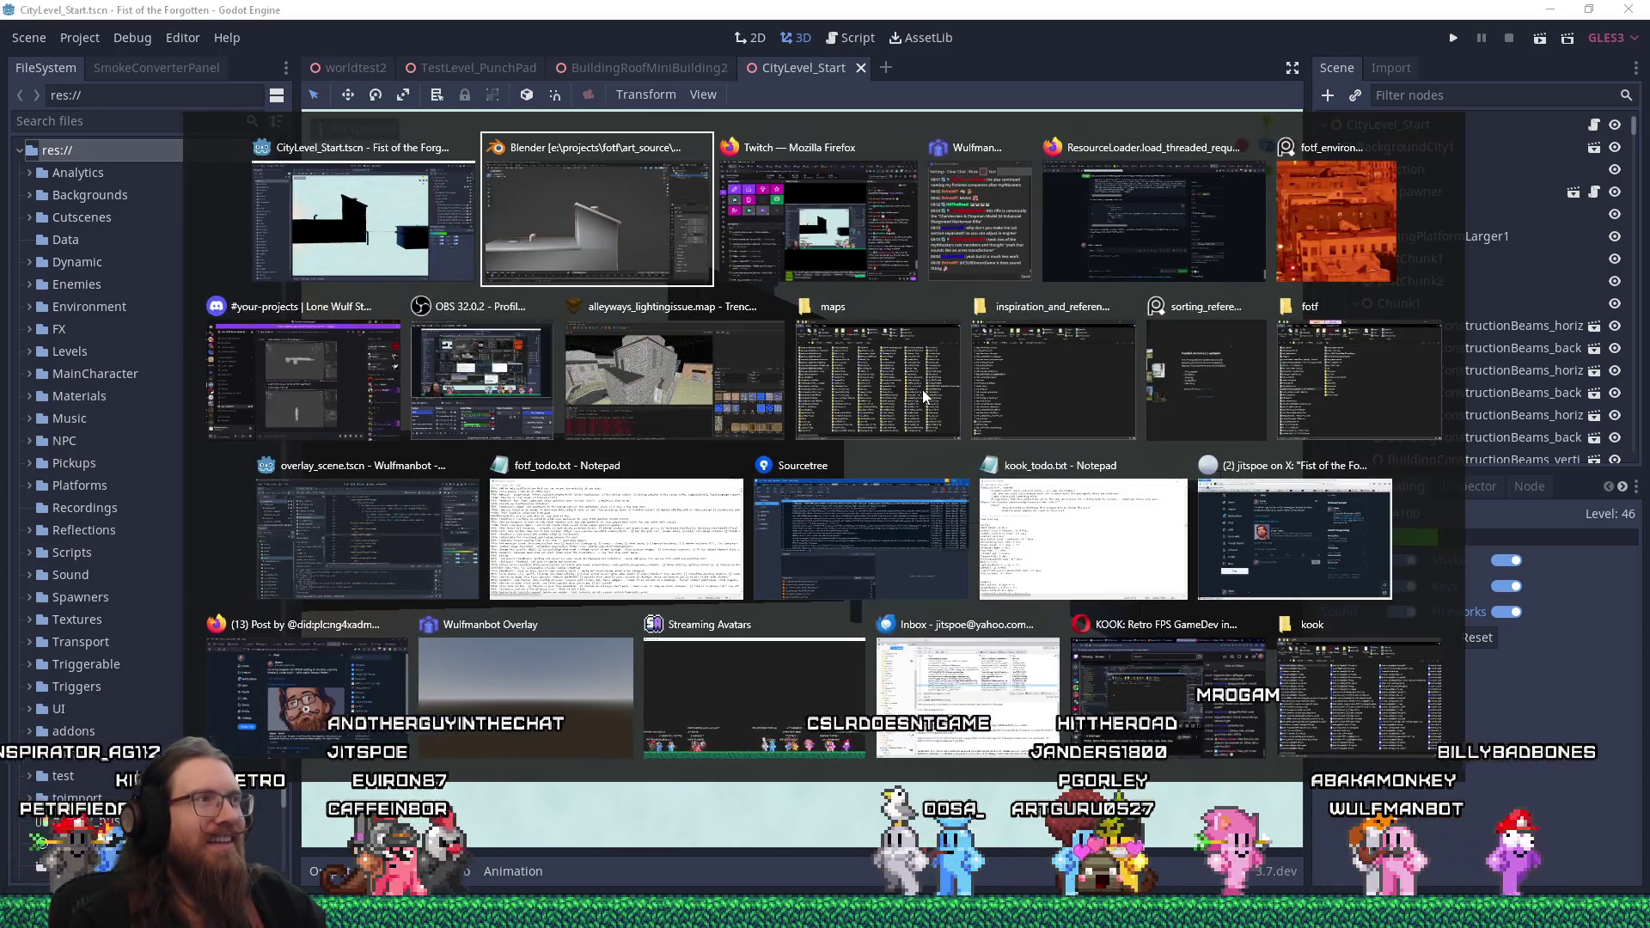
pyautogui.hotkey('alt', 'shift', 'Tab')
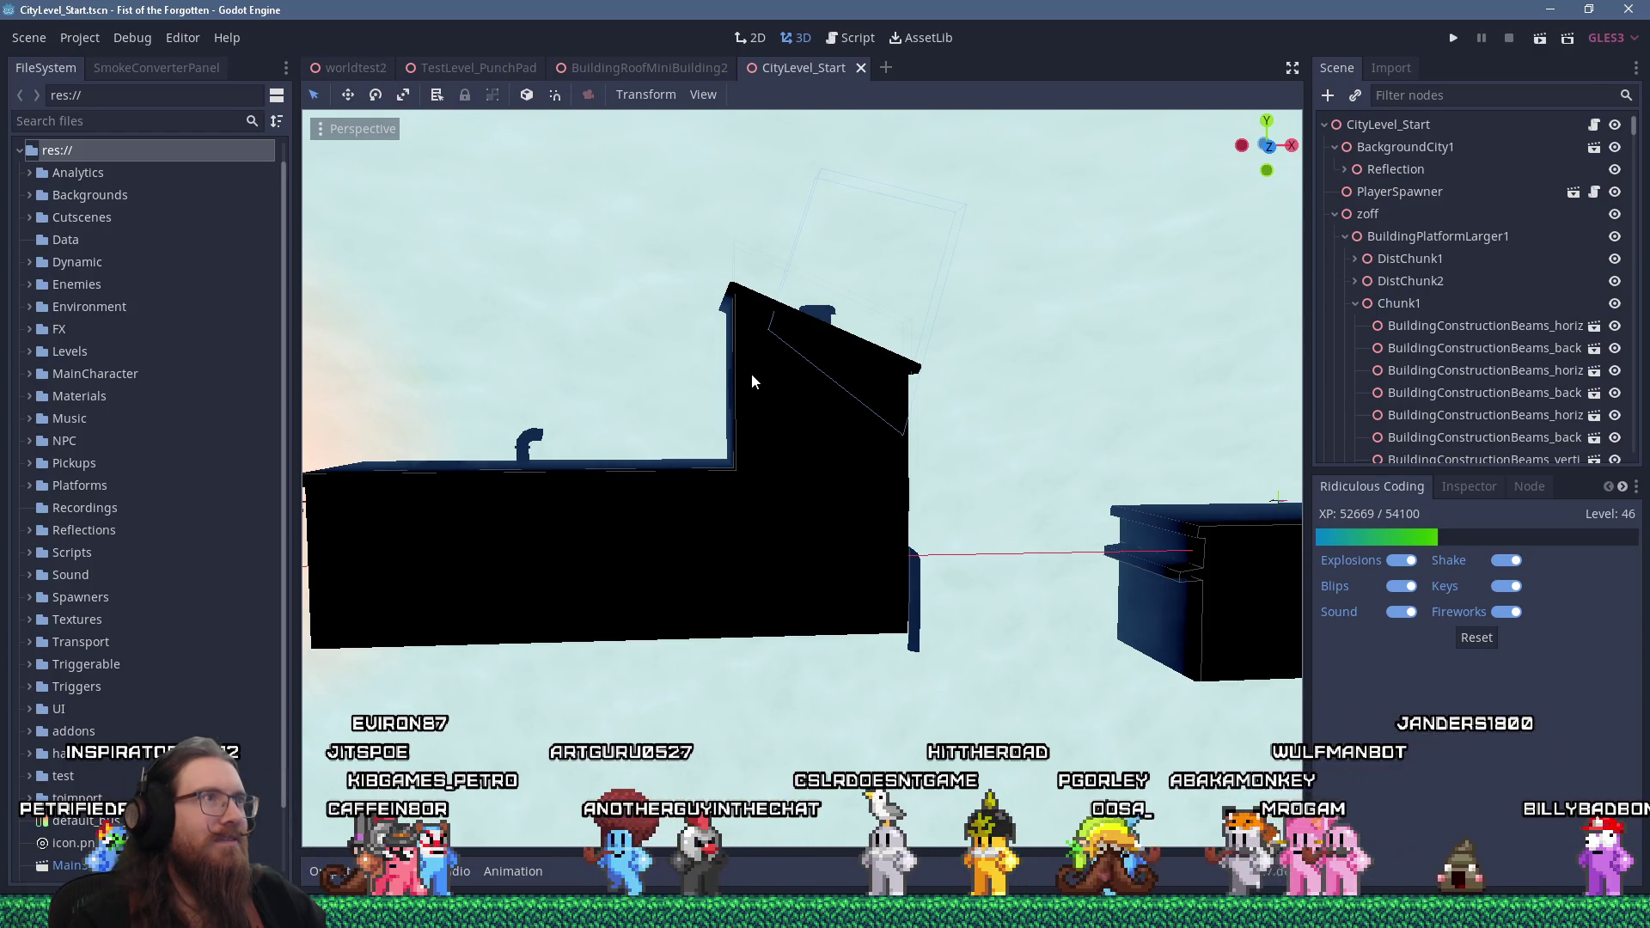
pyautogui.click(752, 375)
pyautogui.click(1594, 442)
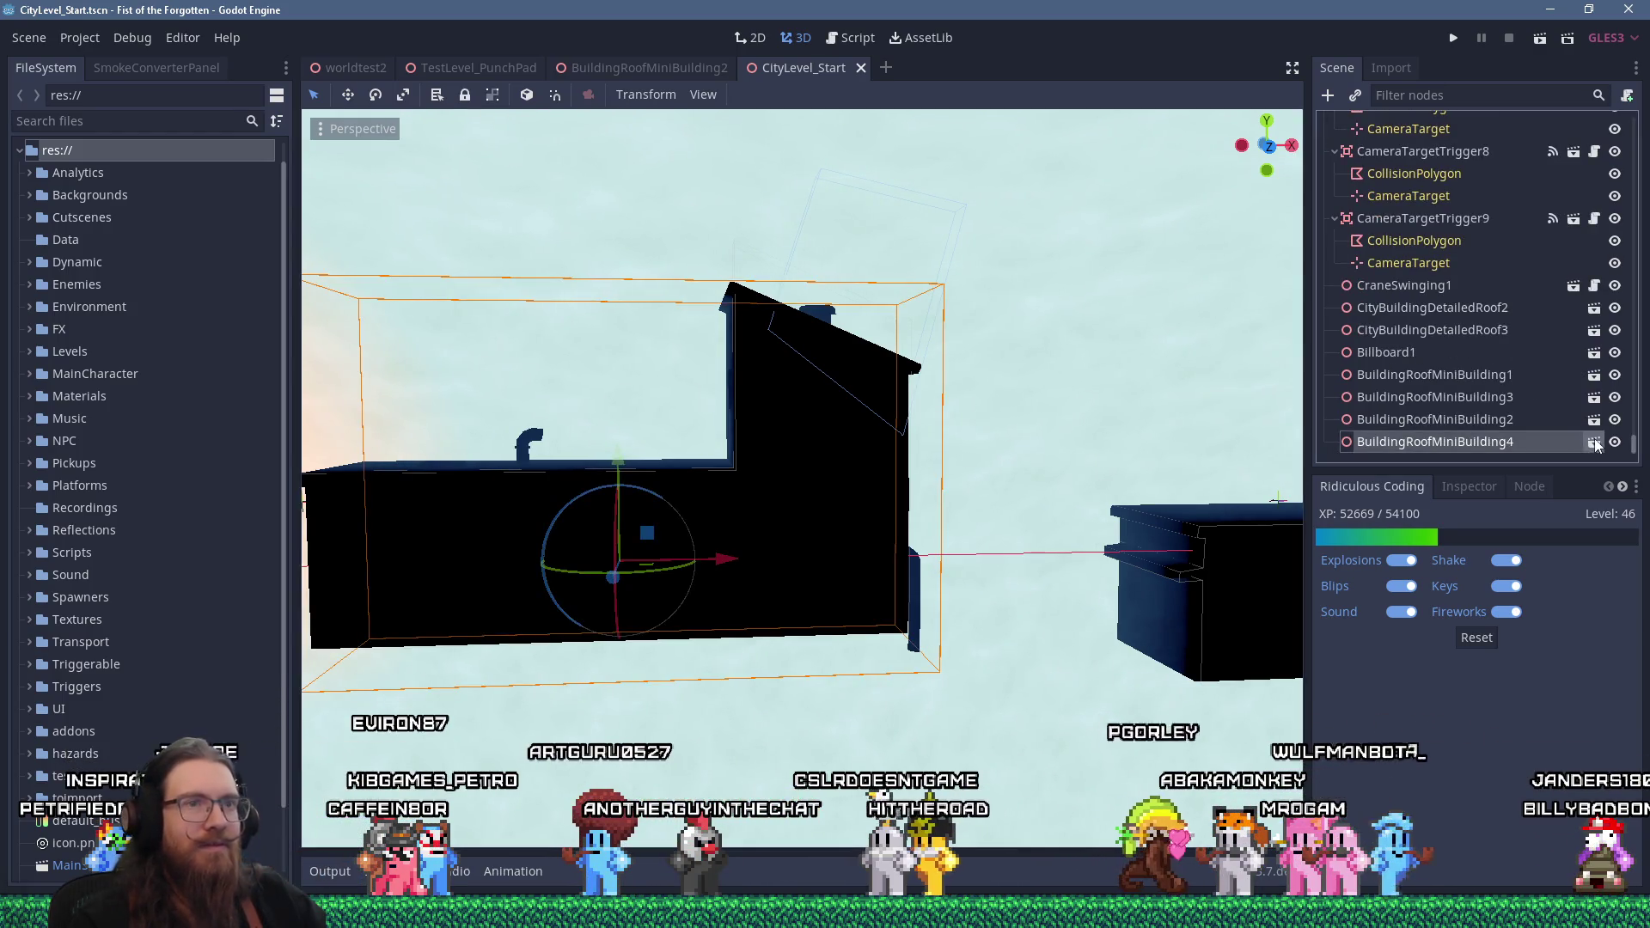
# In orthogonal view, drag the CollisionPolygon's right roof vertex onto the roof corner and save
pyautogui.press('KP_5')
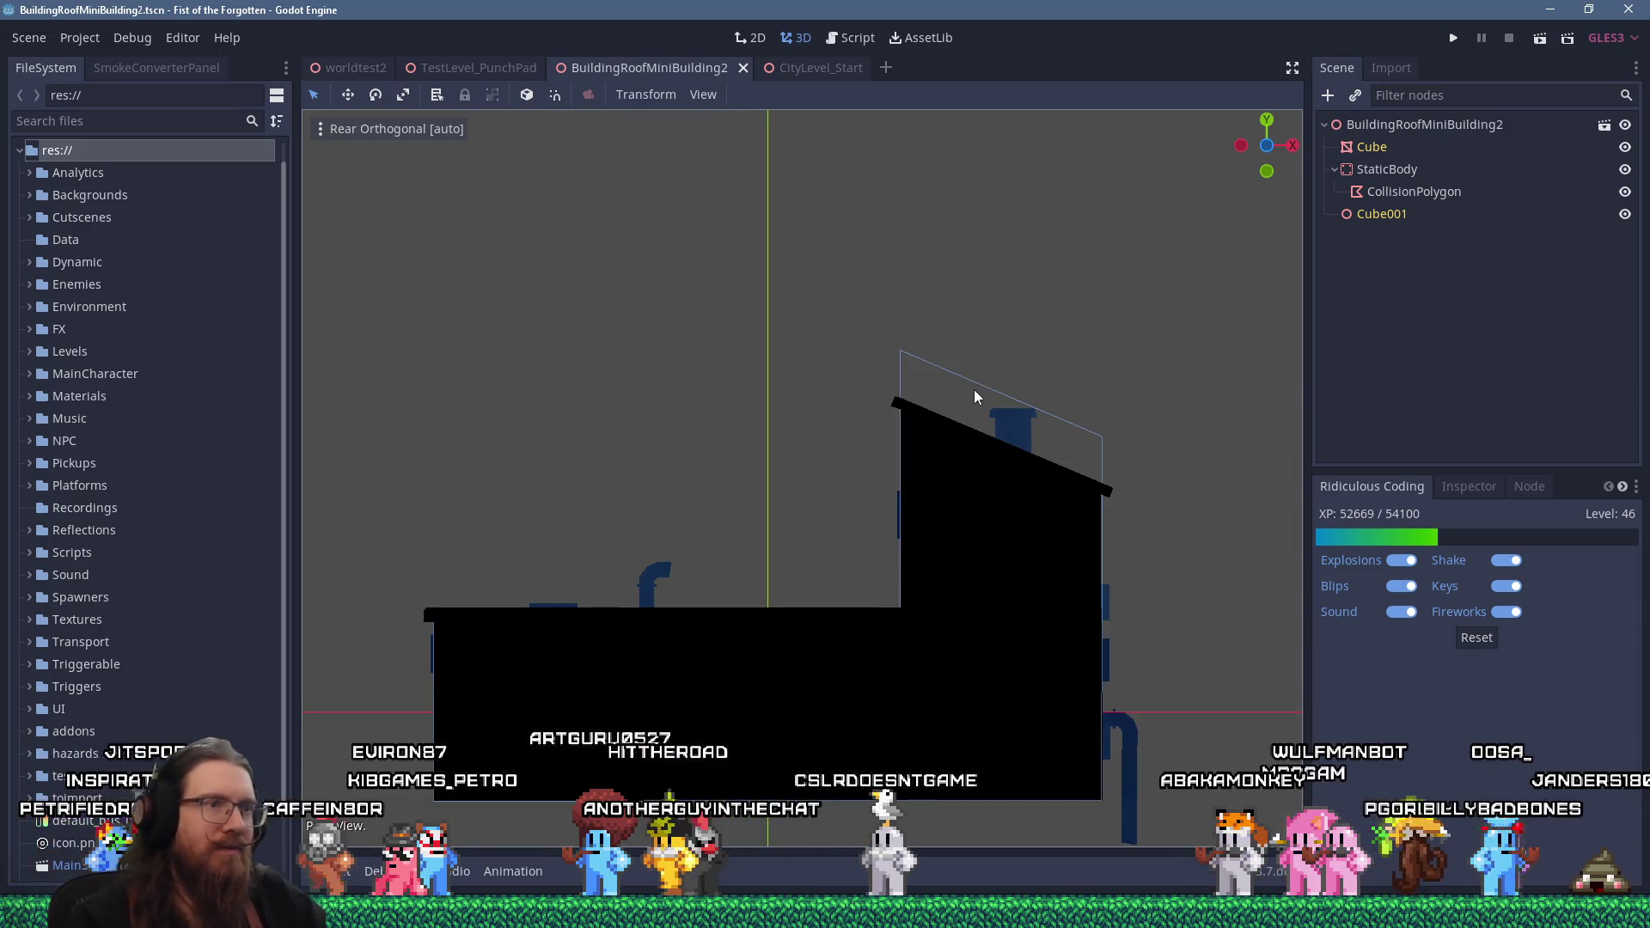
pyautogui.click(907, 356)
pyautogui.moveTo(904, 351); pyautogui.dragTo(900, 402)
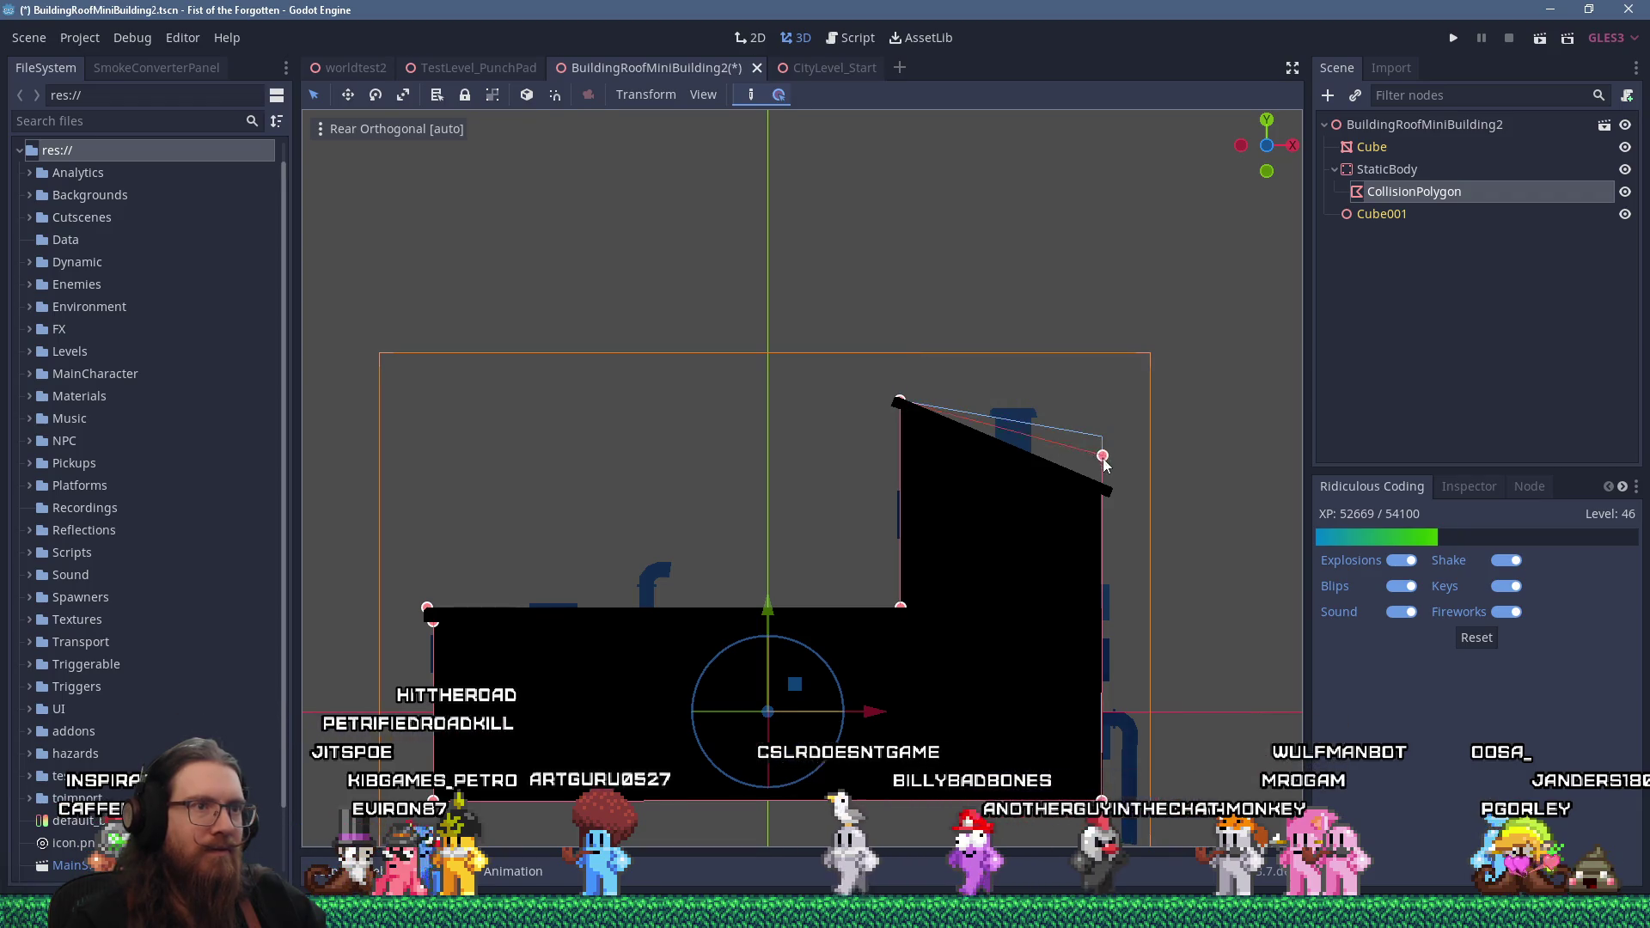
pyautogui.moveTo(1102, 490); pyautogui.dragTo(1102, 490)
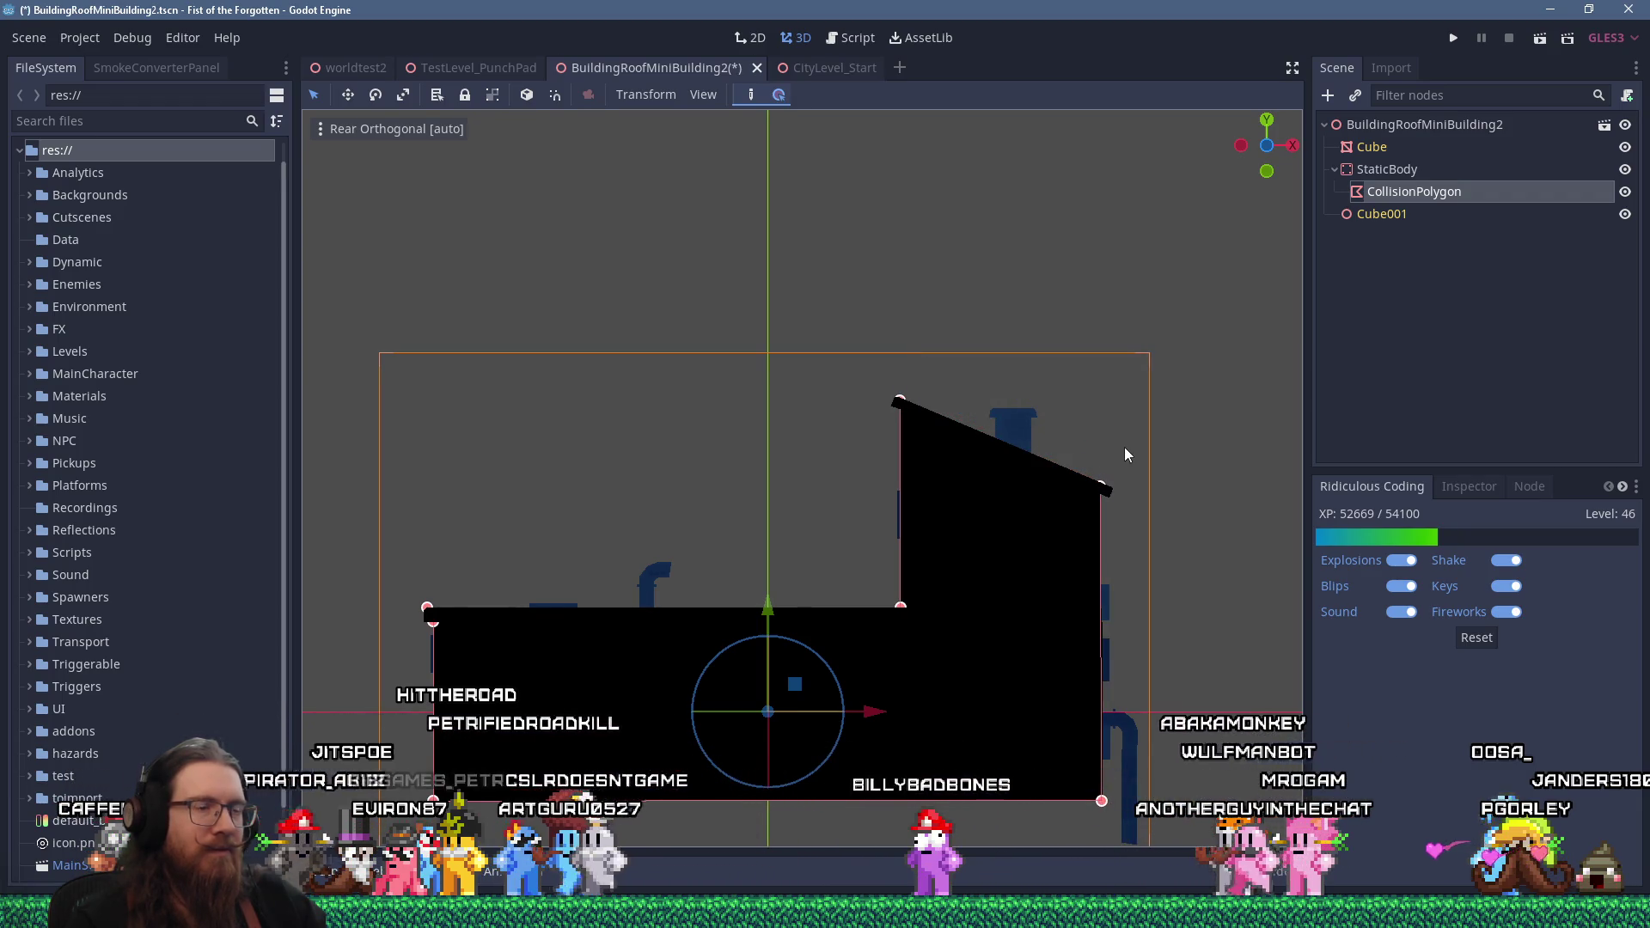
pyautogui.hotkey('ctrl', 's')
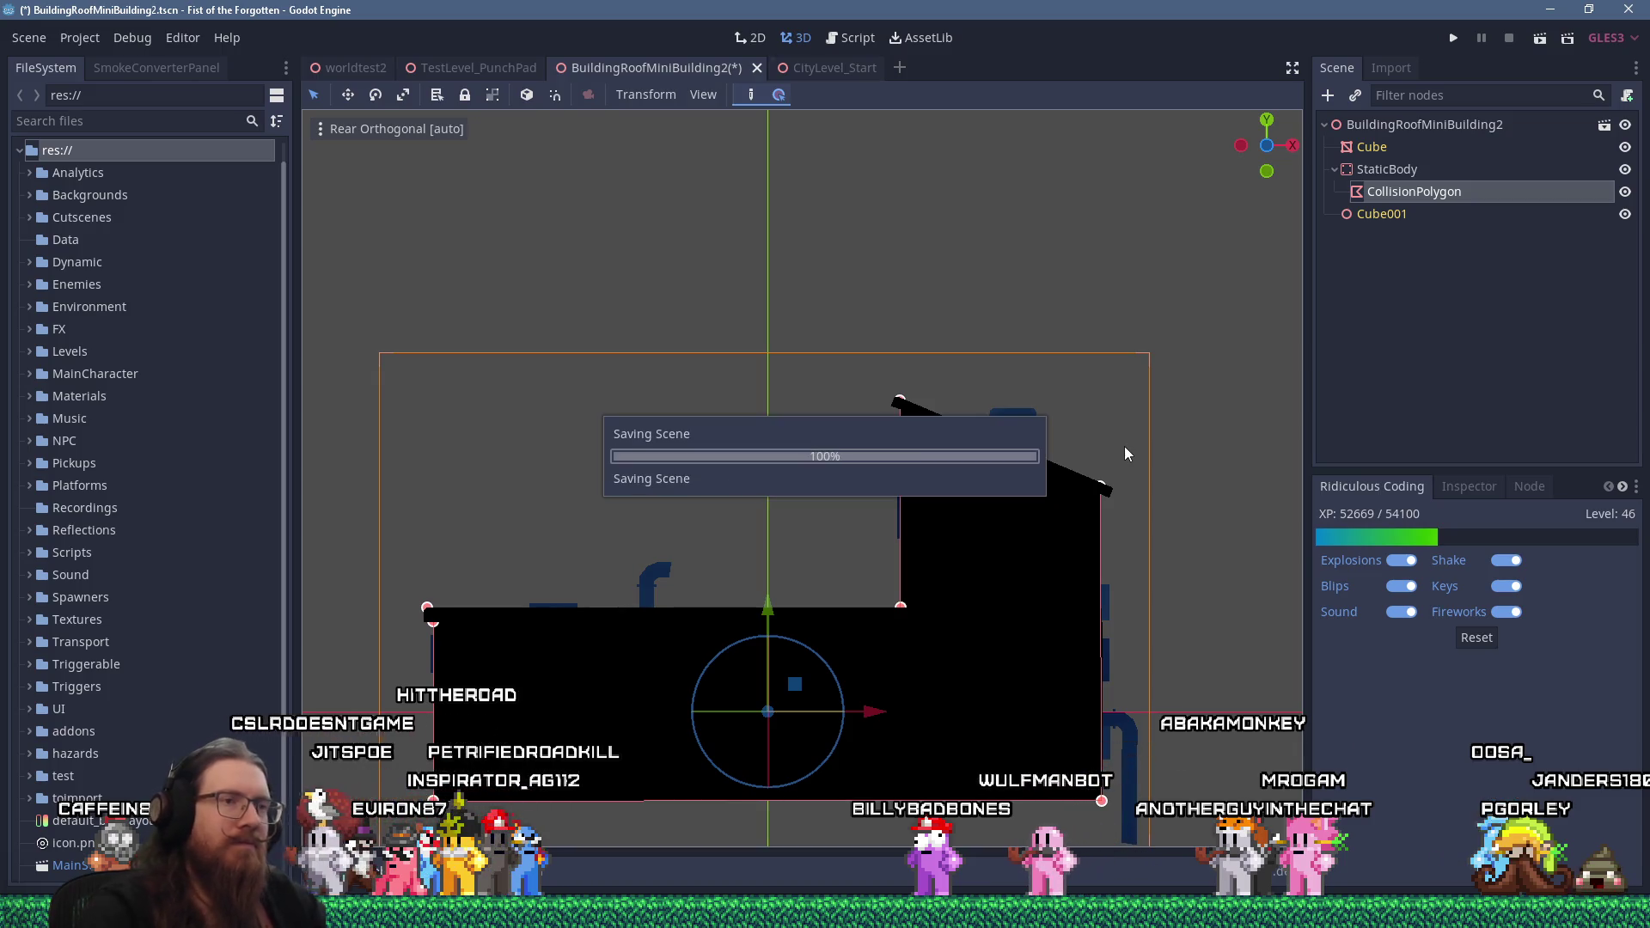
# Run the game to test the rebuilt roof buildings, then quit from the console
pyautogui.click(1451, 38)
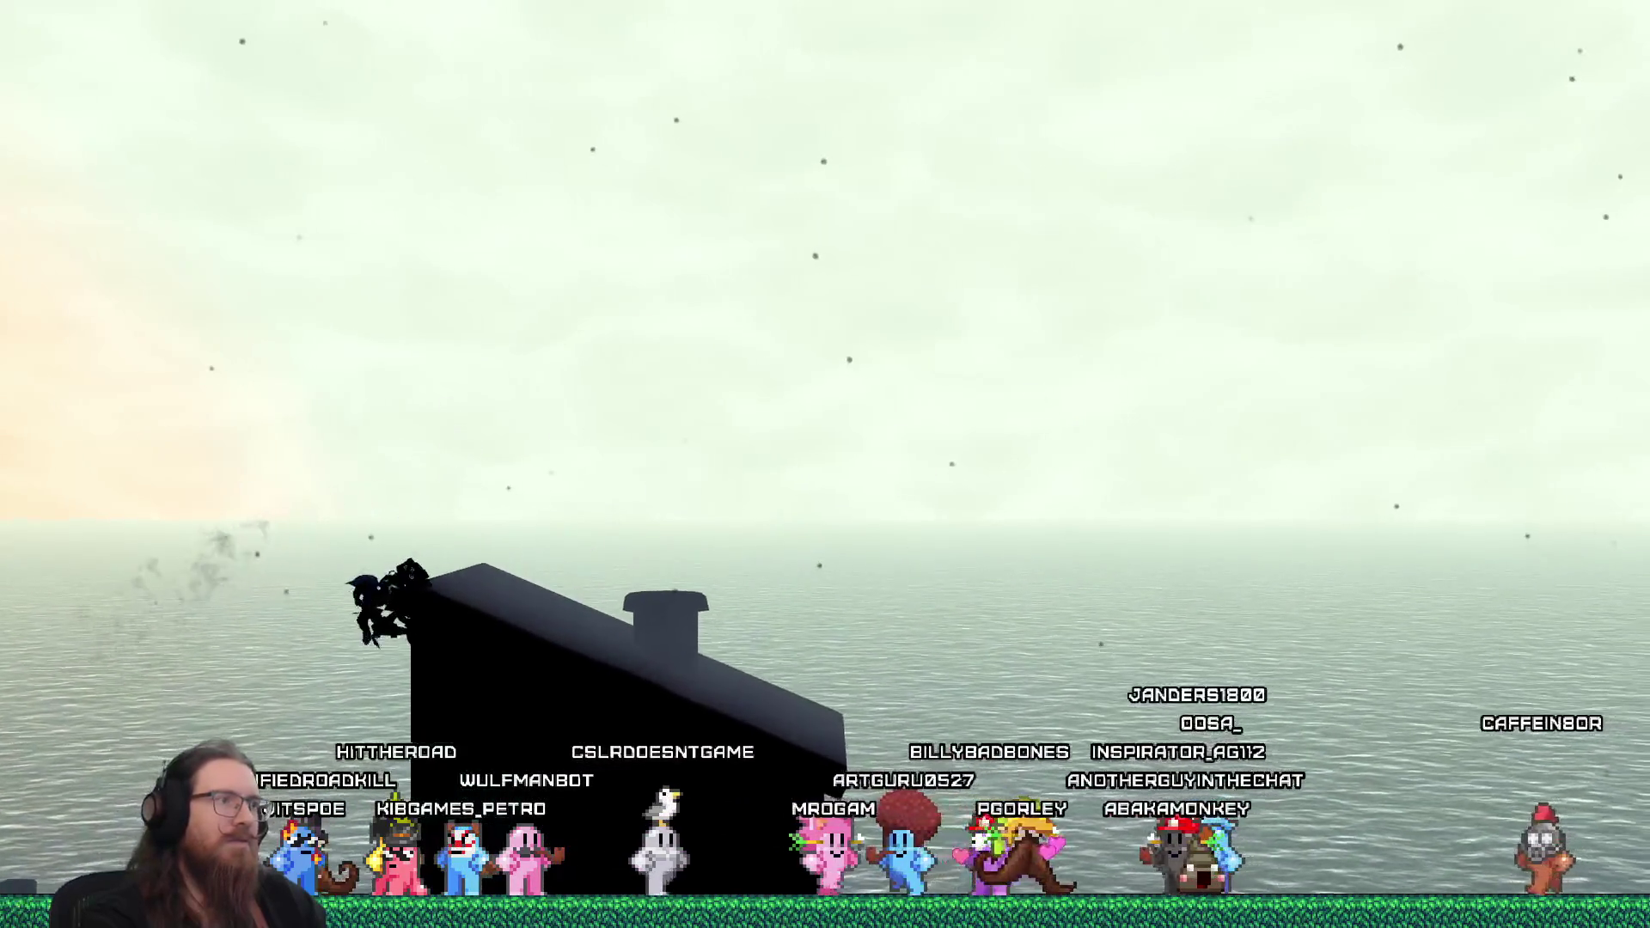
pyautogui.press('`')
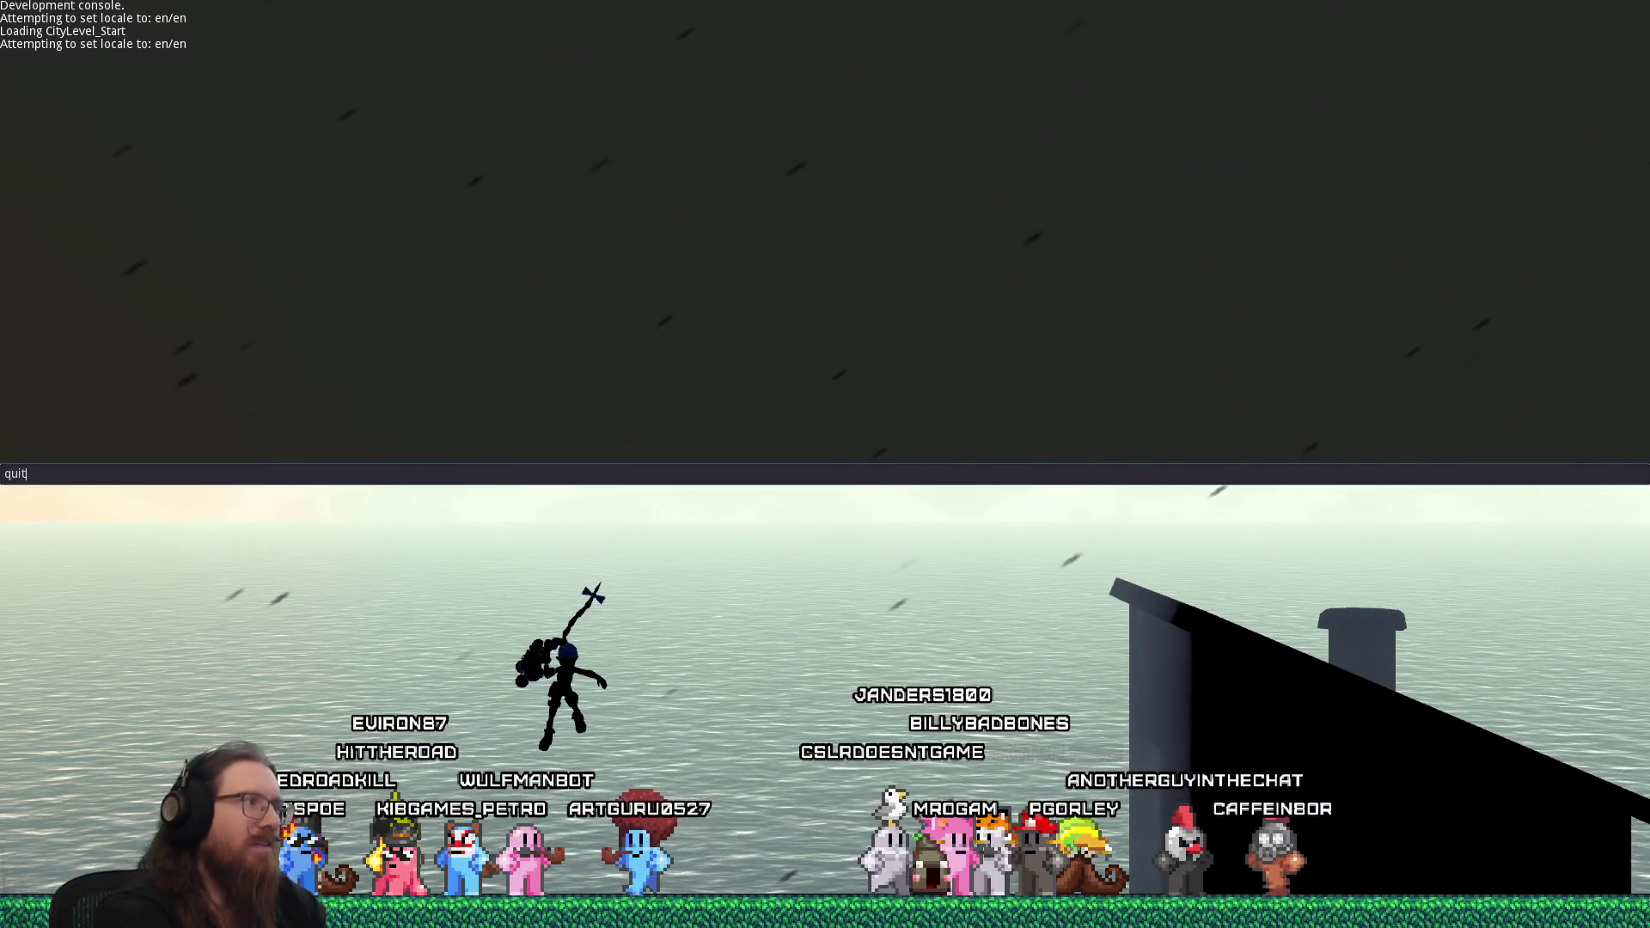
pyautogui.press('Return')
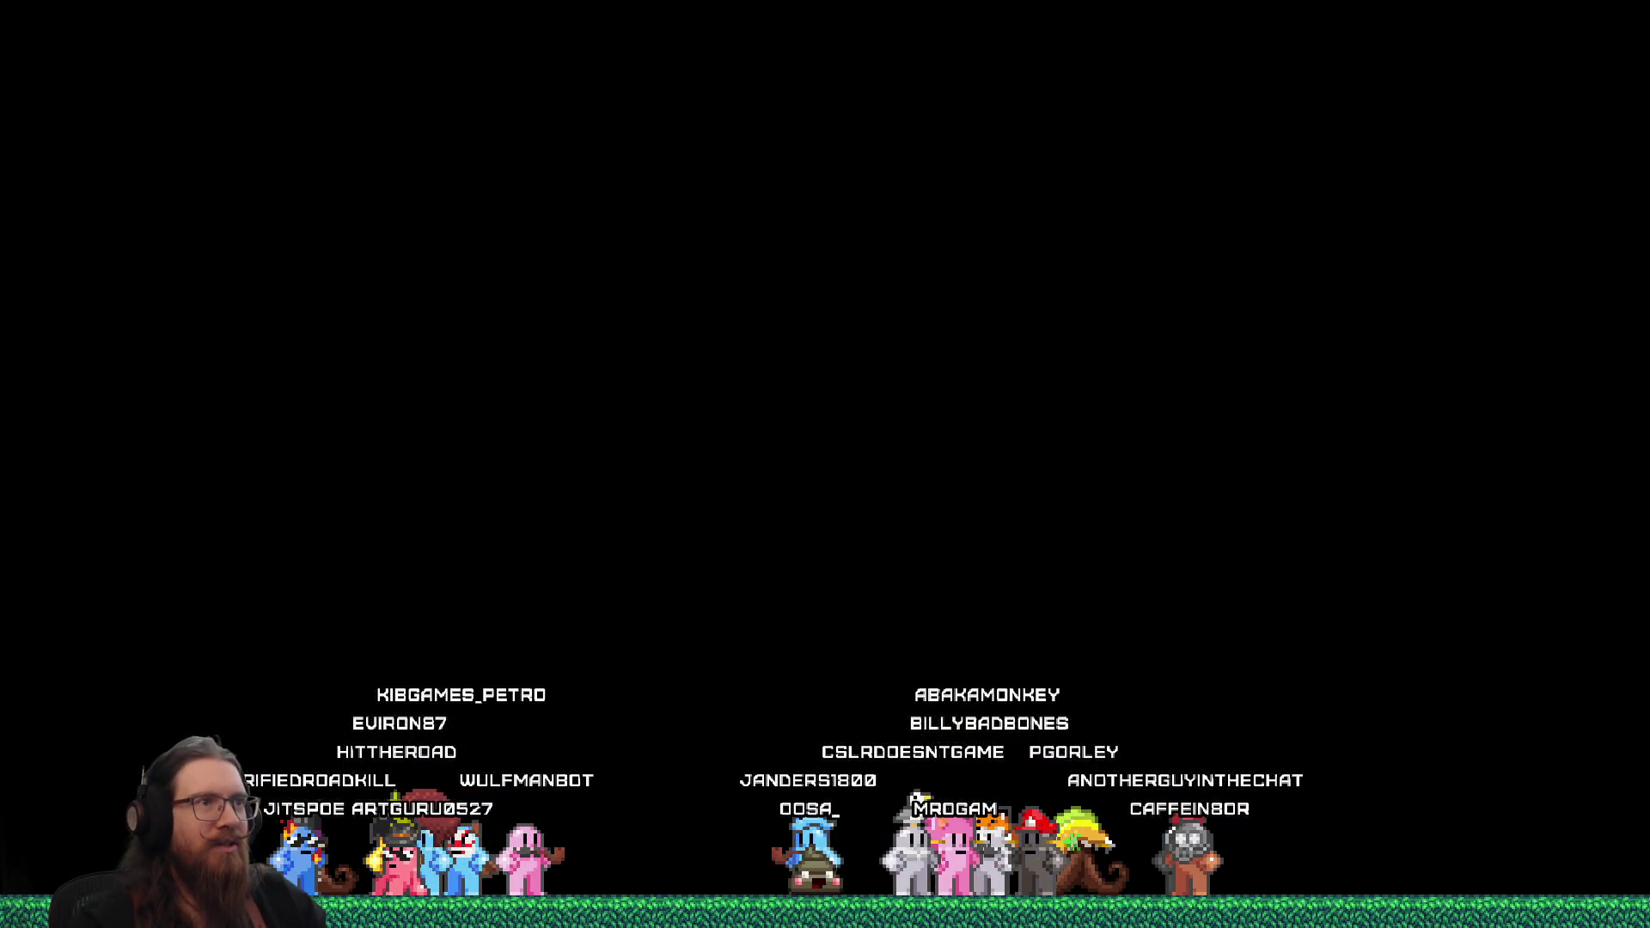
# In Edit Mode, select the sloped roof vertices and lower them 1 m along Z
pyautogui.hotkey('alt', 'Tab')
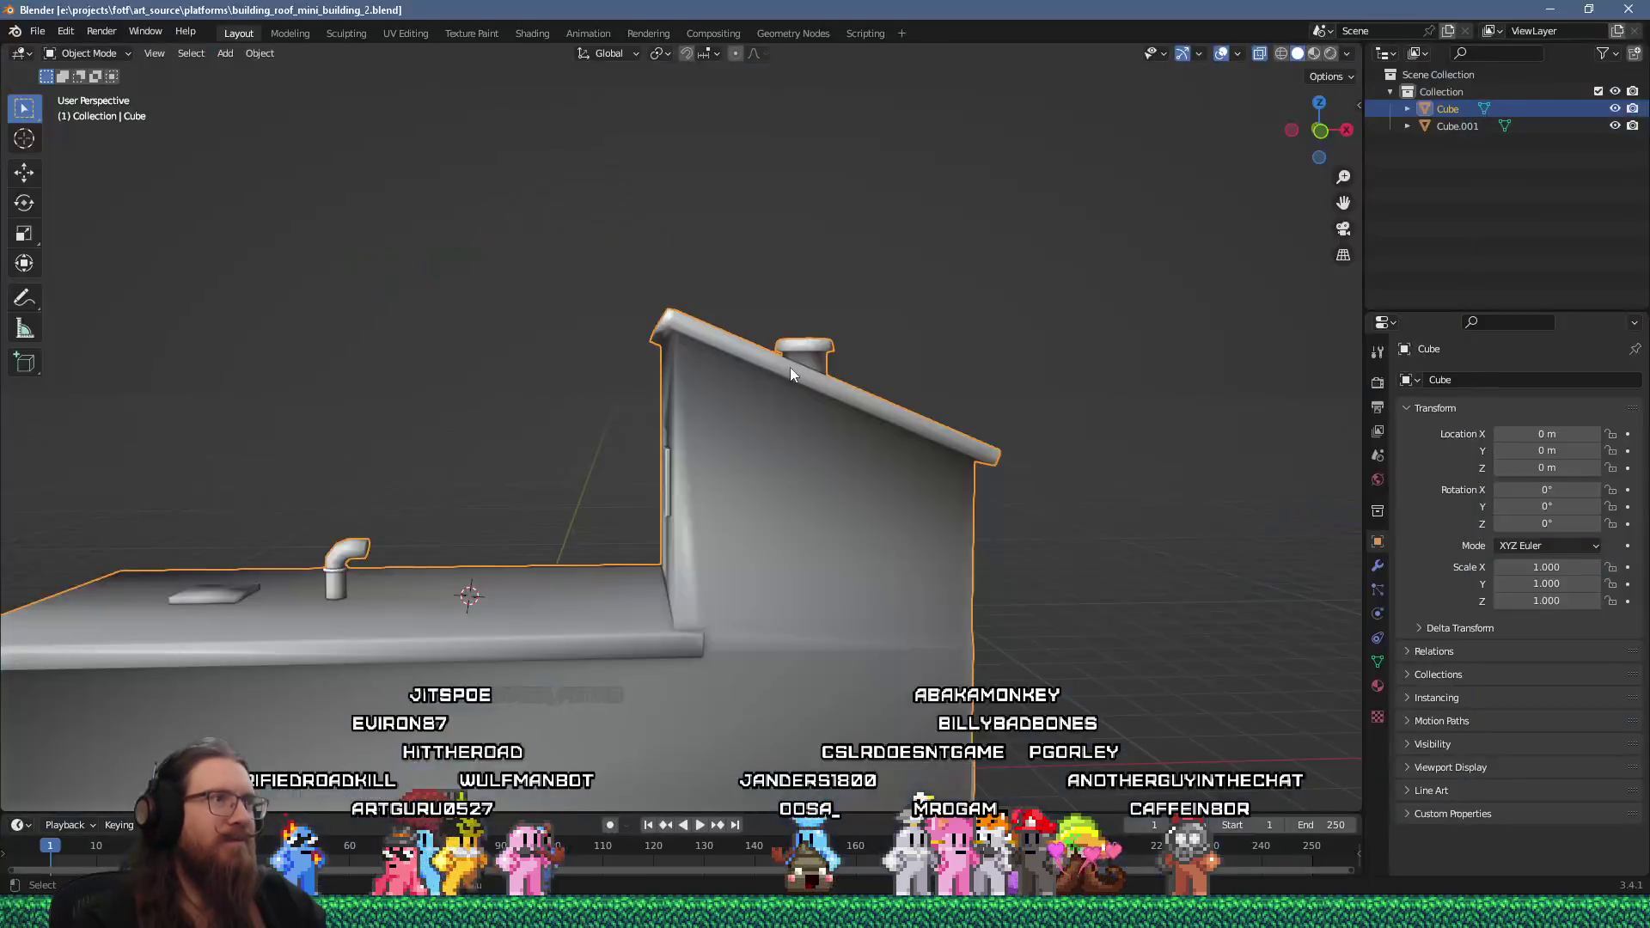
pyautogui.moveTo(793, 401)
pyautogui.mouseDown()
pyautogui.moveTo(1083, 400)
pyautogui.moveTo(606, 297)
pyautogui.mouseUp()
pyautogui.press('Tab')
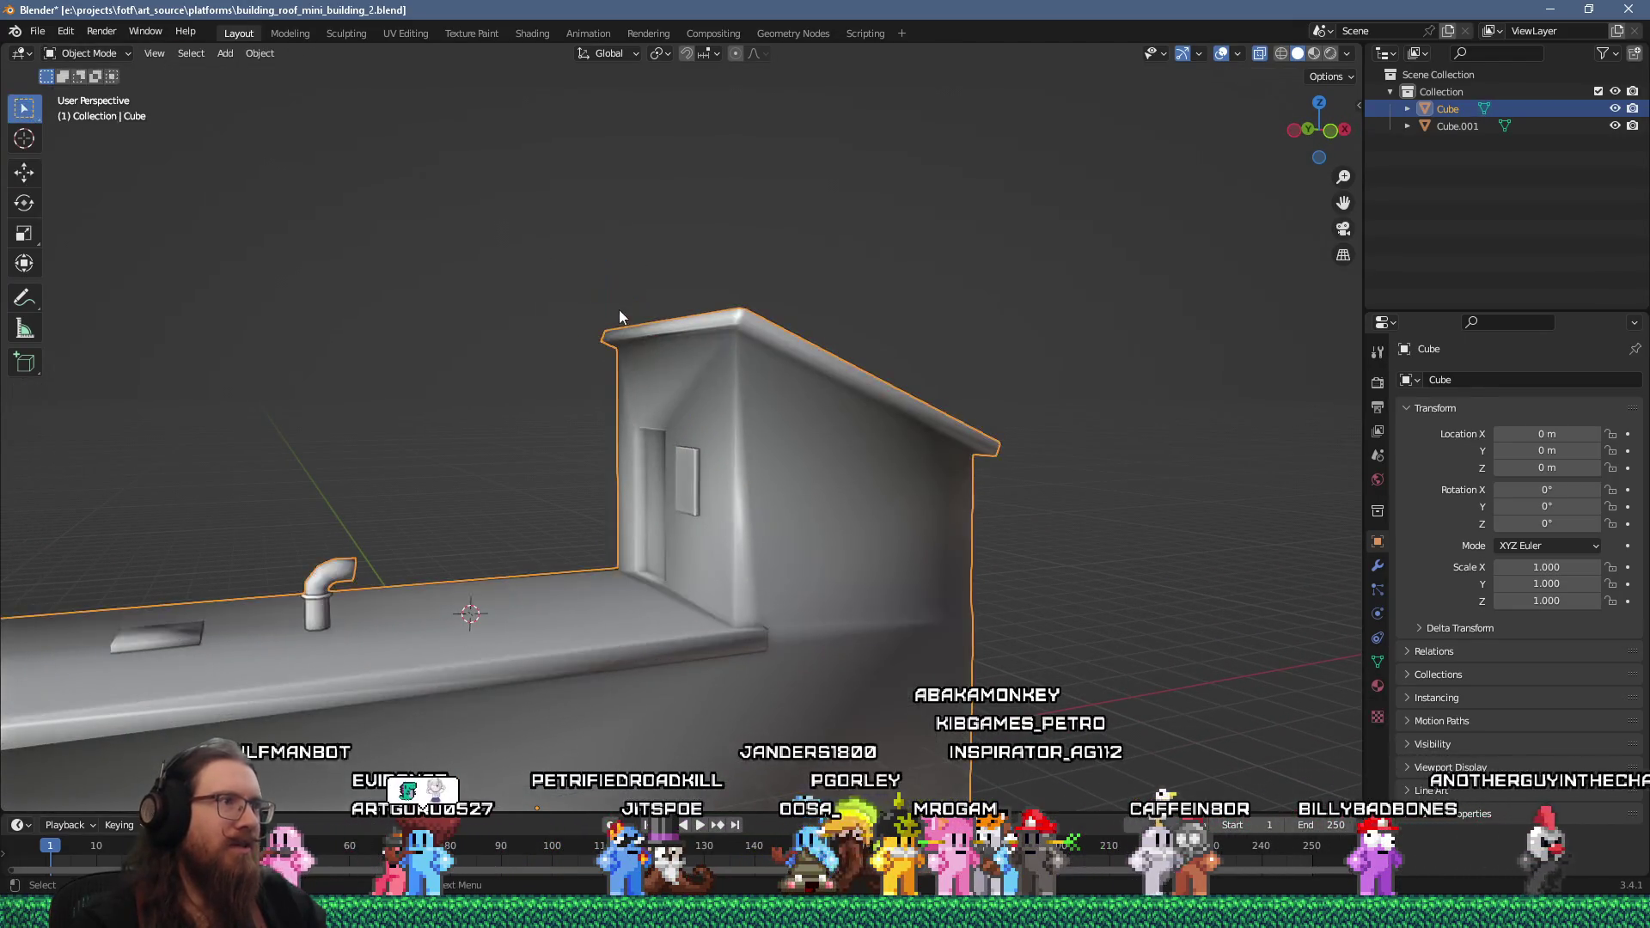
pyautogui.press('Tab')
pyautogui.press('1')
pyautogui.moveTo(754, 363)
pyautogui.mouseDown()
pyautogui.moveTo(815, 311)
pyautogui.moveTo(760, 434)
pyautogui.mouseUp()
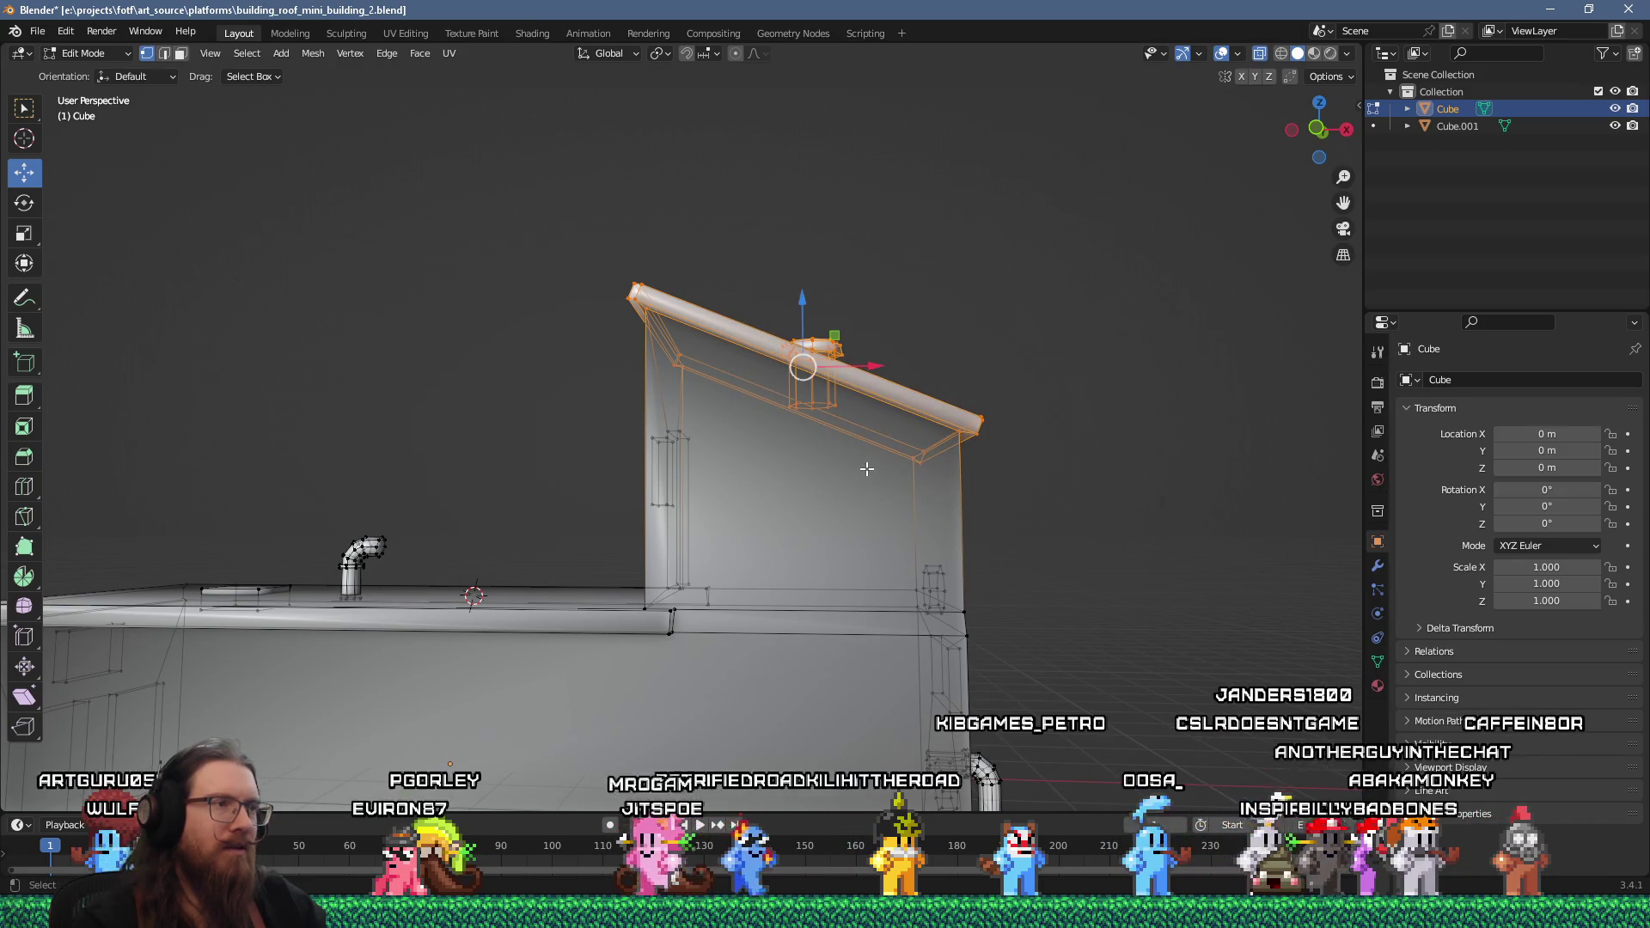
pyautogui.write('-1')
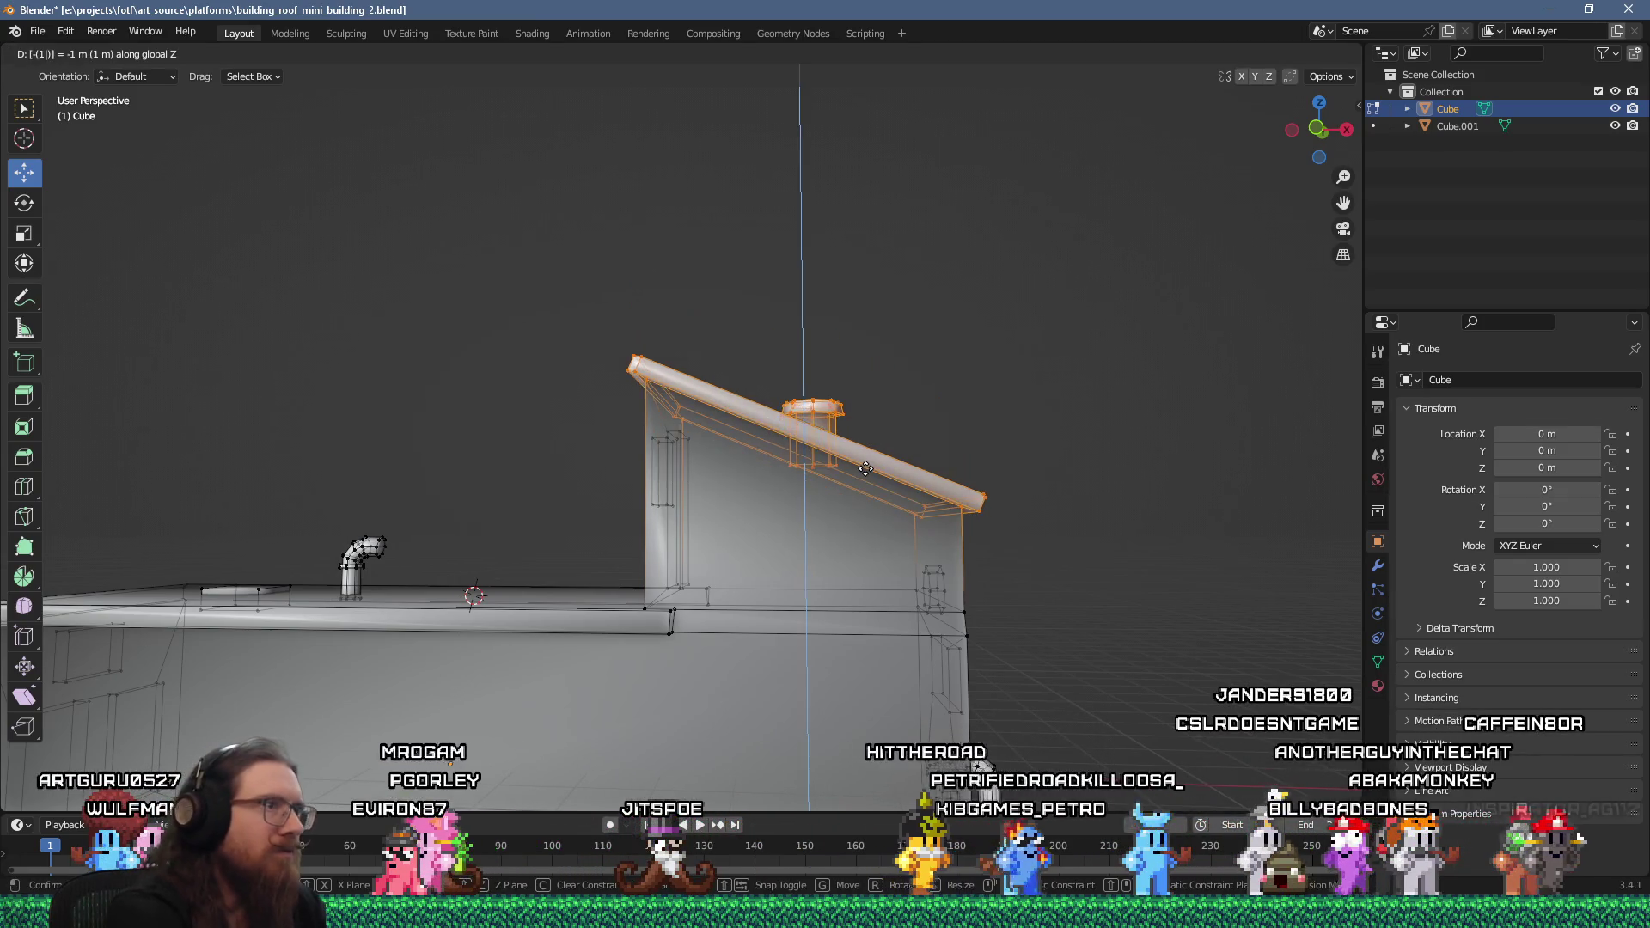
pyautogui.press('Return')
pyautogui.moveTo(702, 453)
pyautogui.mouseDown()
pyautogui.moveTo(1008, 466)
pyautogui.moveTo(602, 361)
pyautogui.moveTo(361, 258)
pyautogui.mouseUp()
# Save the .blend file and re-export building_roof_mini_building_2.glb, overwriting the import copy
pyautogui.click(38, 31)
pyautogui.click(62, 145)
pyautogui.click(37, 31)
pyautogui.moveTo(94, 270)
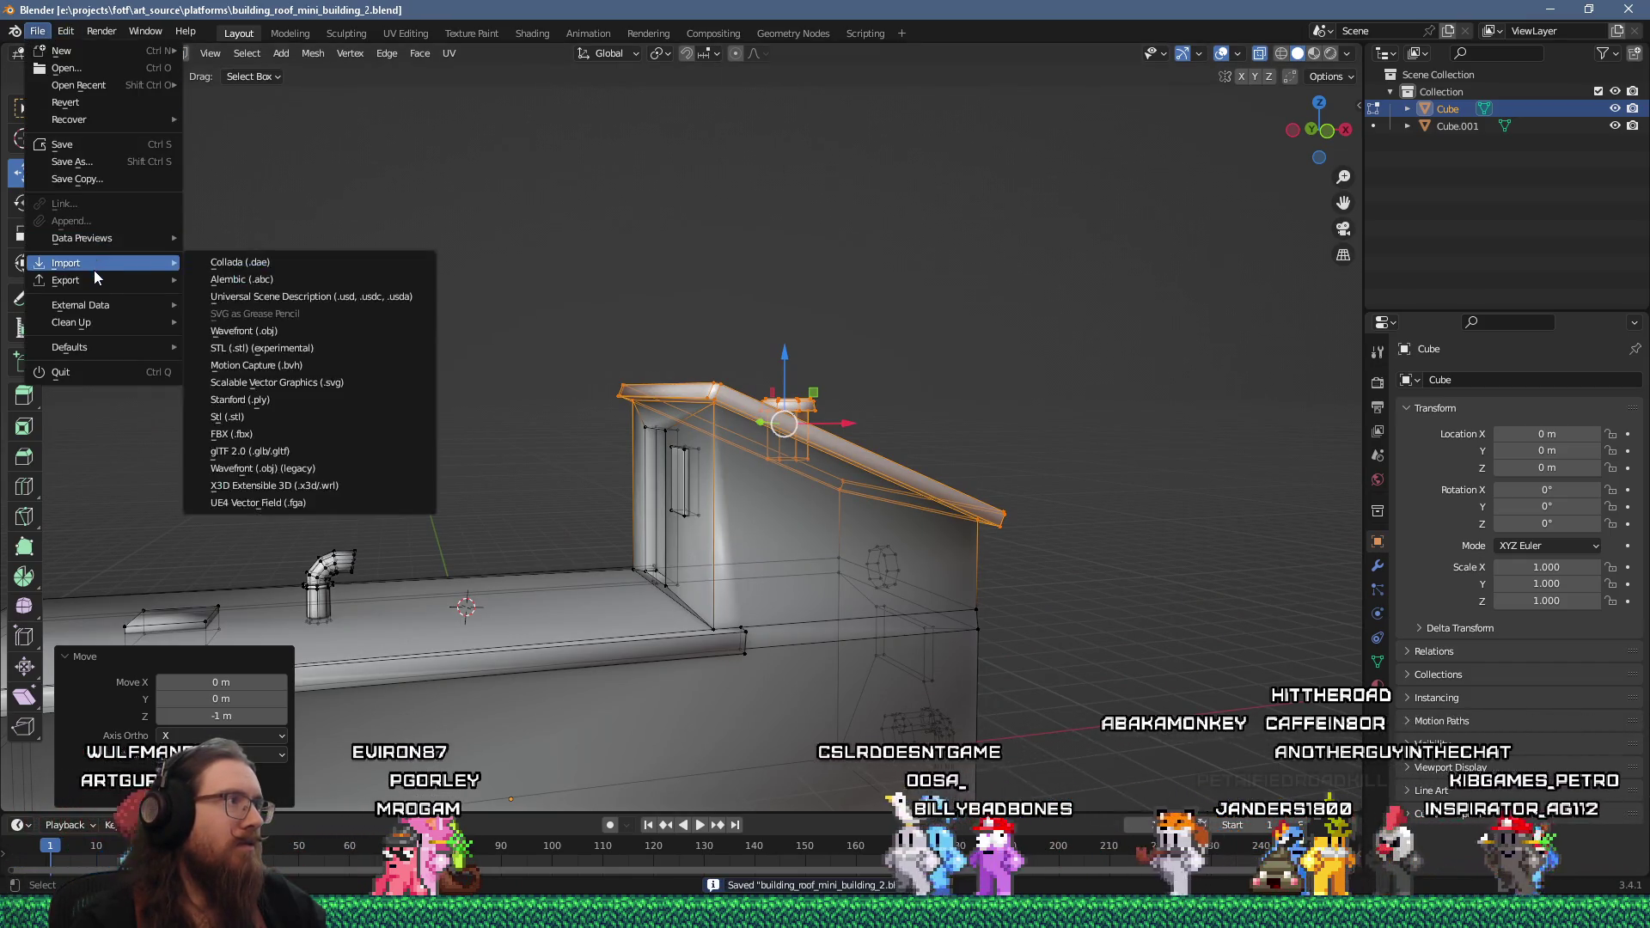
pyautogui.click(276, 446)
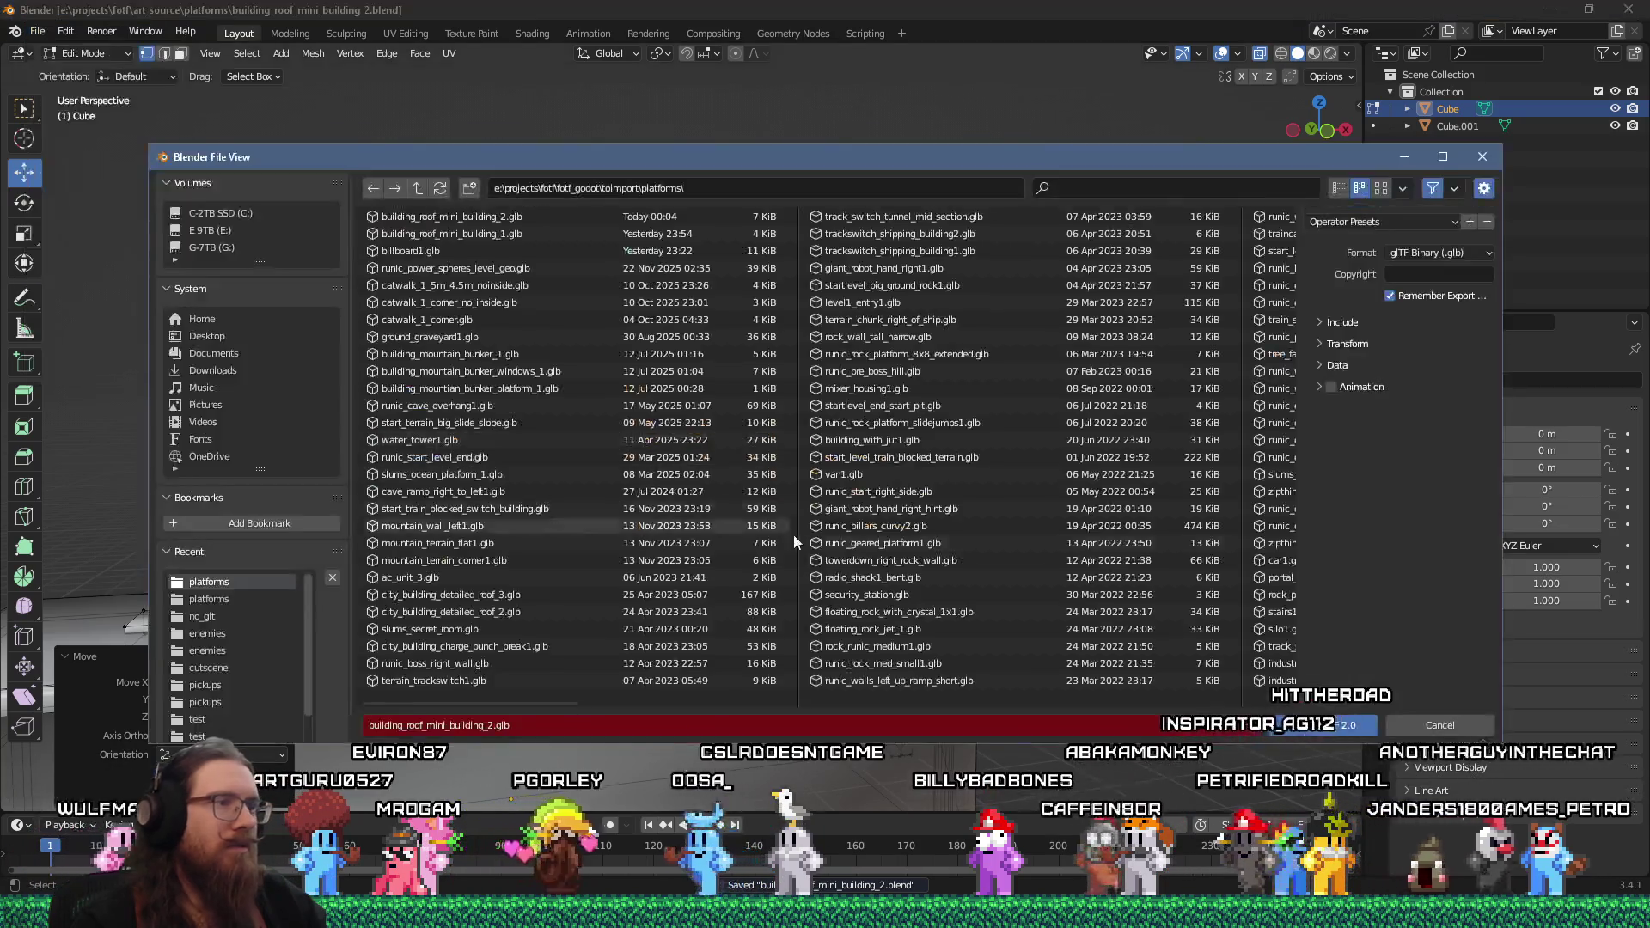
pyautogui.click(1306, 725)
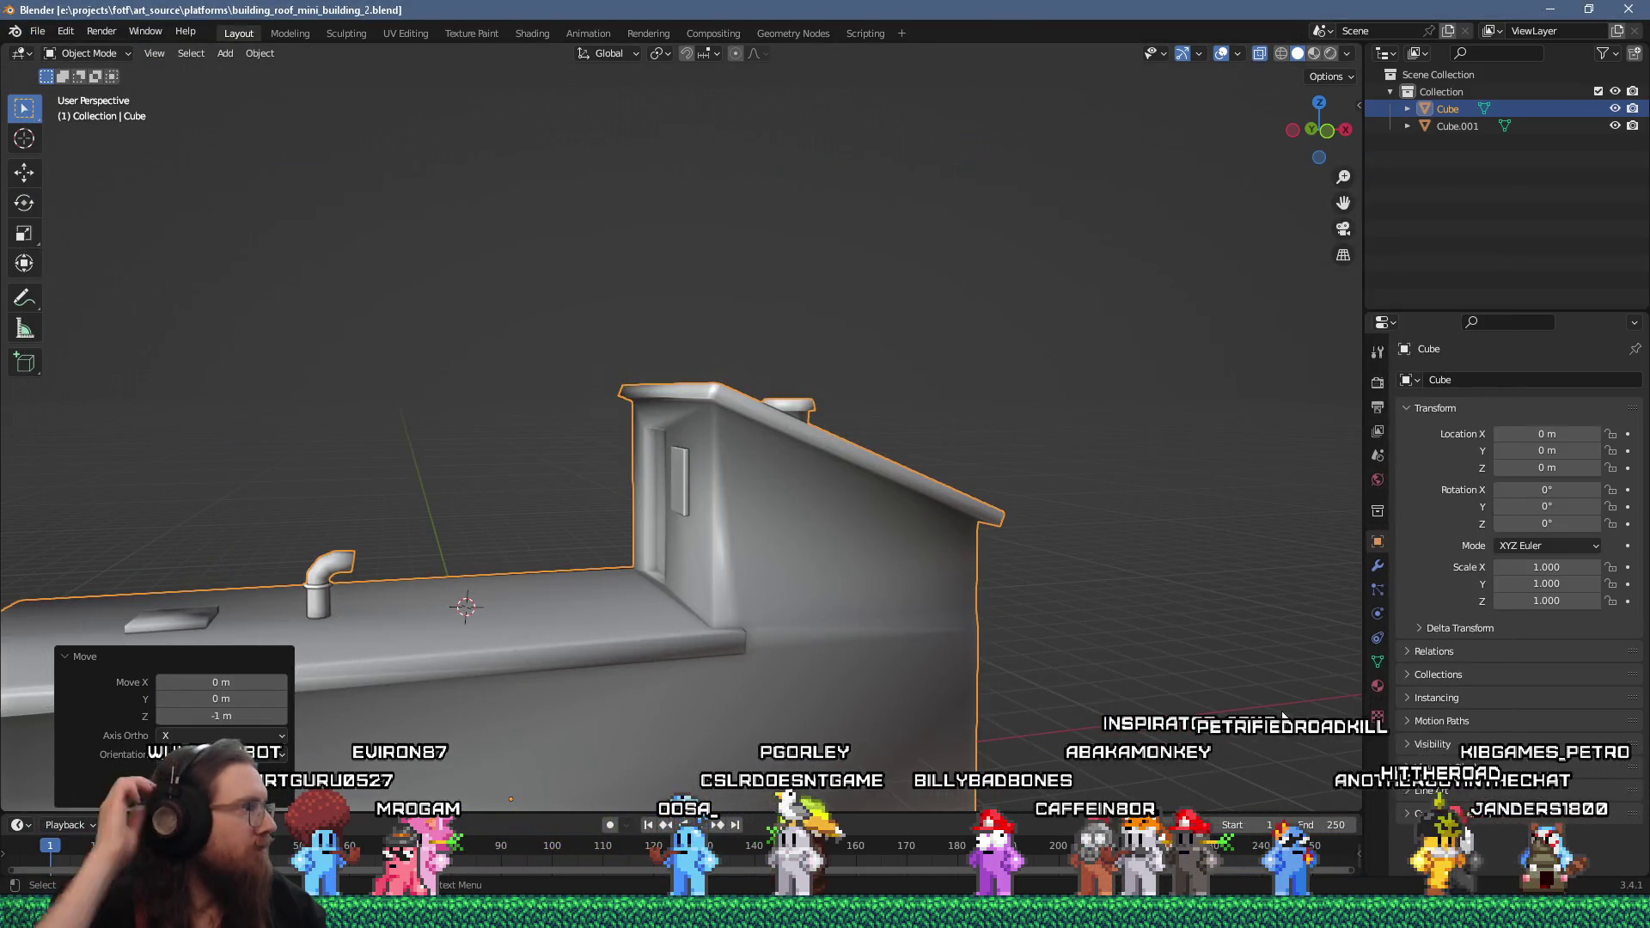
# Open the reimported building scene anyway to inspect it, then close it
pyautogui.hotkey('alt', 'Tab')
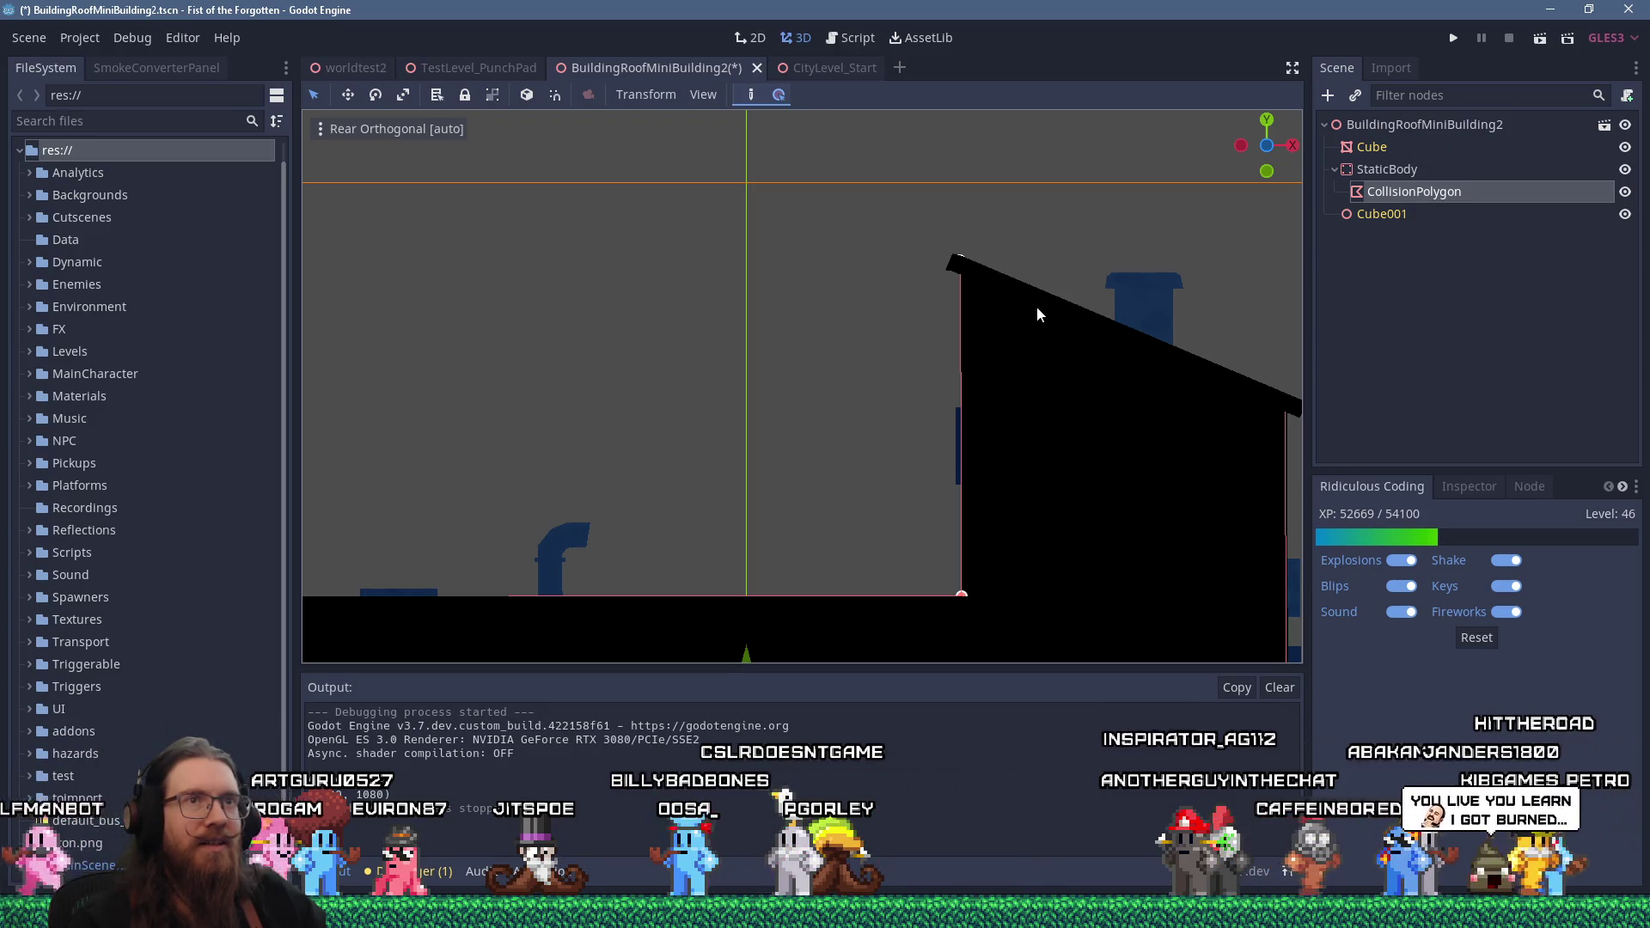
pyautogui.click(1437, 129)
pyautogui.click(1604, 125)
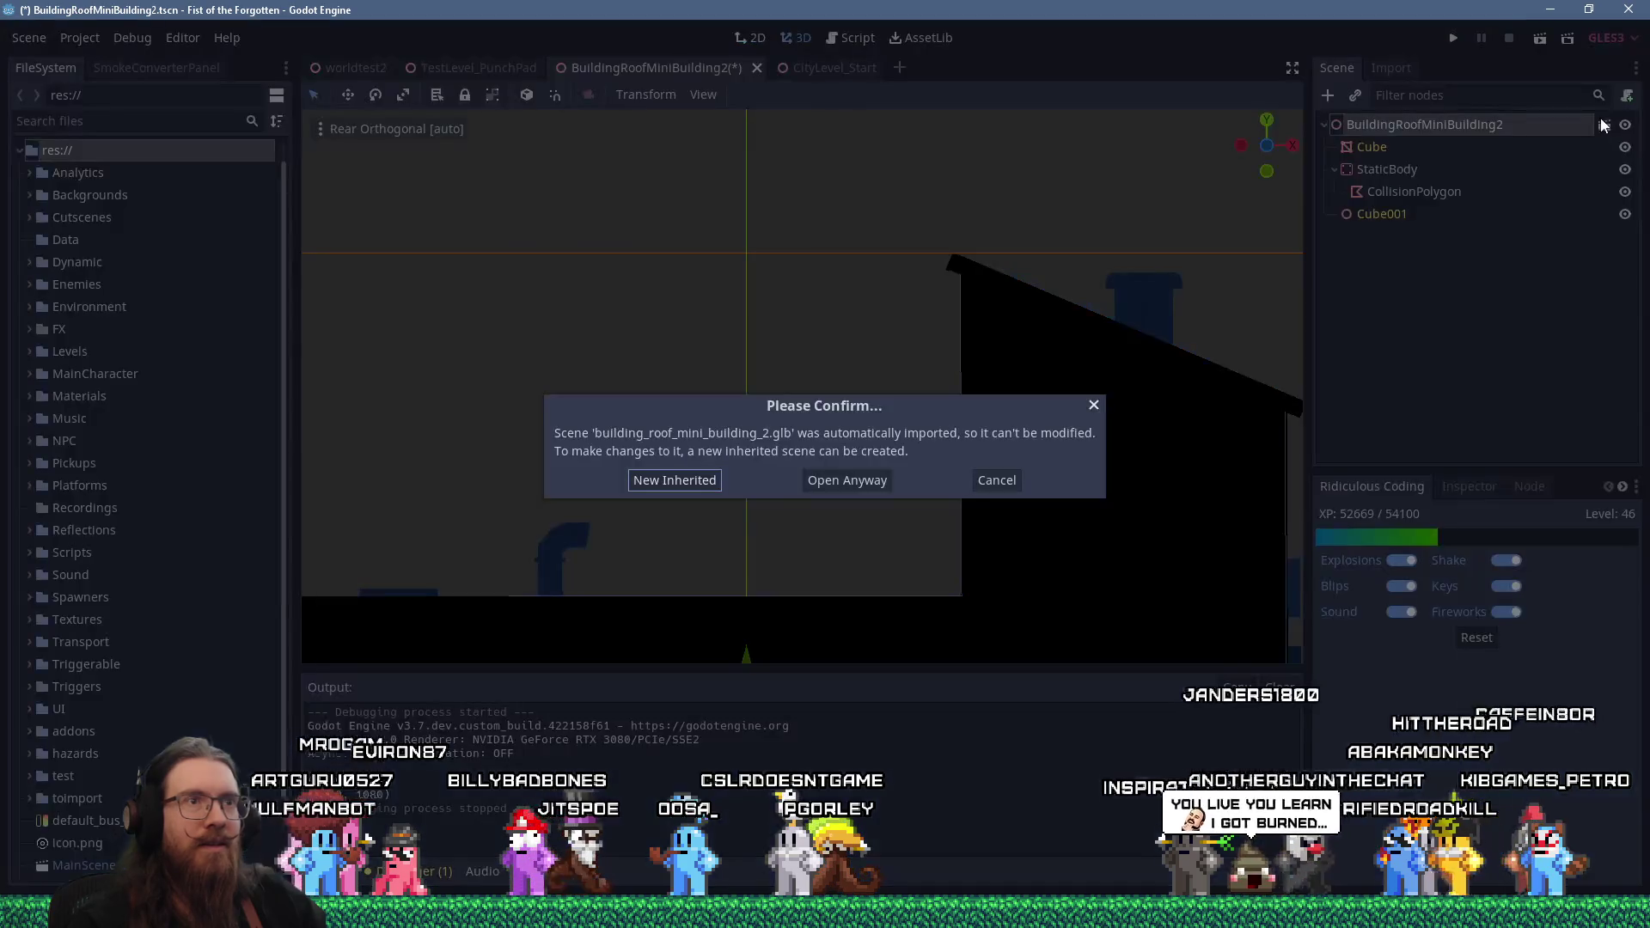
pyautogui.click(859, 478)
pyautogui.click(1084, 68)
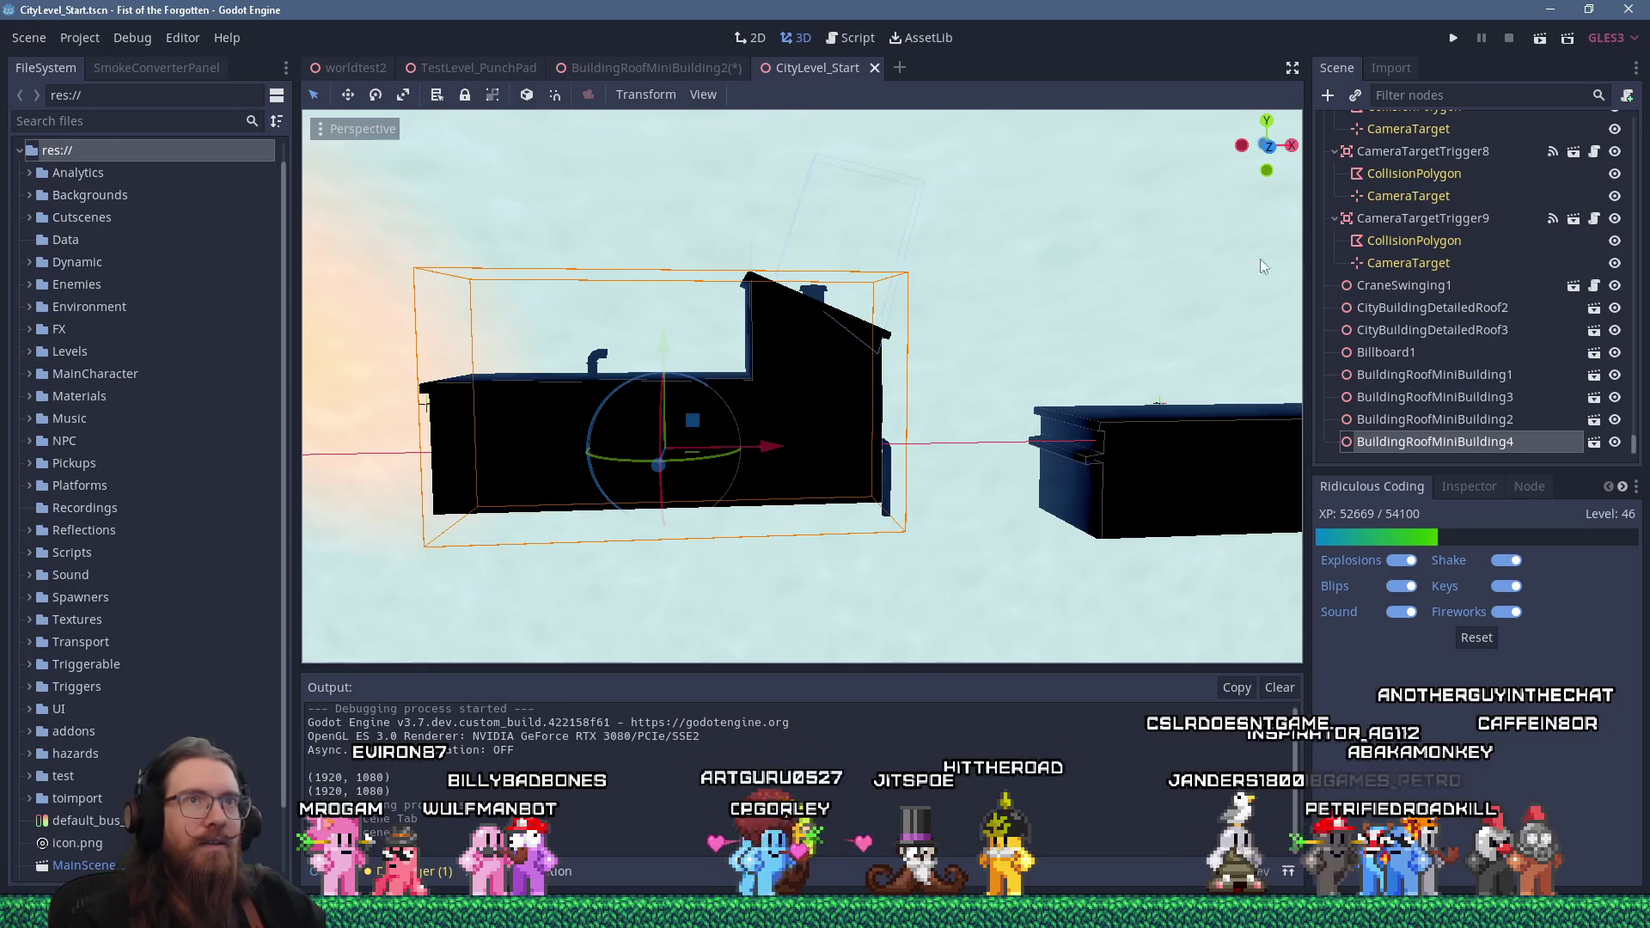
# In BuildingRoofMiniBuilding2, pull the collision polygon's corner down onto the lowered roof
pyautogui.click(1590, 442)
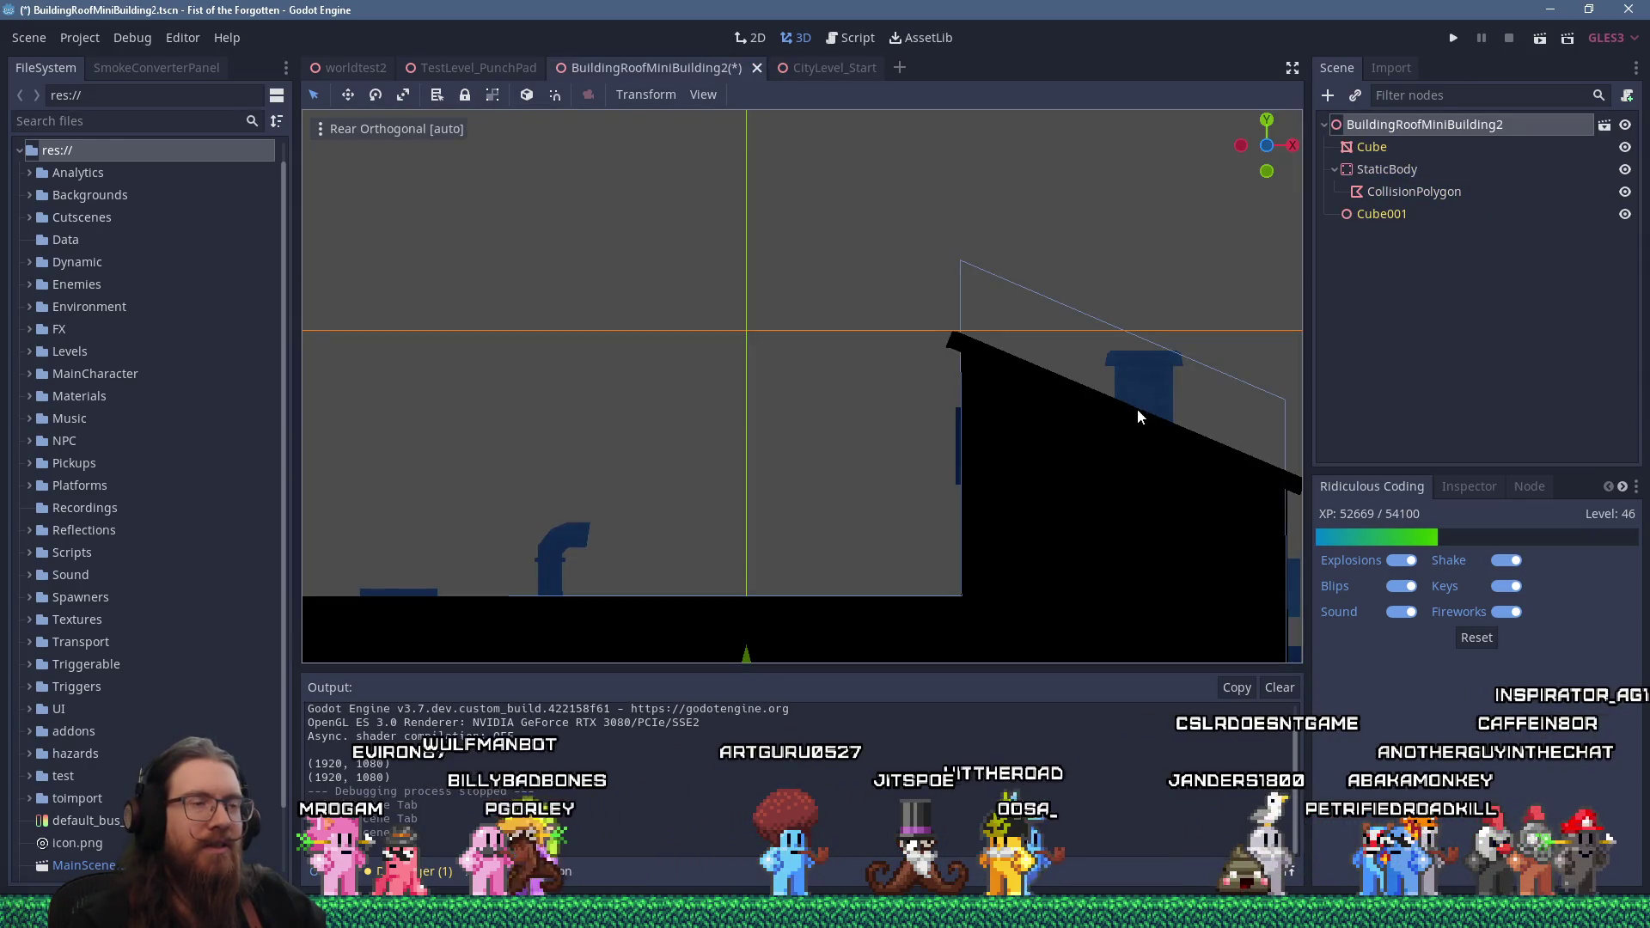
pyautogui.click(986, 270)
pyautogui.moveTo(961, 261); pyautogui.dragTo(962, 337)
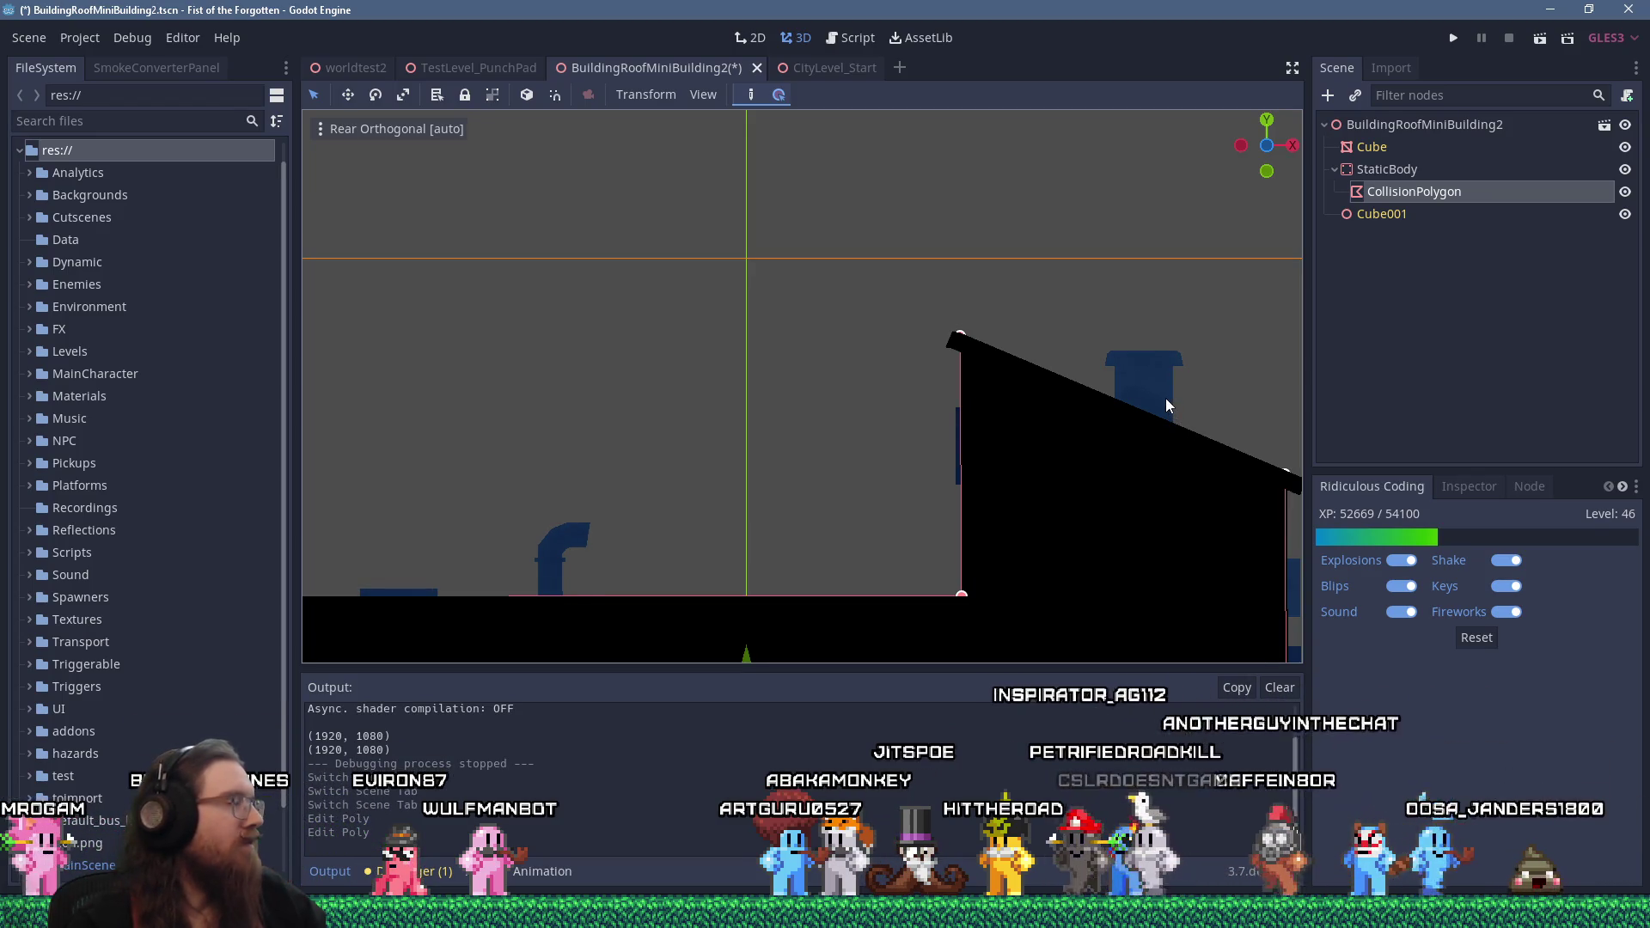
# Frame the collision polygon, save the roof building scene, and return to CityLevel_Start
pyautogui.scroll(2, 978, 322)
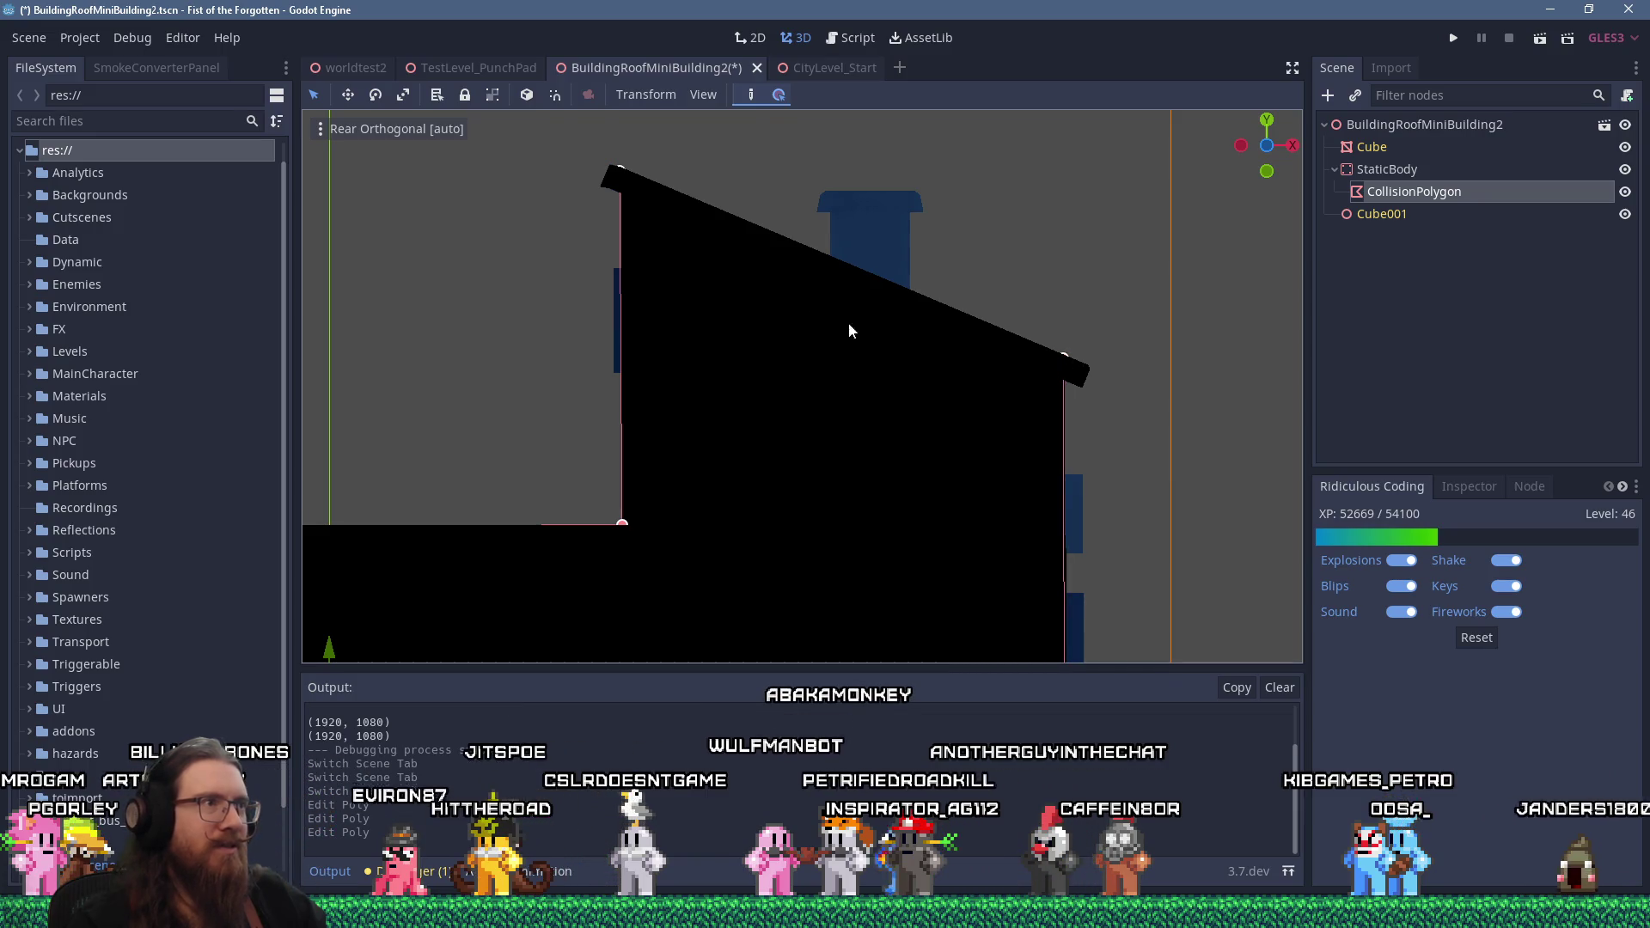
pyautogui.scroll(-3, 731, 277)
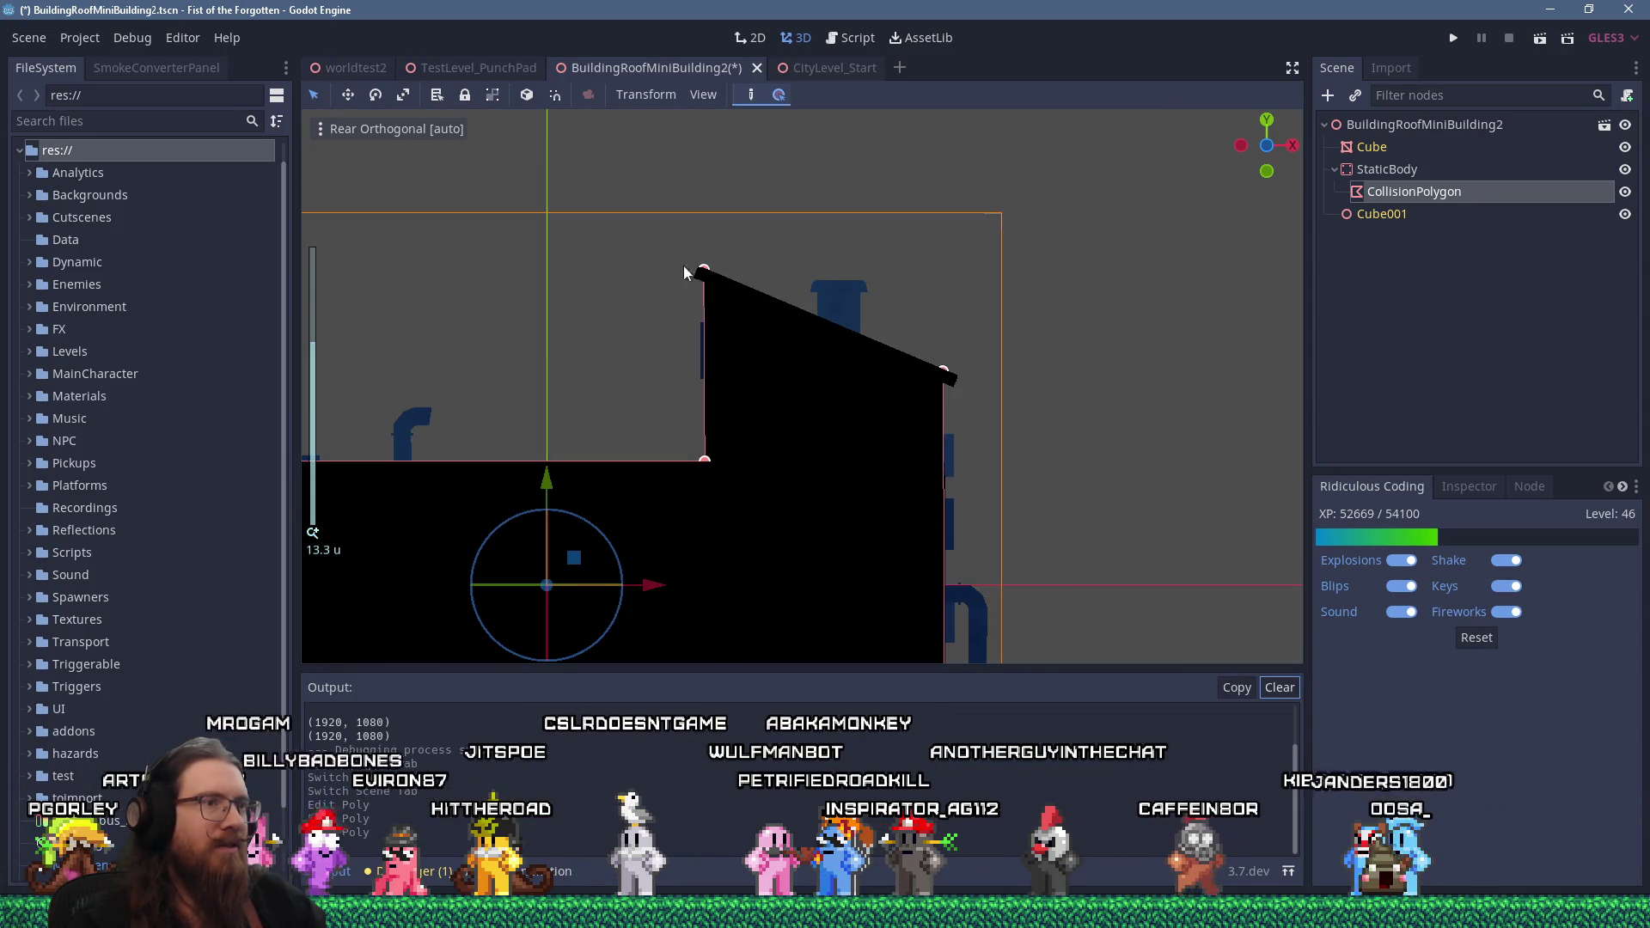
pyautogui.press('f')
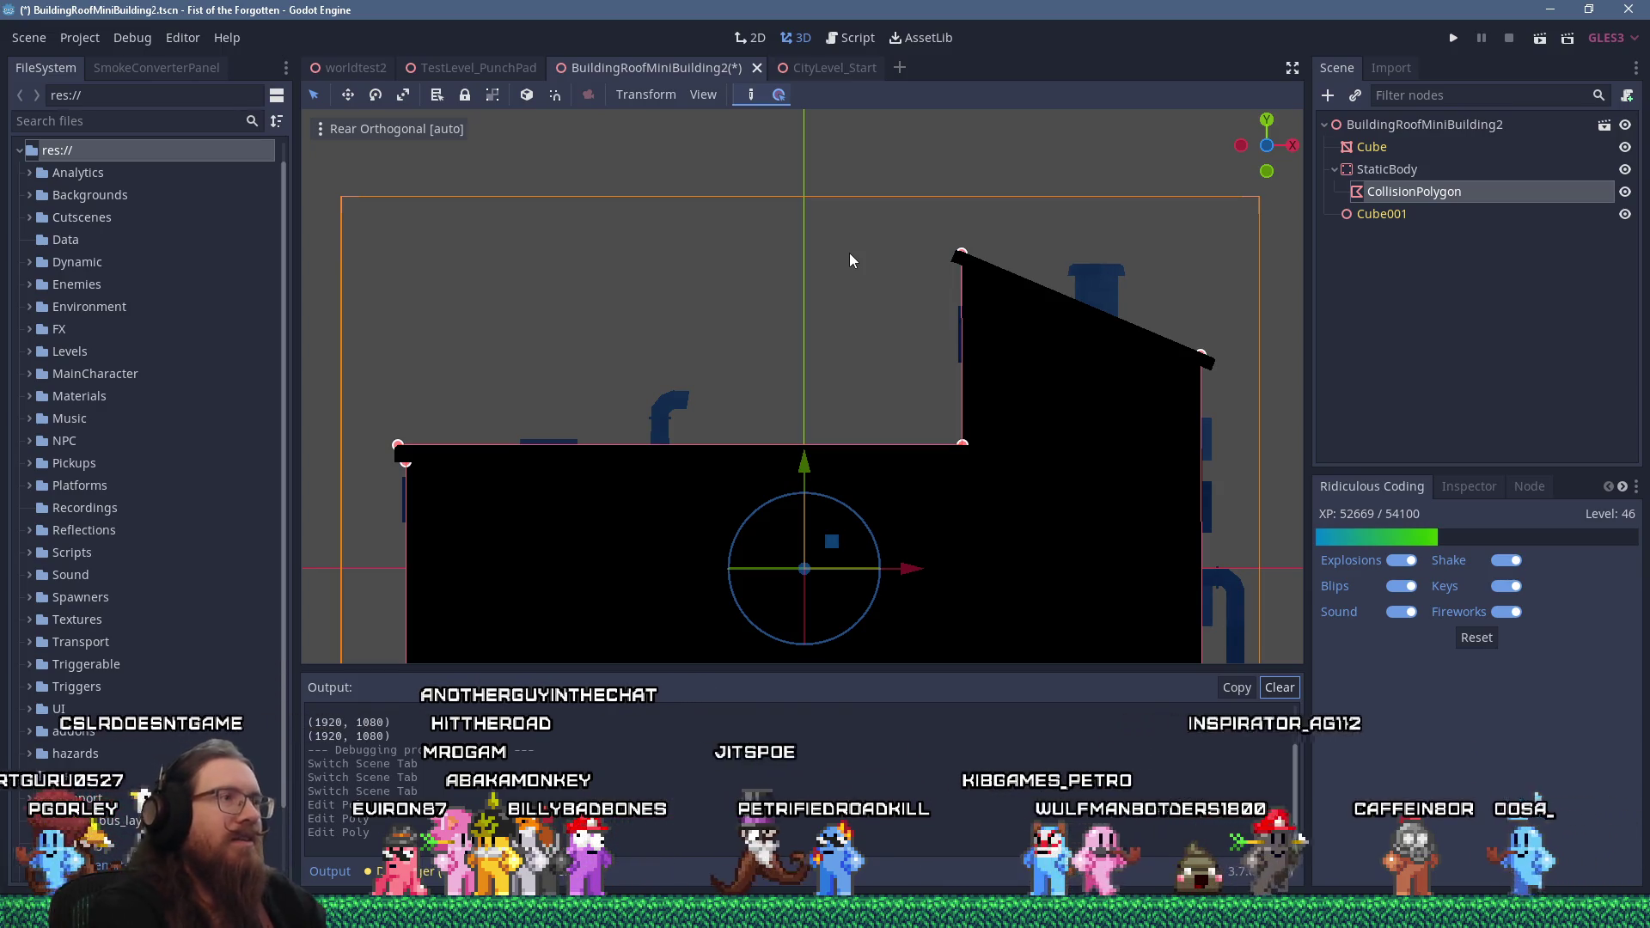
pyautogui.hotkey('ctrl', 's')
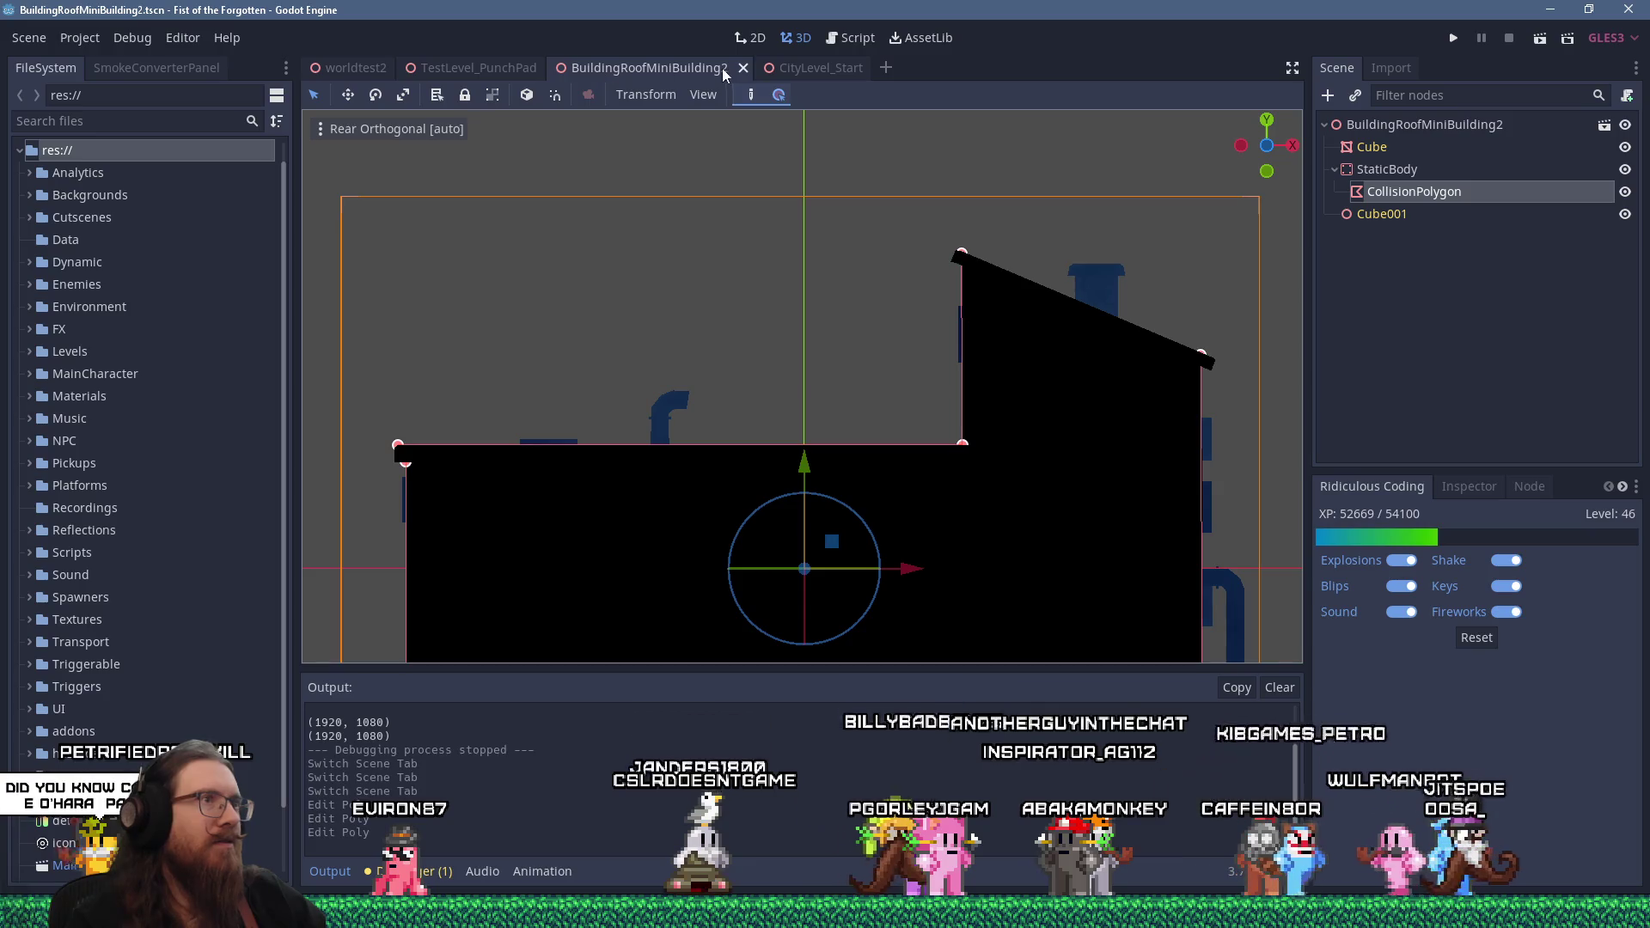
pyautogui.click(784, 68)
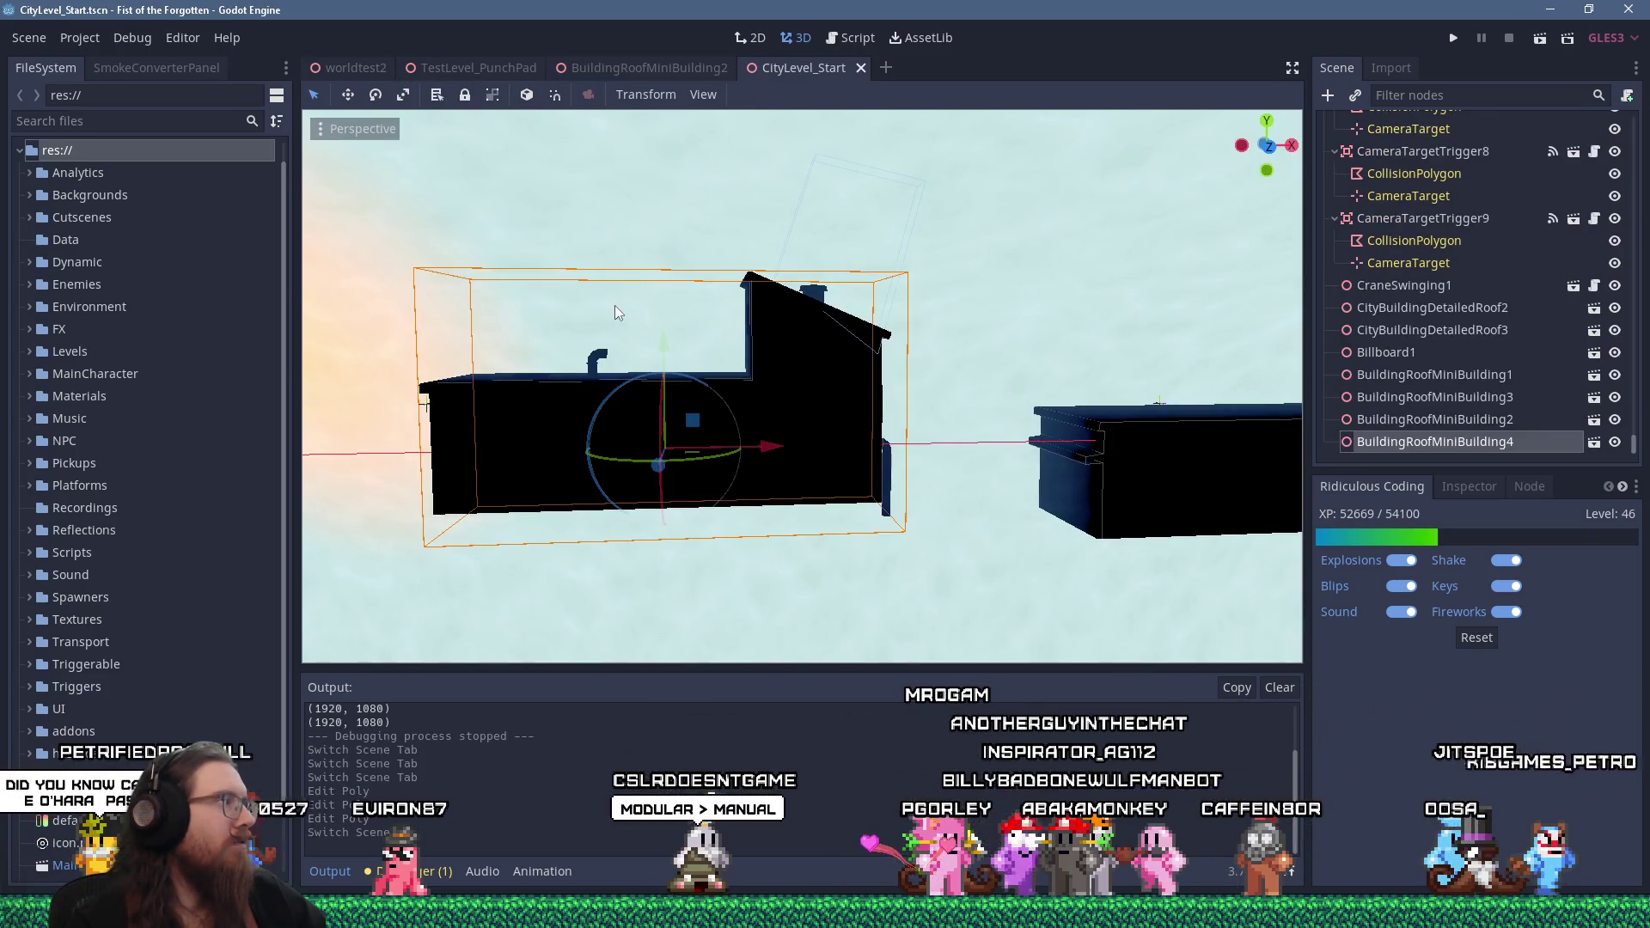
# Tilt the selected roof building about two degrees to level it
pyautogui.scroll(-3, 601, 309)
pyautogui.scroll(2, 720, 284)
pyautogui.scroll(2, 773, 296)
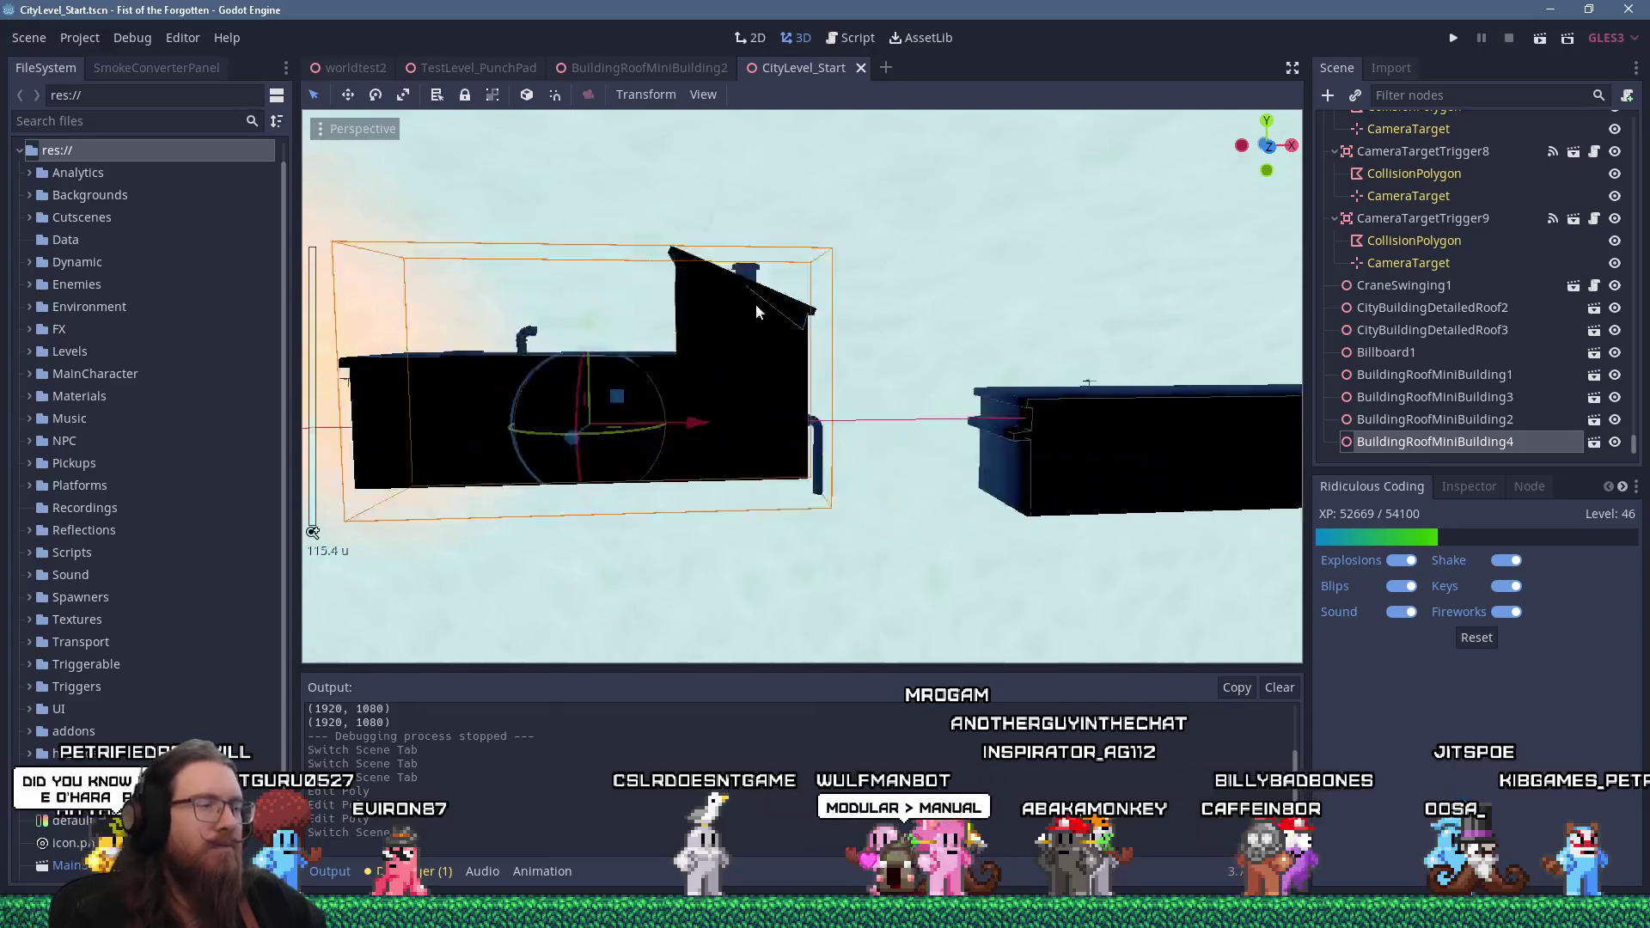
pyautogui.moveTo(812, 331); pyautogui.dragTo(809, 329)
pyautogui.scroll(-2, 809, 329)
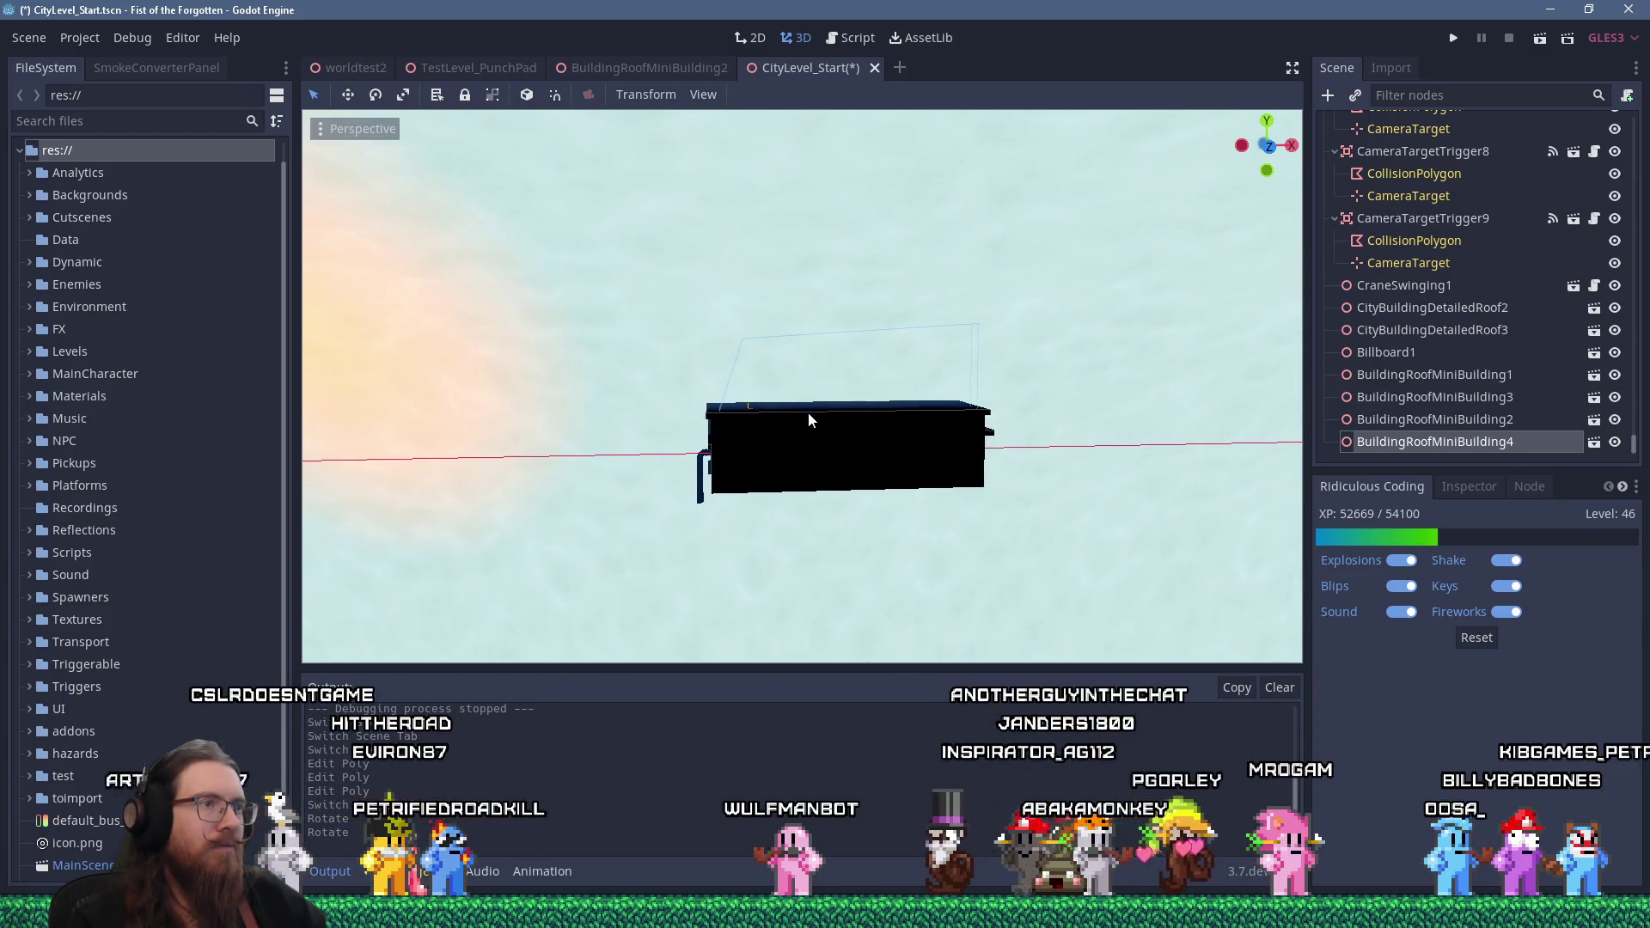
# Rotate BuildingRoofMiniBuilding2 about one degree and tilt BuildingRoofMiniBuilding1 to line up
pyautogui.click(808, 412)
pyautogui.moveTo(859, 375)
pyautogui.mouseDown()
pyautogui.moveTo(740, 349)
pyautogui.moveTo(682, 378)
pyautogui.moveTo(703, 415)
pyautogui.mouseUp()
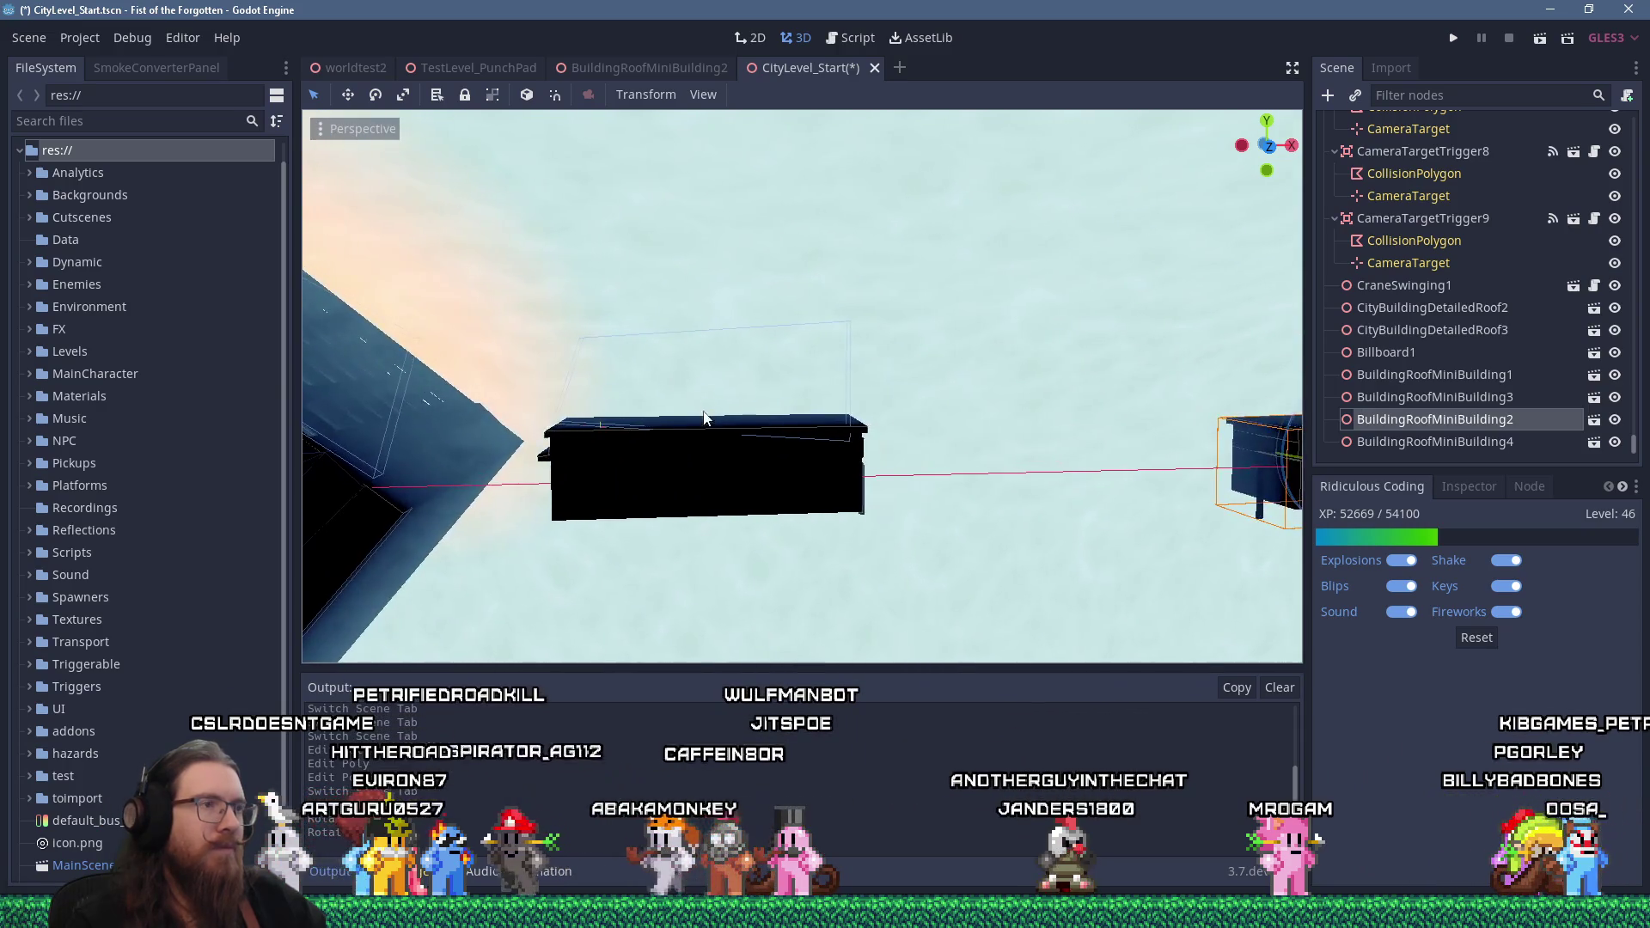
pyautogui.click(705, 413)
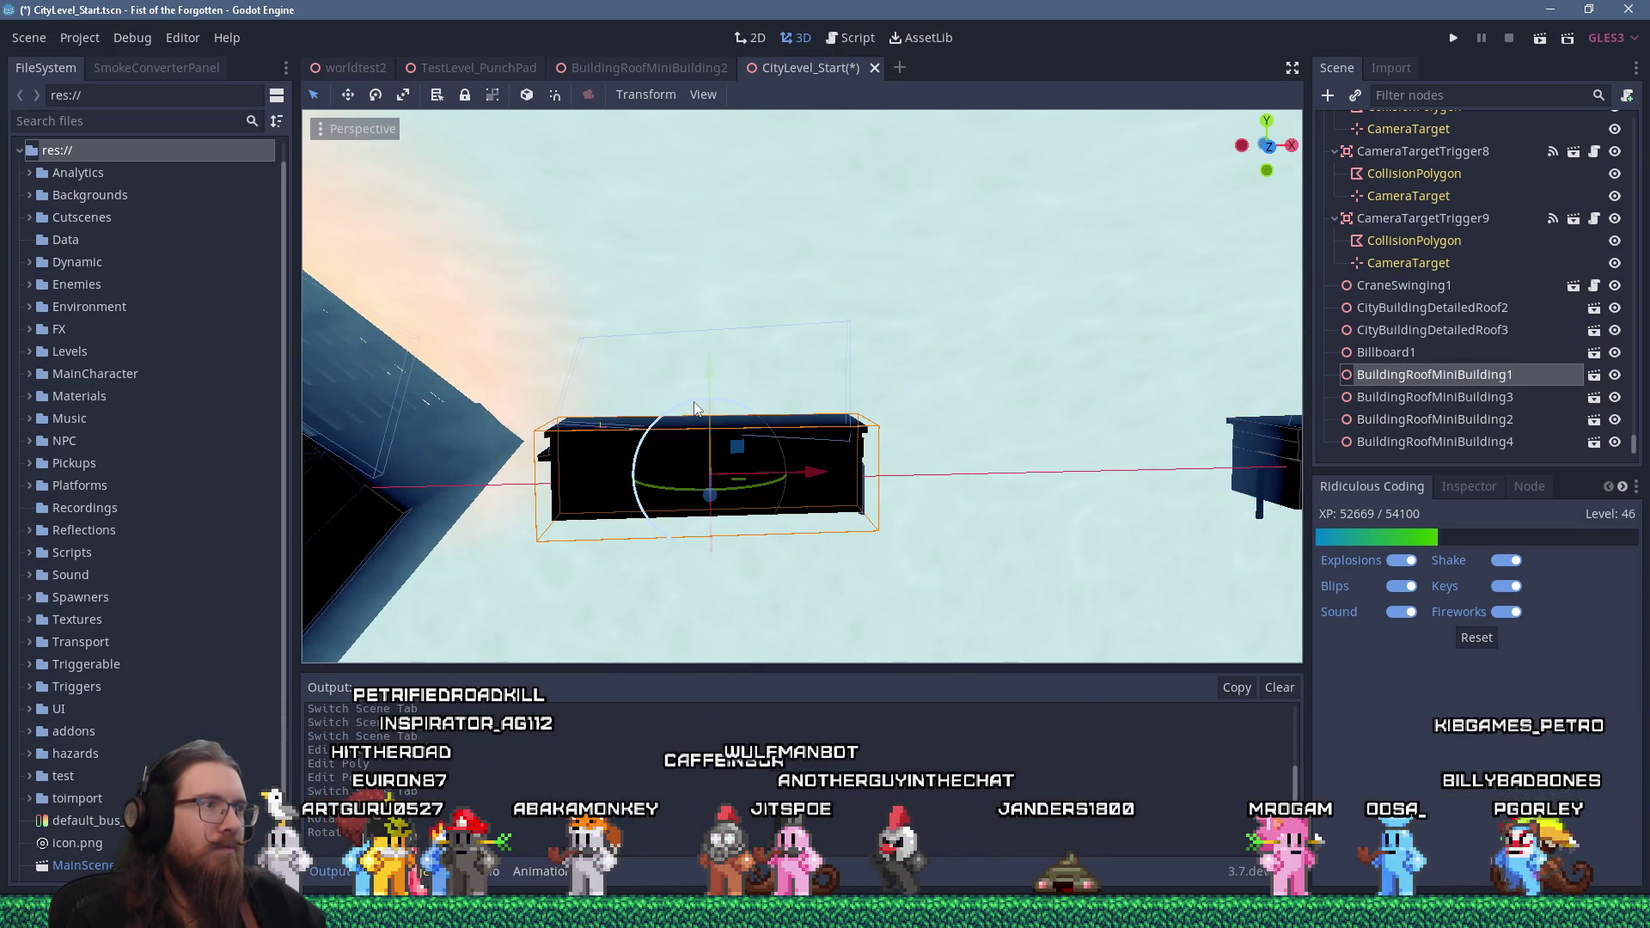
pyautogui.moveTo(698, 406); pyautogui.dragTo(725, 405)
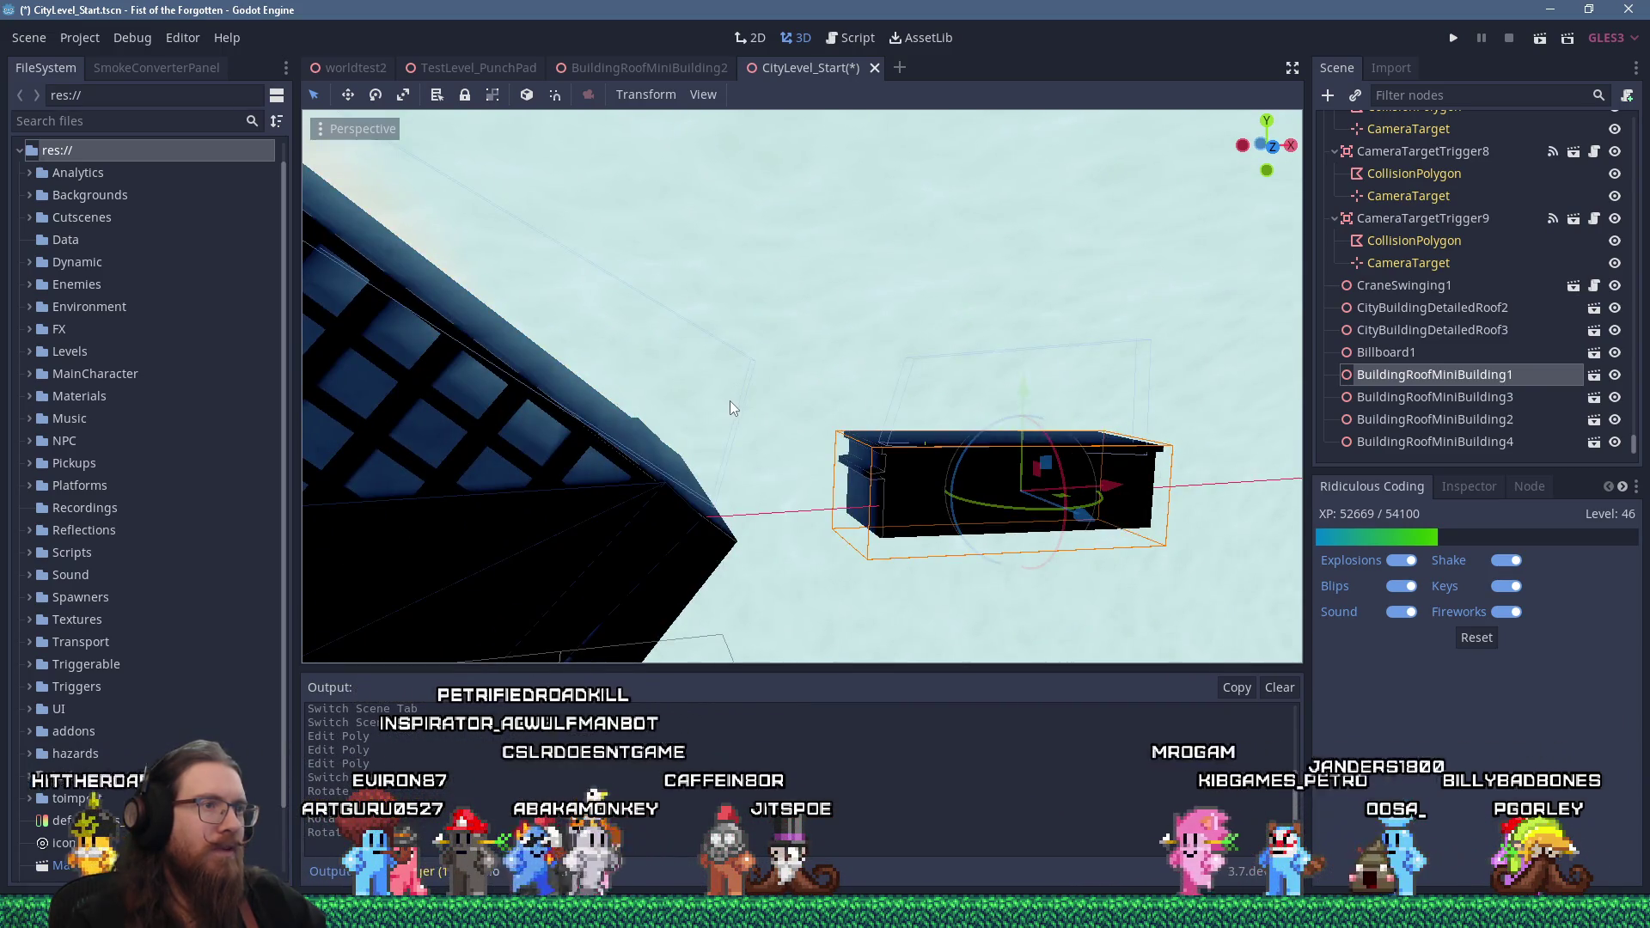
pyautogui.scroll(-5, 728, 400)
pyautogui.scroll(-3, 647, 396)
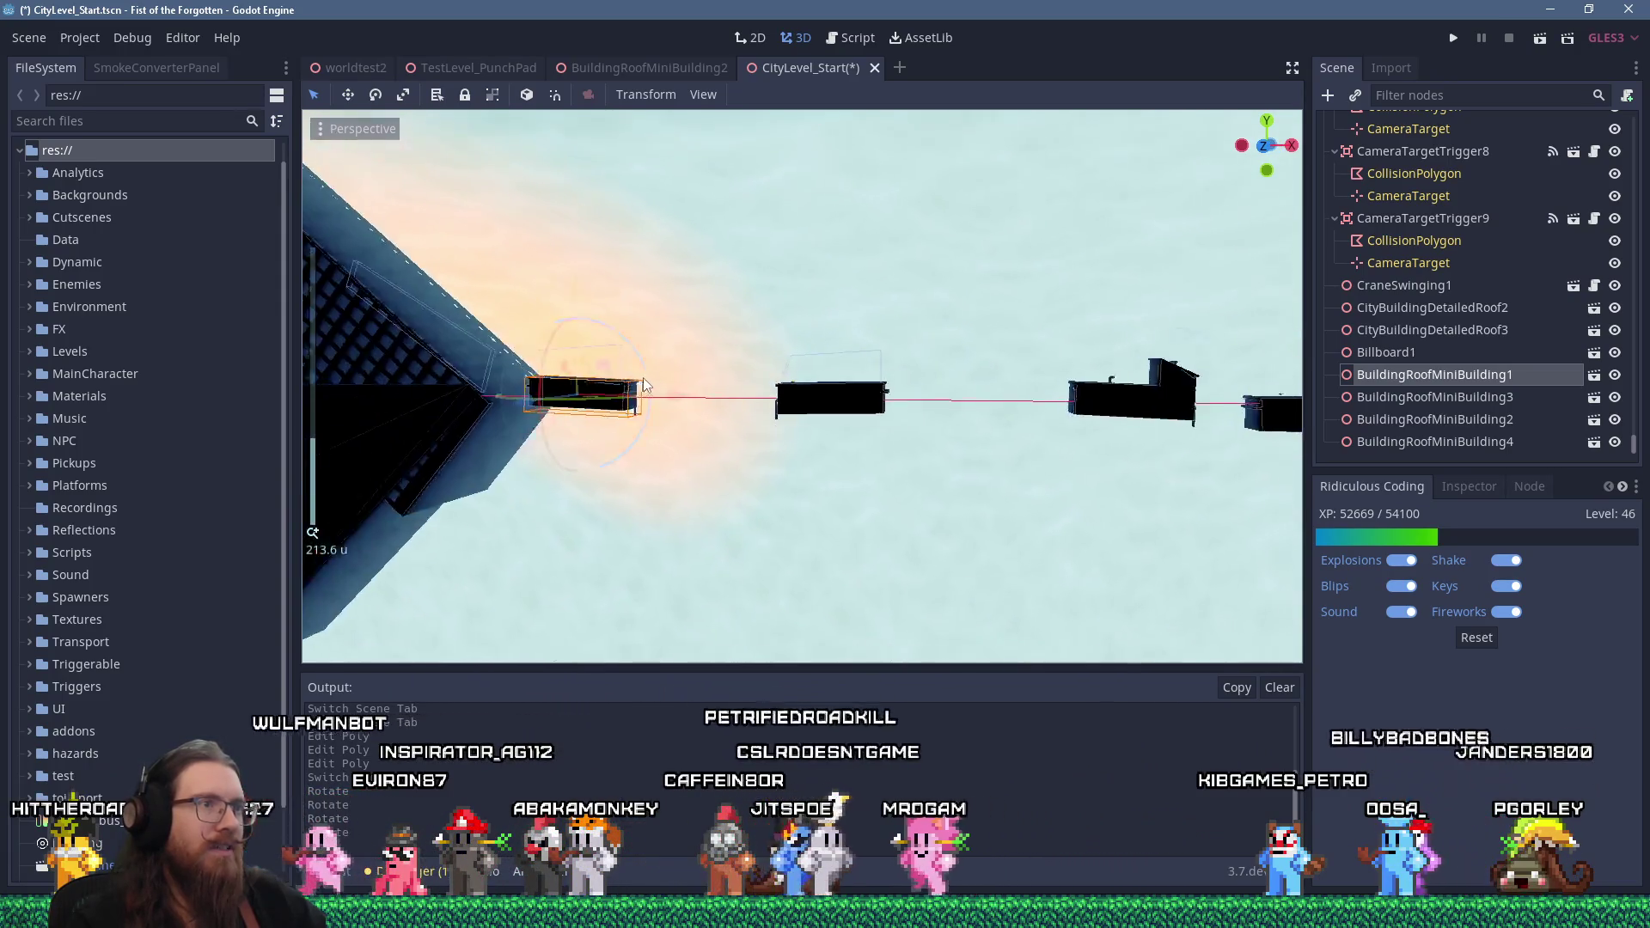
pyautogui.scroll(5, 527, 386)
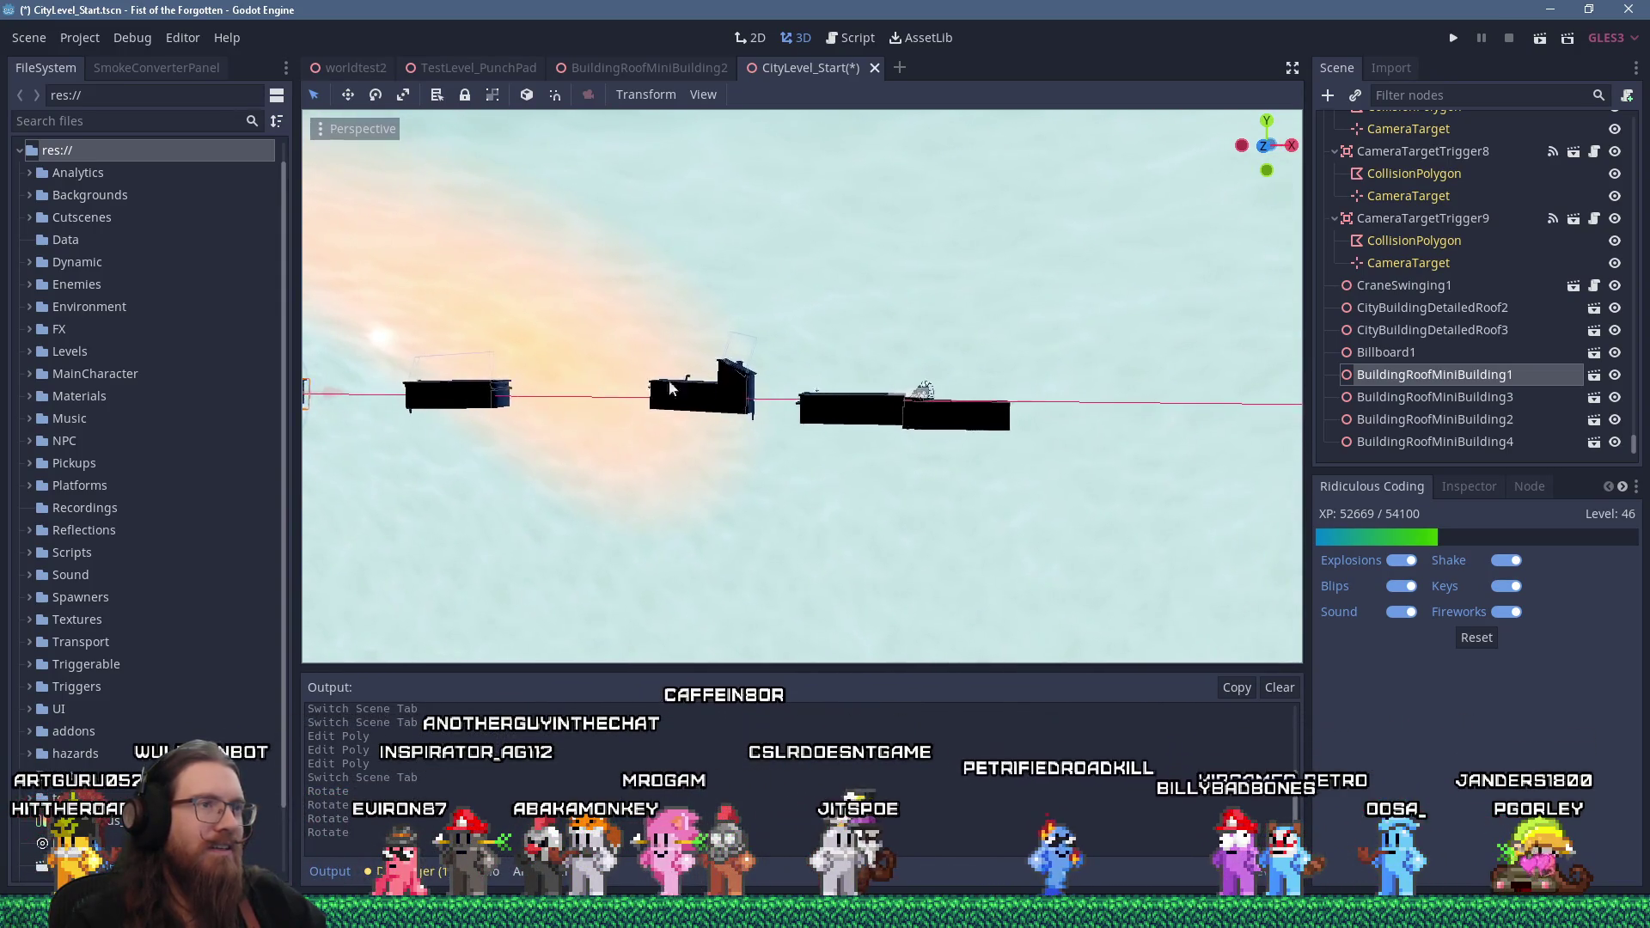
# Rotate BuildingRoofMiniBuilding3 to about -1.4 degrees and check the rooftops' alignment
pyautogui.click(904, 410)
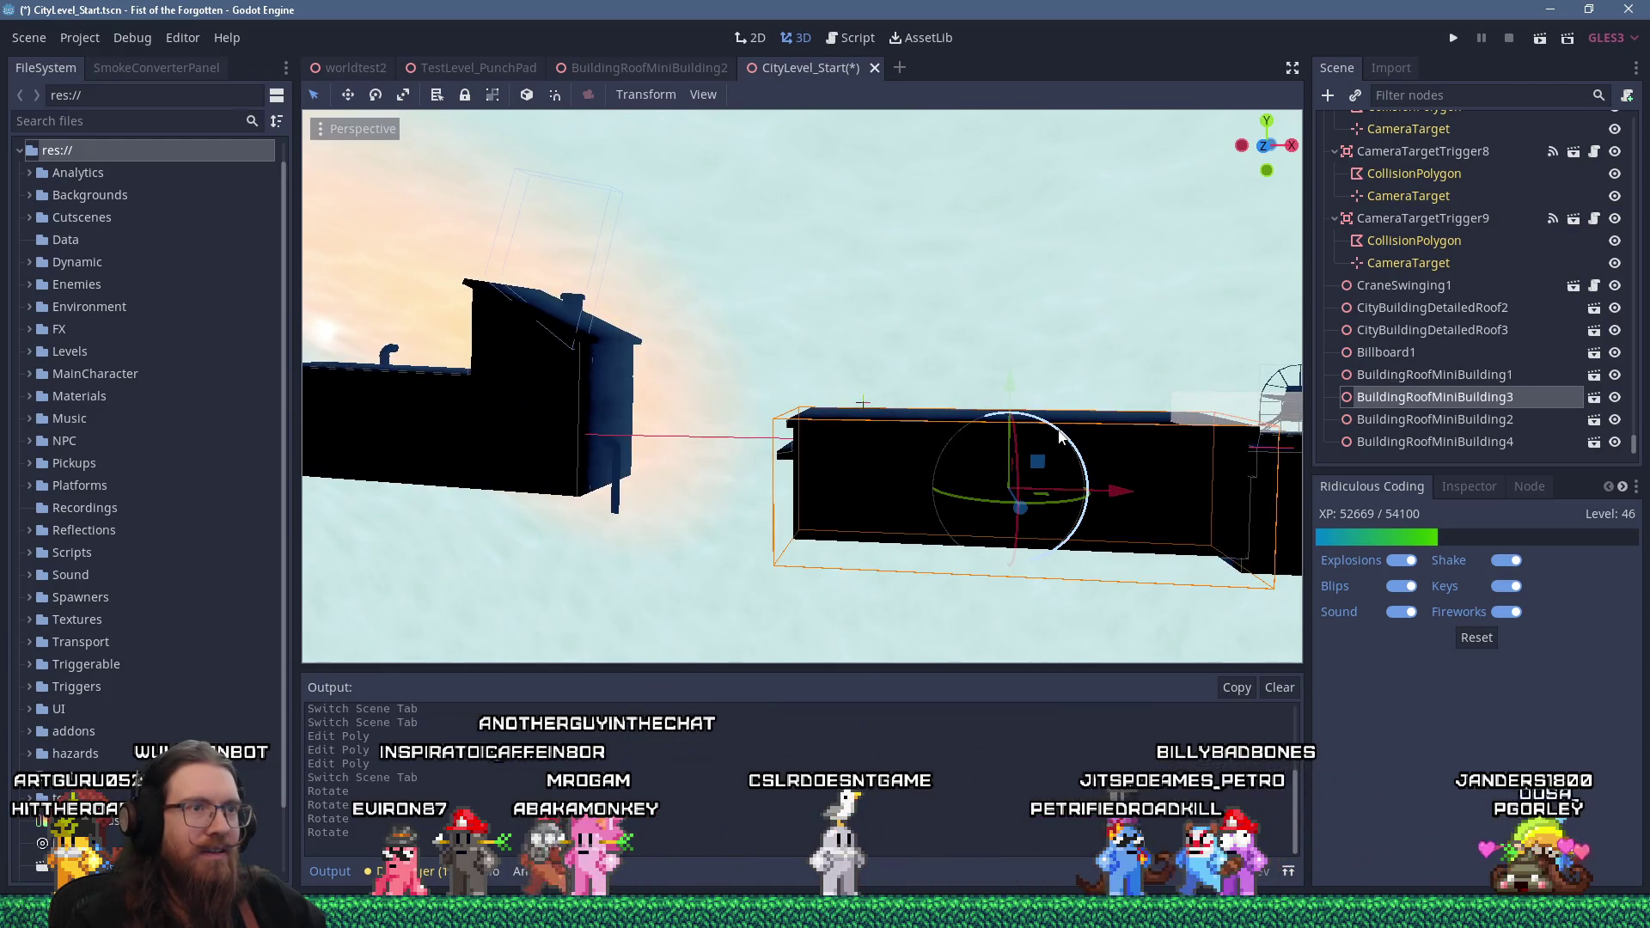
pyautogui.moveTo(1059, 426); pyautogui.dragTo(1058, 439)
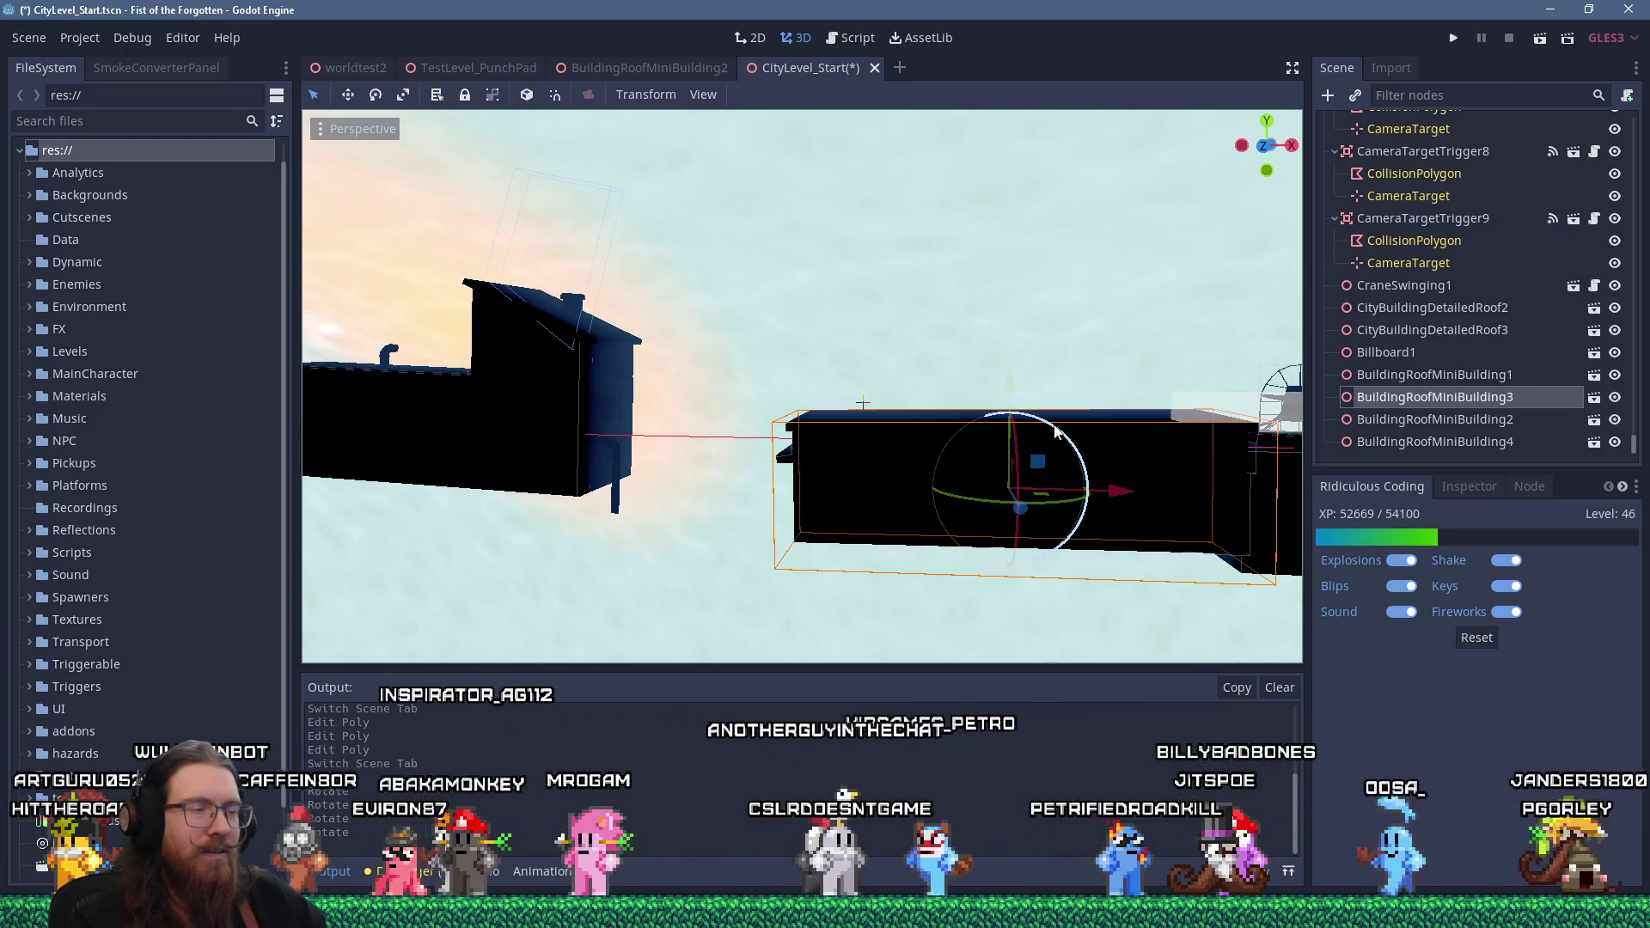
pyautogui.scroll(-5, 781, 369)
pyautogui.scroll(2, 830, 368)
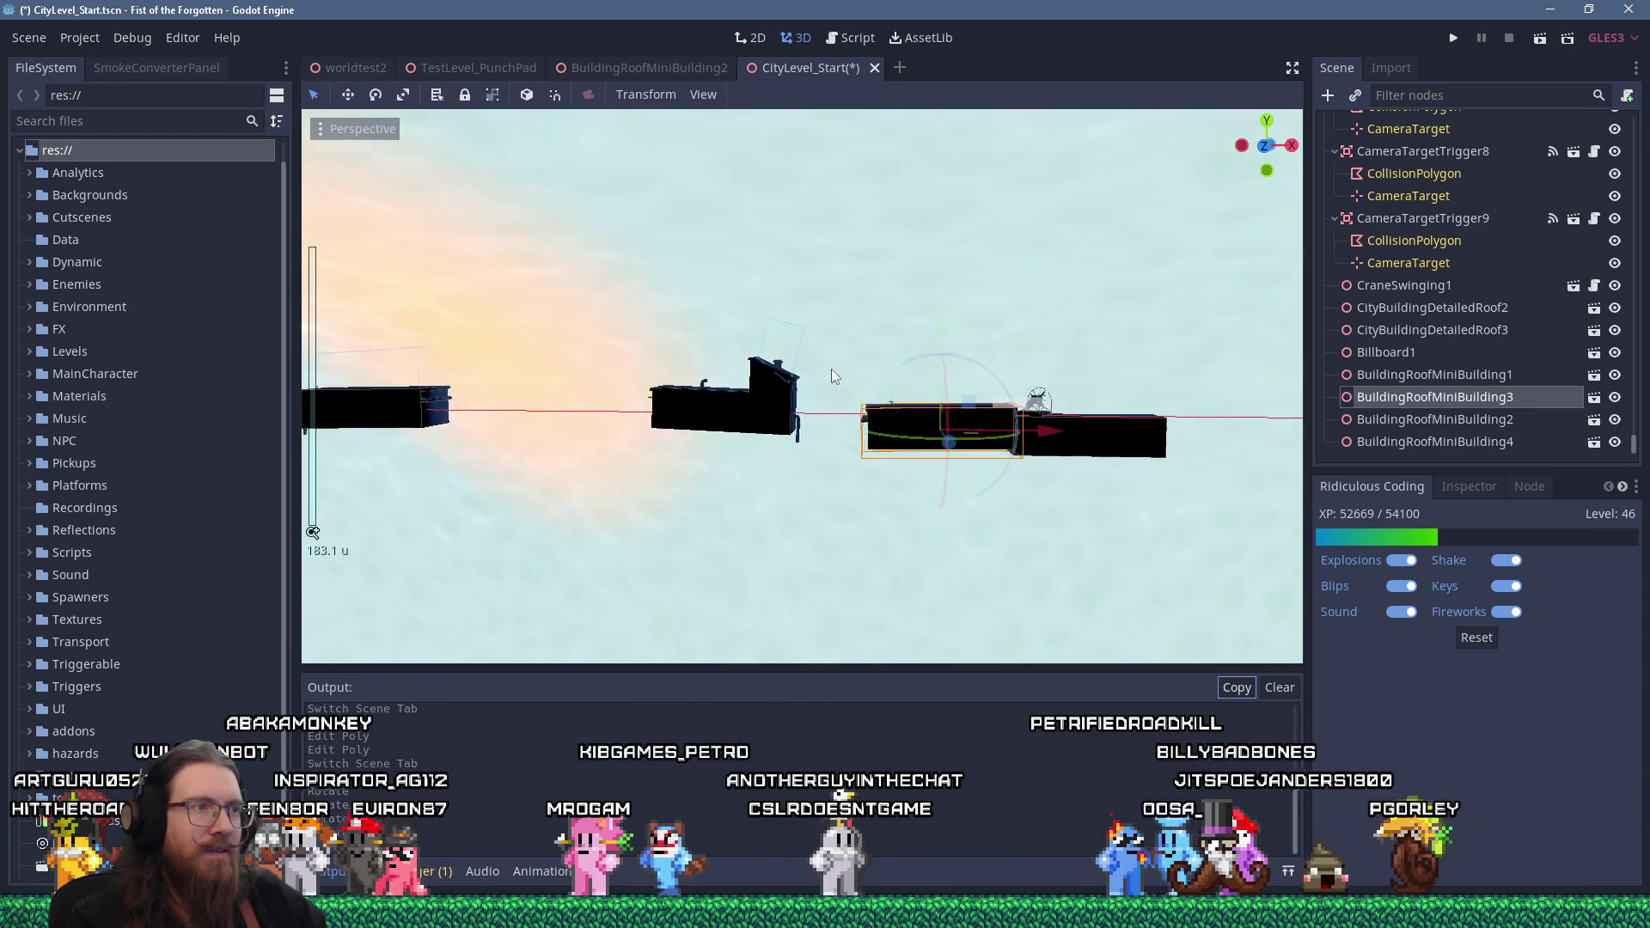
pyautogui.moveTo(1013, 390); pyautogui.dragTo(1028, 364)
pyautogui.moveTo(823, 391)
pyautogui.mouseDown()
pyautogui.moveTo(765, 383)
pyautogui.moveTo(971, 359)
pyautogui.mouseUp()
# Nudge BuildingRoofMiniBuilding4's rotation slightly to level it, then orbit to check the building row
pyautogui.click(713, 366)
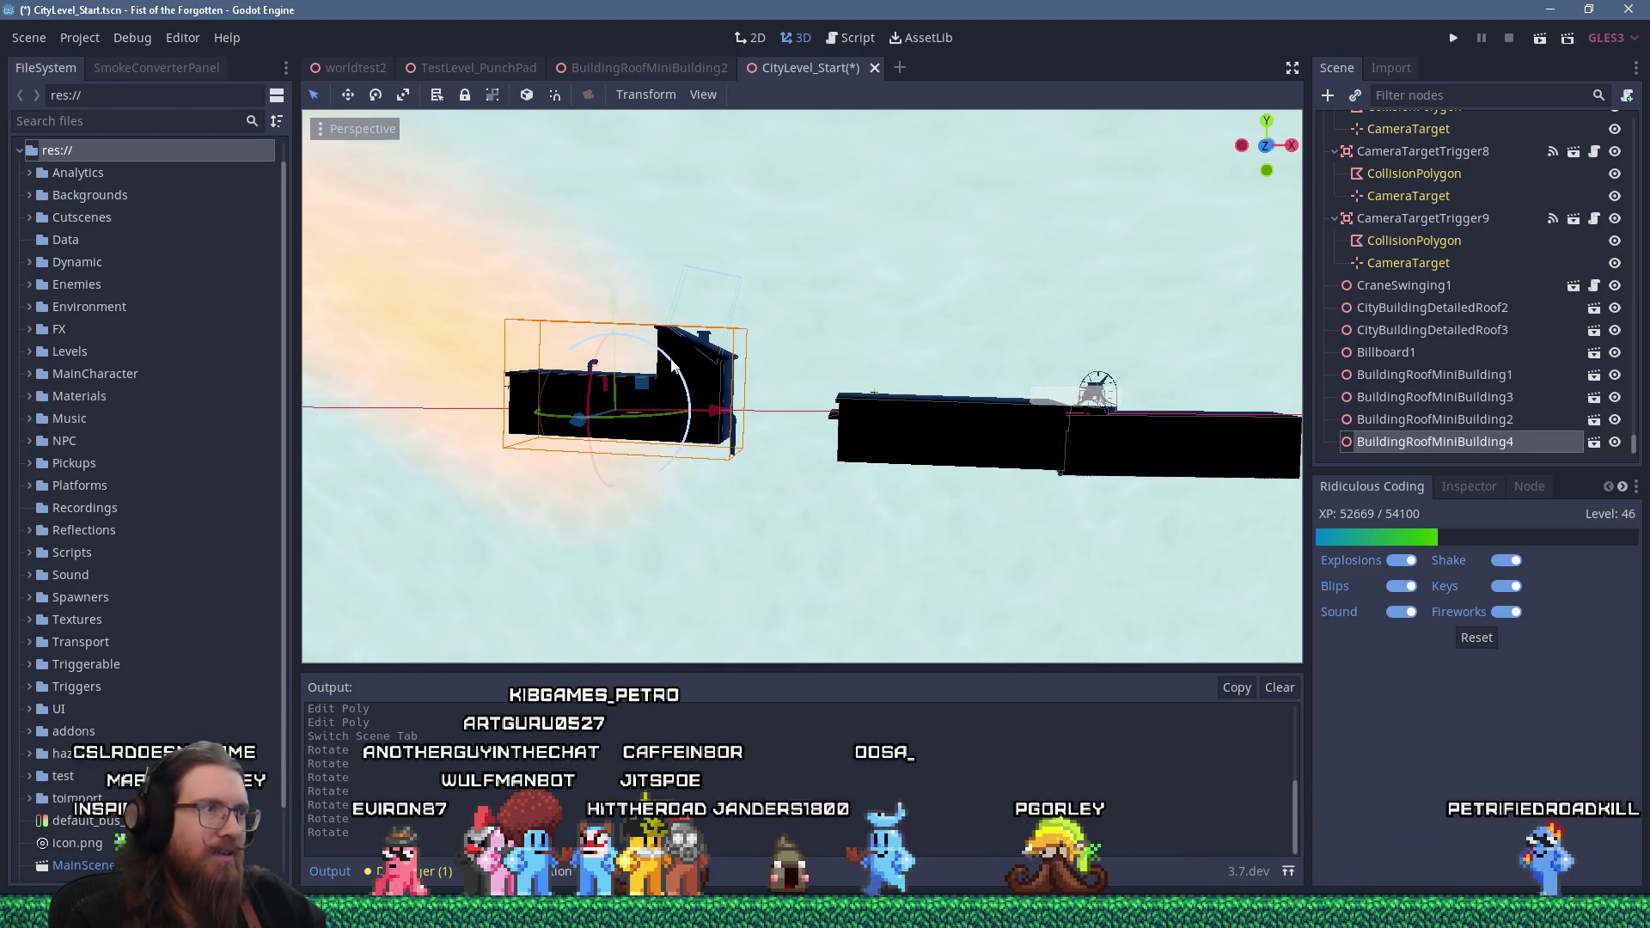
pyautogui.moveTo(679, 380); pyautogui.dragTo(685, 379)
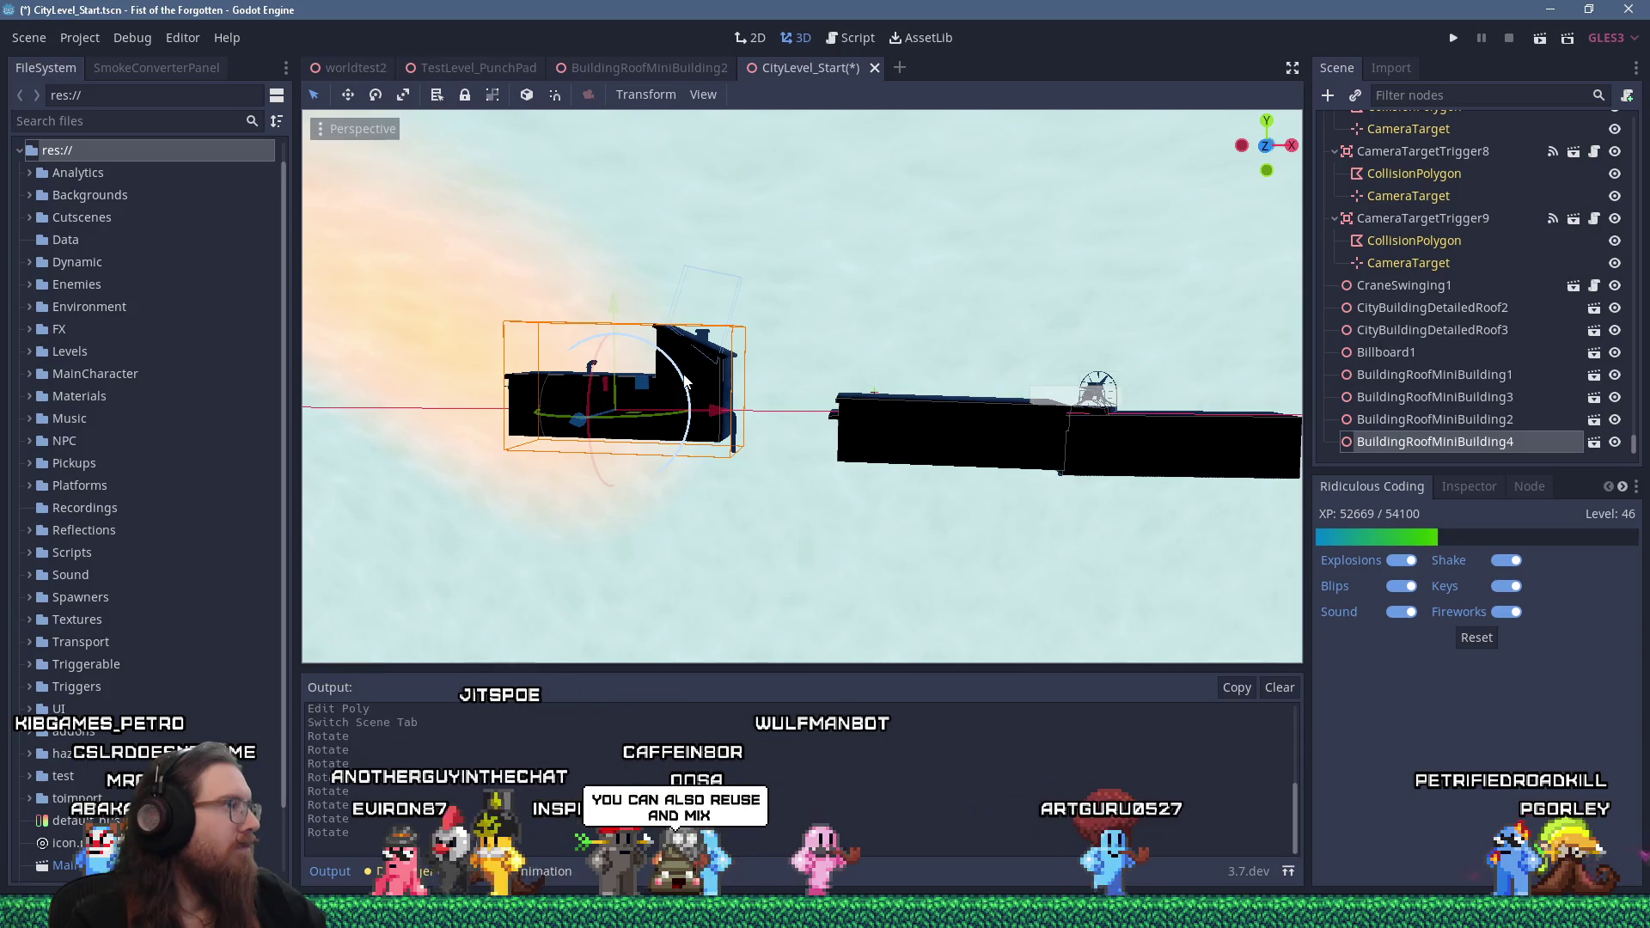
pyautogui.scroll(-5, 687, 379)
pyautogui.scroll(5, 714, 353)
pyautogui.moveTo(657, 349)
pyautogui.mouseDown()
pyautogui.moveTo(724, 357)
pyautogui.moveTo(653, 347)
pyautogui.moveTo(663, 357)
pyautogui.mouseUp()
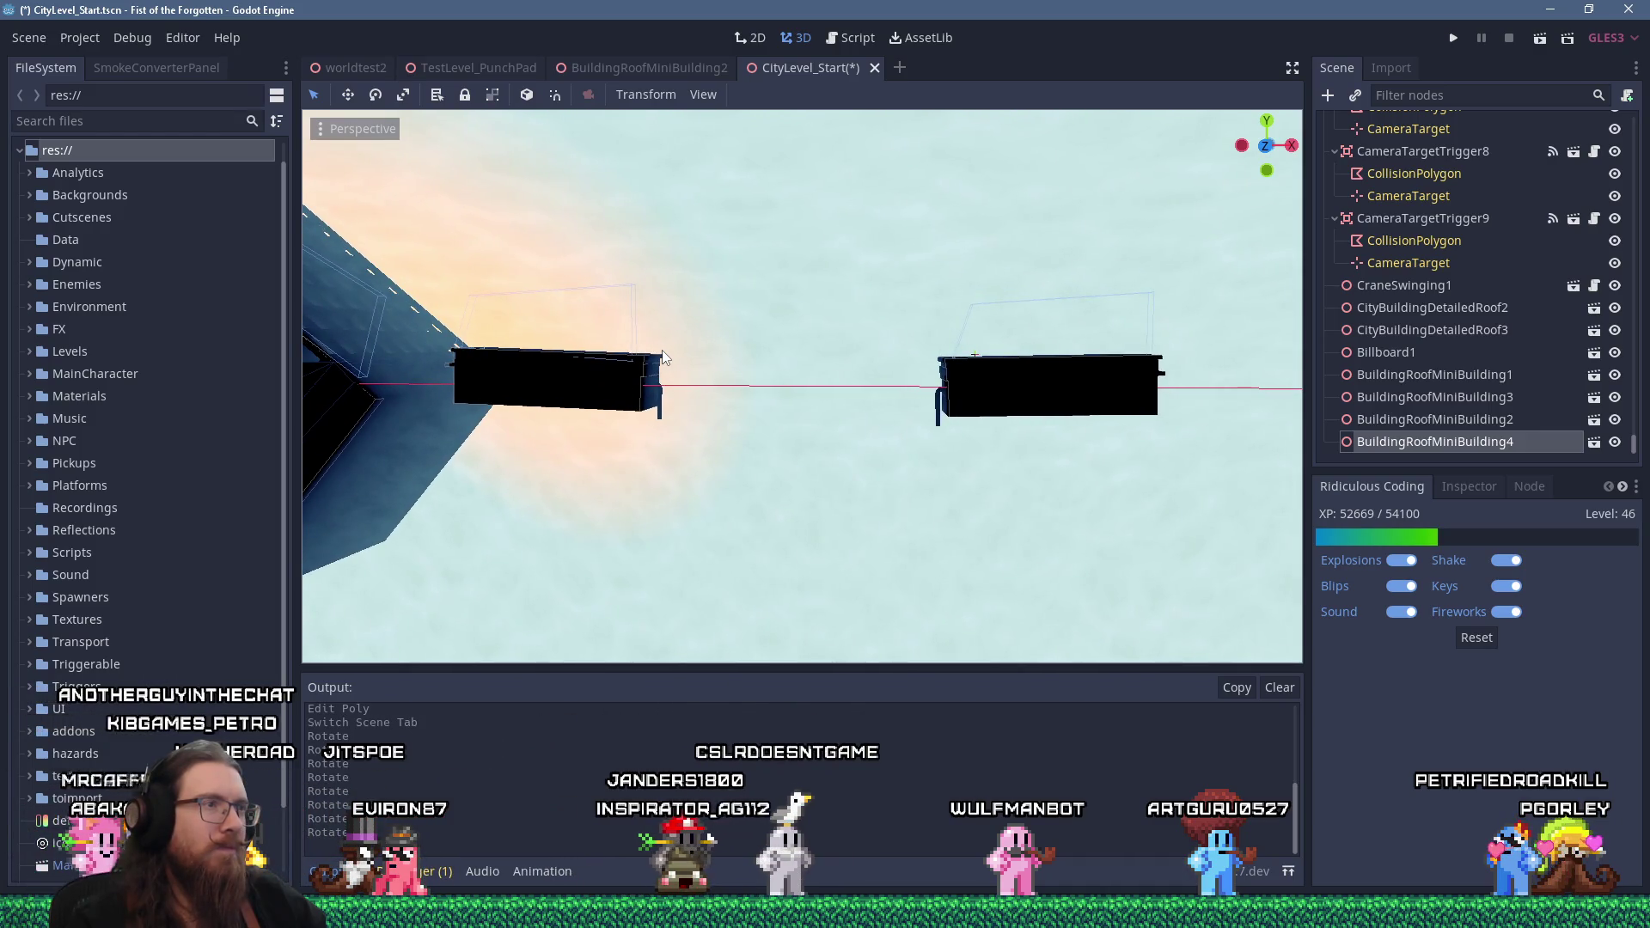
pyautogui.scroll(-3, 714, 370)
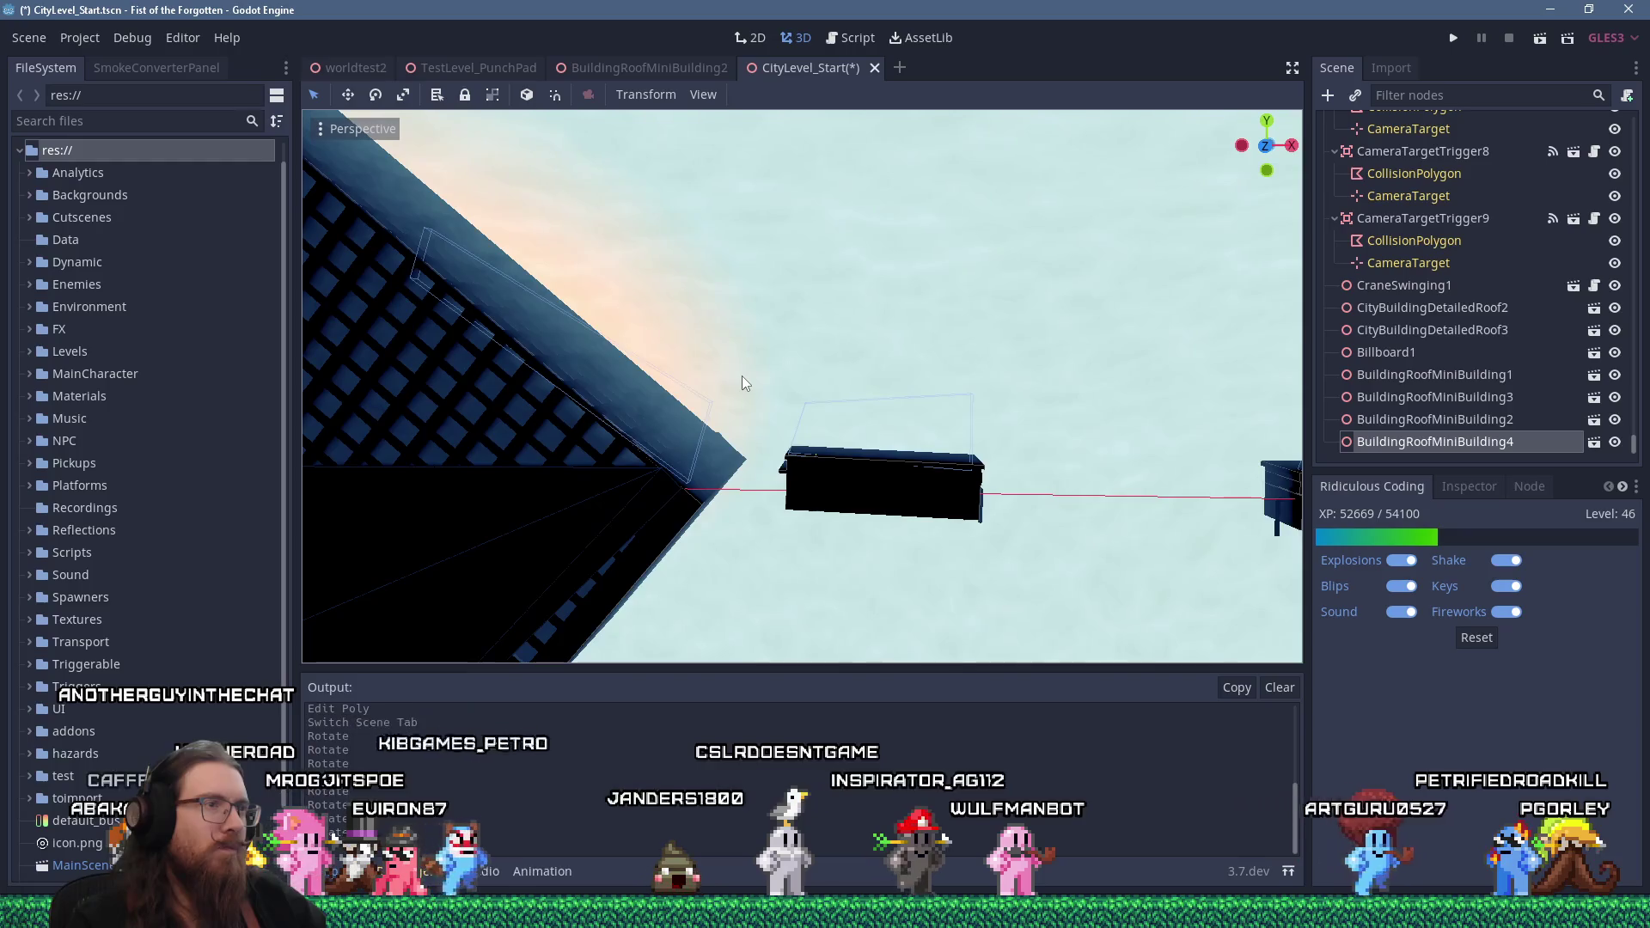
pyautogui.scroll(-2, 741, 375)
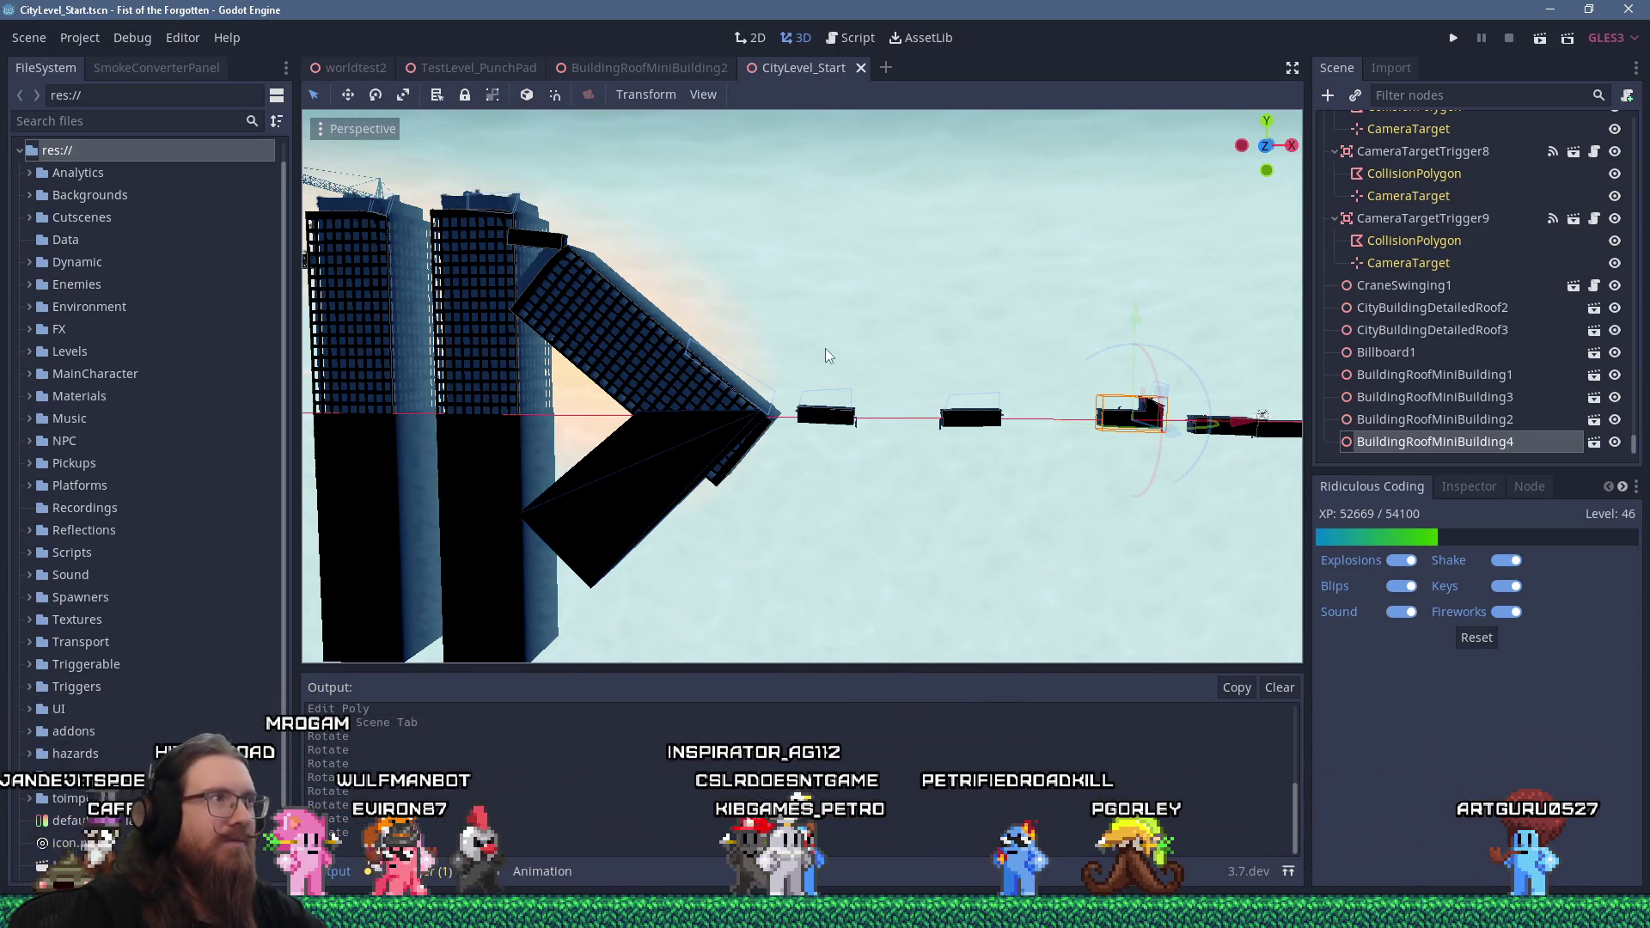
pyautogui.scroll(-2, 825, 348)
pyautogui.moveTo(729, 328); pyautogui.dragTo(835, 395)
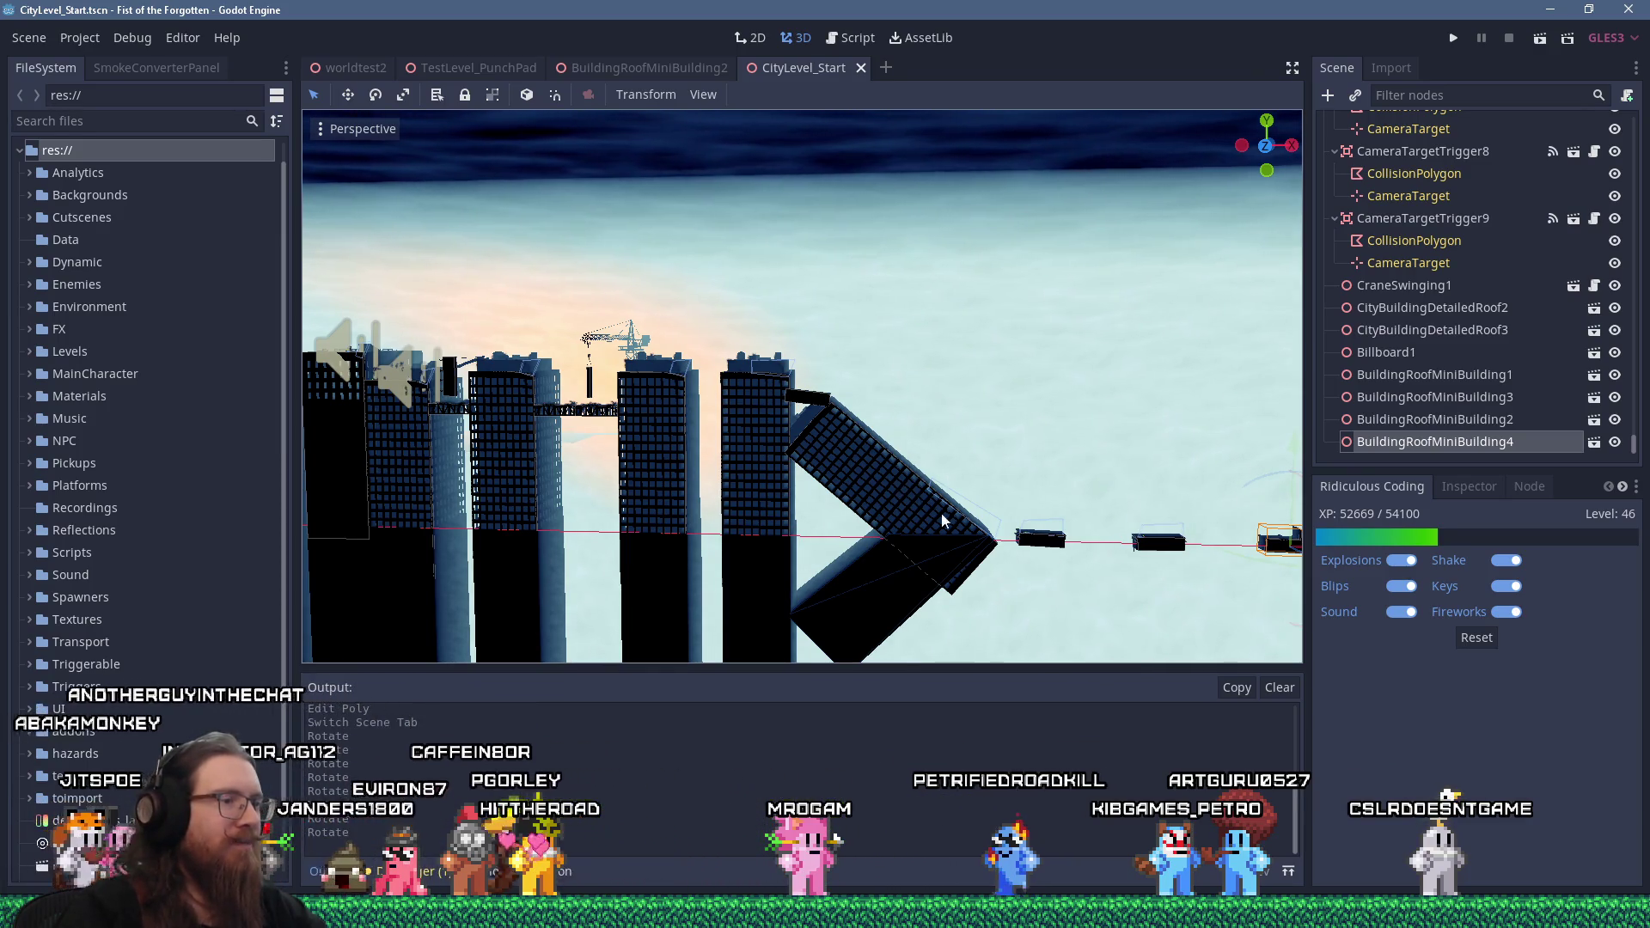
# In fotf_todo.txt, move the 'Iterate on city level (citylevel_start)' todo to the list end
pyautogui.hotkey('alt', 'Tab')
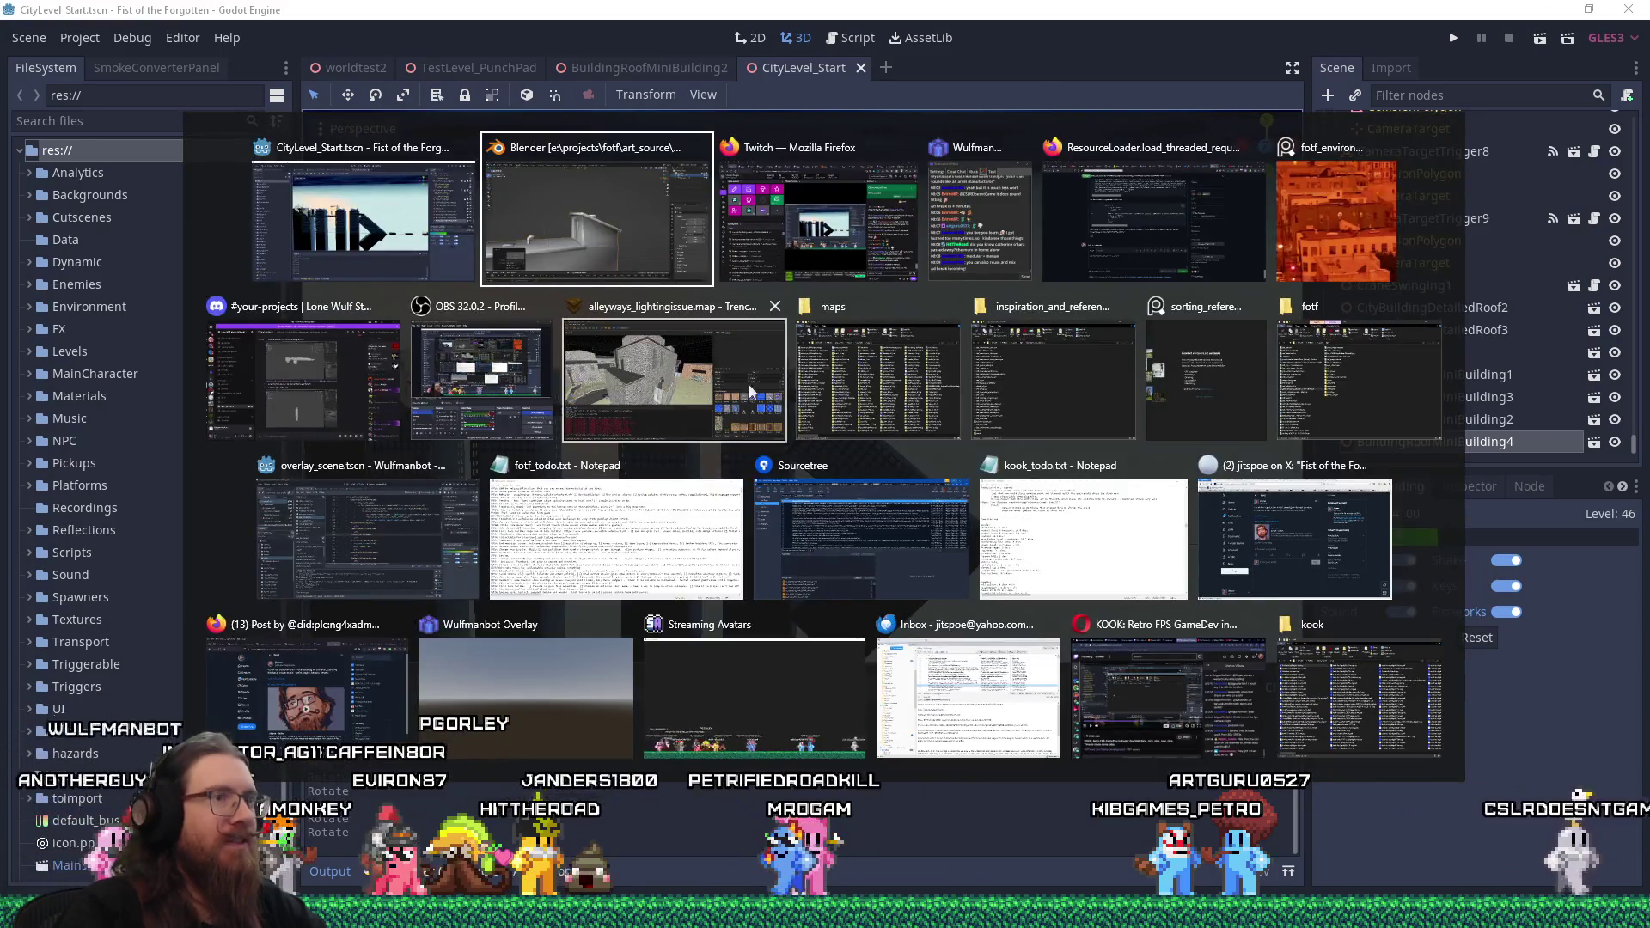
pyautogui.click(676, 564)
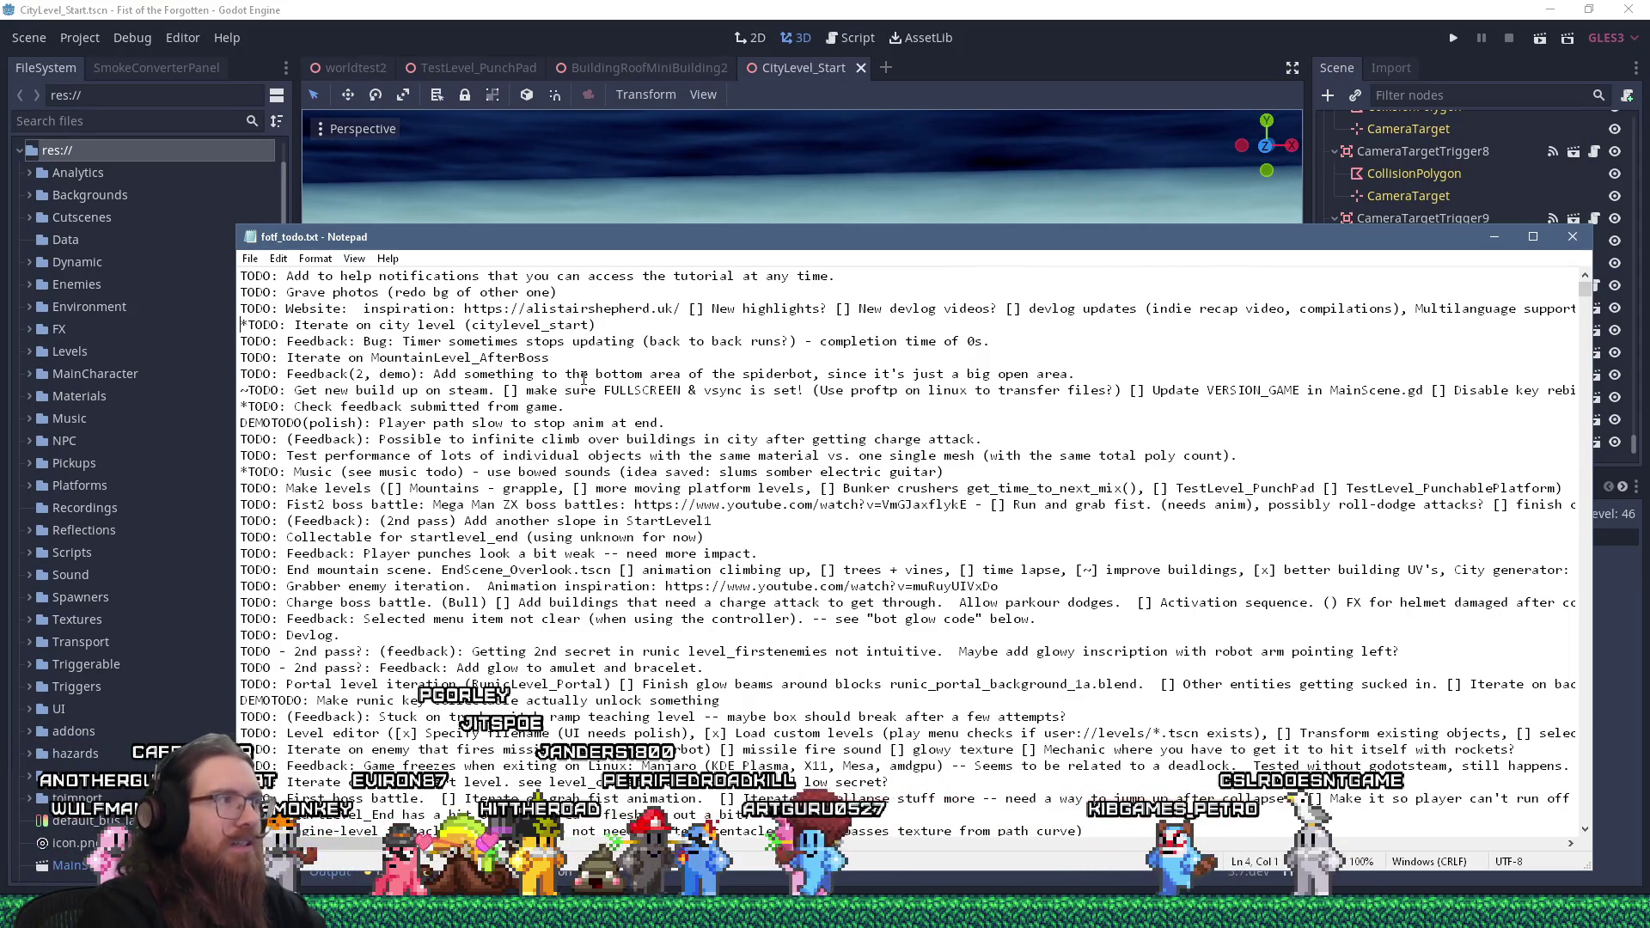
pyautogui.hotkey('shift', 'Down')
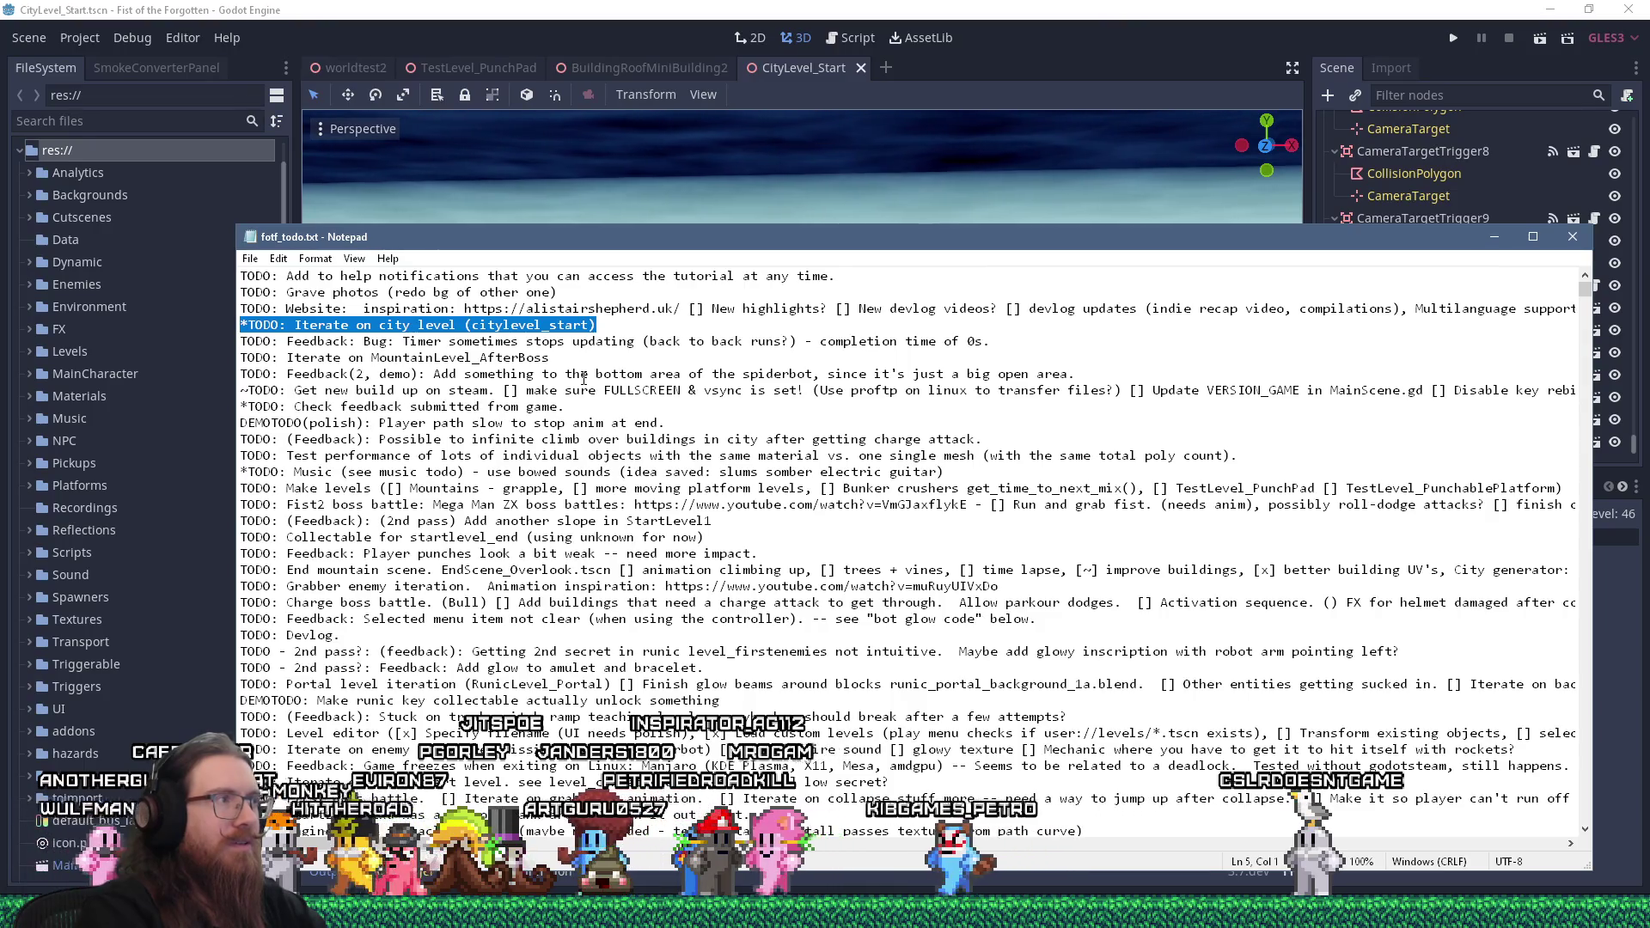
pyautogui.hotkey('ctrl', 'x')
pyautogui.hotkey('ctrl', 'End')
pyautogui.hotkey('ctrl', 'v')
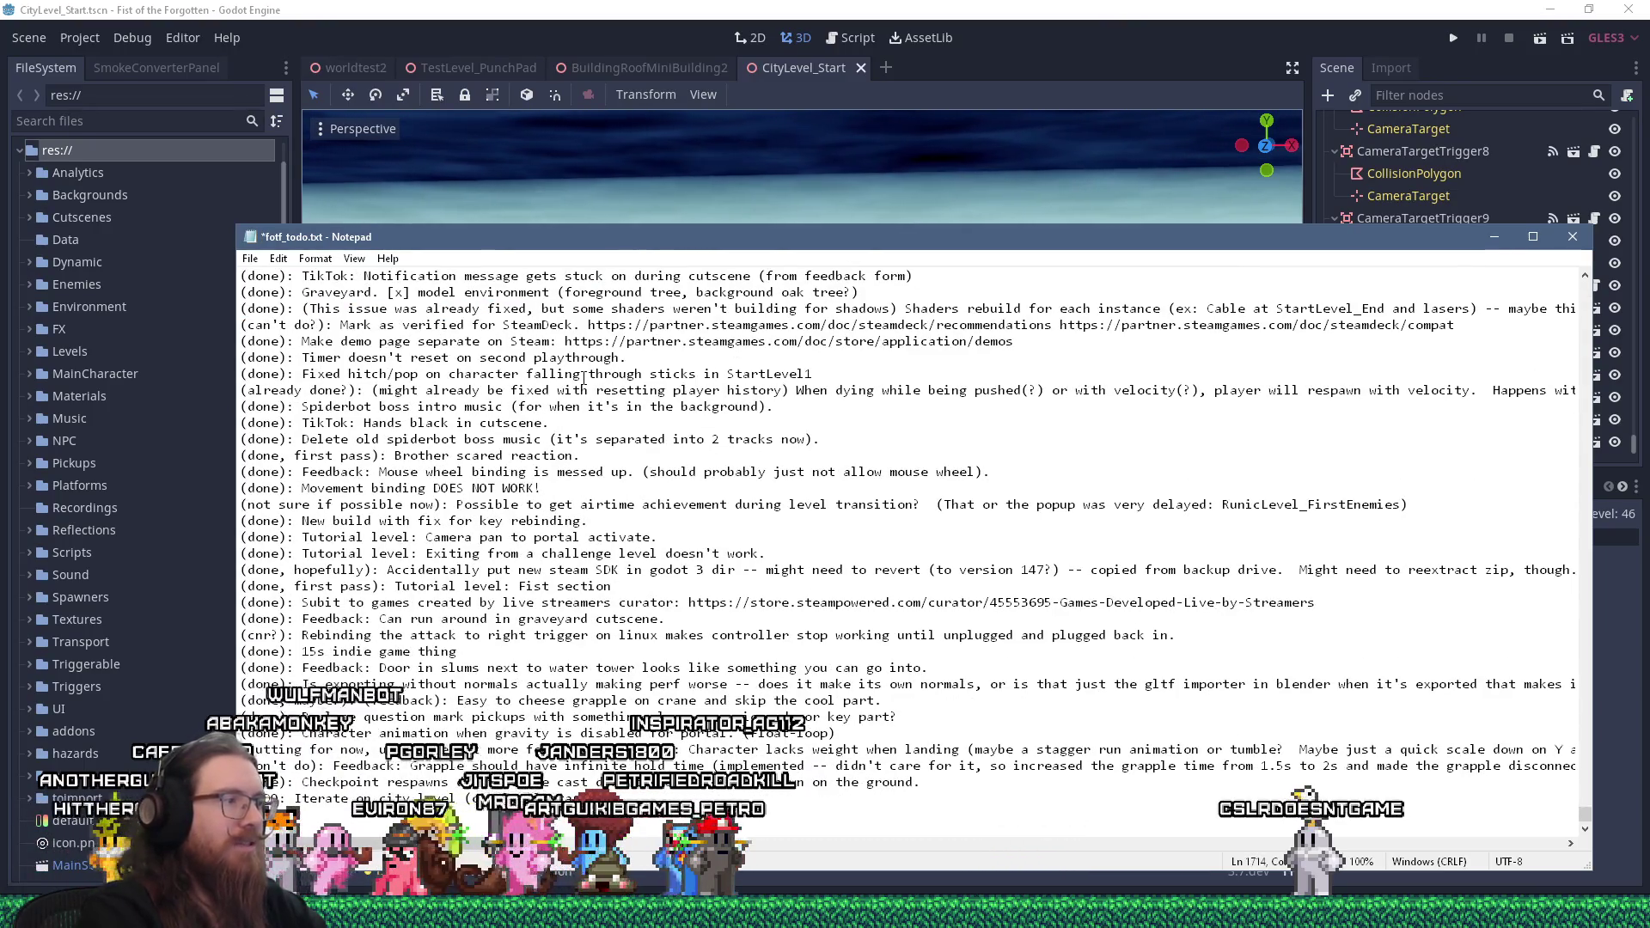
# Remove that todo's star and the leftover empty line, save, and return to Godot
pyautogui.scroll(1, 584, 378)
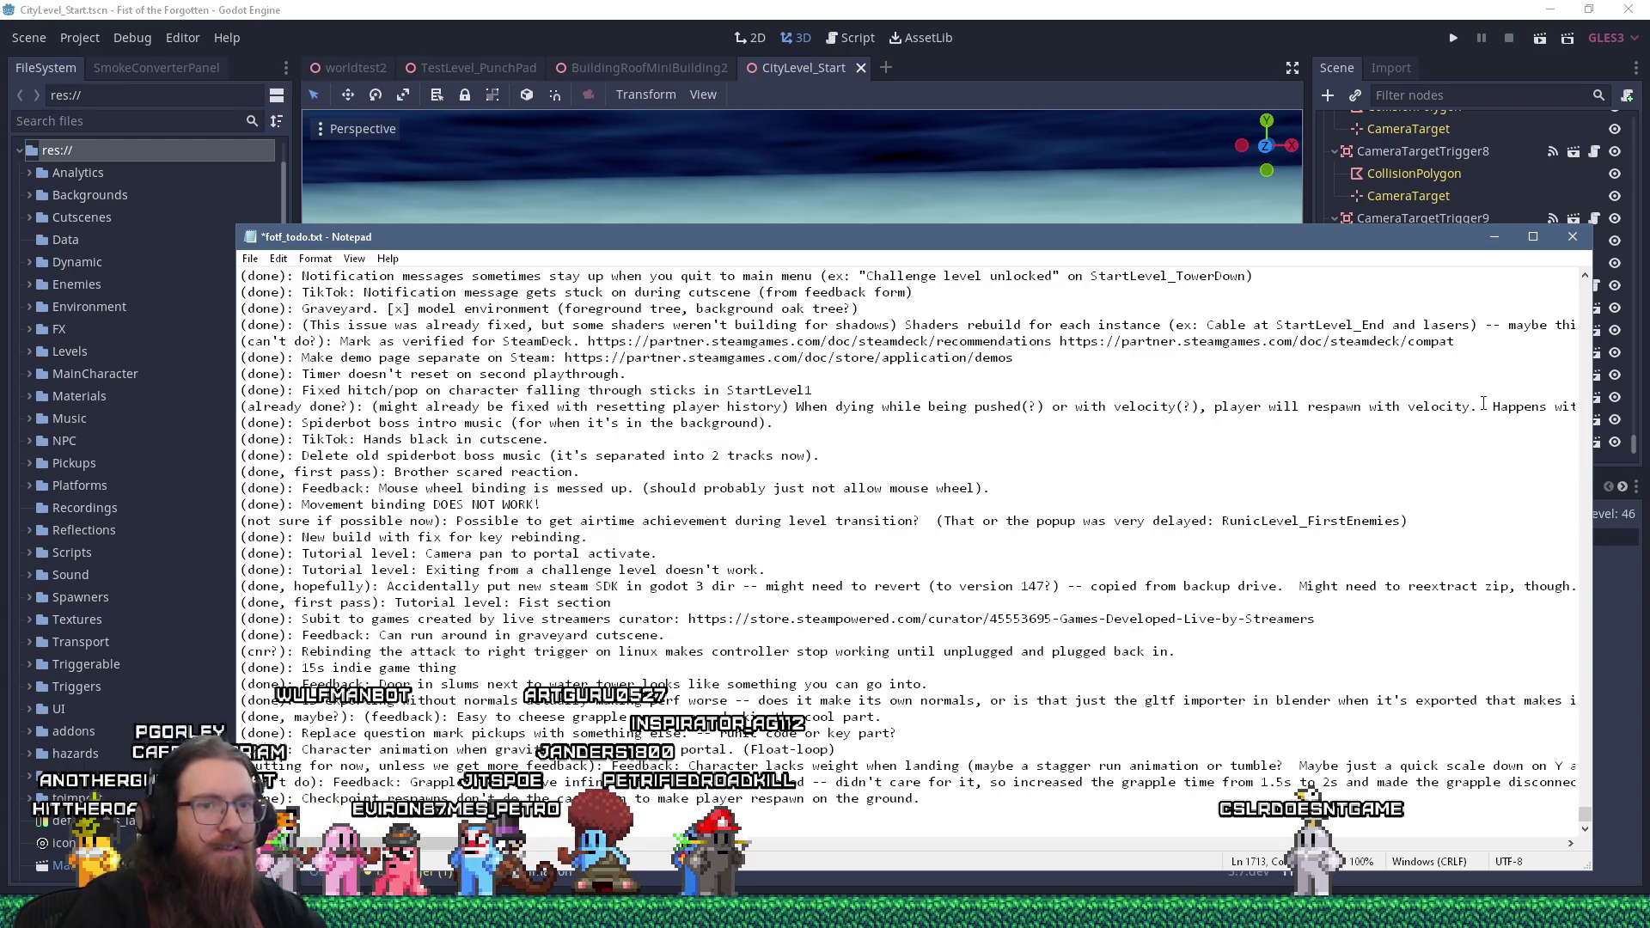
pyautogui.moveTo(1585, 815)
pyautogui.mouseDown()
pyautogui.moveTo(1585, 374)
pyautogui.moveTo(1540, 369)
pyautogui.moveTo(1548, 354)
pyautogui.mouseUp()
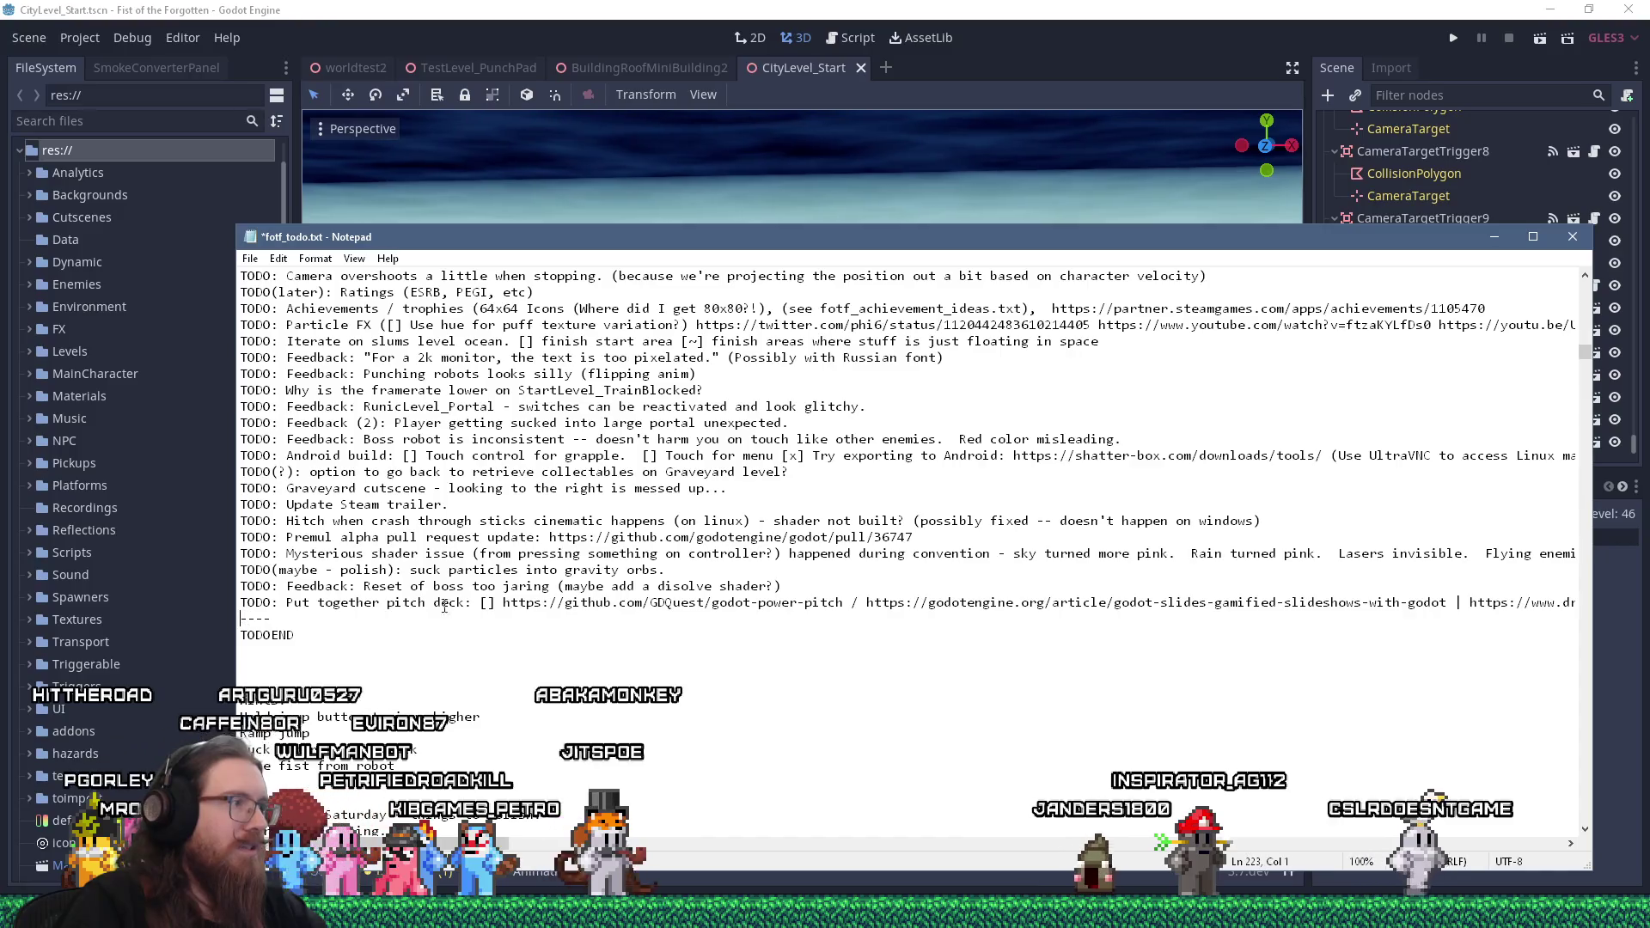
pyautogui.press('Delete')
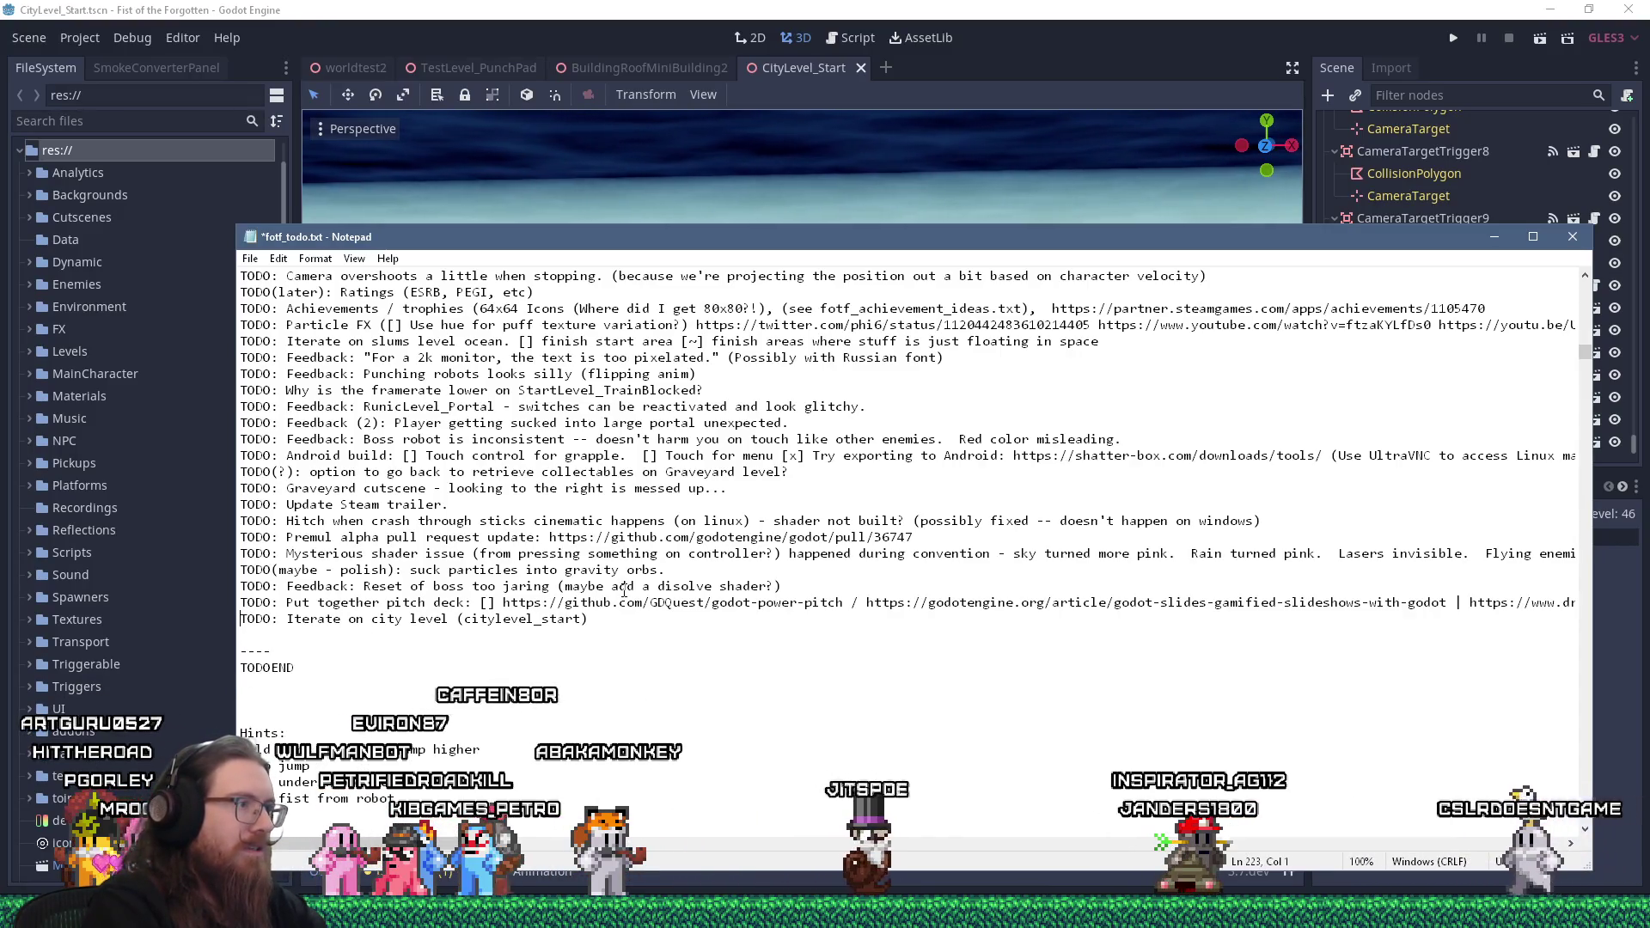
pyautogui.press('Delete')
pyautogui.hotkey('ctrl', 'Home')
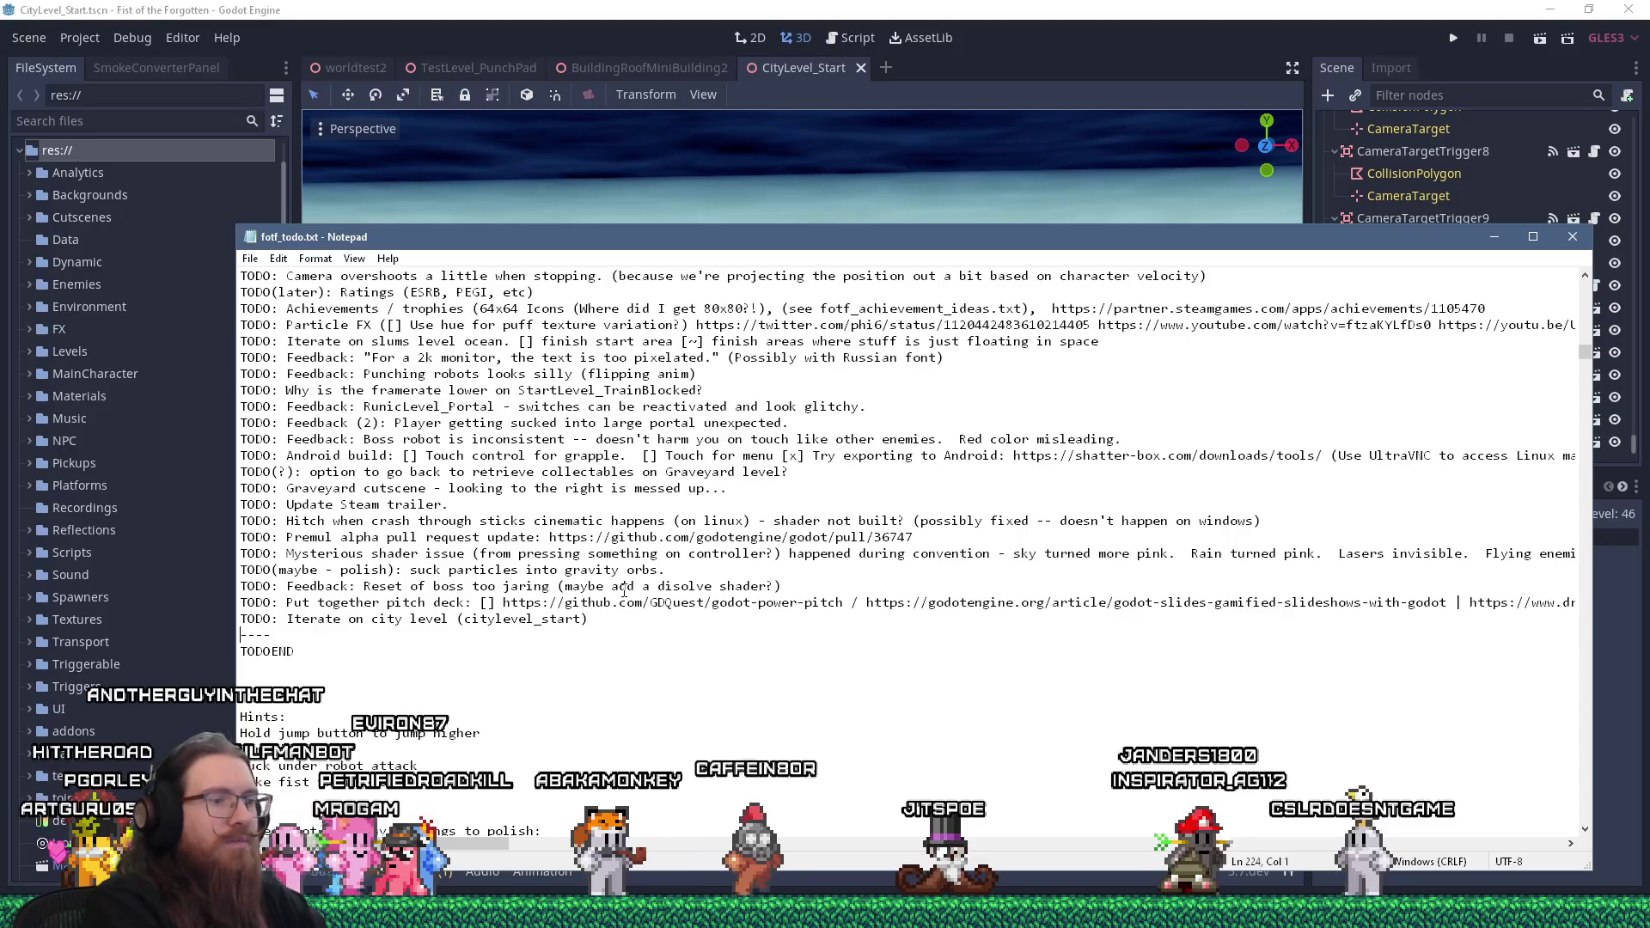
pyautogui.click(339, 6)
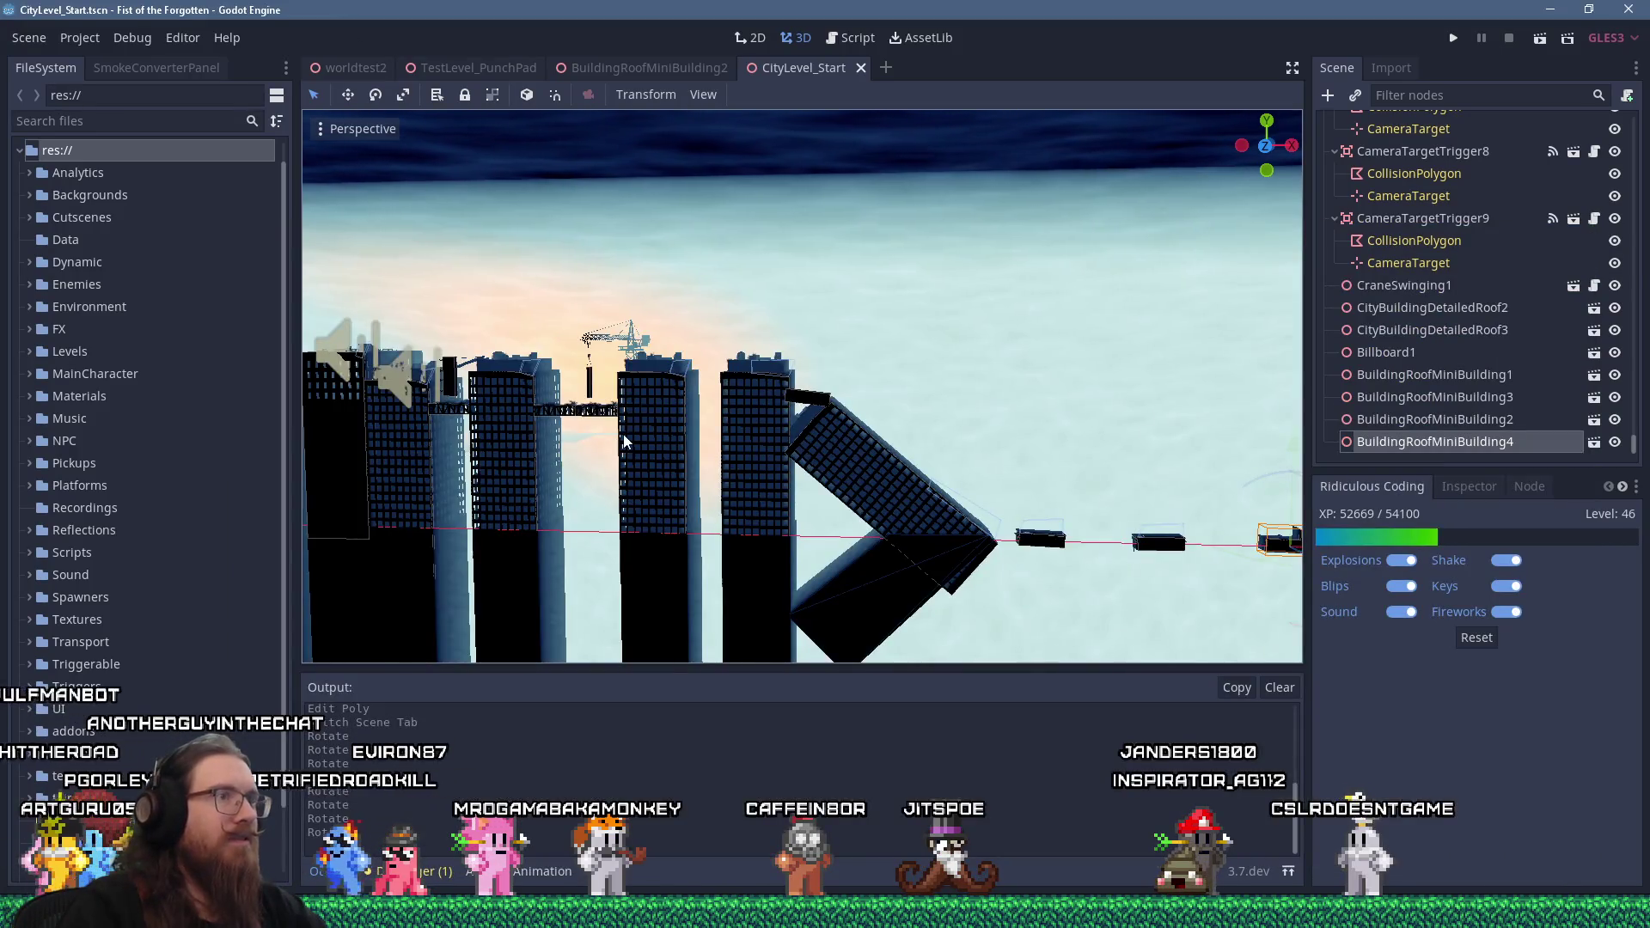
pyautogui.moveTo(475, 448)
pyautogui.mouseDown()
pyautogui.moveTo(987, 428)
pyautogui.moveTo(916, 465)
pyautogui.moveTo(691, 439)
pyautogui.moveTo(808, 412)
pyautogui.mouseUp()
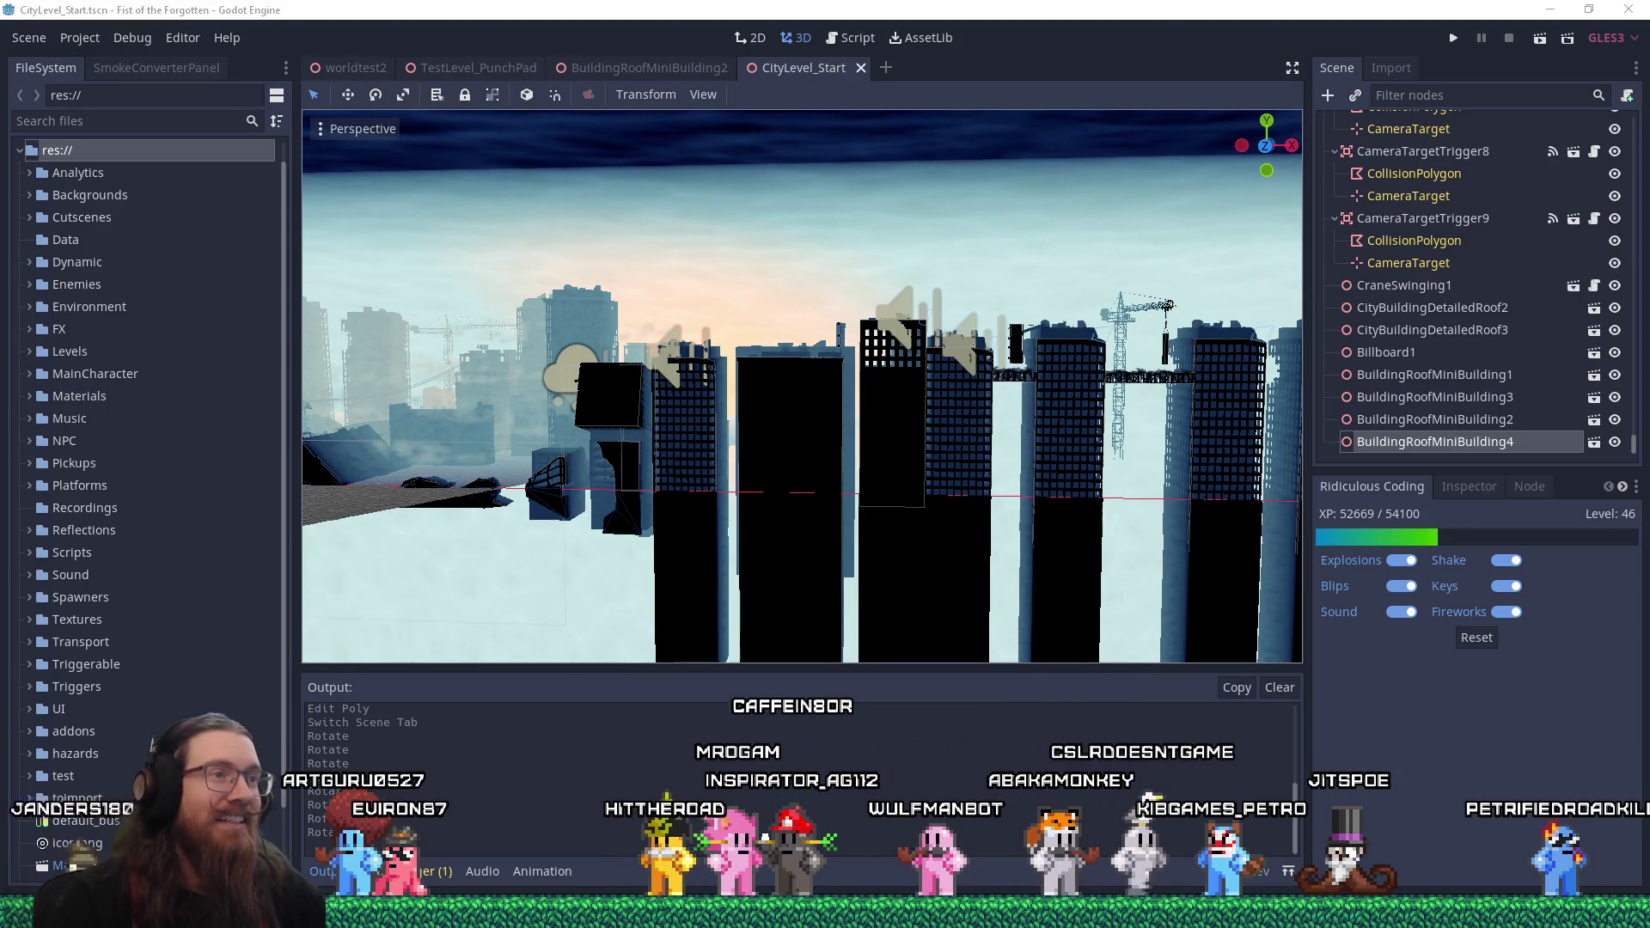
pyautogui.moveTo(791, 545)
pyautogui.mouseDown()
pyautogui.moveTo(1018, 488)
pyautogui.moveTo(699, 512)
pyautogui.mouseUp()
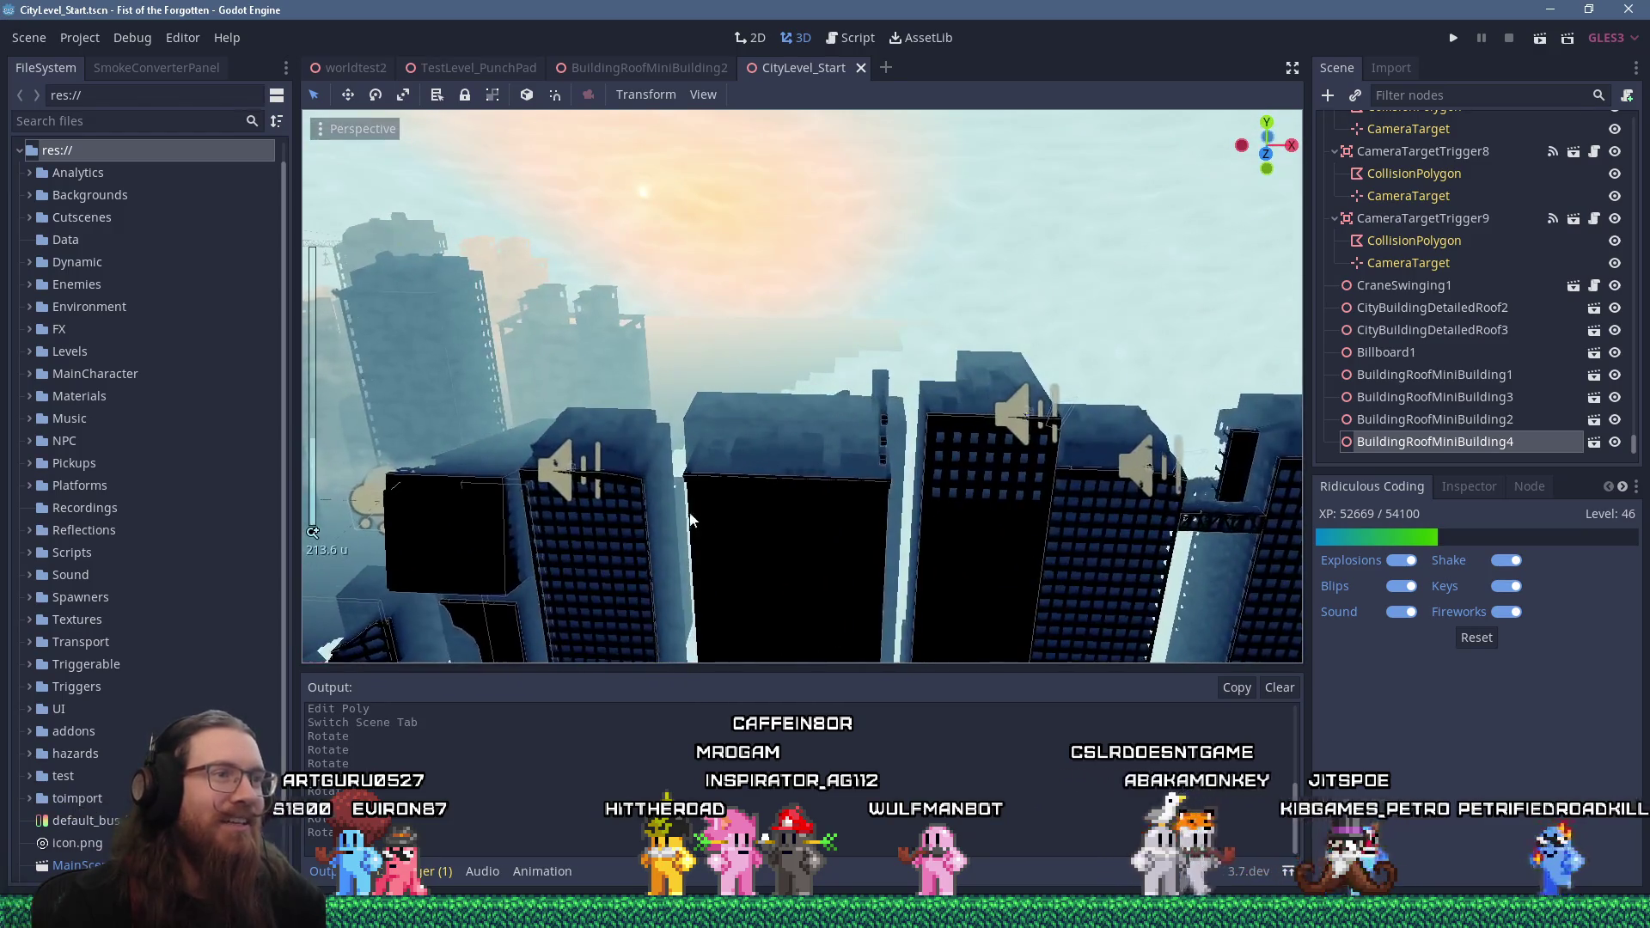
pyautogui.scroll(2, 704, 506)
pyautogui.moveTo(829, 443)
pyautogui.mouseDown()
pyautogui.moveTo(776, 450)
pyautogui.moveTo(858, 393)
pyautogui.moveTo(613, 428)
pyautogui.moveTo(690, 455)
pyautogui.moveTo(487, 415)
pyautogui.mouseUp()
pyautogui.scroll(2, 758, 443)
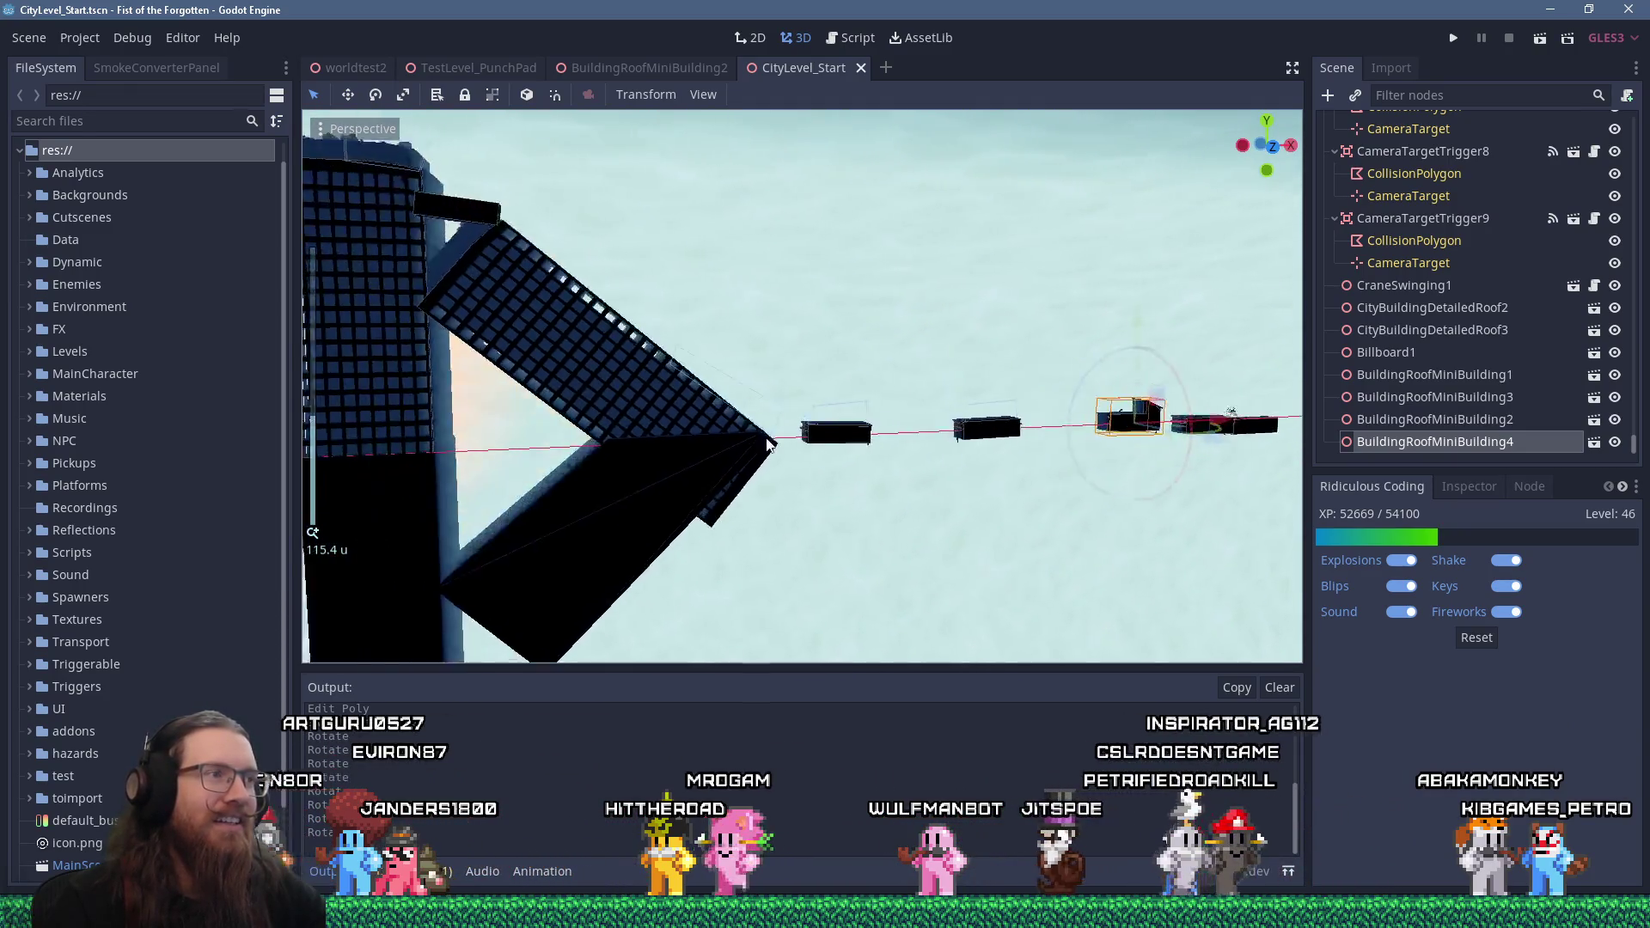
pyautogui.moveTo(758, 443); pyautogui.dragTo(603, 553)
pyautogui.click(603, 554)
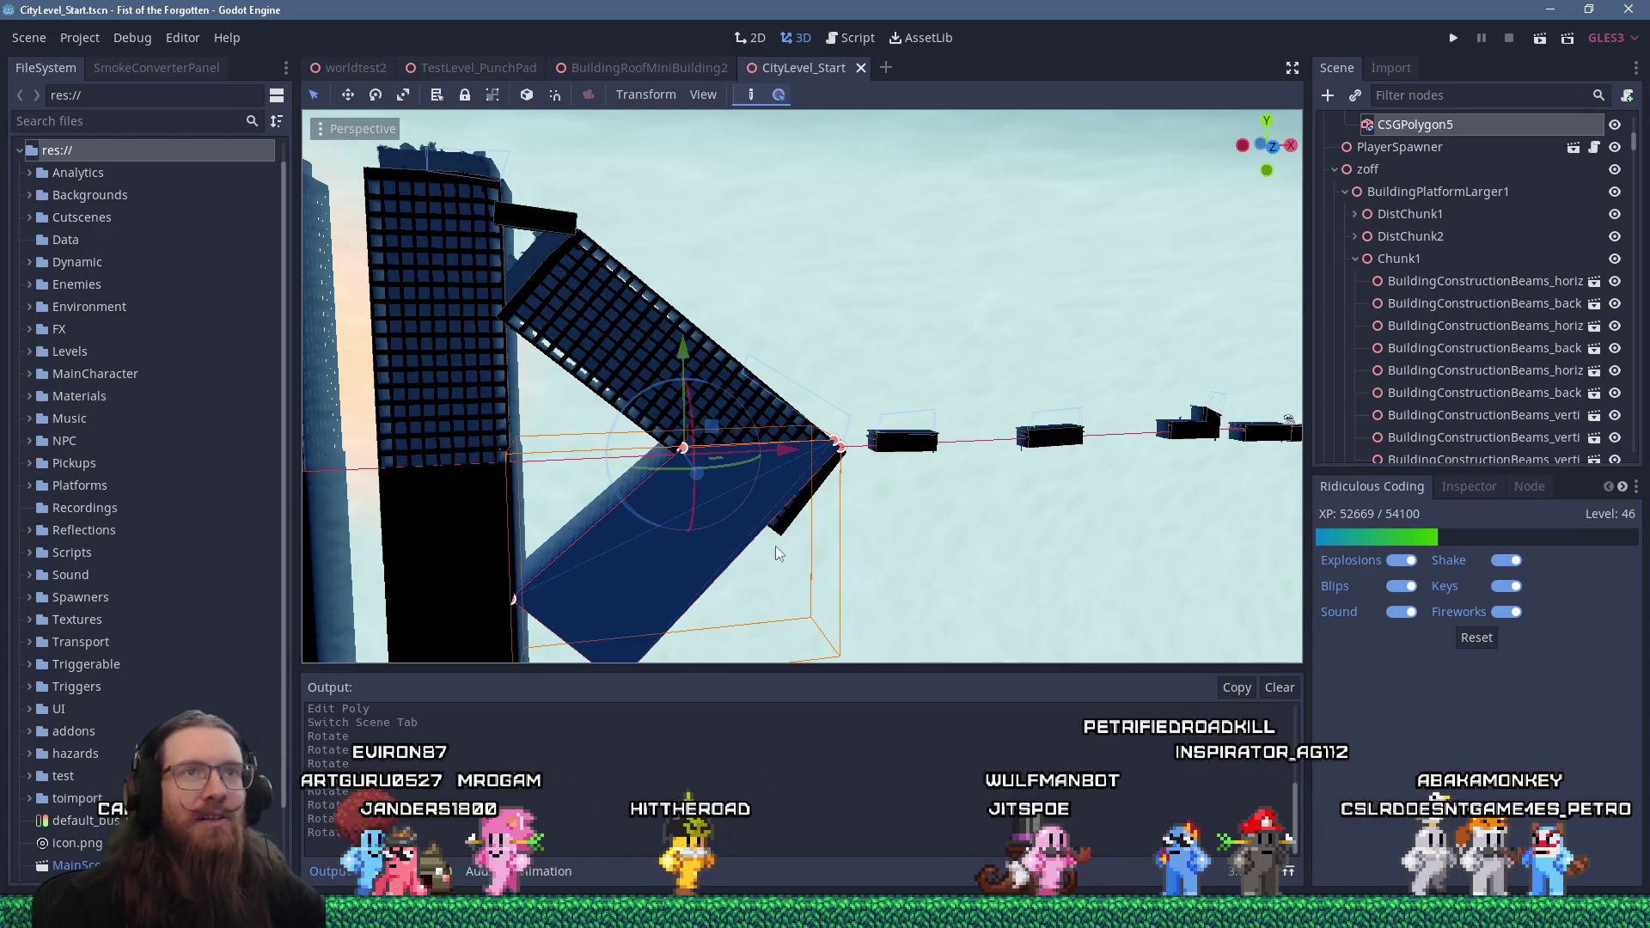
pyautogui.scroll(6, 1490, 349)
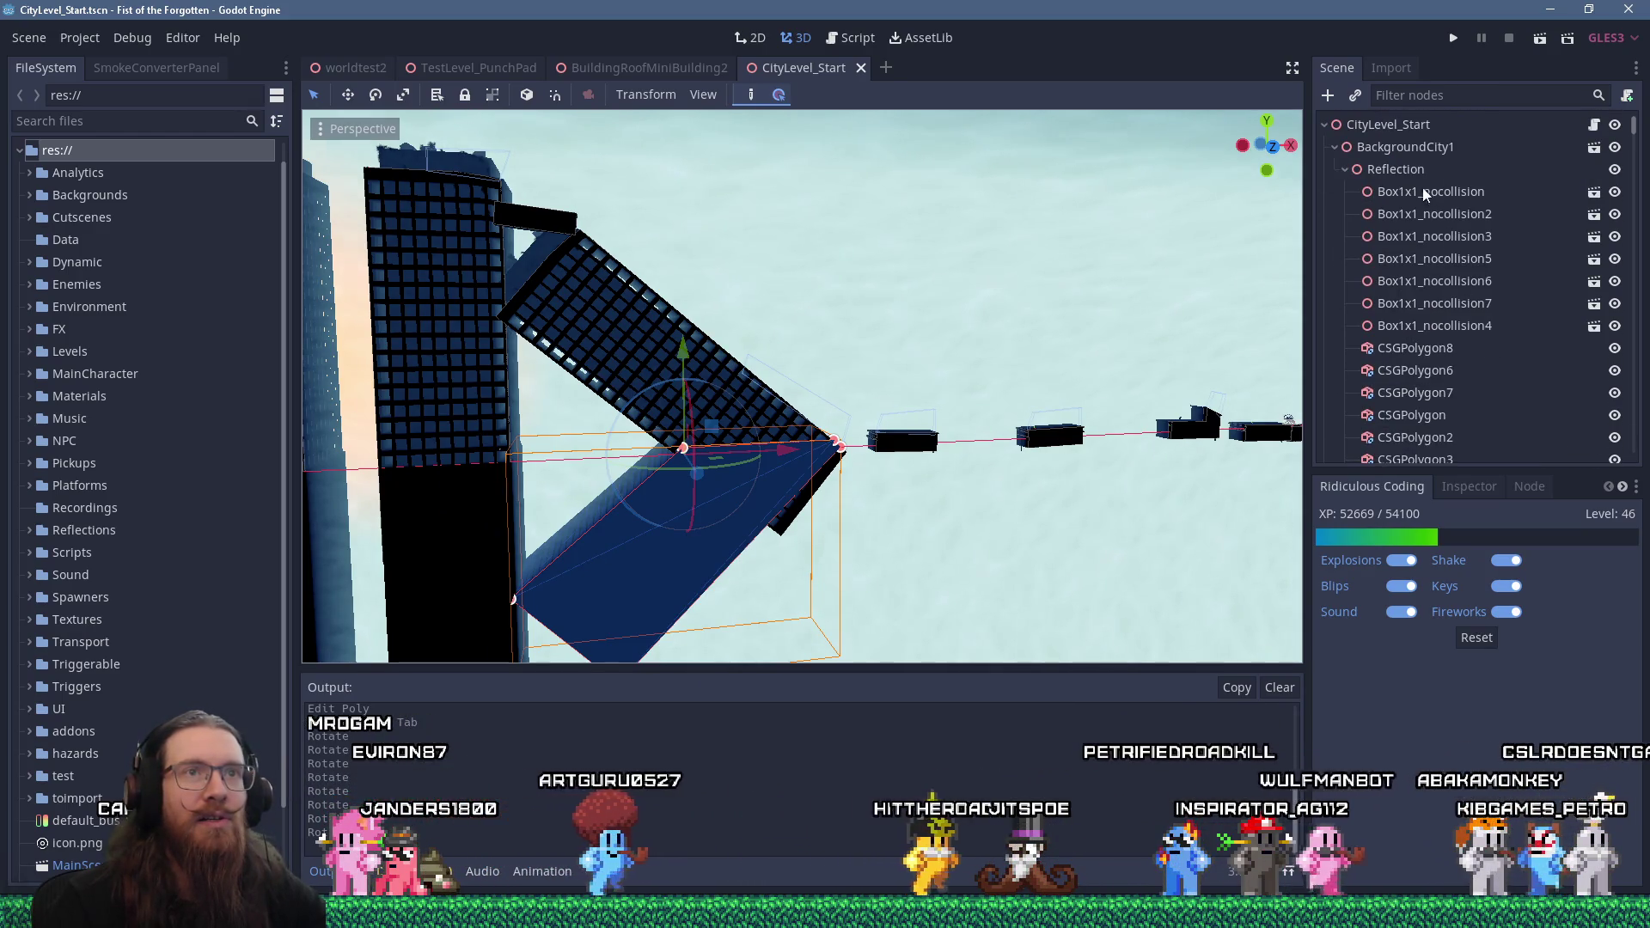
pyautogui.click(1406, 169)
pyautogui.scroll(5, 889, 499)
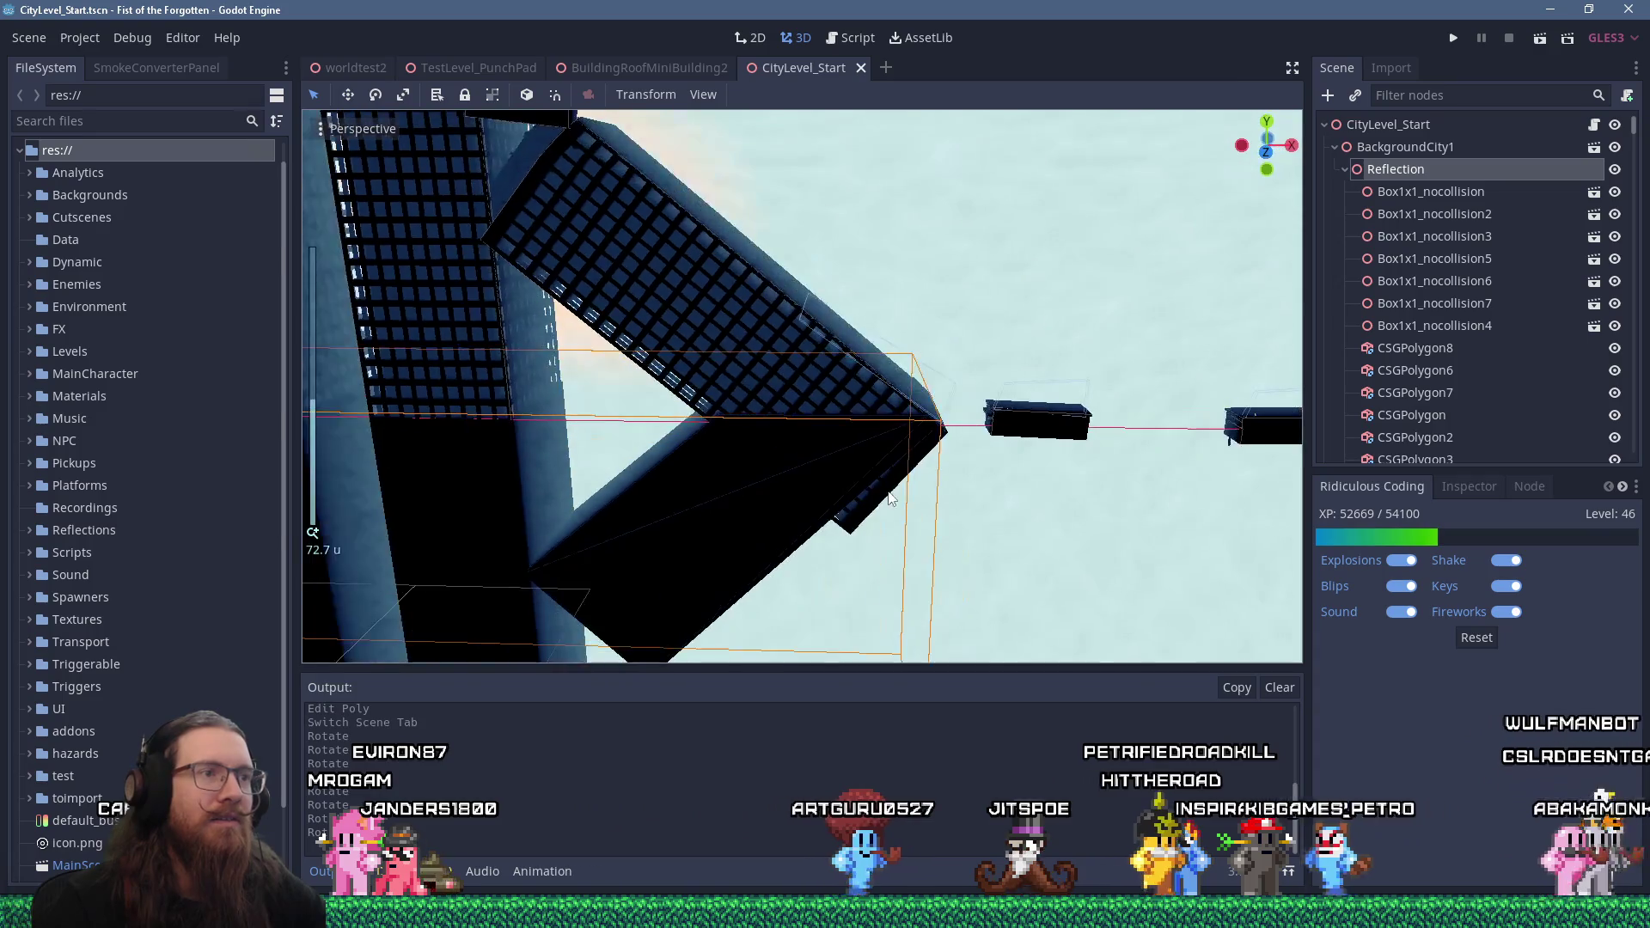
pyautogui.scroll(-8, 889, 499)
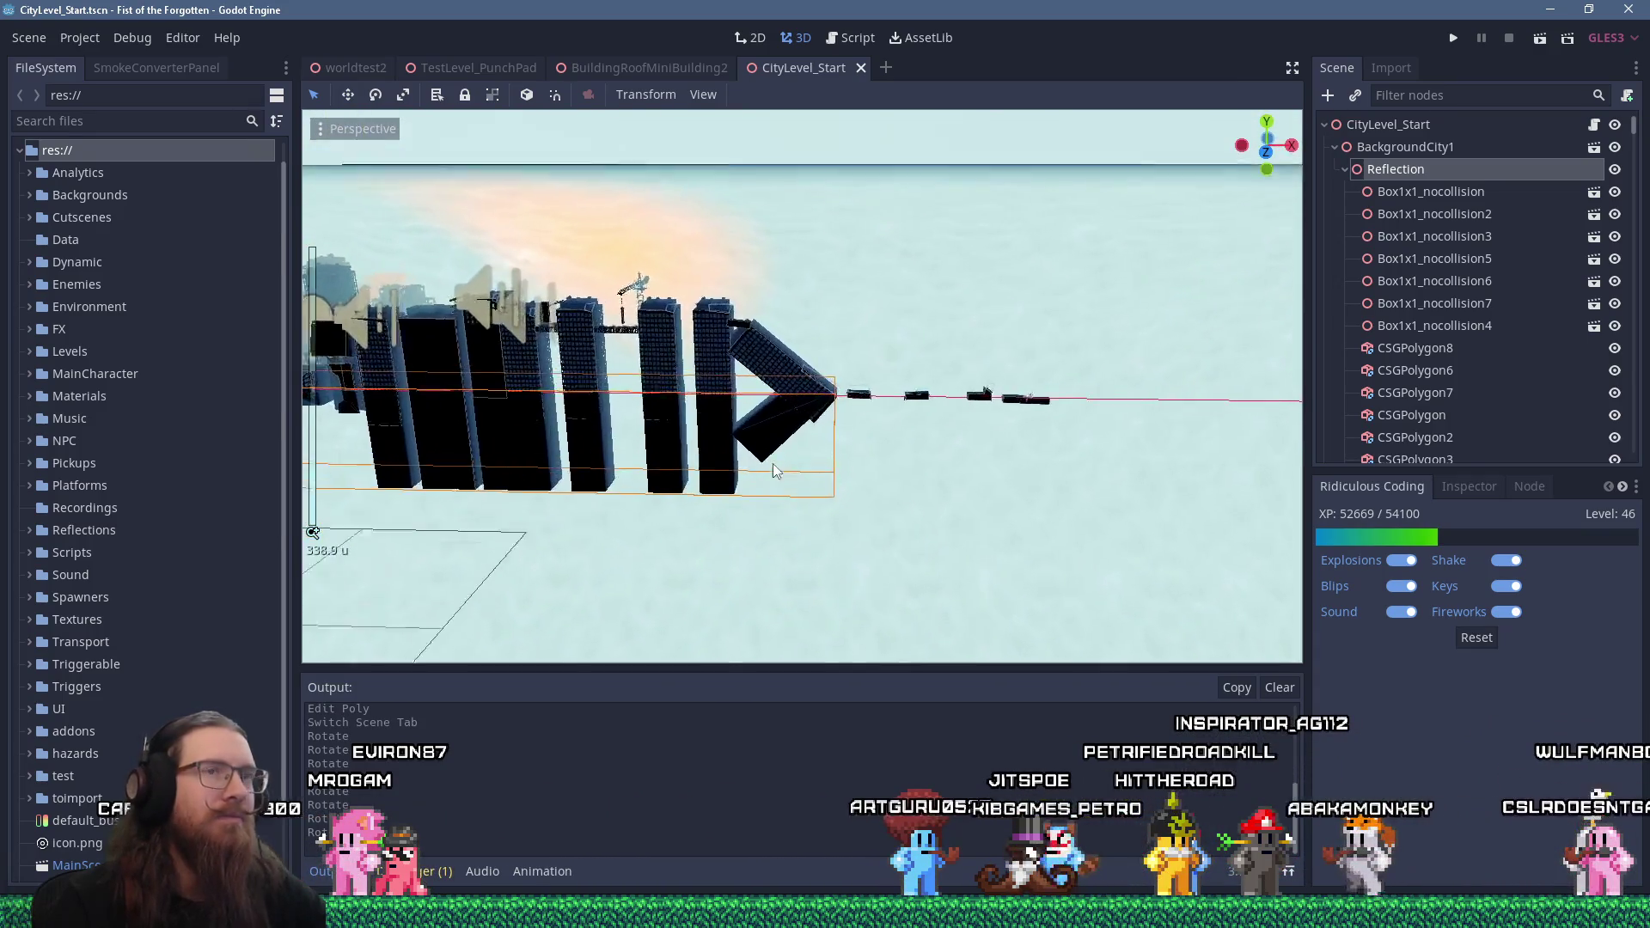
pyautogui.scroll(5, 899, 454)
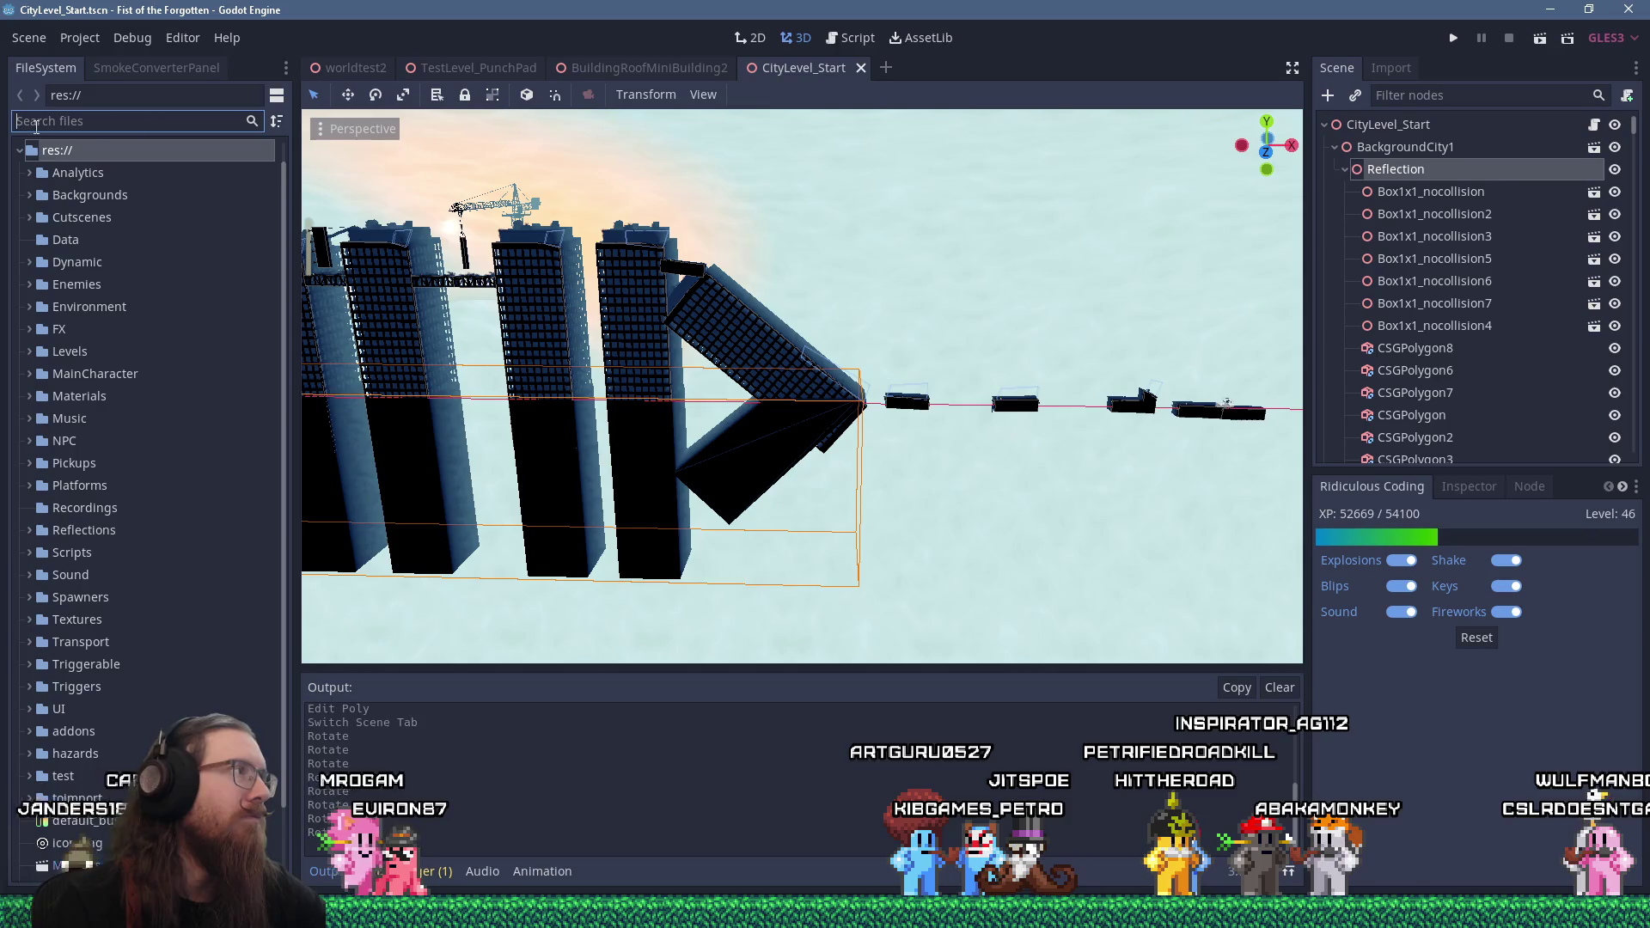
# Search FileSystem for '1x1' and drop a Box1x1_nocollision instance into the level
pyautogui.write('box')
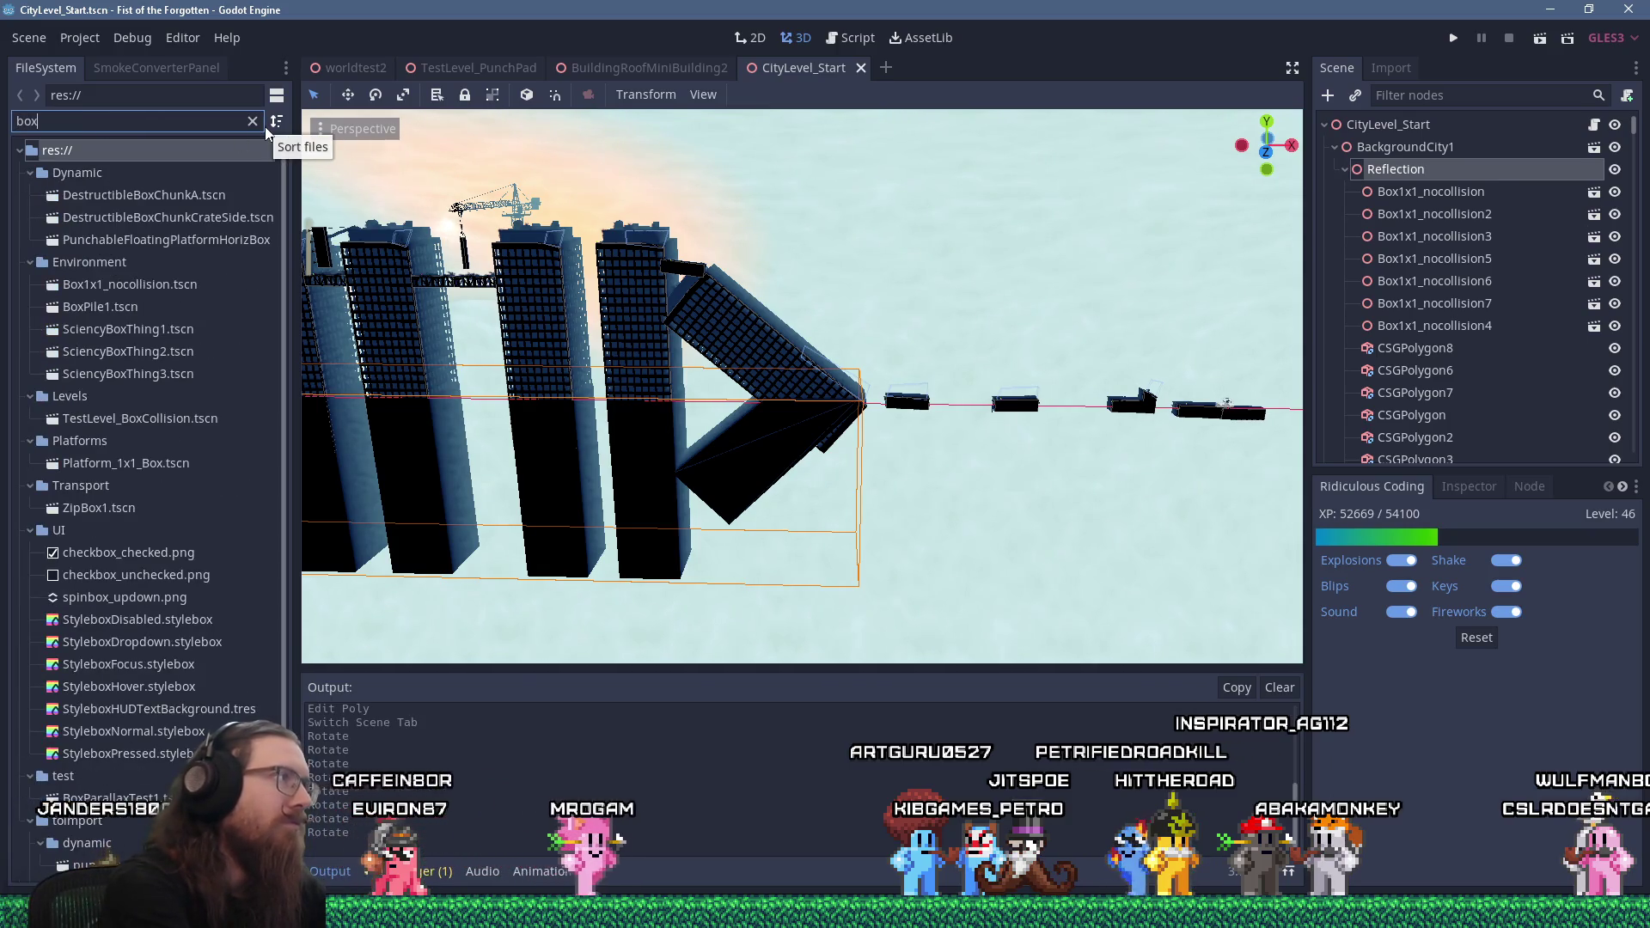
pyautogui.press('BackSpace')
pyautogui.press('BackSpace')
pyautogui.press('BackSpace')
pyautogui.write('1x1')
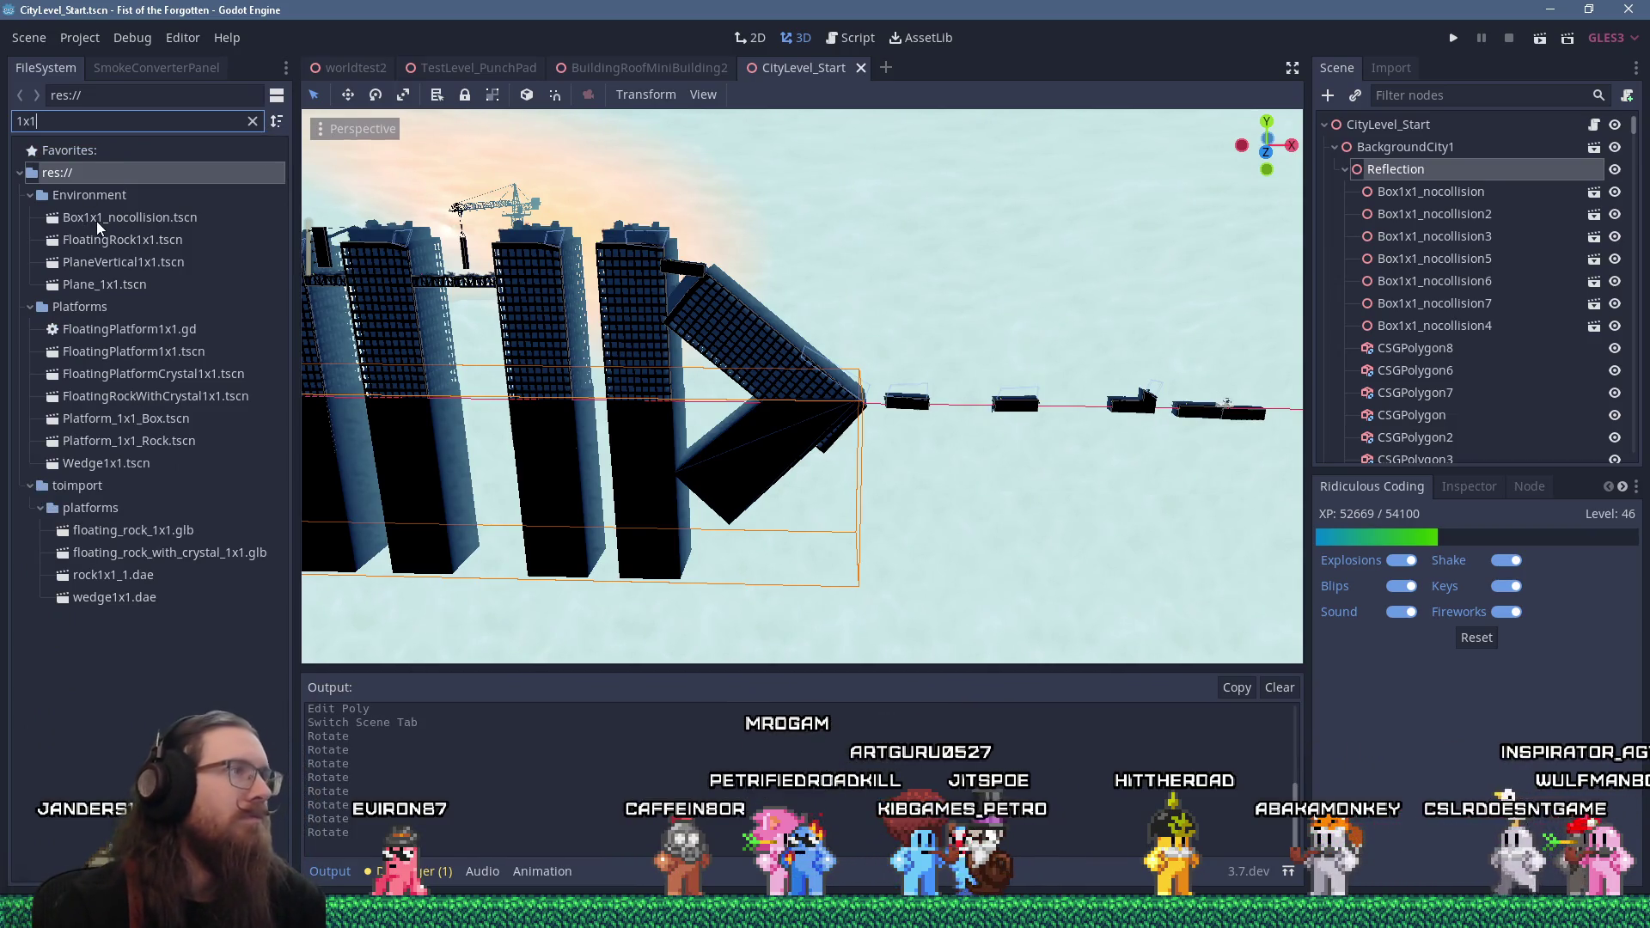
pyautogui.moveTo(102, 215)
pyautogui.mouseDown()
pyautogui.moveTo(1392, 210)
pyautogui.moveTo(1246, 257)
pyautogui.moveTo(1174, 308)
pyautogui.mouseUp()
pyautogui.scroll(-10, 879, 440)
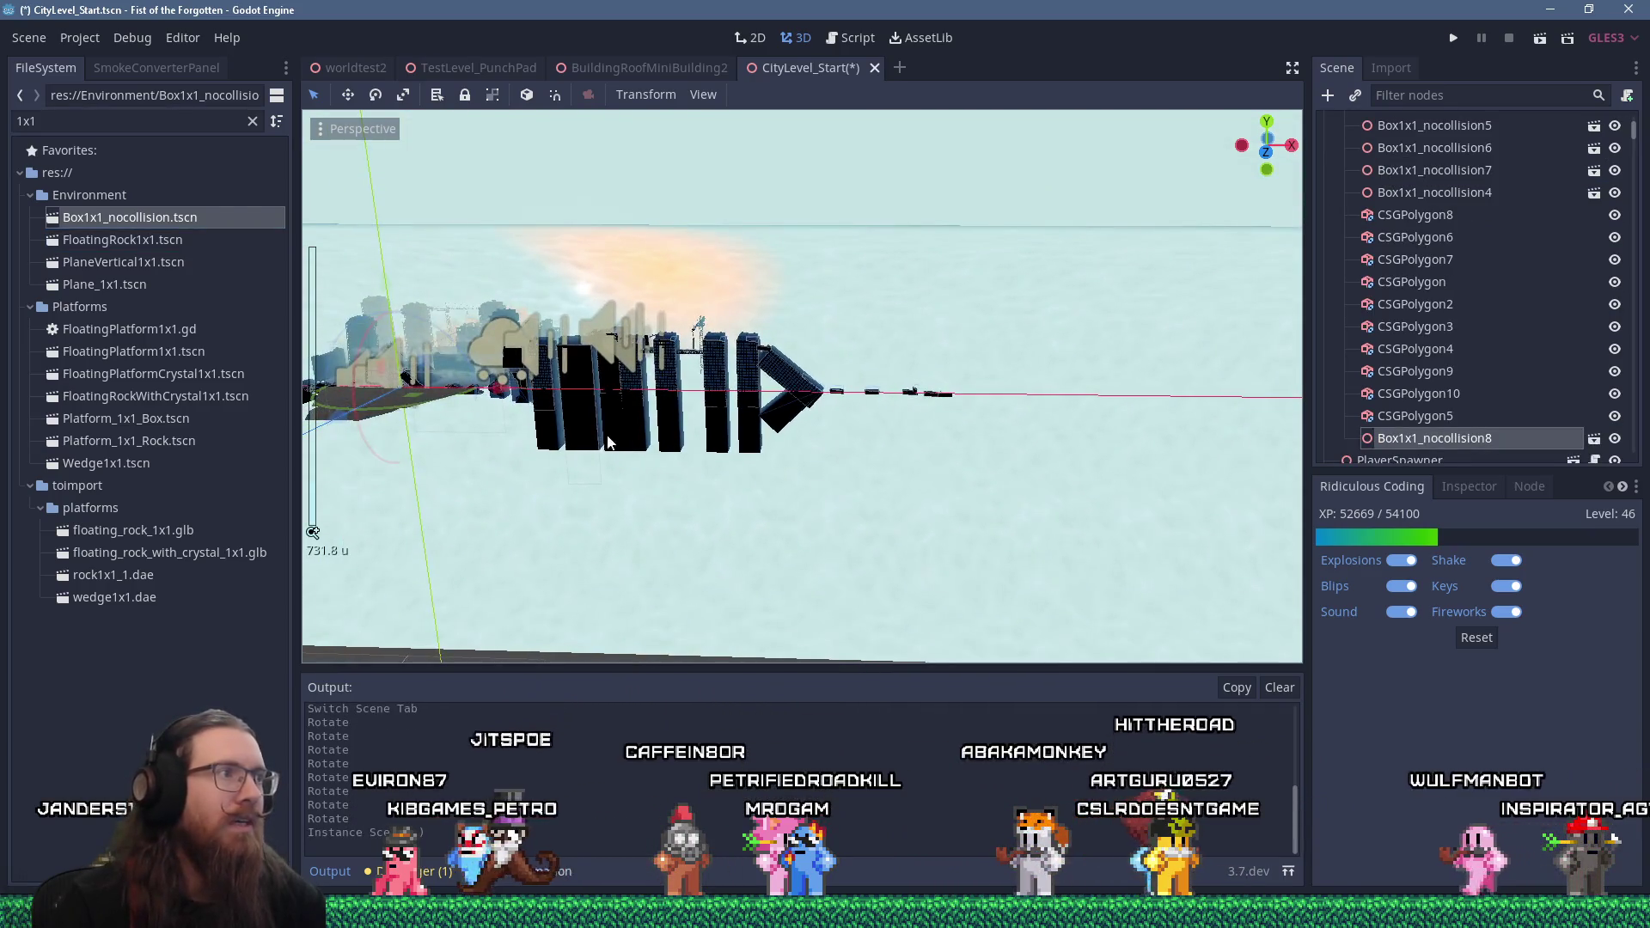
pyautogui.scroll(10, 939, 413)
pyautogui.click(1112, 380)
# Move the box against the rooftop building, widen it, tilt it slightly and lower it beneath
pyautogui.scroll(5, 1113, 383)
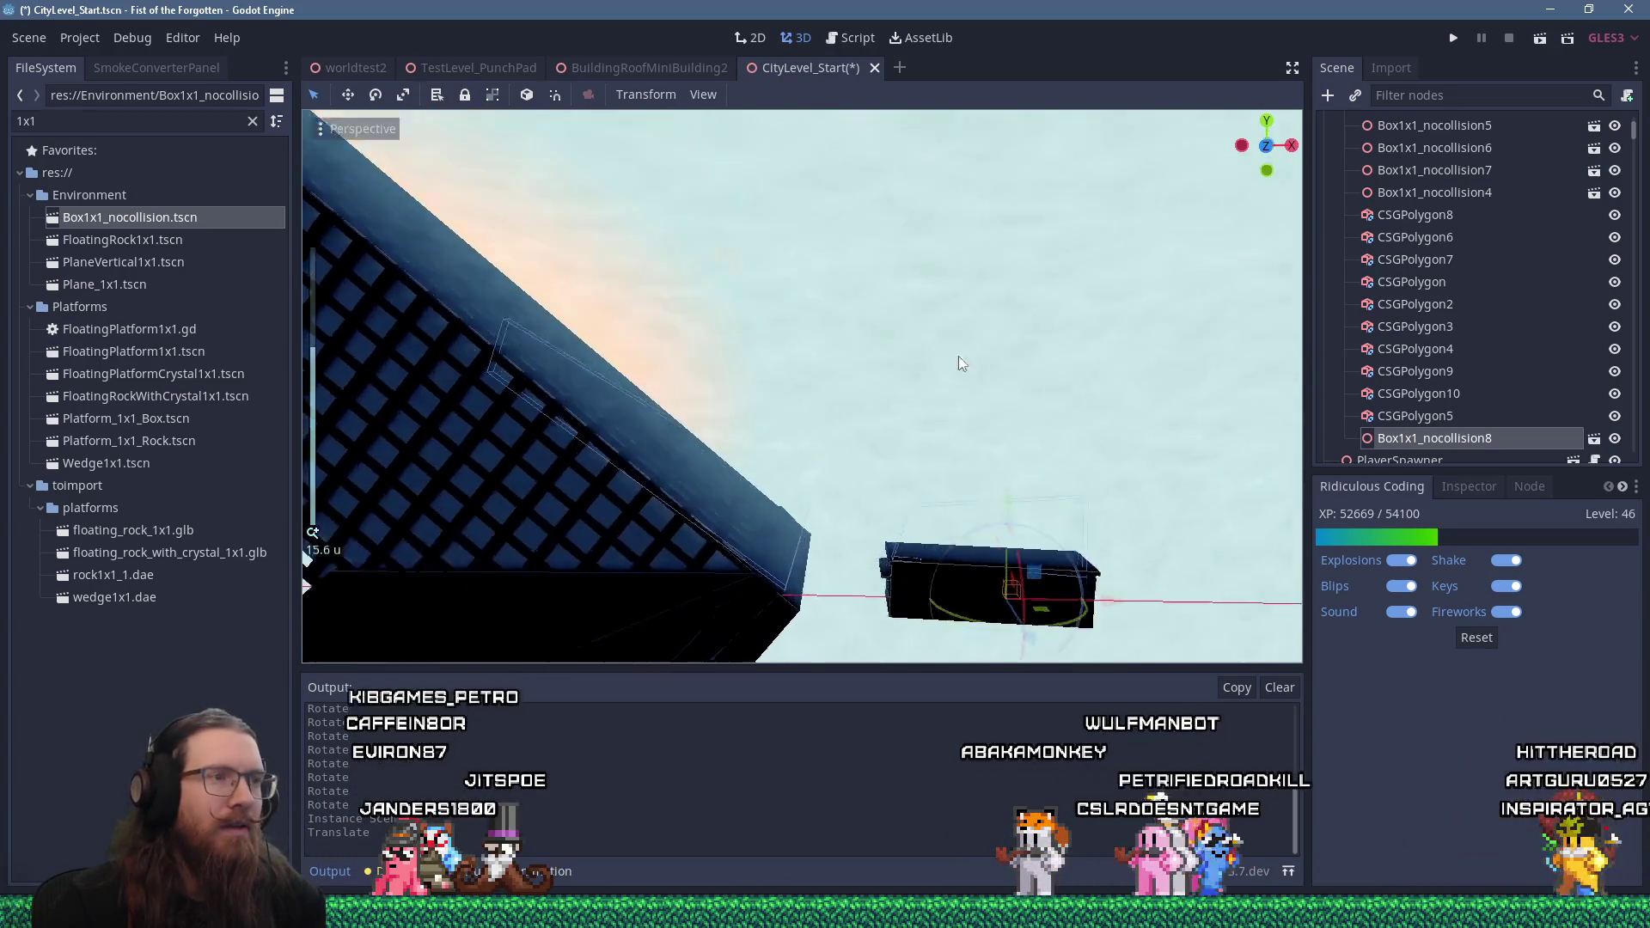
pyautogui.scroll(4, 967, 430)
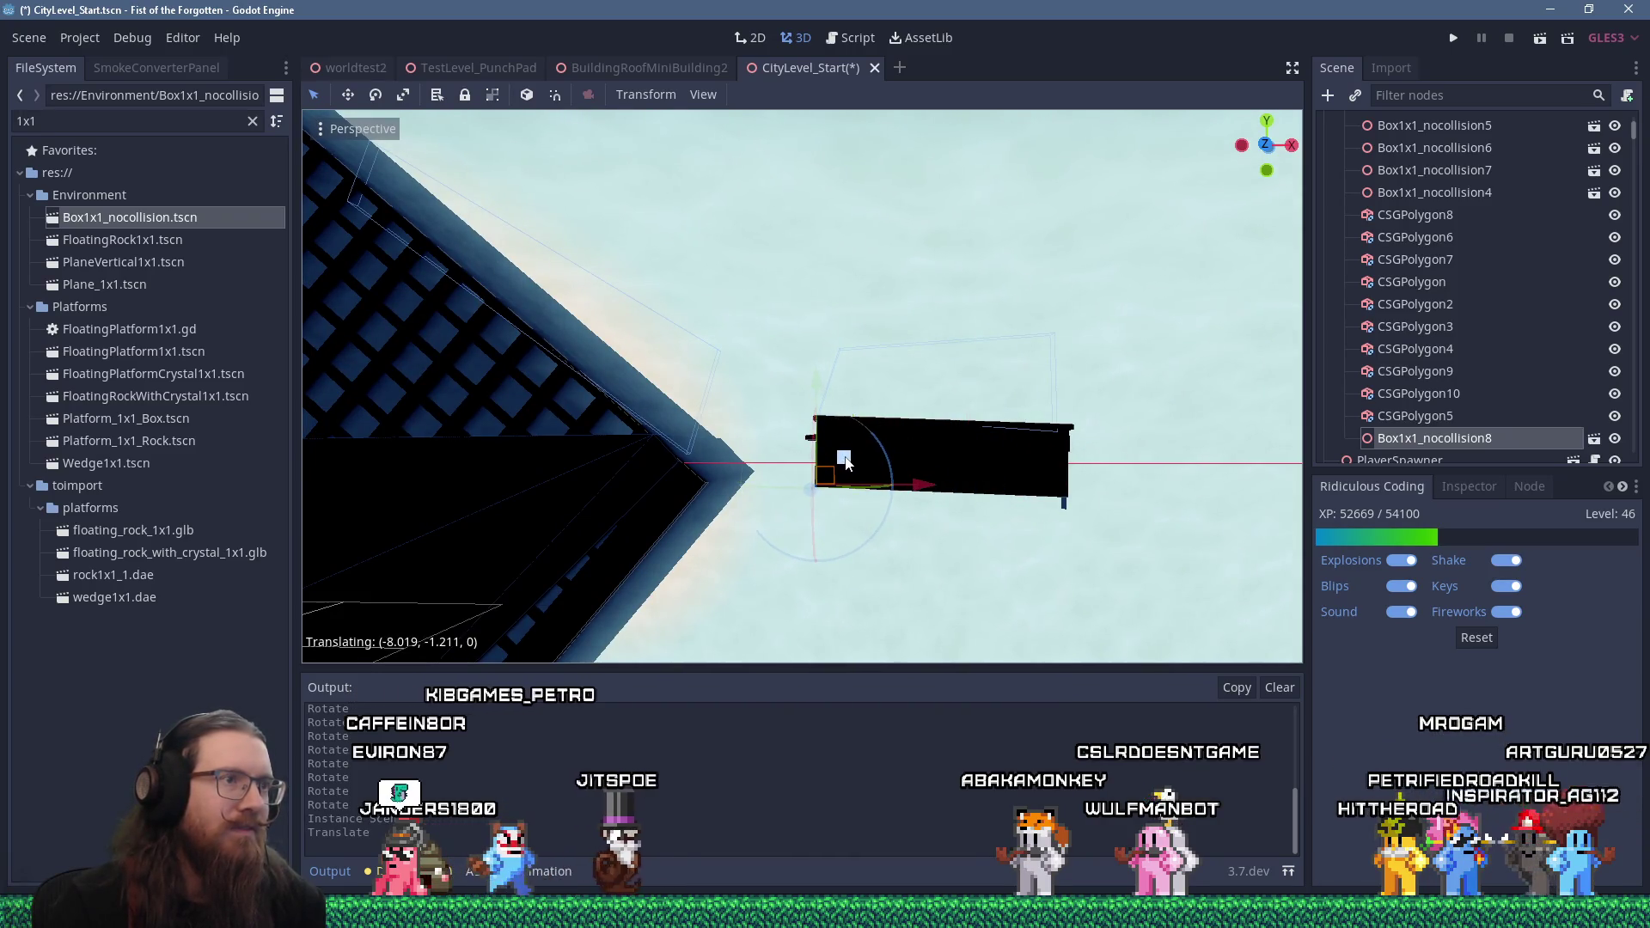
pyautogui.moveTo(846, 462); pyautogui.dragTo(845, 464)
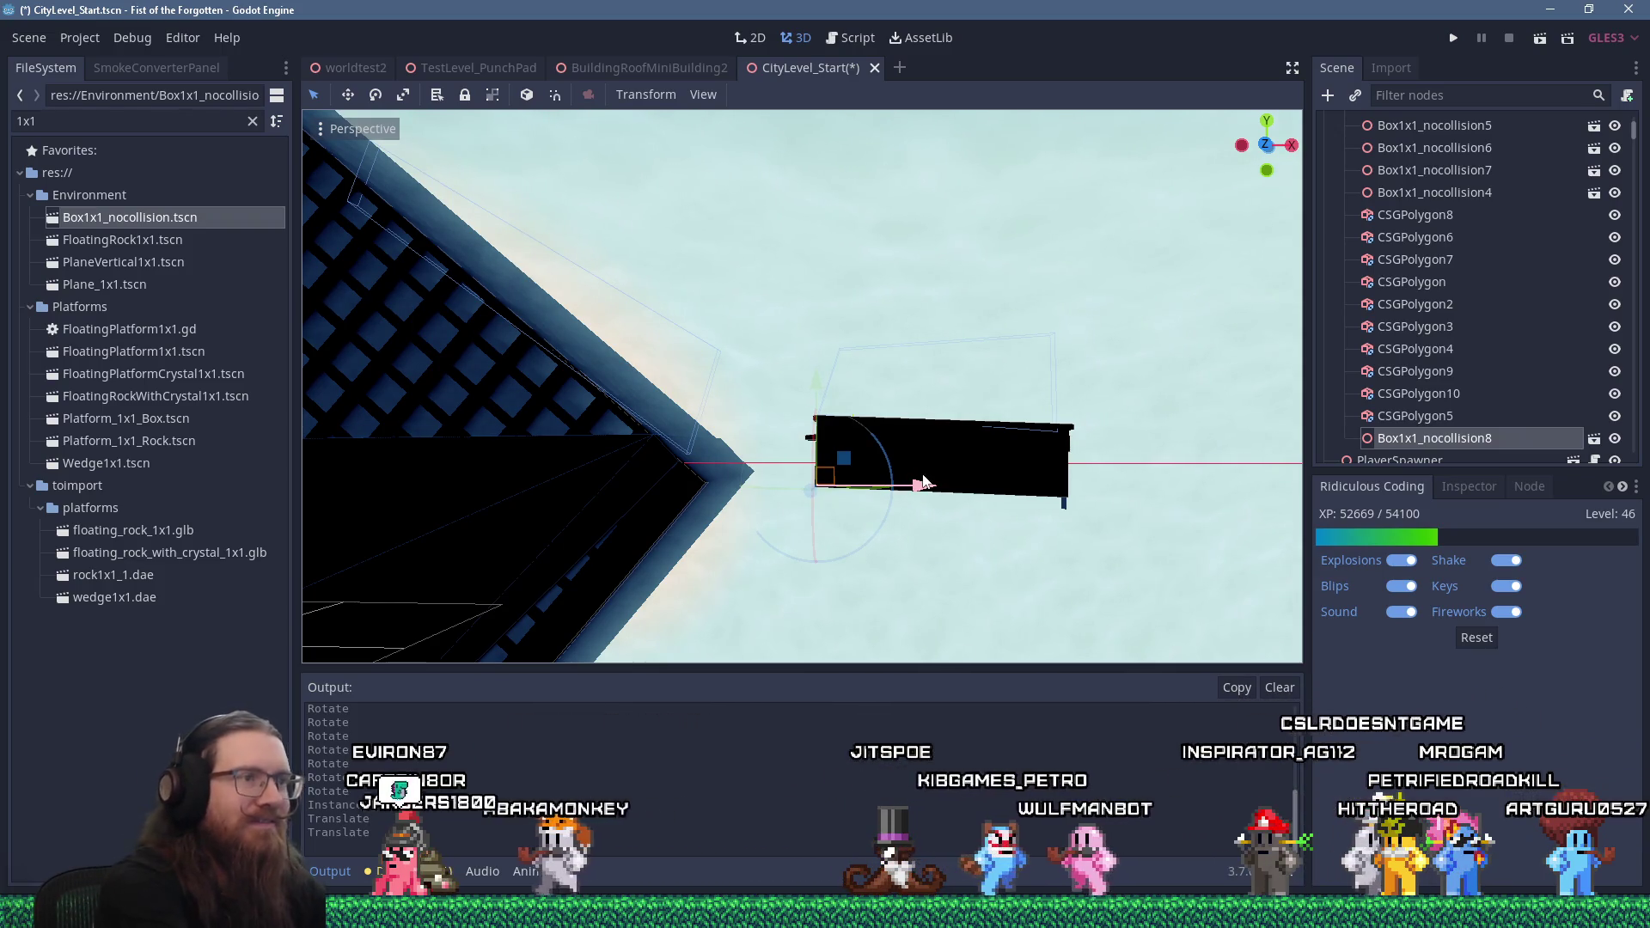
pyautogui.press('r')
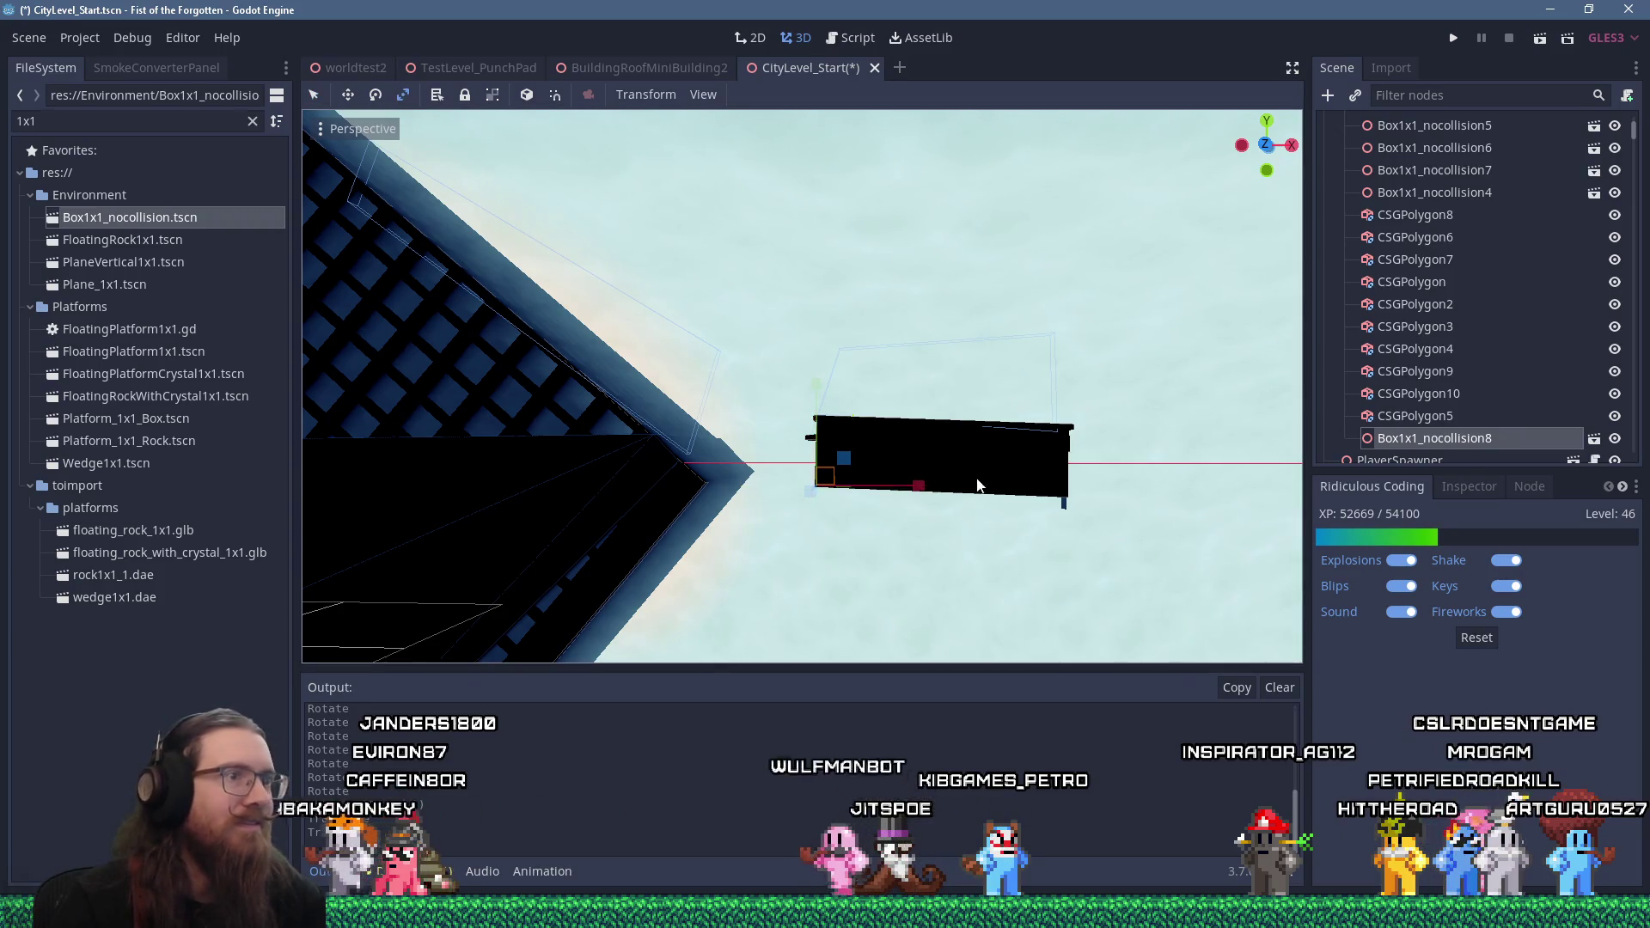
pyautogui.moveTo(1393, 486)
pyautogui.mouseDown()
pyautogui.moveTo(1075, 534)
pyautogui.moveTo(920, 494)
pyautogui.moveTo(997, 489)
pyautogui.mouseUp()
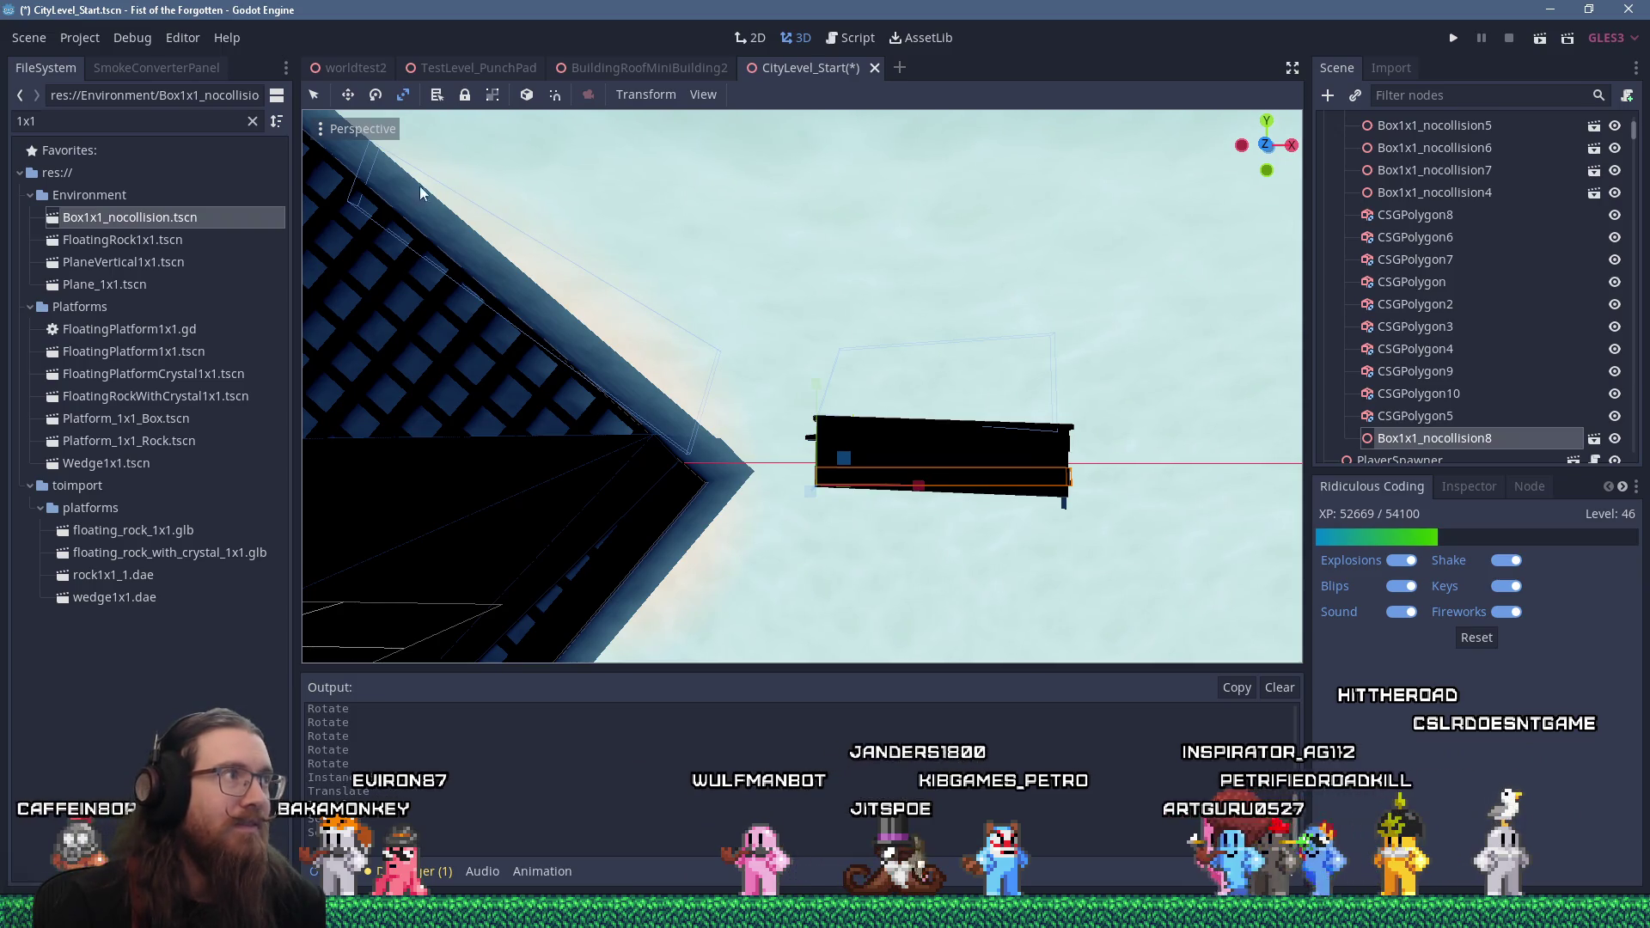
pyautogui.moveTo(888, 458); pyautogui.dragTo(894, 466)
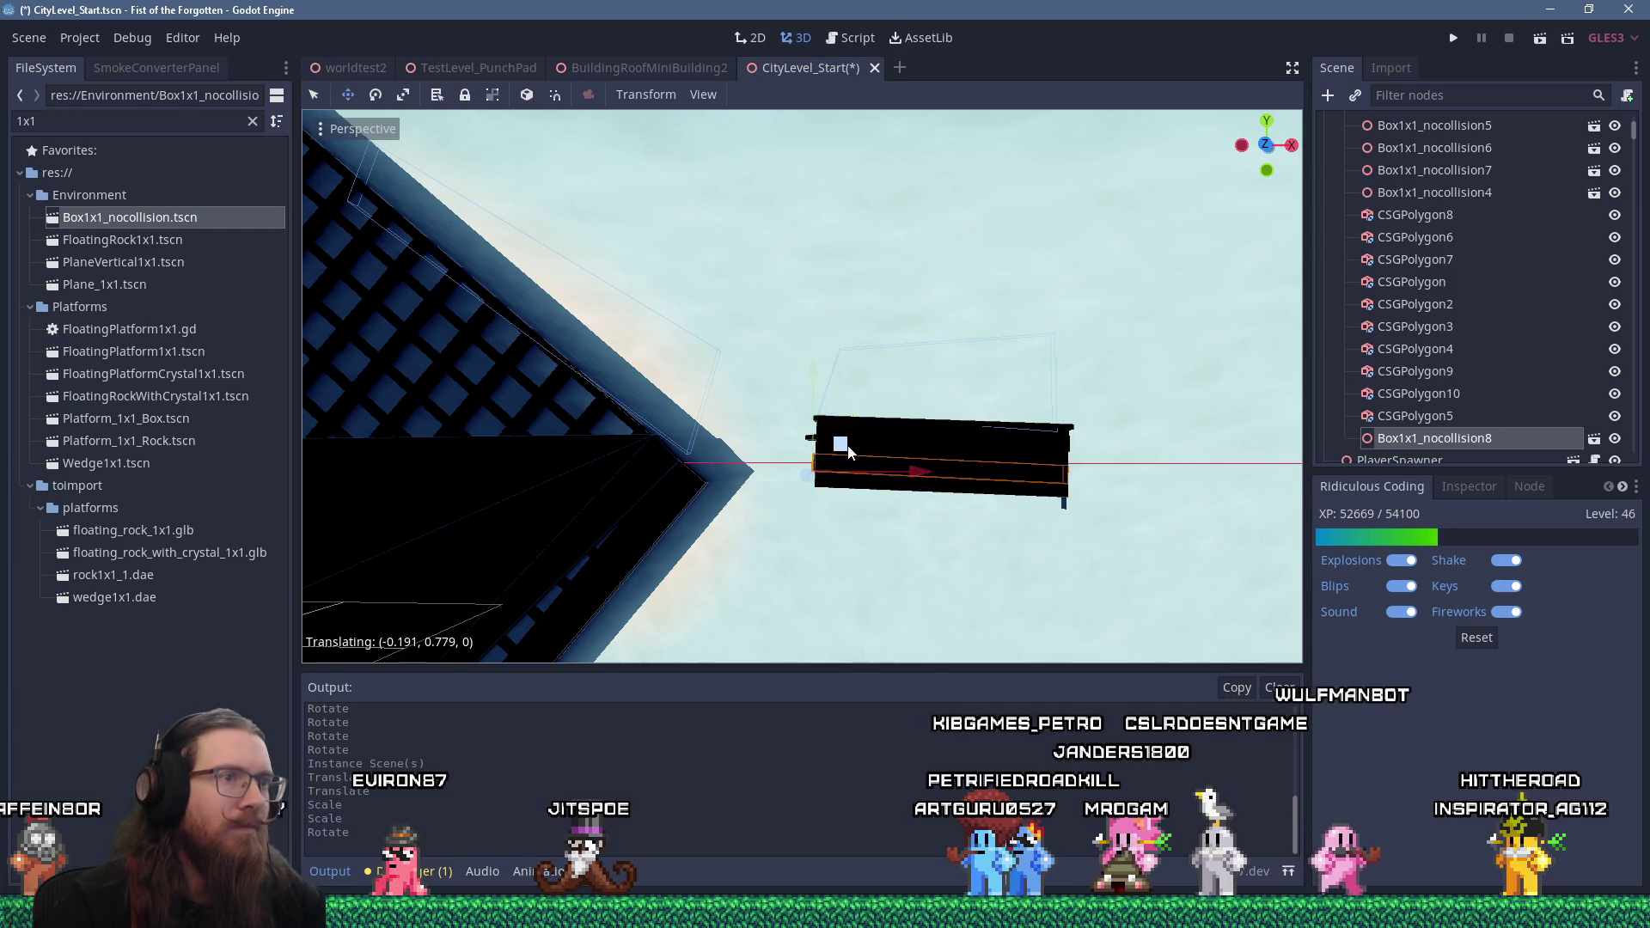
pyautogui.moveTo(850, 447)
pyautogui.mouseDown()
pyautogui.moveTo(849, 474)
pyautogui.moveTo(812, 382)
pyautogui.moveTo(823, 291)
pyautogui.mouseUp()
# With snapping turned on, stretch the box taller under the rooftop building
pyautogui.click(403, 94)
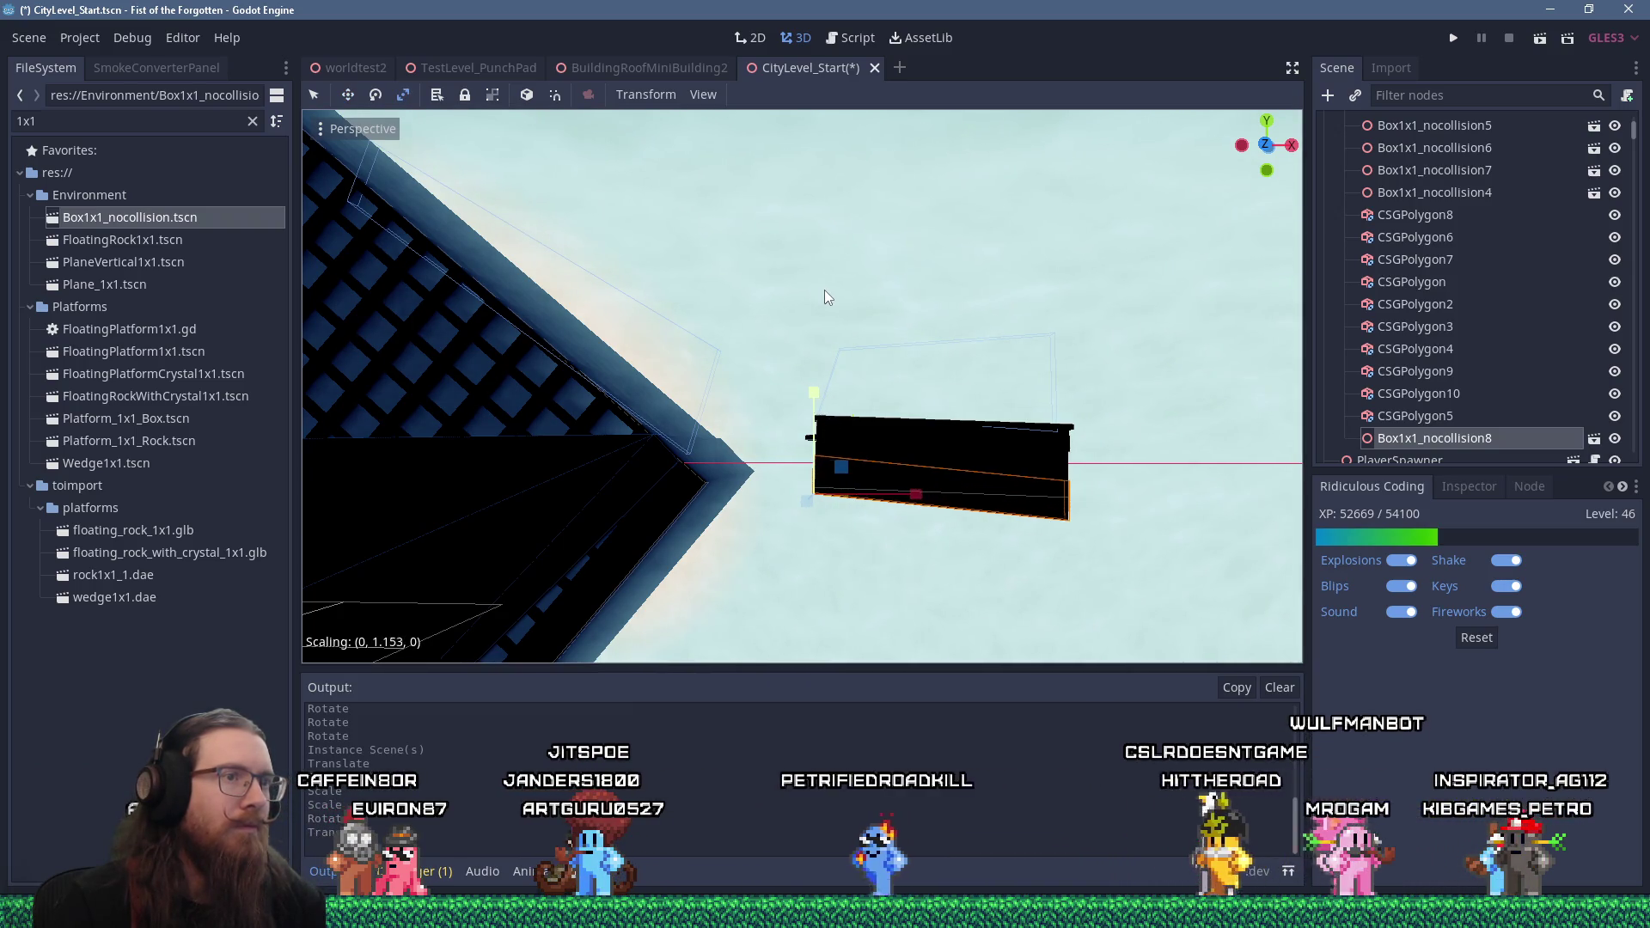
pyautogui.rightClick(767, 279)
pyautogui.click(527, 95)
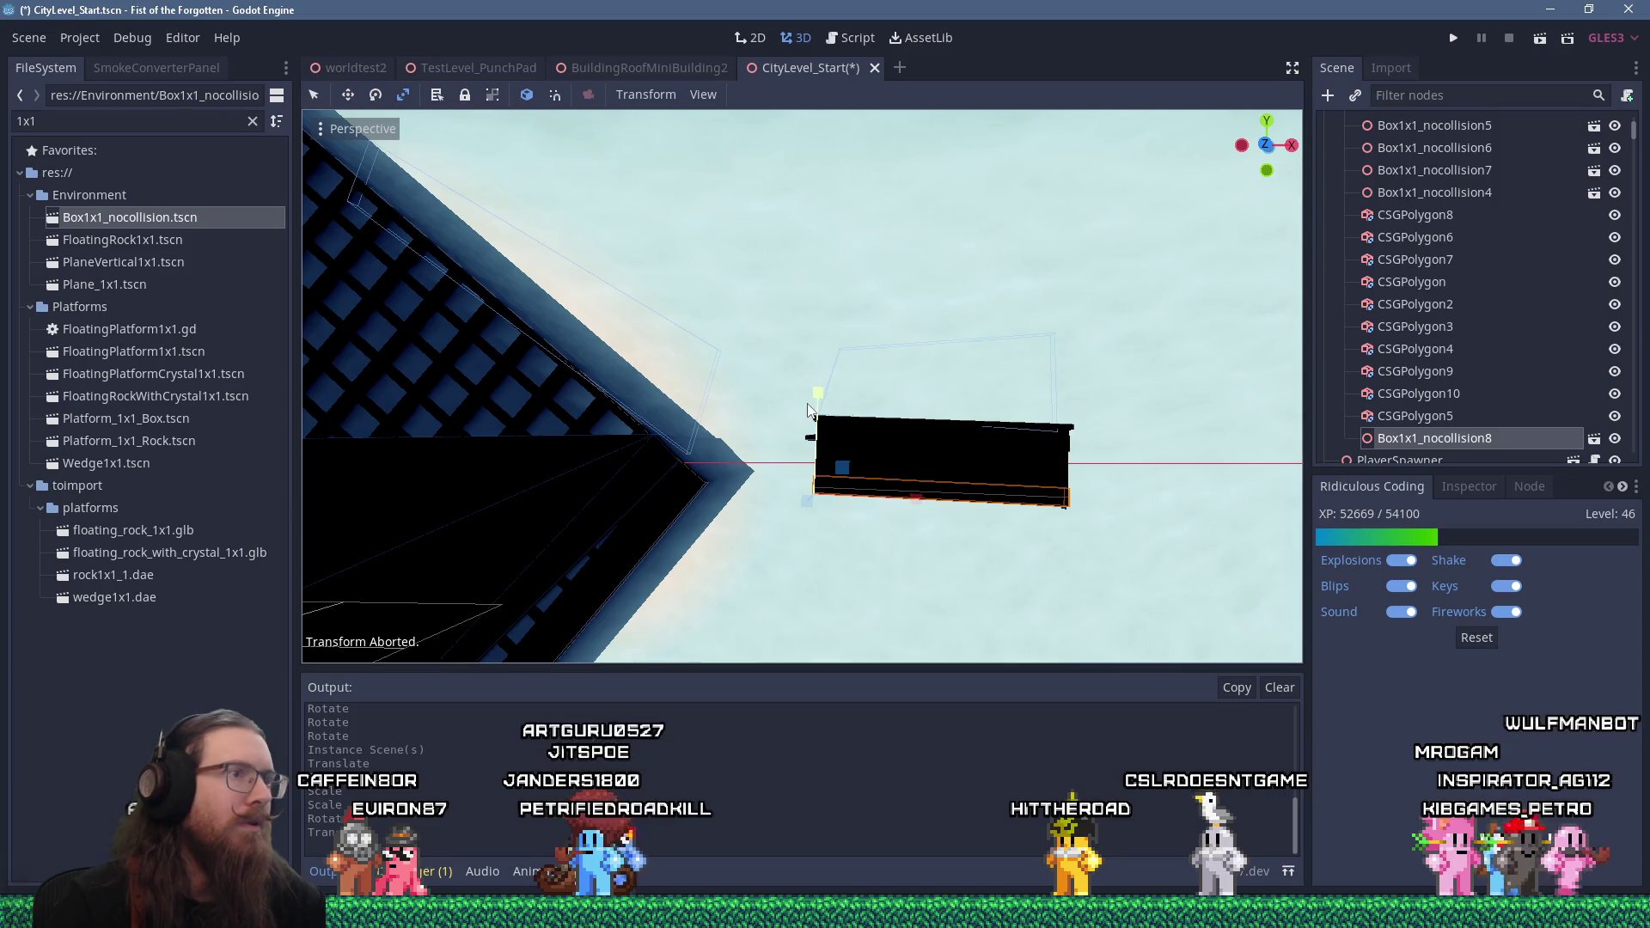
pyautogui.moveTo(851, 279); pyautogui.dragTo(889, 196)
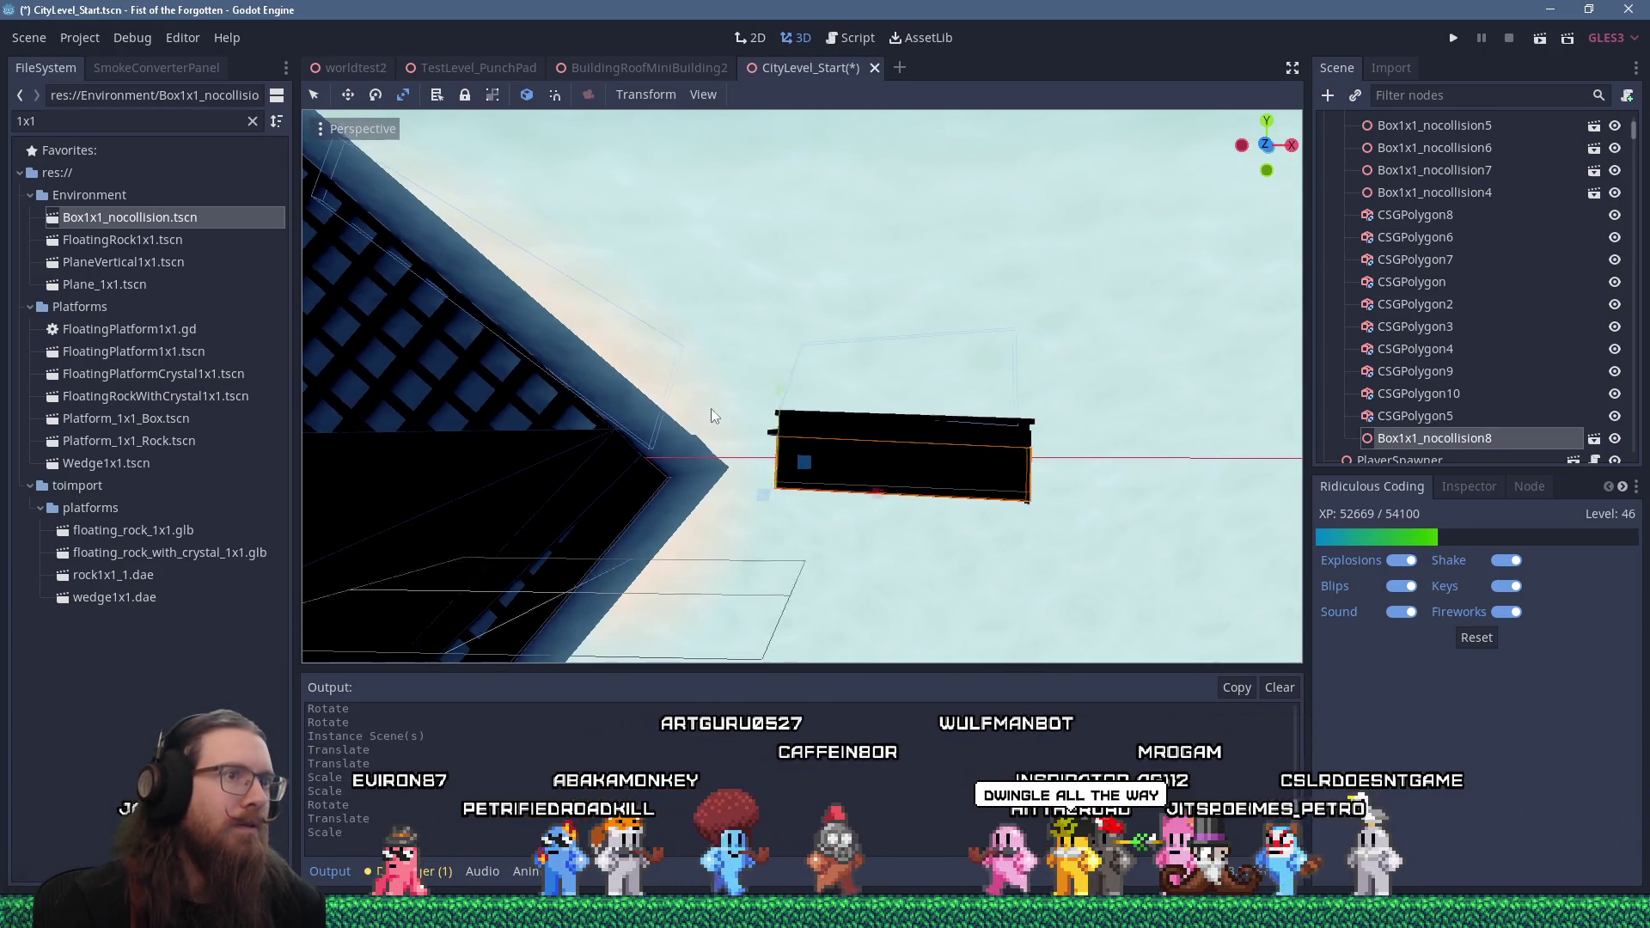
pyautogui.scroll(-2, 694, 410)
pyautogui.scroll(2, 817, 431)
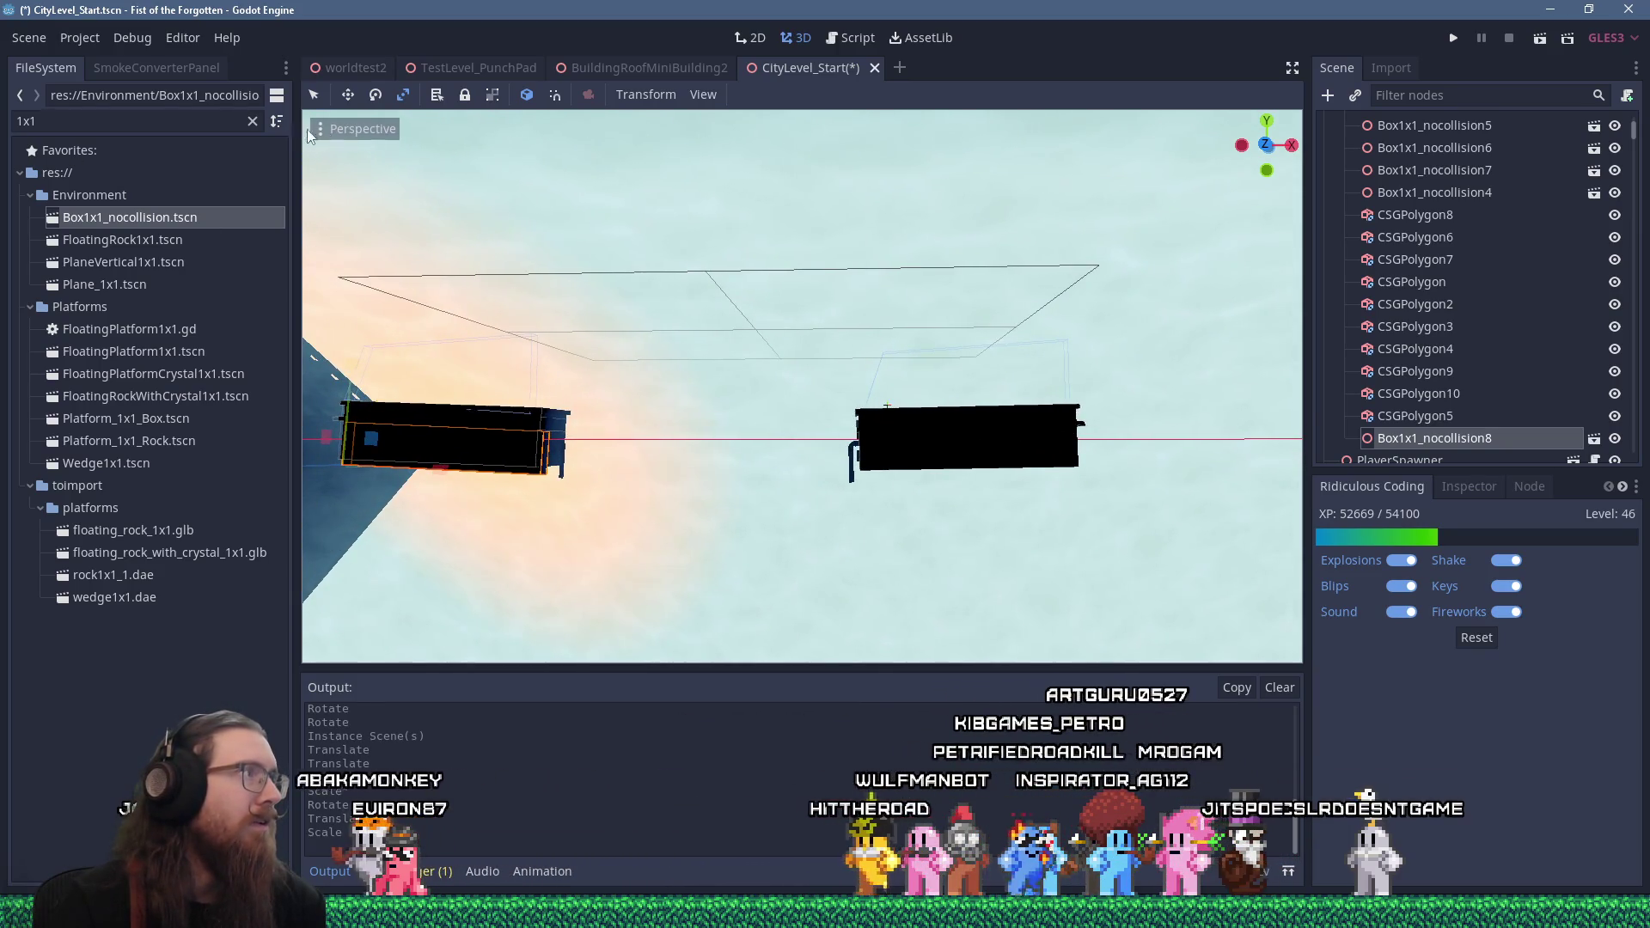
# Place a box under the next rooftop building, check it from the rear view, and duplicate it
pyautogui.click(314, 94)
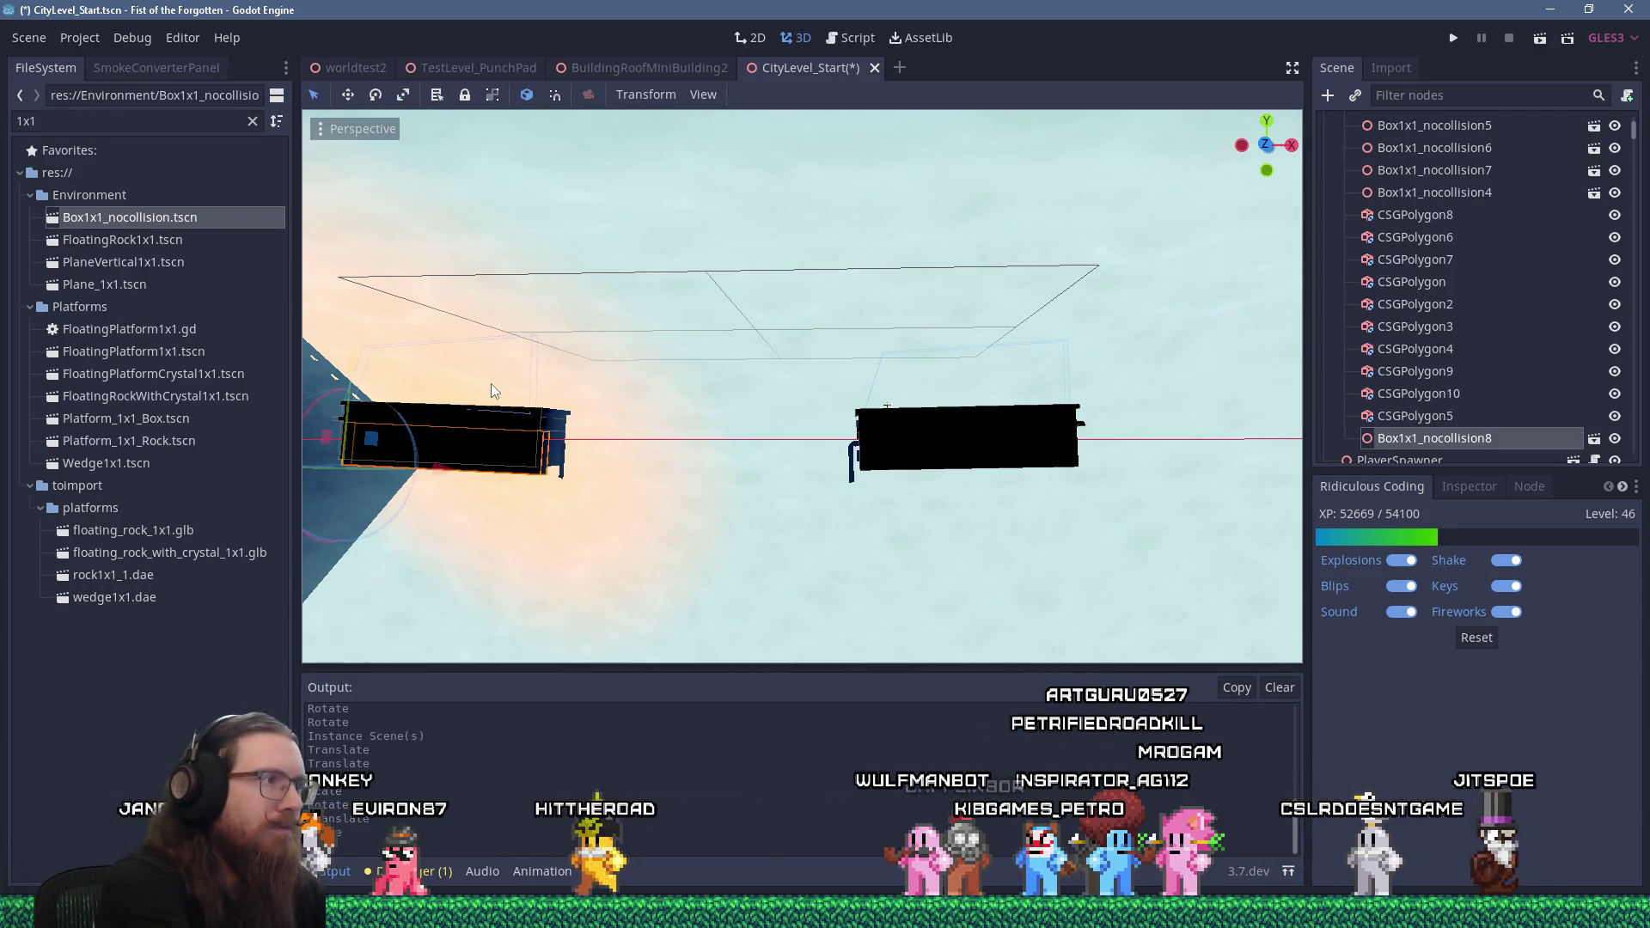
pyautogui.moveTo(384, 442)
pyautogui.mouseDown()
pyautogui.moveTo(942, 450)
pyautogui.moveTo(908, 461)
pyautogui.mouseUp()
pyautogui.moveTo(1031, 471); pyautogui.dragTo(624, 516)
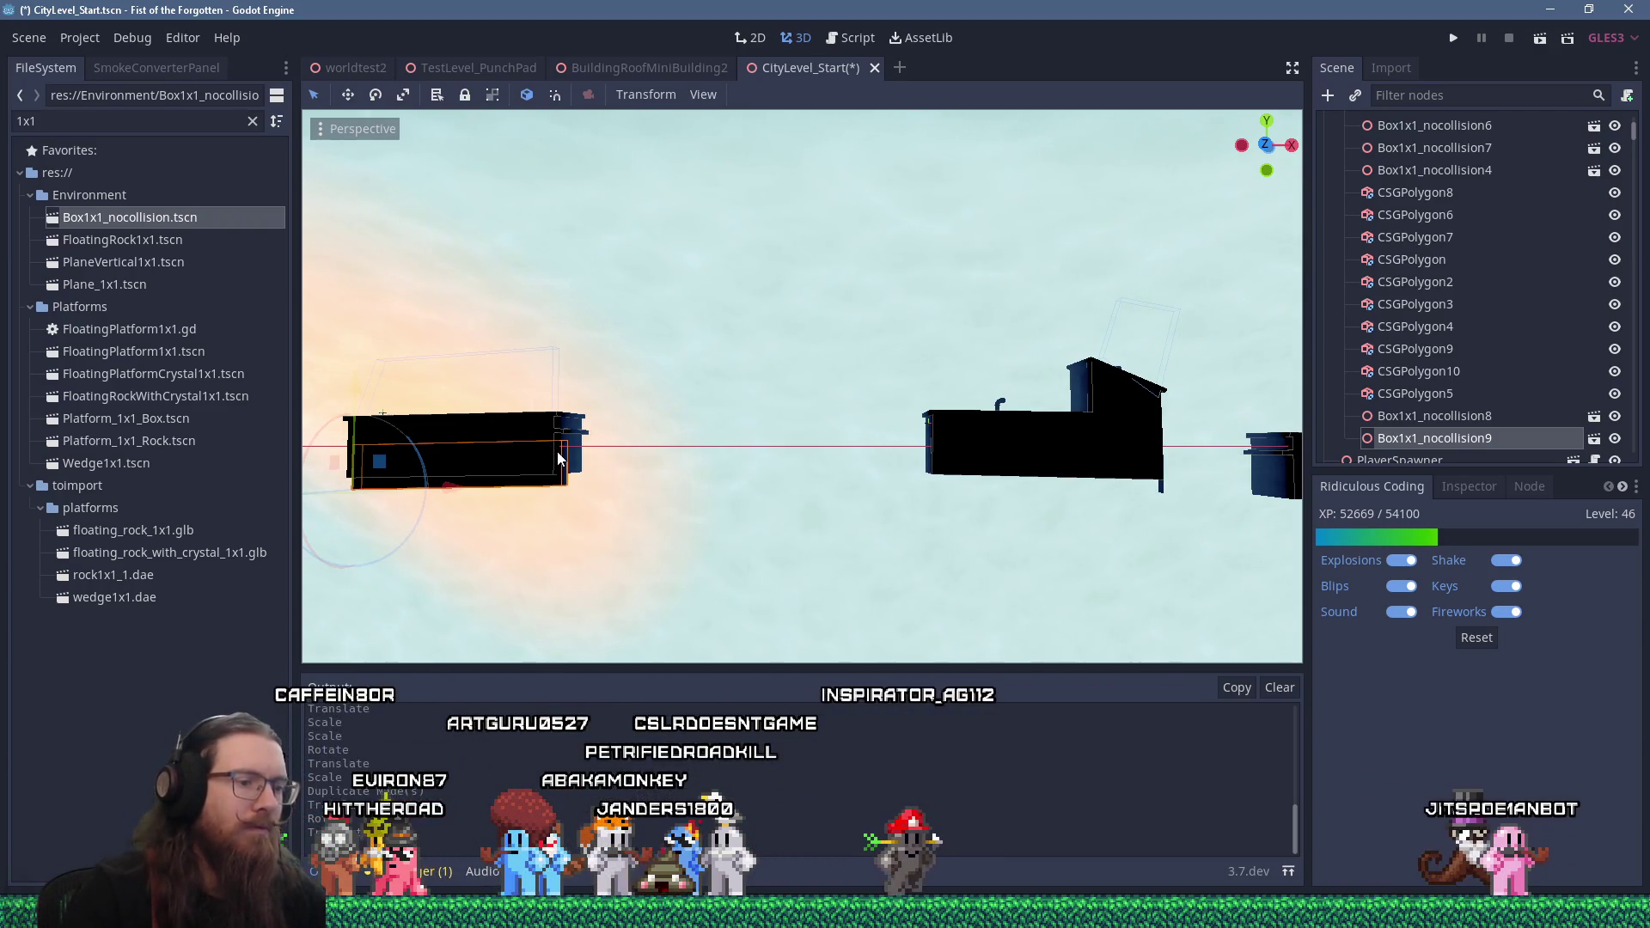
pyautogui.press('alt+KP_1')
pyautogui.scroll(-5, 718, 383)
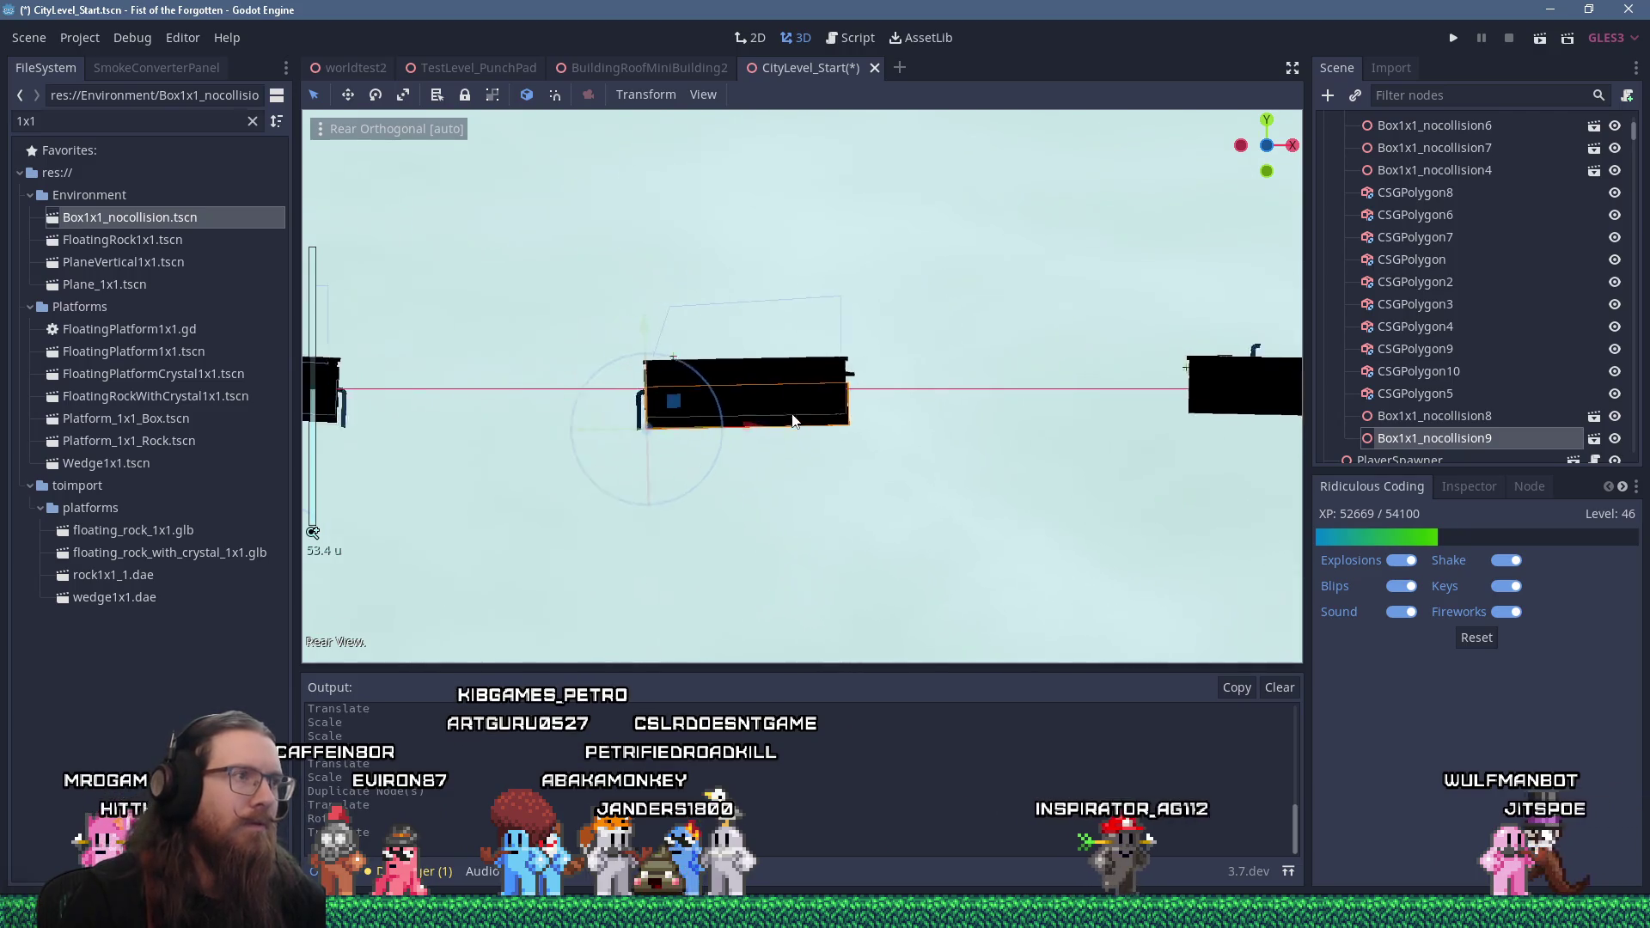
pyautogui.scroll(5, 820, 403)
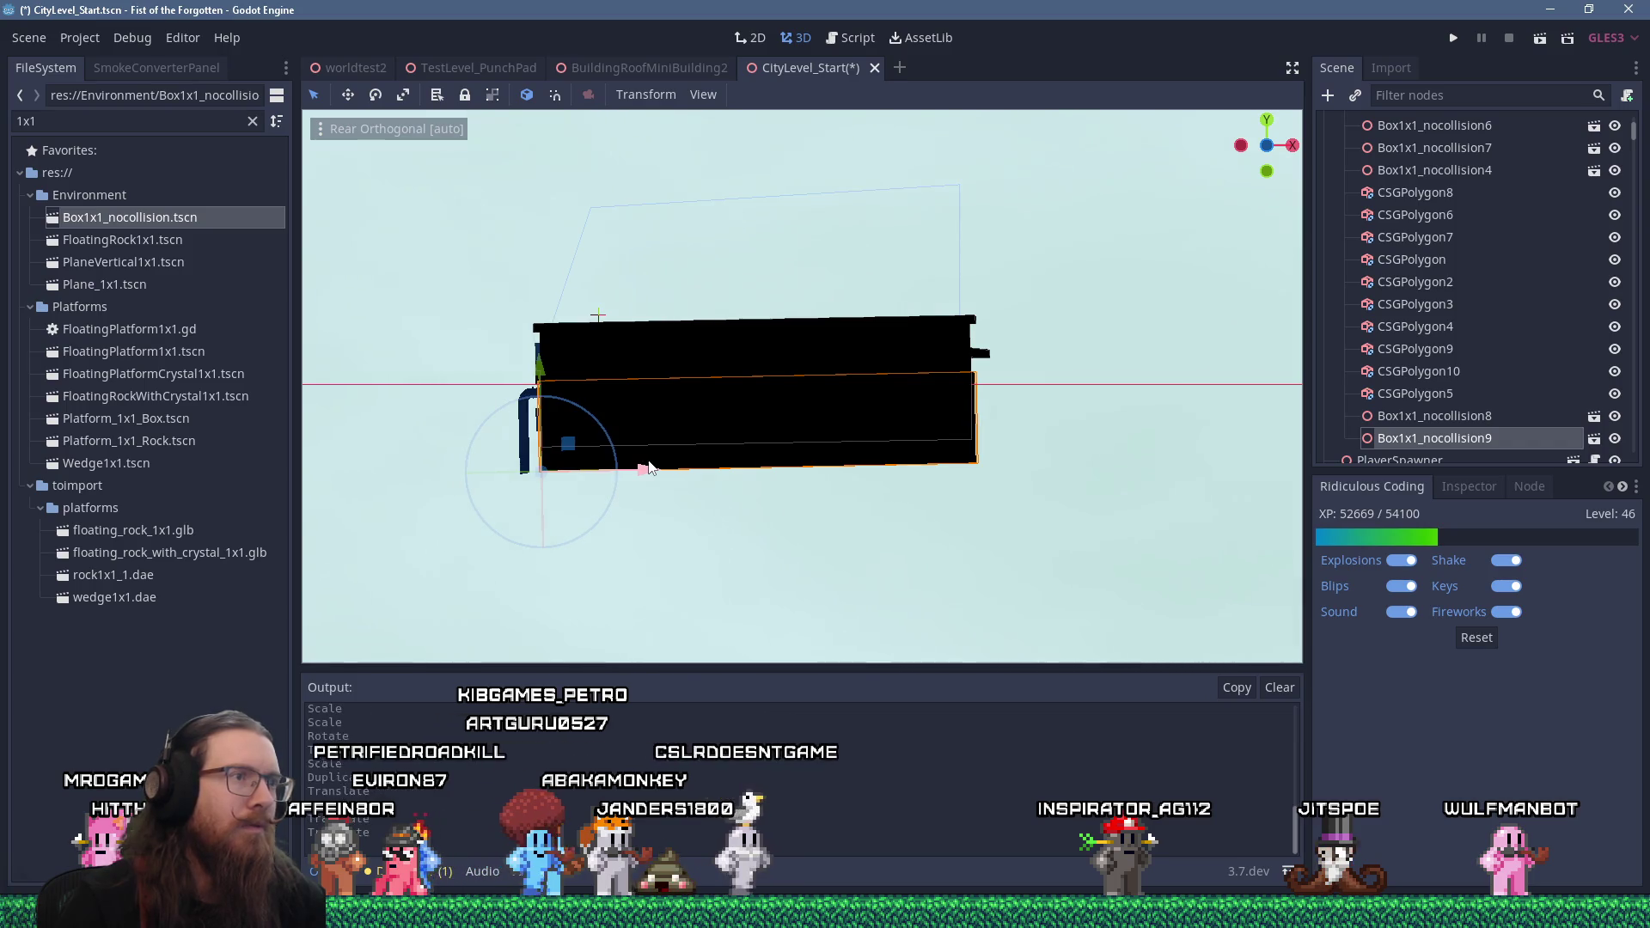
pyautogui.scroll(-4, 649, 468)
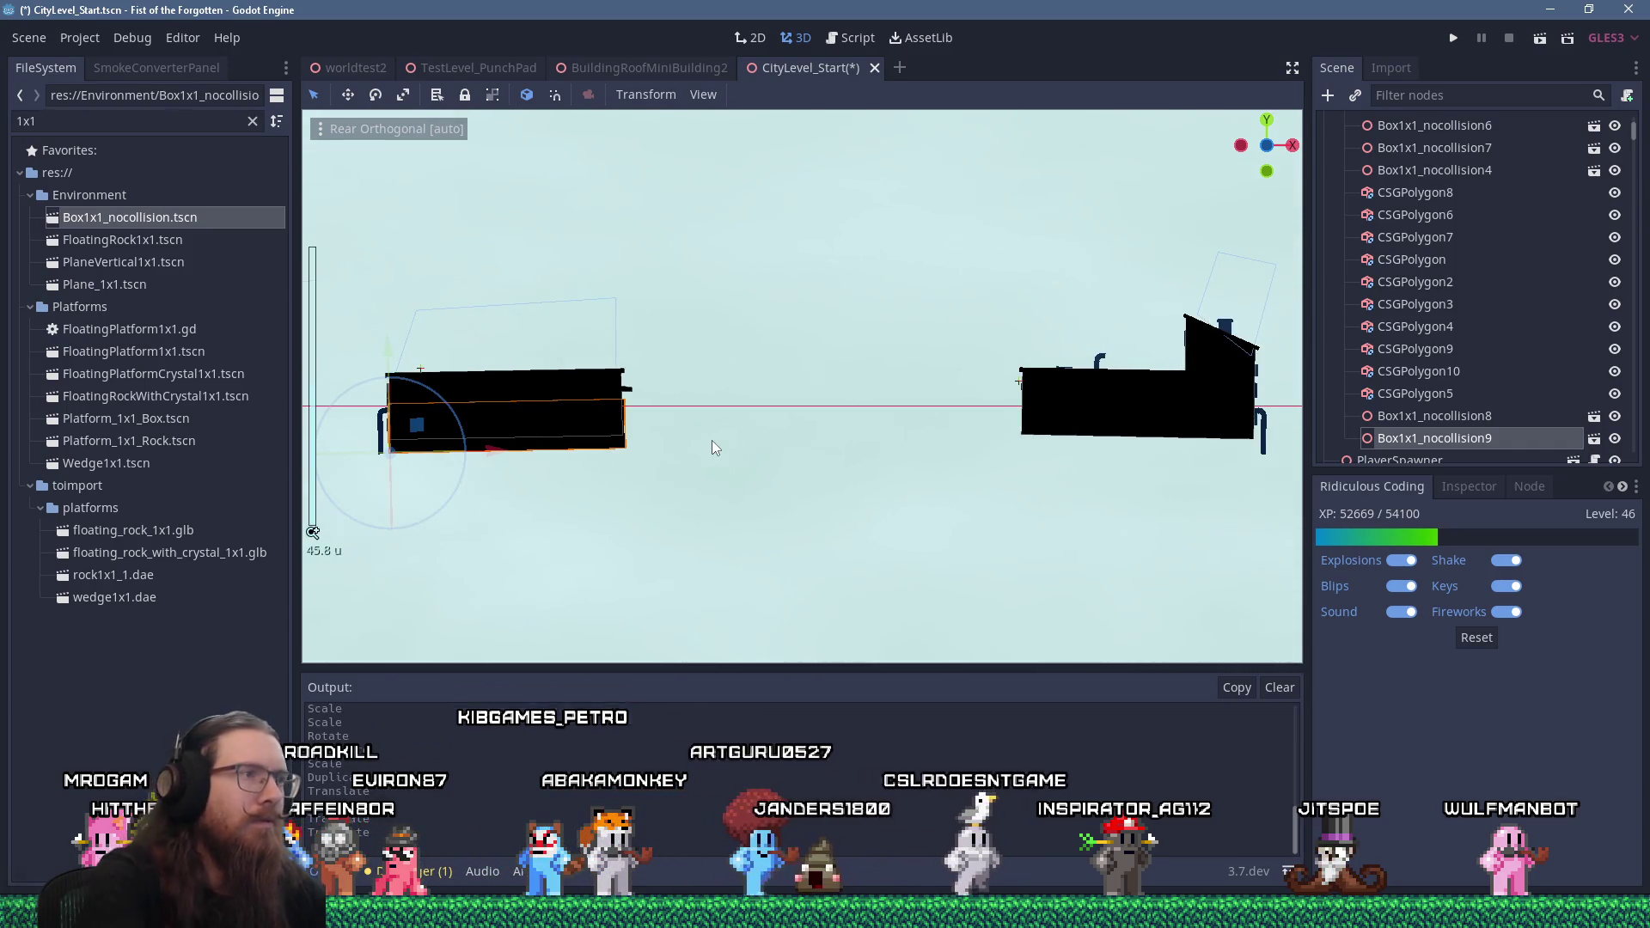
pyautogui.hotkey('ctrl', 'd')
pyautogui.moveTo(435, 444)
pyautogui.mouseDown()
pyautogui.moveTo(978, 453)
pyautogui.moveTo(1064, 426)
pyautogui.mouseUp()
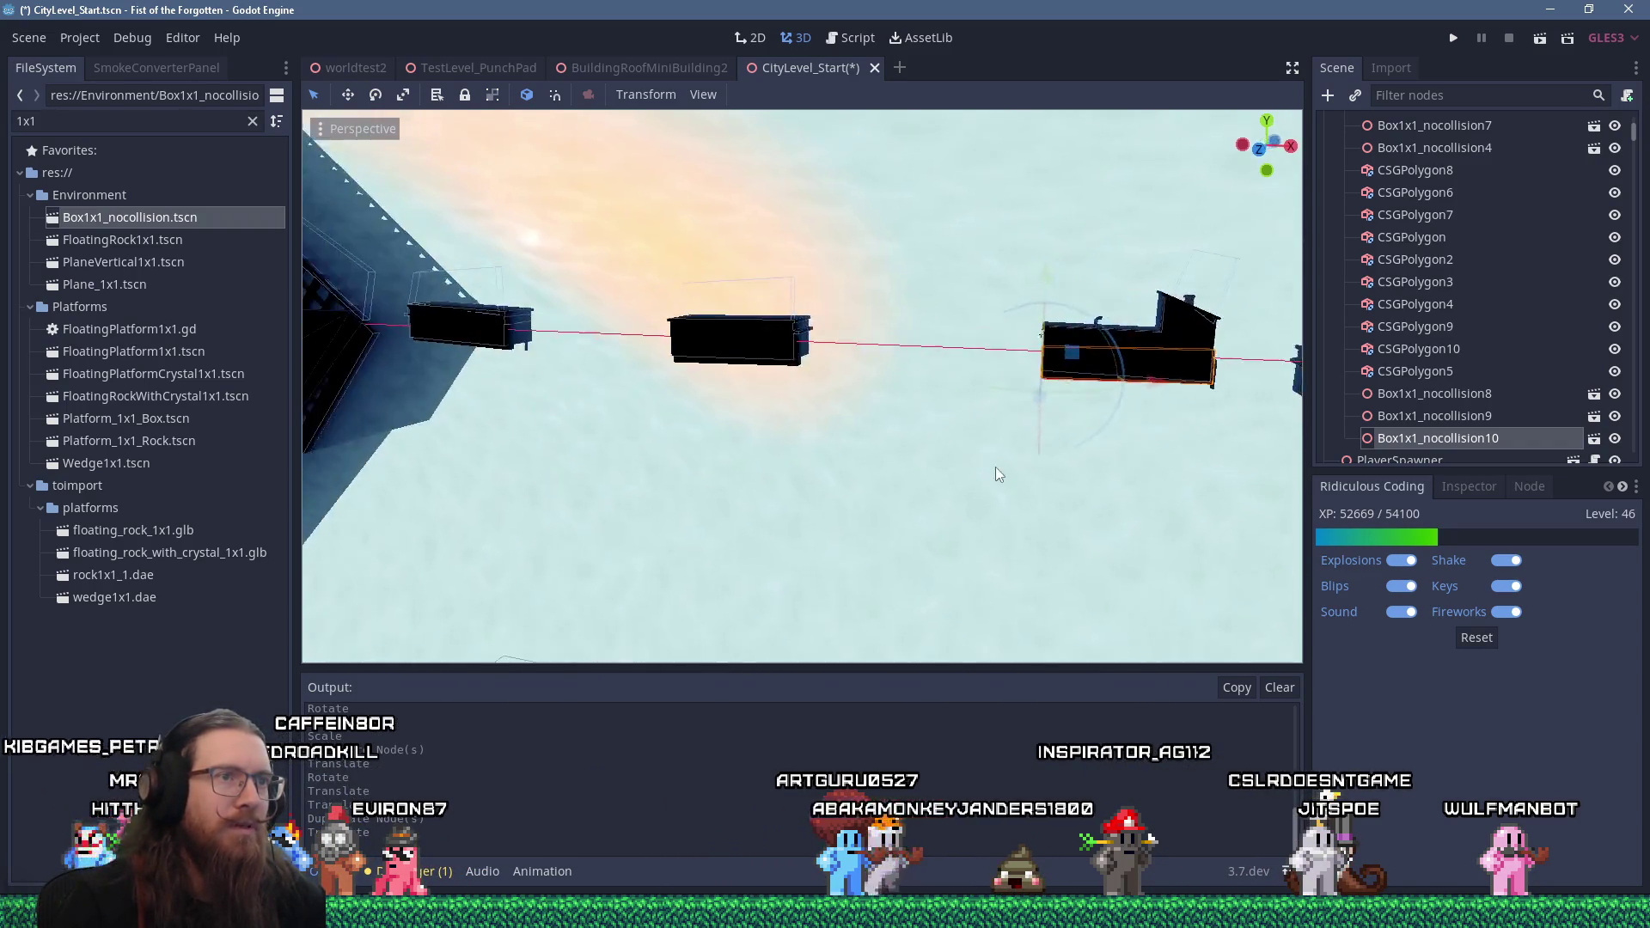
pyautogui.scroll(-4, 865, 502)
pyautogui.scroll(3, 776, 554)
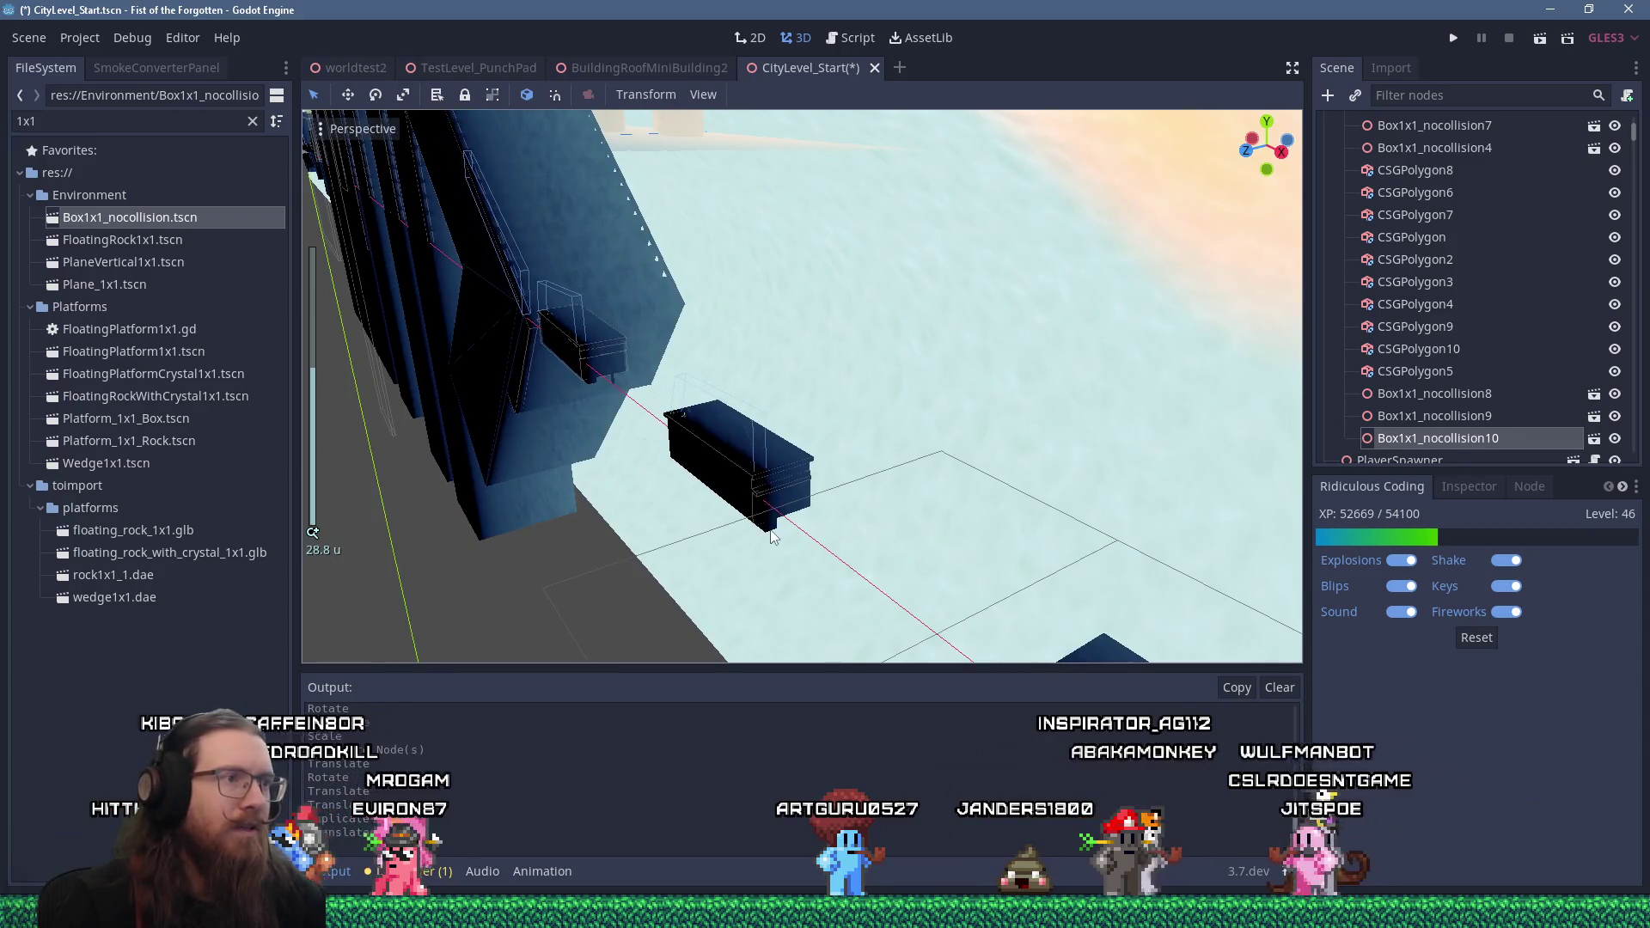
pyautogui.click(727, 486)
pyautogui.click(347, 94)
pyautogui.press('r')
pyautogui.moveTo(569, 488)
pyautogui.mouseDown()
pyautogui.moveTo(452, 505)
pyautogui.moveTo(672, 544)
pyautogui.moveTo(493, 342)
pyautogui.moveTo(543, 487)
pyautogui.mouseUp()
pyautogui.press('e')
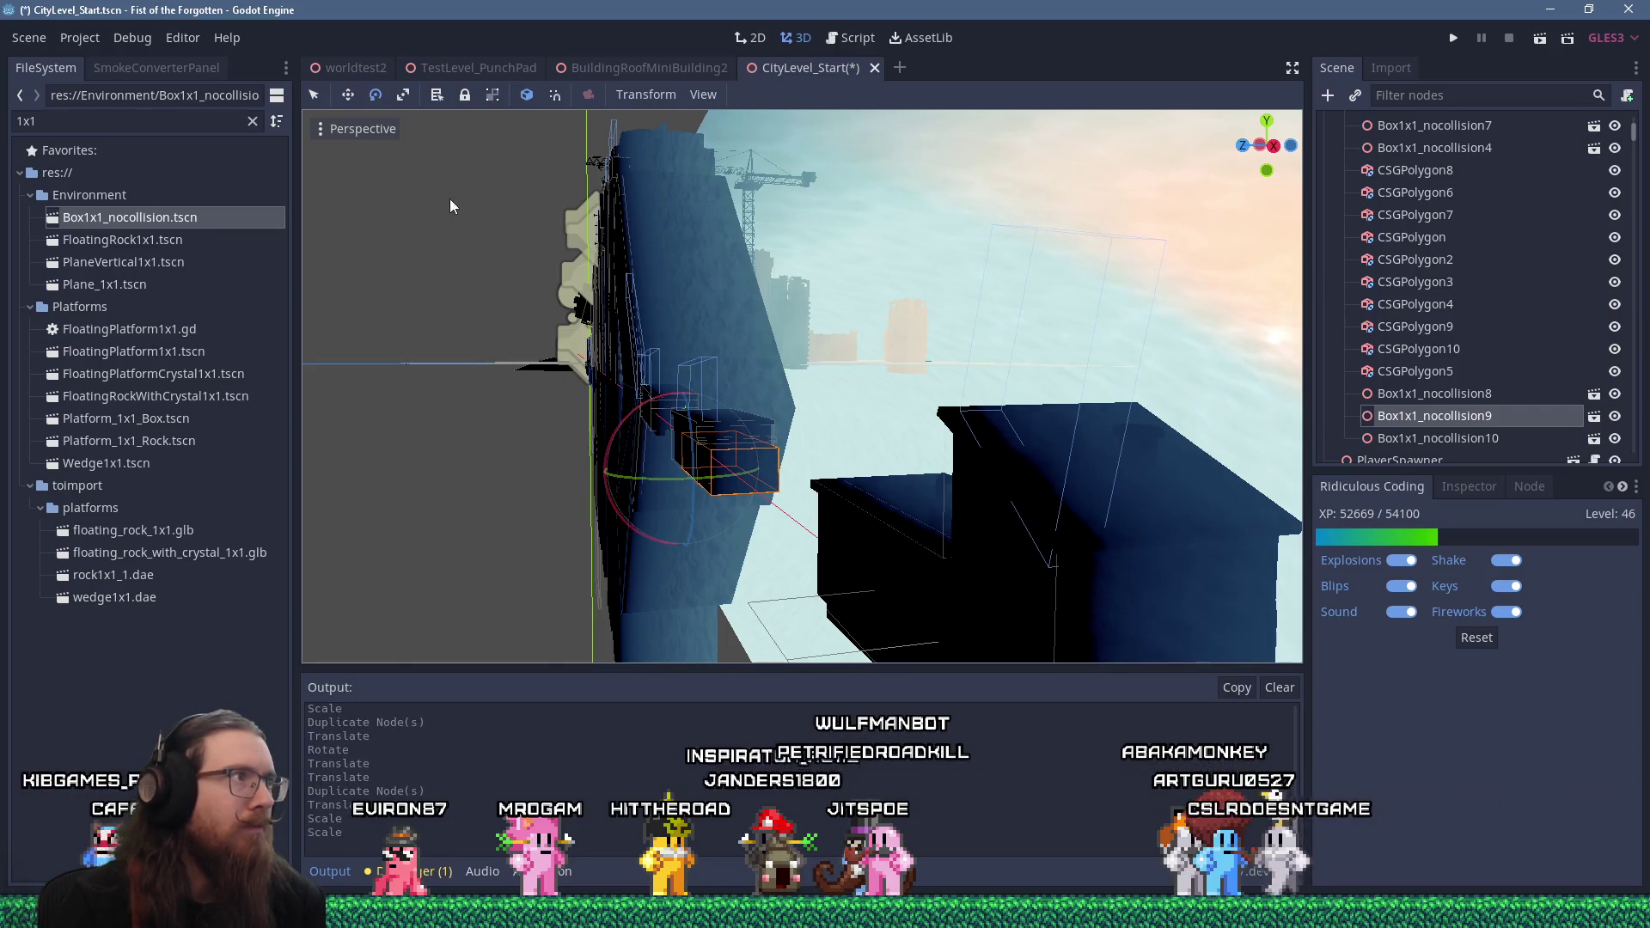
pyautogui.moveTo(579, 471); pyautogui.dragTo(565, 480)
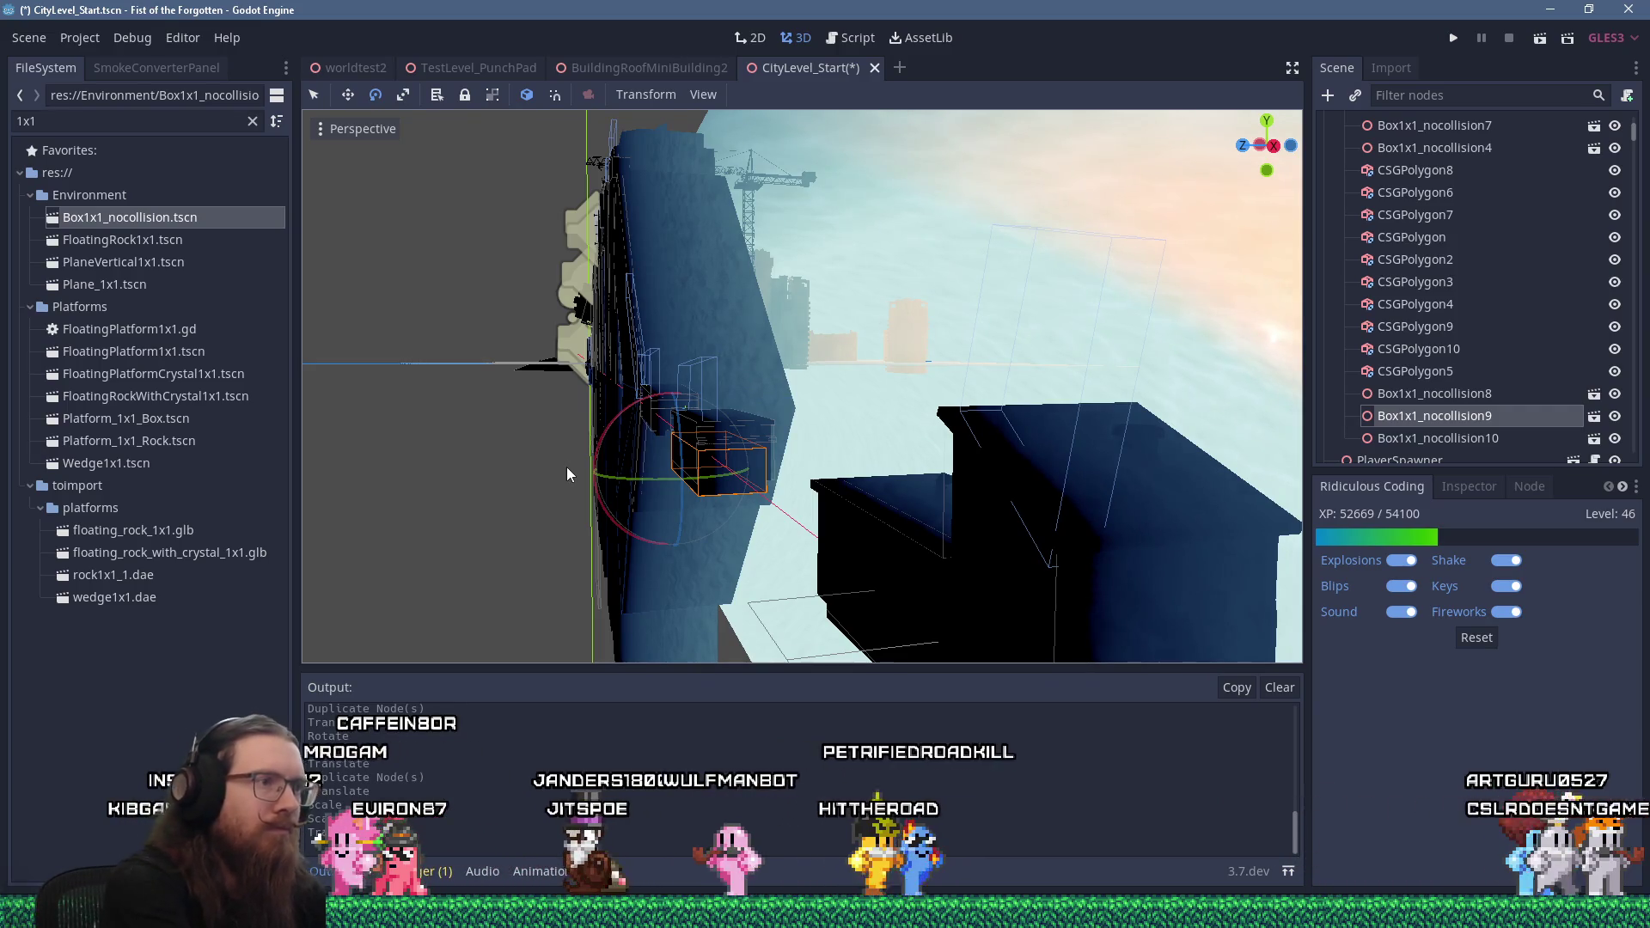
pyautogui.press('r')
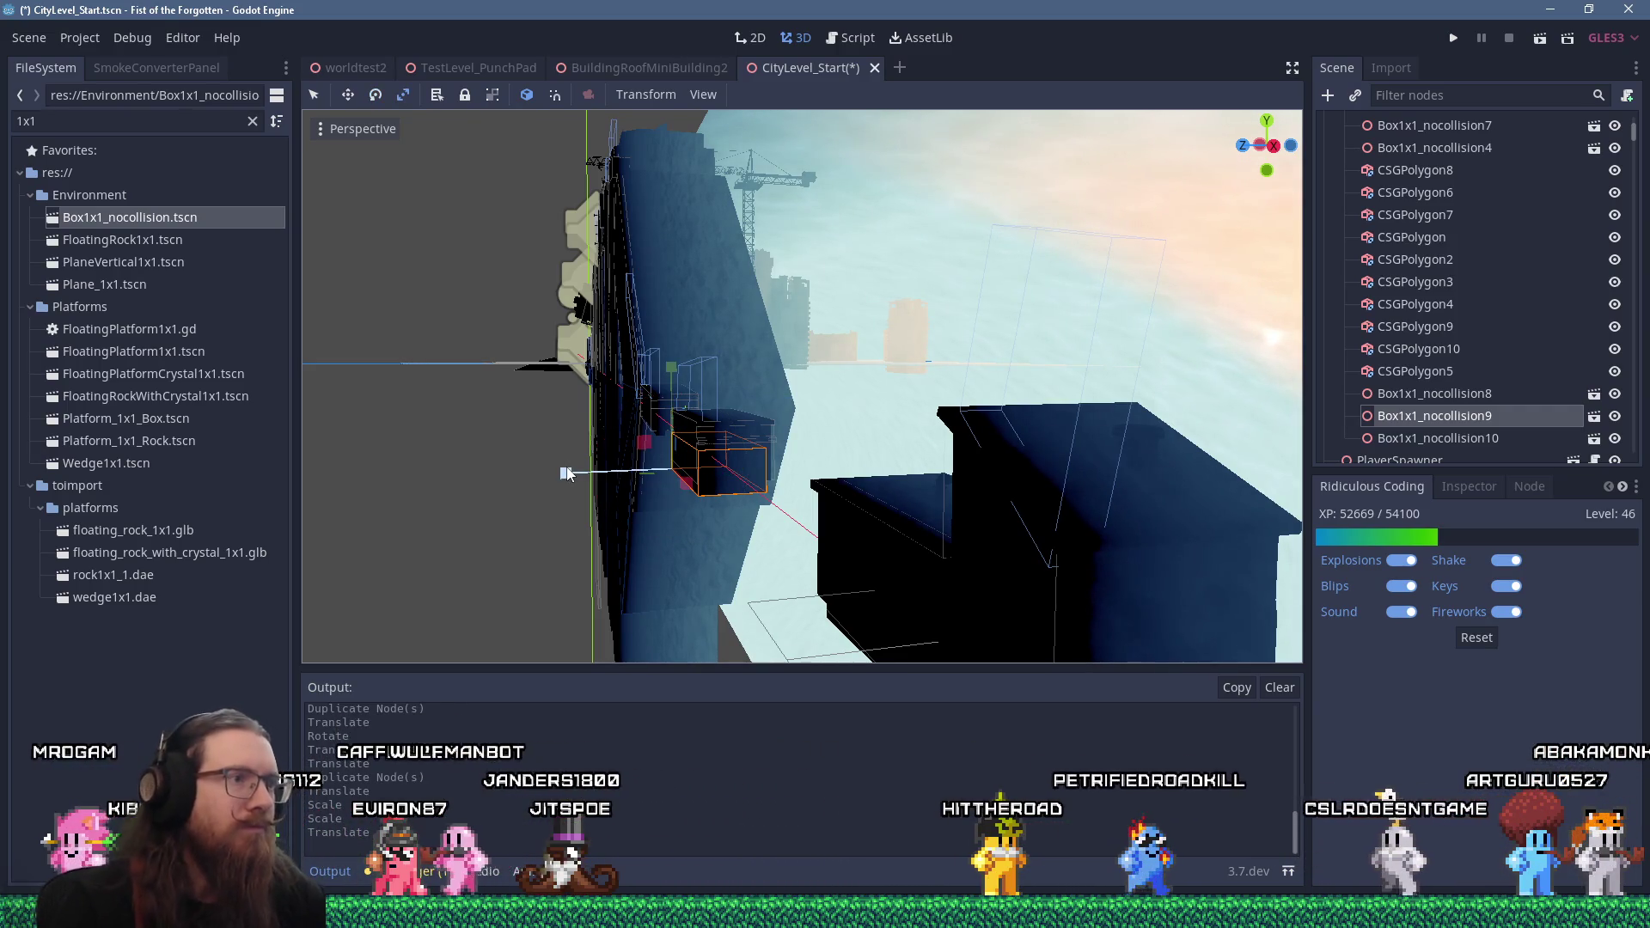
pyautogui.moveTo(565, 471); pyautogui.dragTo(557, 472)
pyautogui.scroll(-6, 558, 481)
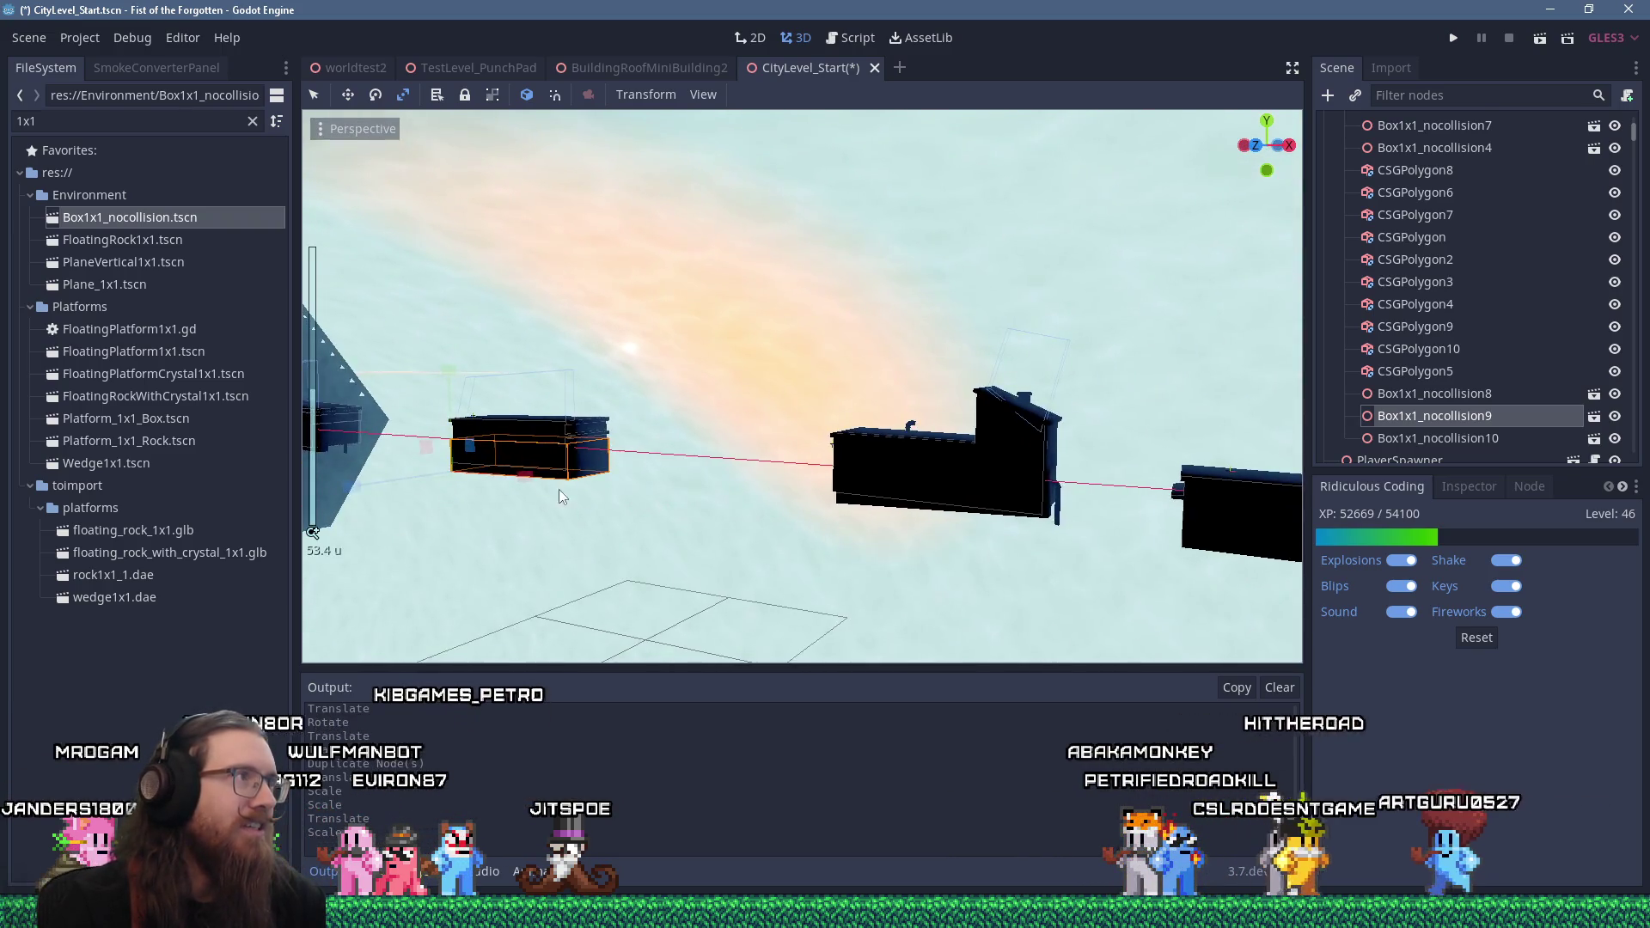
pyautogui.moveTo(559, 496); pyautogui.dragTo(941, 494)
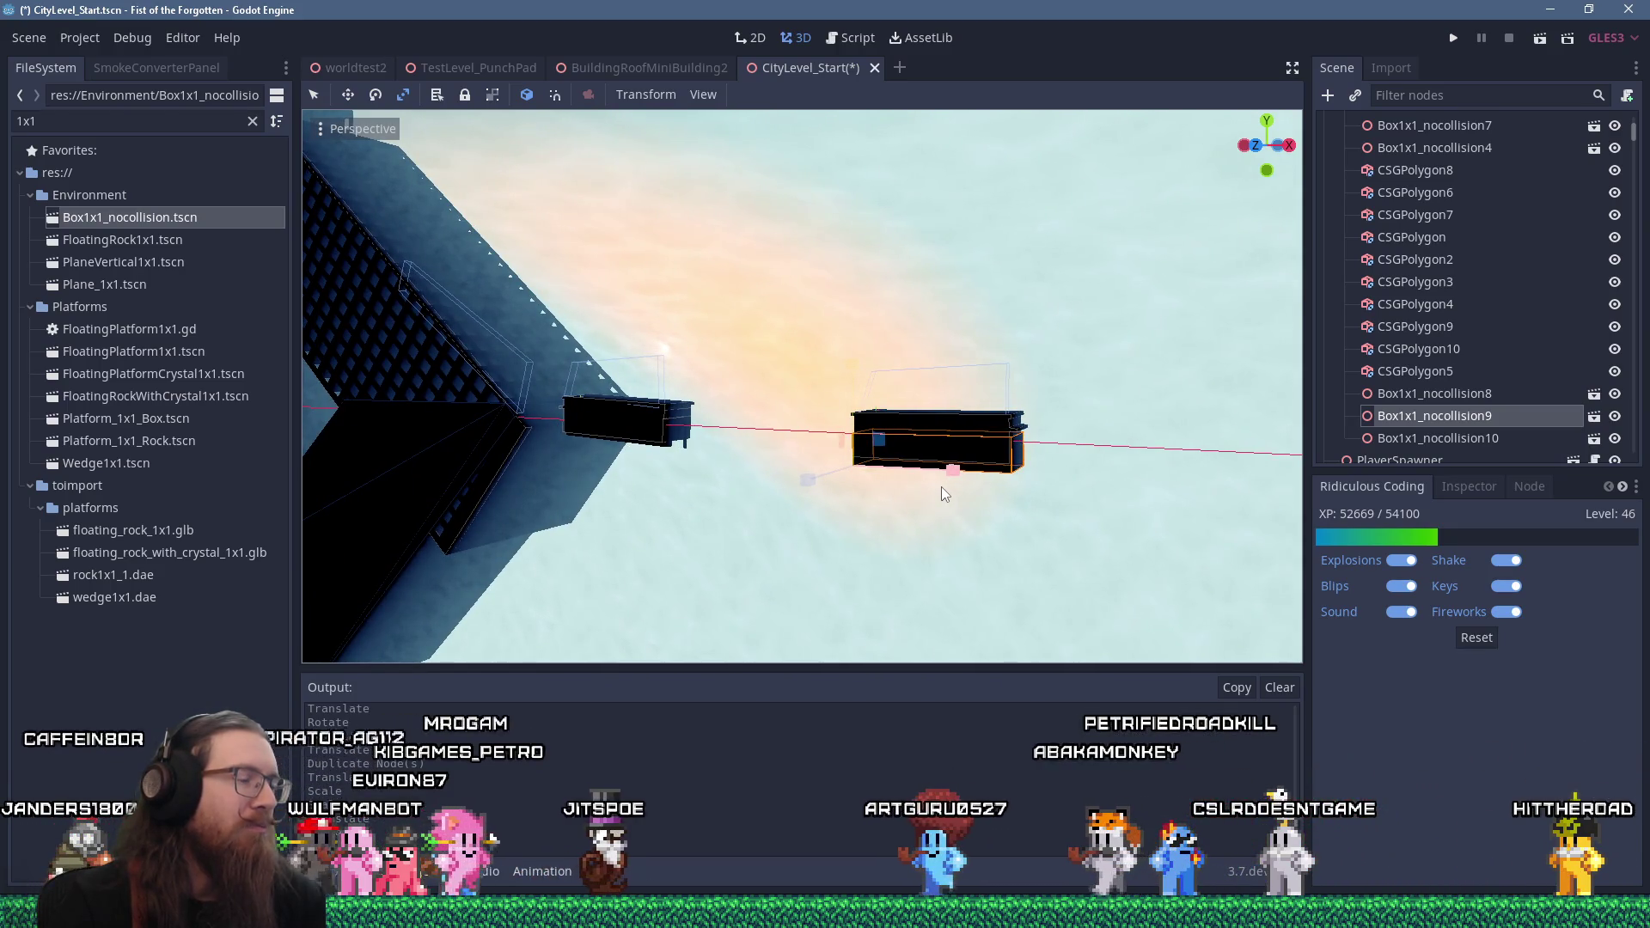
pyautogui.moveTo(942, 486)
pyautogui.mouseDown()
pyautogui.moveTo(860, 548)
pyautogui.moveTo(772, 555)
pyautogui.moveTo(785, 508)
pyautogui.moveTo(873, 480)
pyautogui.mouseUp()
pyautogui.scroll(-3, 829, 539)
pyautogui.scroll(5, 874, 480)
pyautogui.moveTo(685, 488); pyautogui.dragTo(840, 513)
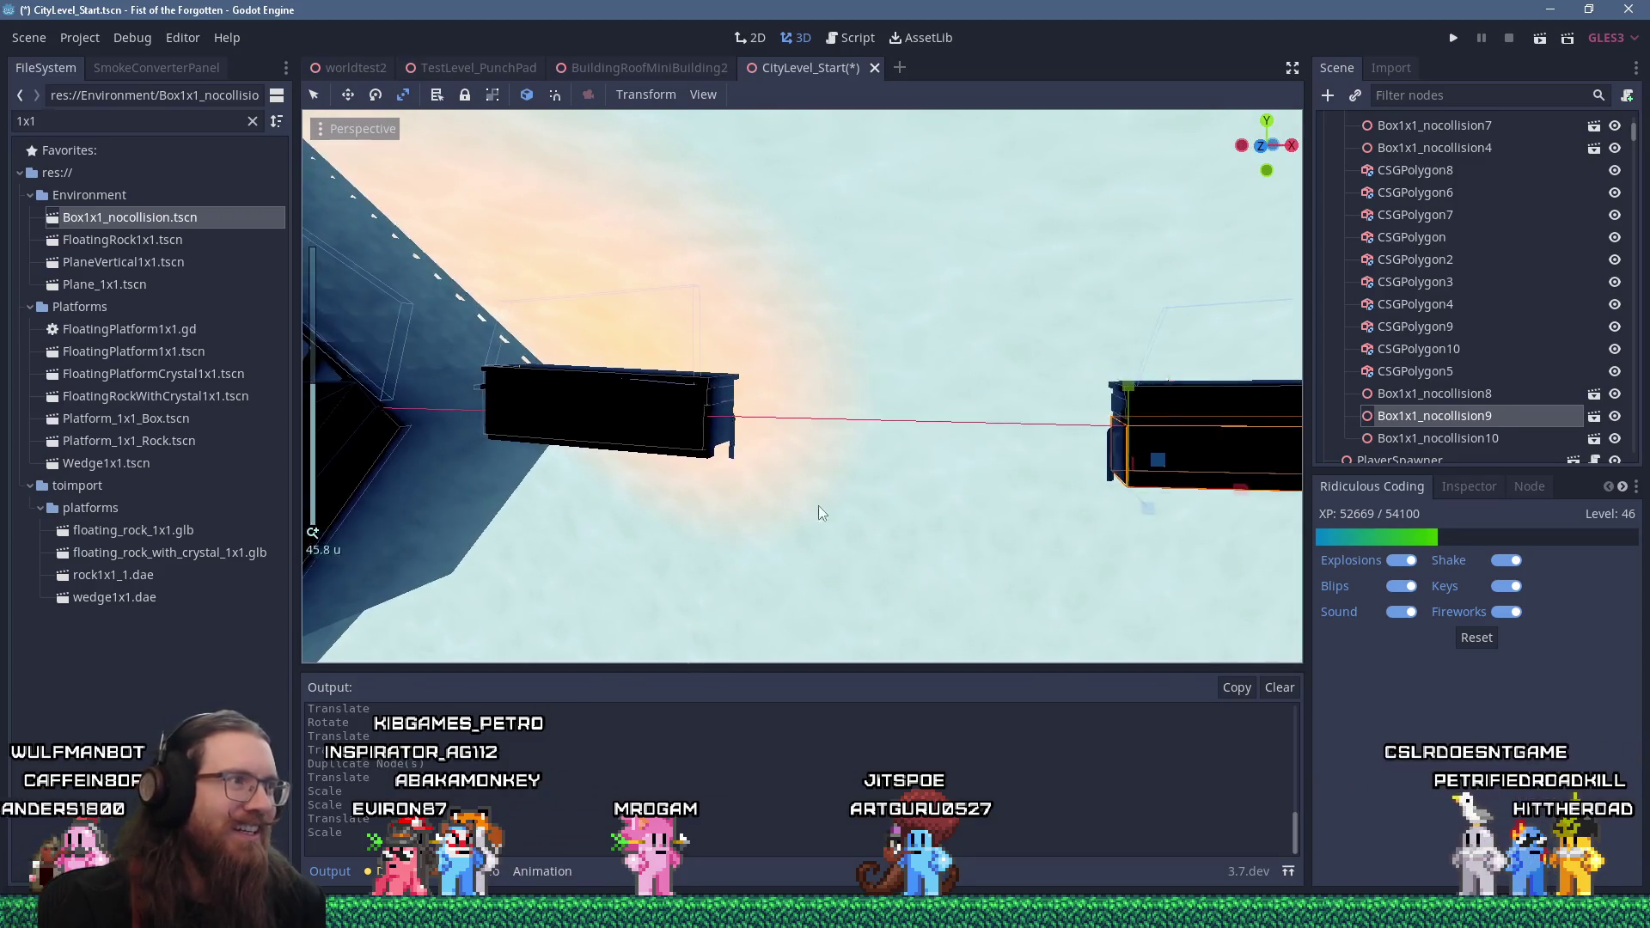
# Stretch Box1x1_nocollision8 along its Z axis and shift it along Z under the left roof building
pyautogui.click(711, 459)
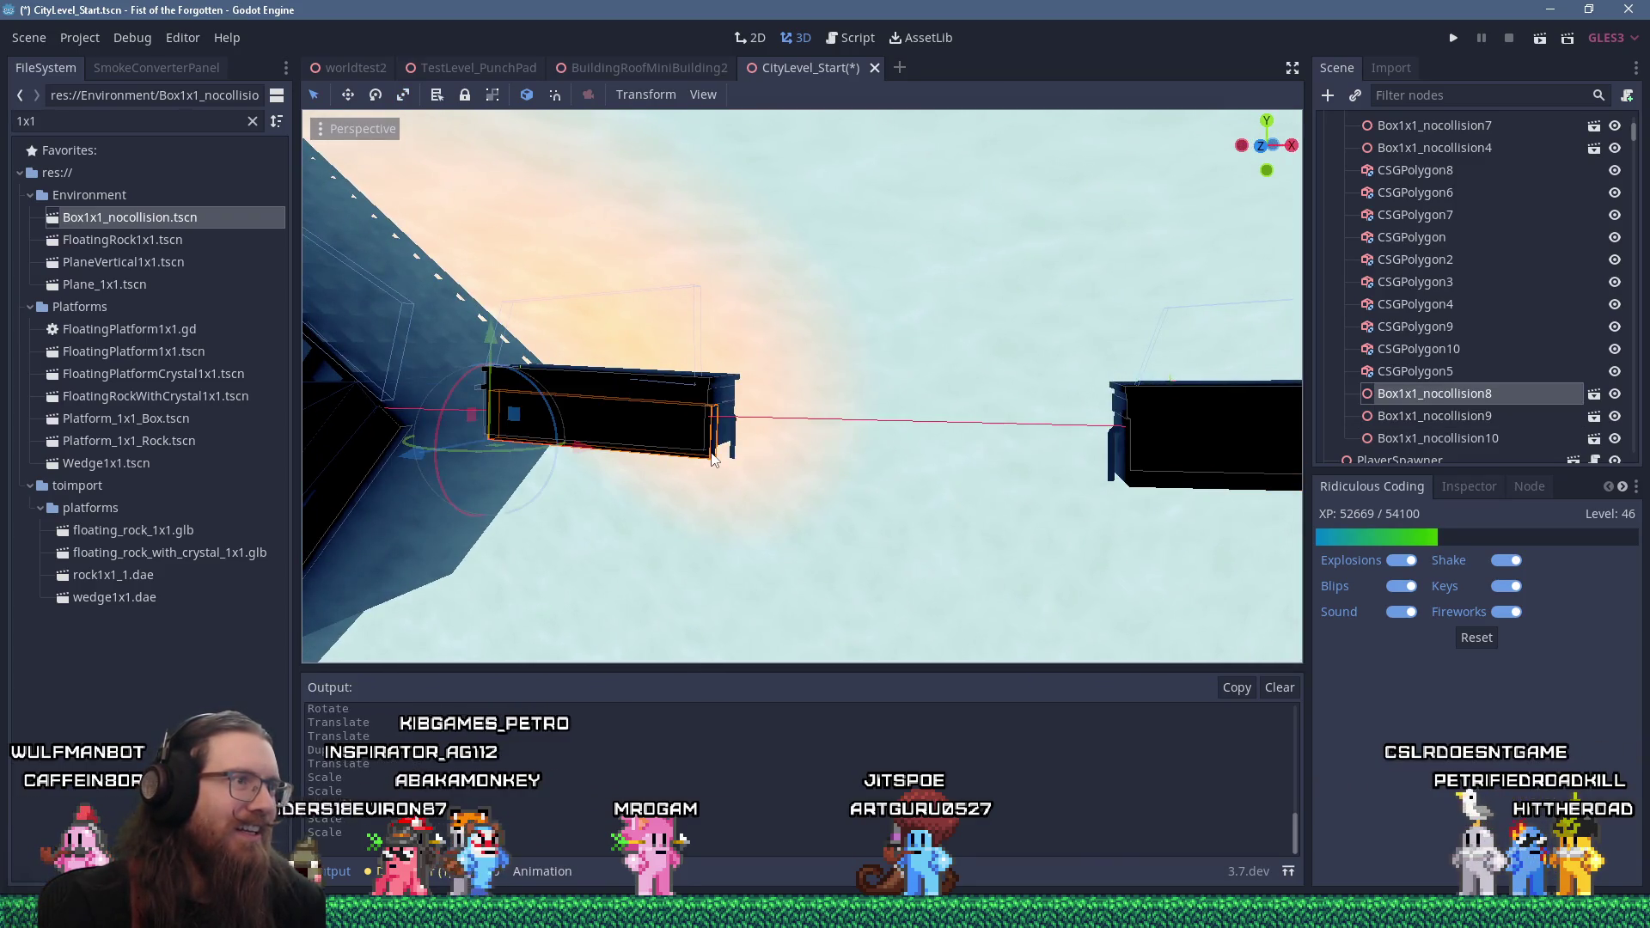
pyautogui.scroll(2, 711, 460)
pyautogui.moveTo(711, 460)
pyautogui.mouseDown()
pyautogui.moveTo(533, 469)
pyautogui.moveTo(526, 411)
pyautogui.mouseUp()
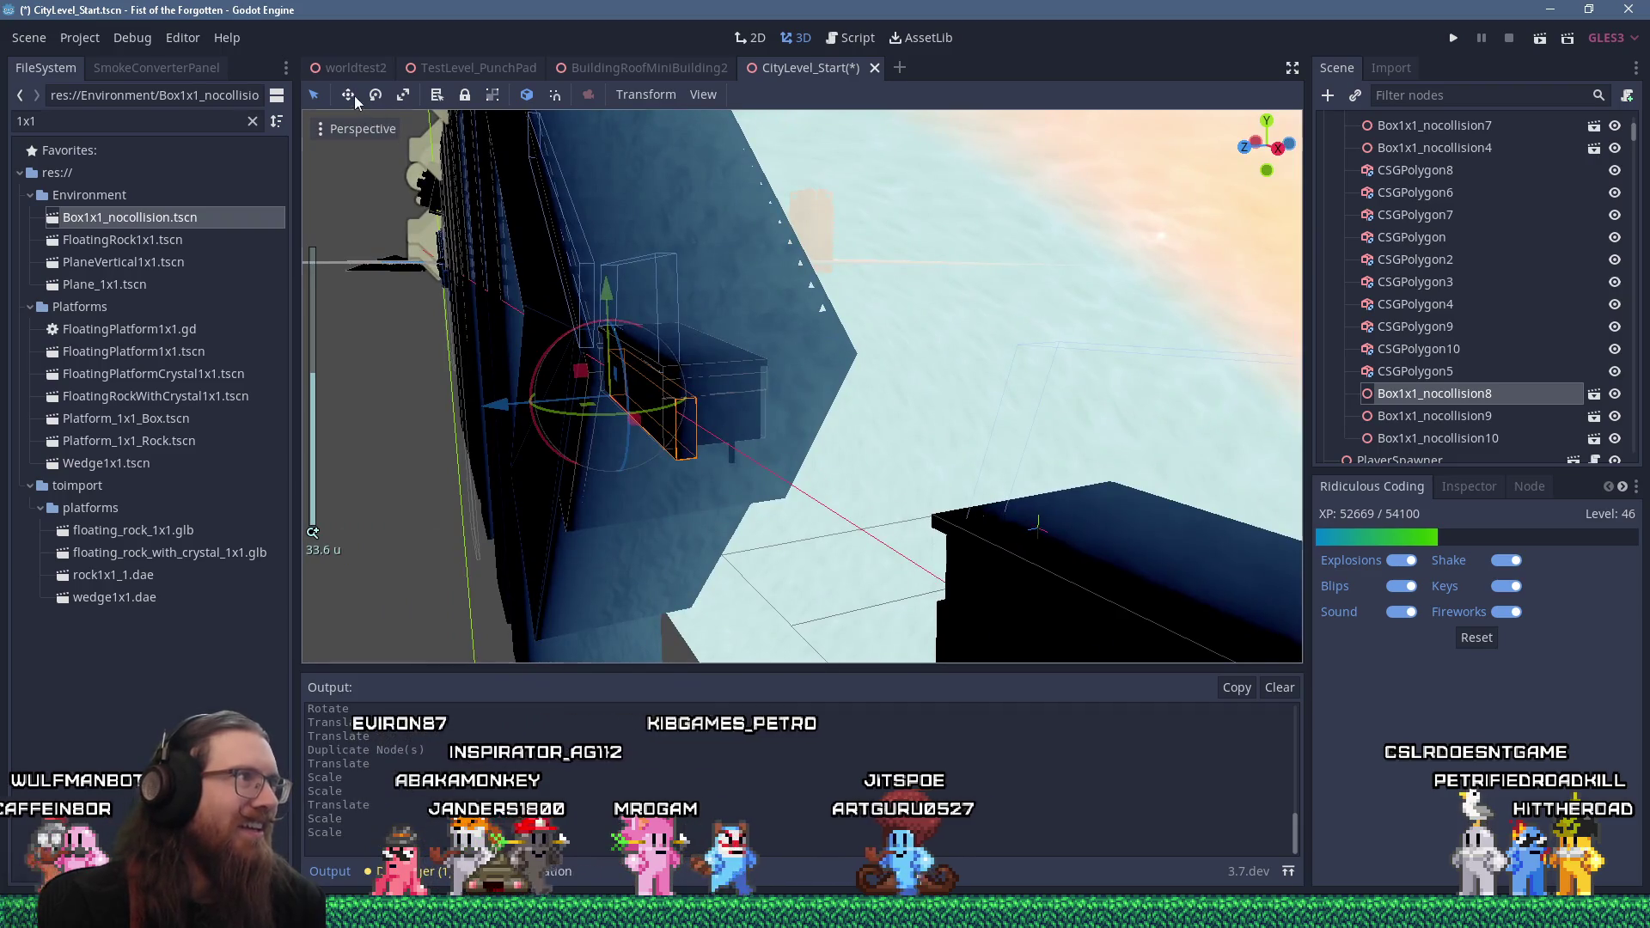
pyautogui.press('w')
pyautogui.click(403, 94)
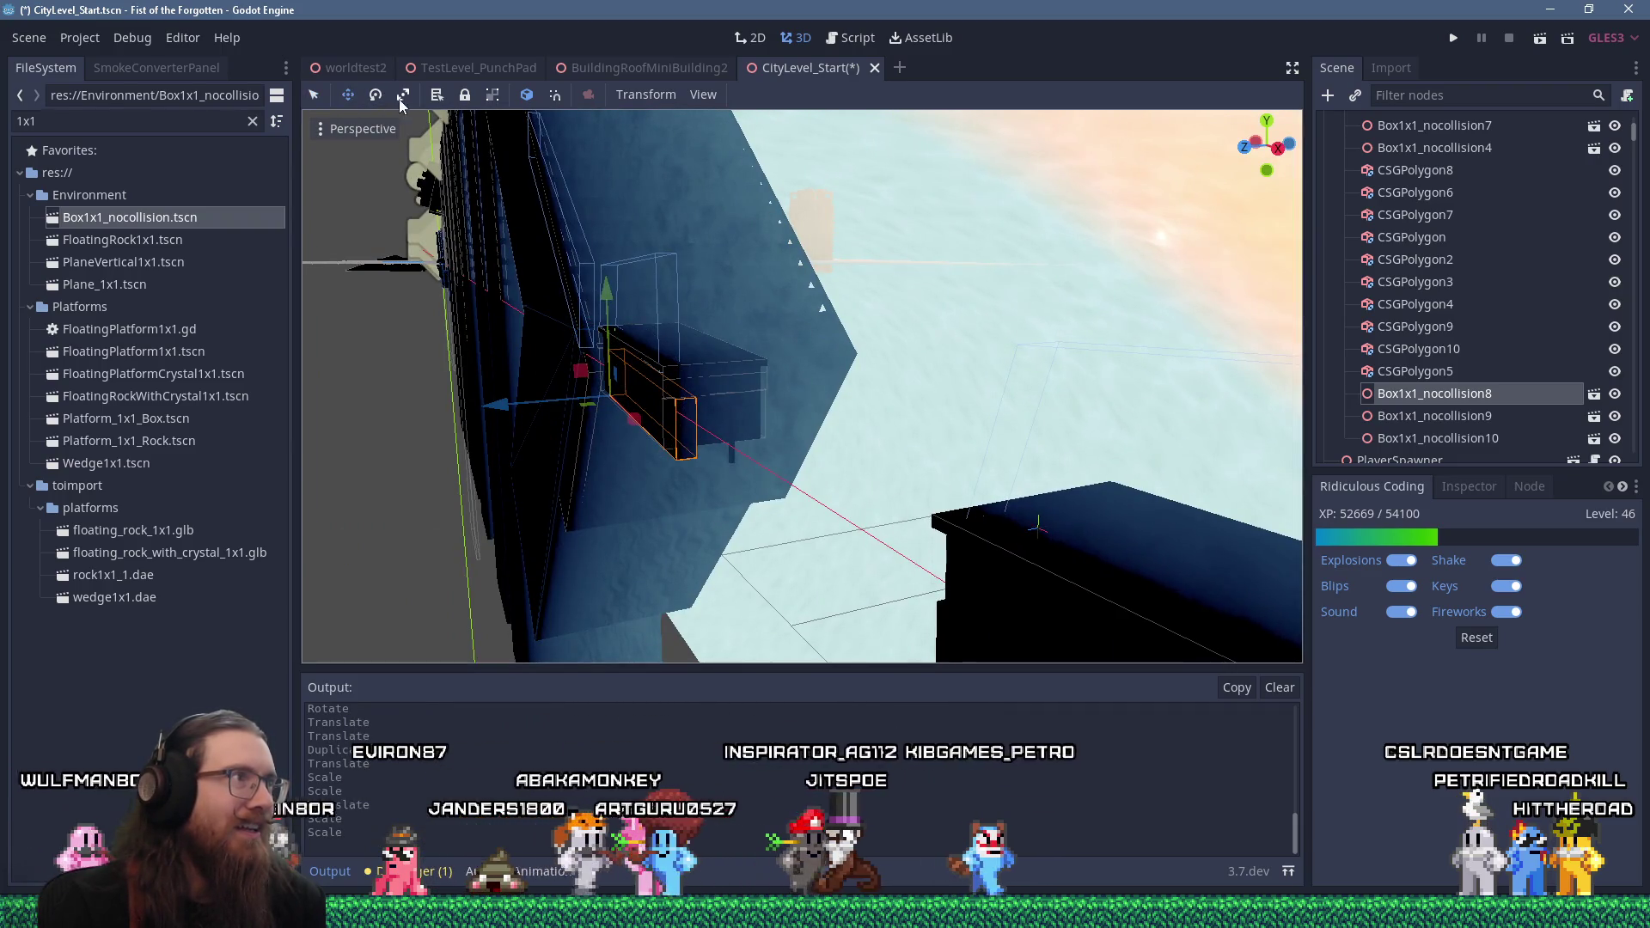
pyautogui.moveTo(497, 404)
pyautogui.mouseDown()
pyautogui.moveTo(440, 424)
pyautogui.moveTo(59, 431)
pyautogui.mouseUp()
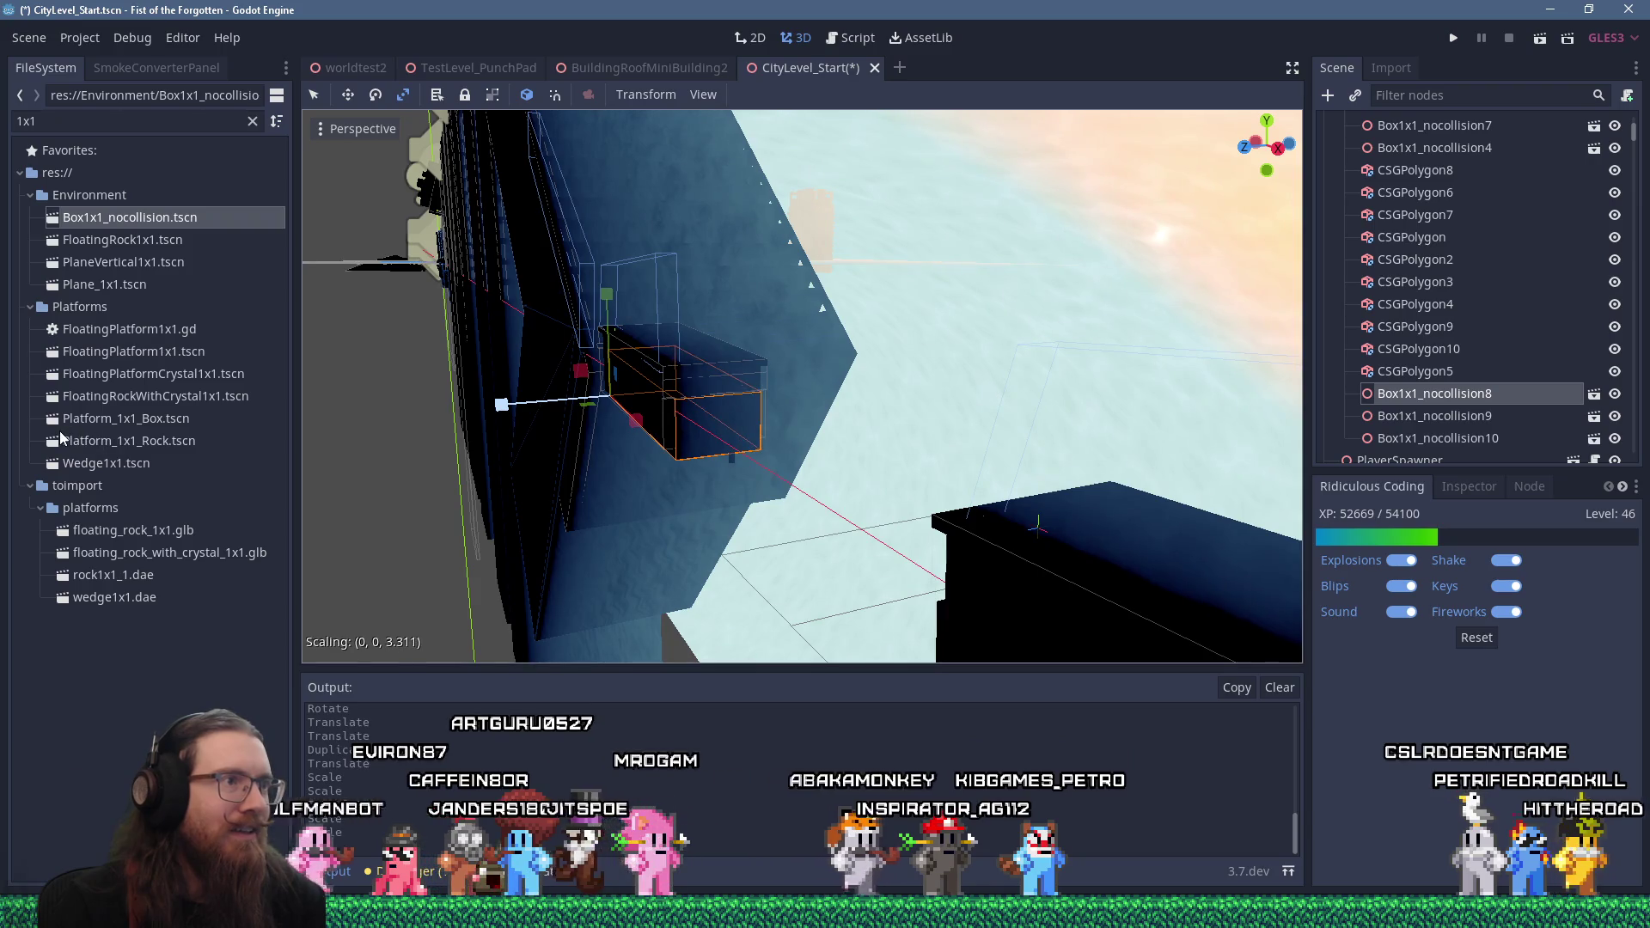
pyautogui.click(348, 94)
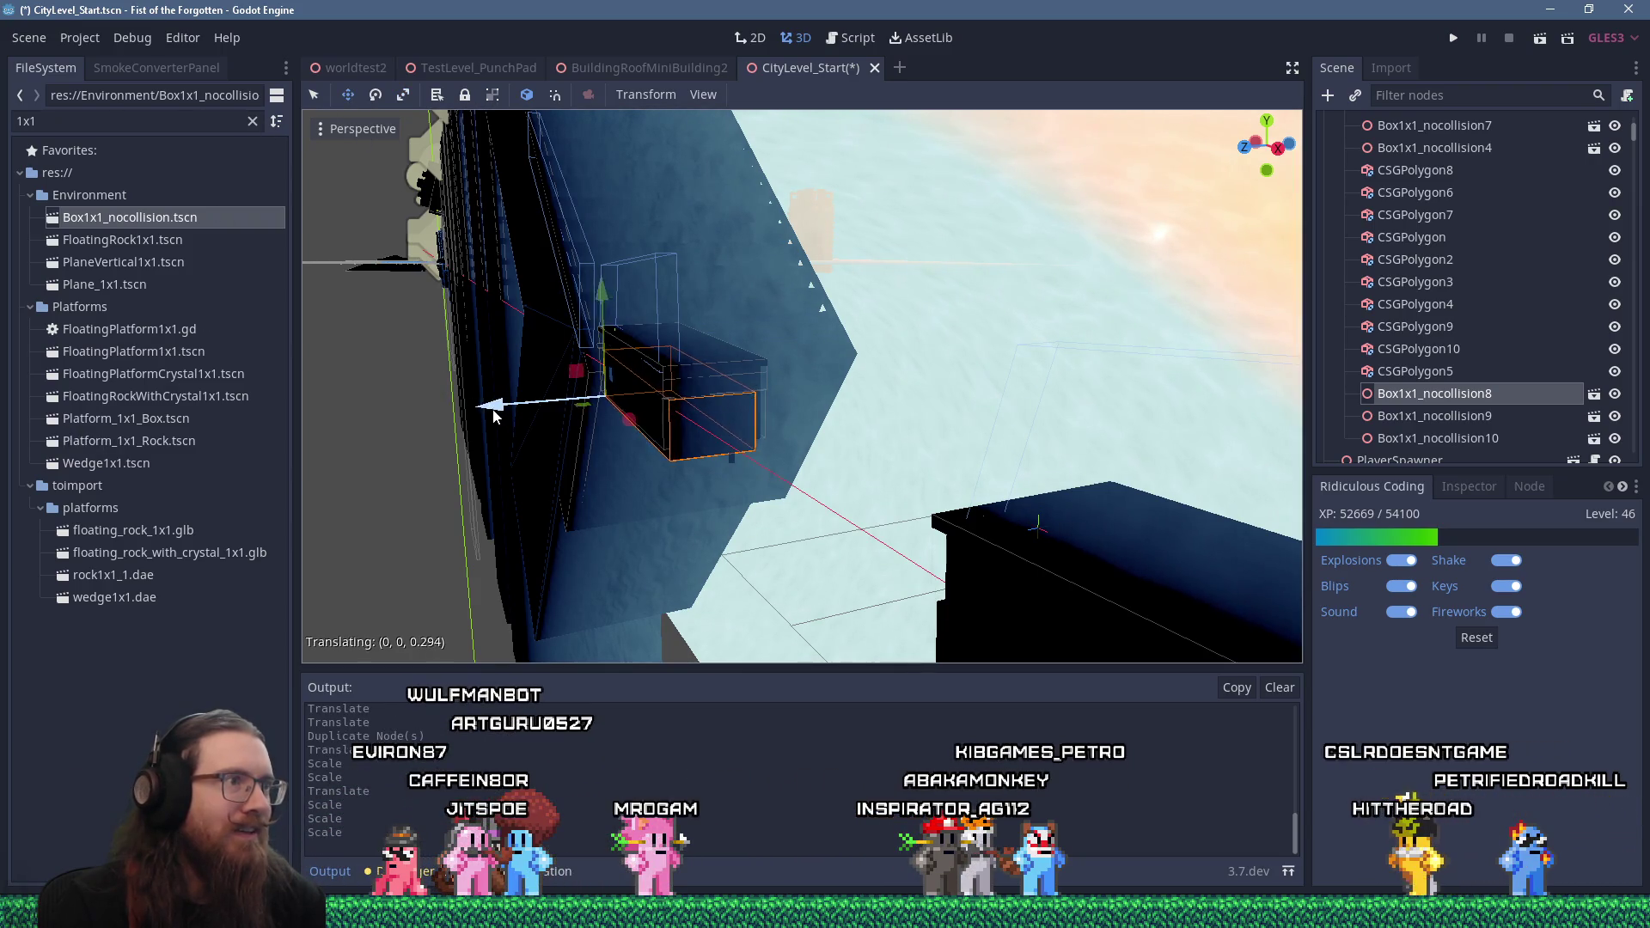
pyautogui.moveTo(488, 418); pyautogui.dragTo(480, 409)
# Tilt Box1x1_nocollision8 a few degrees to match the wedge beside it
pyautogui.click(403, 95)
pyautogui.moveTo(595, 425); pyautogui.dragTo(835, 389)
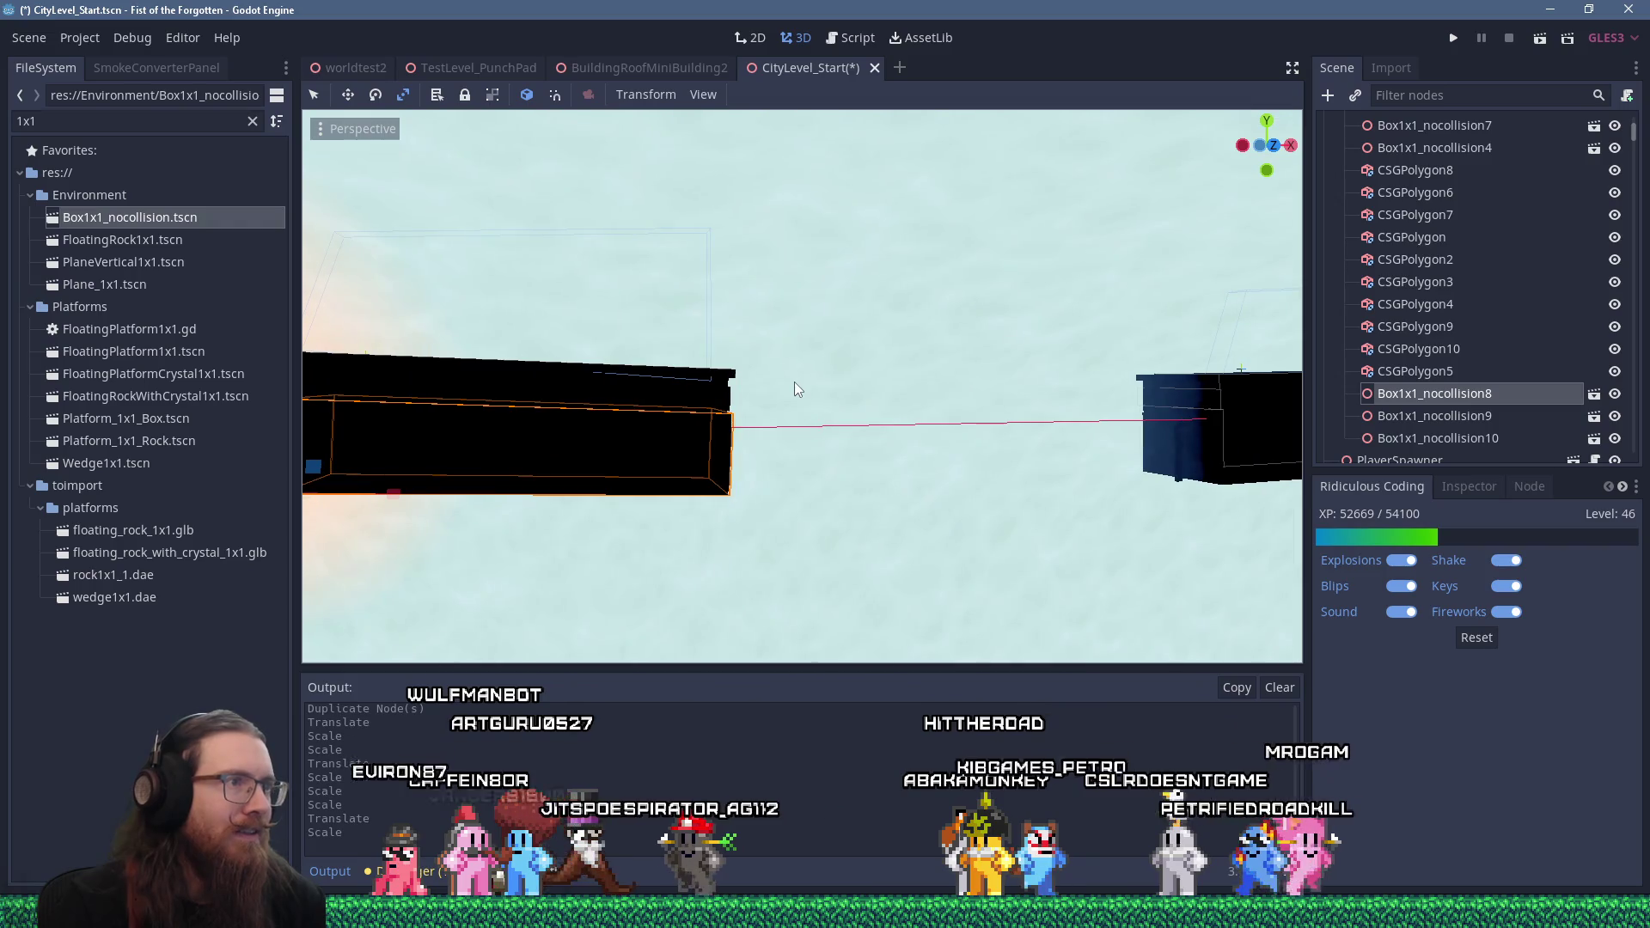
pyautogui.moveTo(503, 287)
pyautogui.mouseDown()
pyautogui.moveTo(600, 399)
pyautogui.moveTo(648, 371)
pyautogui.mouseUp()
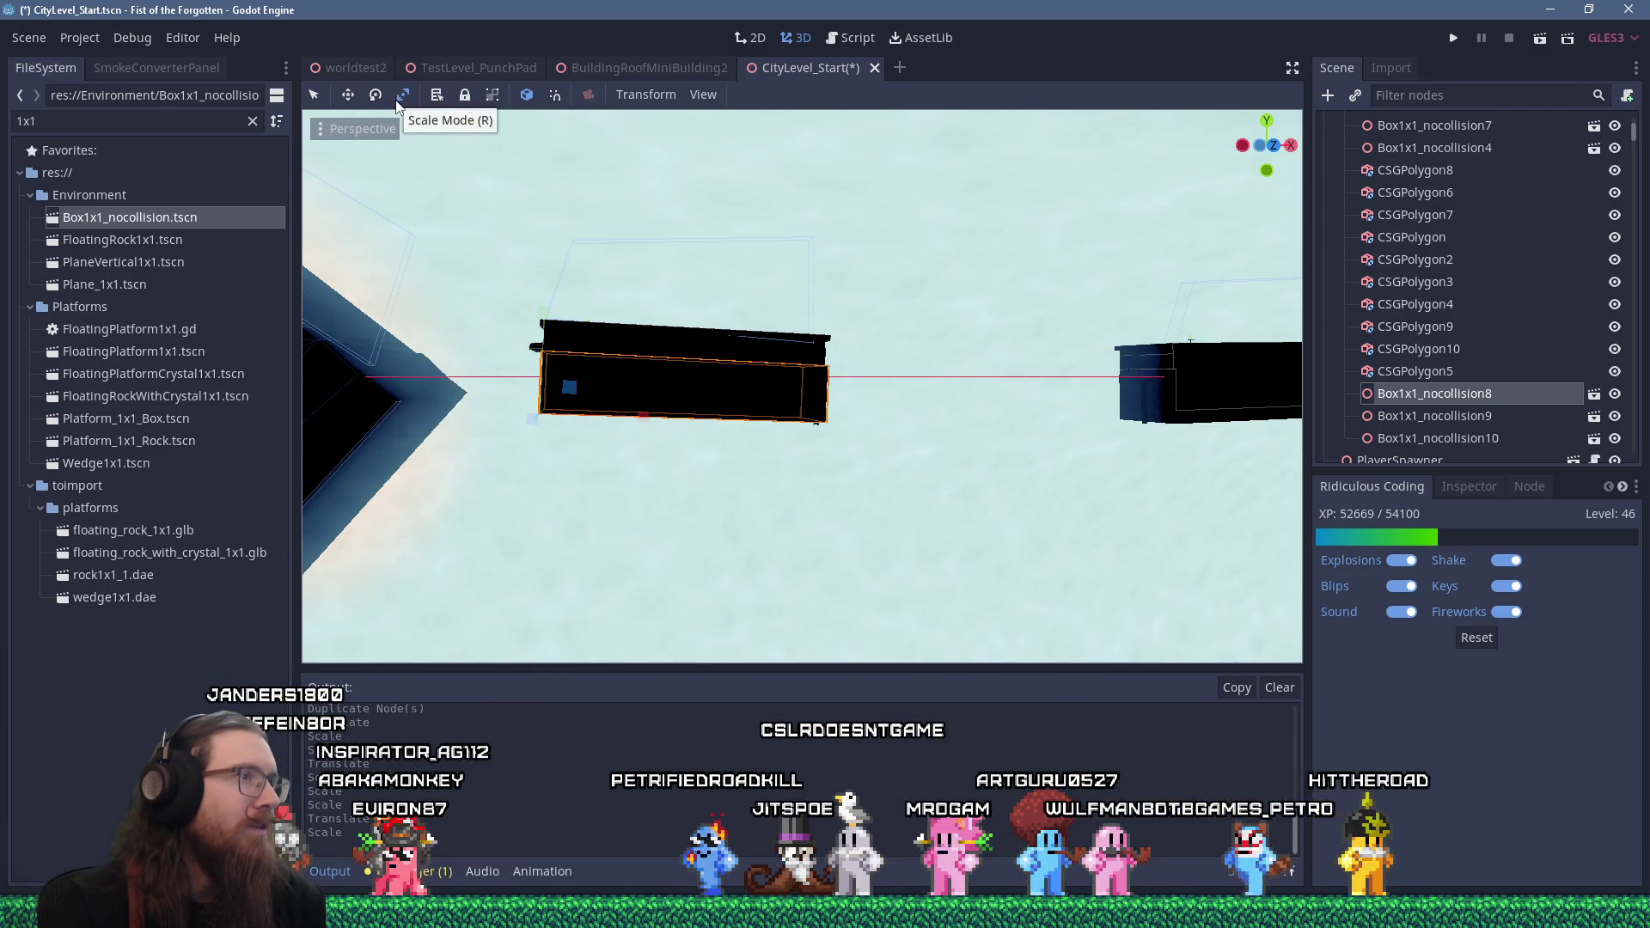
pyautogui.press('e')
pyautogui.moveTo(475, 366); pyautogui.dragTo(570, 400)
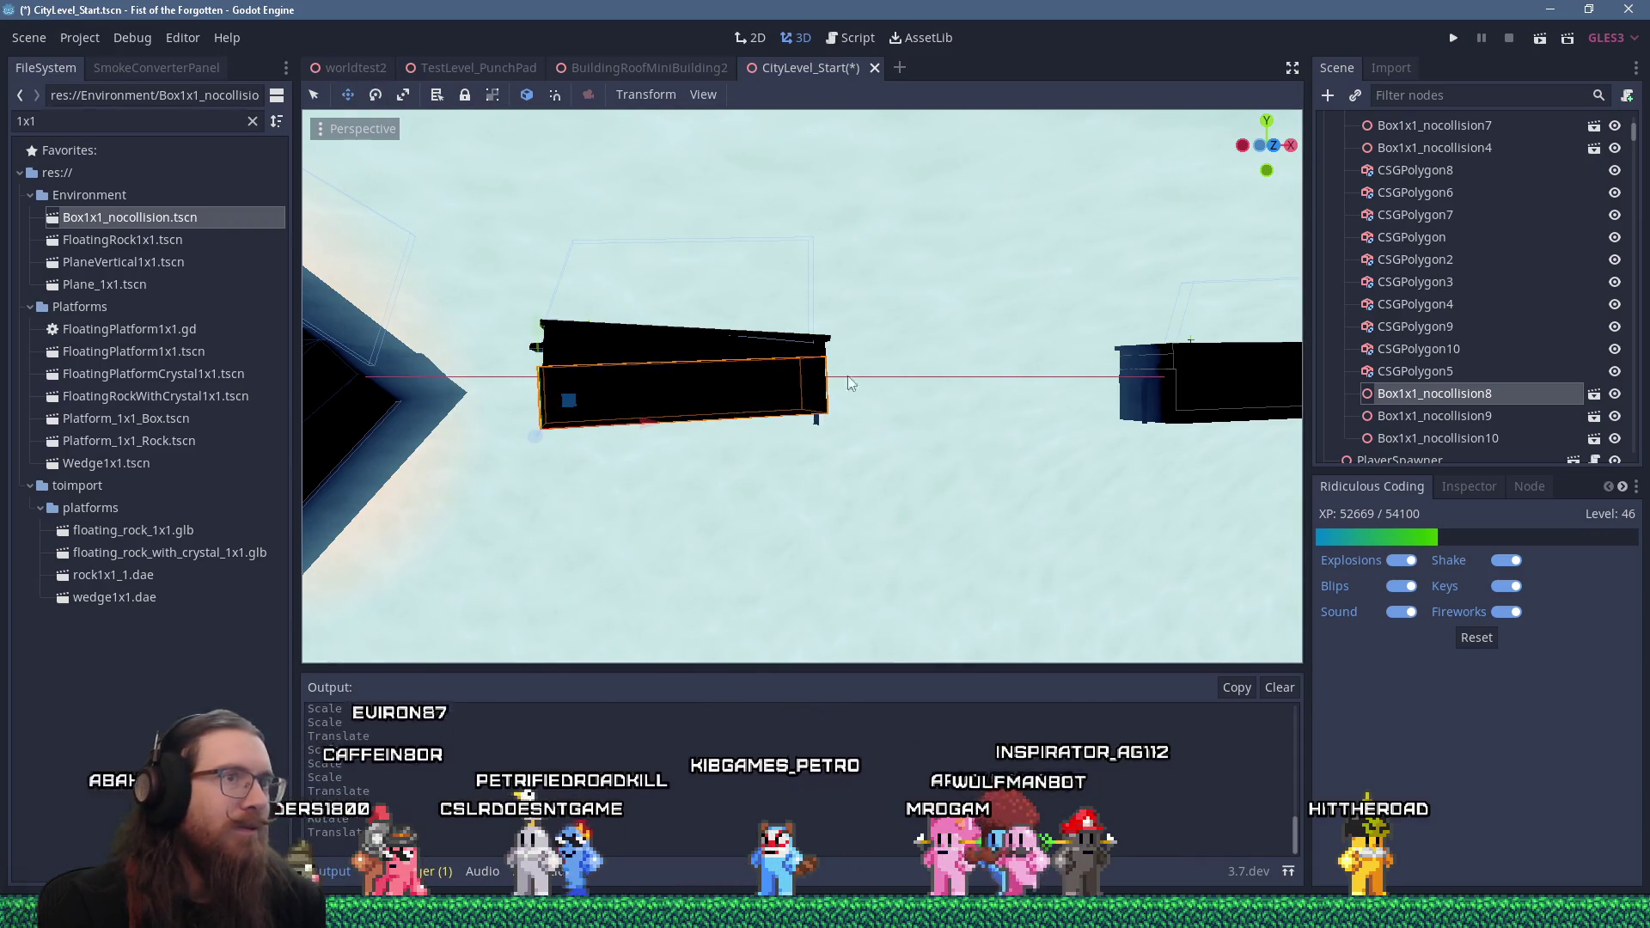
# Tilt Box1x1_nocollision9 slightly the other way, to about -2.4 degrees
pyautogui.scroll(-3, 782, 374)
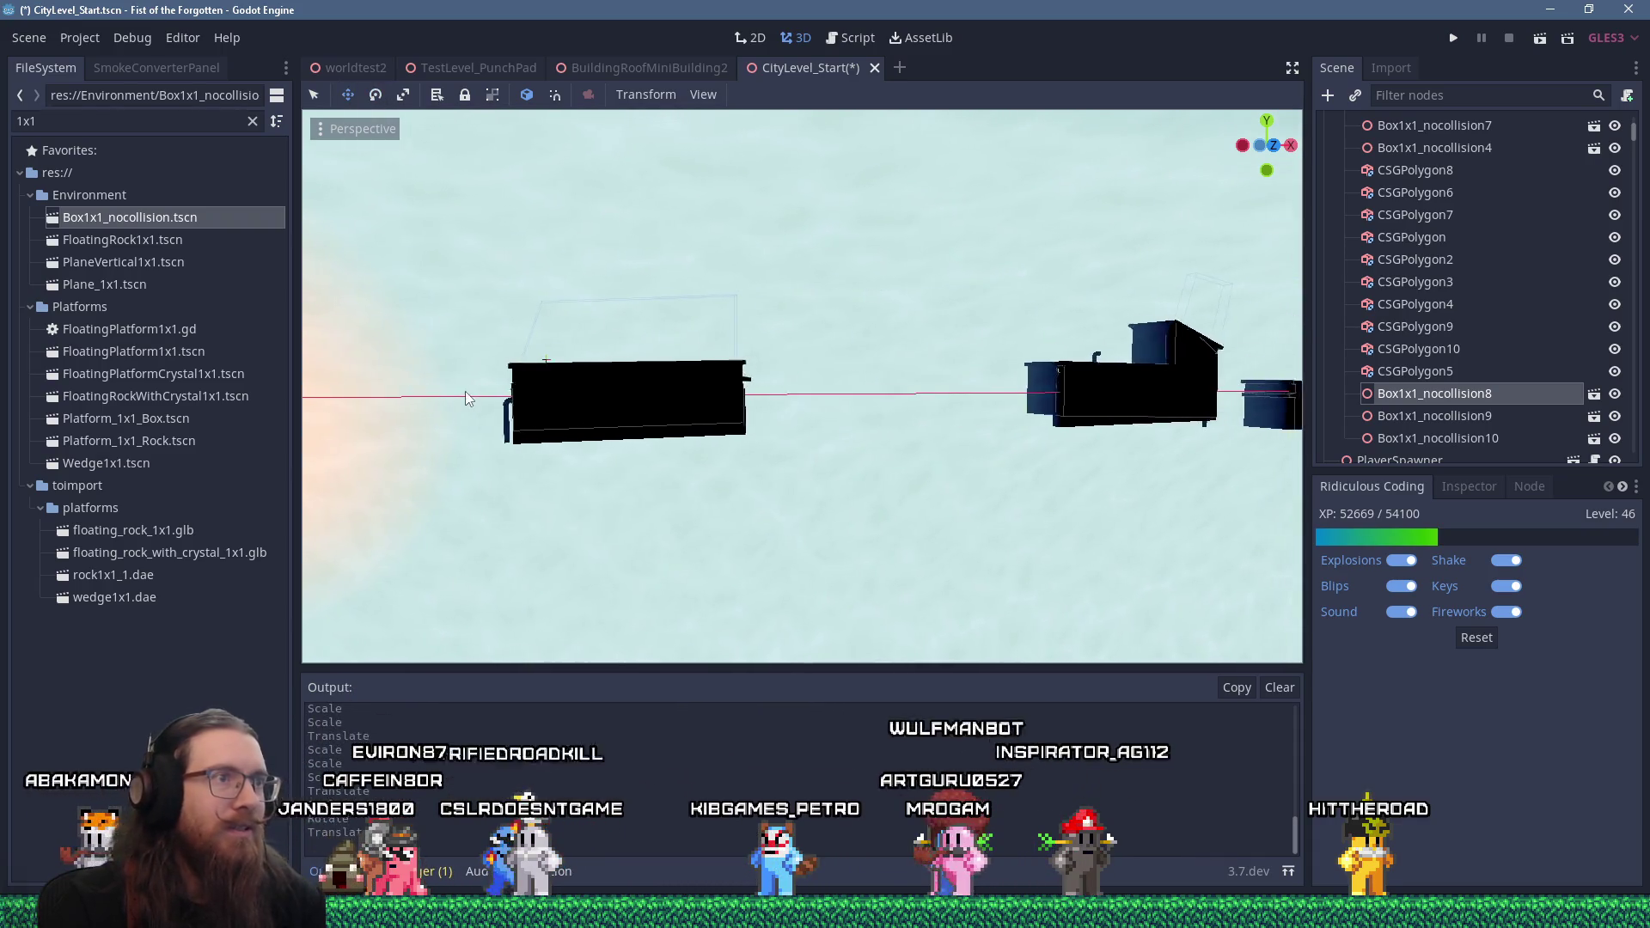
pyautogui.click(578, 438)
pyautogui.moveTo(460, 379); pyautogui.dragTo(462, 376)
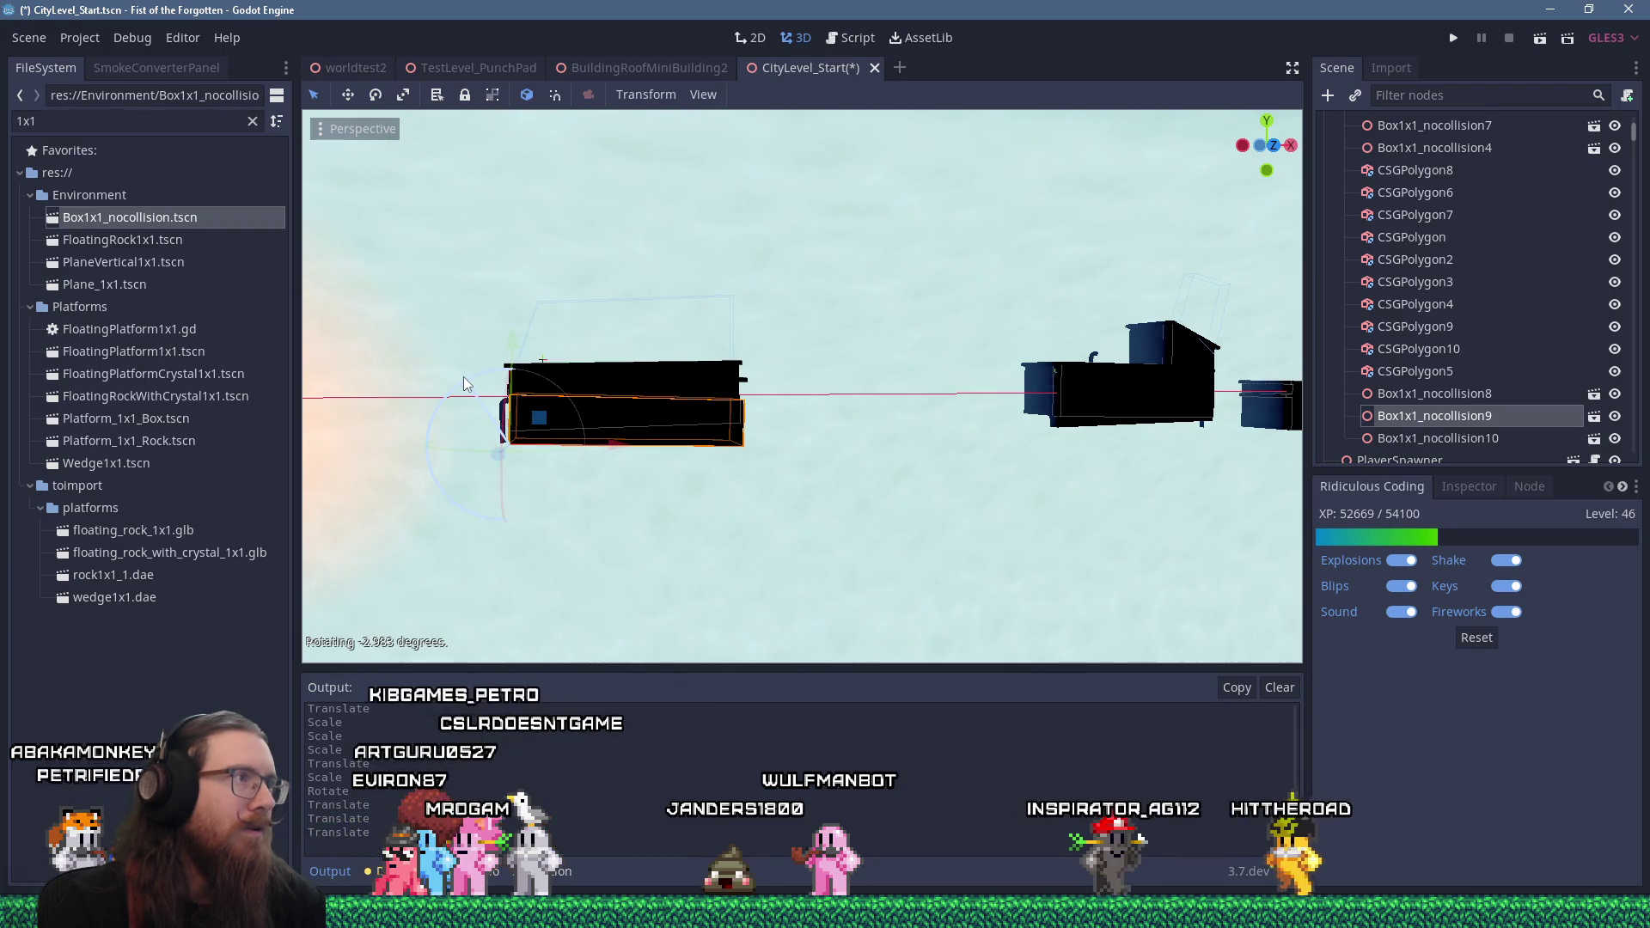
pyautogui.press('r')
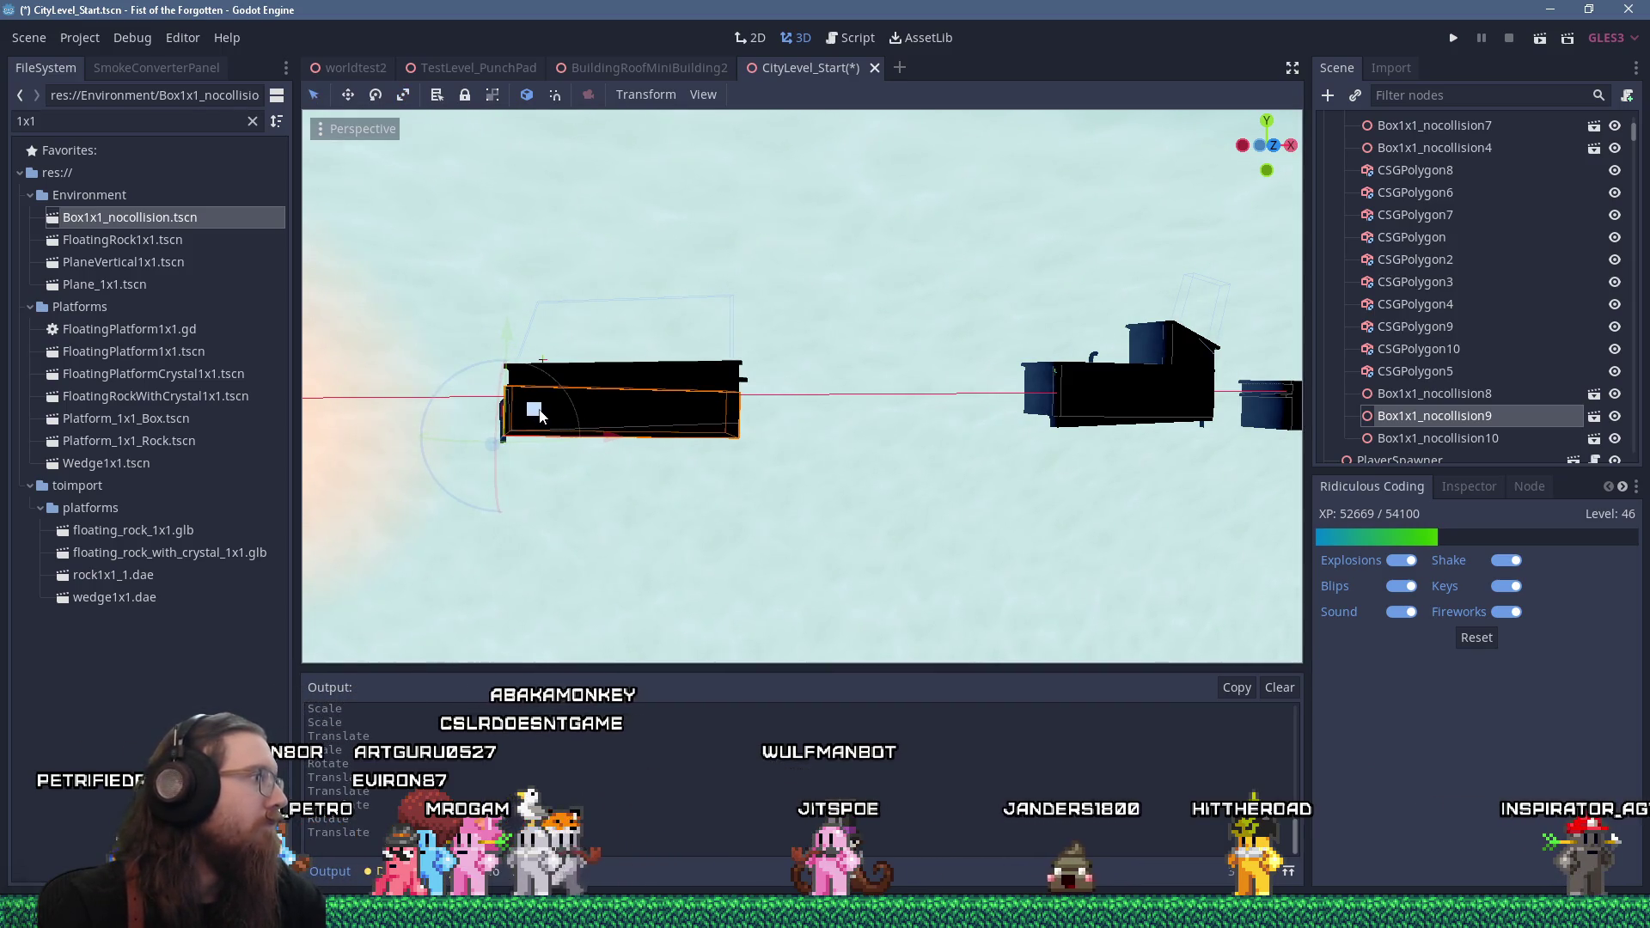
pyautogui.scroll(-3, 559, 421)
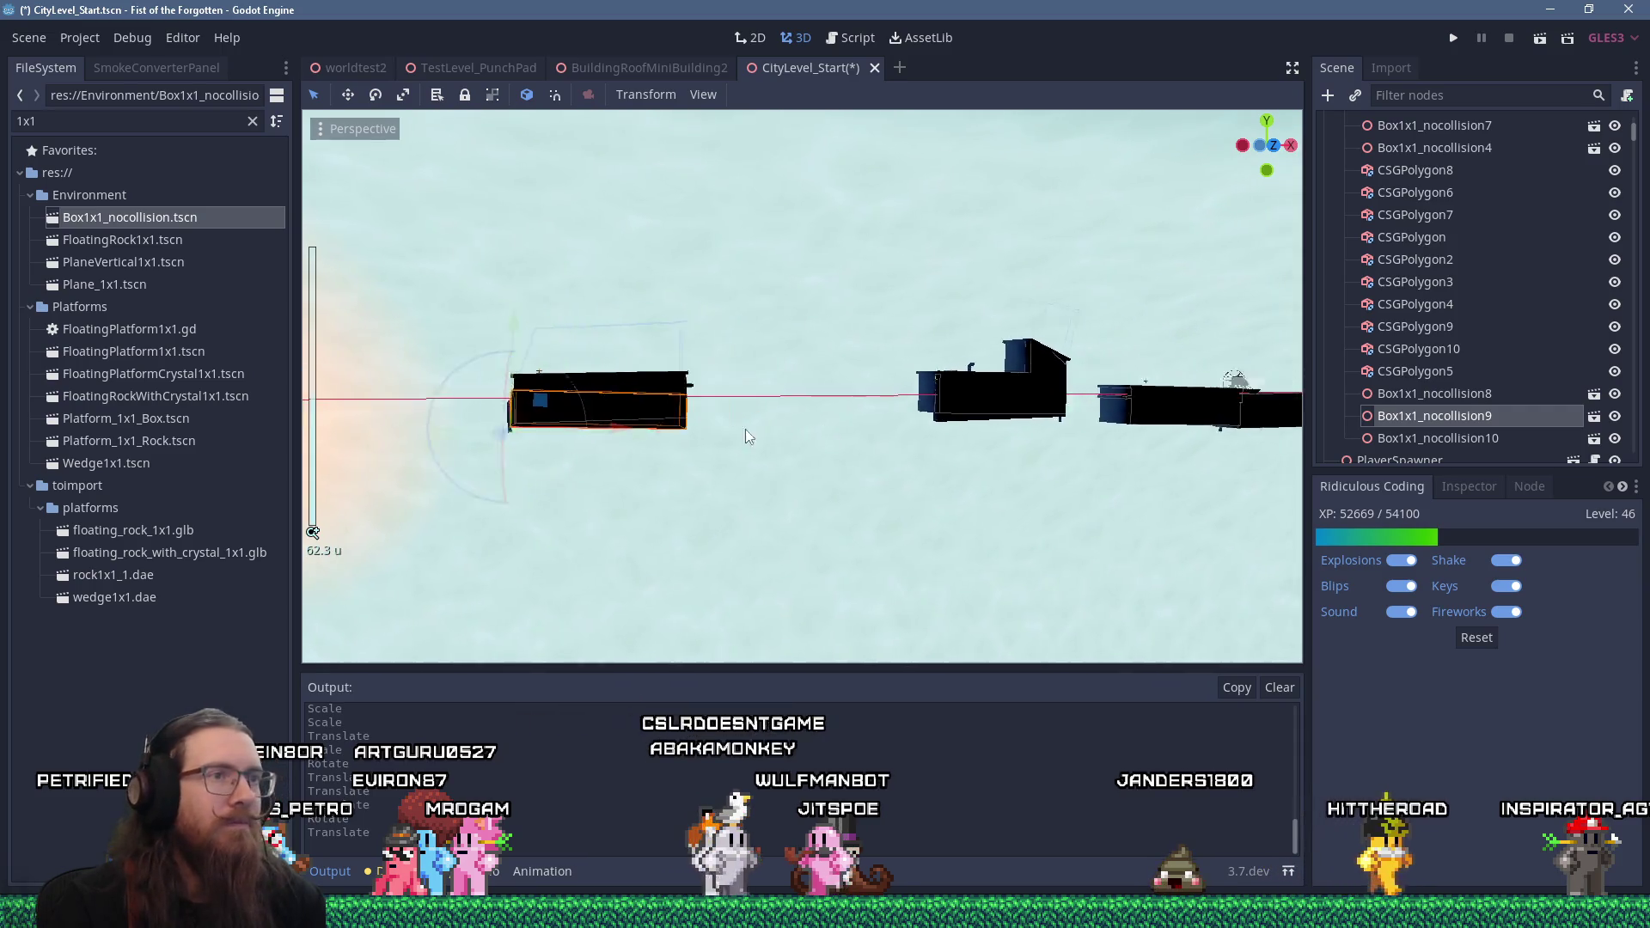
pyautogui.click(641, 406)
pyautogui.scroll(5, 679, 421)
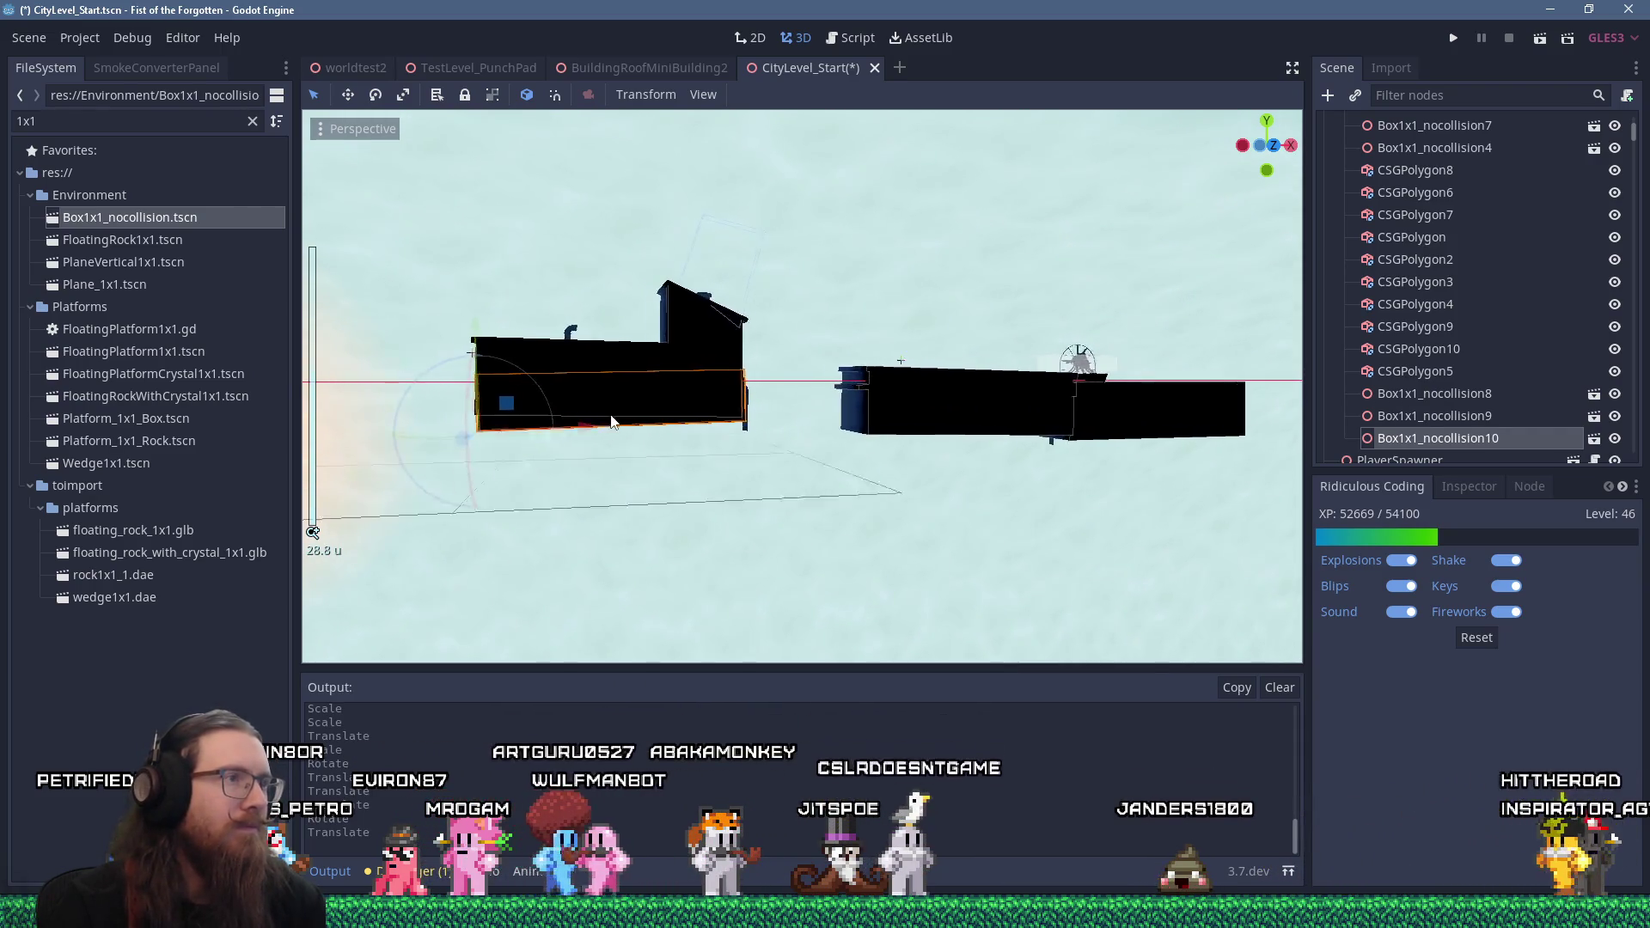
# Resize Box1x1_nocollision10 to fit its roof building and shift it slightly into place
pyautogui.moveTo(683, 421); pyautogui.dragTo(660, 427)
pyautogui.moveTo(446, 342); pyautogui.dragTo(657, 459)
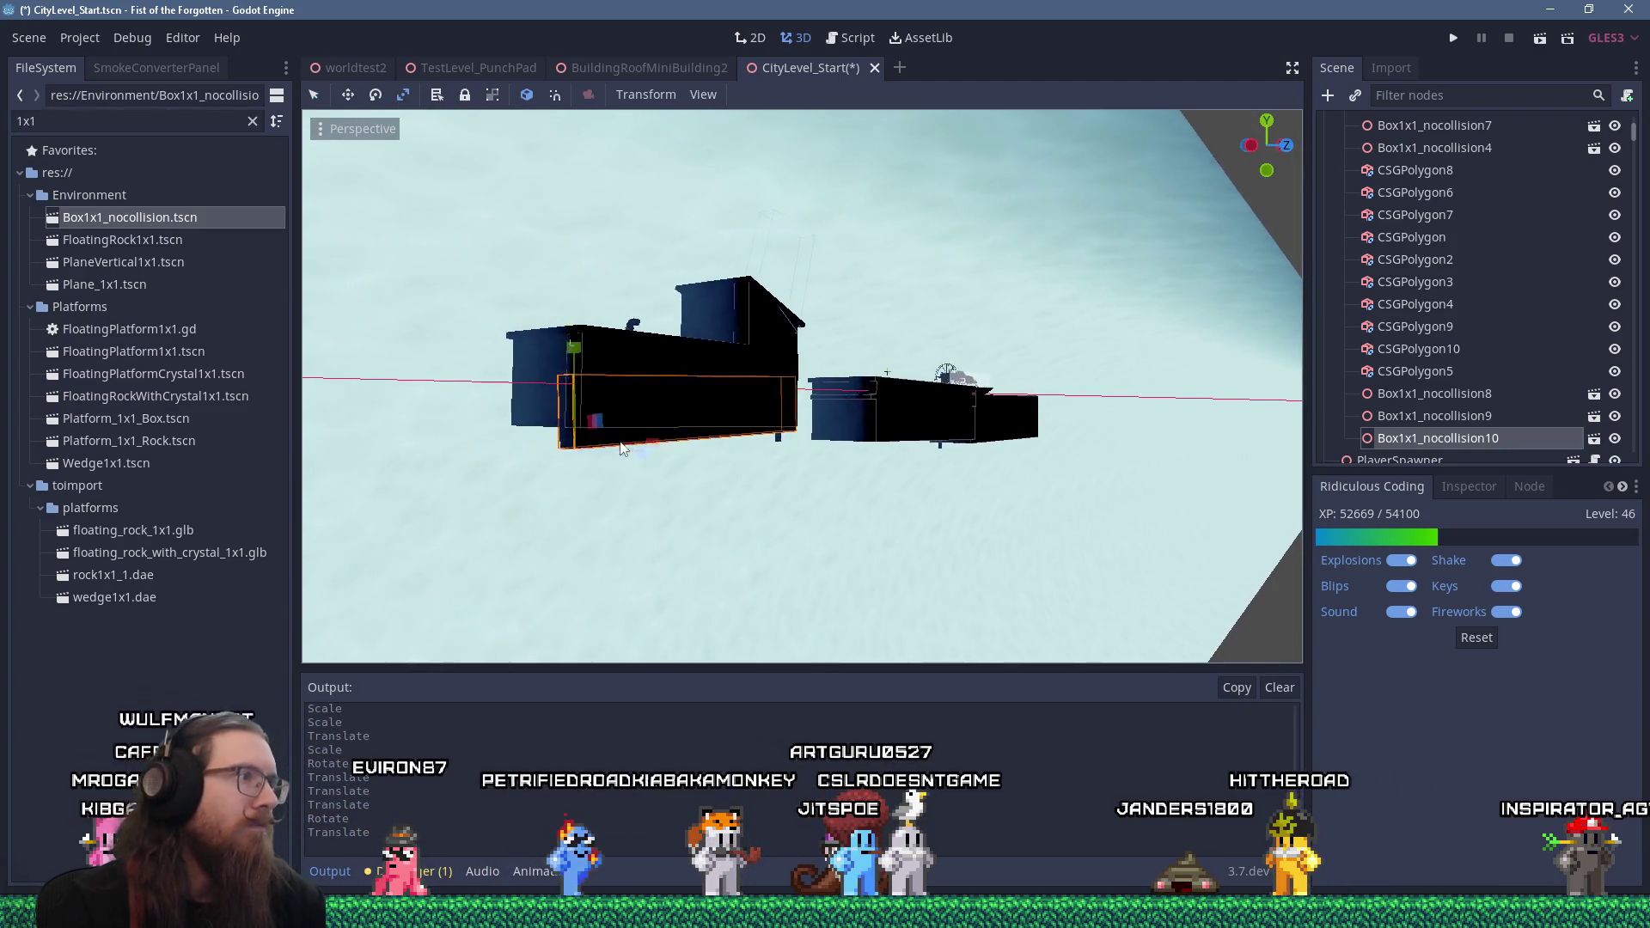
pyautogui.moveTo(1064, 488); pyautogui.dragTo(1088, 481)
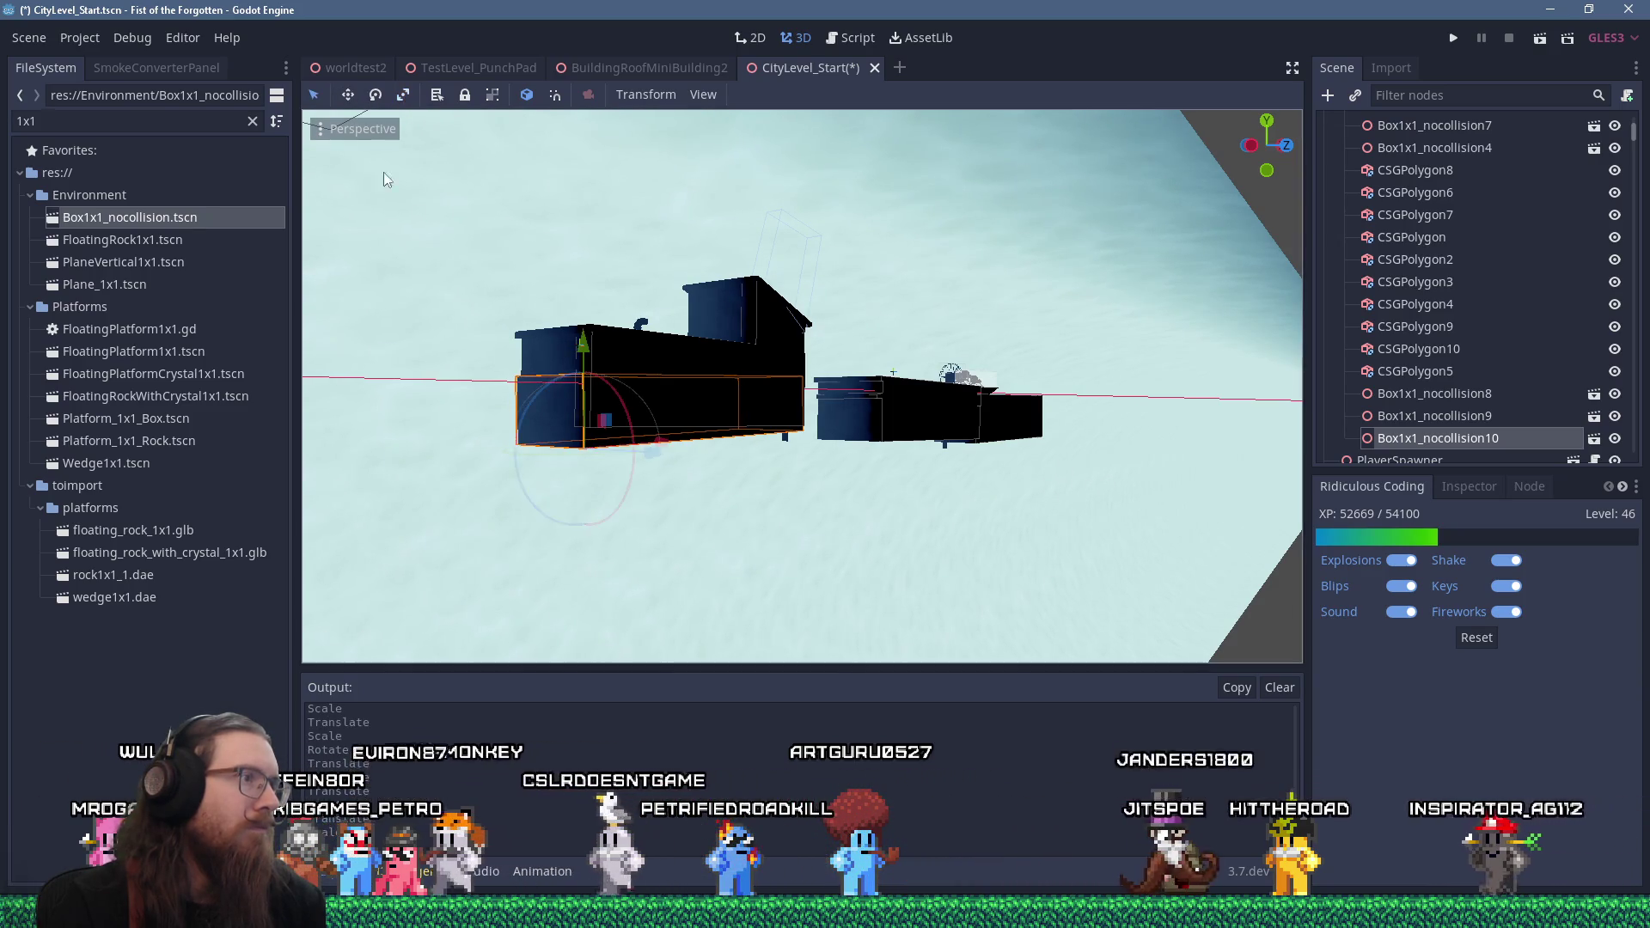
pyautogui.moveTo(667, 448); pyautogui.dragTo(672, 451)
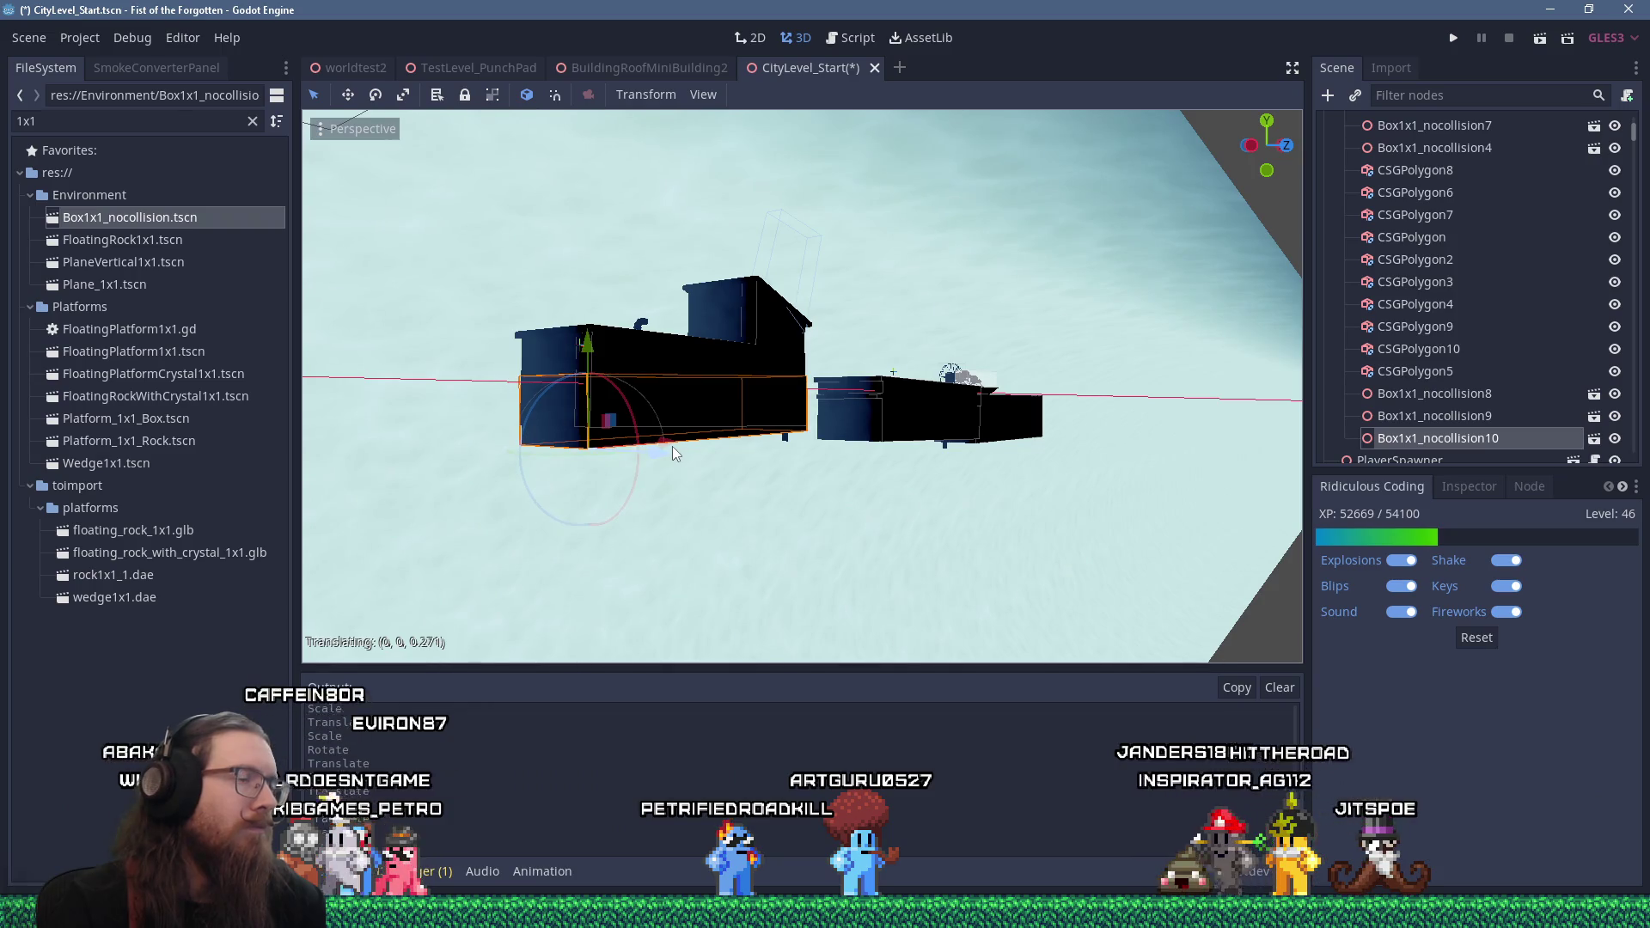
pyautogui.scroll(3, 684, 436)
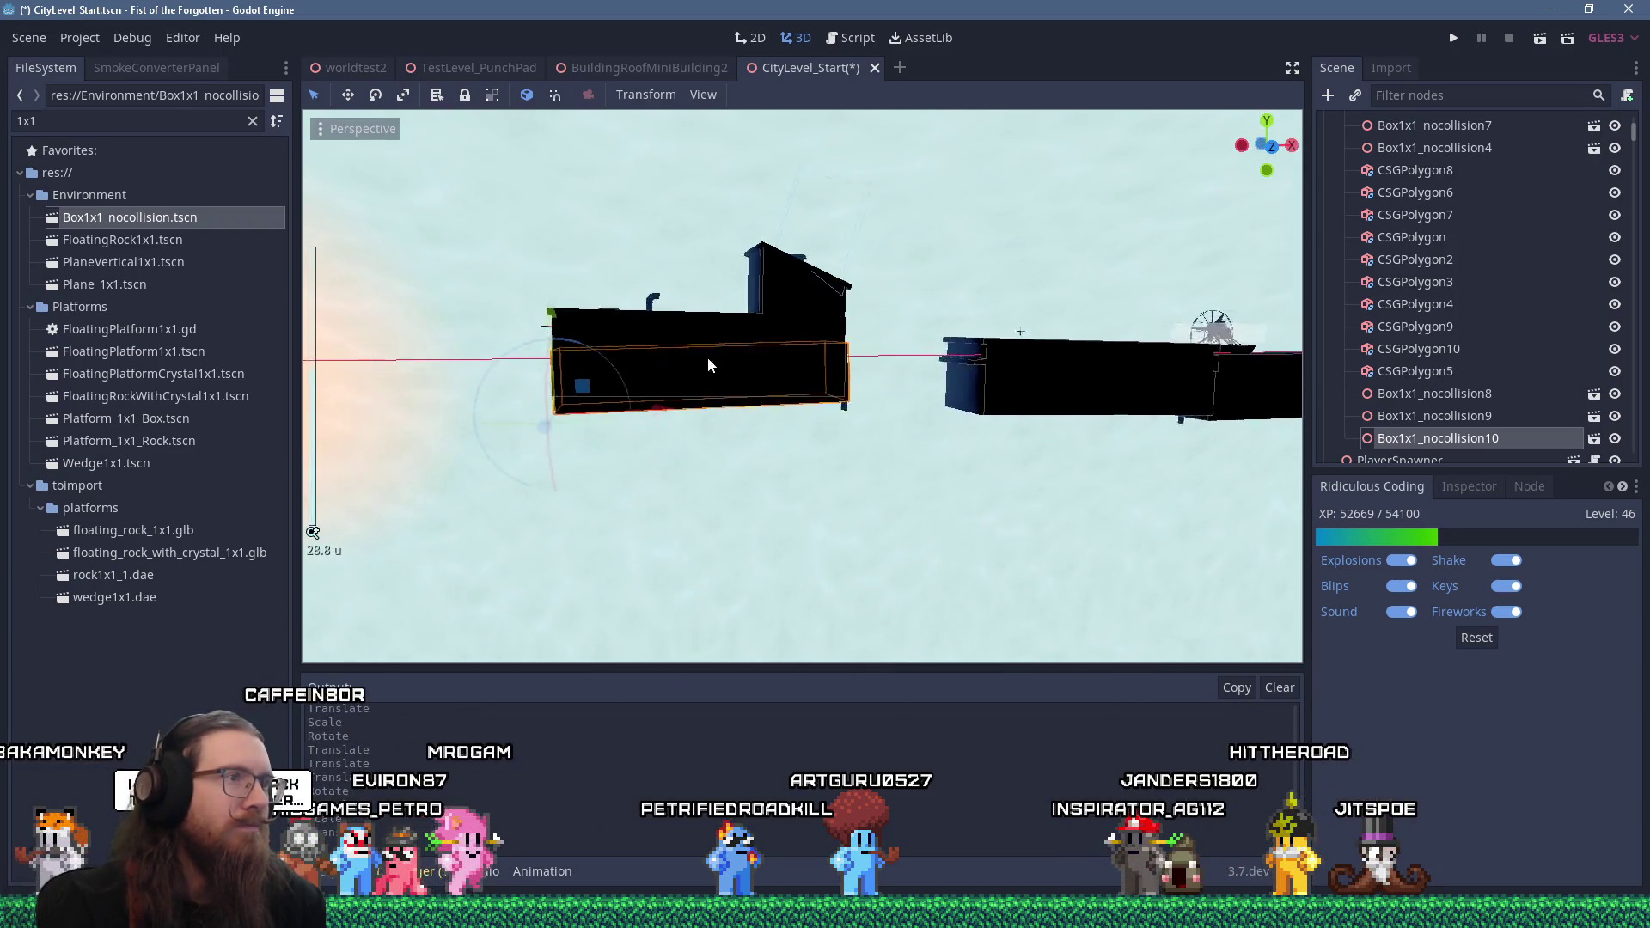
pyautogui.moveTo(671, 377); pyautogui.dragTo(670, 380)
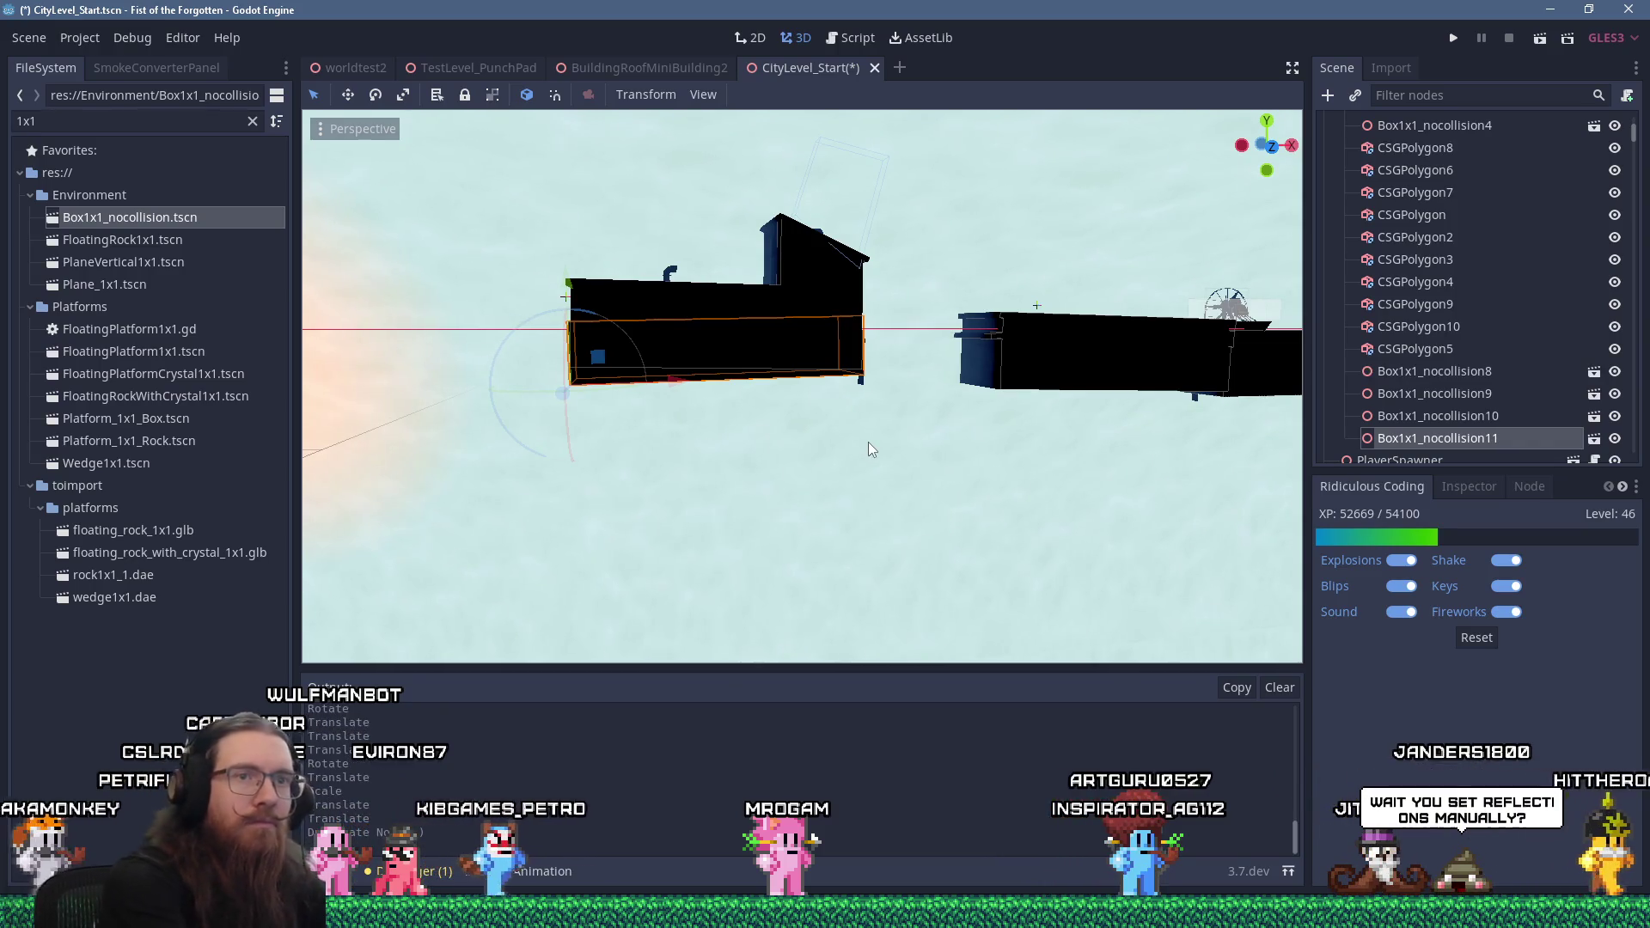
# Duplicate it as a child Box1x1_nocollision11, moved and scaled under the building's tall section
pyautogui.hotkey('ctrl', 'd')
pyautogui.moveTo(1469, 423); pyautogui.dragTo(1470, 417)
pyautogui.moveTo(611, 370); pyautogui.dragTo(759, 404)
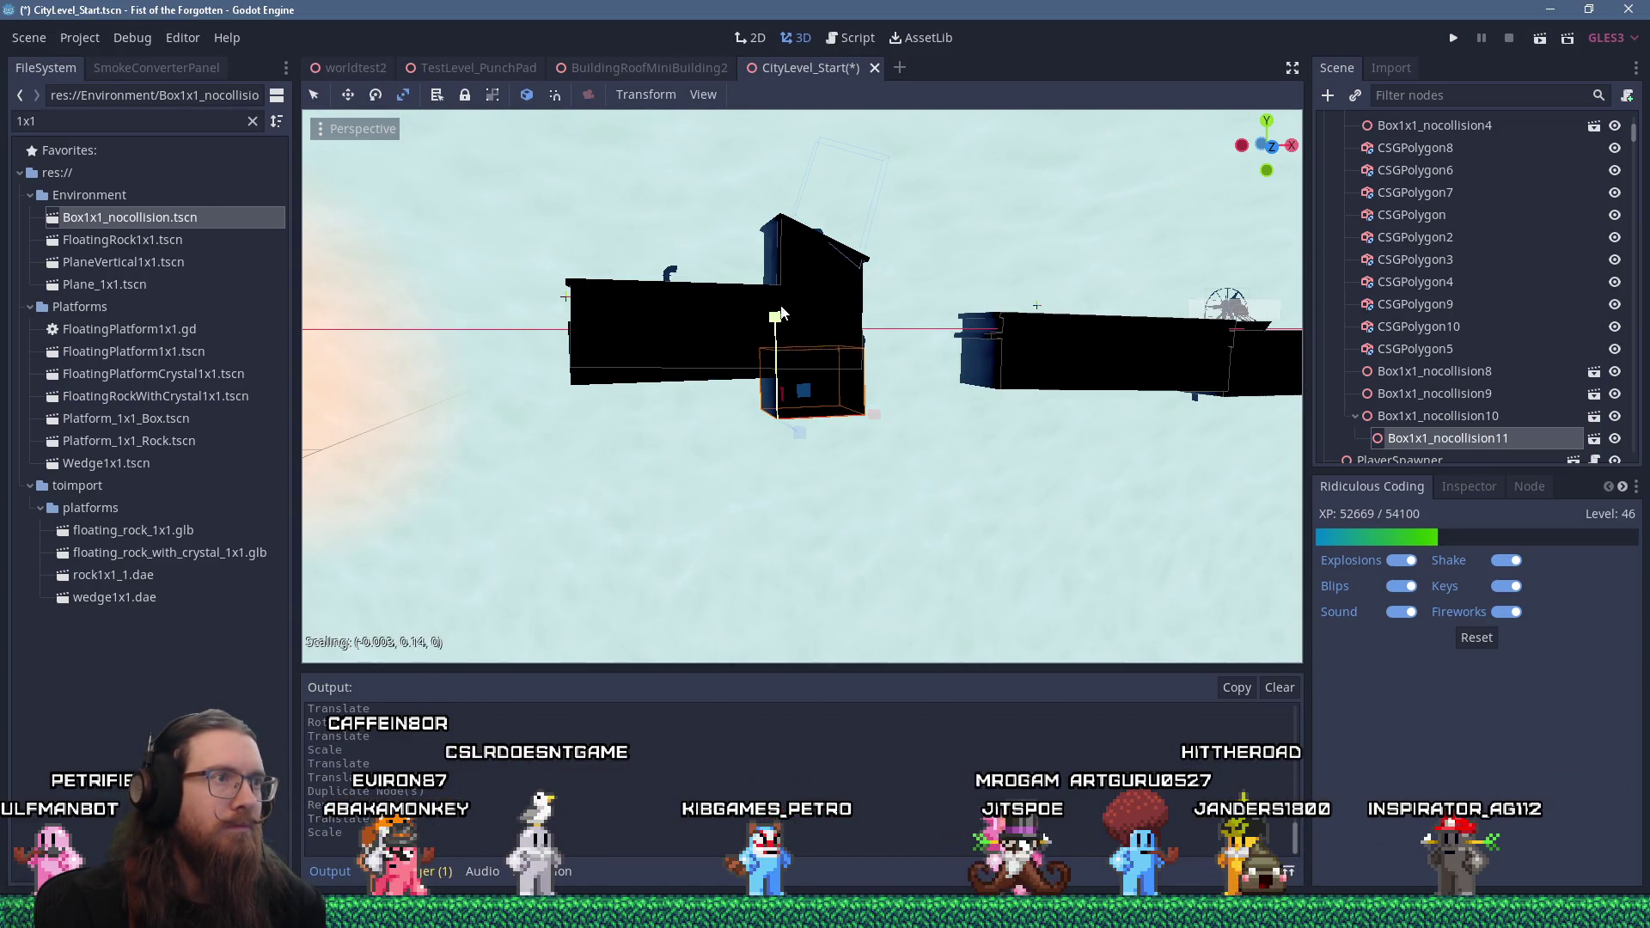
pyautogui.moveTo(783, 318); pyautogui.dragTo(797, 326)
pyautogui.scroll(-3, 773, 320)
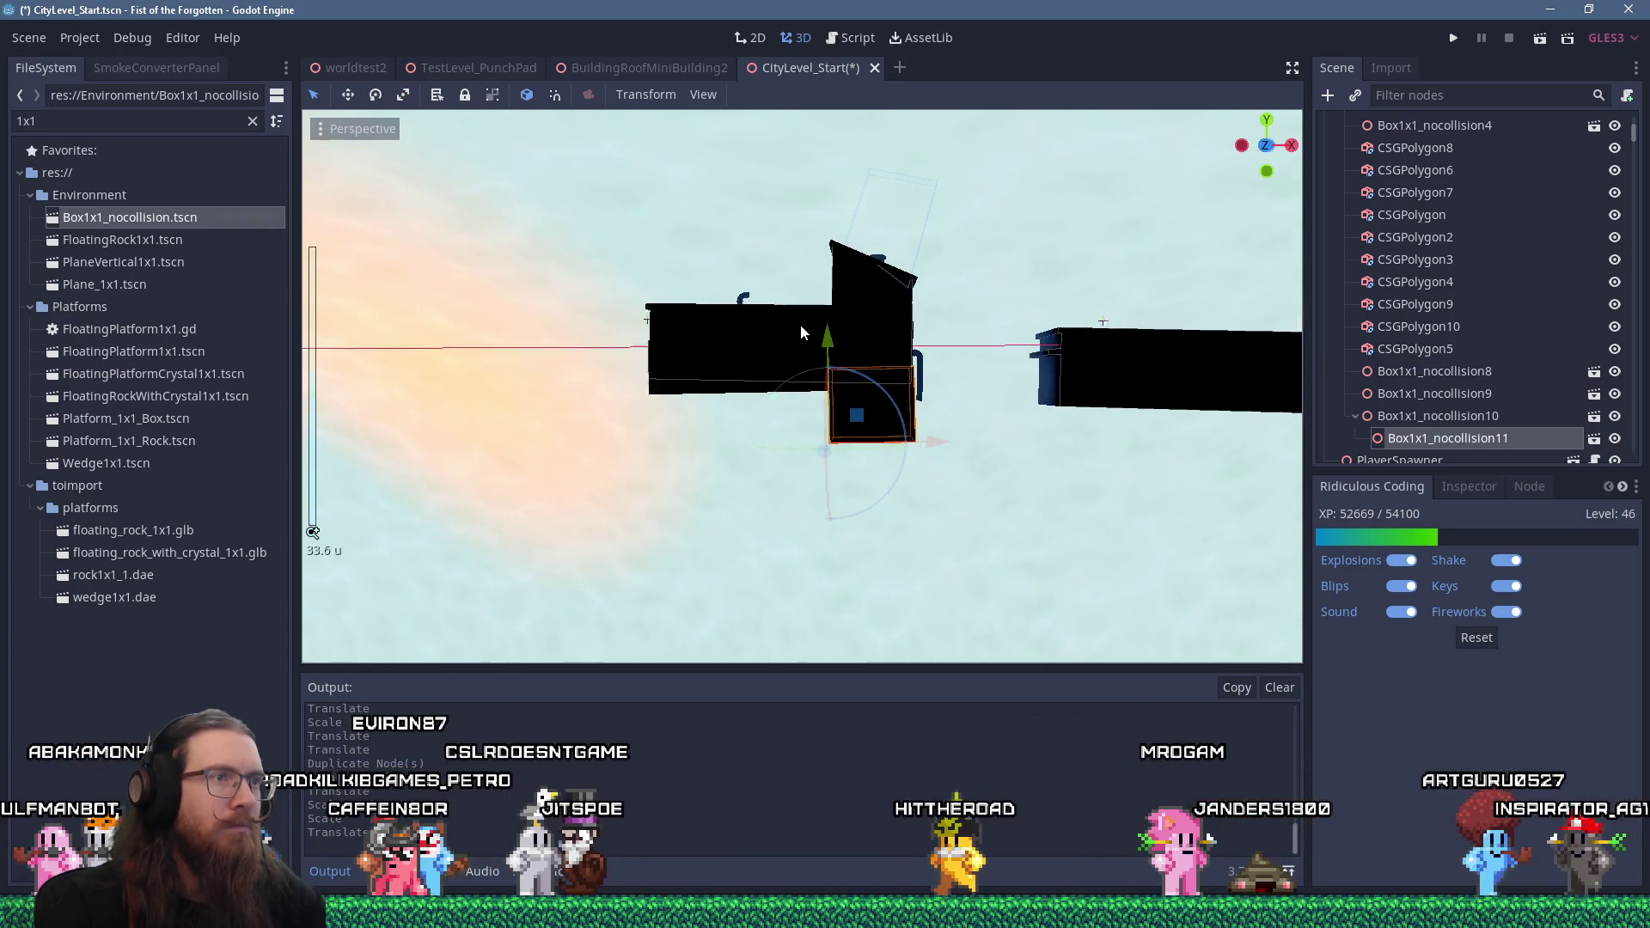
pyautogui.moveTo(827, 341); pyautogui.dragTo(917, 363)
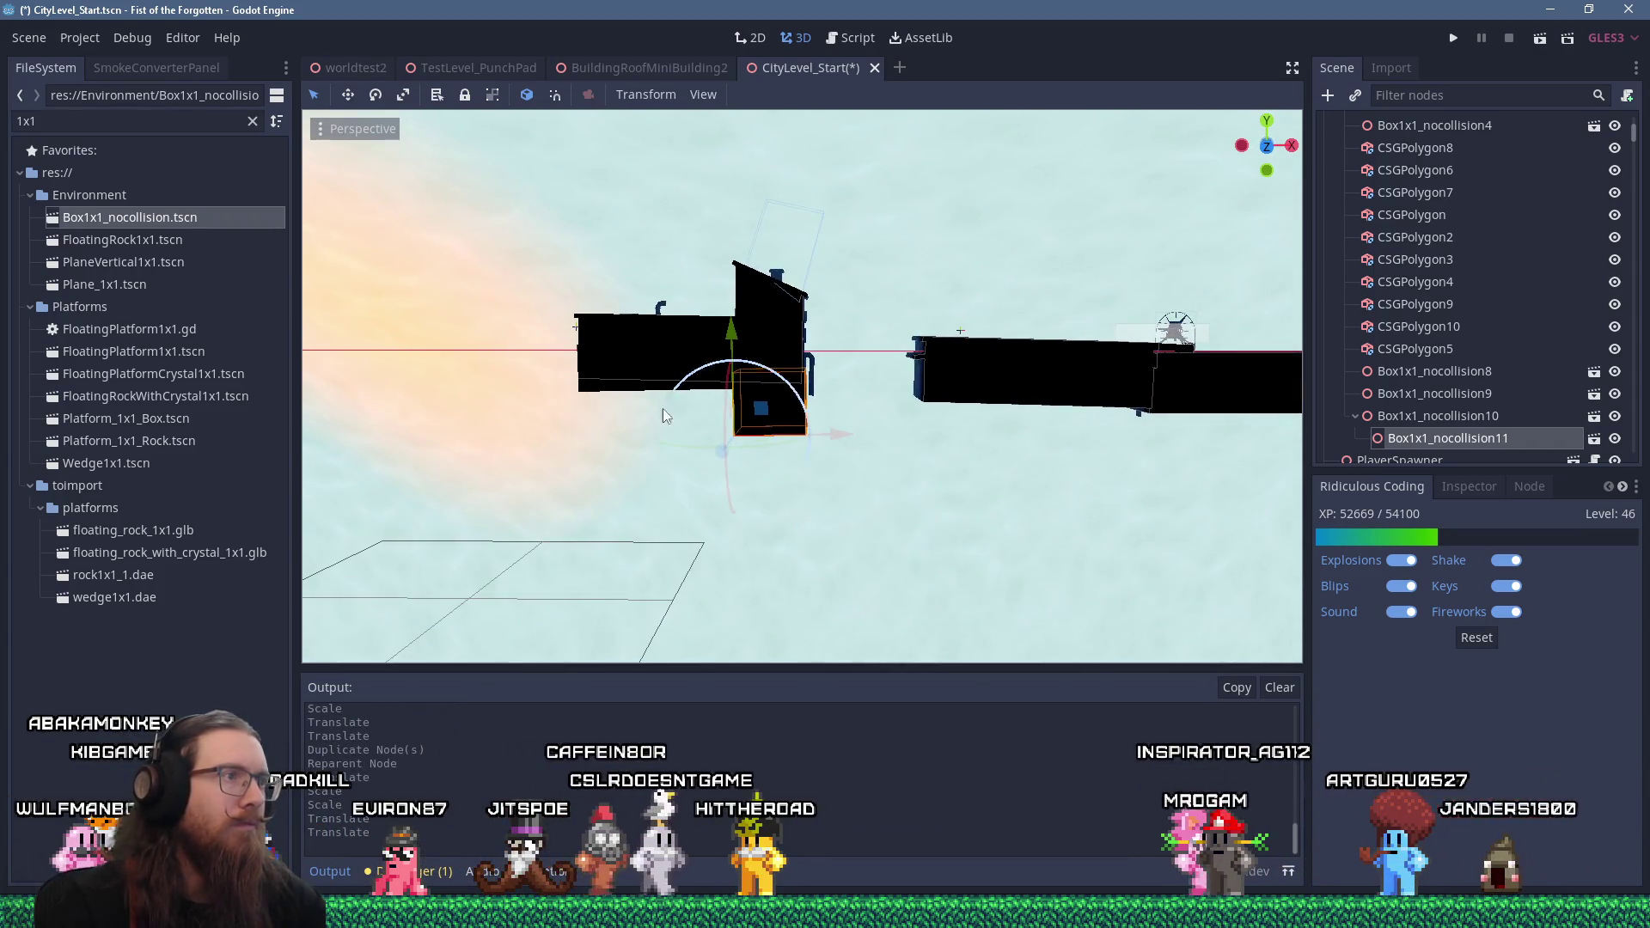
pyautogui.click(735, 404)
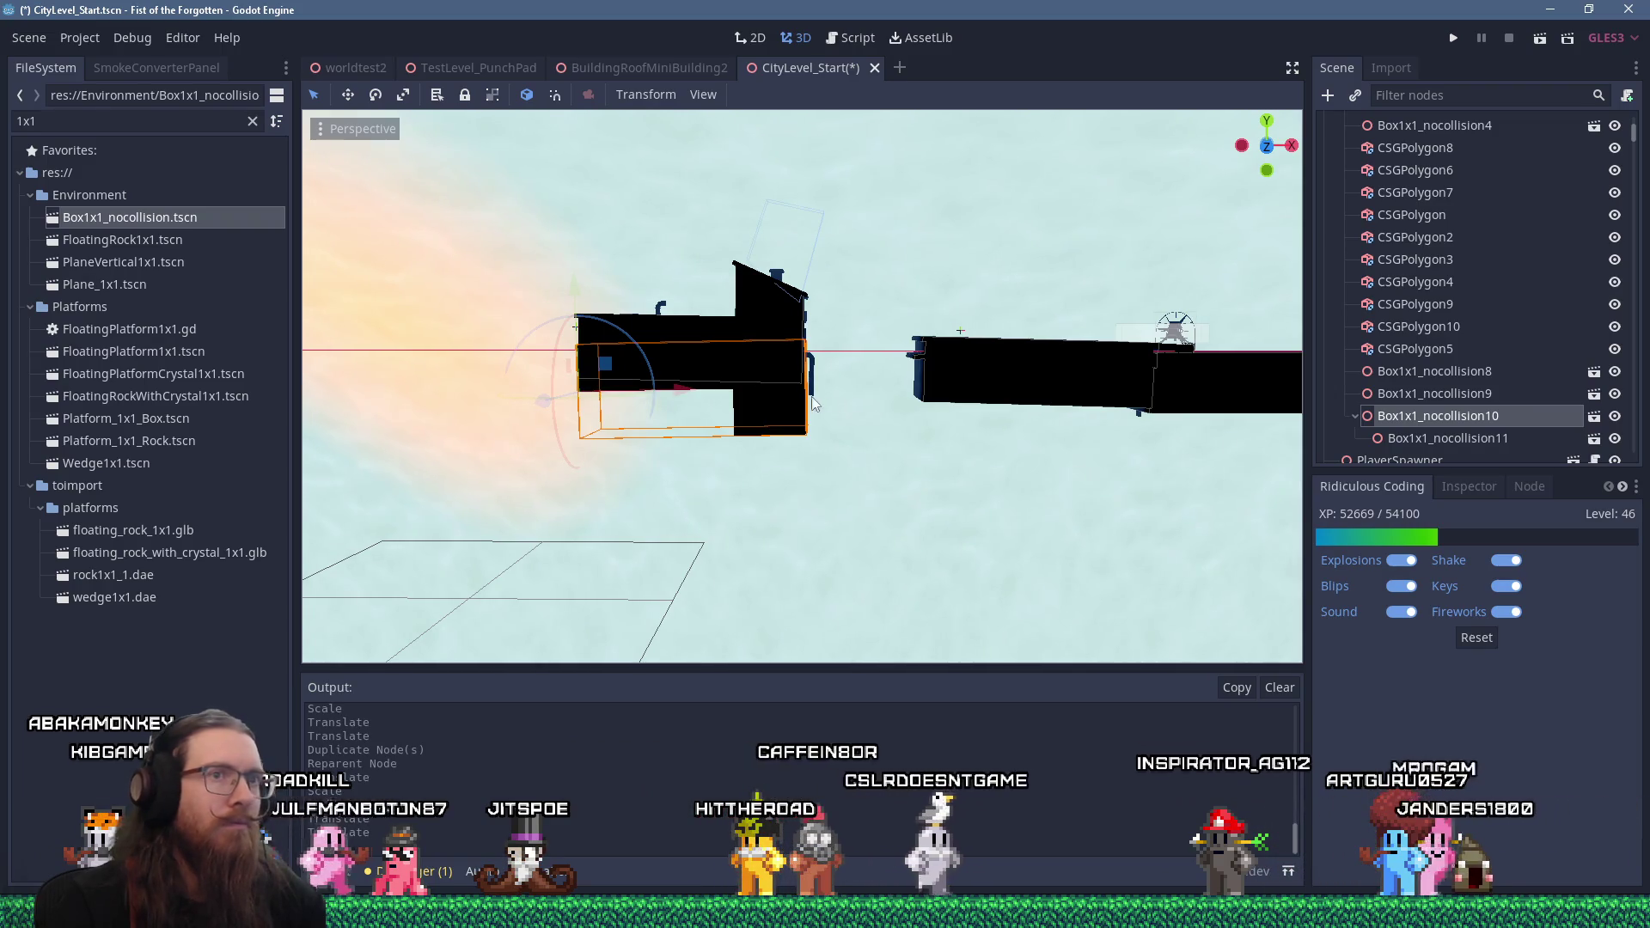
pyautogui.click(1400, 392)
pyautogui.scroll(-5, 846, 443)
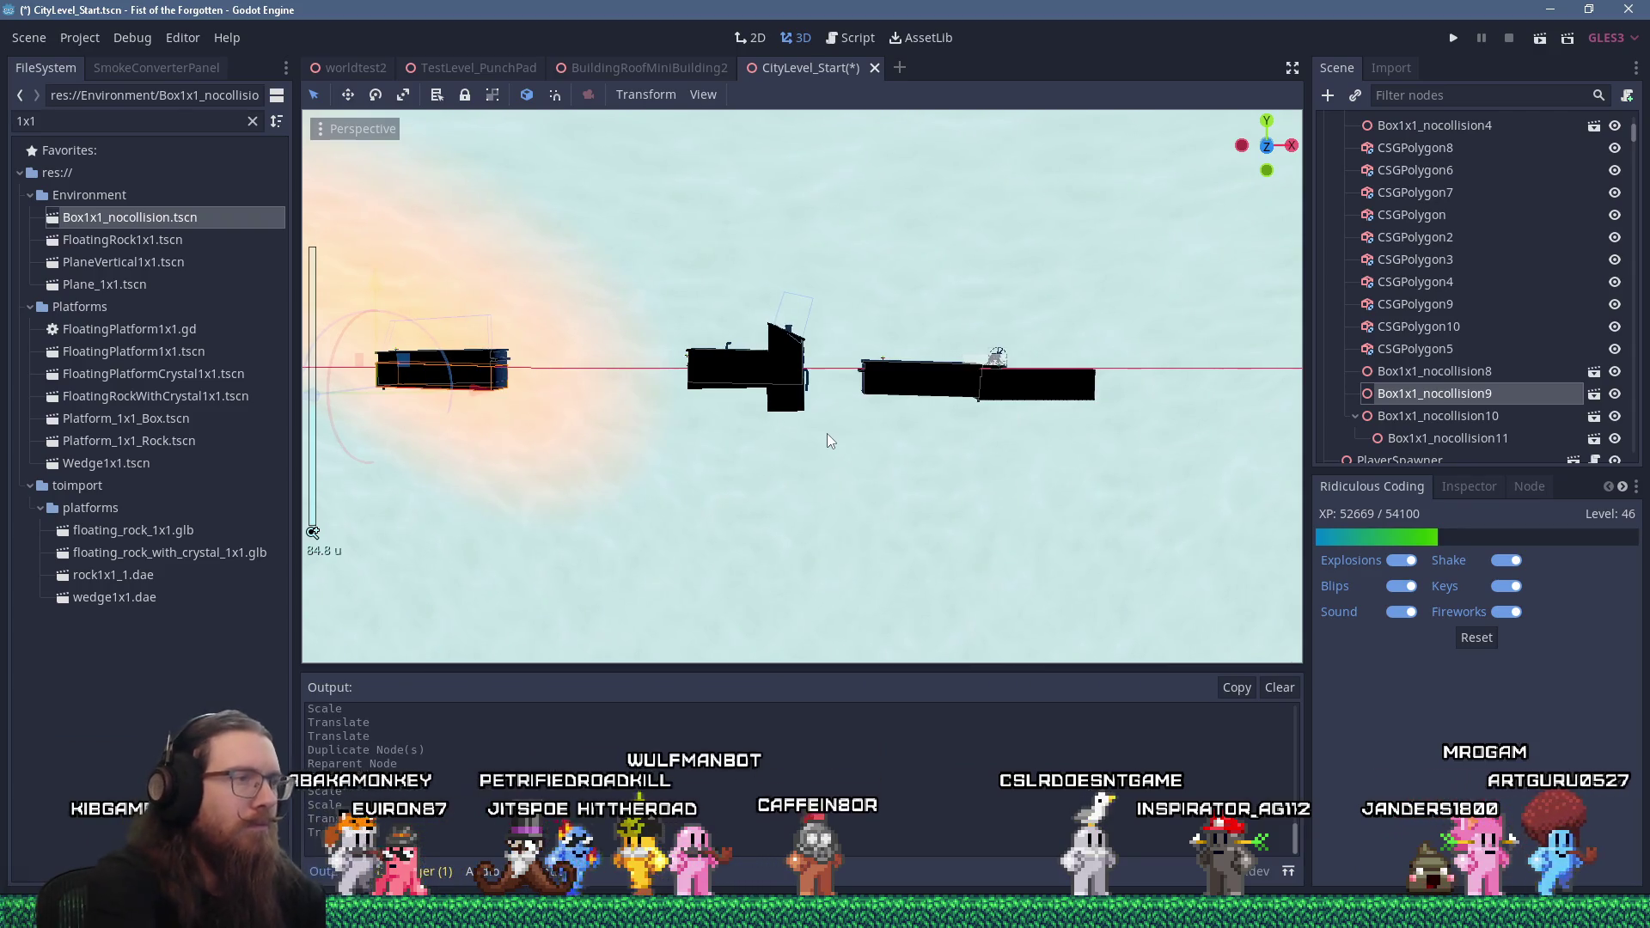
# Duplicate Box1x1_nocollision9, moving and tilting the copy under the long right roof building
pyautogui.hotkey('ctrl', 'd')
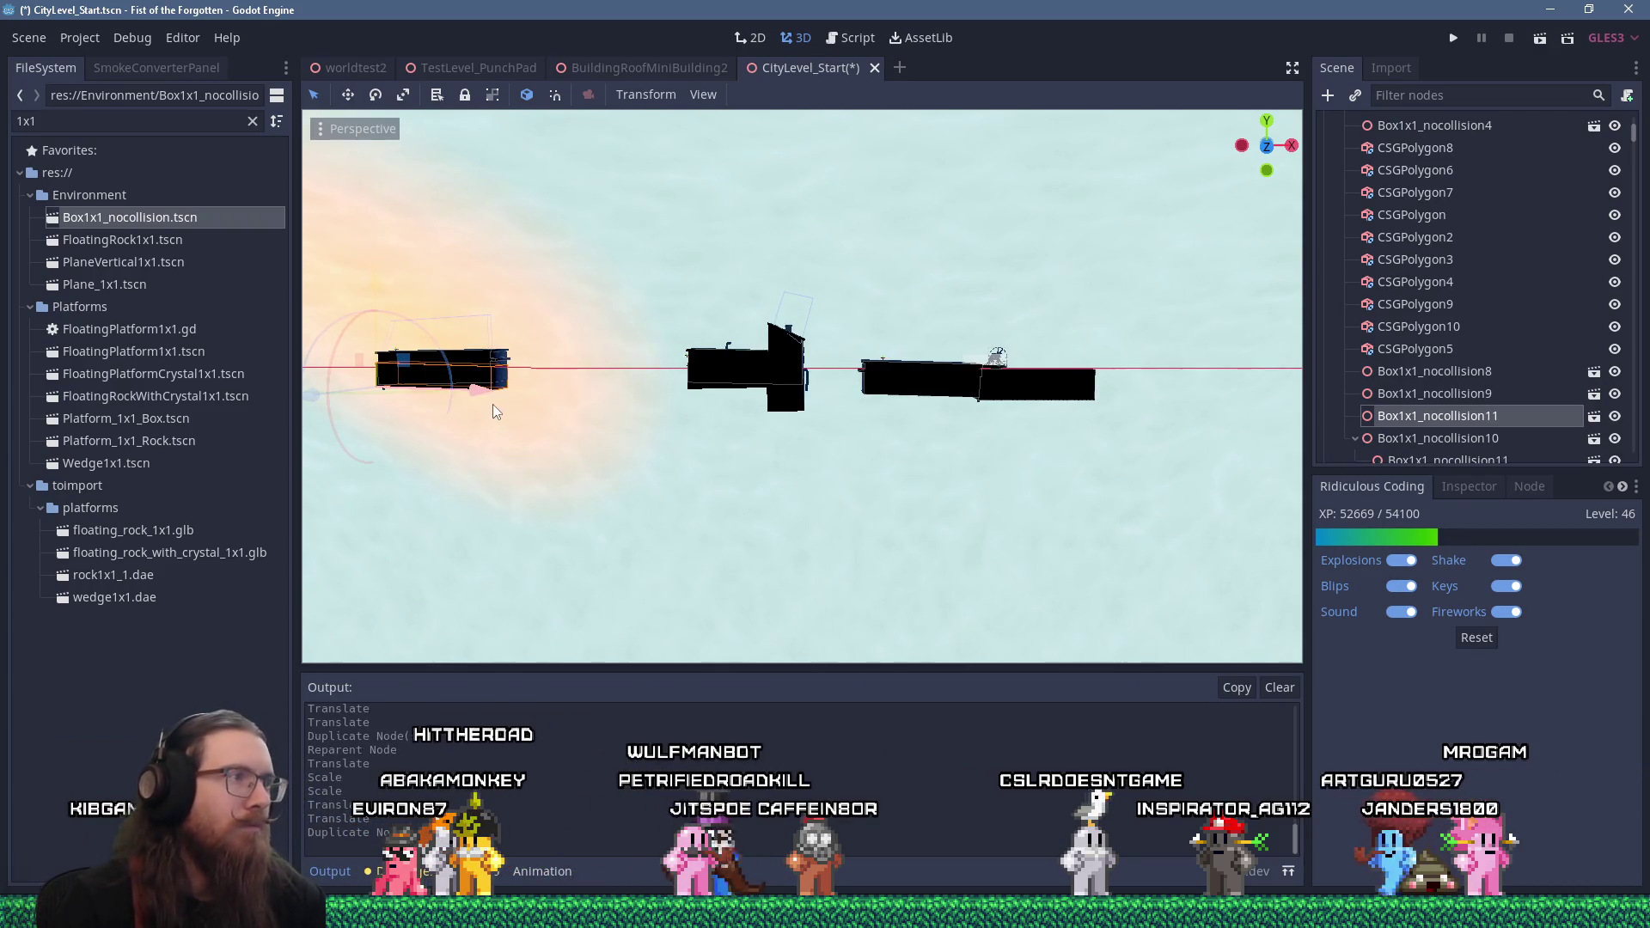
pyautogui.moveTo(990, 453); pyautogui.dragTo(982, 447)
pyautogui.scroll(10, 882, 463)
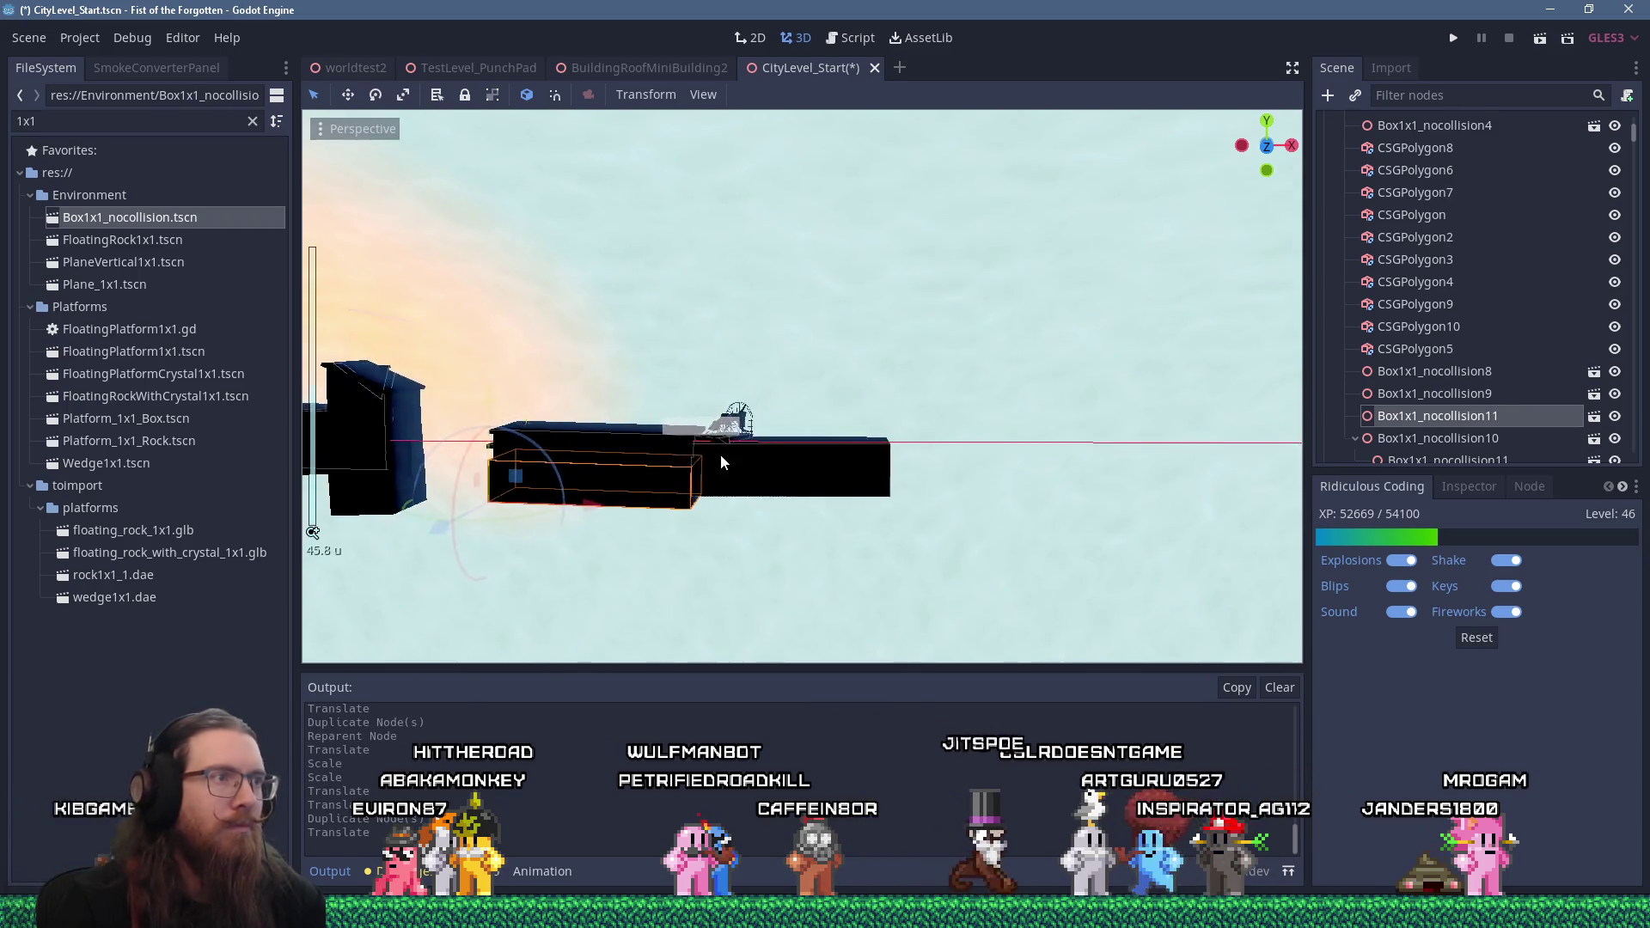
pyautogui.moveTo(769, 429); pyautogui.dragTo(739, 390)
pyautogui.scroll(2, 738, 389)
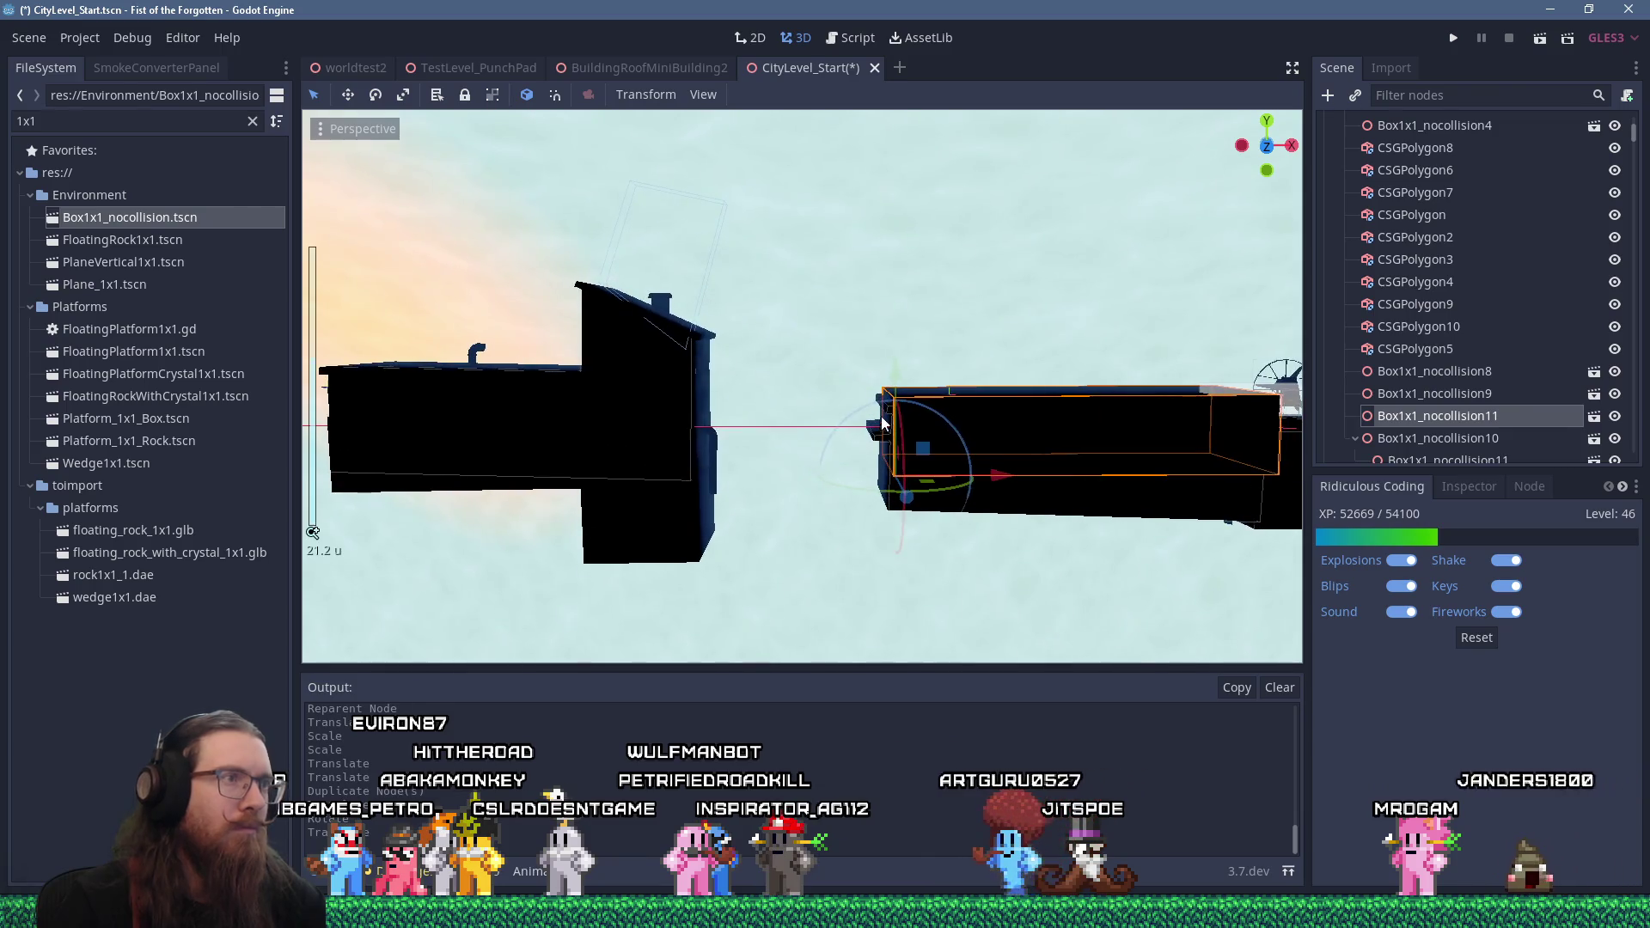
# Shrink the copied box's height, then save CityLevel_Start and launch the game
pyautogui.click(348, 97)
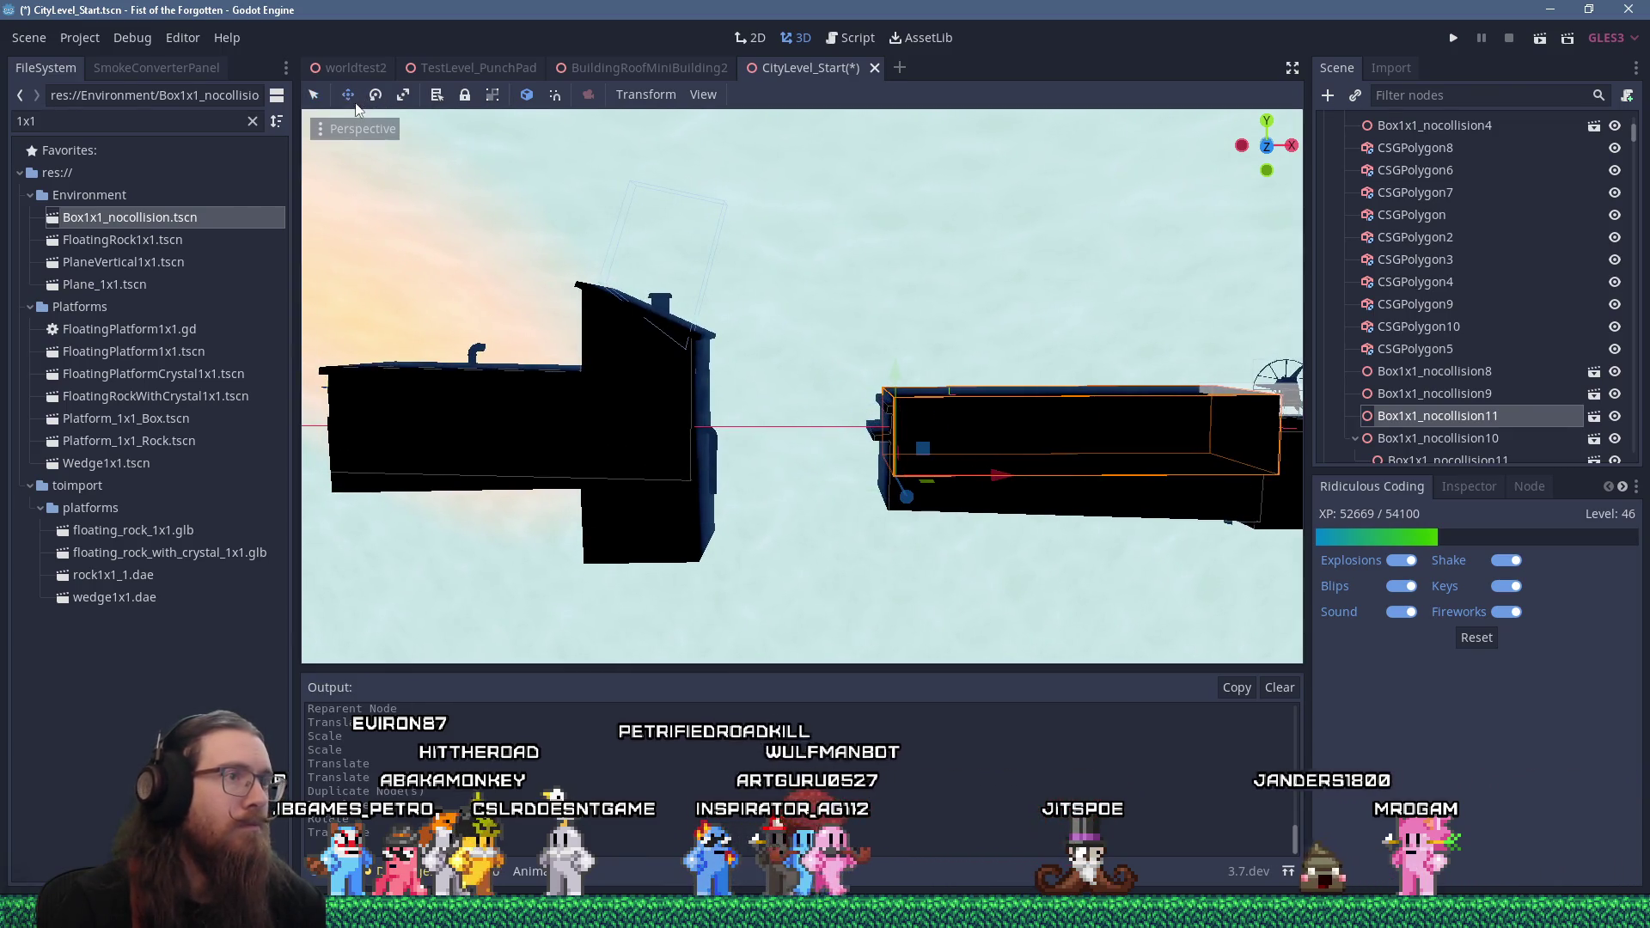
pyautogui.click(403, 96)
pyautogui.moveTo(896, 375)
pyautogui.mouseDown()
pyautogui.moveTo(896, 390)
pyautogui.moveTo(453, 368)
pyautogui.moveTo(777, 333)
pyautogui.mouseUp()
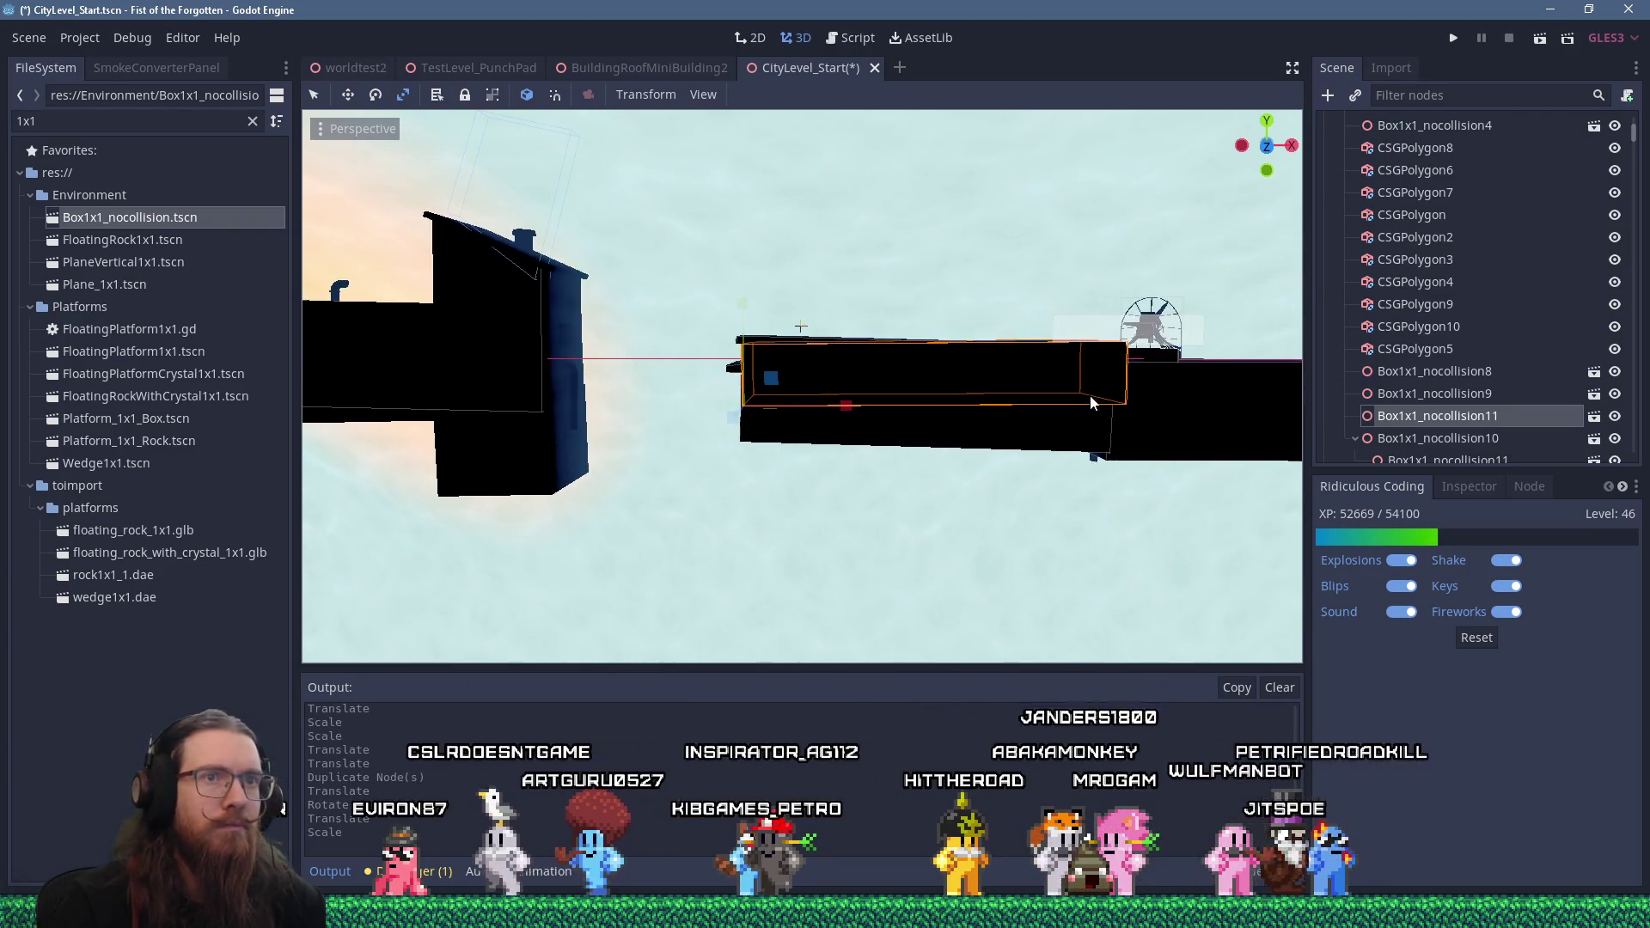
pyautogui.click(1452, 40)
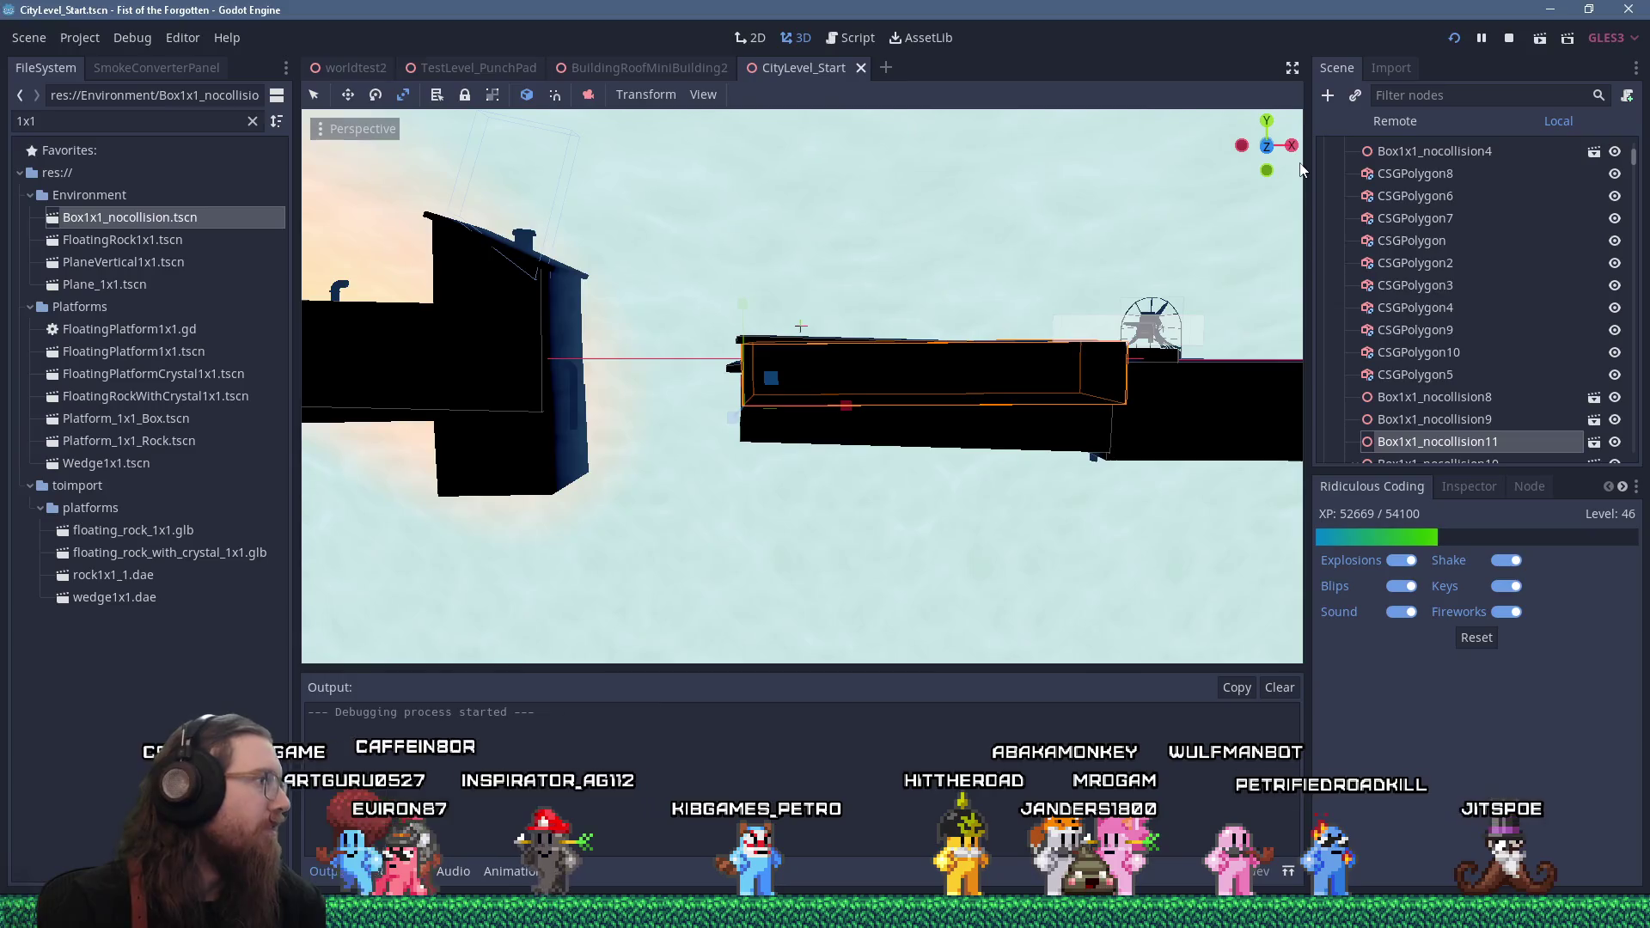
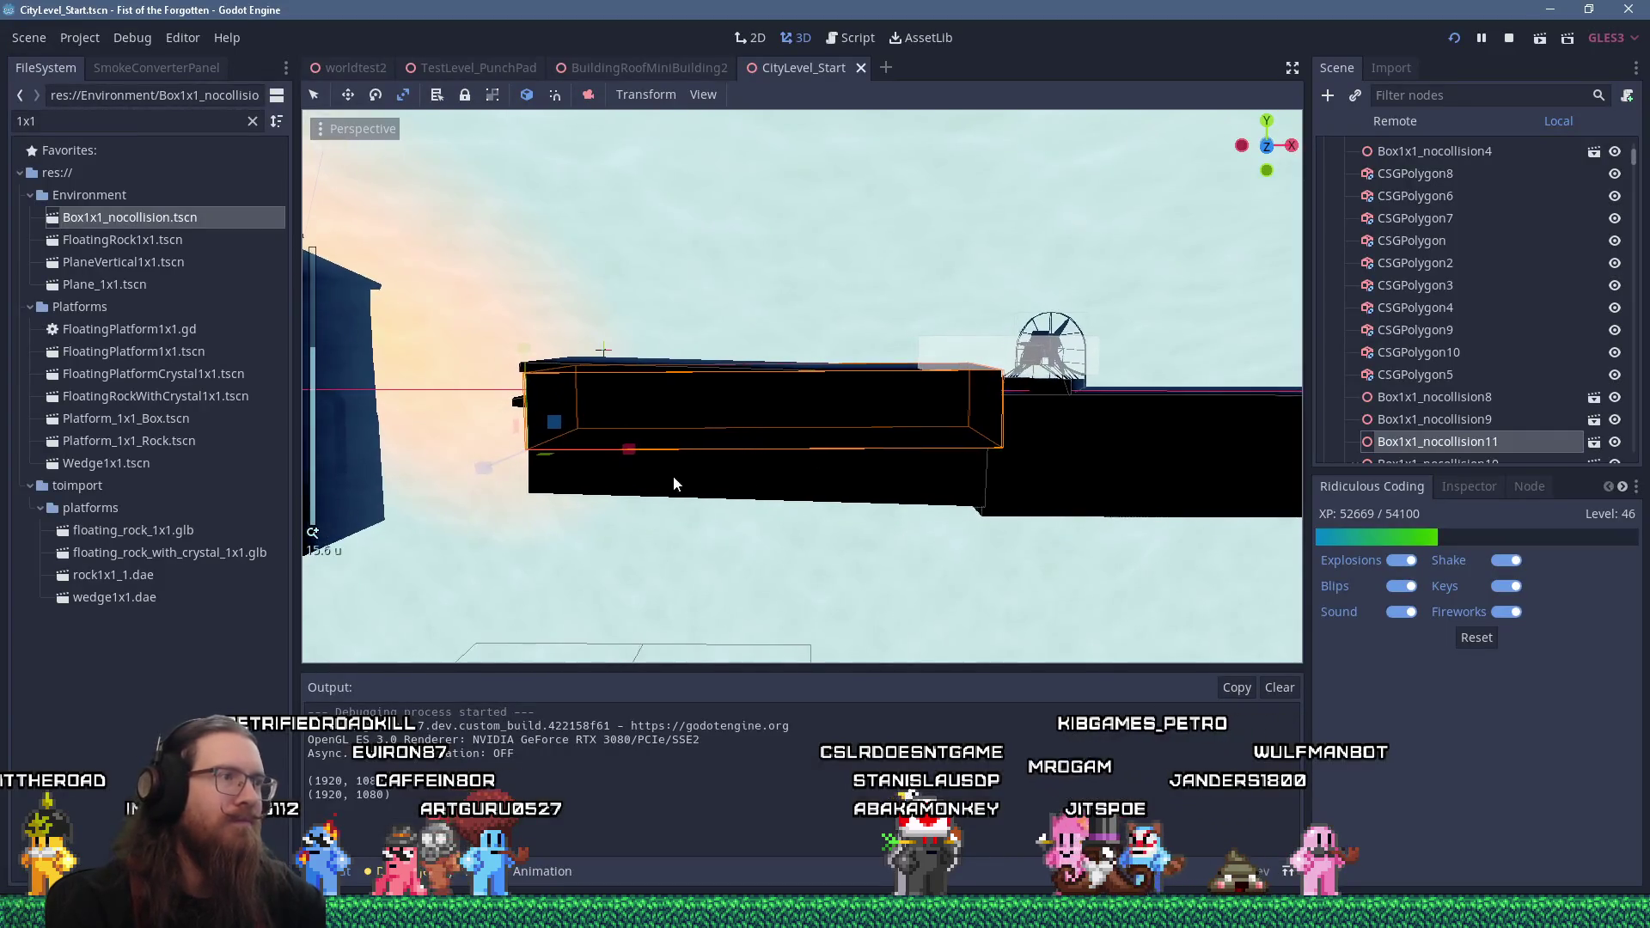
# Raise Box1x1_nocollision11 about 0.7 units along the Y-axis gizmo
pyautogui.scroll(2, 676, 461)
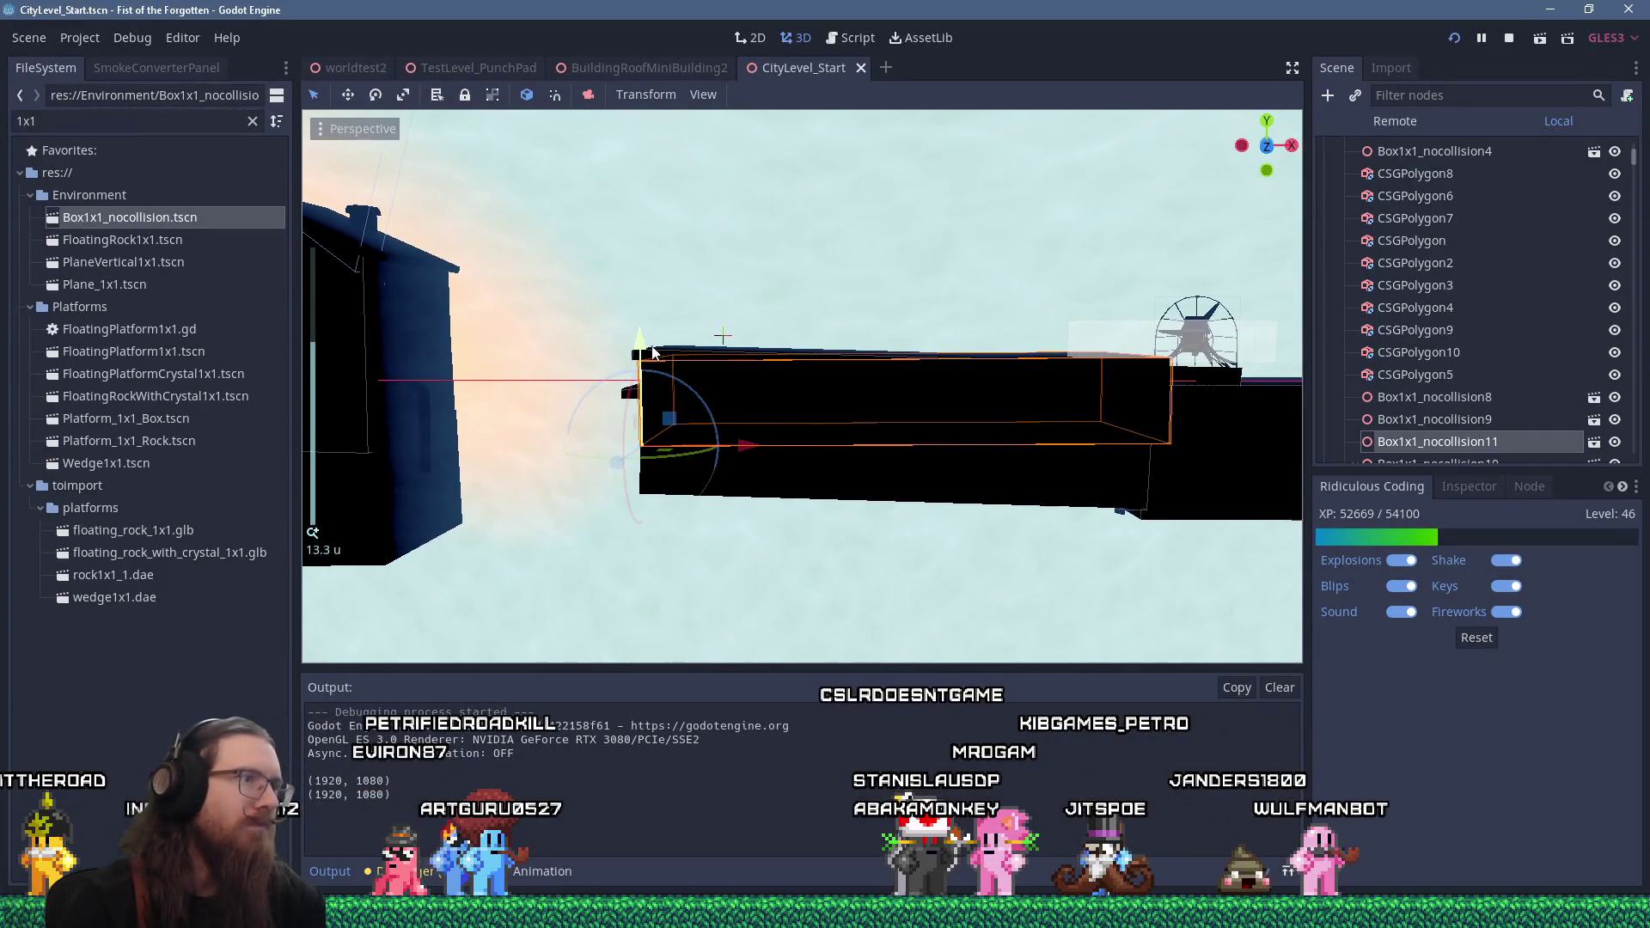
pyautogui.moveTo(653, 352); pyautogui.dragTo(655, 359)
pyautogui.press('Escape')
pyautogui.scroll(1, 653, 345)
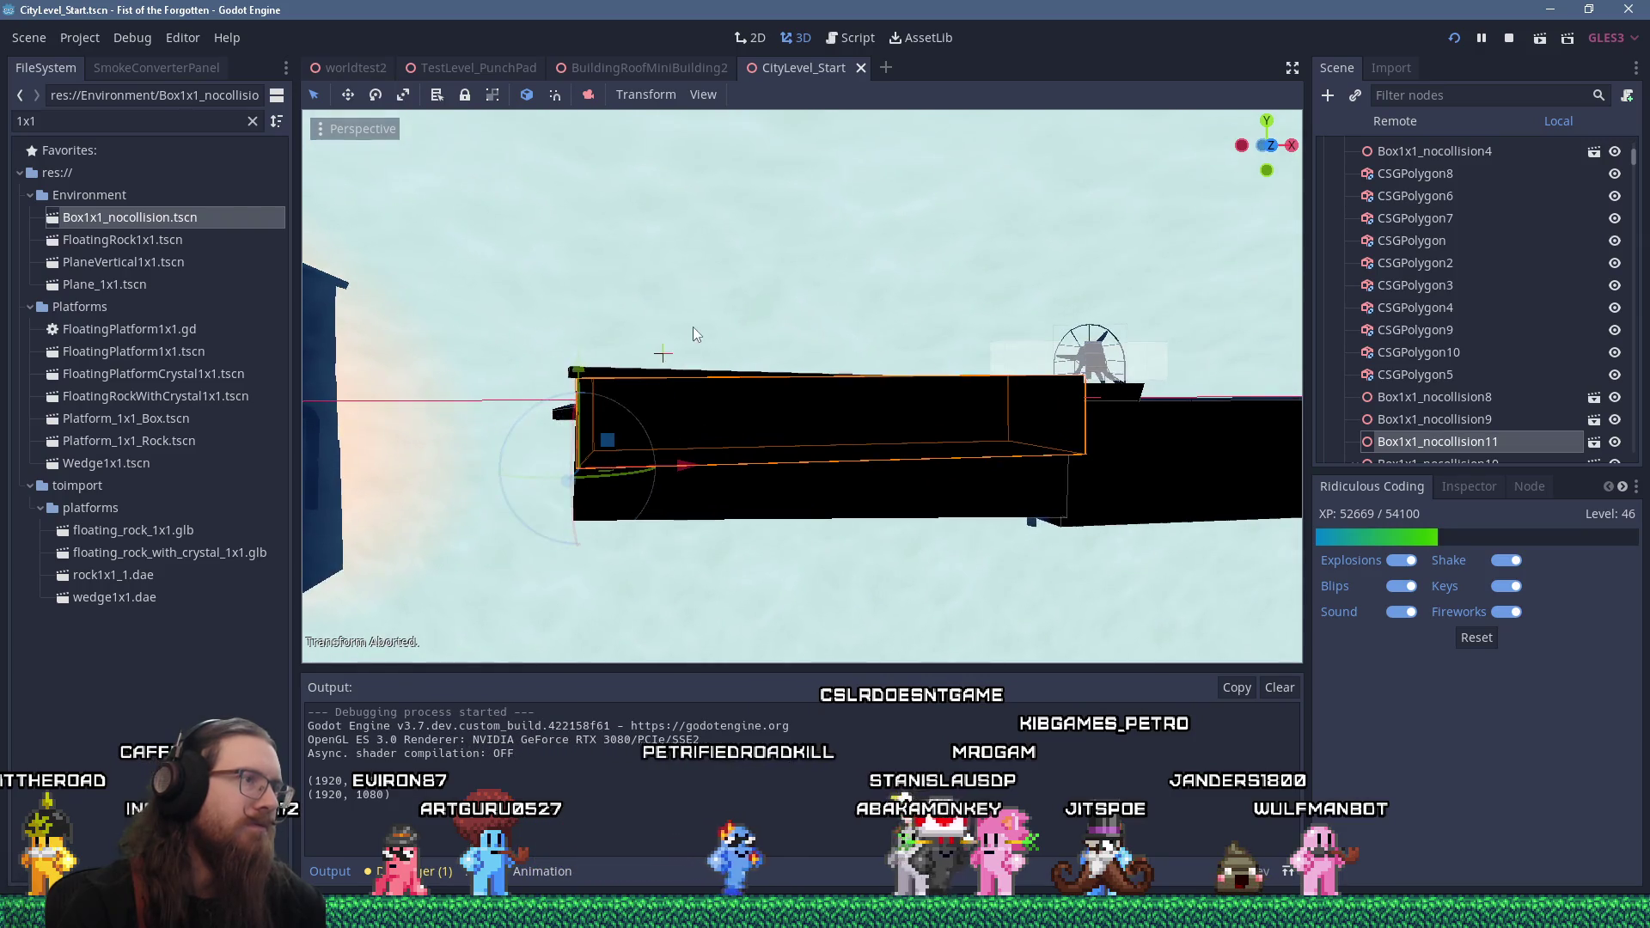
pyautogui.moveTo(548, 376); pyautogui.dragTo(560, 351)
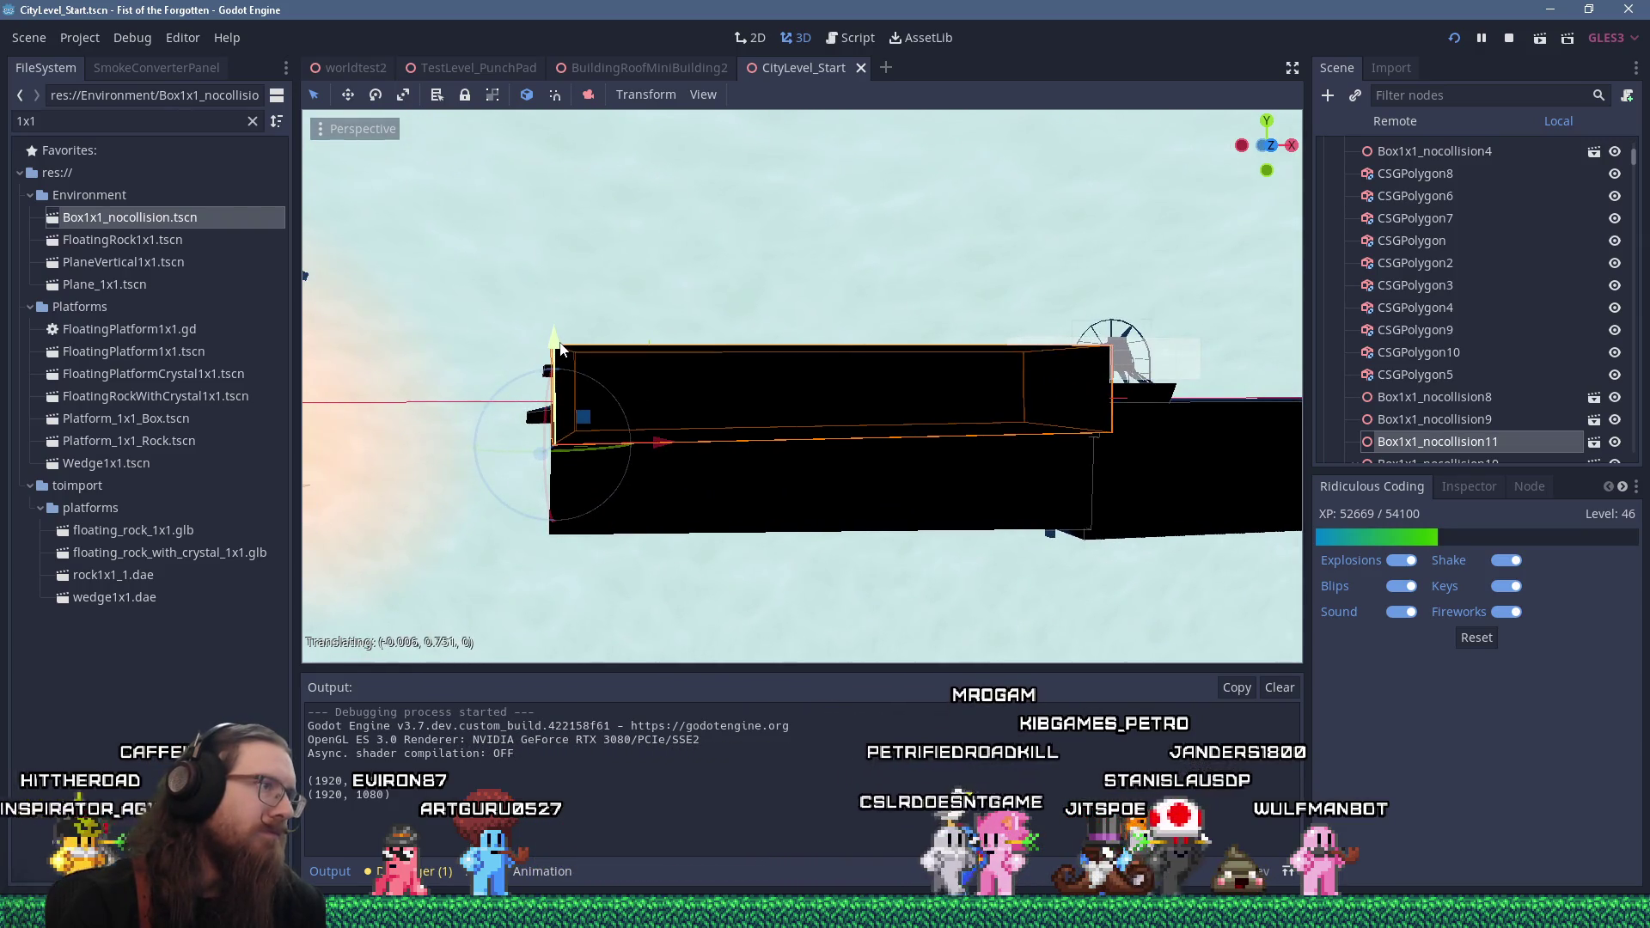
# Switch to Rear view, select the Scale tool, and orbit around the box
pyautogui.press('alt+KP_1')
pyautogui.scroll(-4, 557, 356)
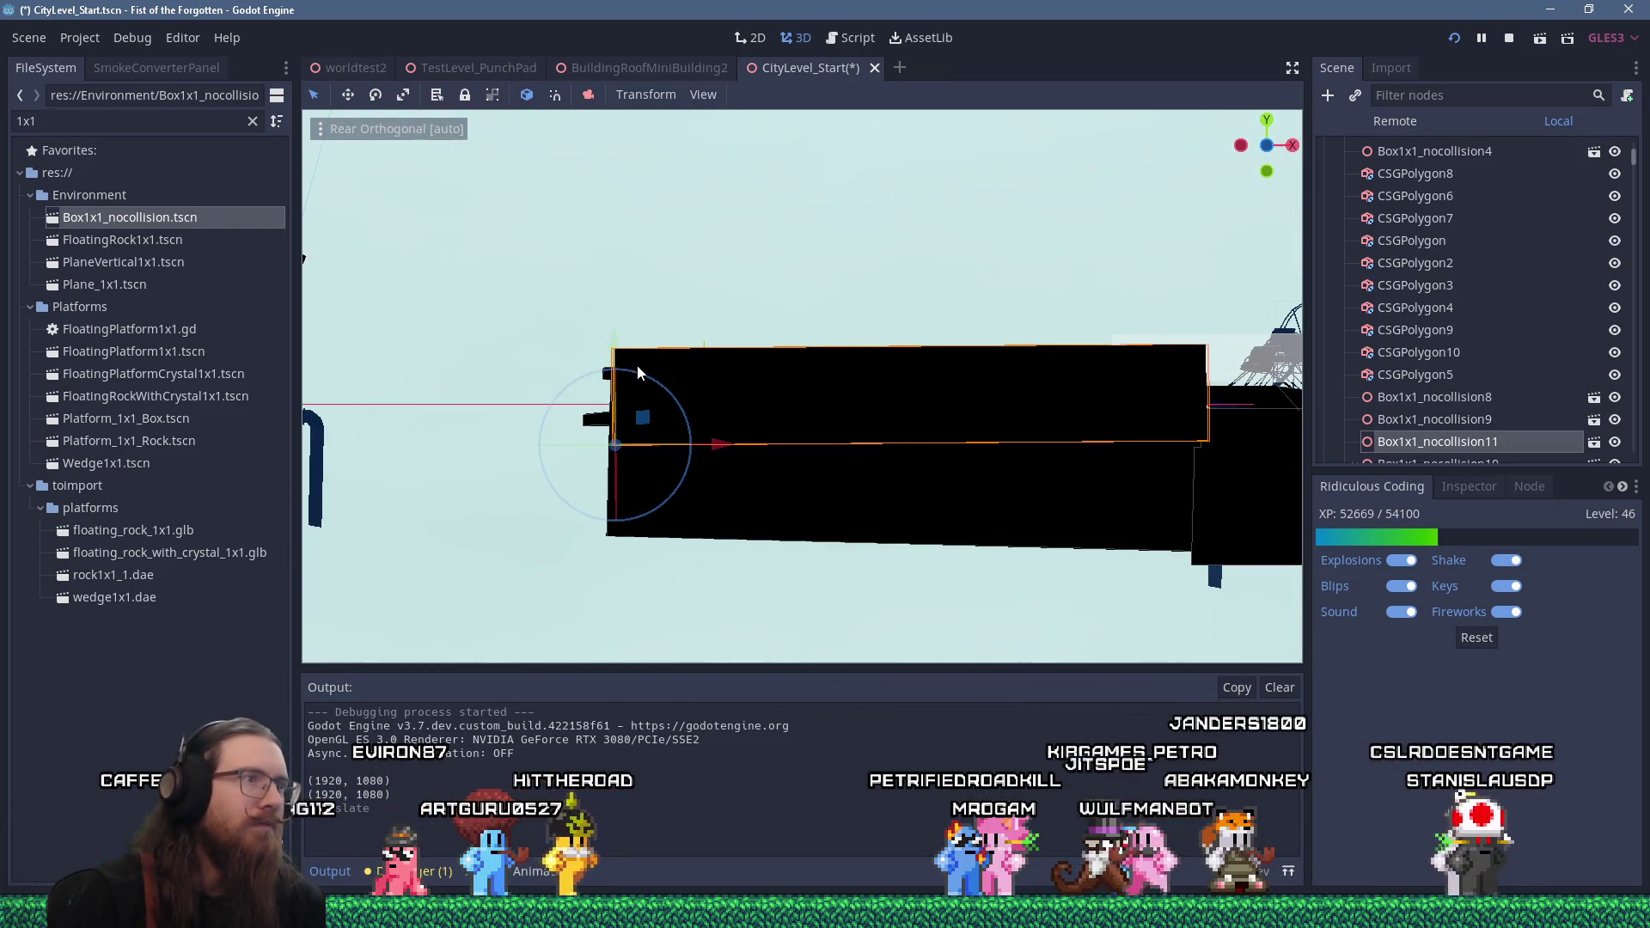
pyautogui.click(404, 100)
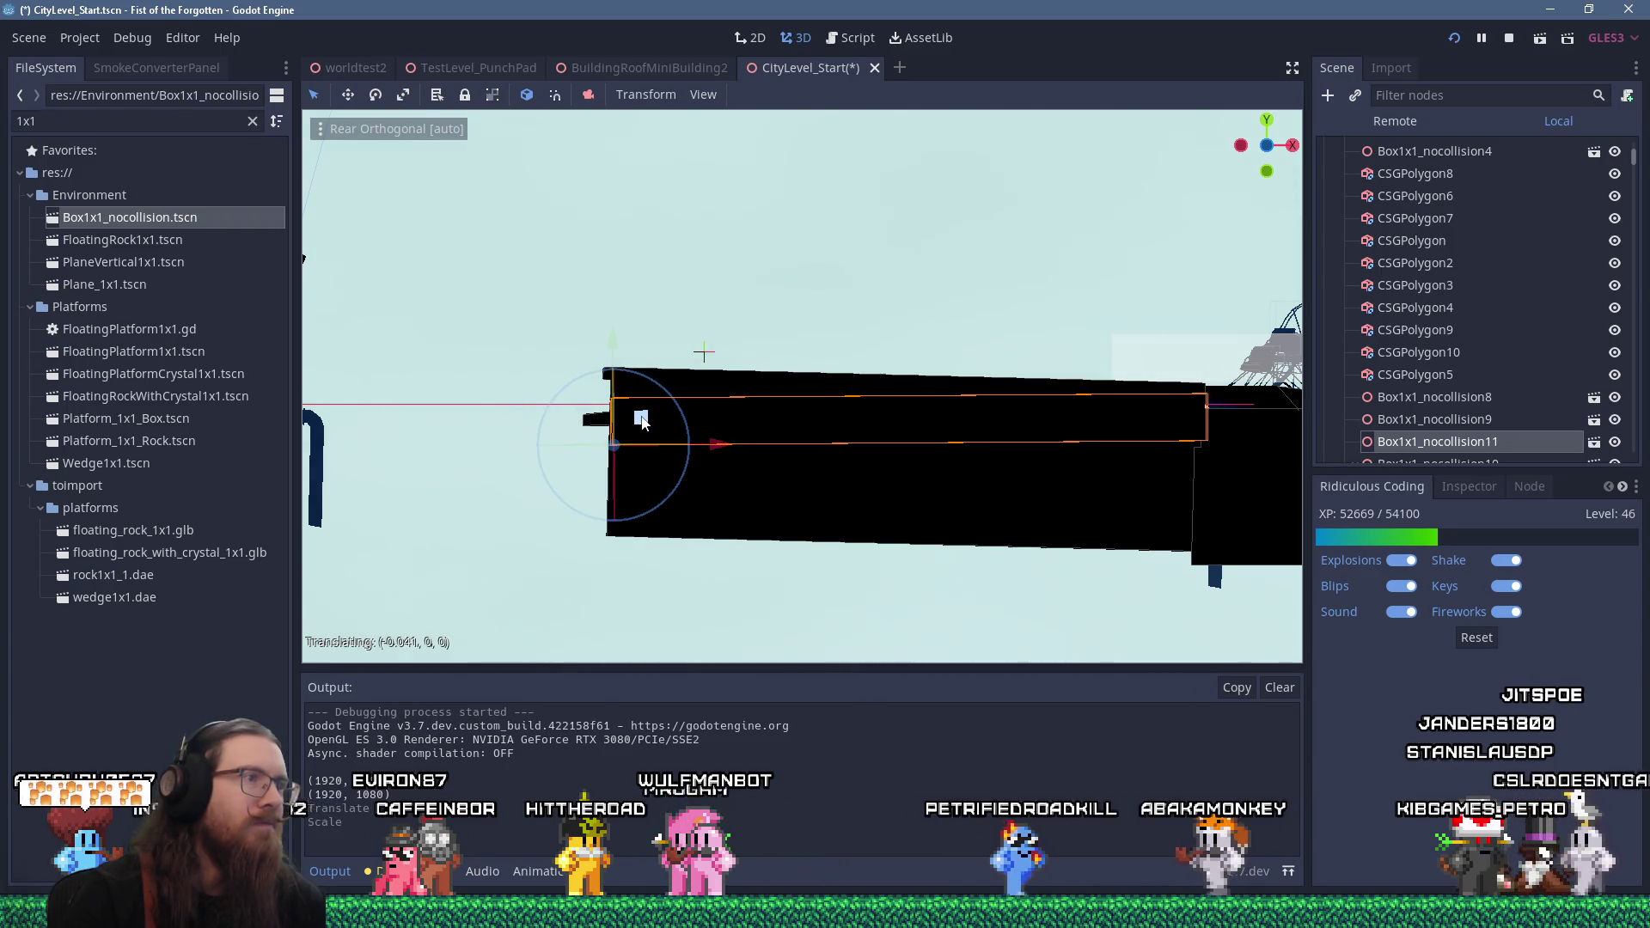
pyautogui.moveTo(640, 419)
pyautogui.mouseDown()
pyautogui.moveTo(869, 442)
pyautogui.moveTo(603, 413)
pyautogui.moveTo(755, 425)
pyautogui.moveTo(1055, 544)
pyautogui.moveTo(1032, 550)
pyautogui.moveTo(849, 457)
pyautogui.moveTo(691, 446)
pyautogui.moveTo(993, 456)
pyautogui.moveTo(1122, 437)
pyautogui.moveTo(1064, 332)
pyautogui.moveTo(684, 468)
pyautogui.moveTo(652, 446)
pyautogui.moveTo(730, 406)
pyautogui.mouseUp()
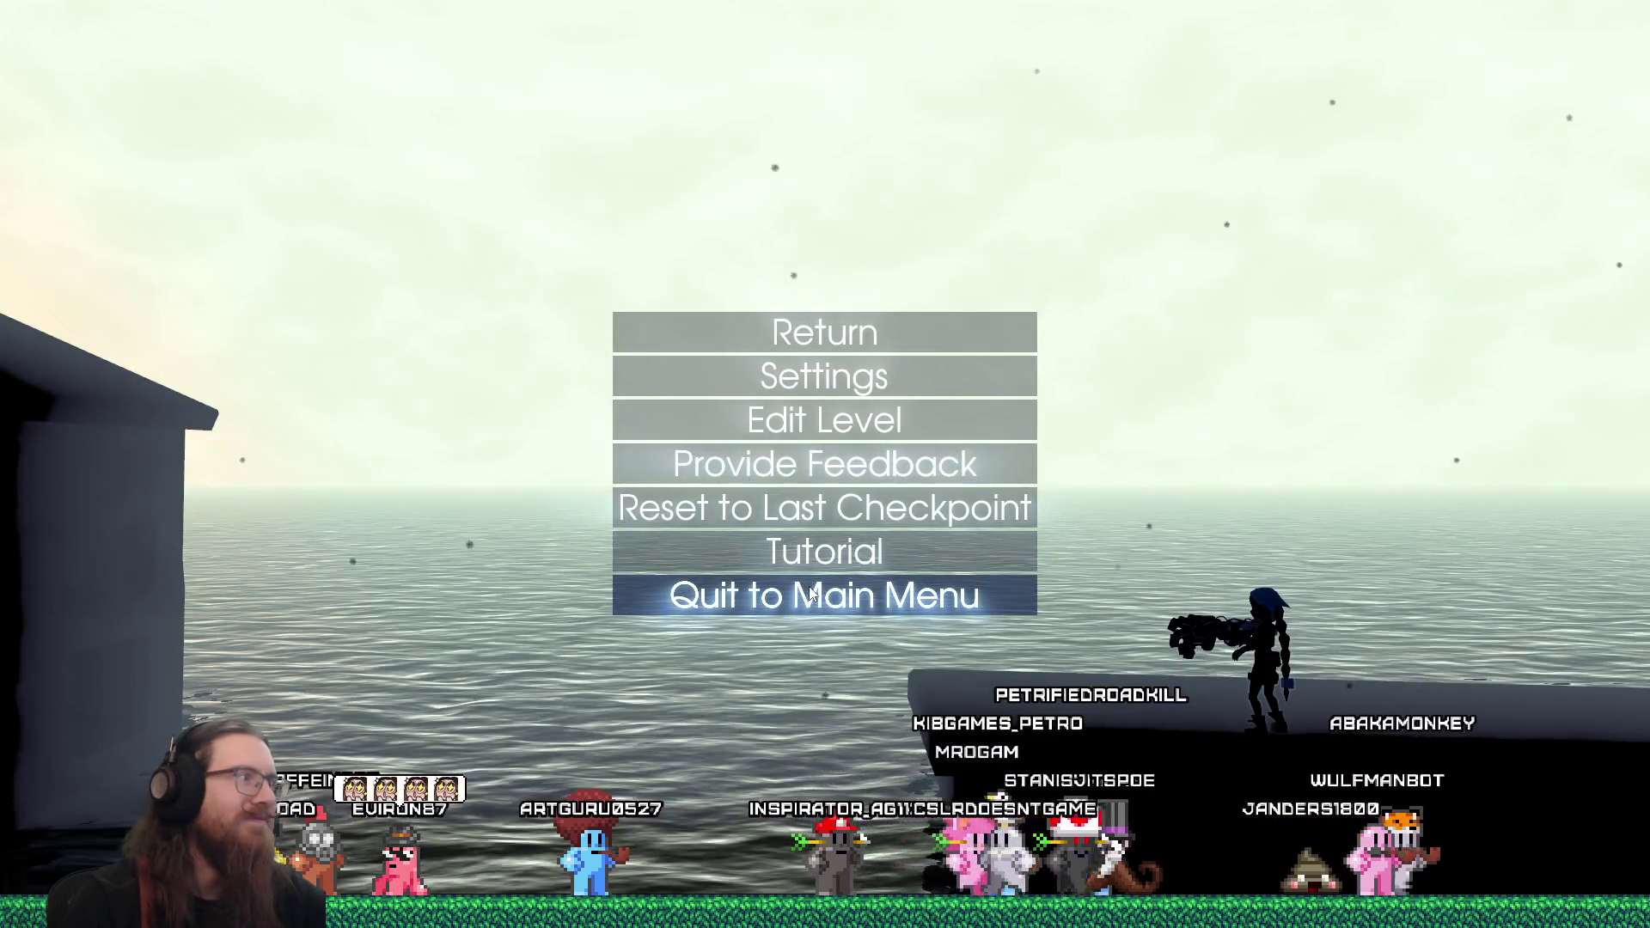
# Choose Quit to Main Menu in the pause menu, then Quit on the title screen
pyautogui.click(808, 589)
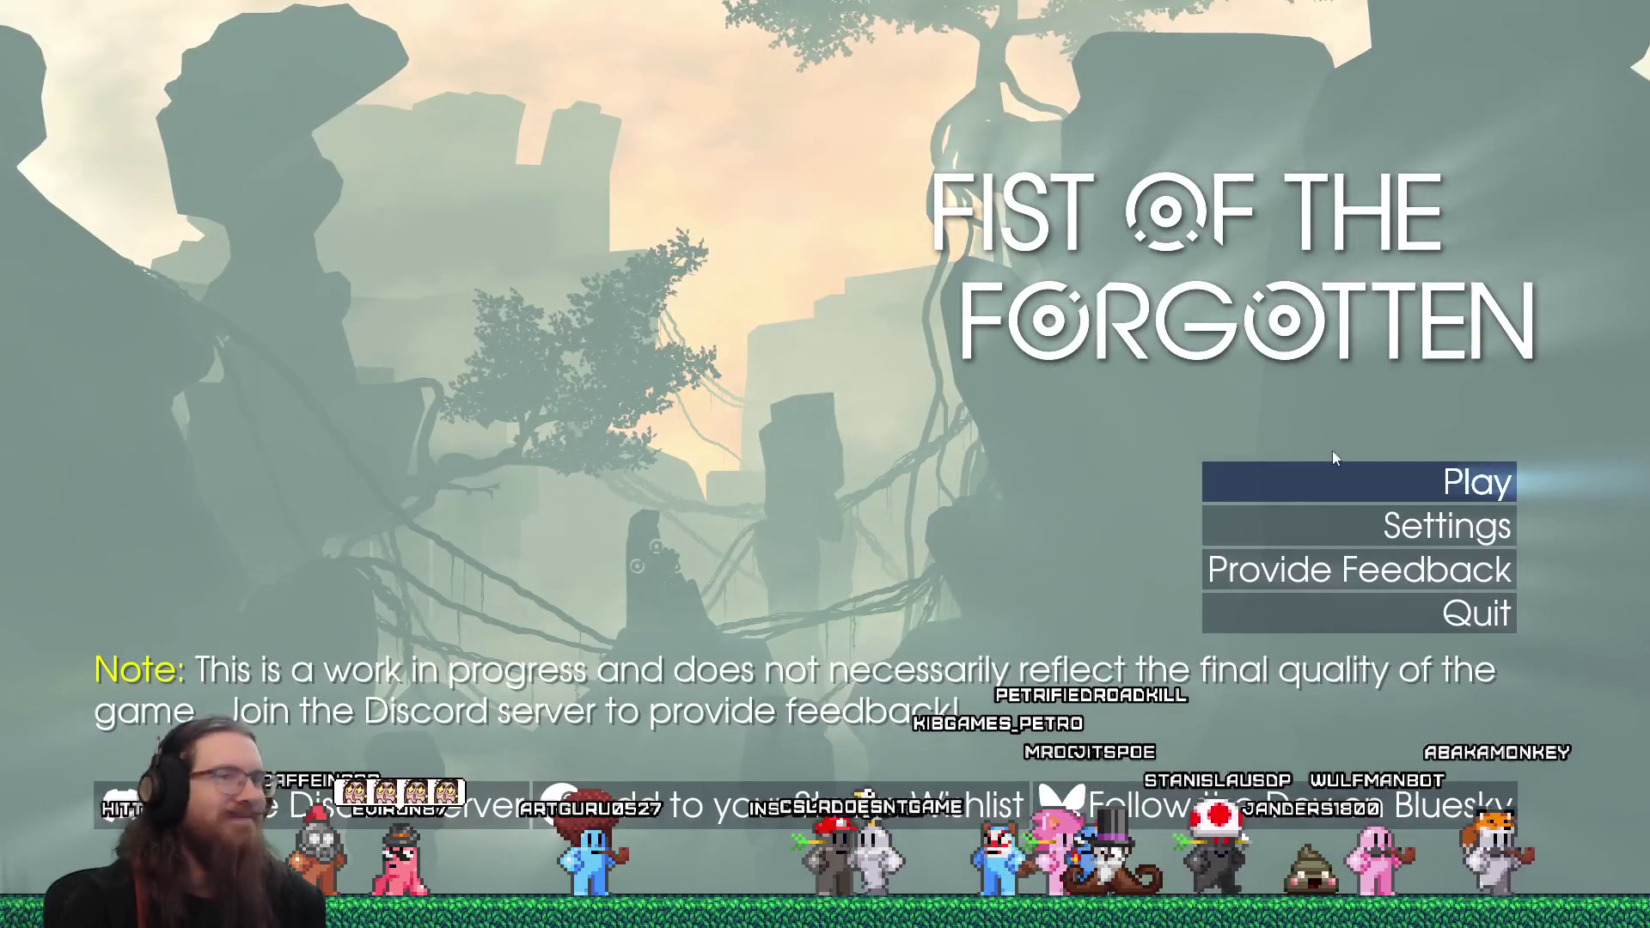
pyautogui.click(1436, 614)
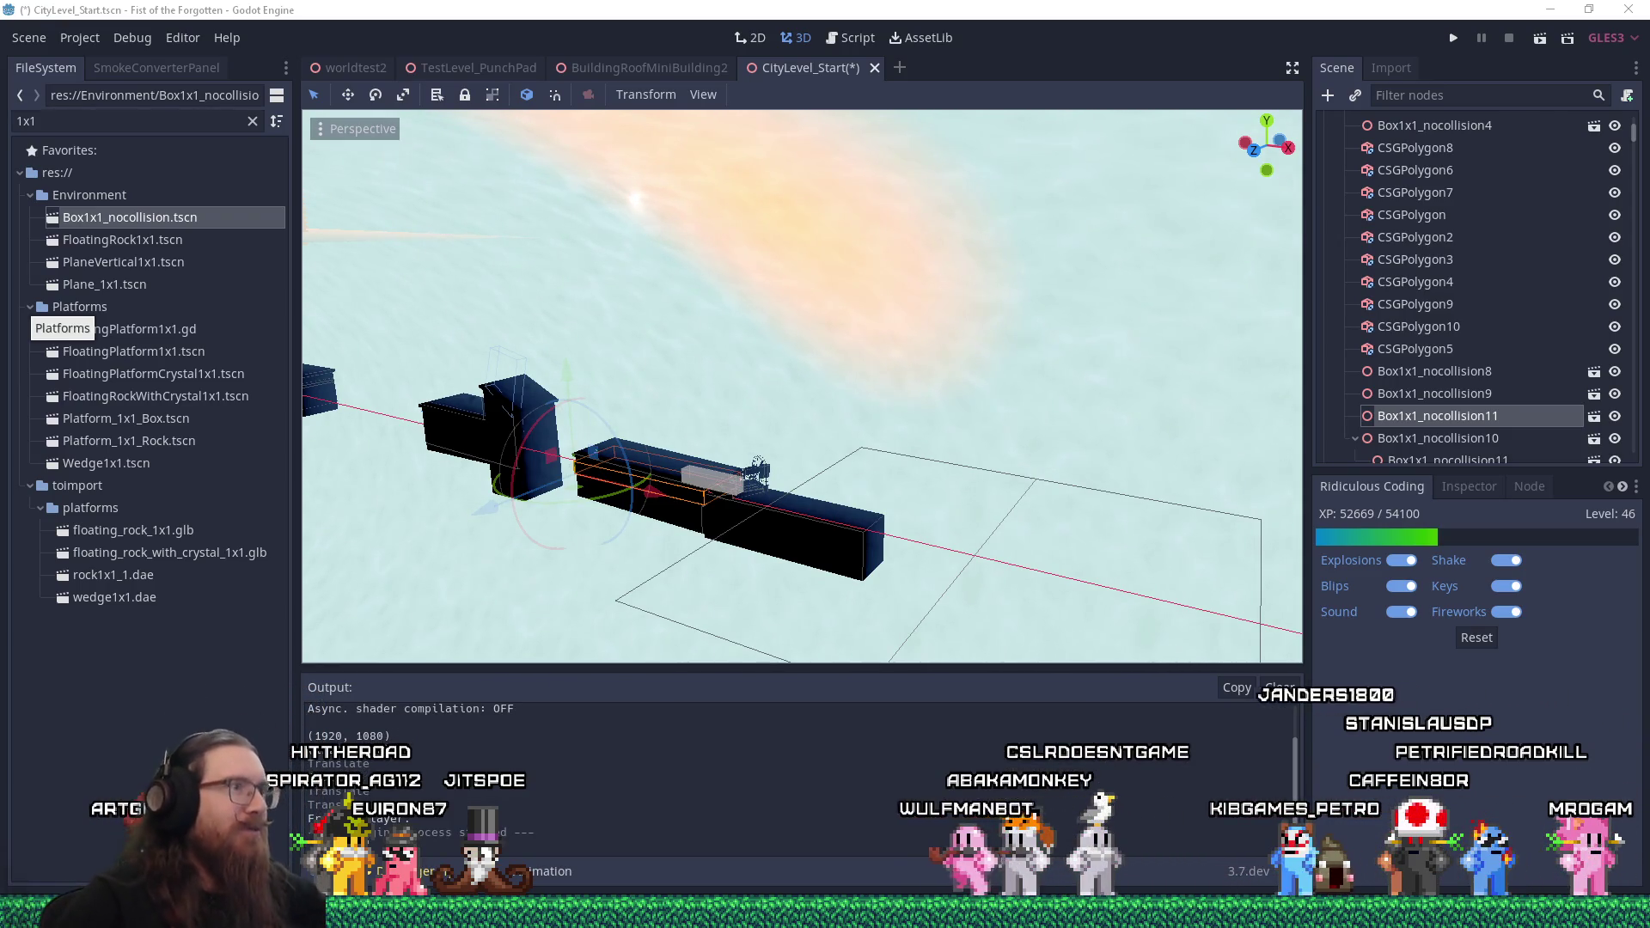
# Save the CityLevel_Start scene with Ctrl+S and run the game with the debugger
pyautogui.moveTo(671, 311); pyautogui.dragTo(702, 322)
pyautogui.hotkey('ctrl', 's')
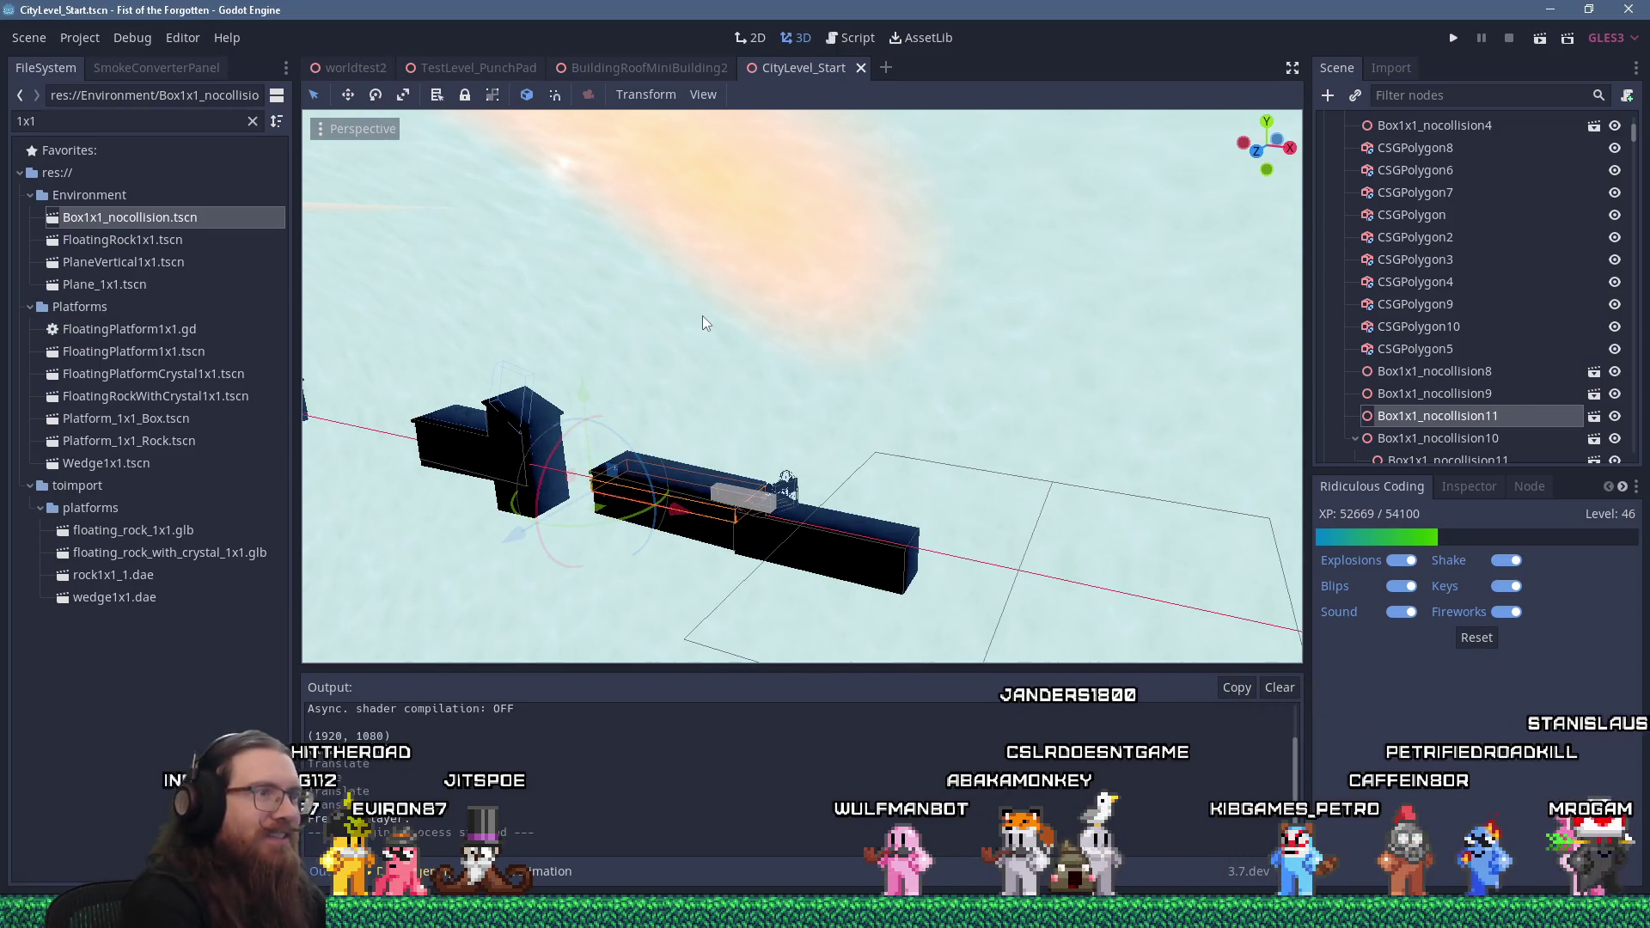
pyautogui.click(1454, 38)
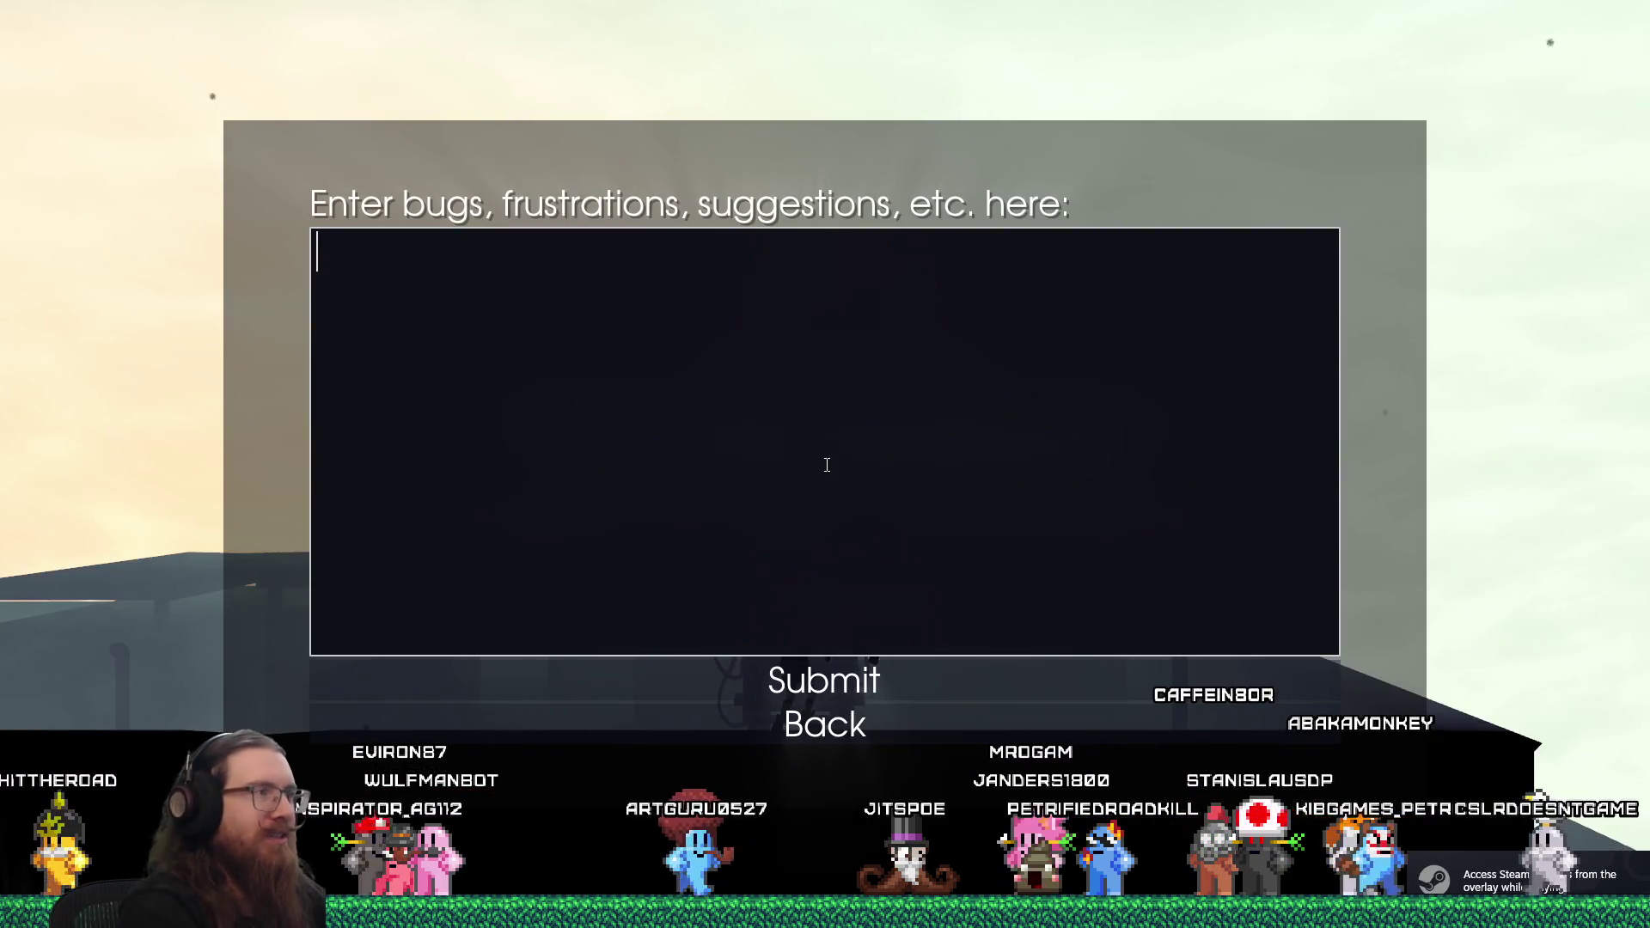
# Submit a test feedback message, dismiss the thank-you notice, and quit to the main menu
pyautogui.write('Testing feedback on new server.')
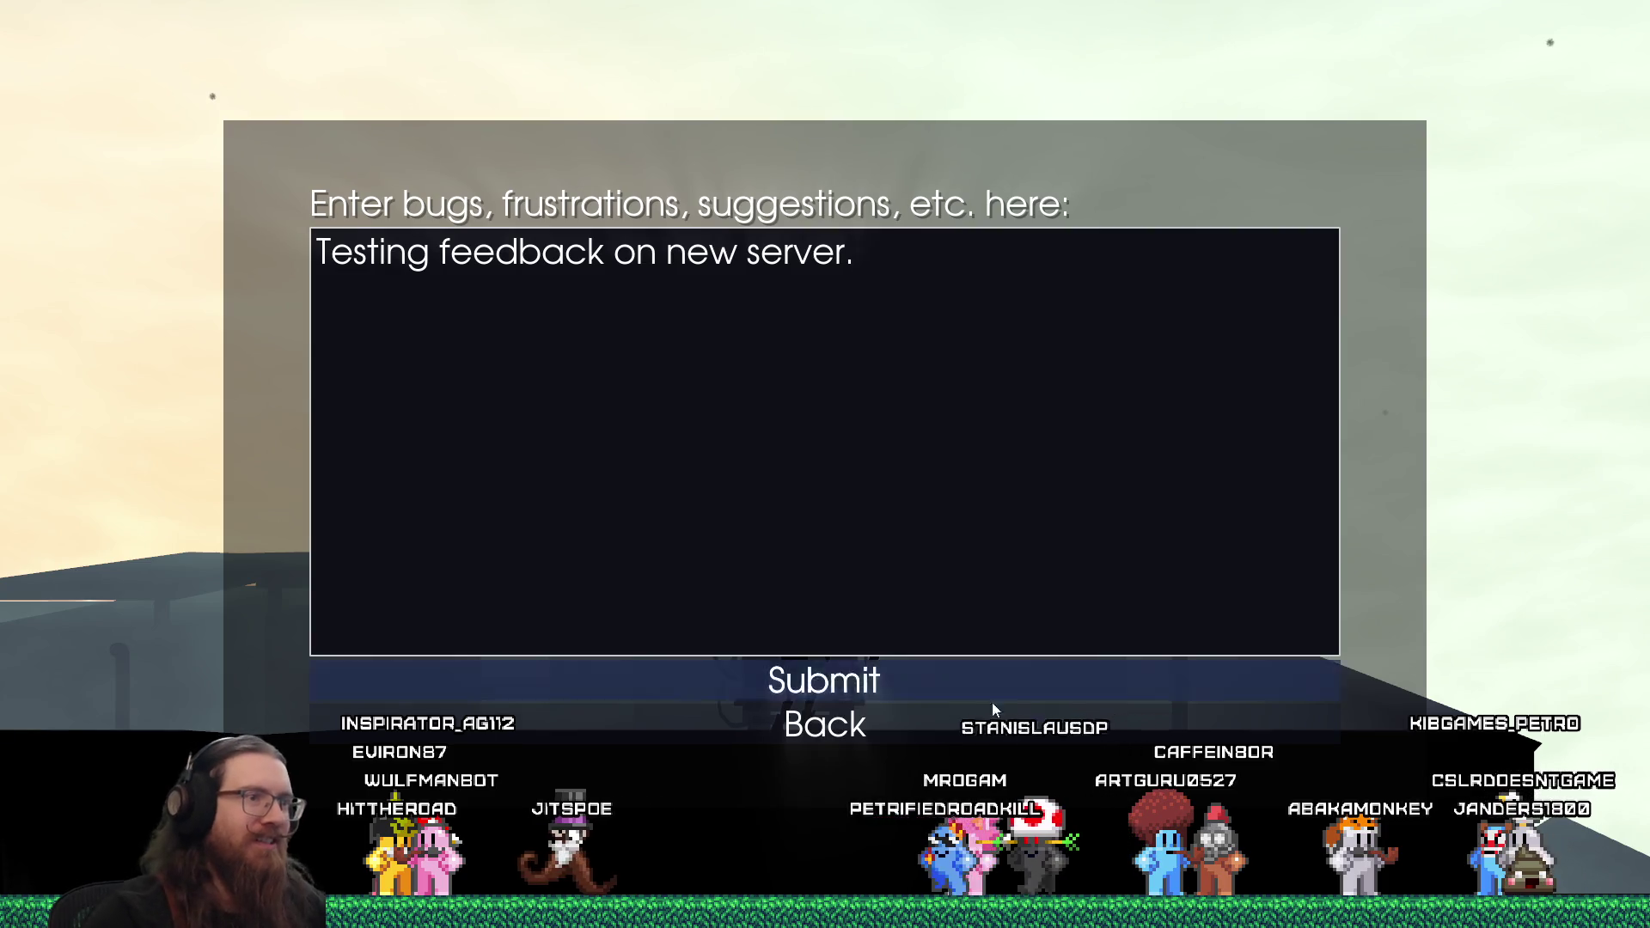
pyautogui.click(899, 669)
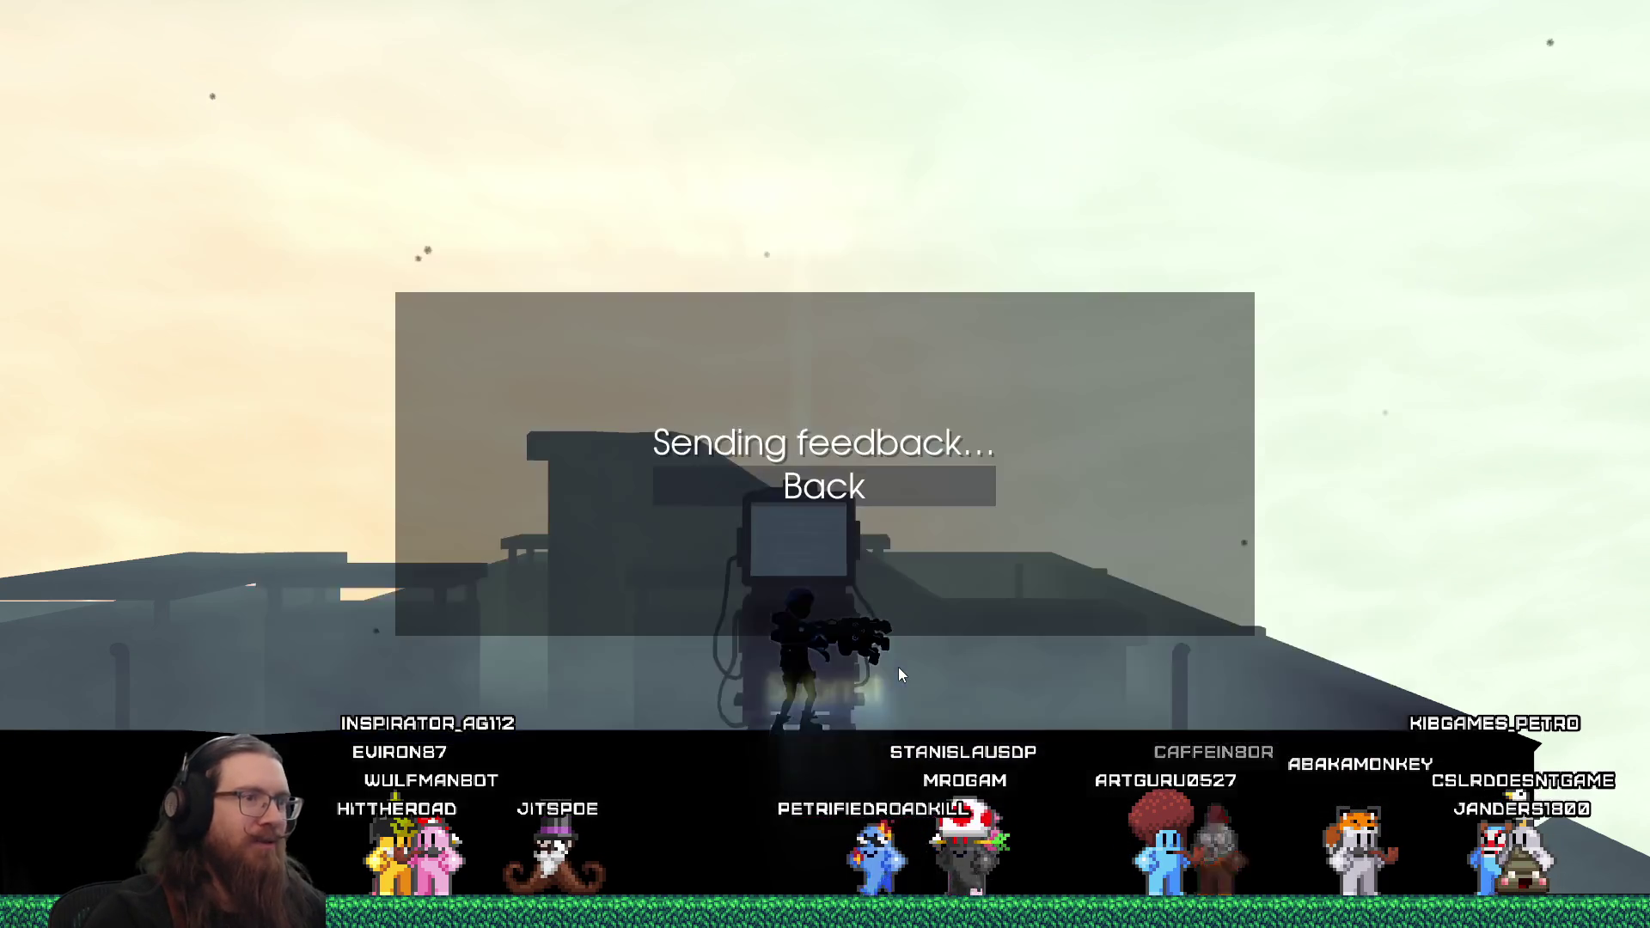
pyautogui.click(804, 596)
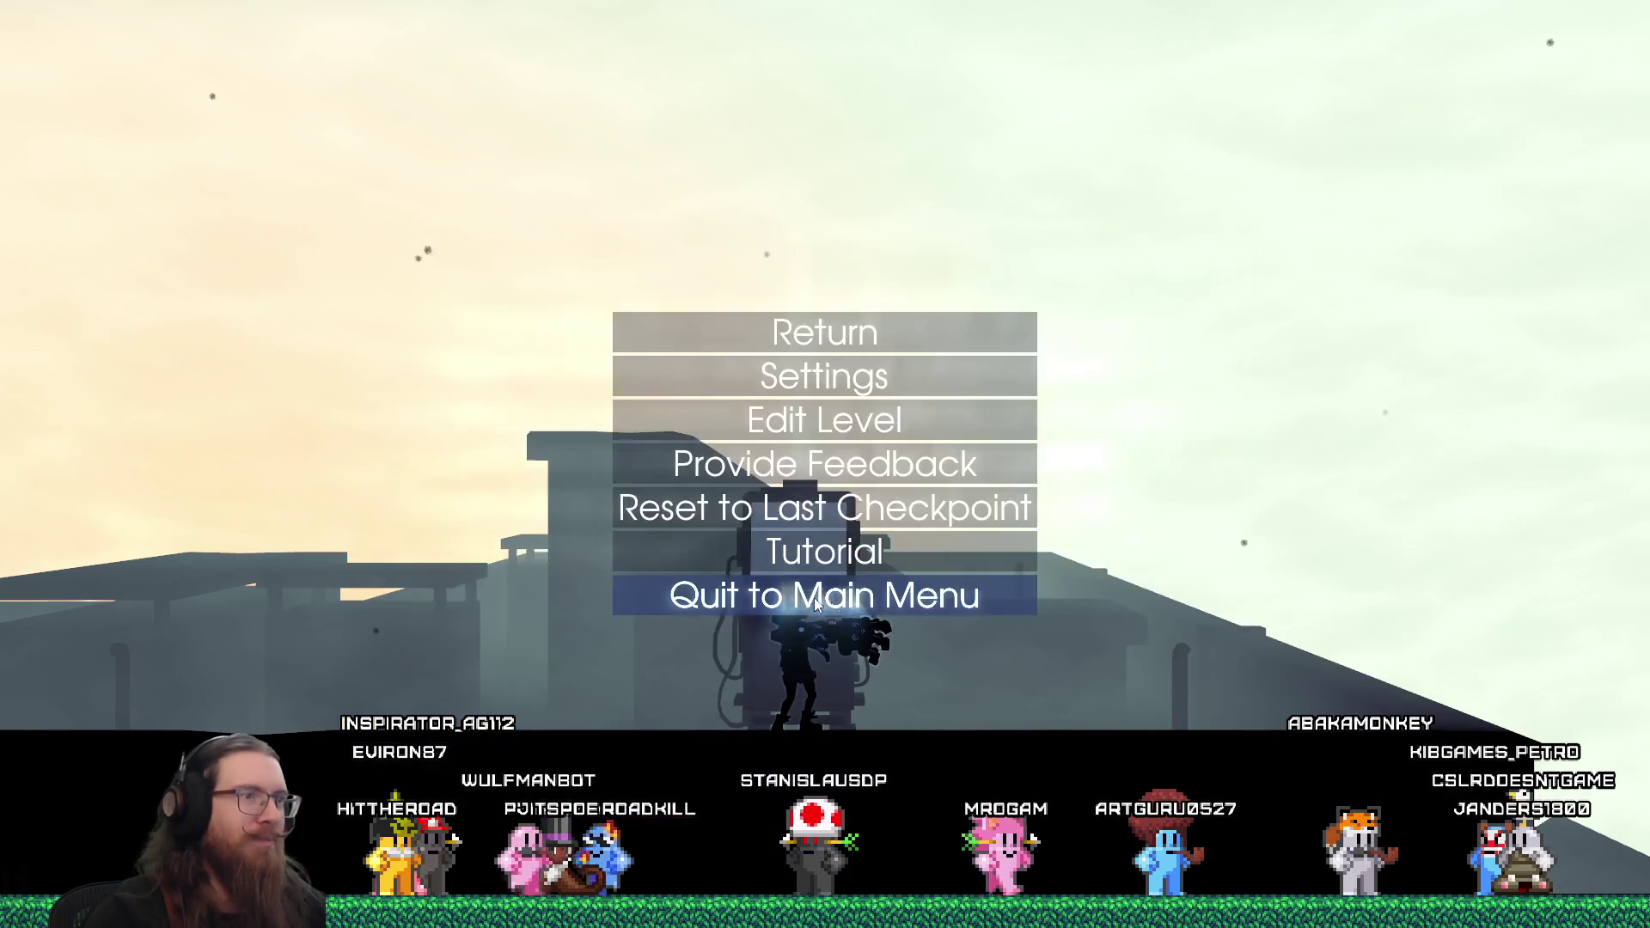
pyautogui.click(906, 612)
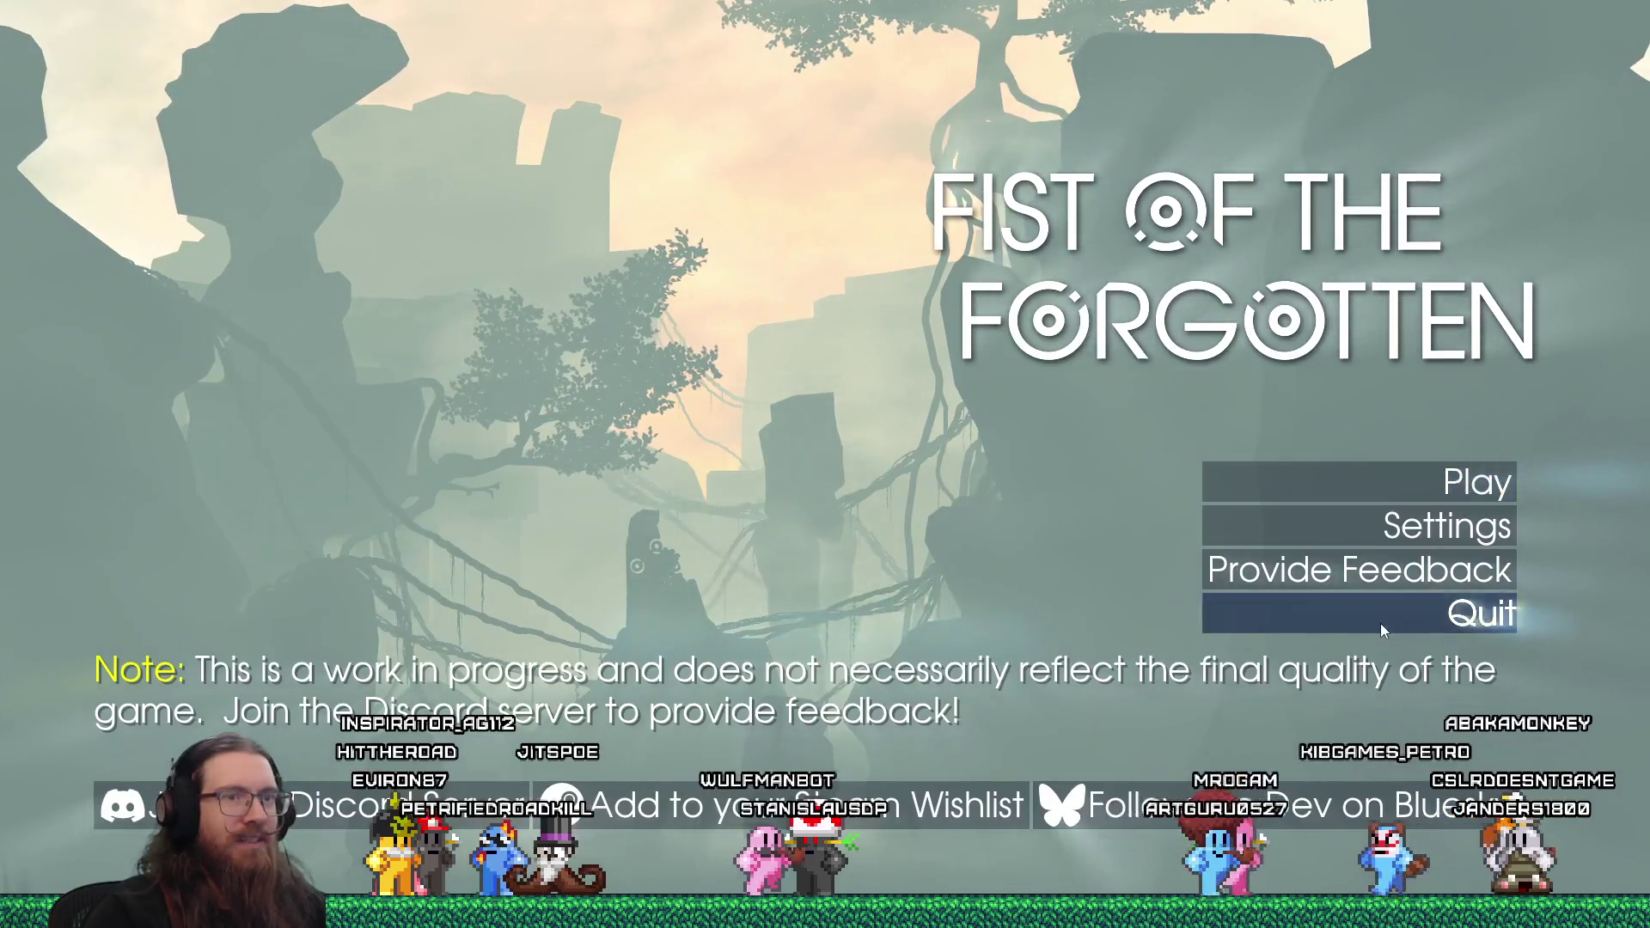
pyautogui.click(1395, 620)
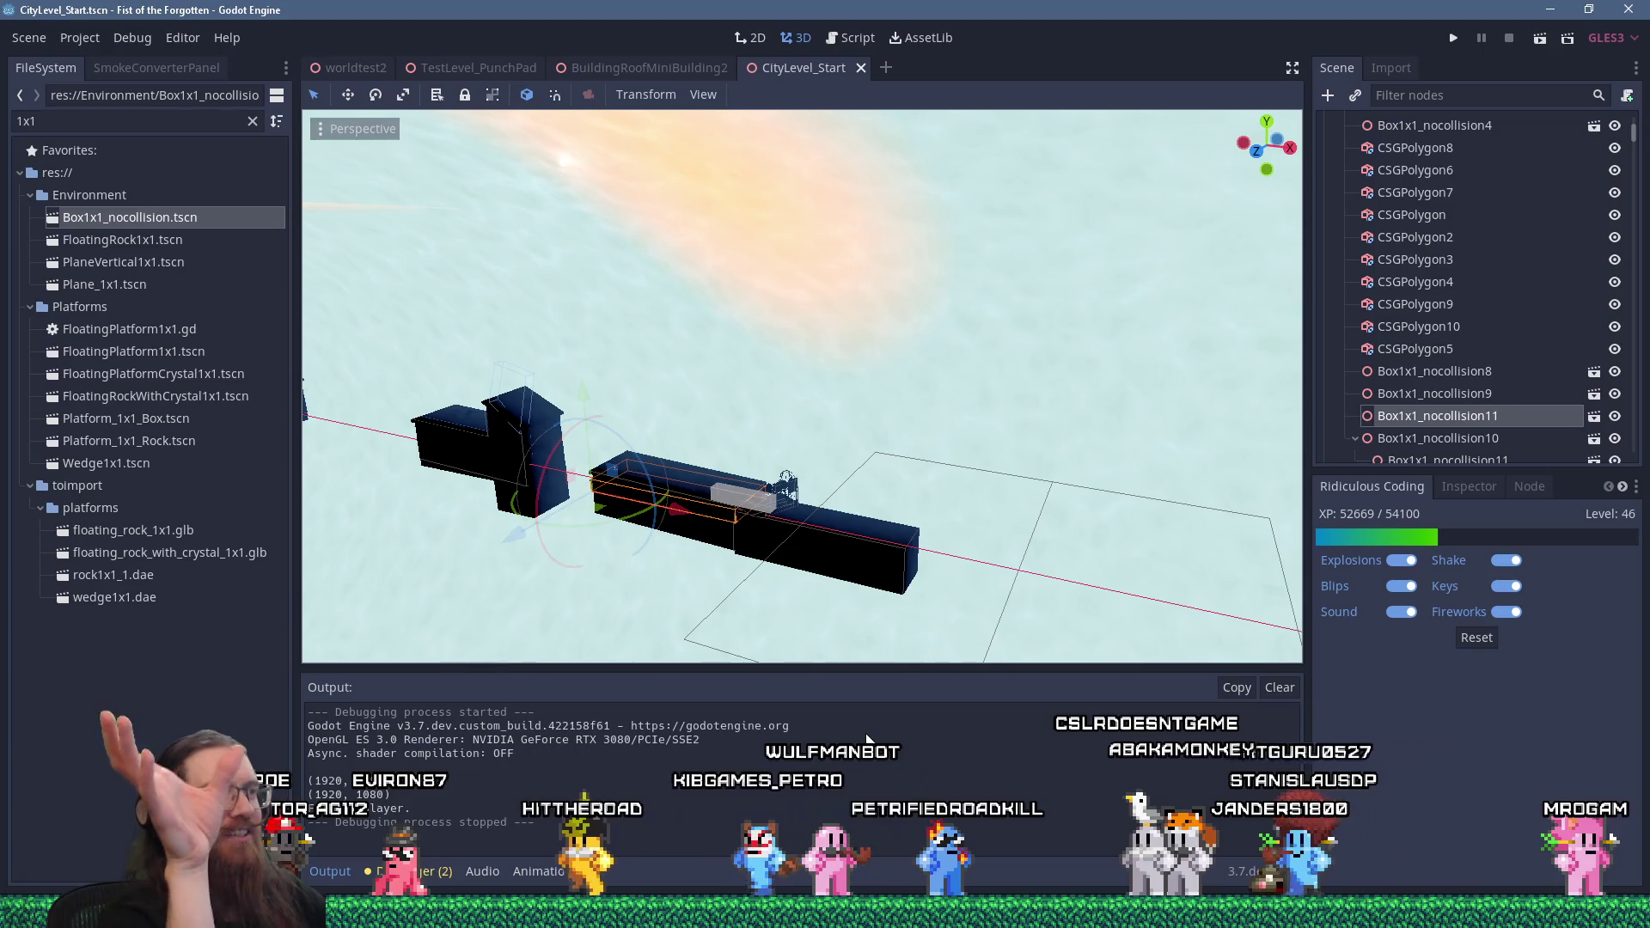
# Cycle windows back to Godot, then bring the PureRef City board forward from the taskbar
pyautogui.hotkey('alt', 'Tab')
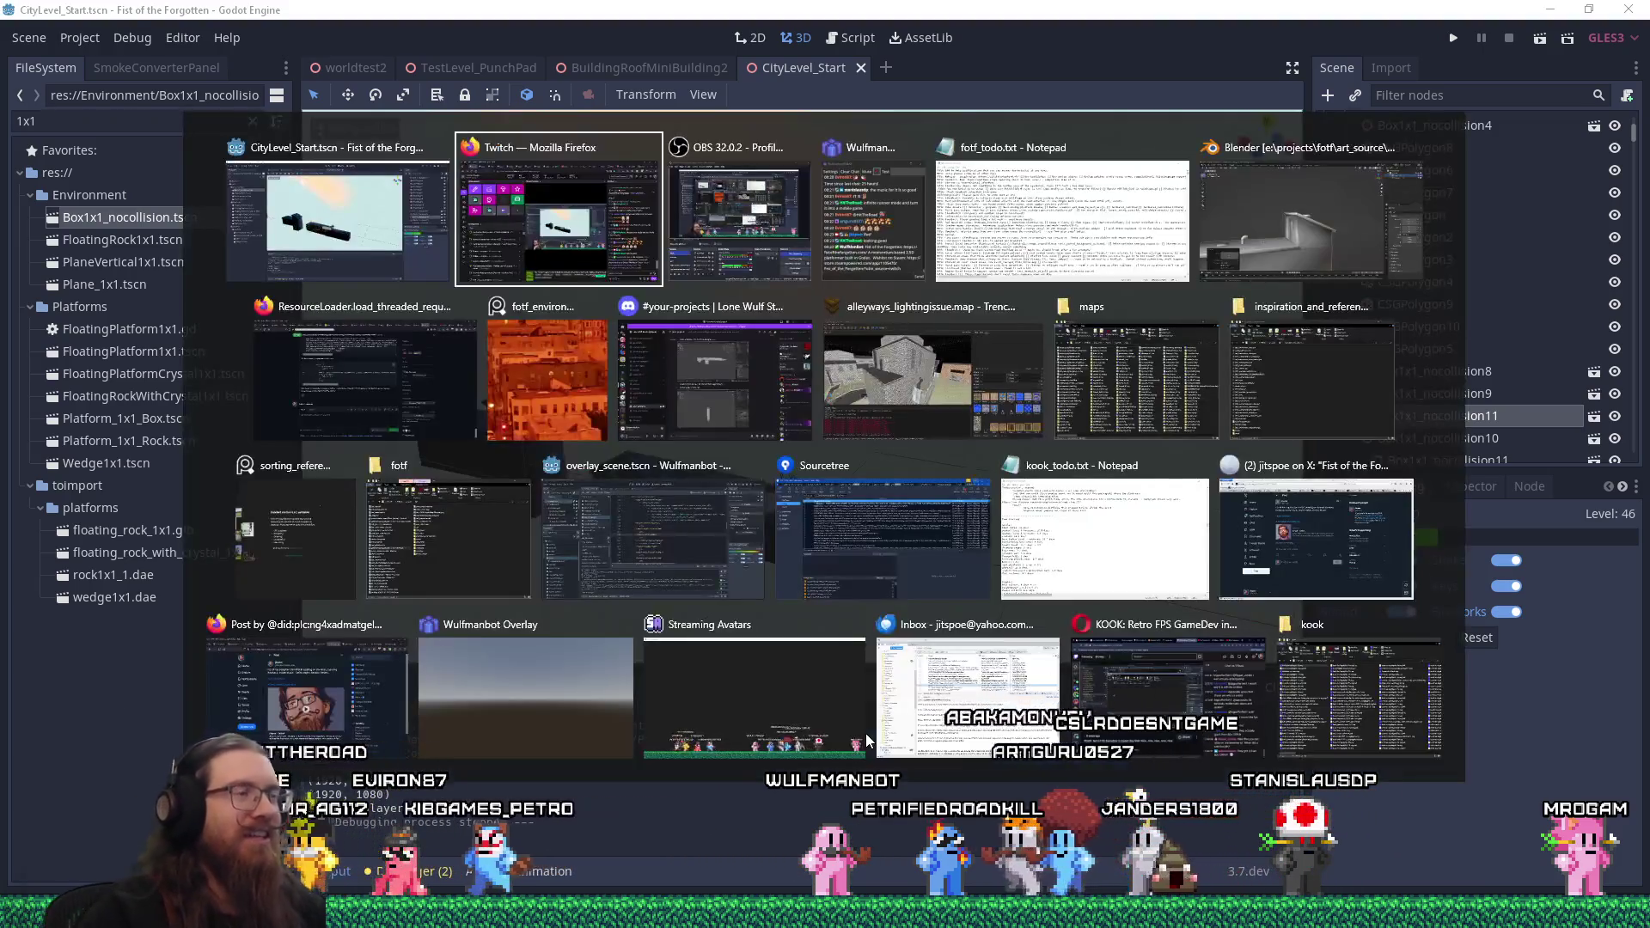
pyautogui.hotkey('alt', 'shift', 'Tab')
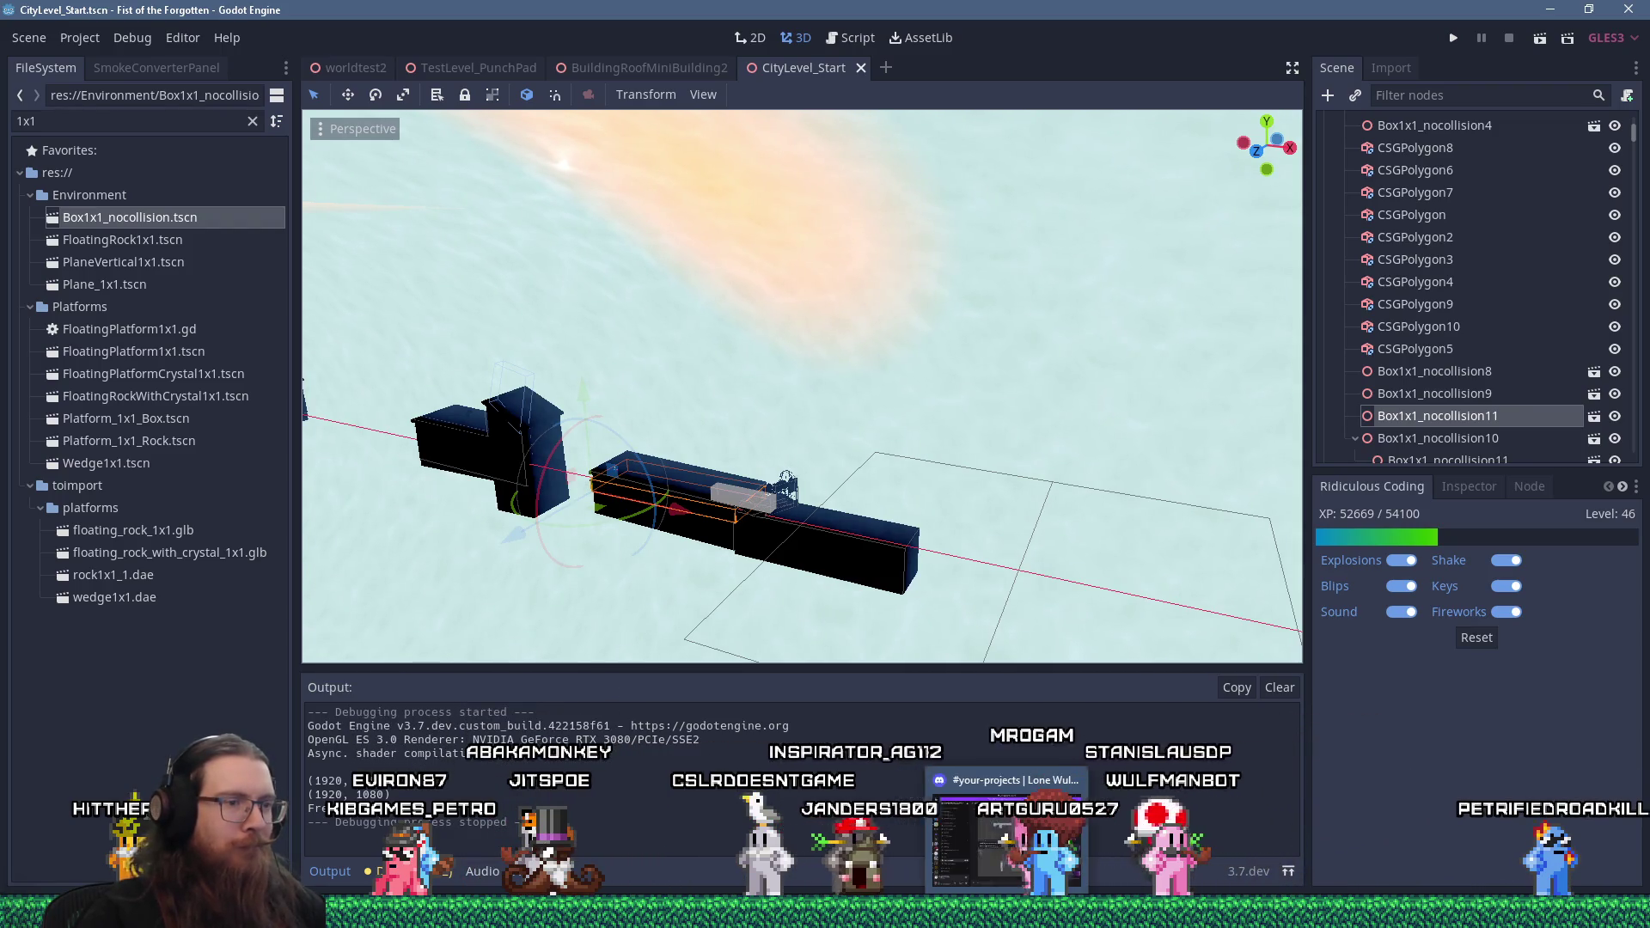
pyautogui.moveTo(1274, 913)
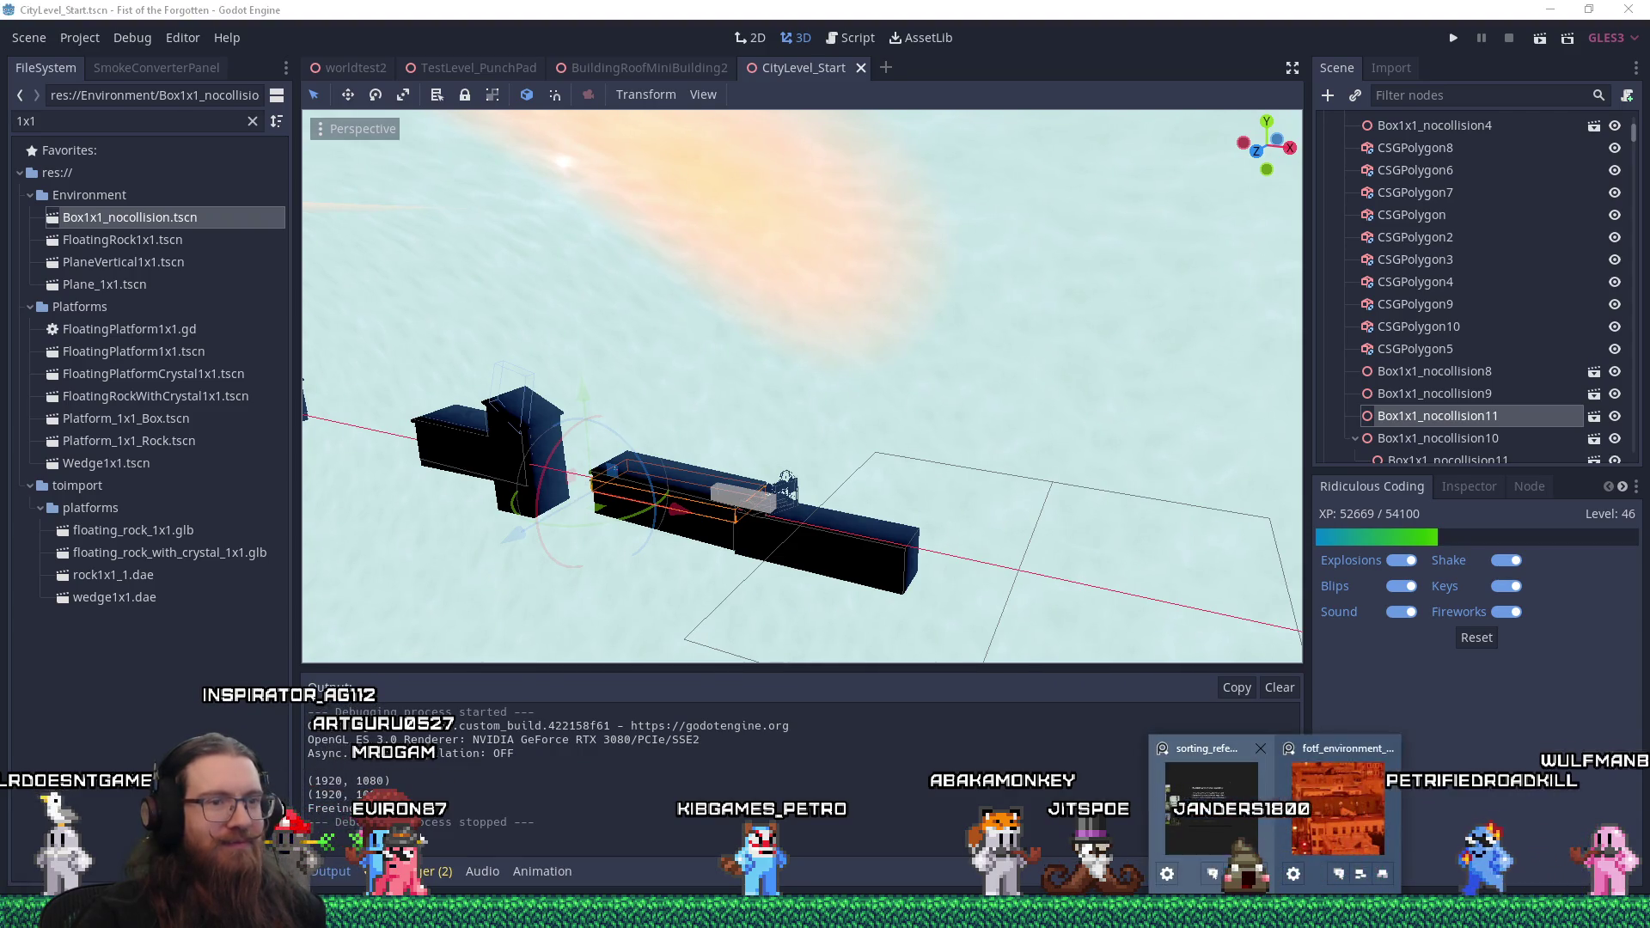
pyautogui.click(1228, 838)
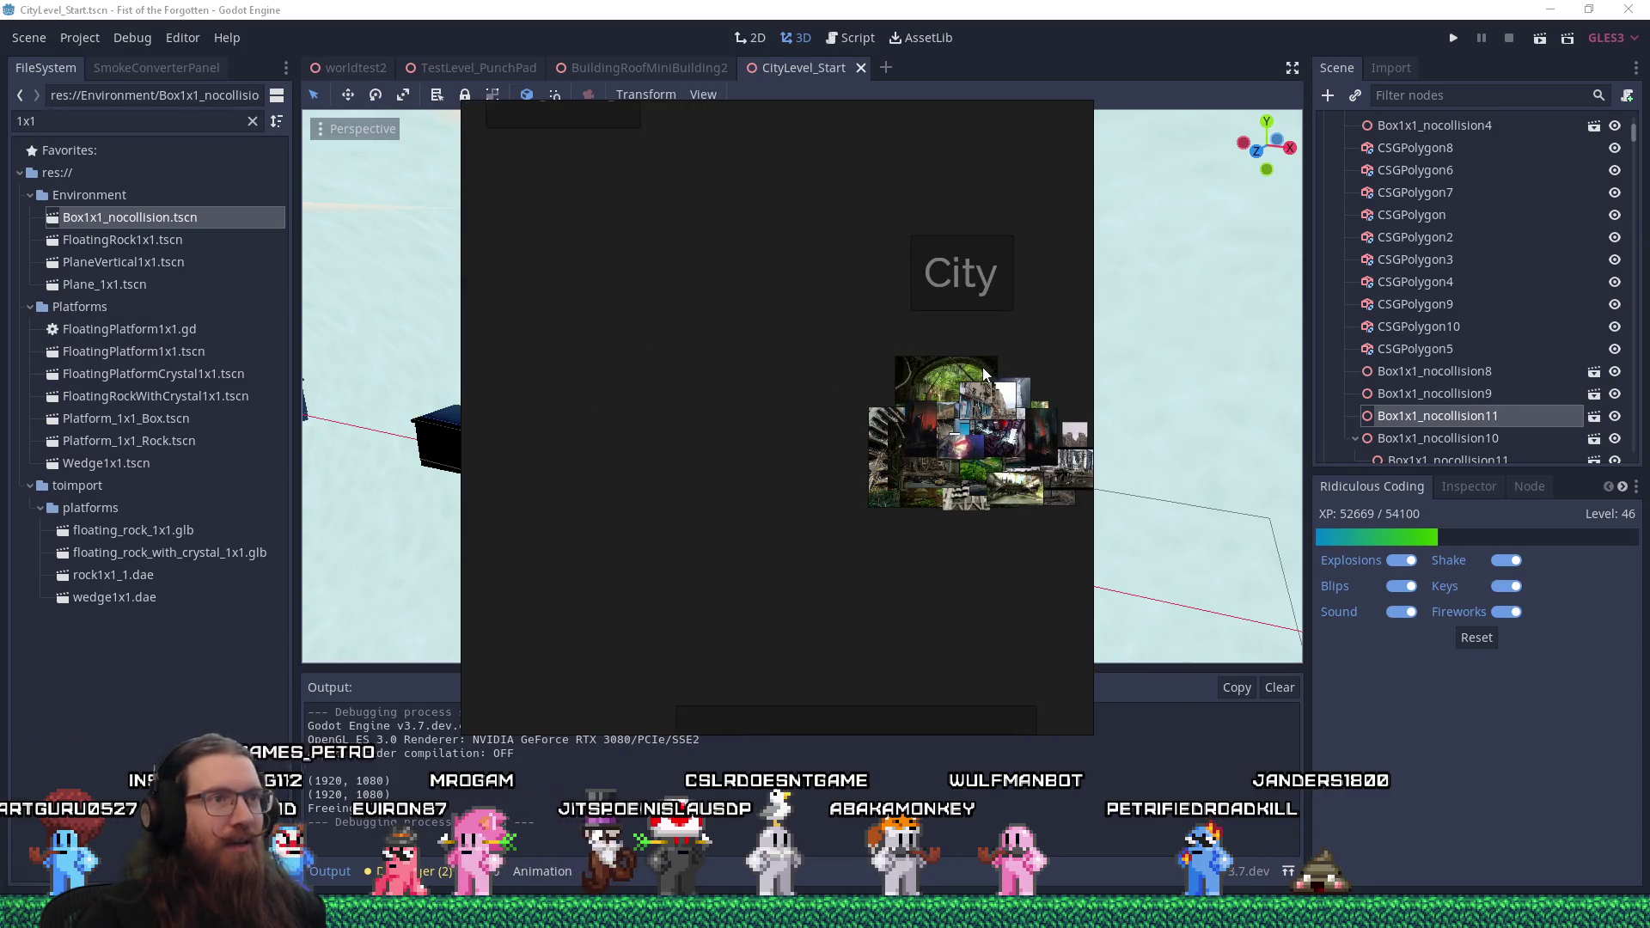
# Zoom and pan the City collage to the rooftop photos, then switch to FileZilla
pyautogui.scroll(2, 811, 329)
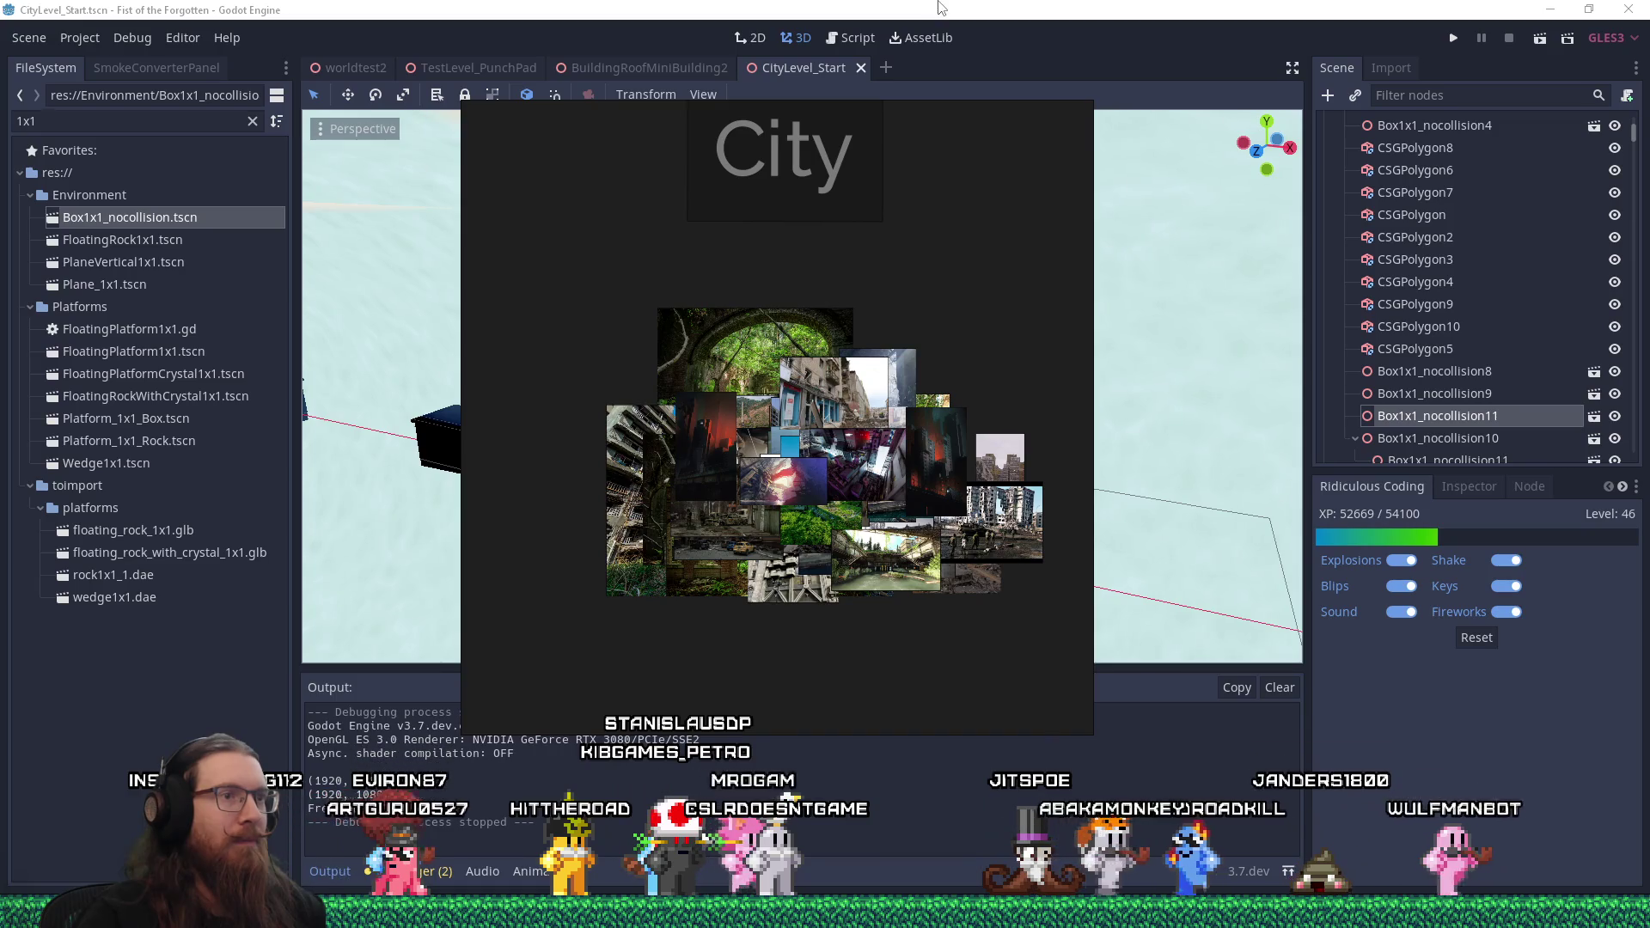
pyautogui.scroll(4, 1038, 523)
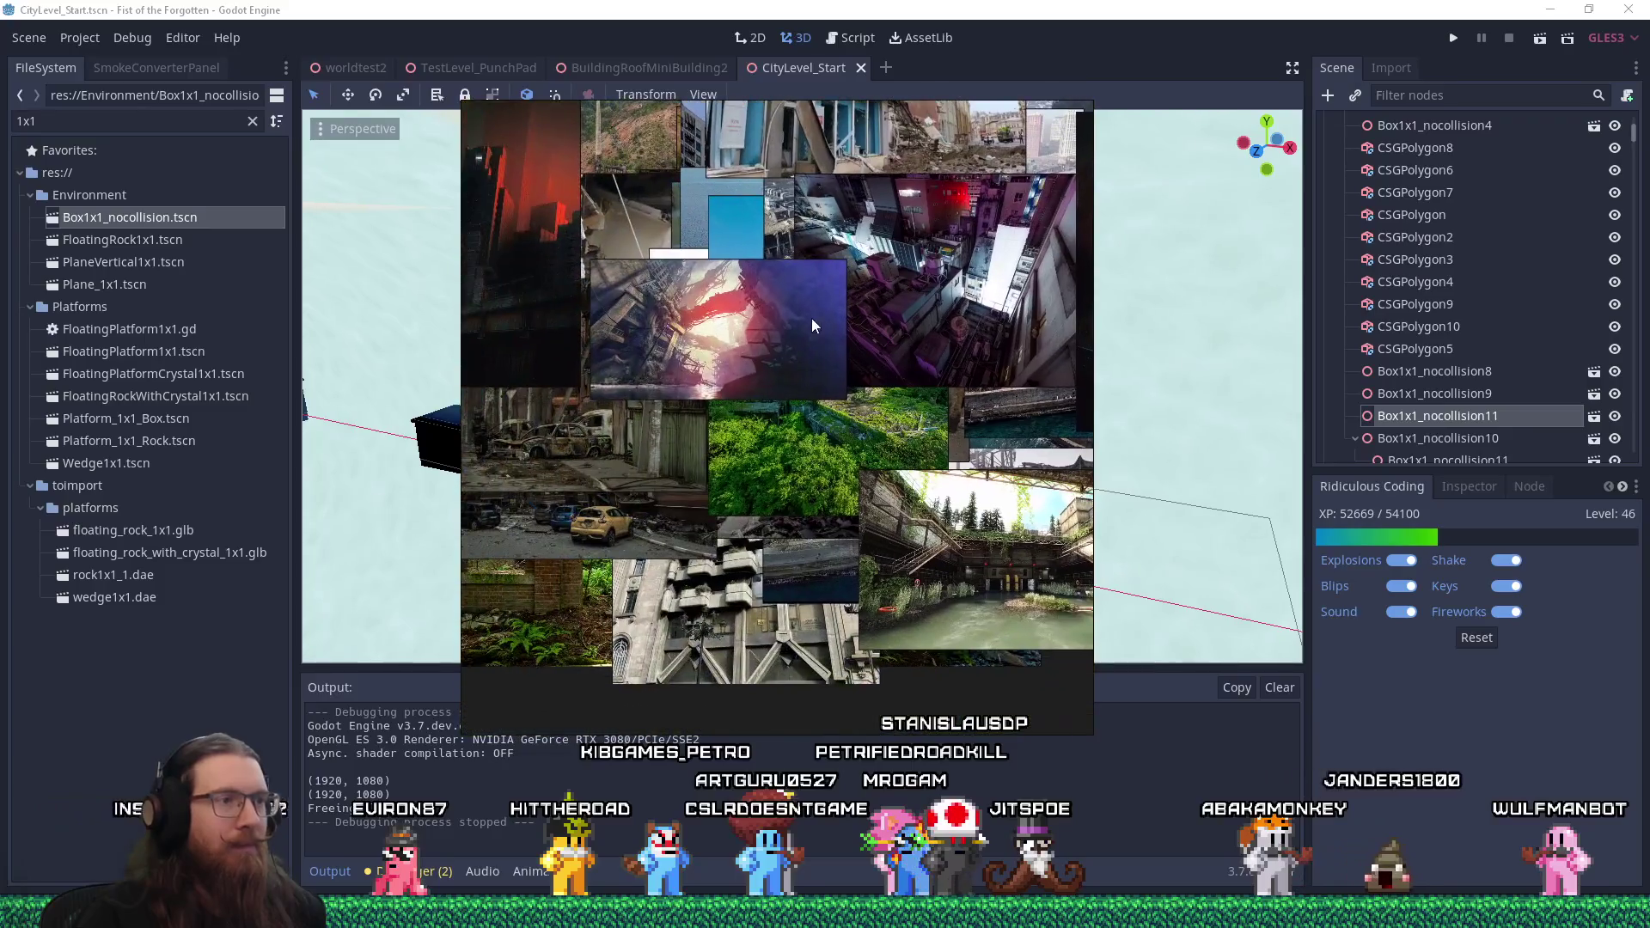
pyautogui.moveTo(864, 297)
pyautogui.mouseDown()
pyautogui.moveTo(856, 380)
pyautogui.moveTo(810, 487)
pyautogui.mouseUp()
pyautogui.scroll(4, 809, 486)
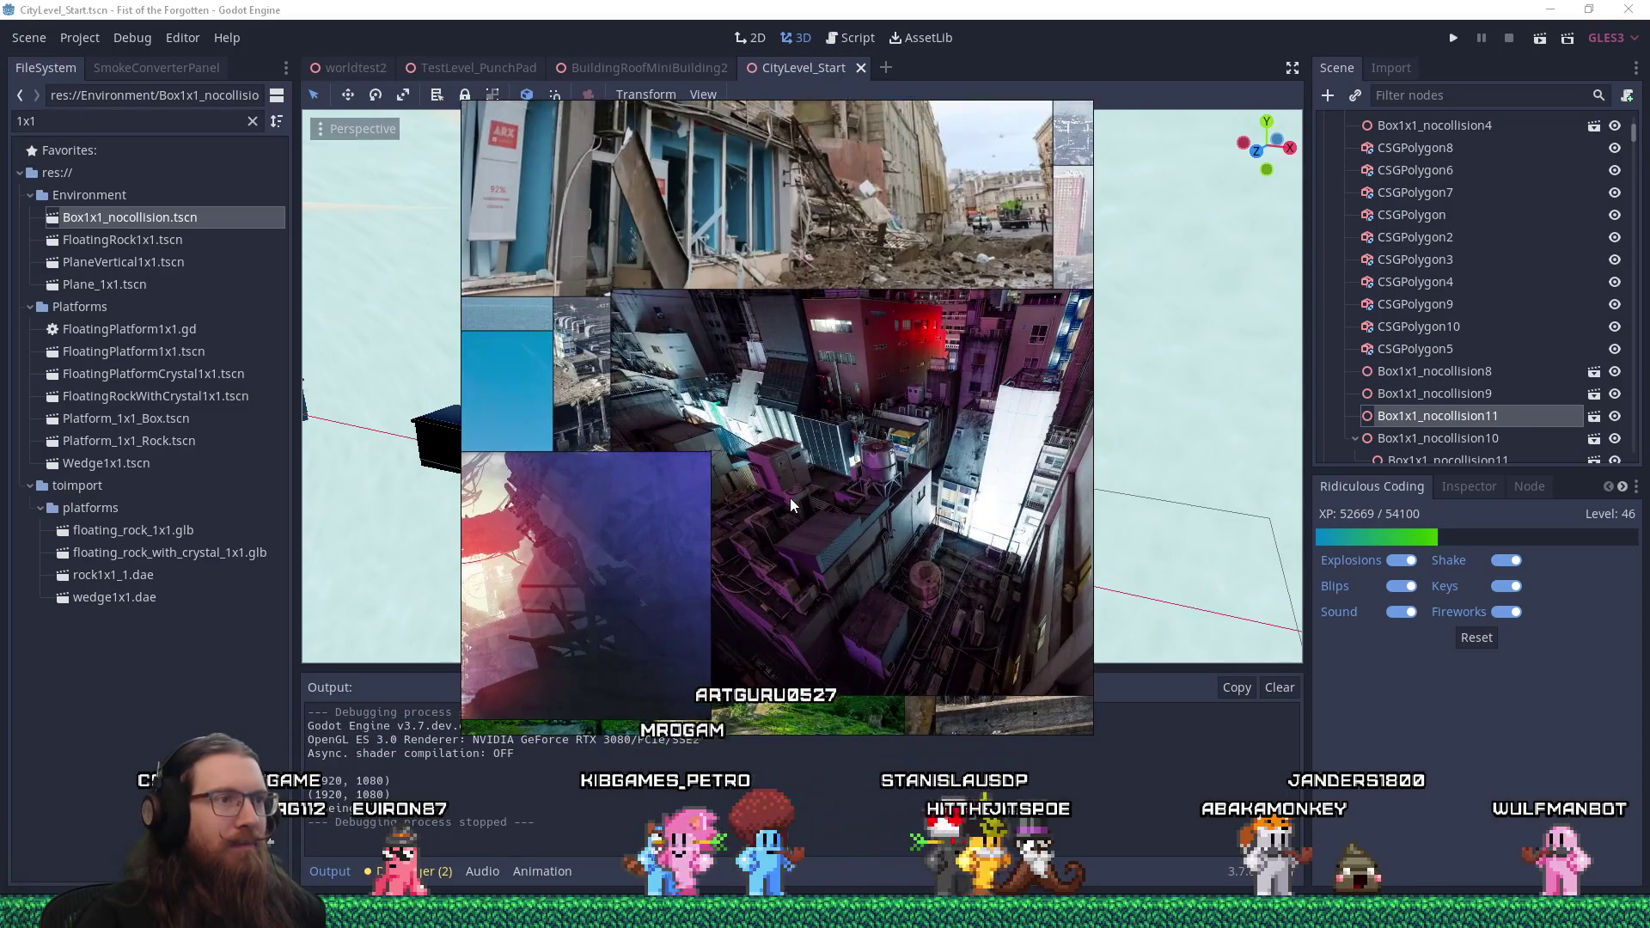
pyautogui.scroll(1, 792, 498)
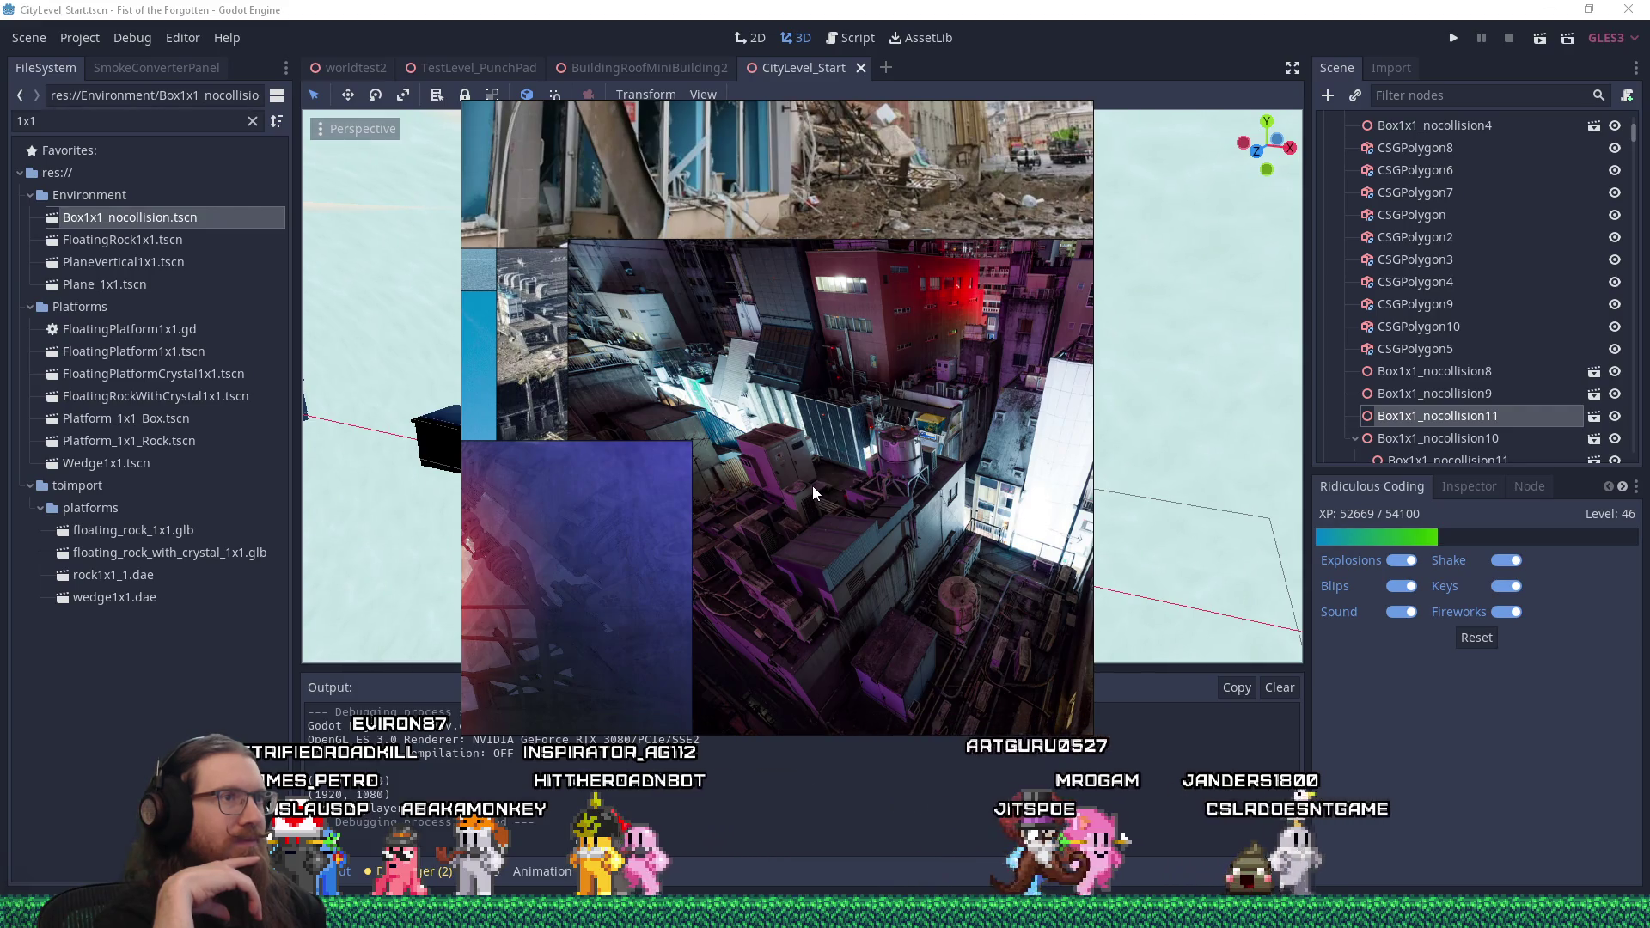
pyautogui.hotkey('alt', 'Tab')
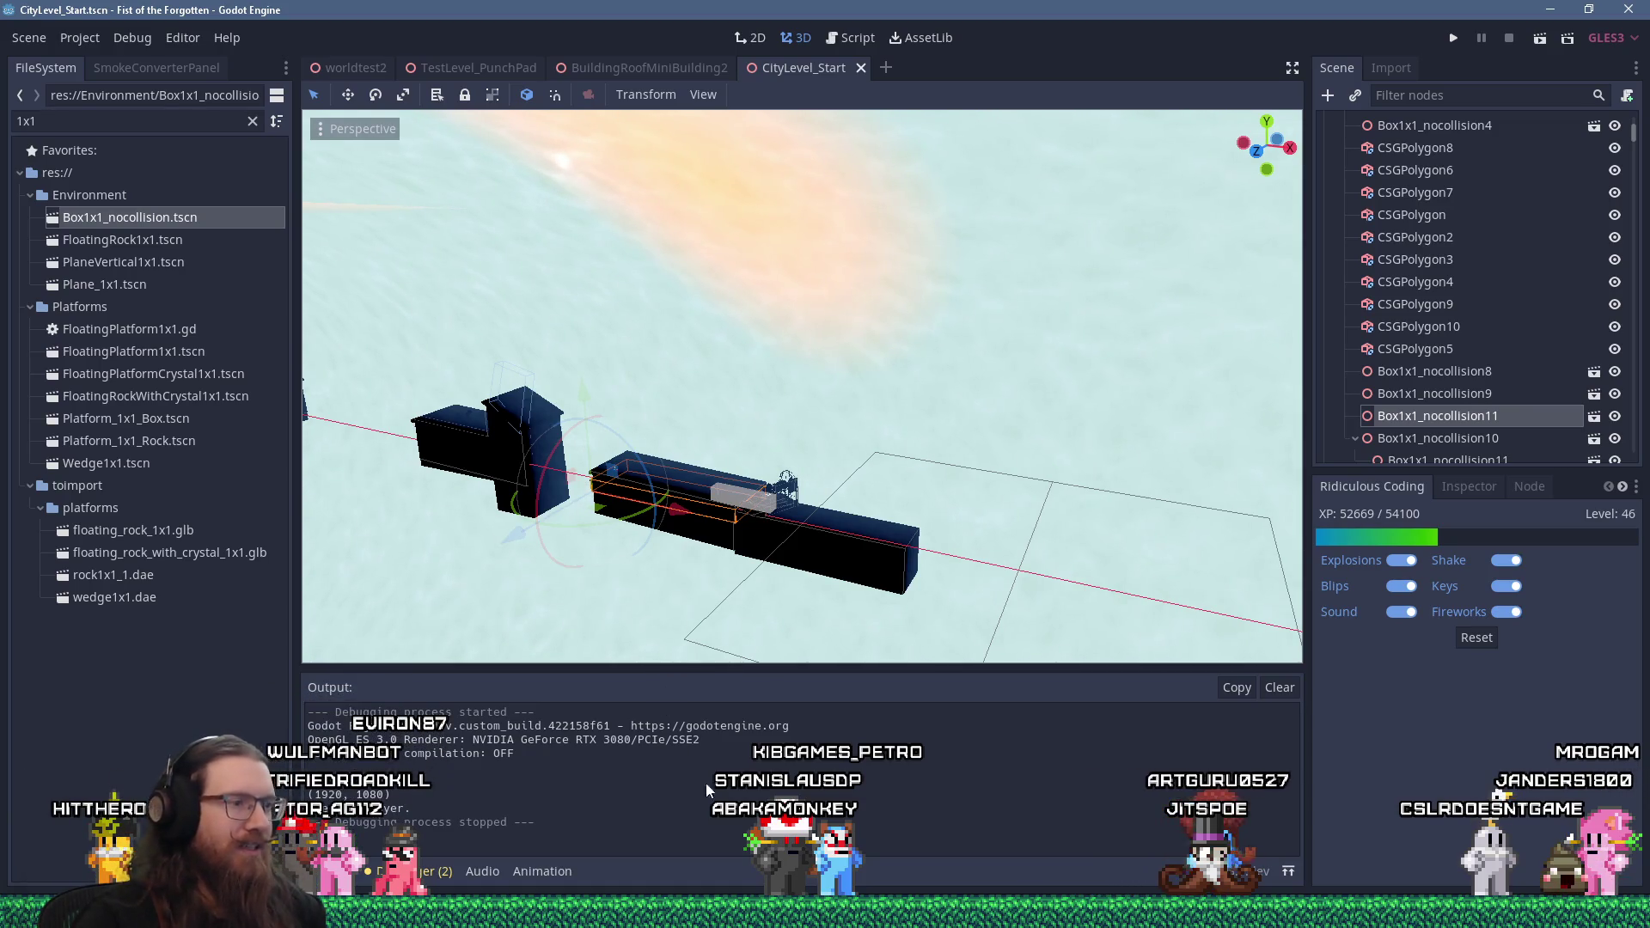
pyautogui.moveTo(602, 915)
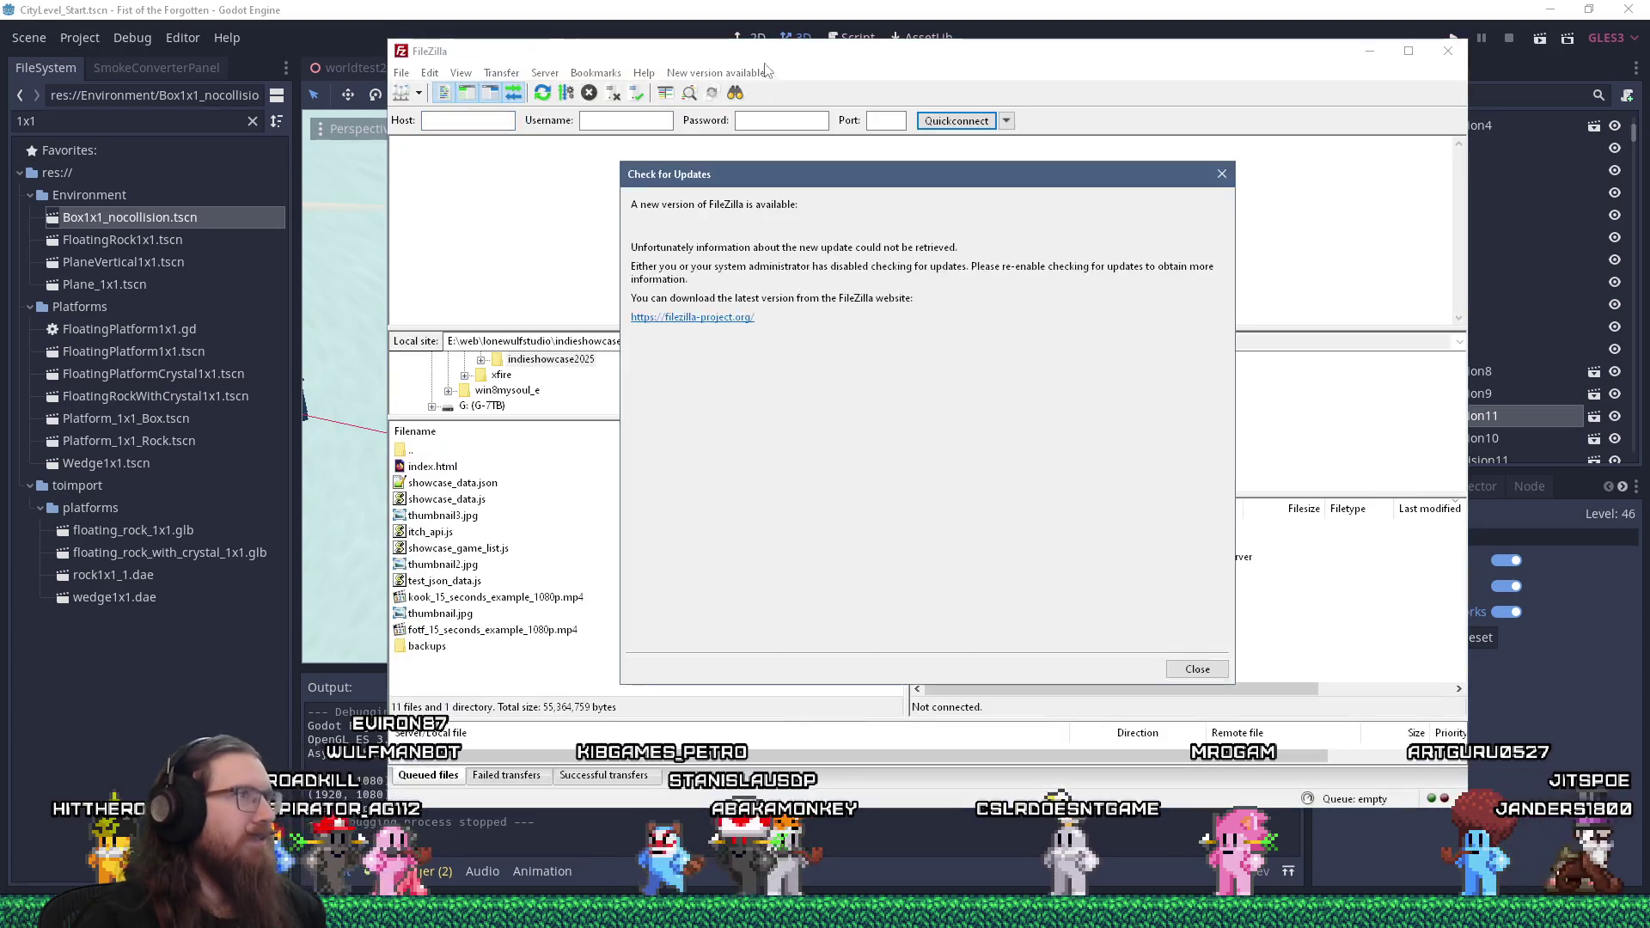
# Close FileZilla's Check for Updates notice and then the FileZilla window
pyautogui.click(1221, 174)
pyautogui.click(1448, 50)
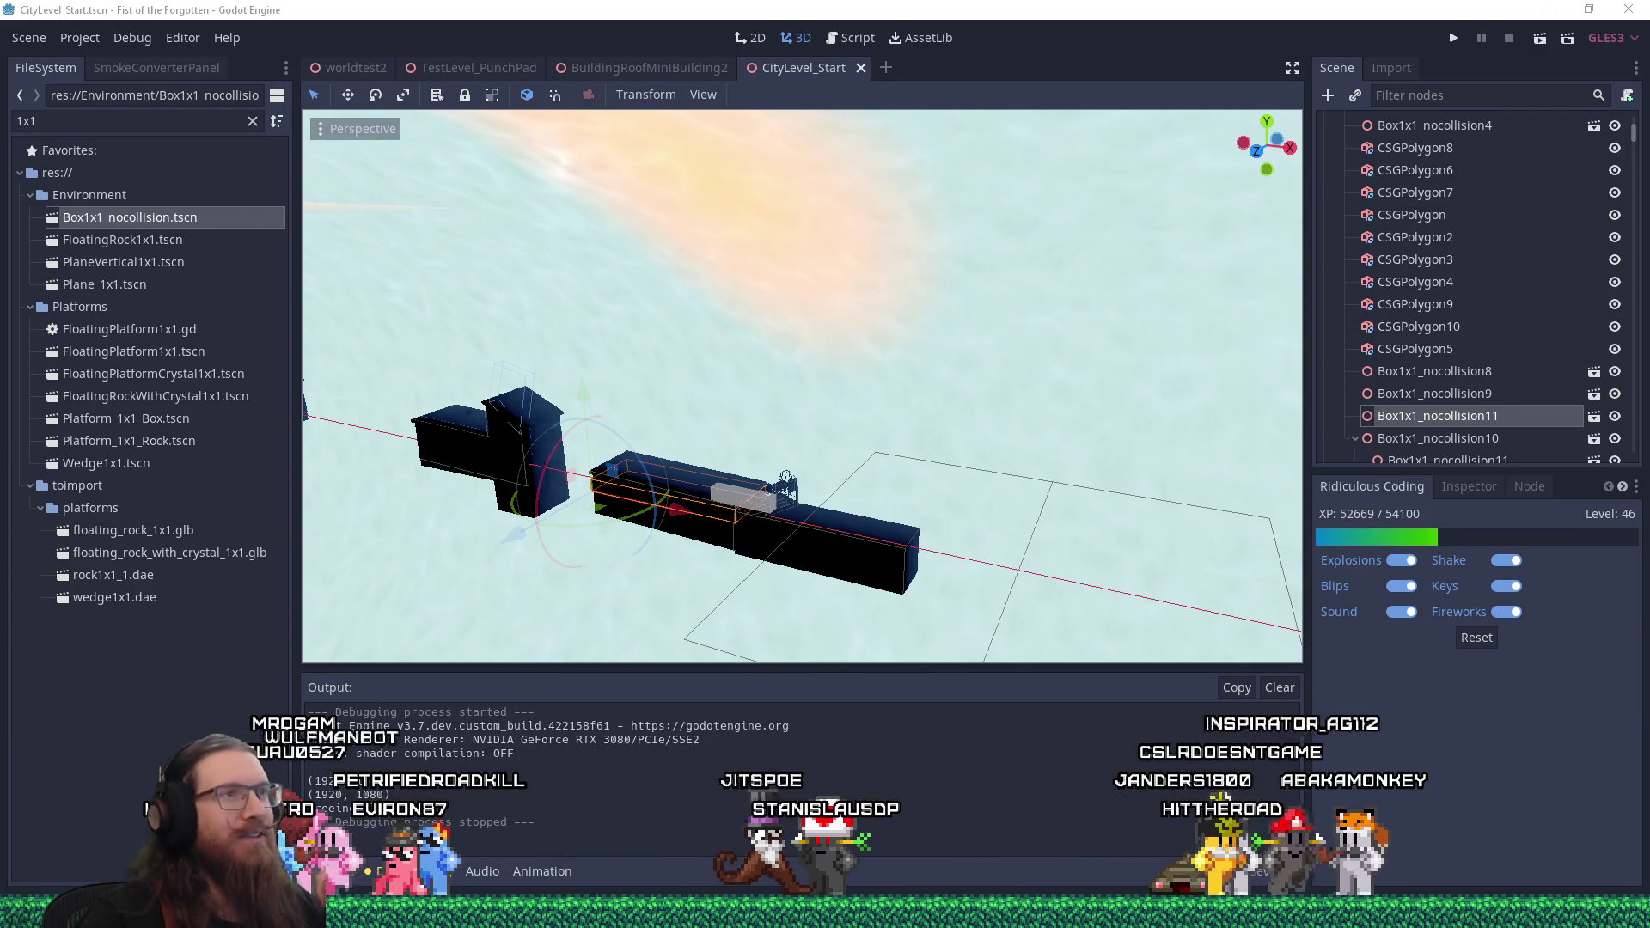
# Bring the Godot editor window into focus
pyautogui.click(1199, 85)
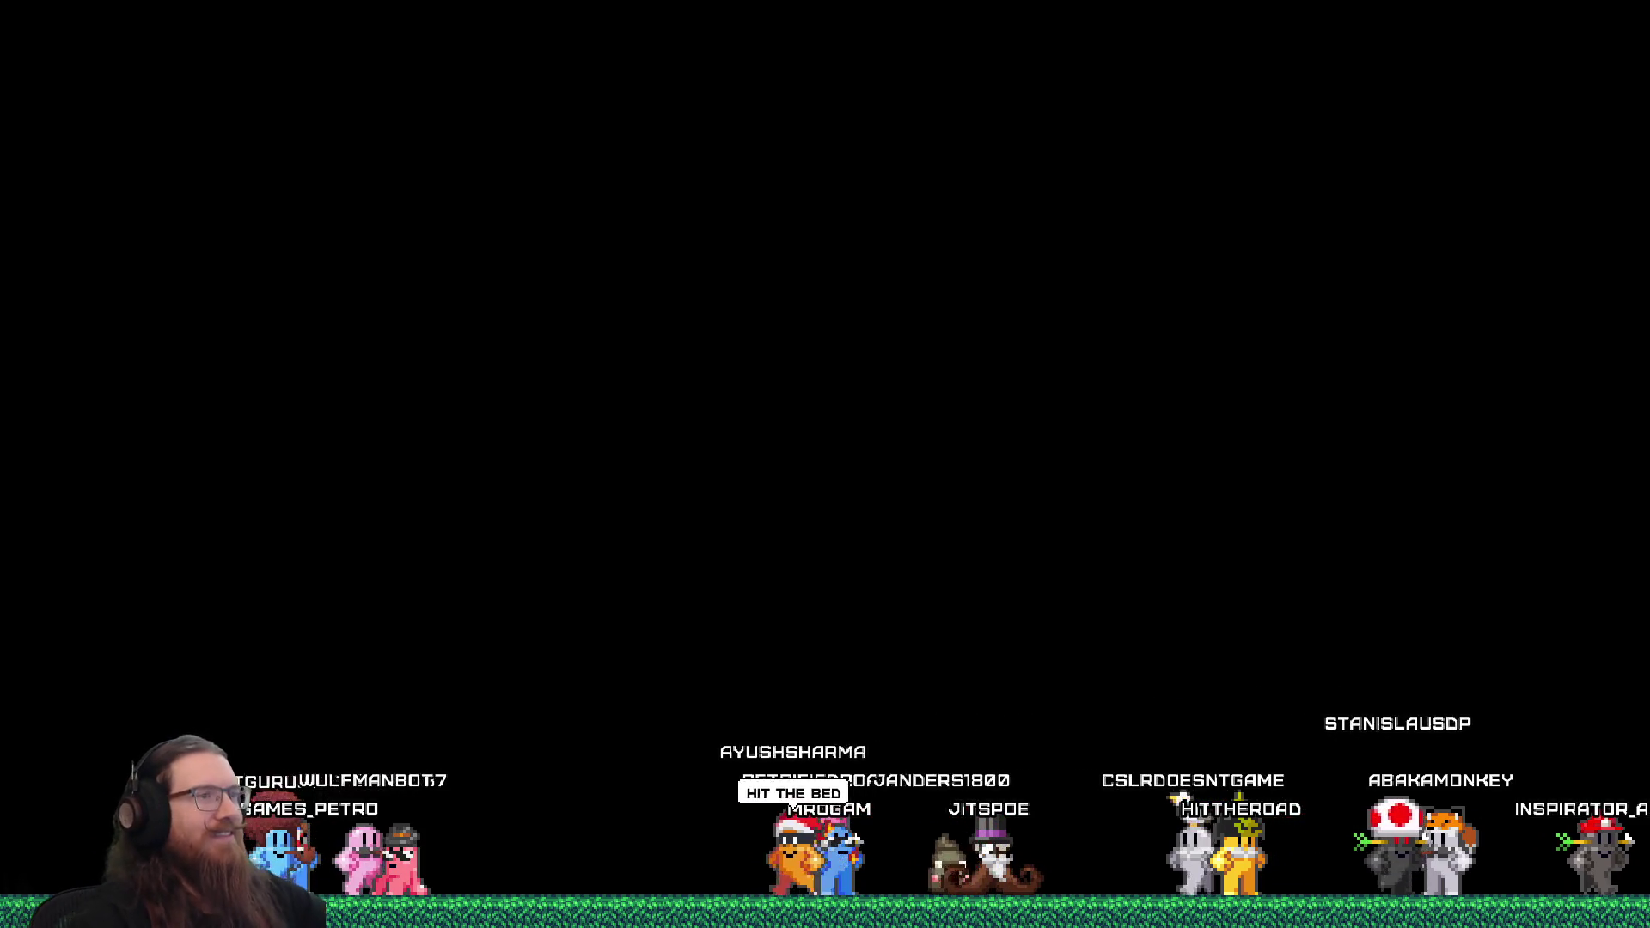
# Submit the 'Testing new server pt 2' feedback from the pause menu and open the development console
pyautogui.press('Escape')
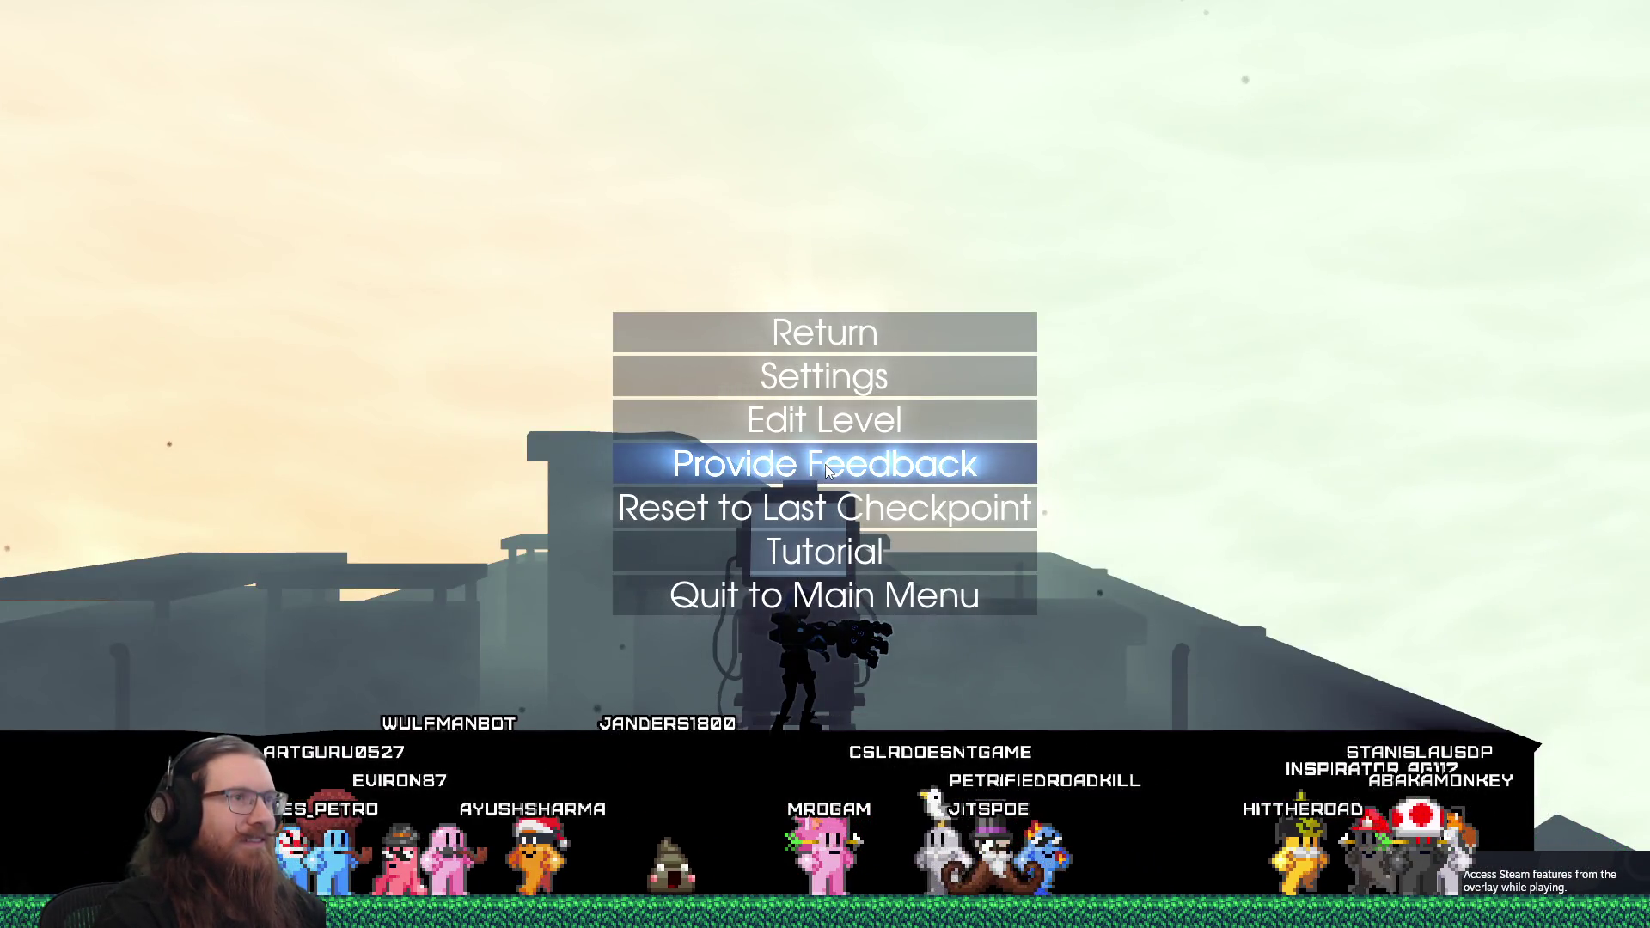
pyautogui.click(827, 469)
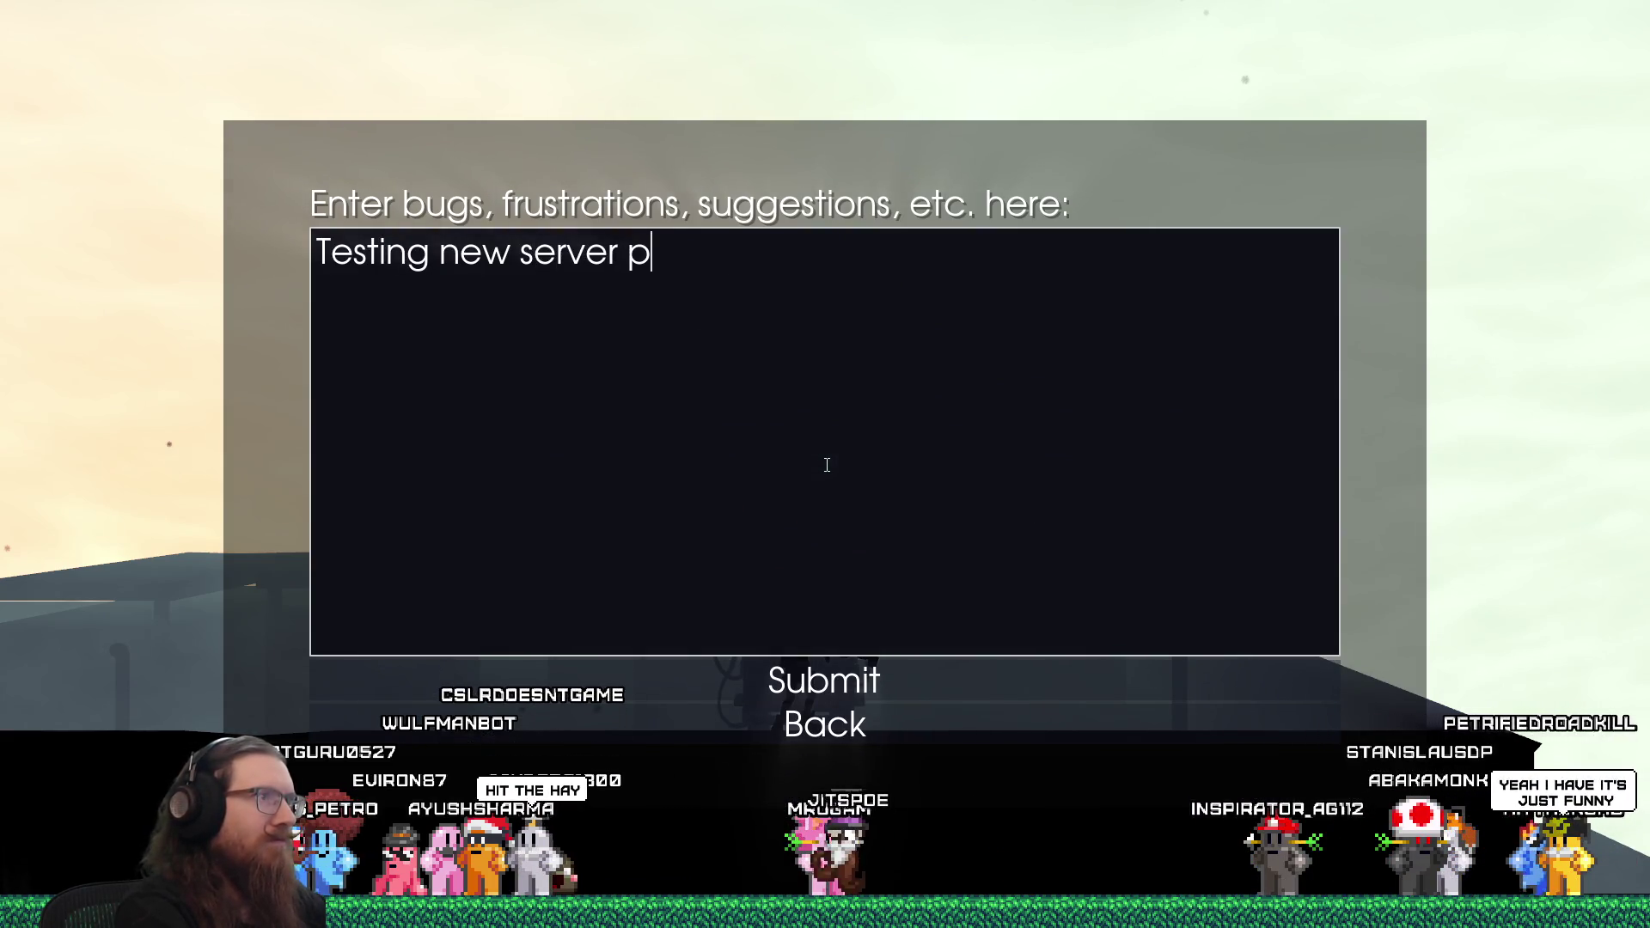
pyautogui.click(841, 677)
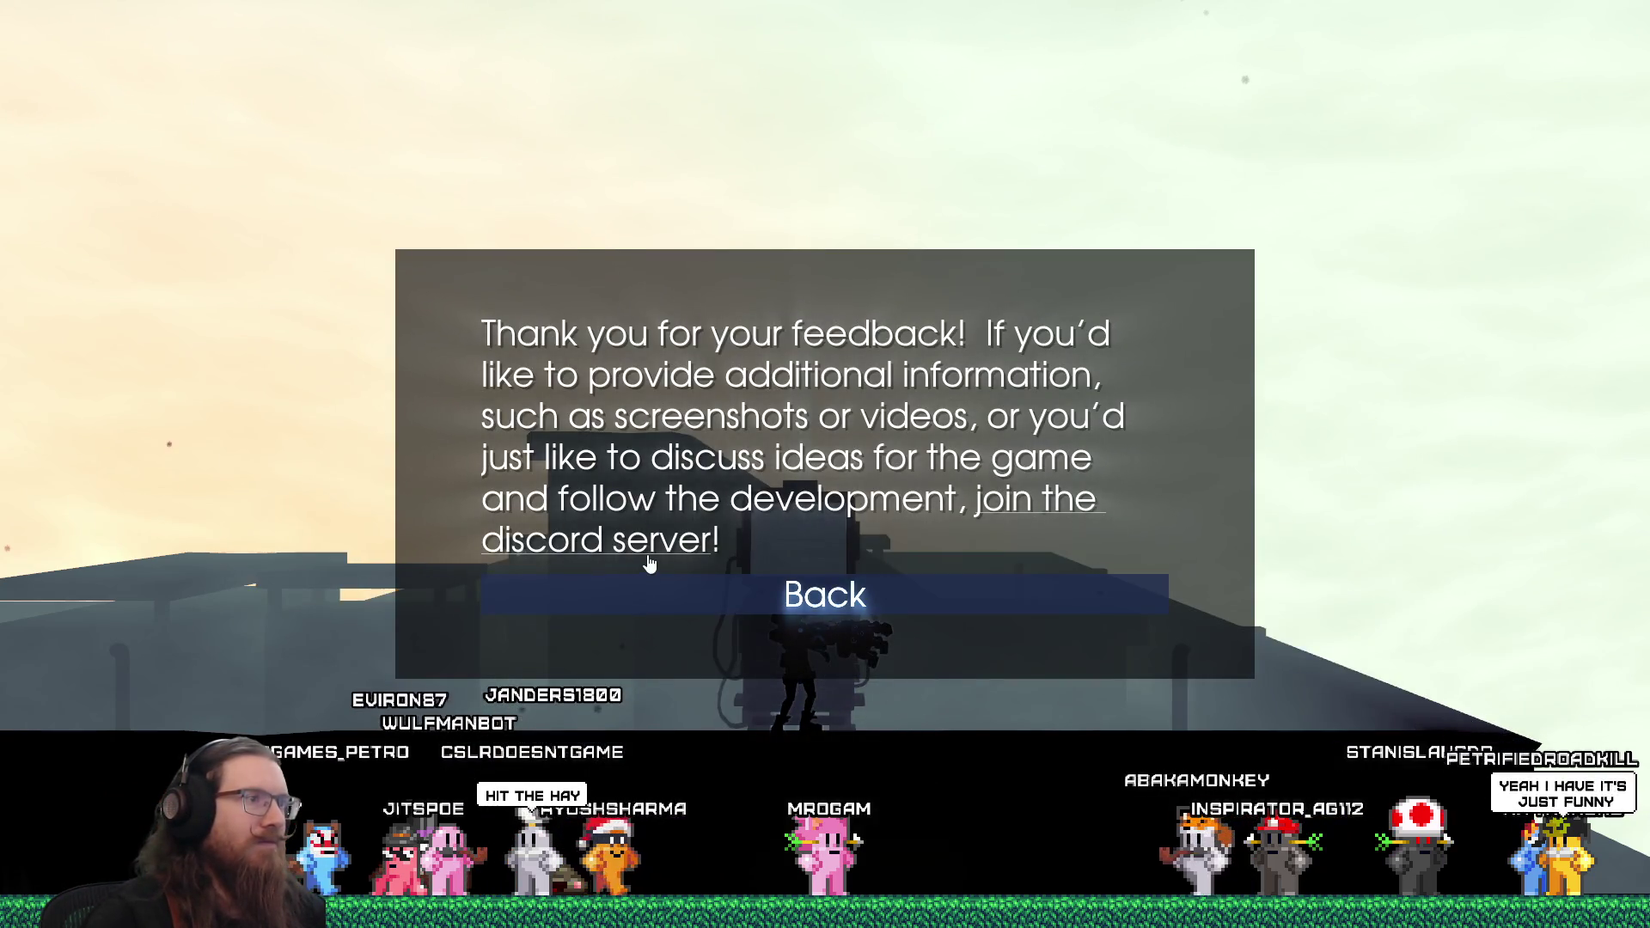
pyautogui.press('`')
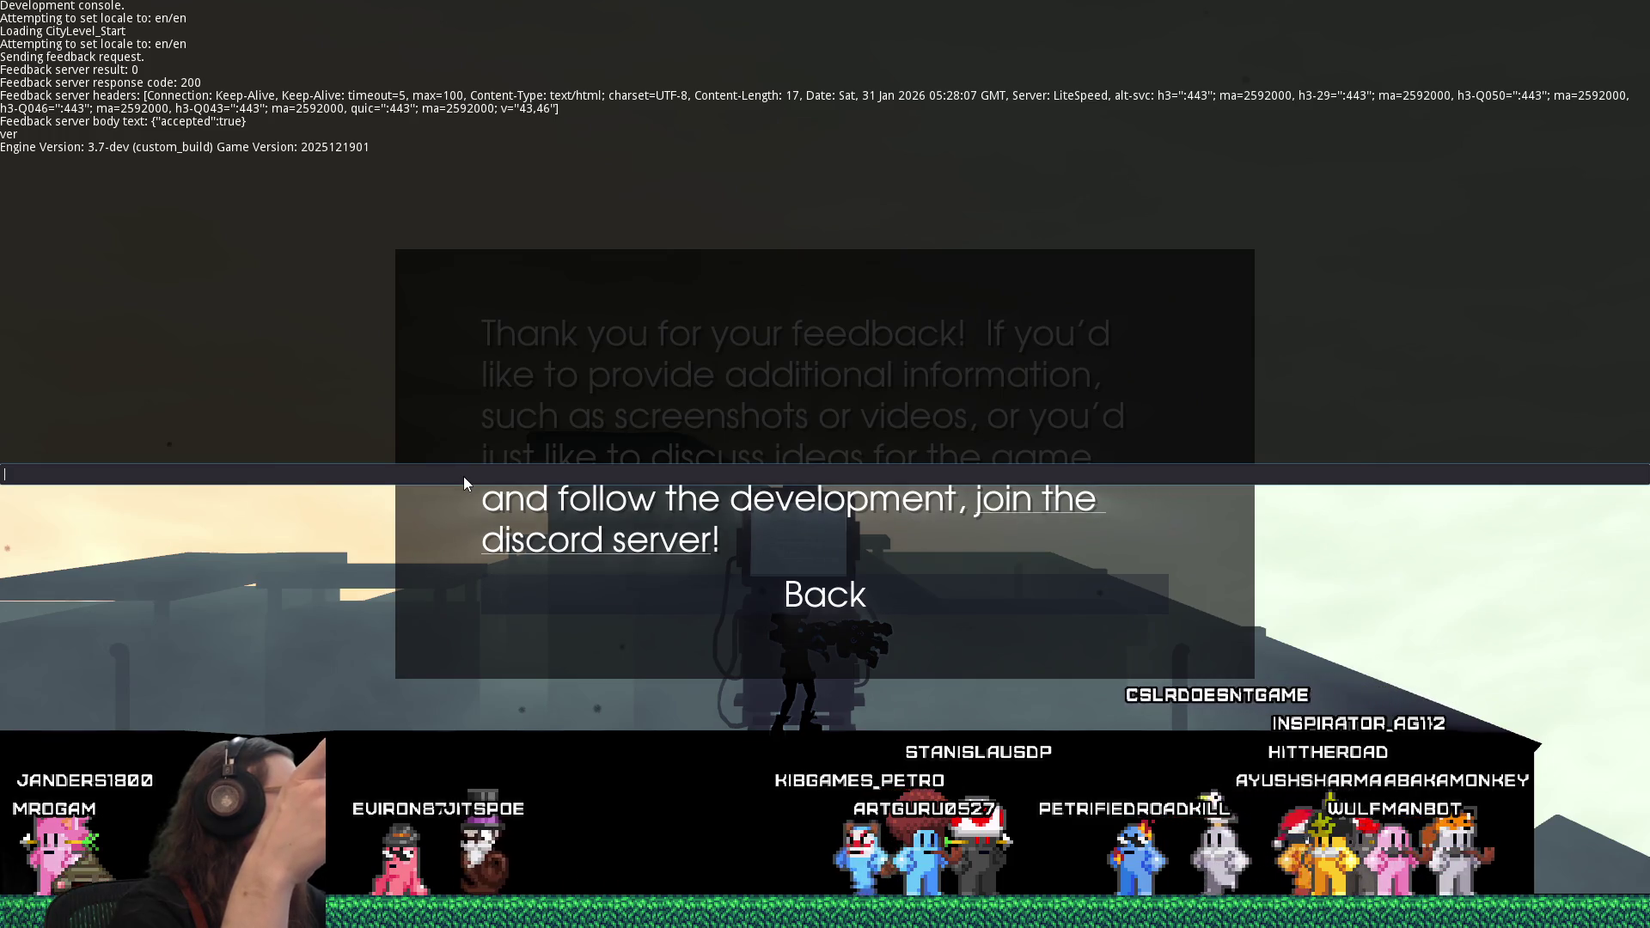
# Enter the quit command in the development console
pyautogui.write('quit')
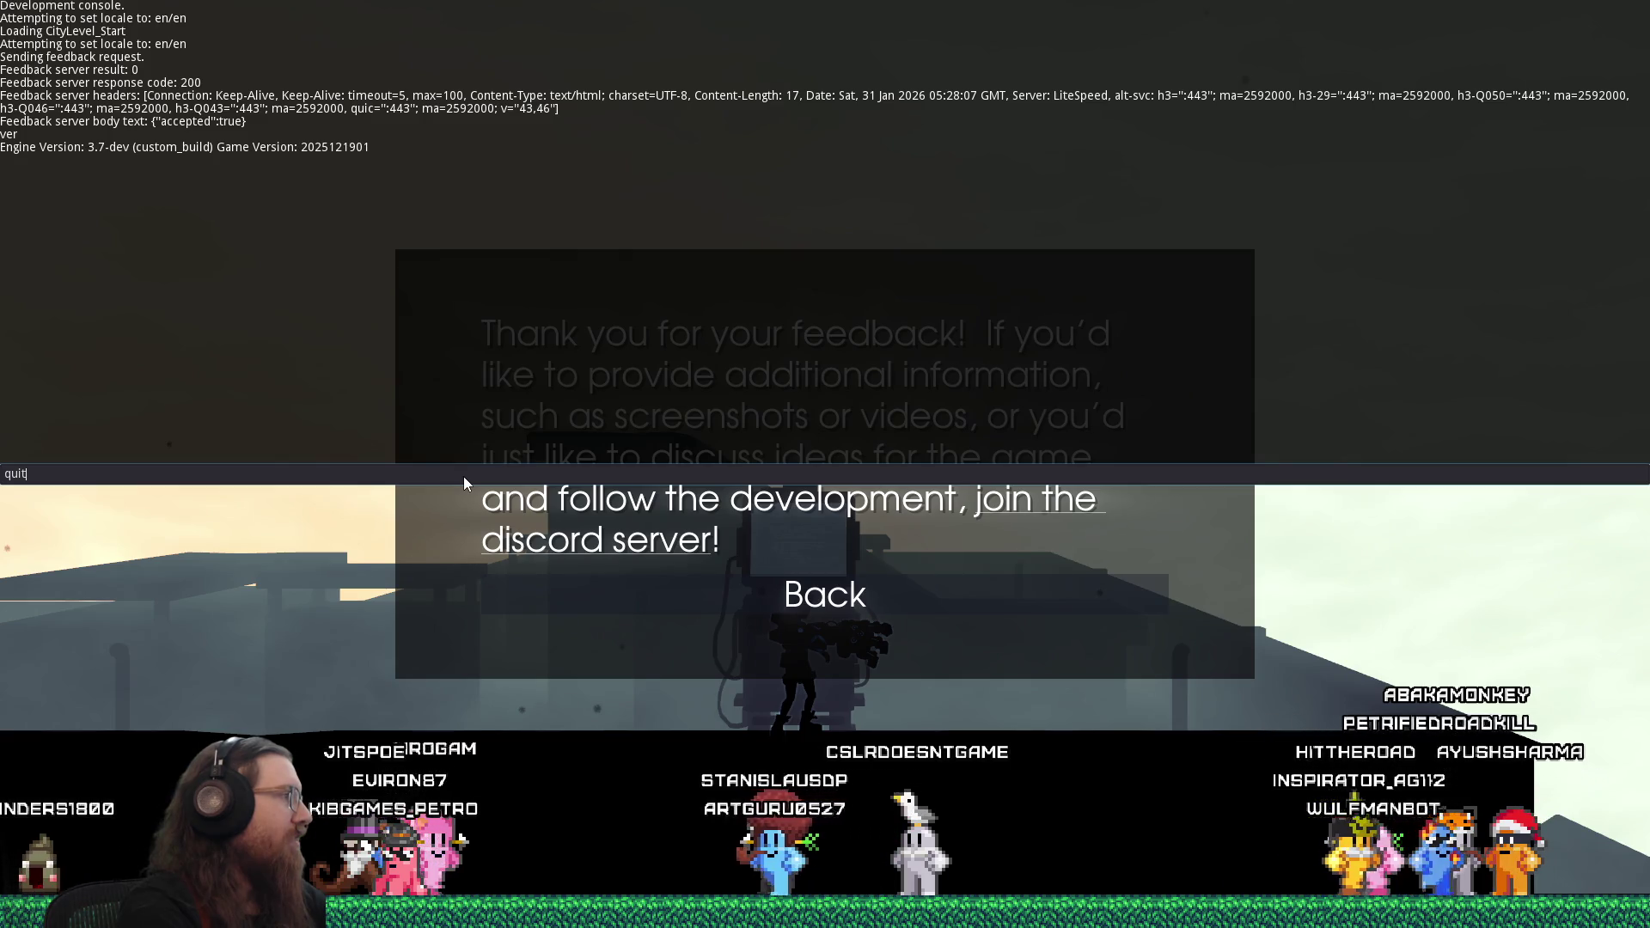
pyautogui.press('Return')
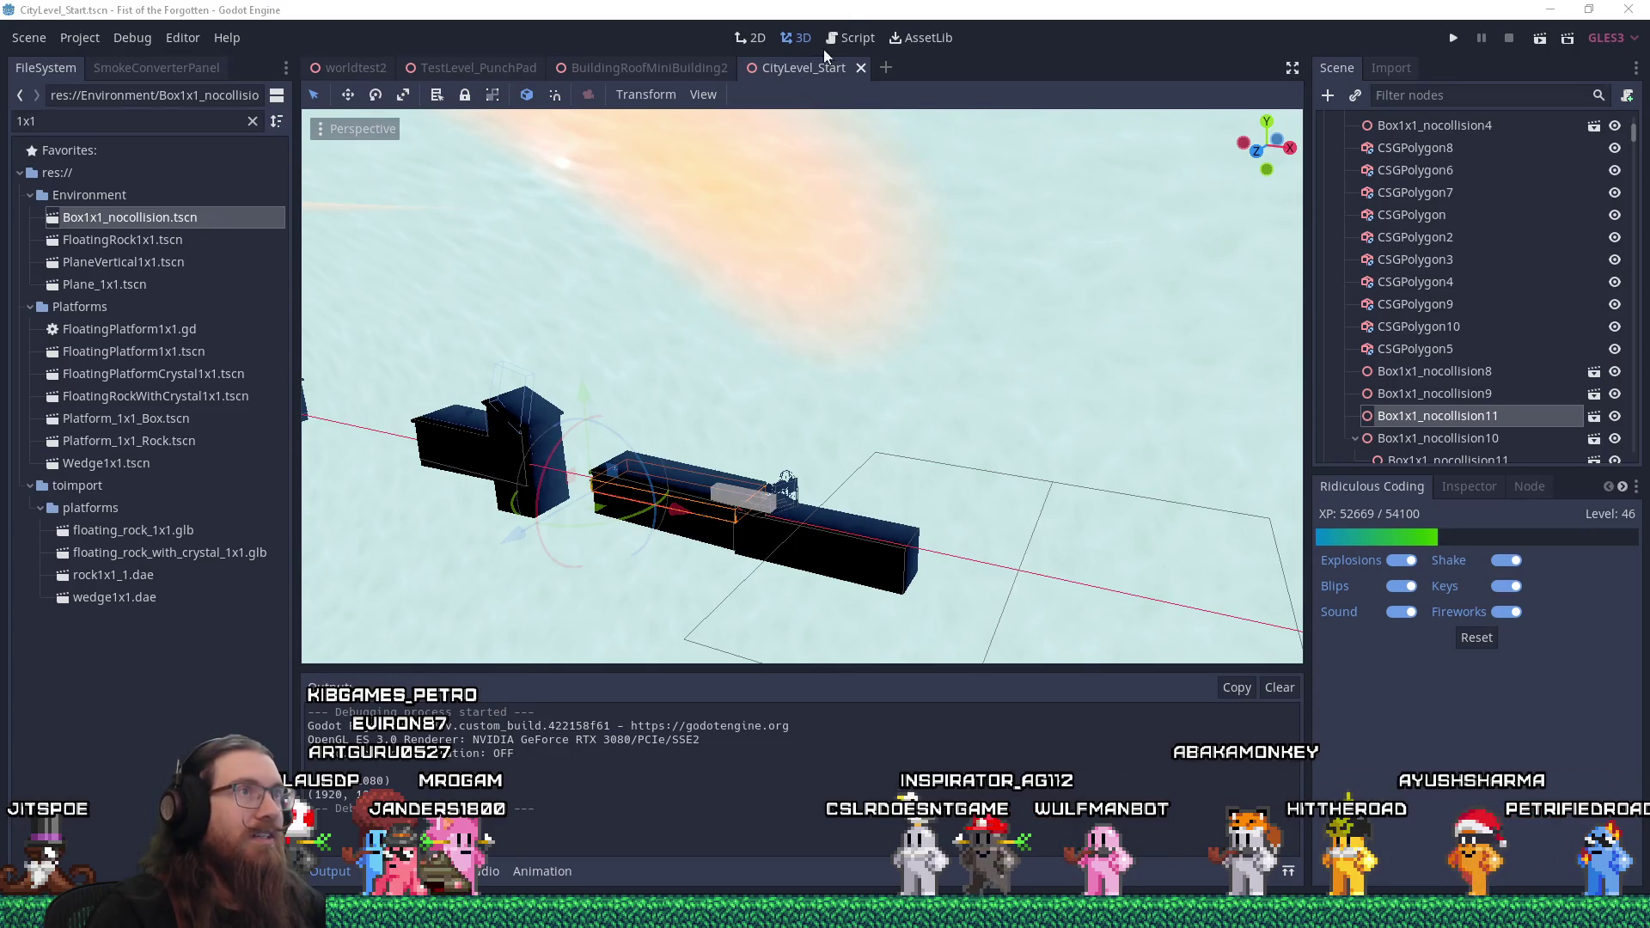
# Switch to the Script workspace and open Global.gd from the script list
pyautogui.click(854, 38)
pyautogui.moveTo(794, 636); pyautogui.dragTo(612, 636)
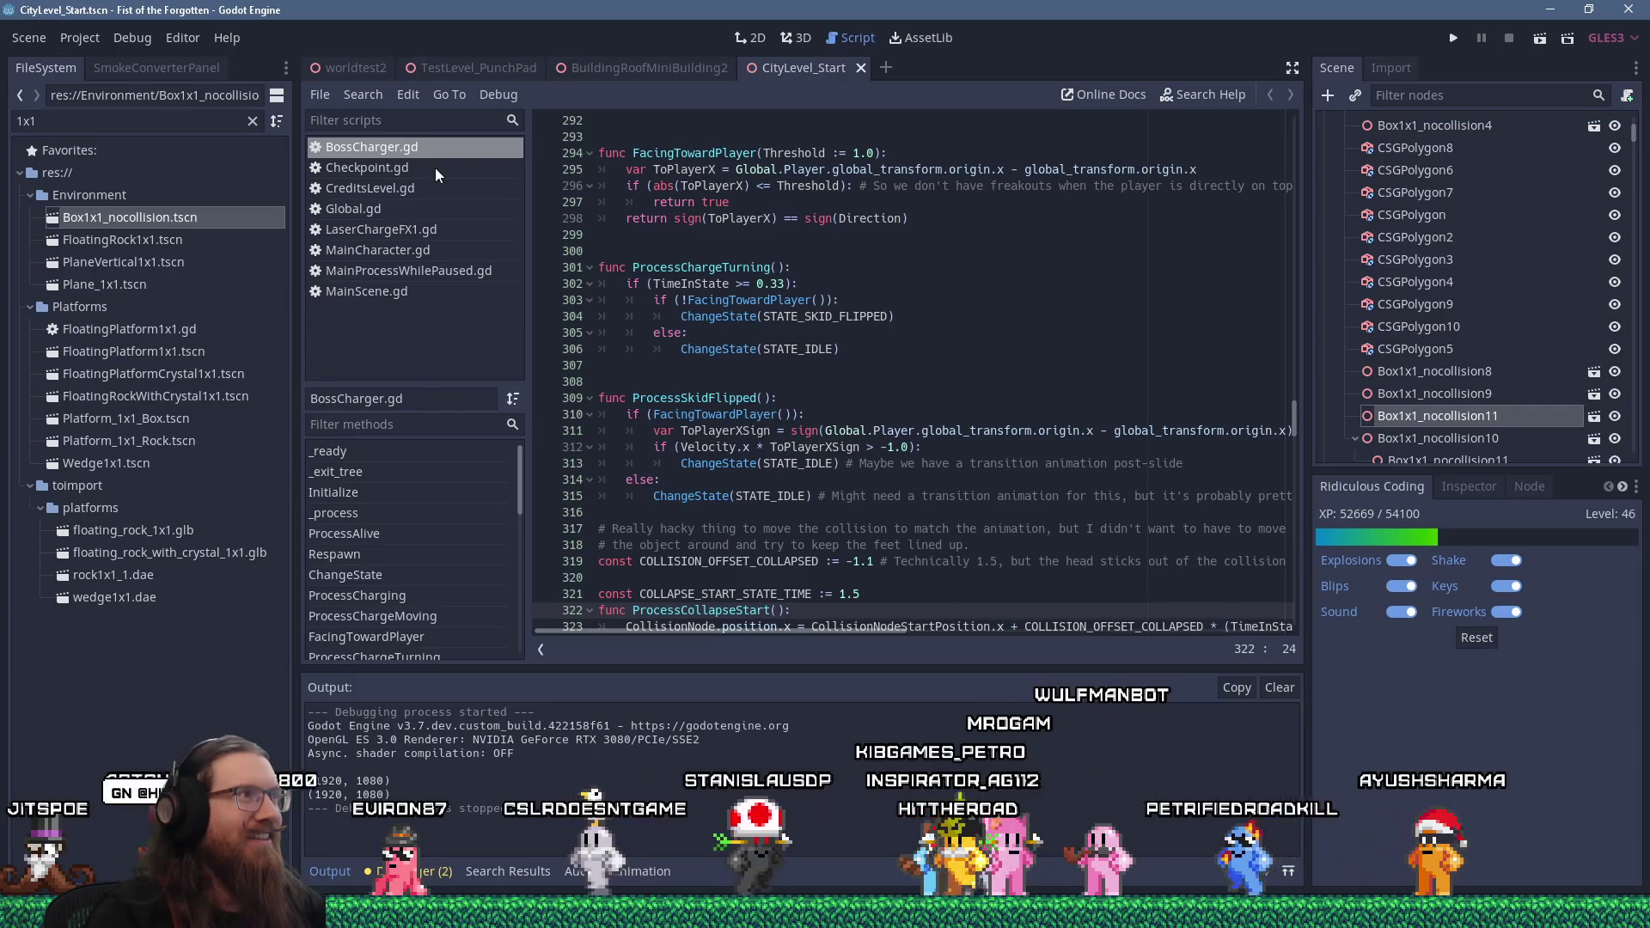
pyautogui.click(399, 212)
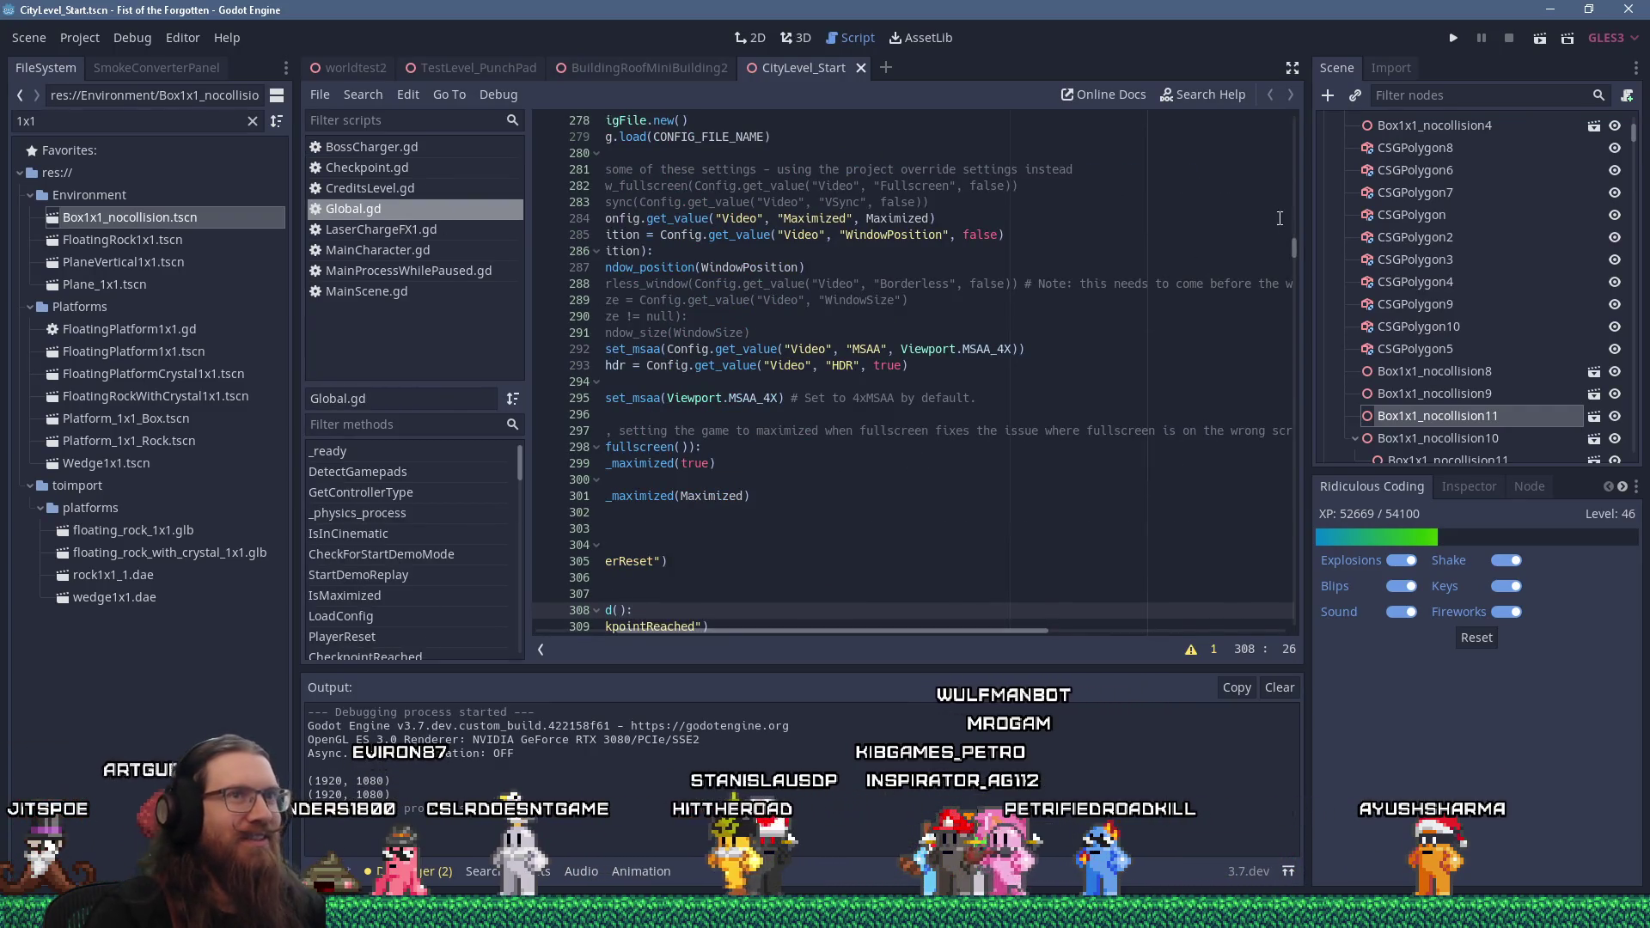
pyautogui.moveTo(1295, 254); pyautogui.dragTo(1276, 130)
pyautogui.moveTo(854, 631); pyautogui.dragTo(772, 630)
pyautogui.click(792, 152)
pyautogui.press('BackSpace')
pyautogui.write('6121901"')
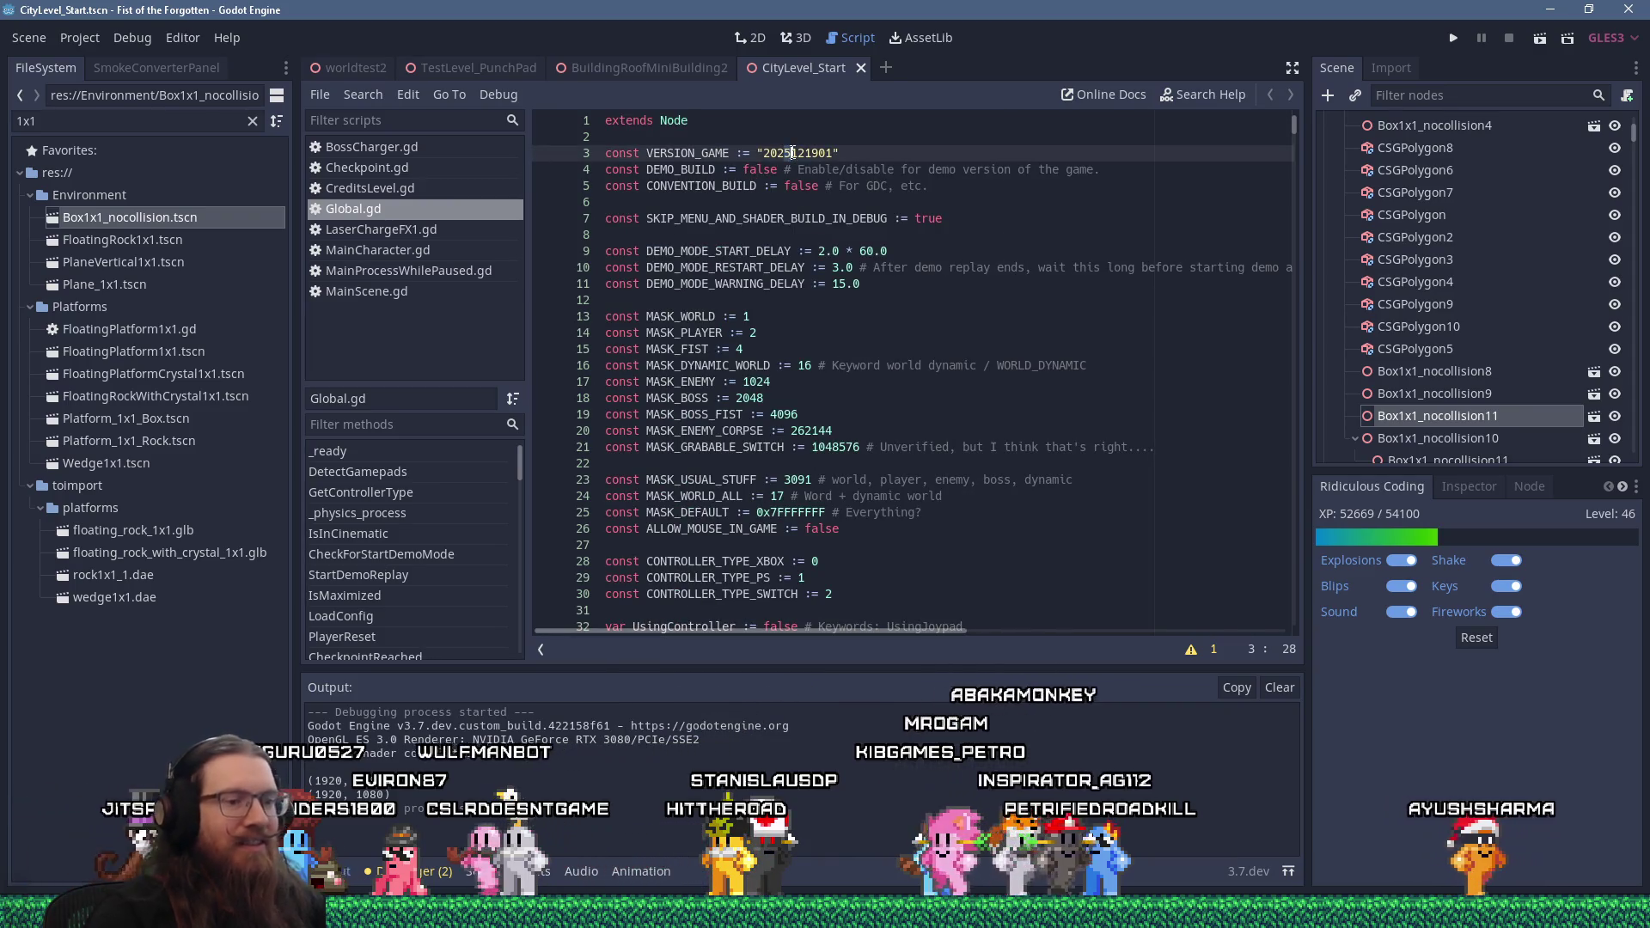
pyautogui.hotkey('shift', 'Right')
pyautogui.hotkey('shift', 'Right')
pyautogui.hotkey('shift', 'Right')
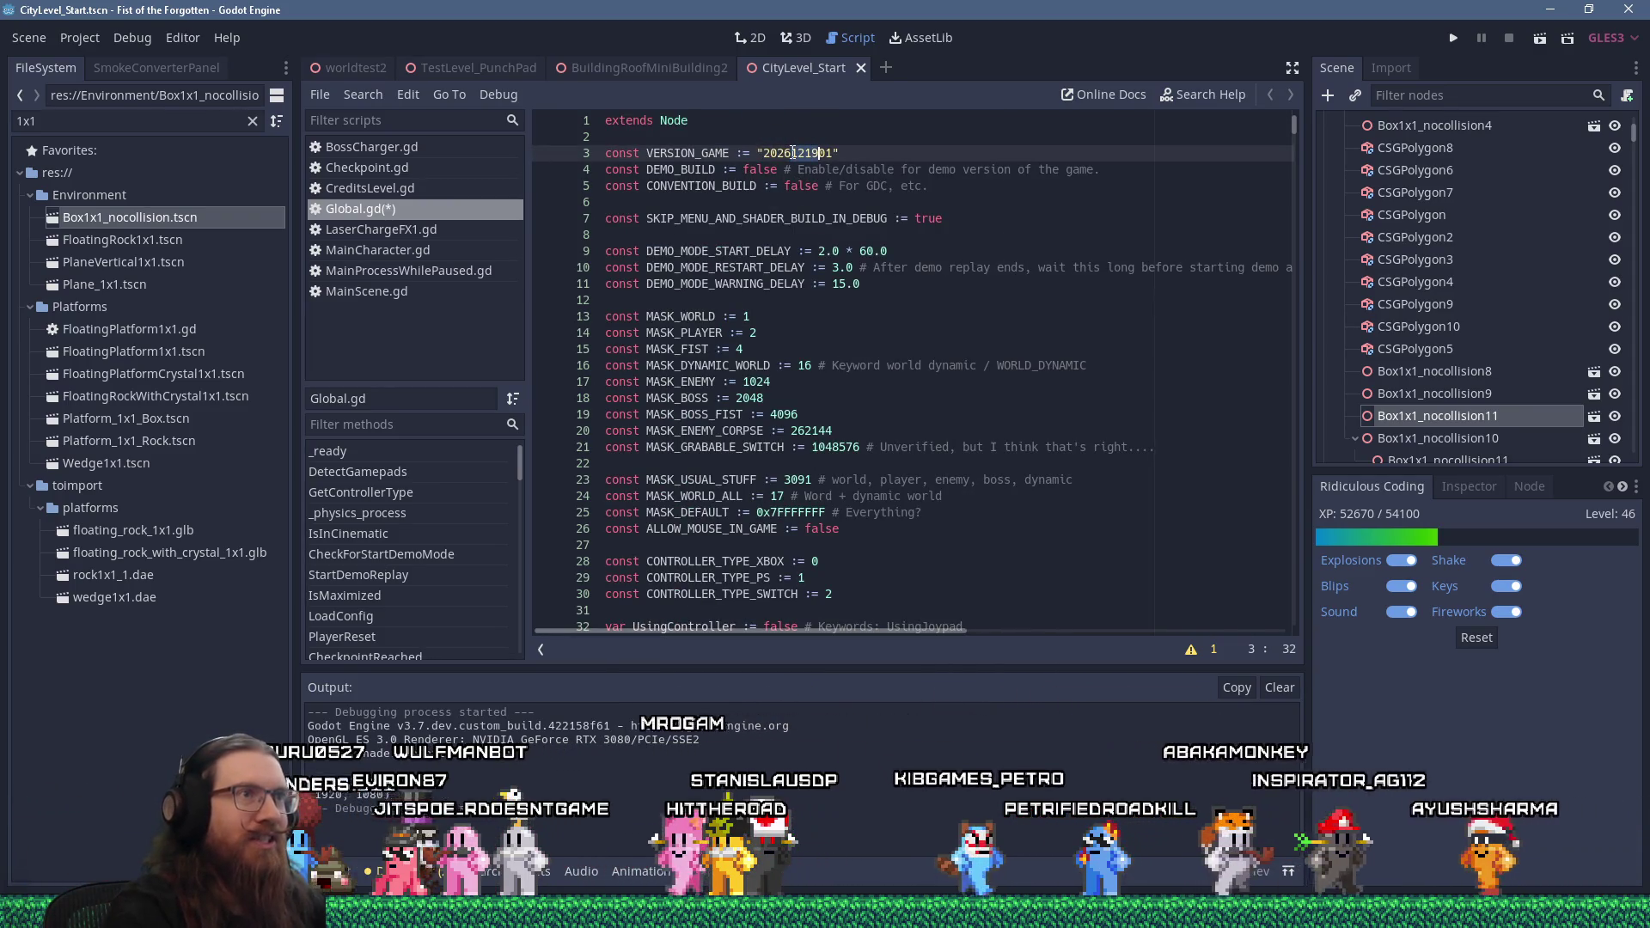
pyautogui.write('0131')
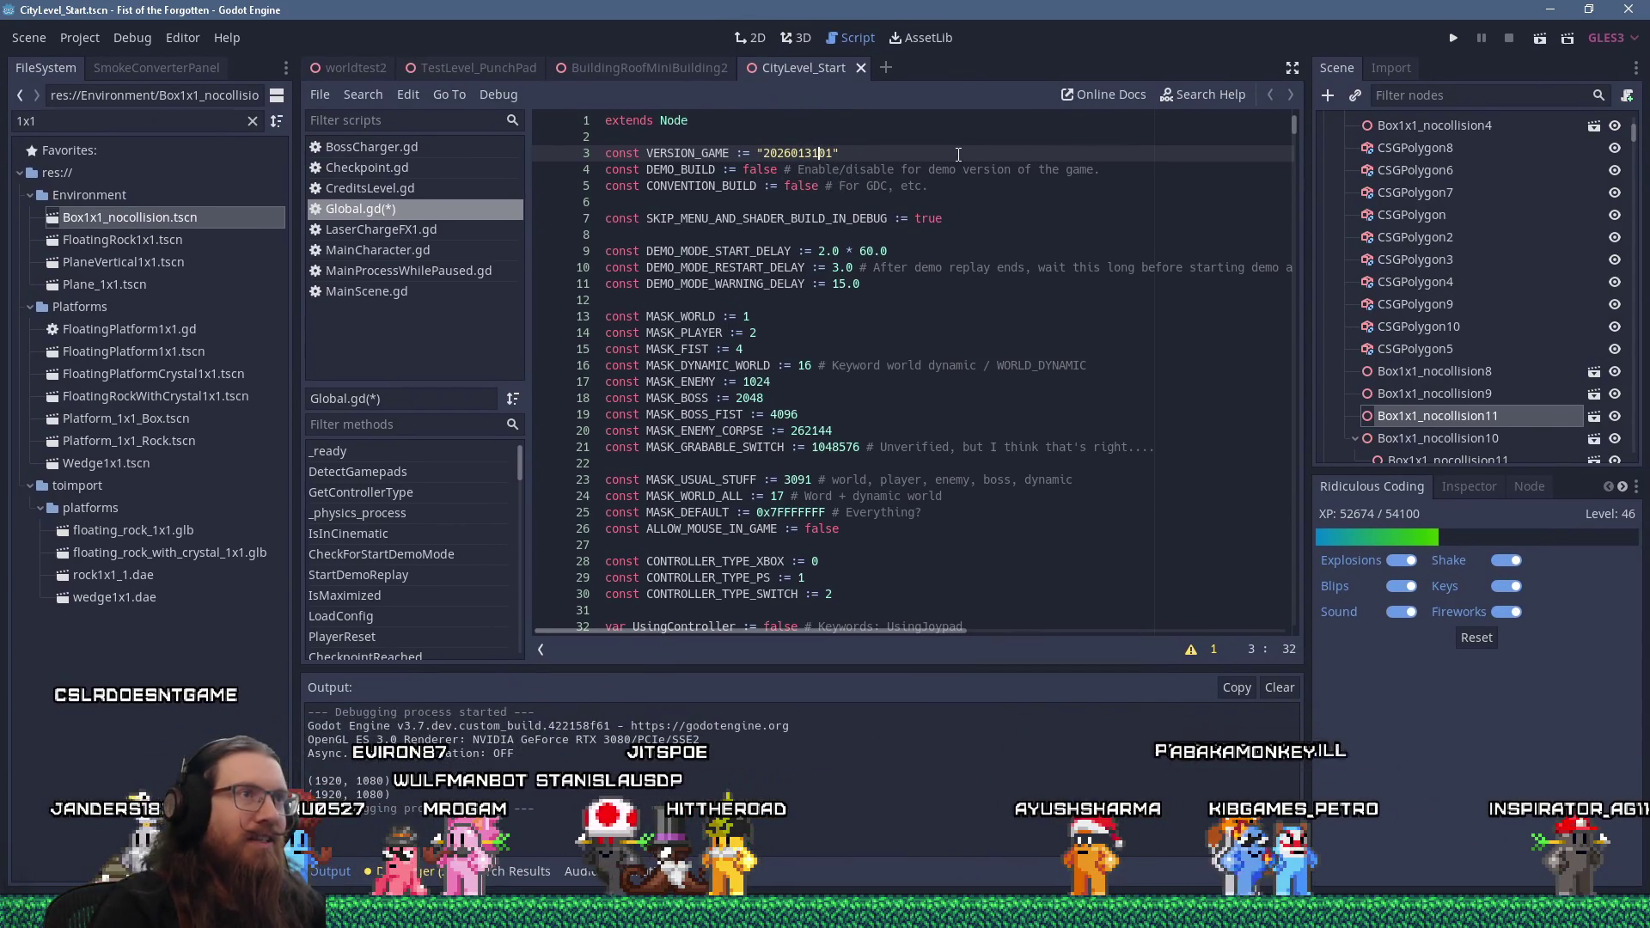
pyautogui.hotkey('ctrl', 's')
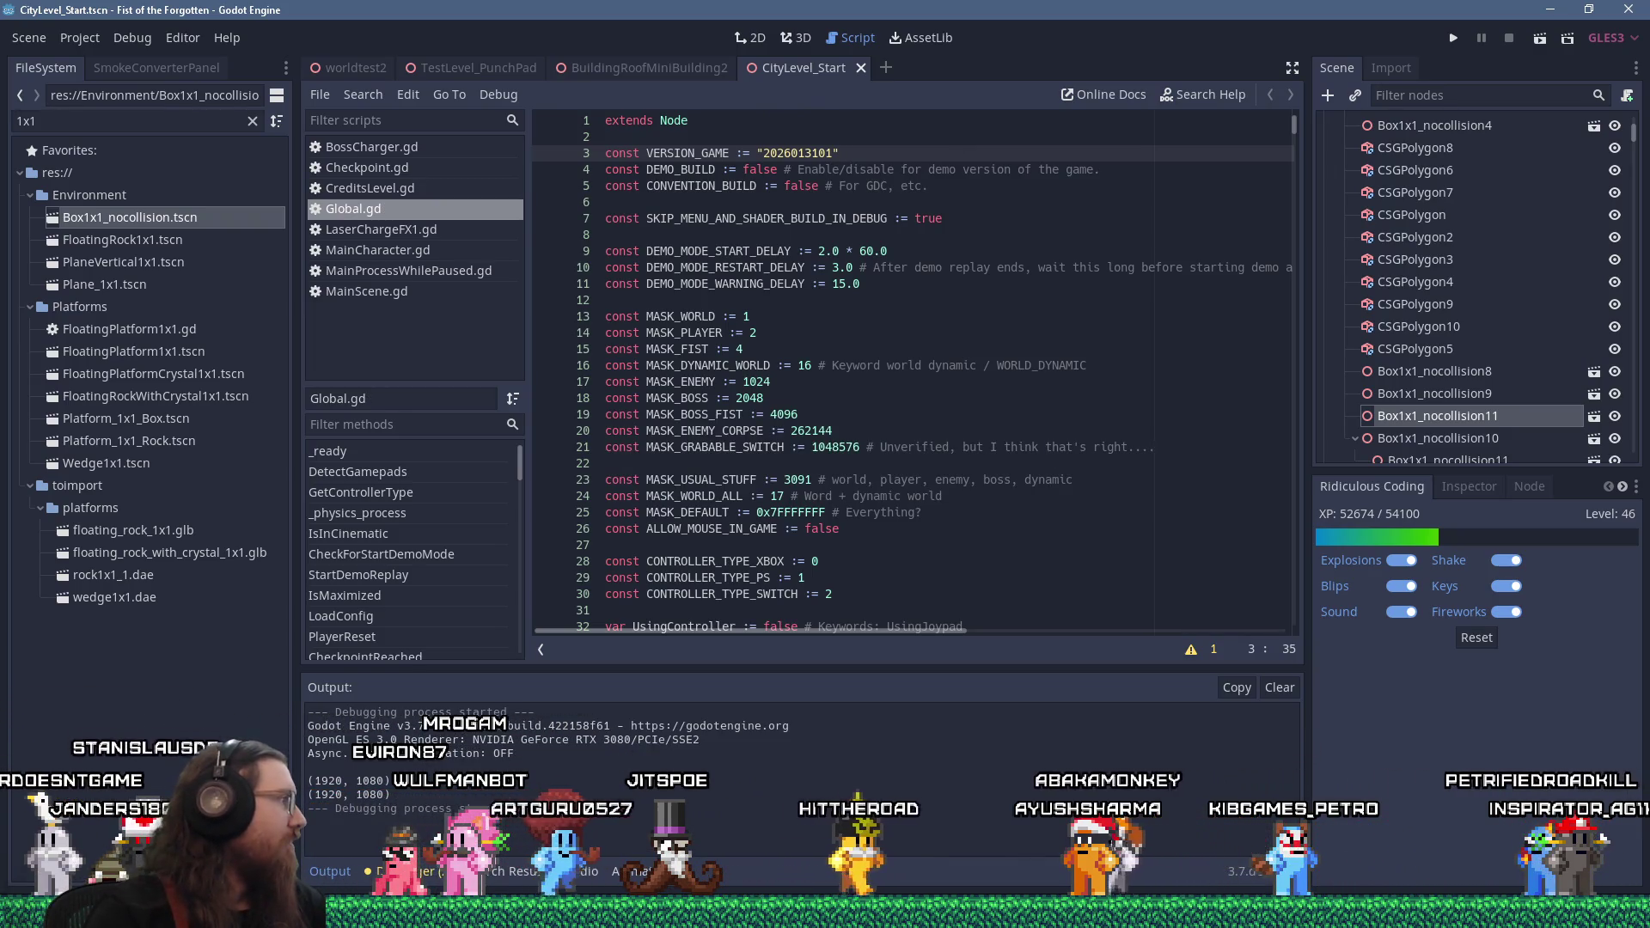
pyautogui.hotkey('alt', 'Tab')
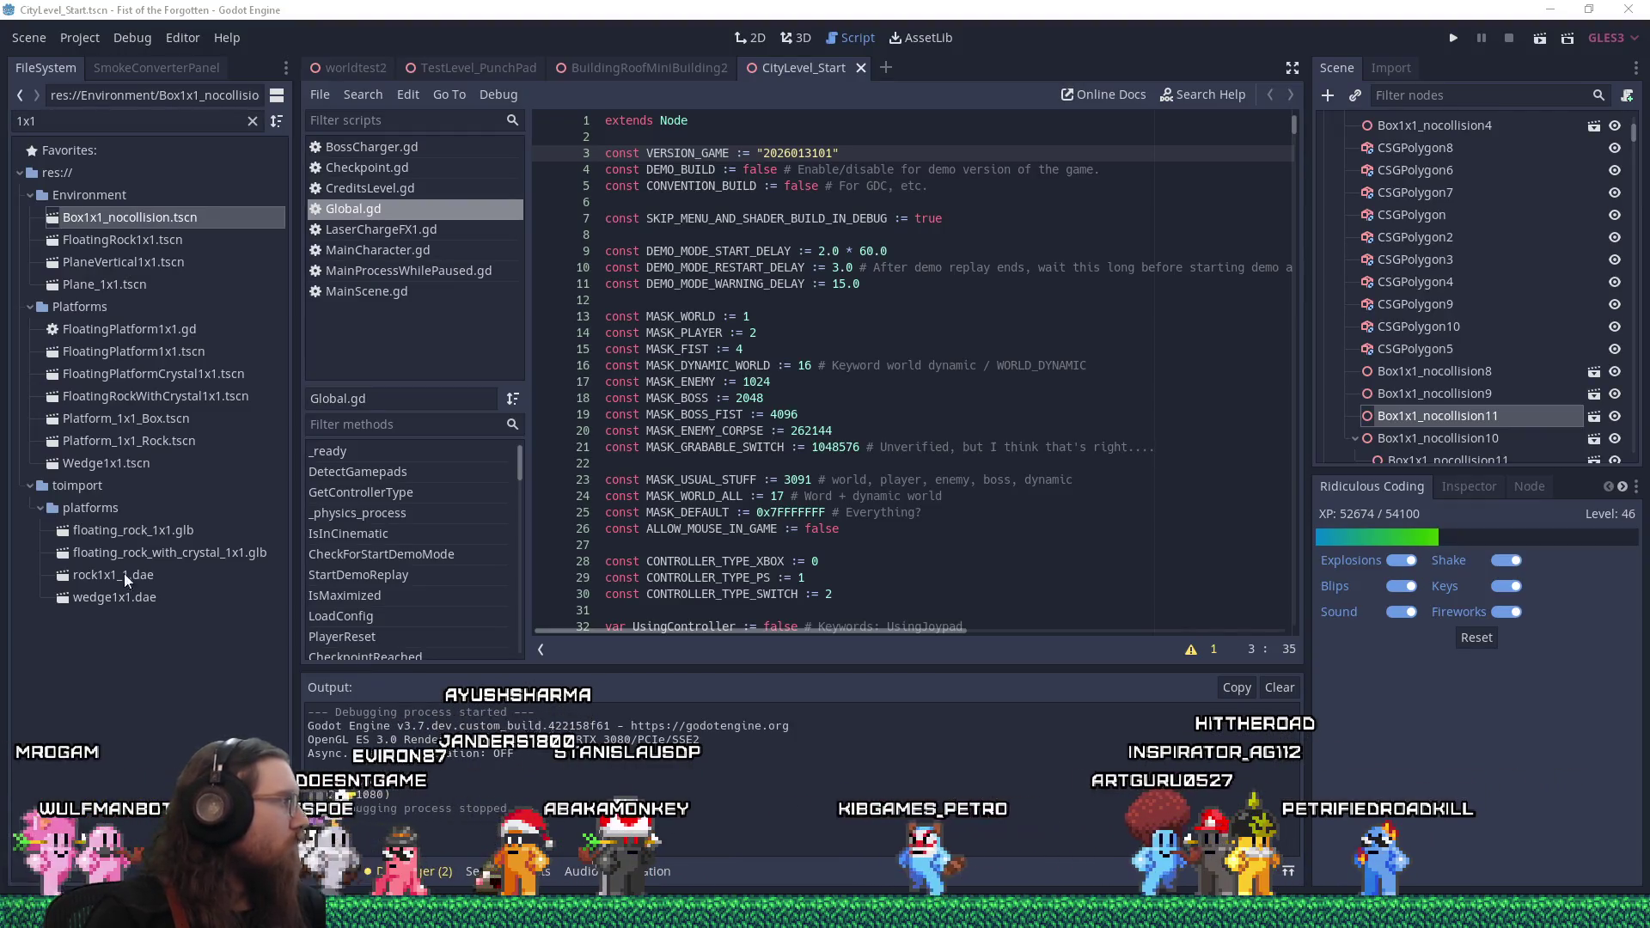
pyautogui.hotkey('alt', 'Tab')
# Open E:\web\fotf from the Run dialog, then enter the fotf-hugo-static folder
pyautogui.write('e:\\web\\fotf')
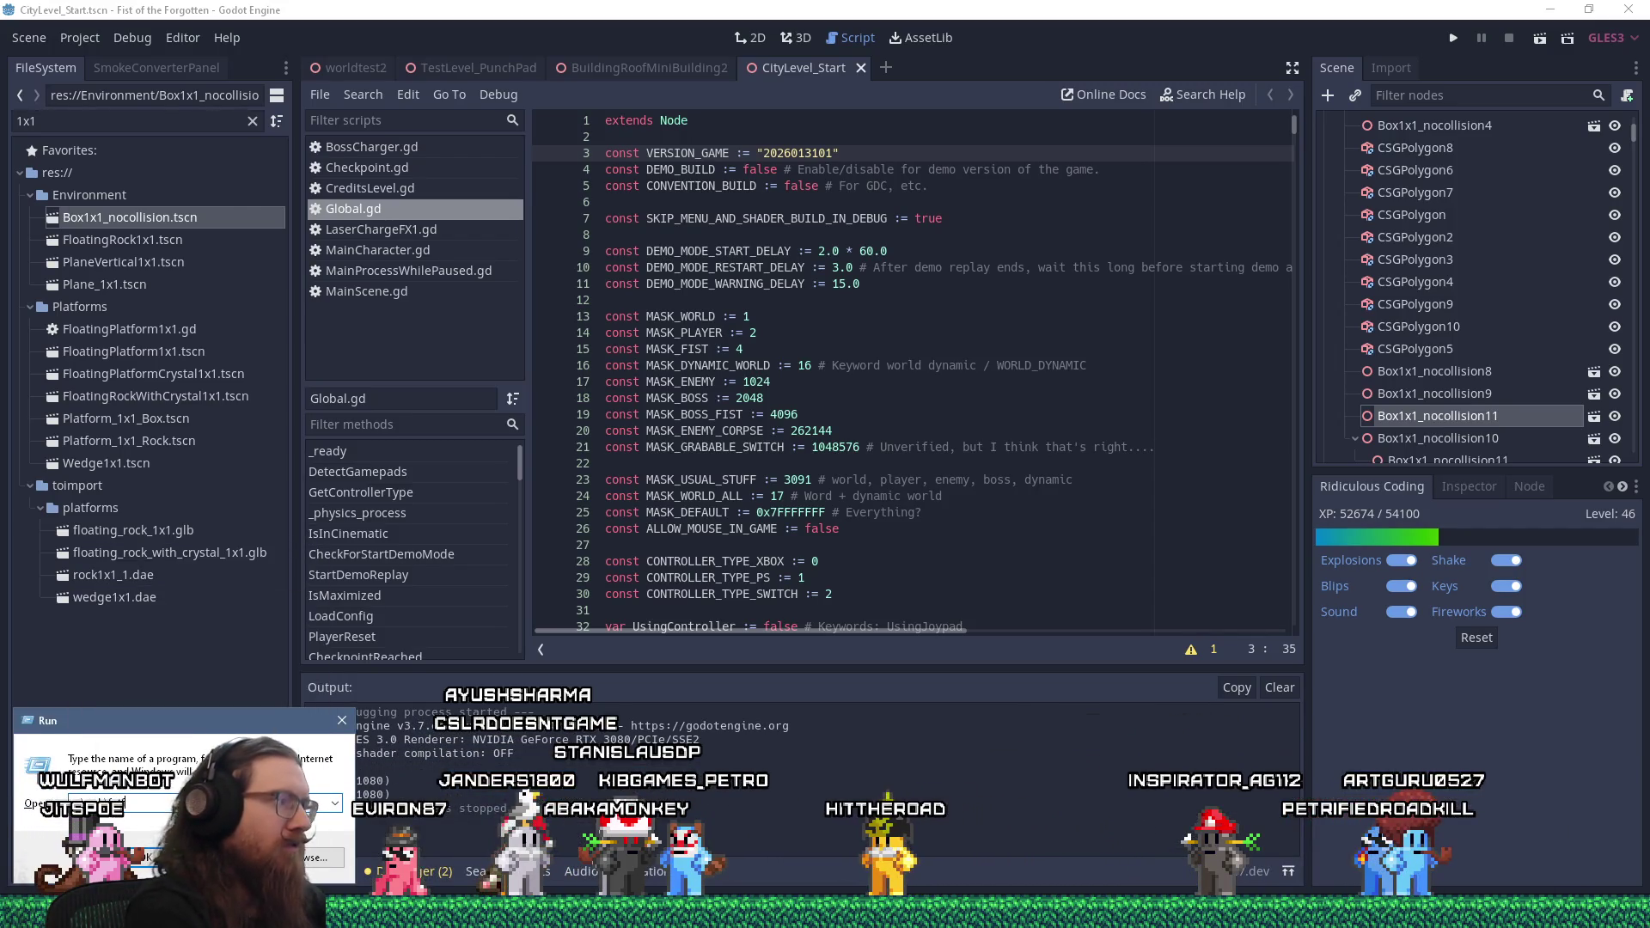
pyautogui.write('\\')
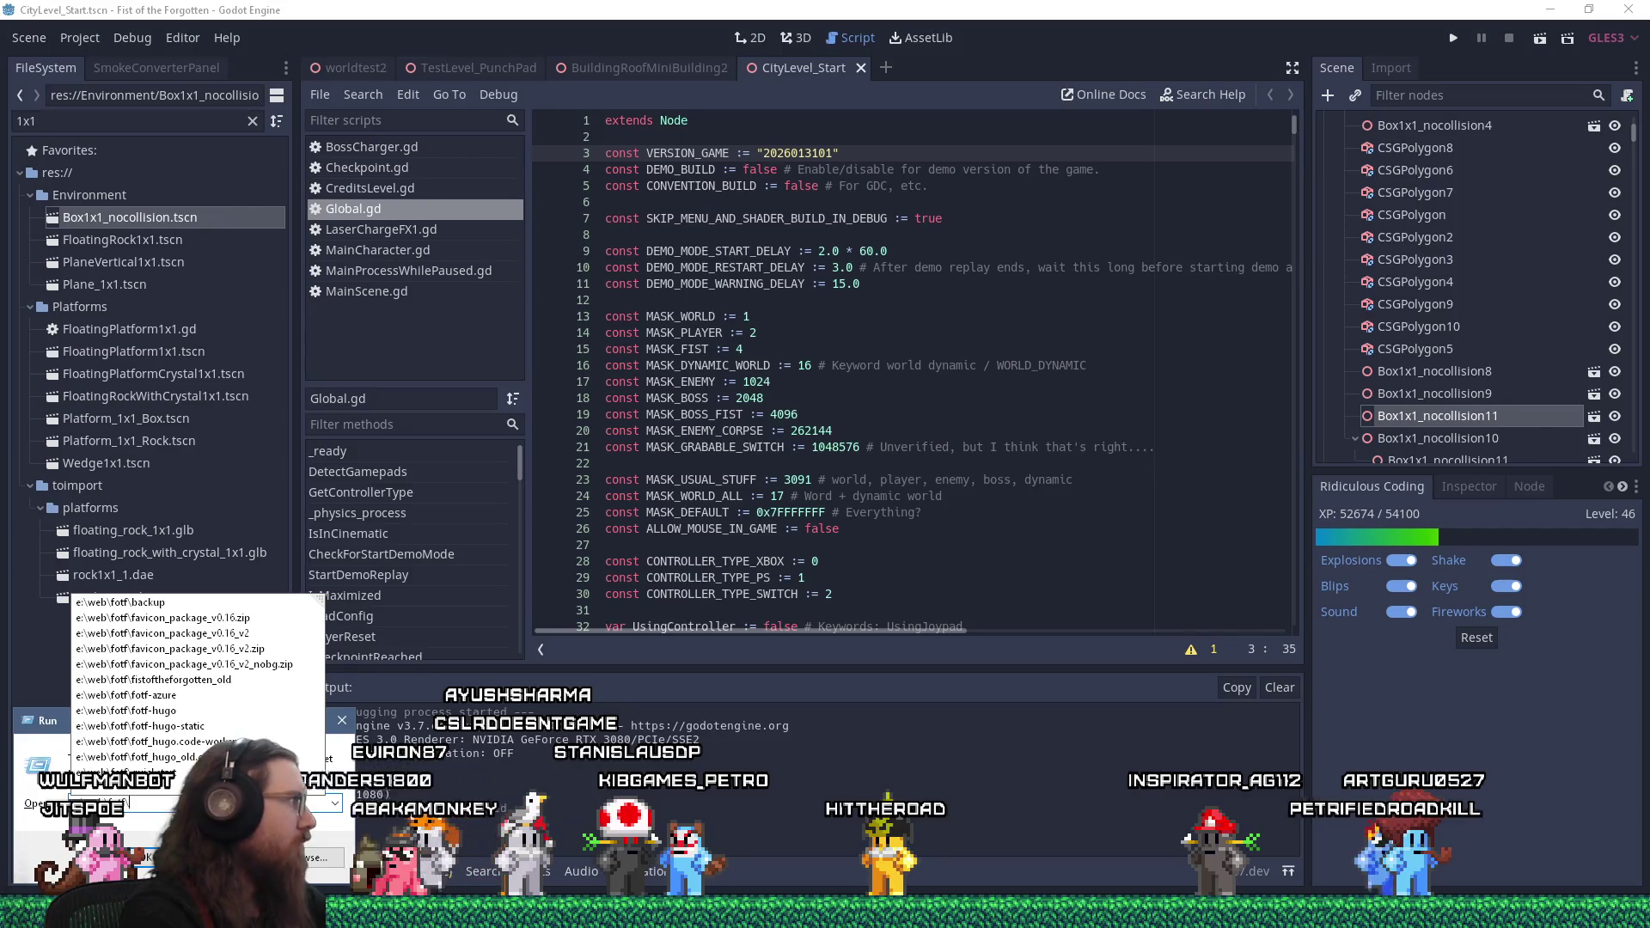
pyautogui.write('feed')
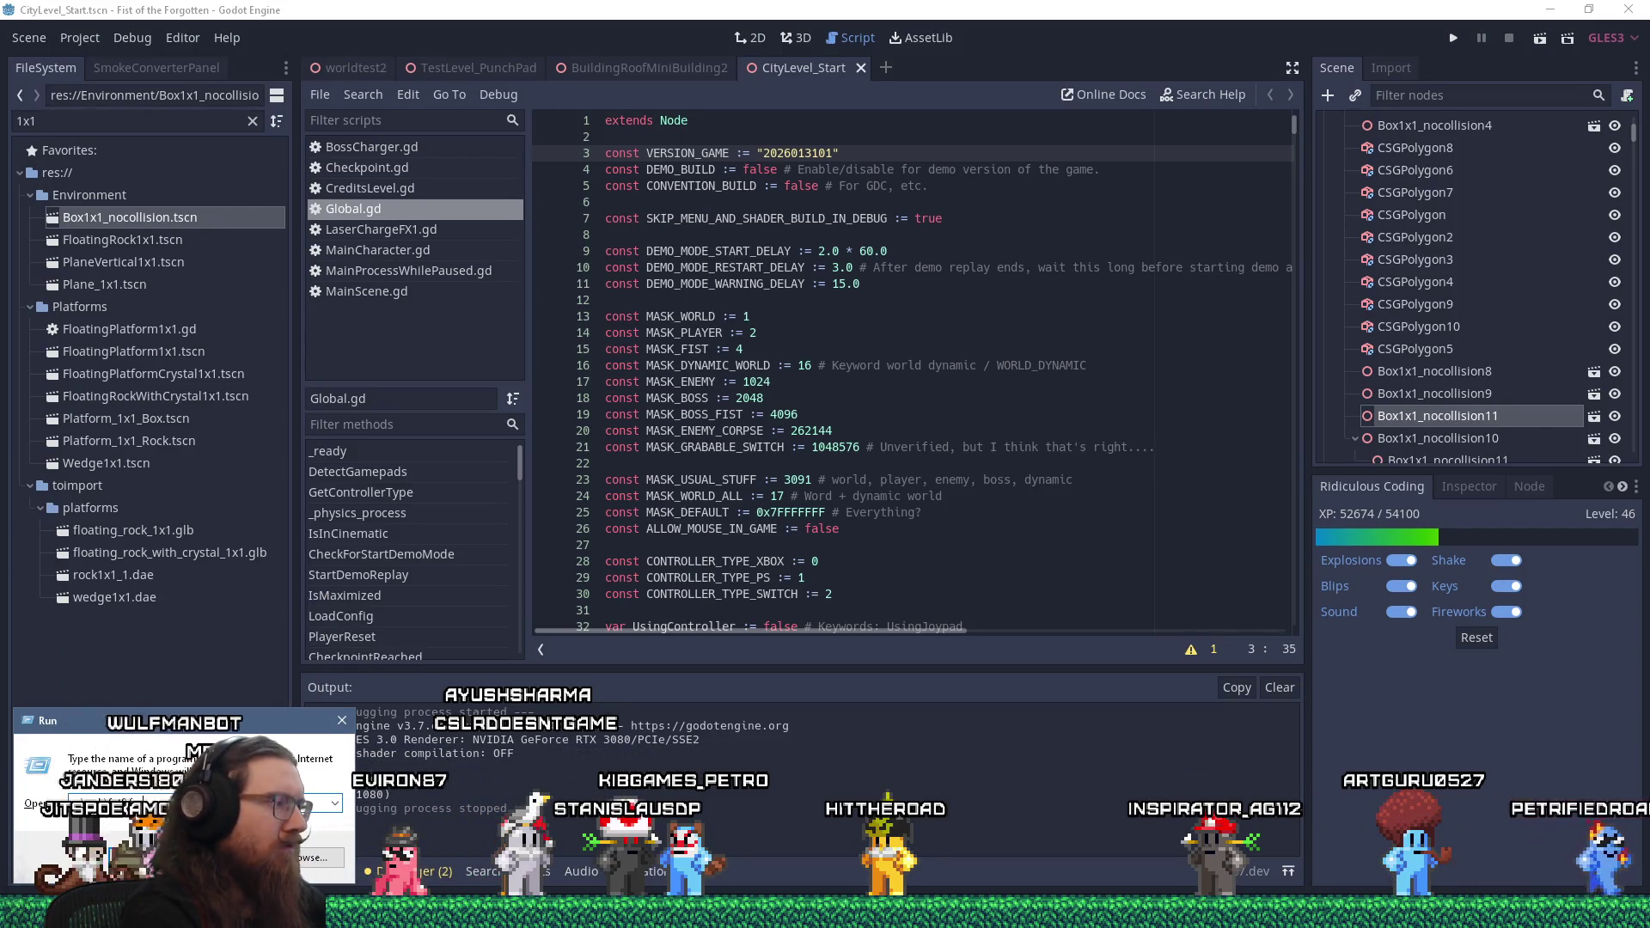
pyautogui.write('\\')
pyautogui.press('Return')
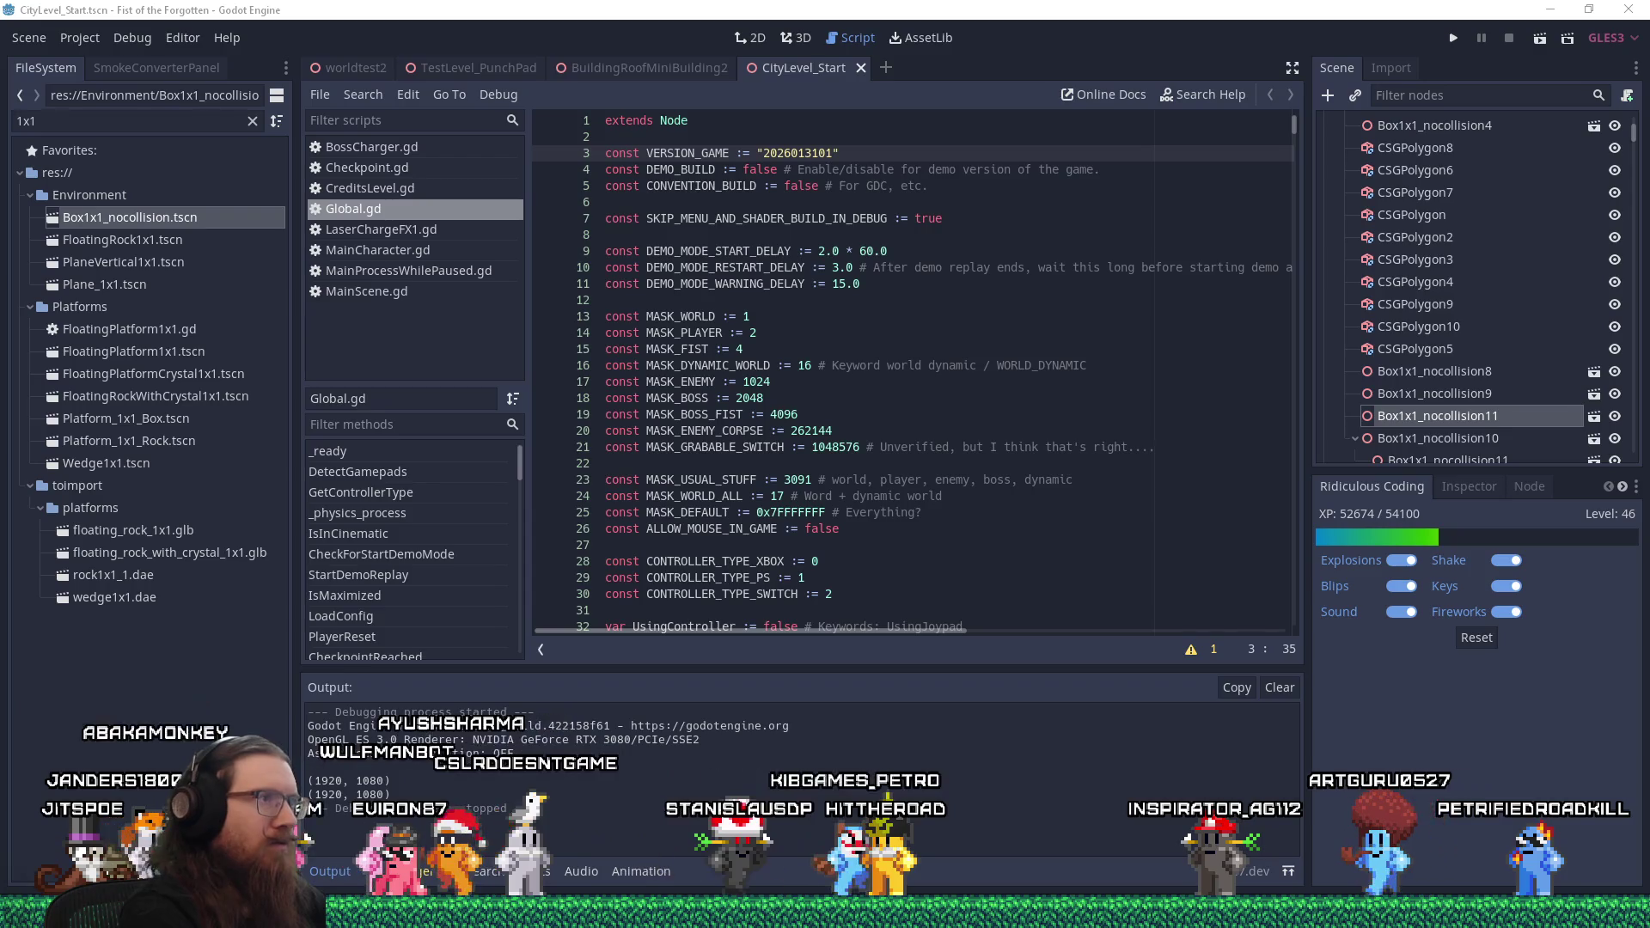
pyautogui.write('fotf-h')
pyautogui.press('Return')
# Open the feedback folder and open its first feedback file with Notepad++
pyautogui.write('a')
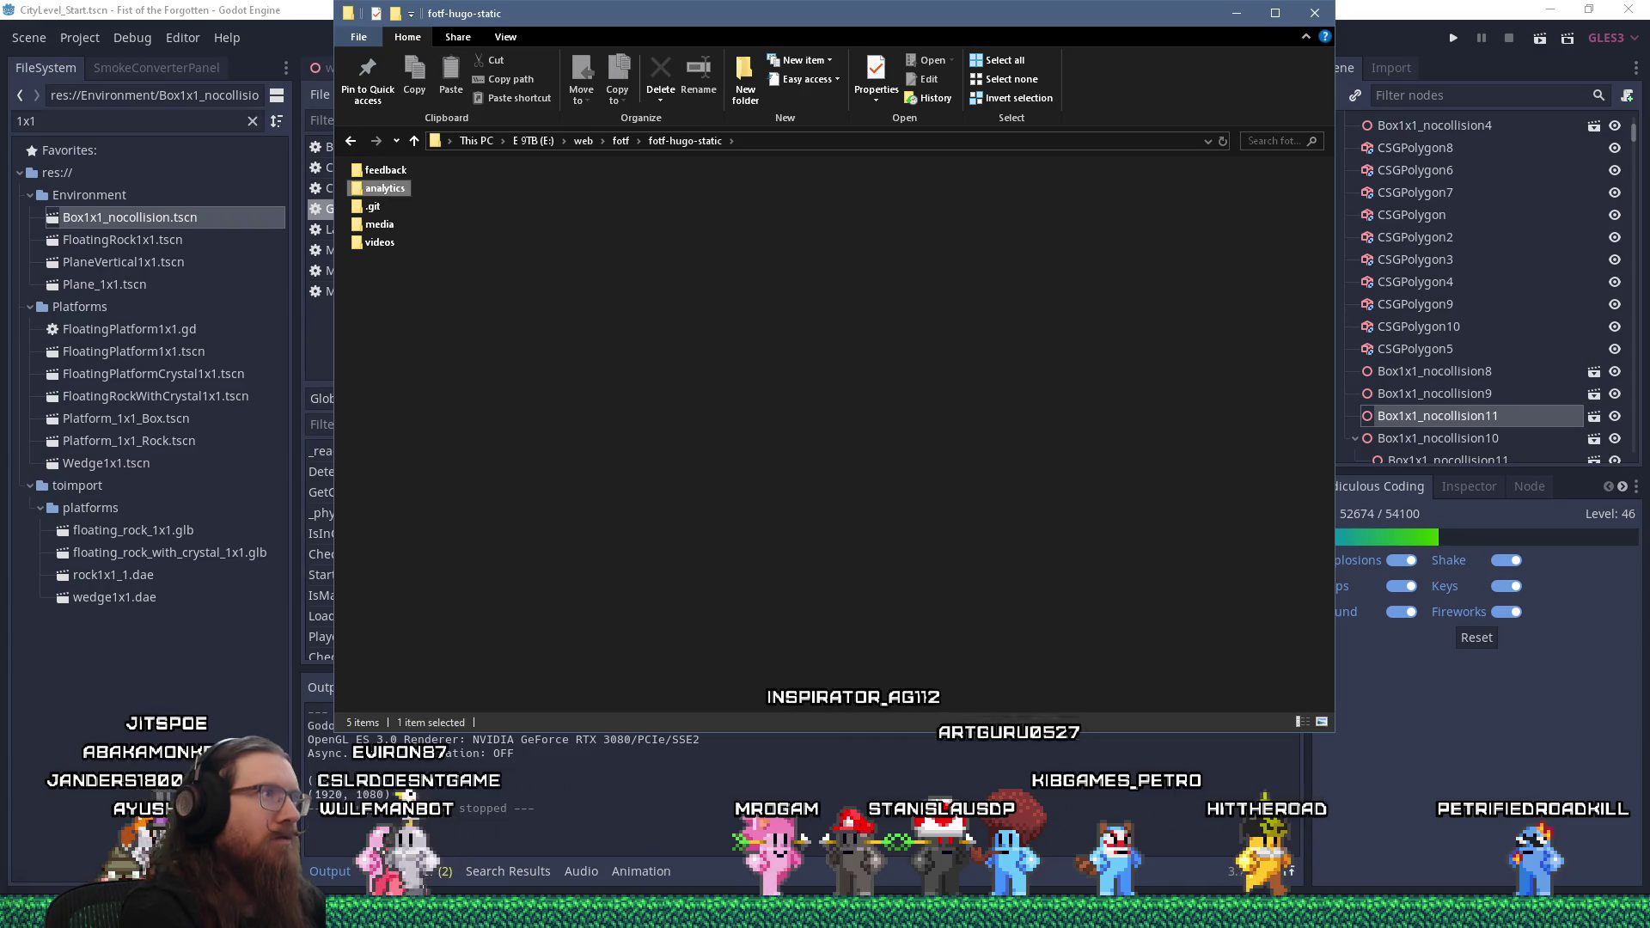
pyautogui.write('f')
pyautogui.press('Return')
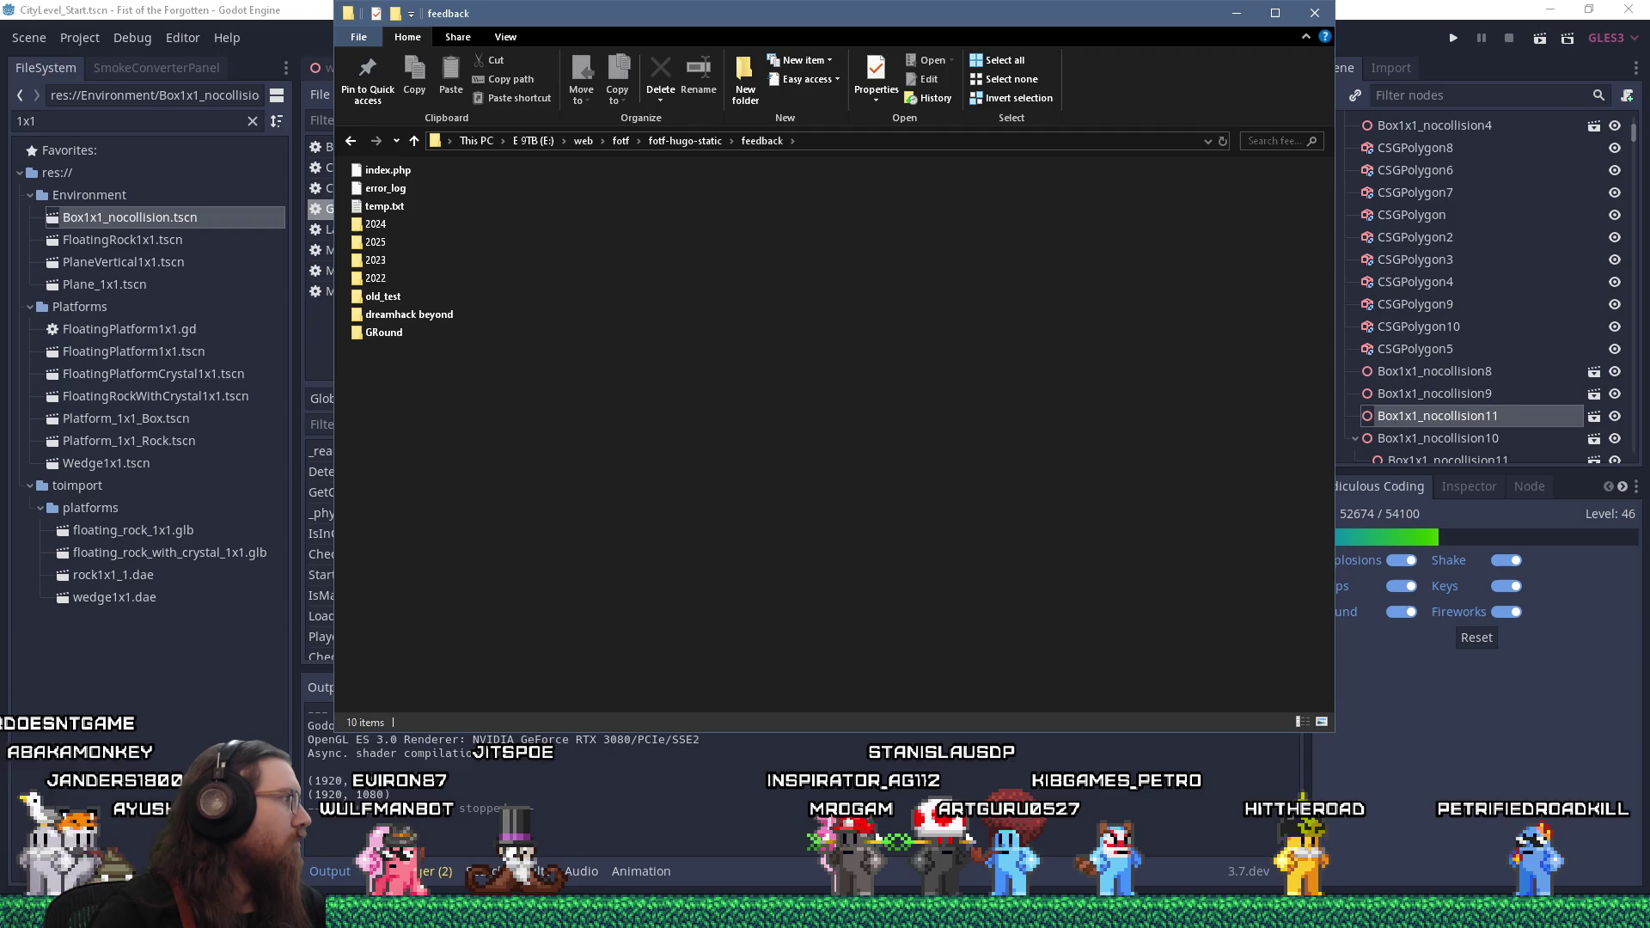
pyautogui.click(424, 509)
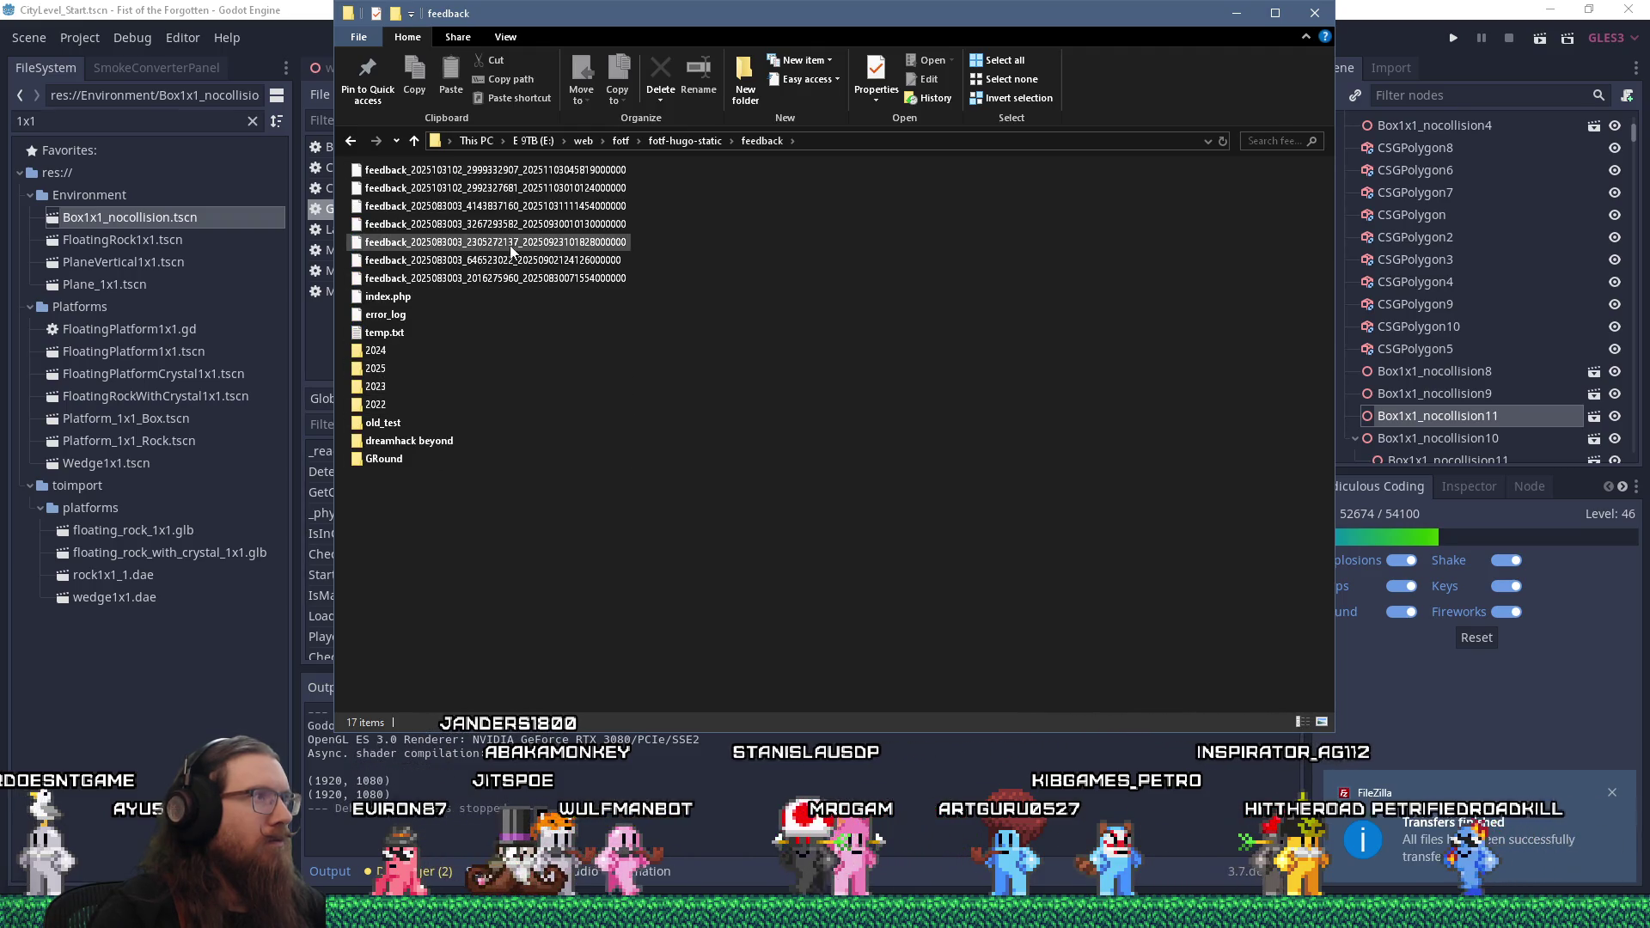
pyautogui.hotkey('alt', 'Tab')
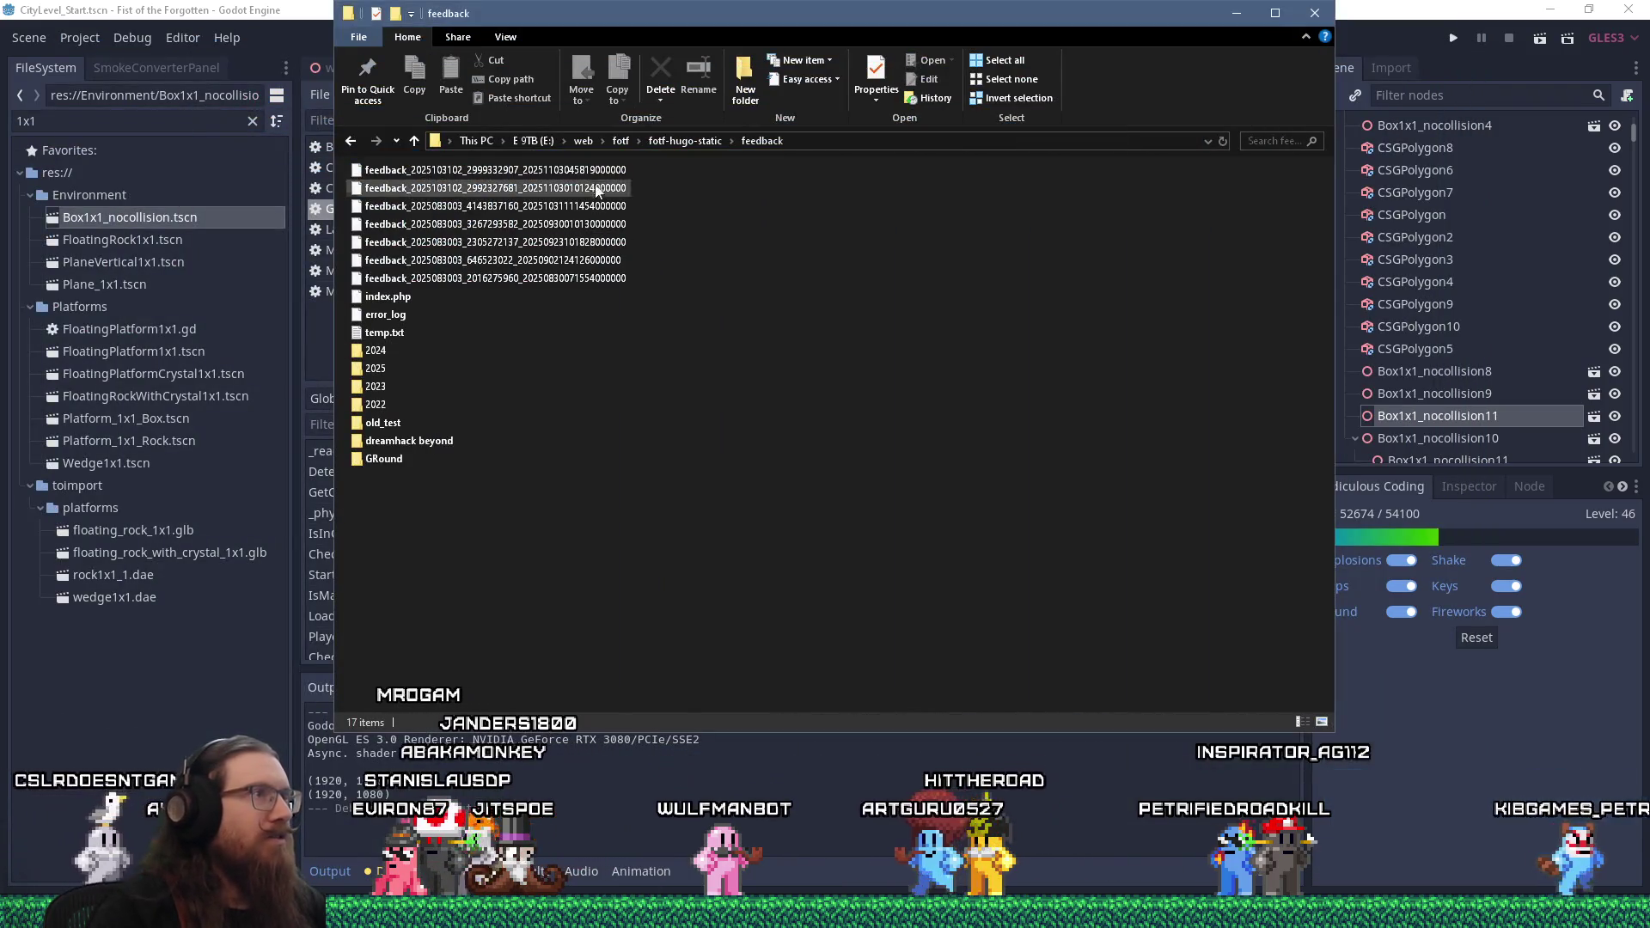
pyautogui.rightClick(591, 177)
pyautogui.click(671, 284)
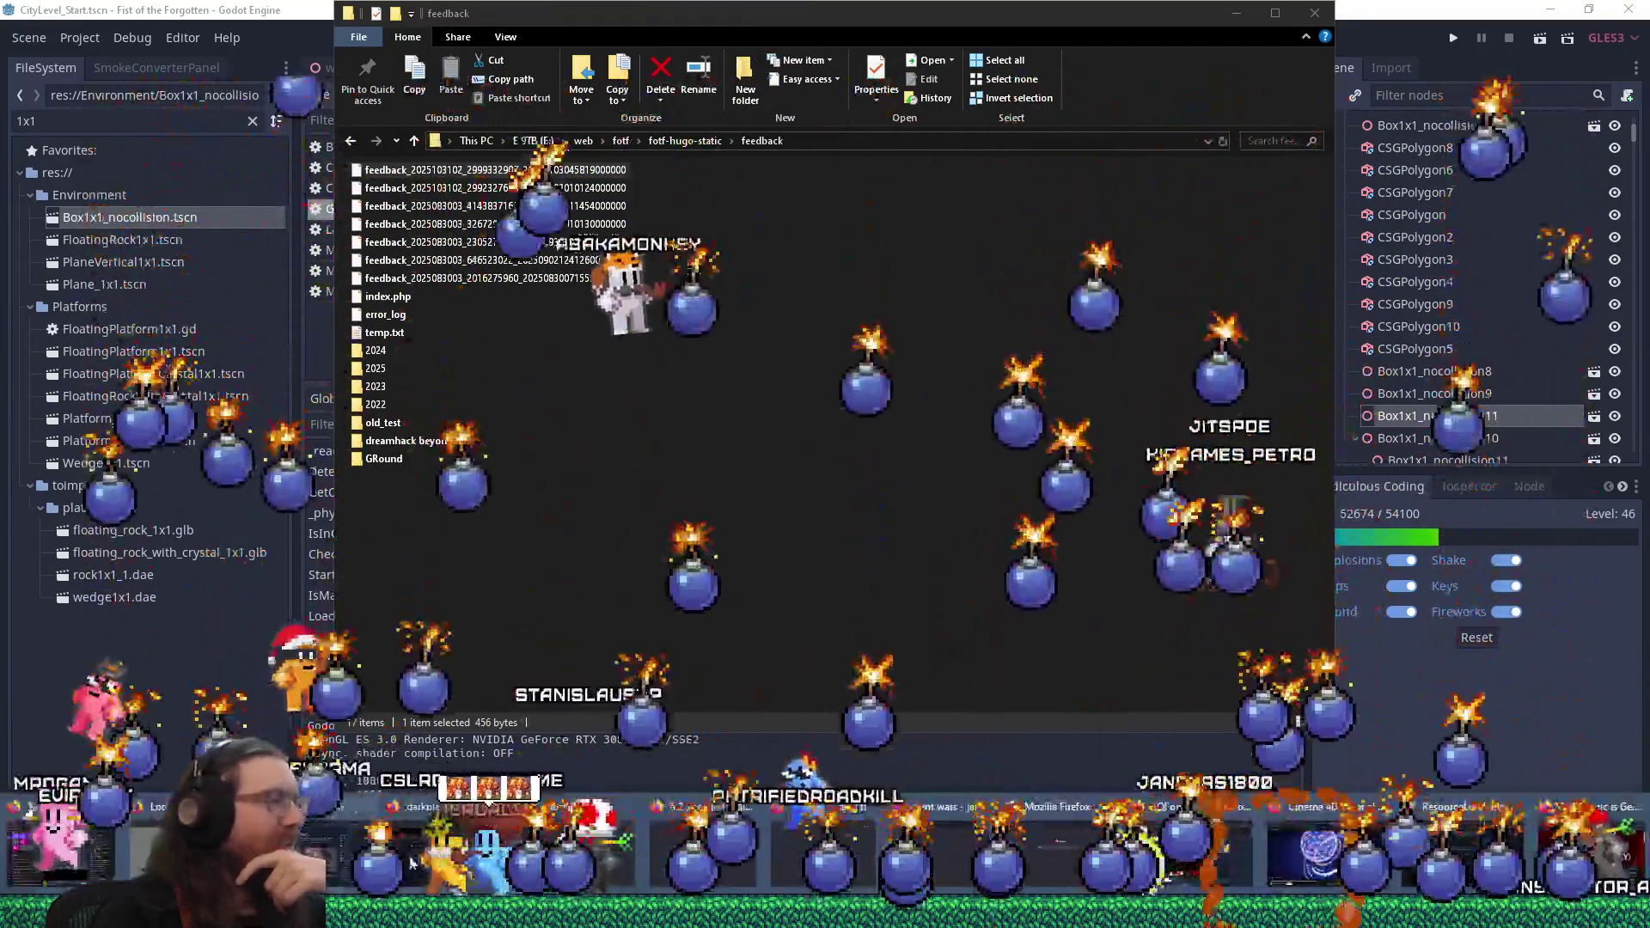
pyautogui.click(1581, 833)
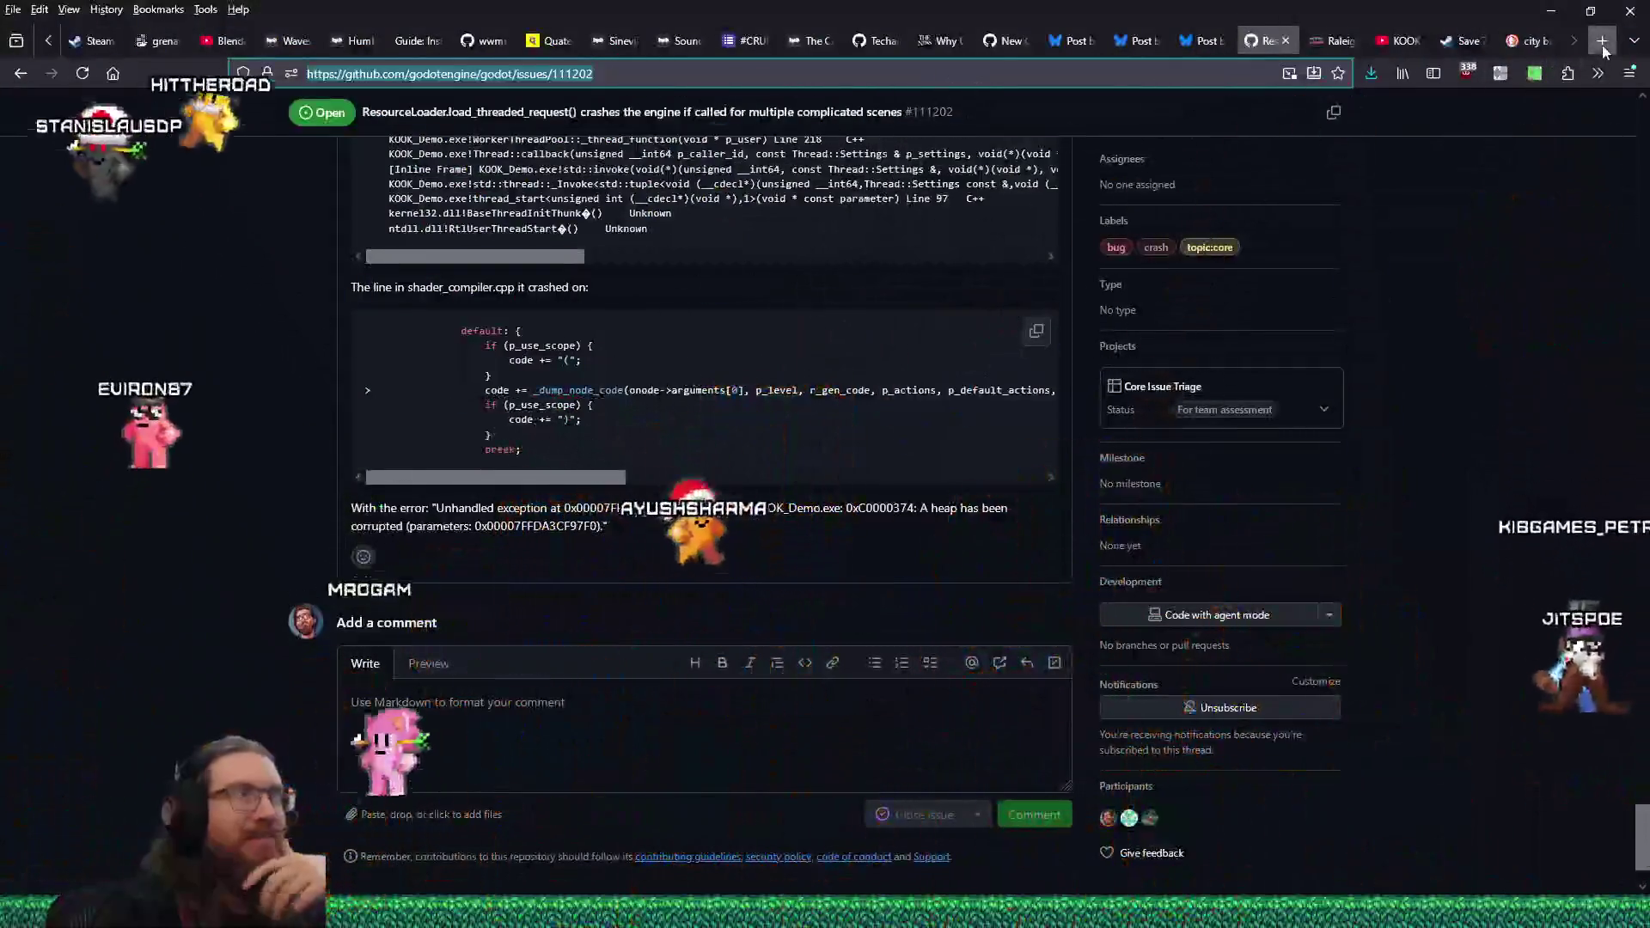
# Go to the DeepL translator site in a new Firefox tab
pyautogui.click(1602, 40)
pyautogui.write('deepl')
pyautogui.press('Return')
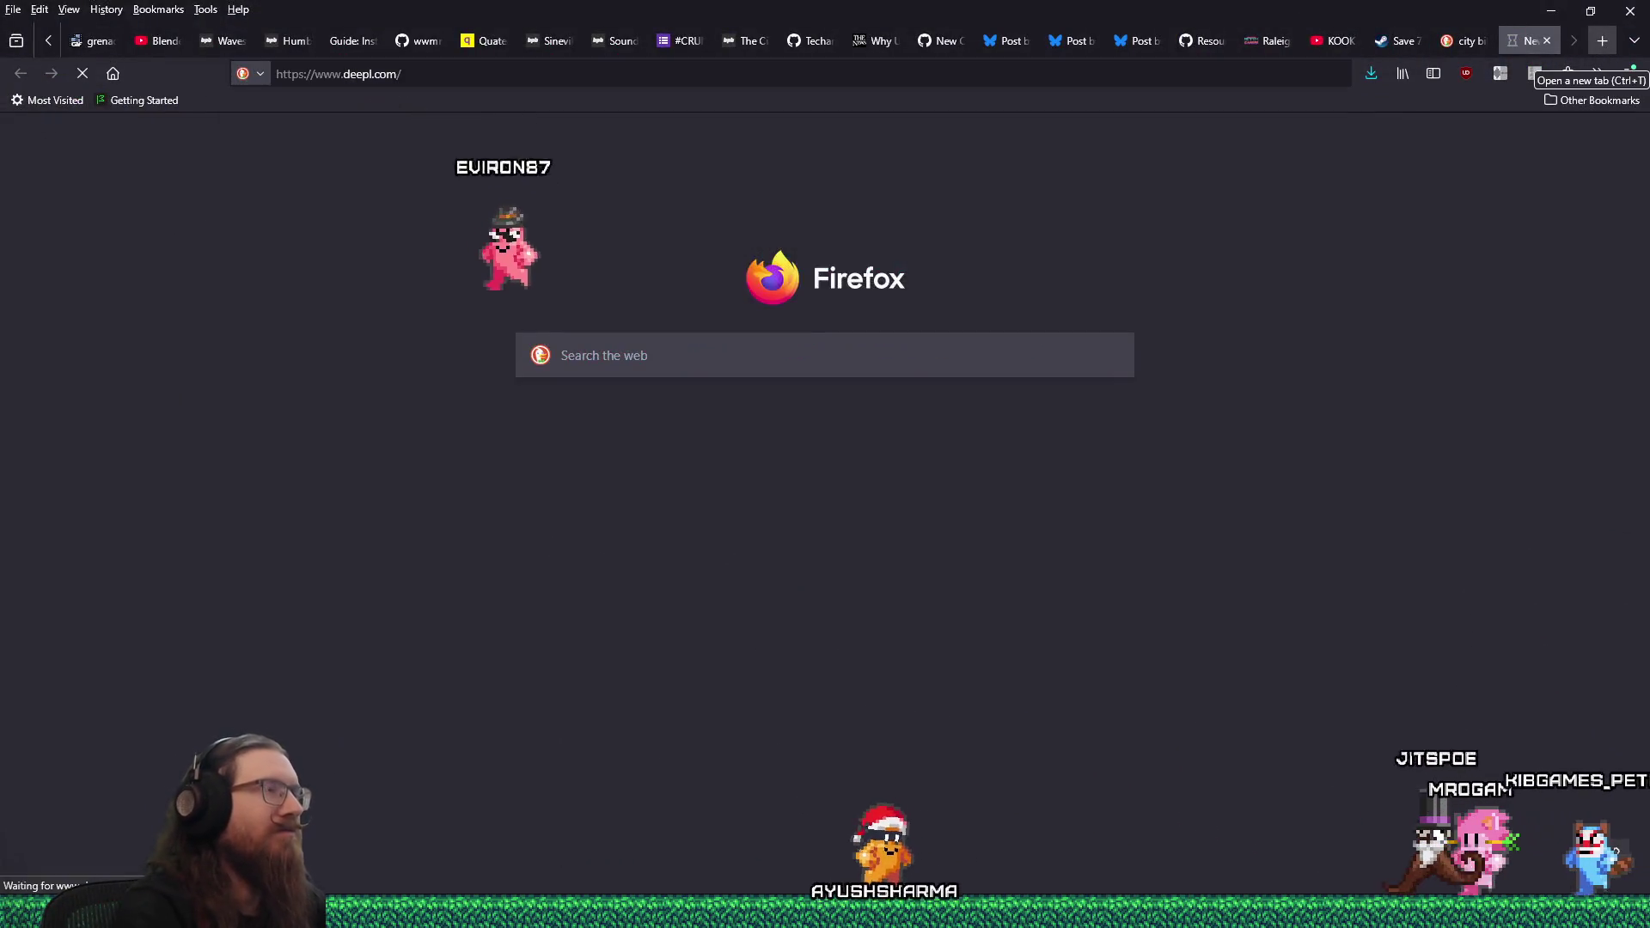
# Paste the Italian feedback into DeepL's source box to get the English translation
pyautogui.rightClick(387, 388)
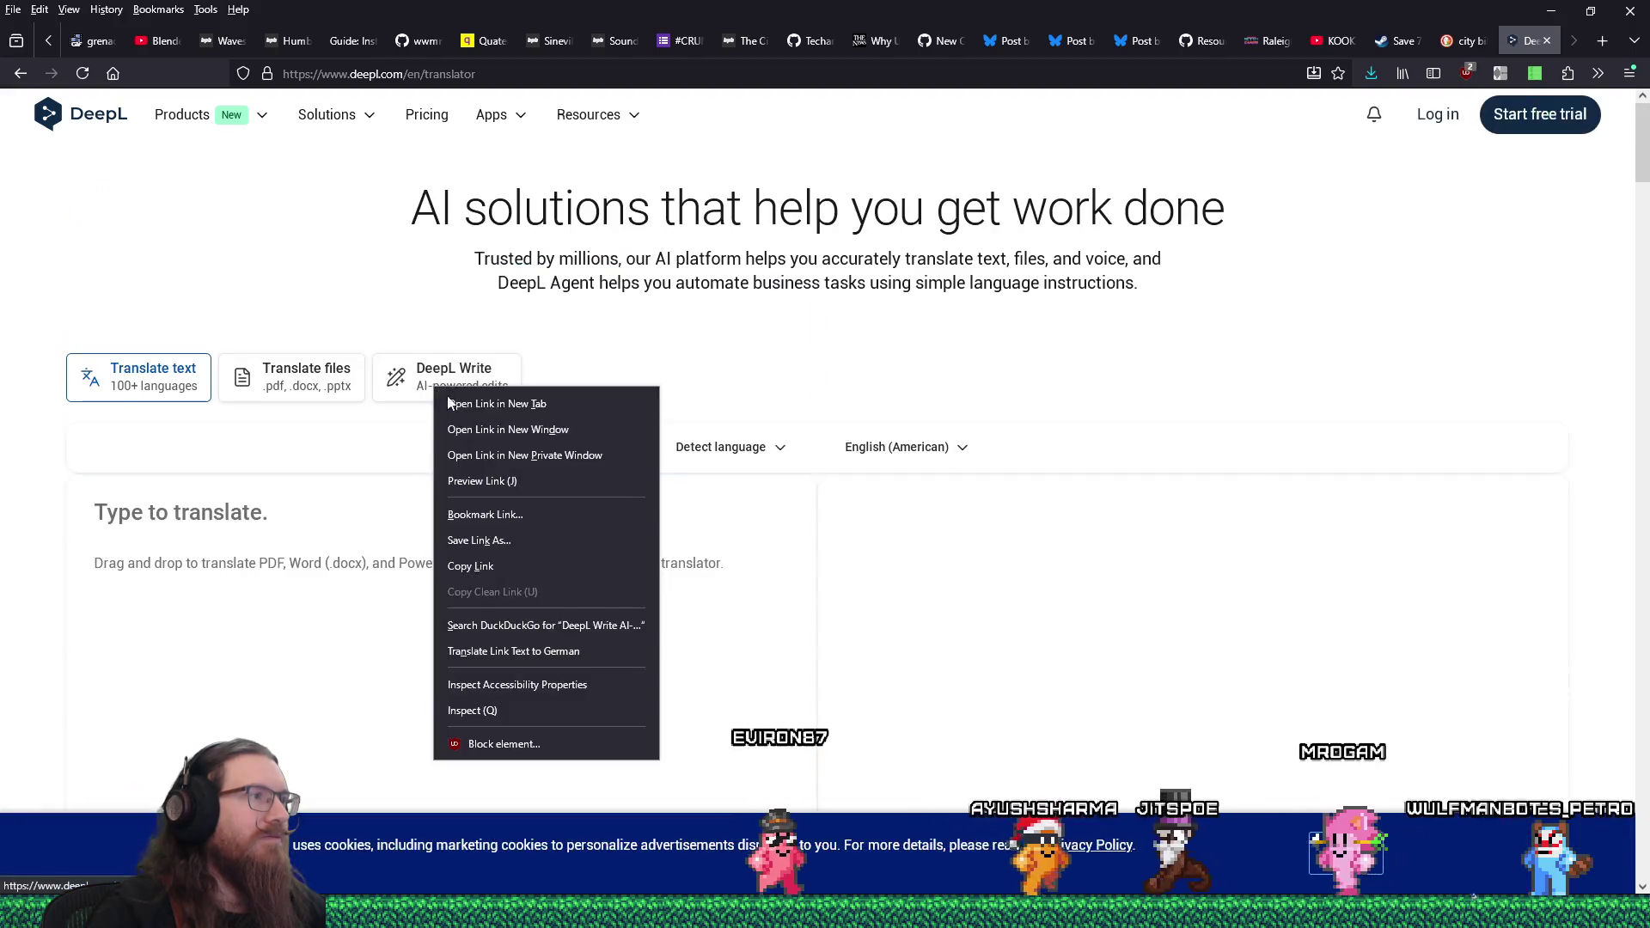
pyautogui.click(361, 678)
pyautogui.rightClick(300, 543)
pyautogui.click(339, 663)
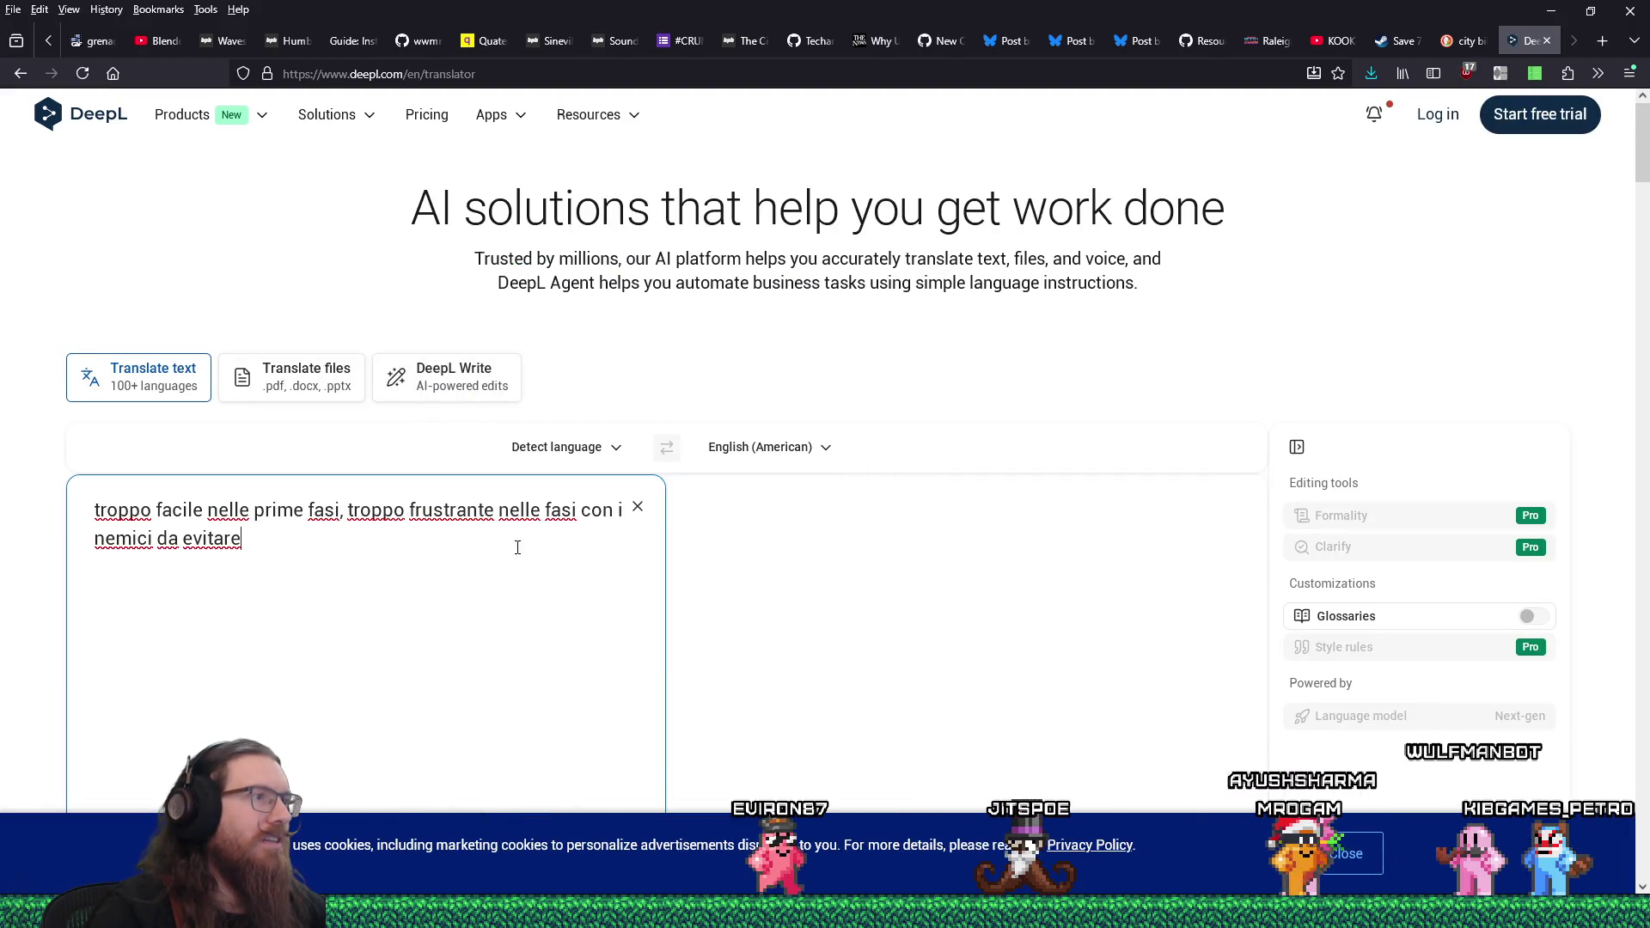
pyautogui.scroll(-1, 539, 543)
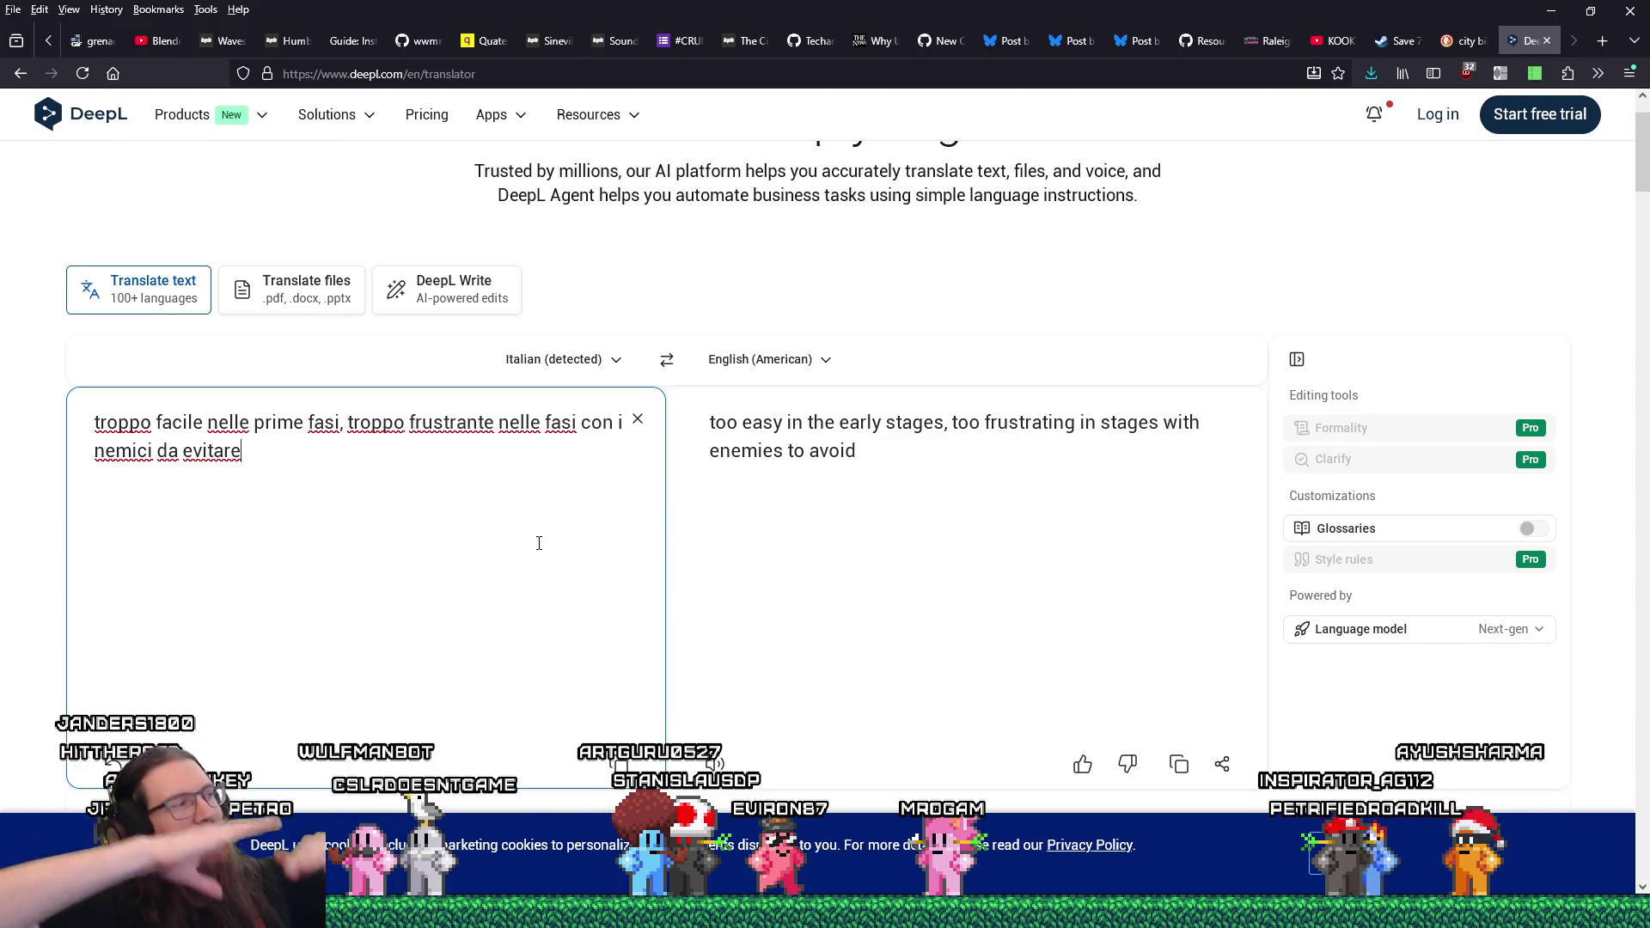
pyautogui.click(1552, 12)
# Minimize Explorer, return to the Godot script editor and run the project with the debugger
pyautogui.click(1246, 23)
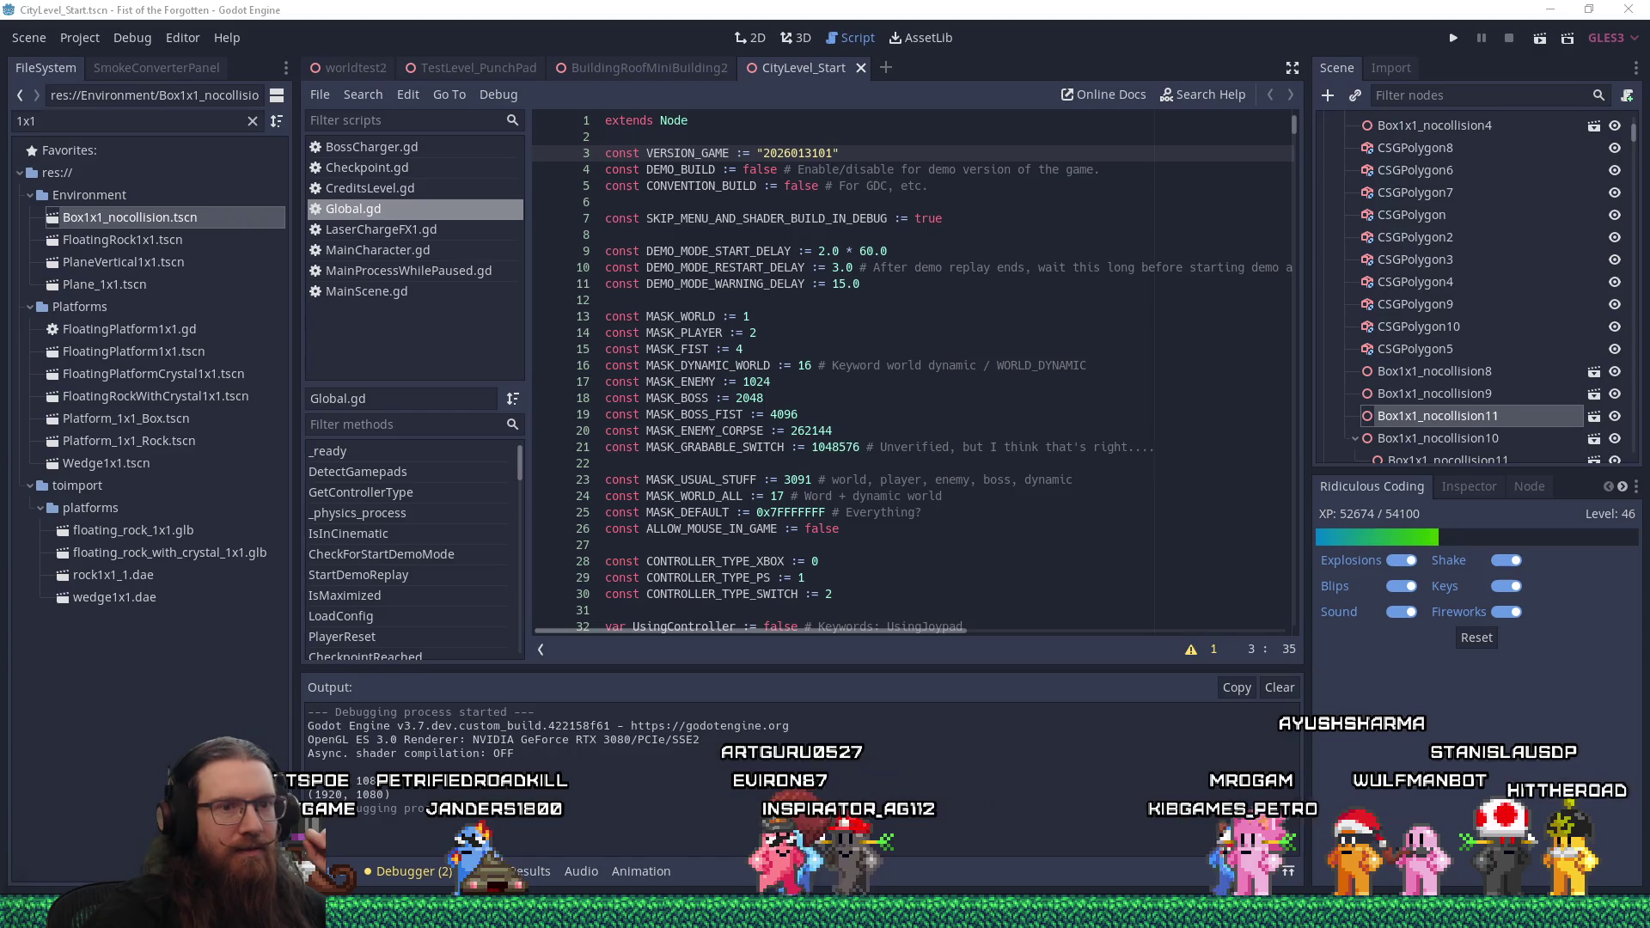
pyautogui.click(1304, 577)
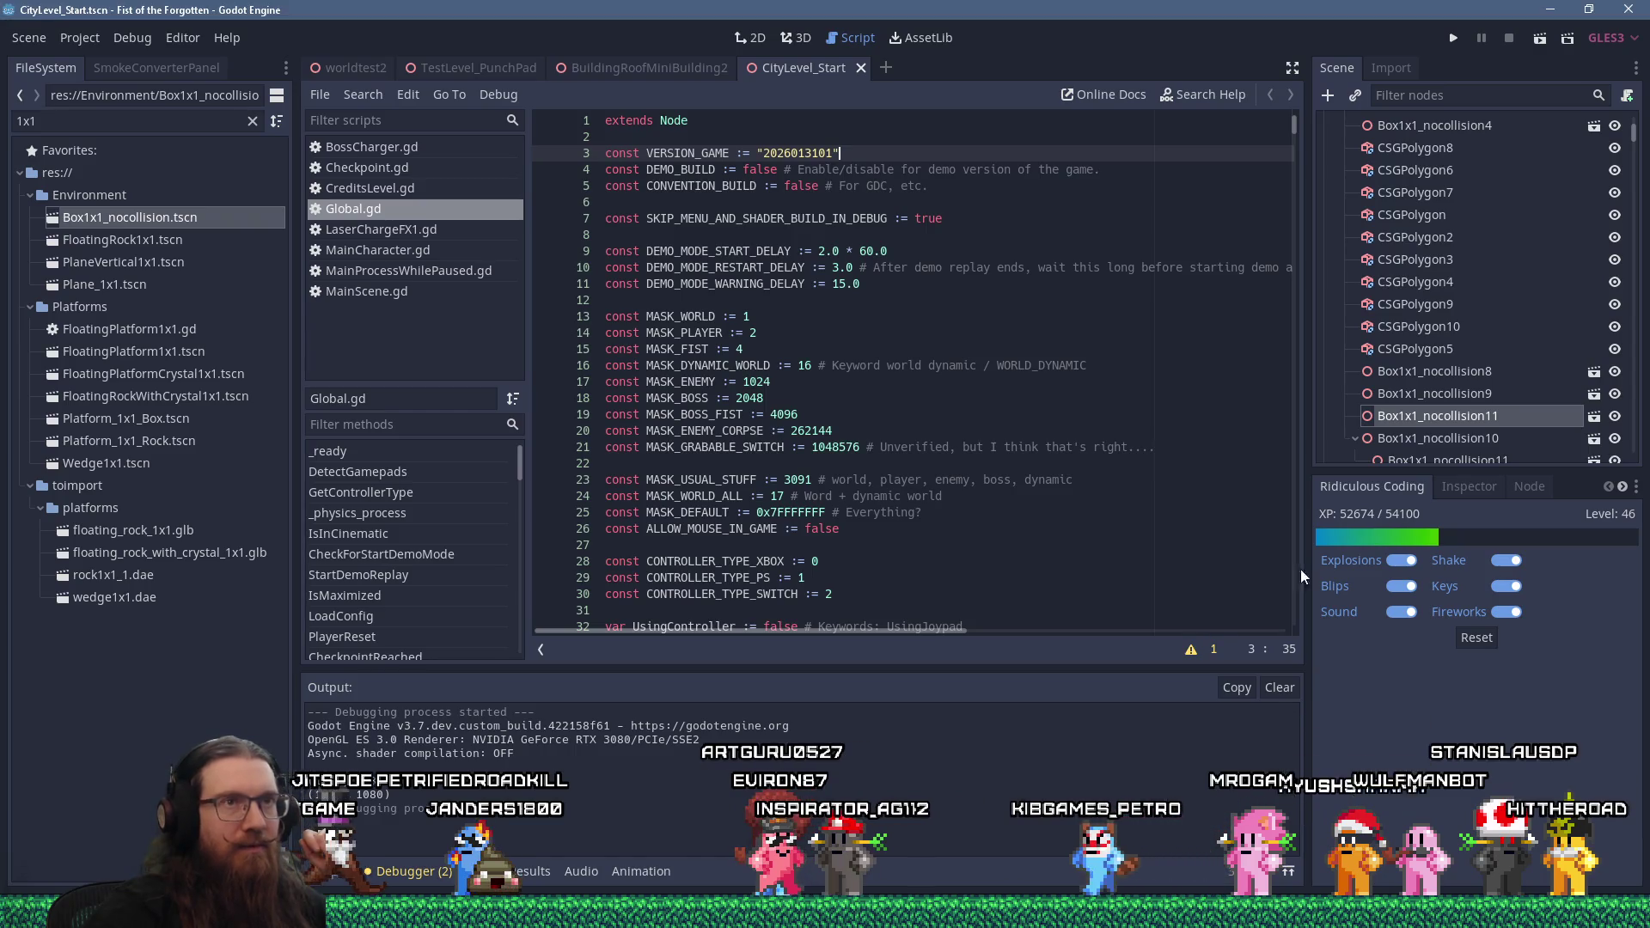
pyautogui.click(1452, 39)
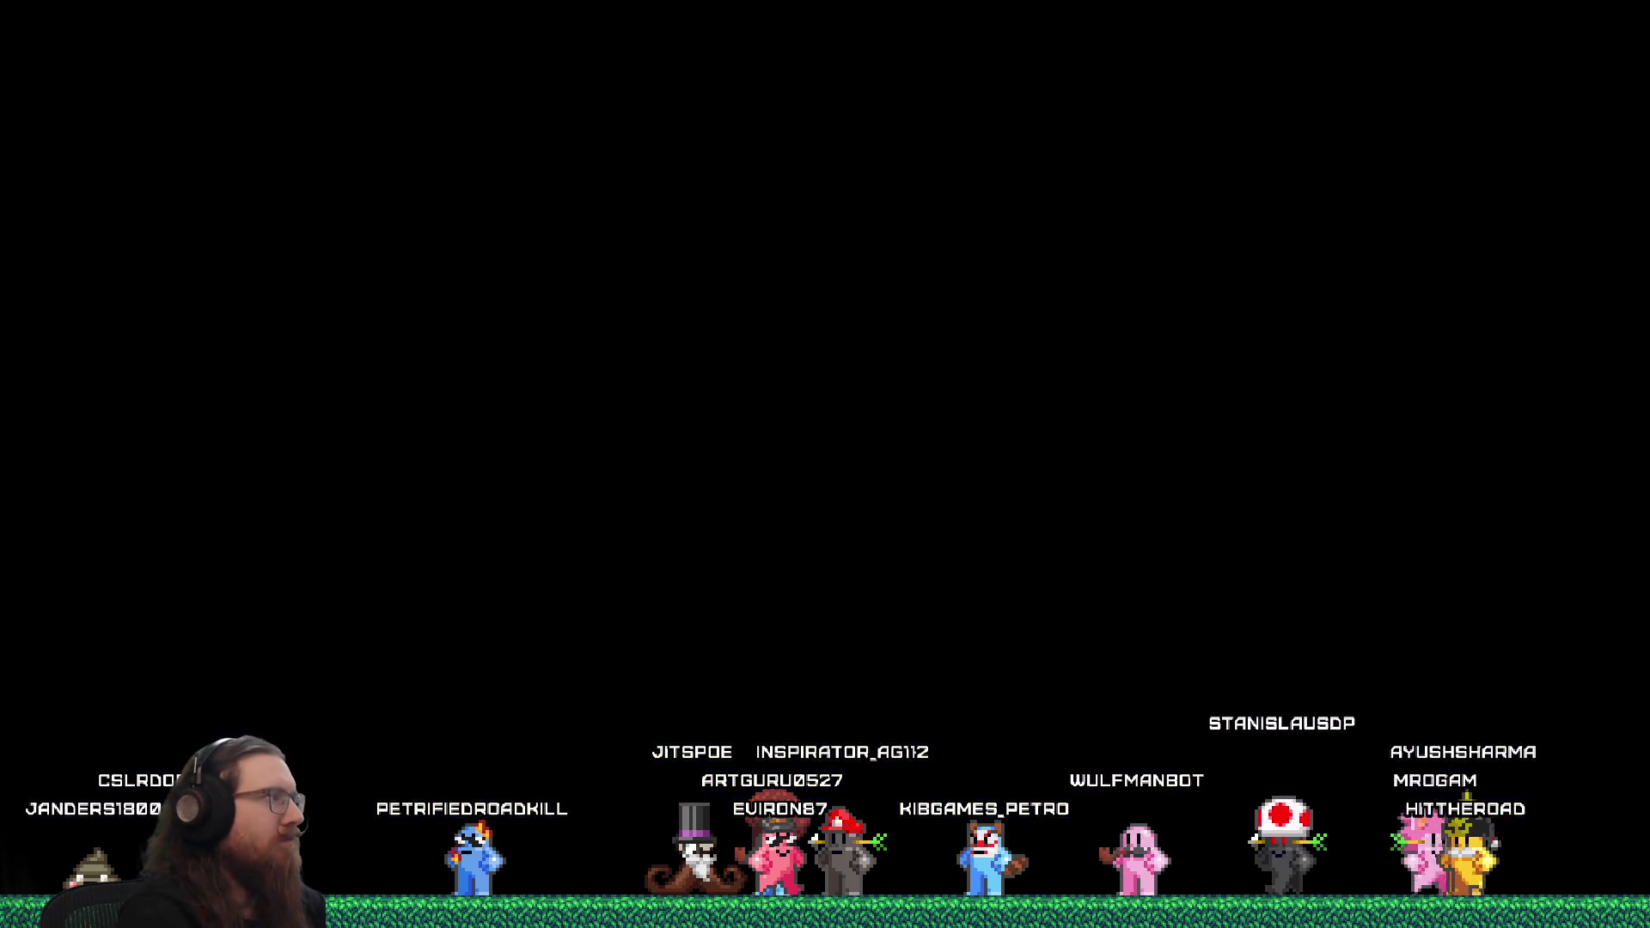
# Load the runic level with the console command rmap RunicLevStart
pyautogui.press('`')
pyautogui.write('rmap RunicLevel_')
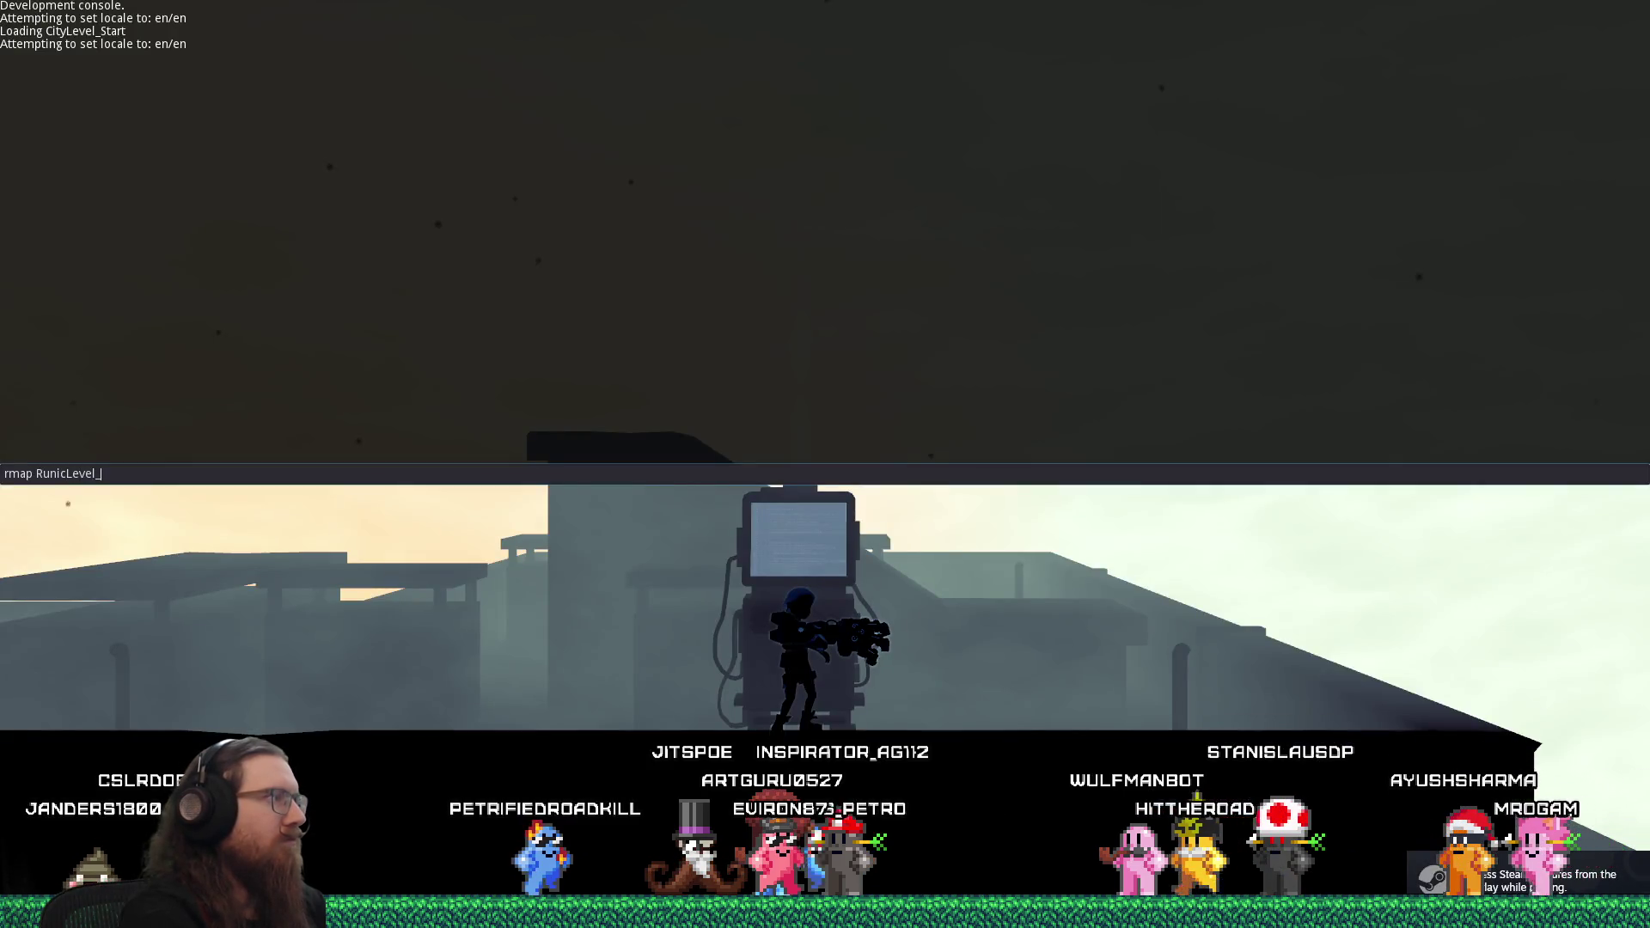
pyautogui.write('Start')
pyautogui.press('Return')
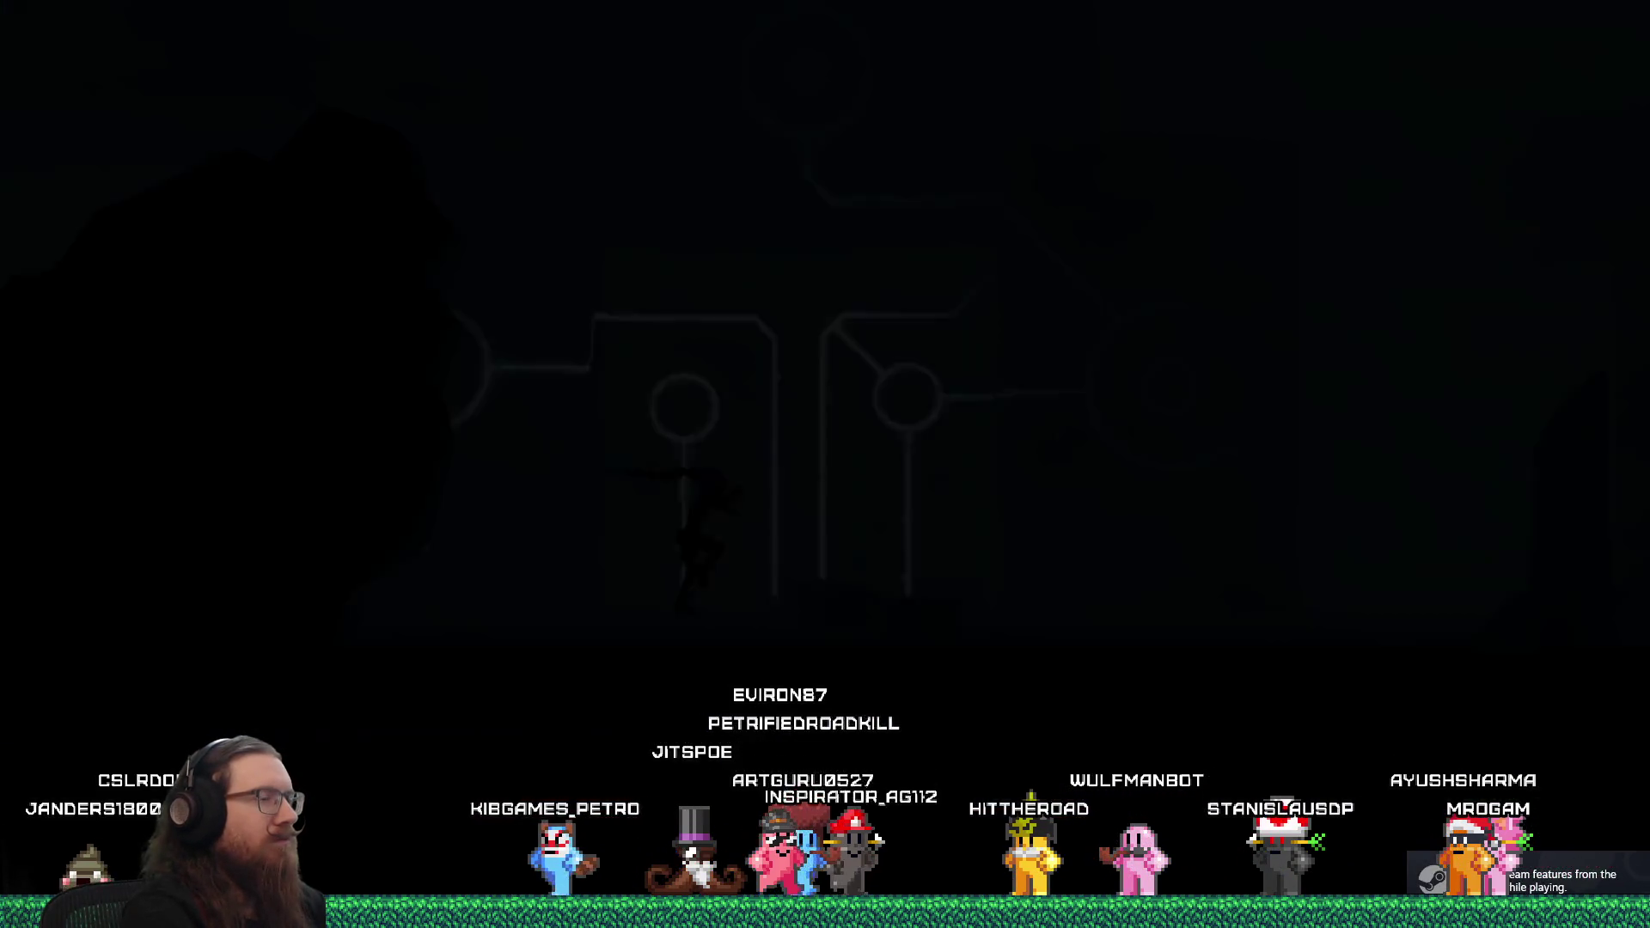
# Teleport the player with the console teleport command and jump on through the cave toward the ruins
pyautogui.press('`')
pyautogui.write('teleport')
pyautogui.press('Return')
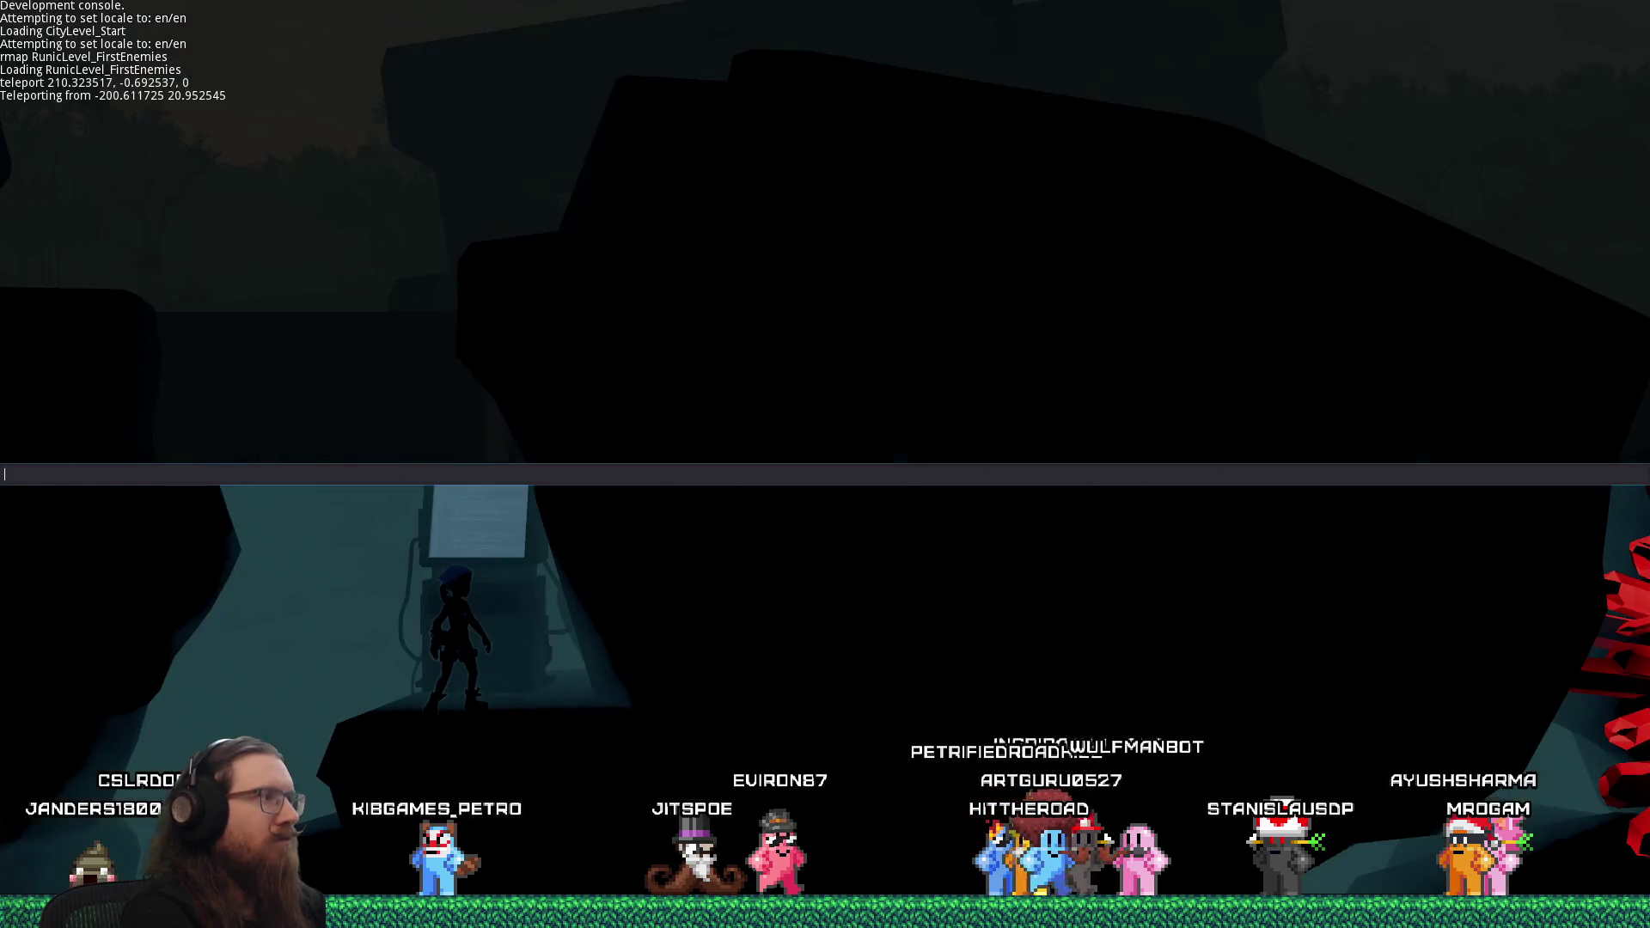
pyautogui.press('`')
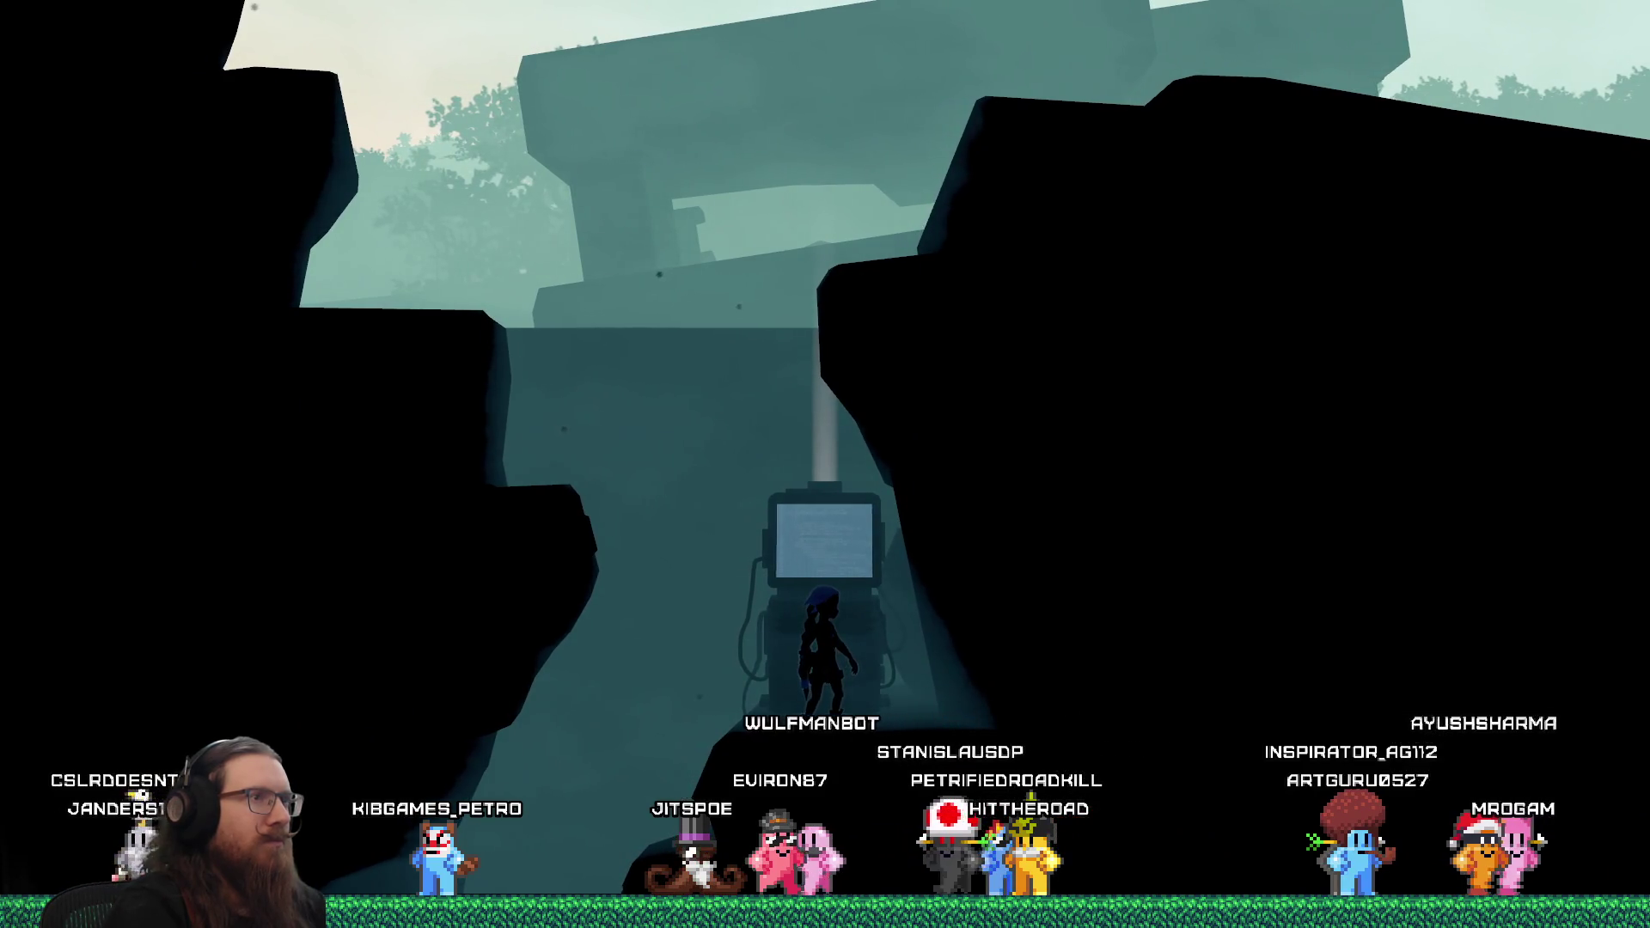
pyautogui.press('space')
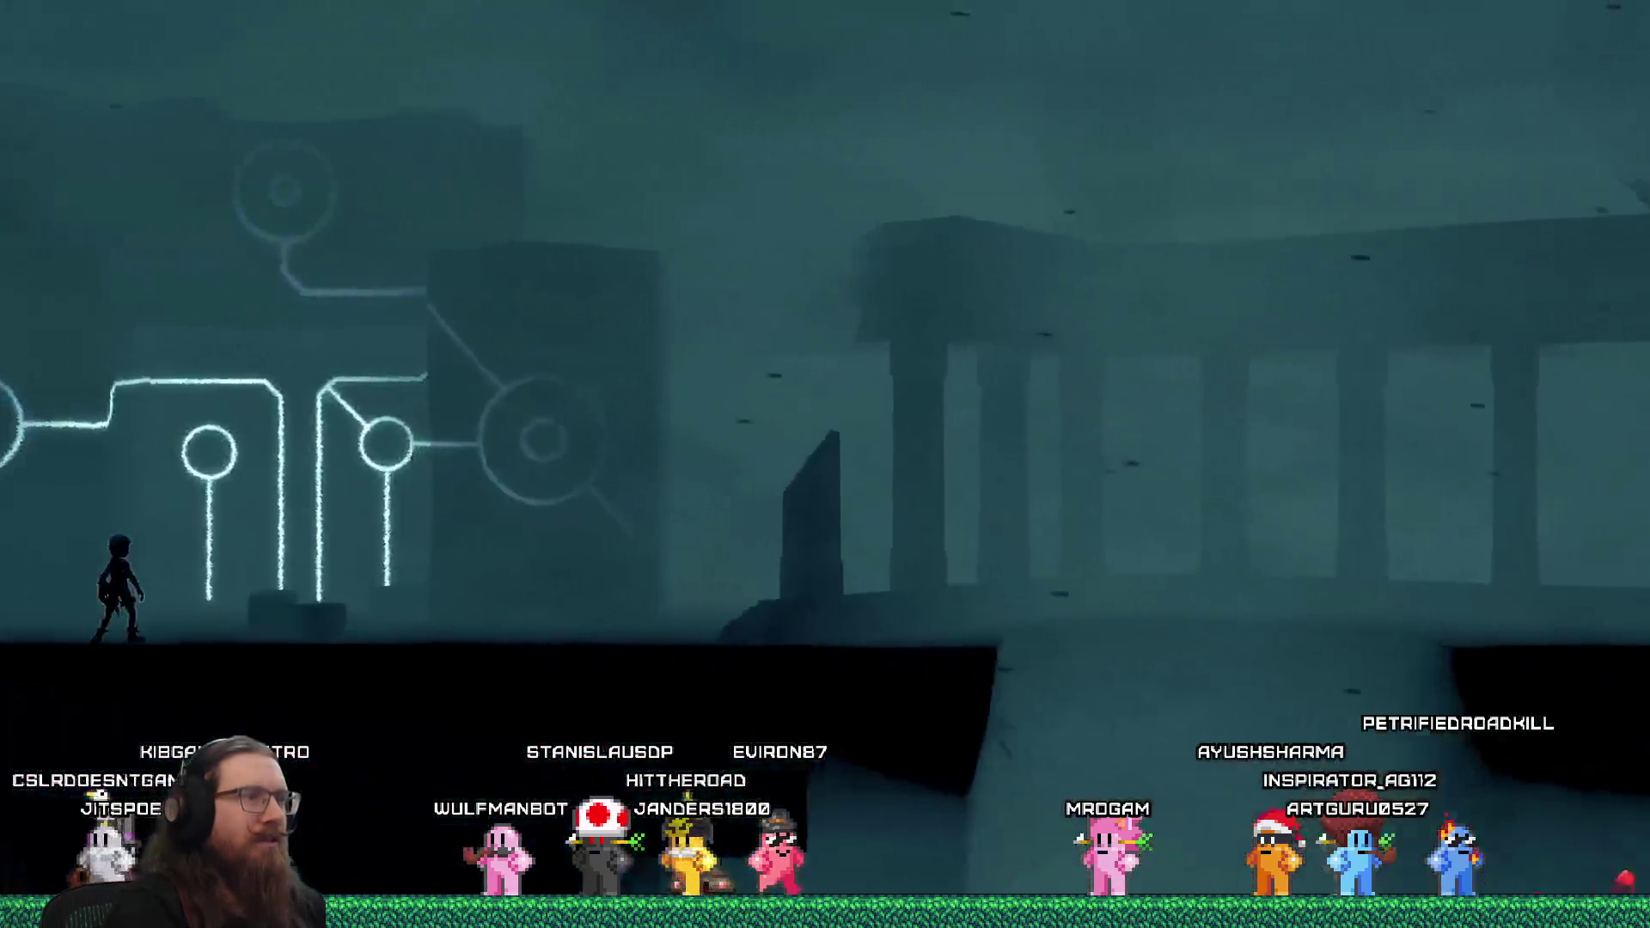
pyautogui.press('`')
pyautogui.press('`')
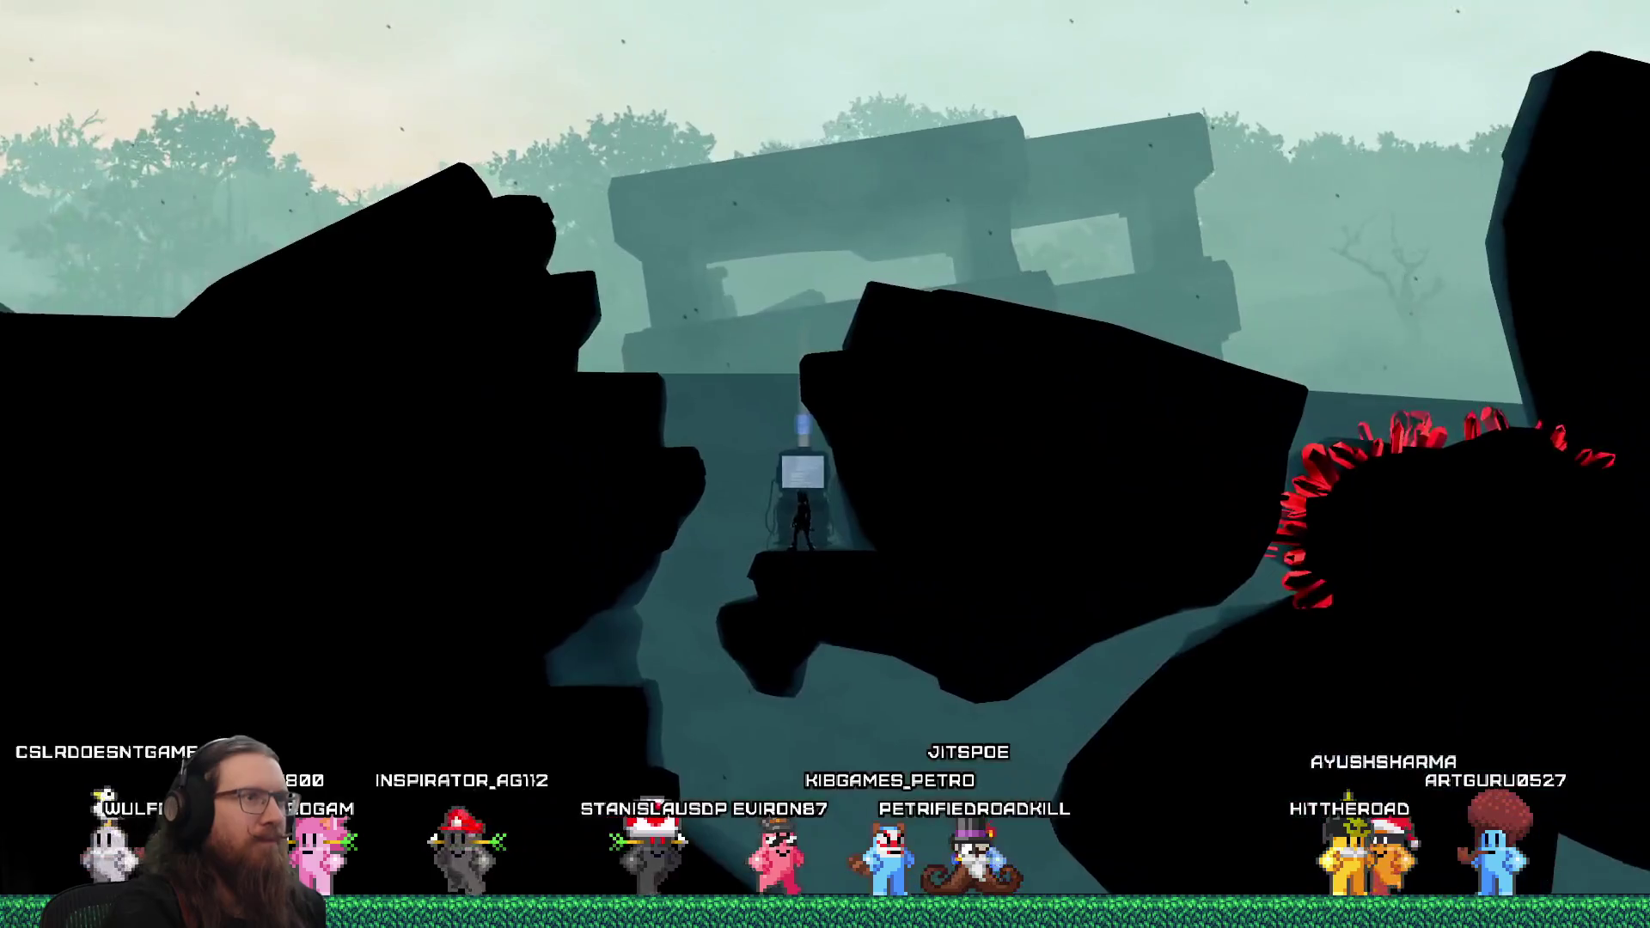
pyautogui.press('`')
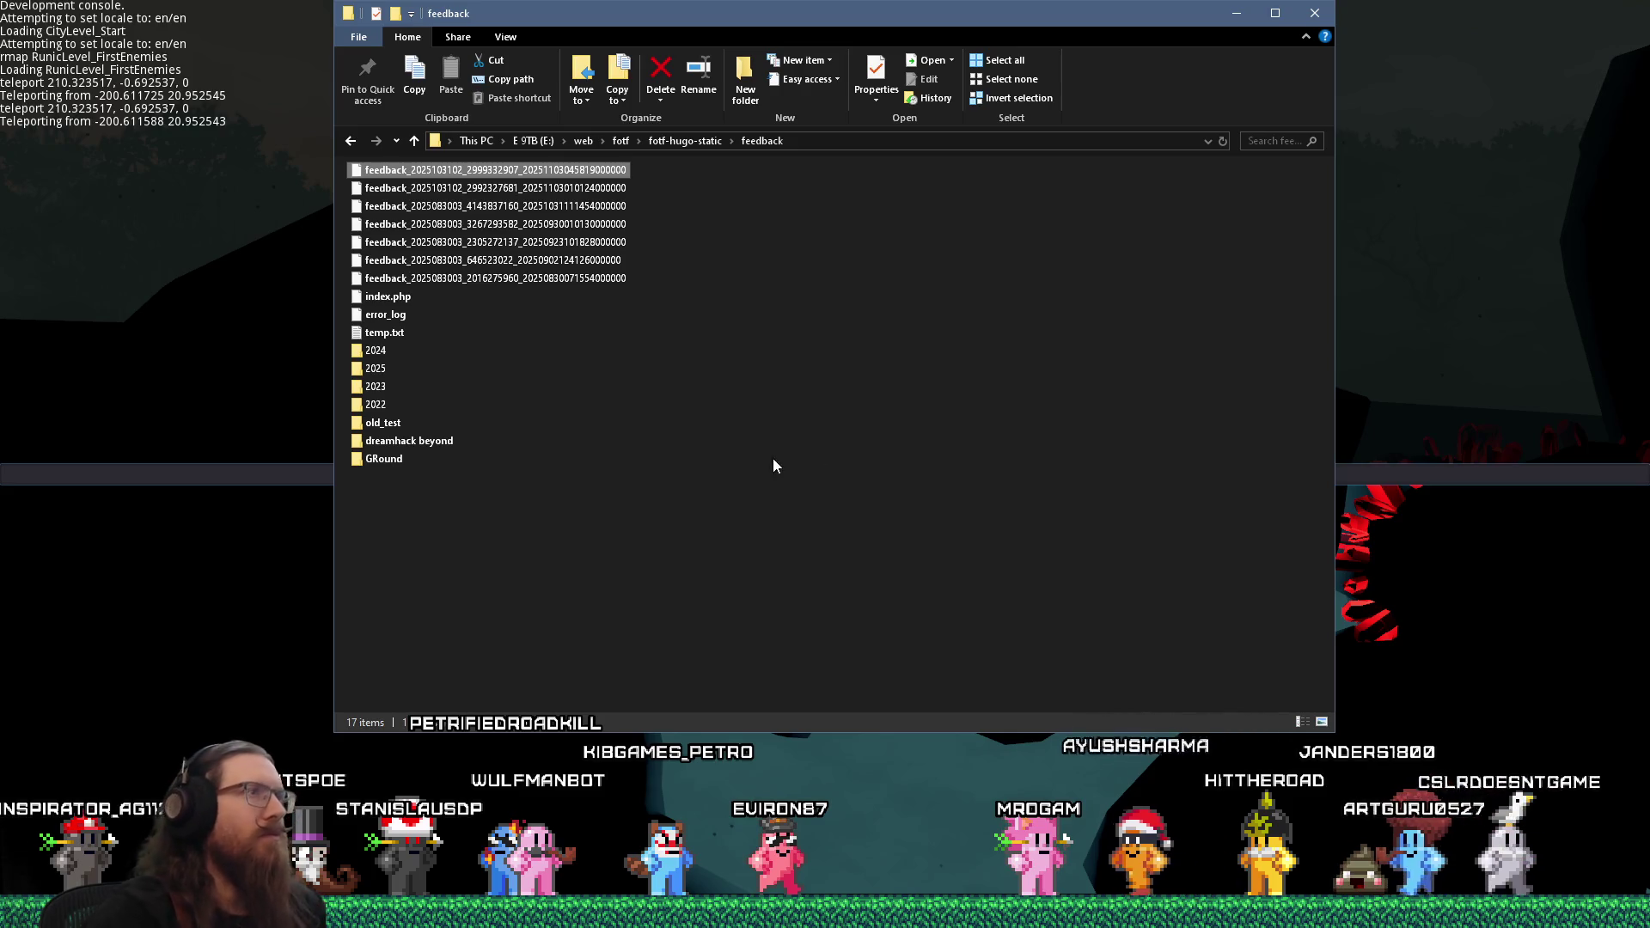
# Move the first feedback file into the 2025 folder and open the next one in Notepad++
pyautogui.moveTo(482, 172); pyautogui.dragTo(452, 368)
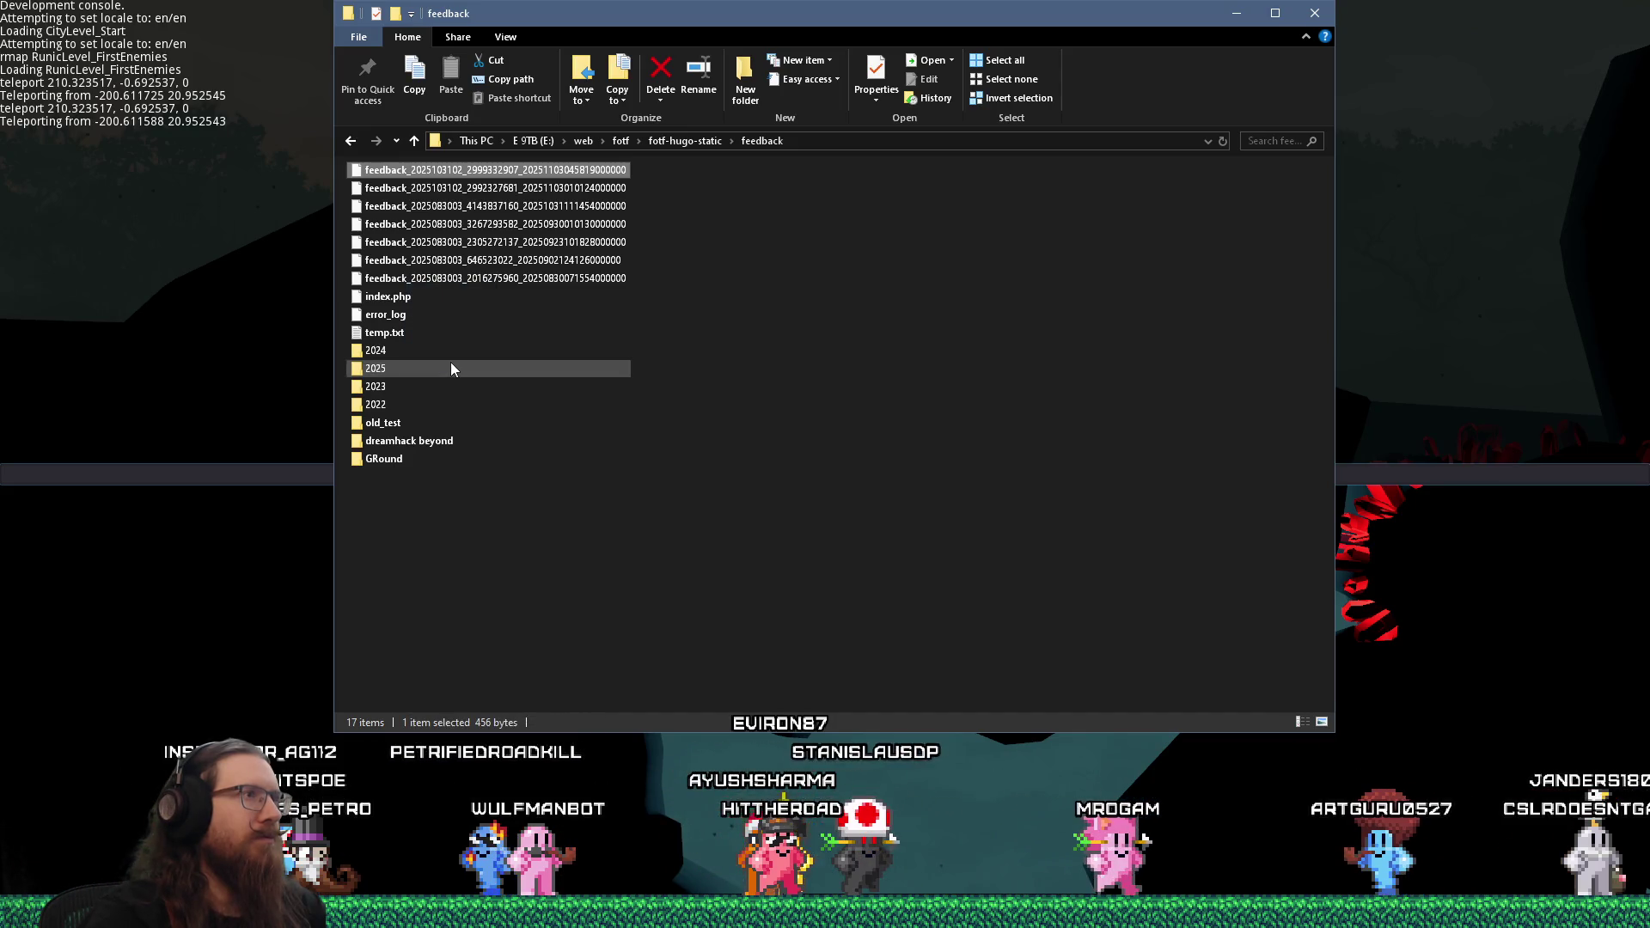
pyautogui.rightClick(471, 169)
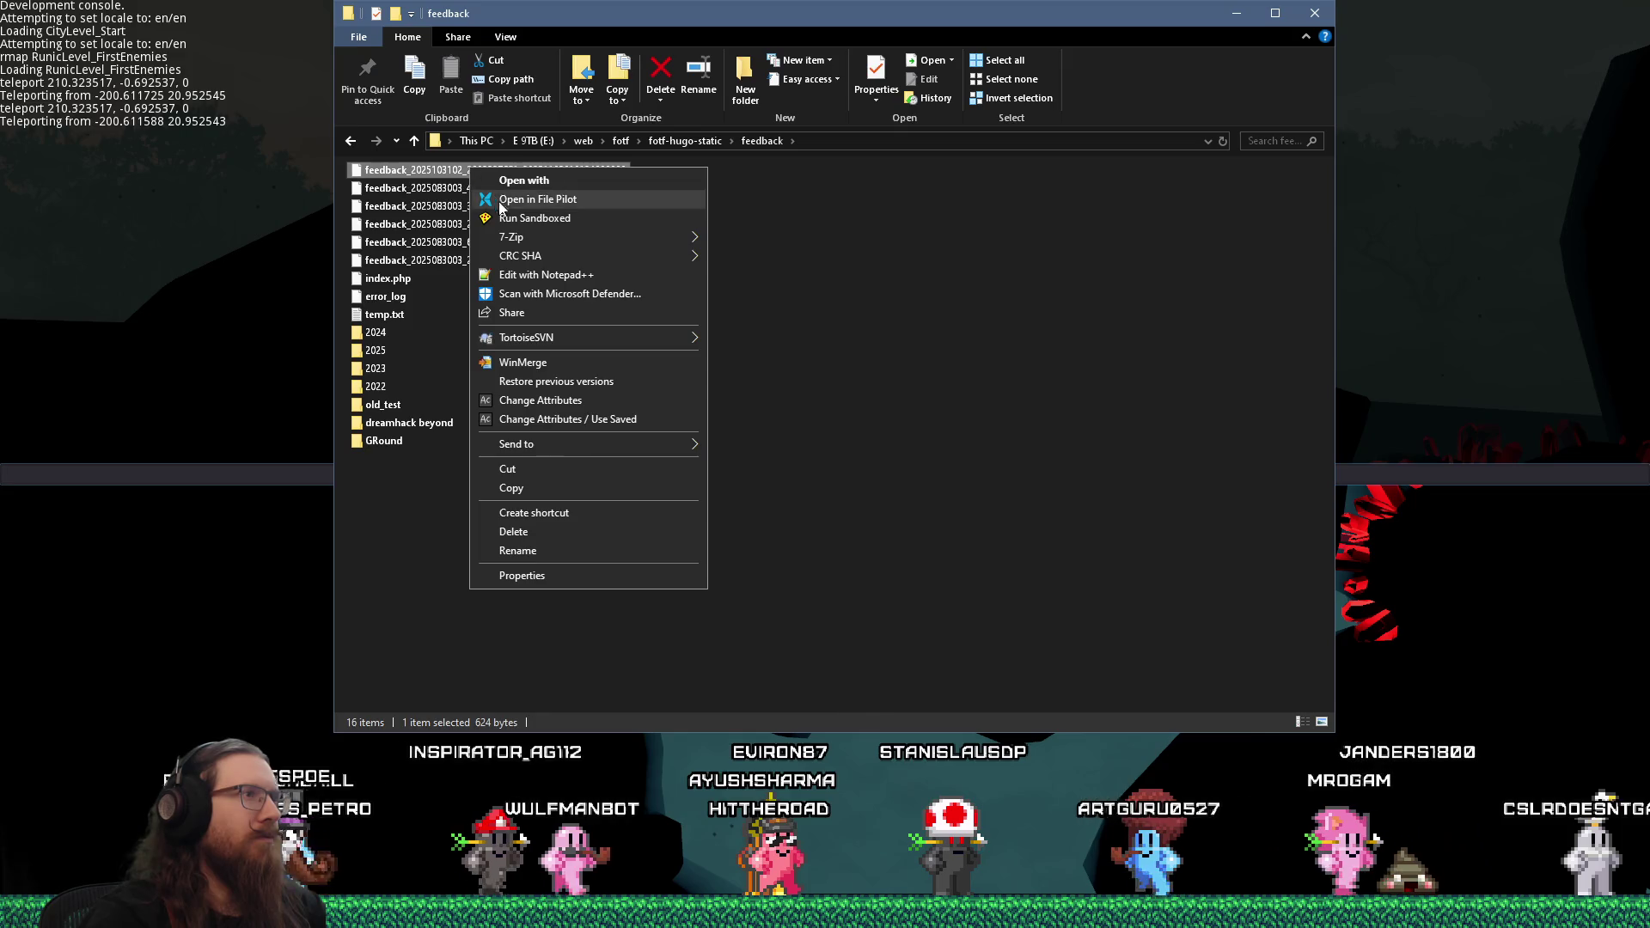
pyautogui.click(551, 276)
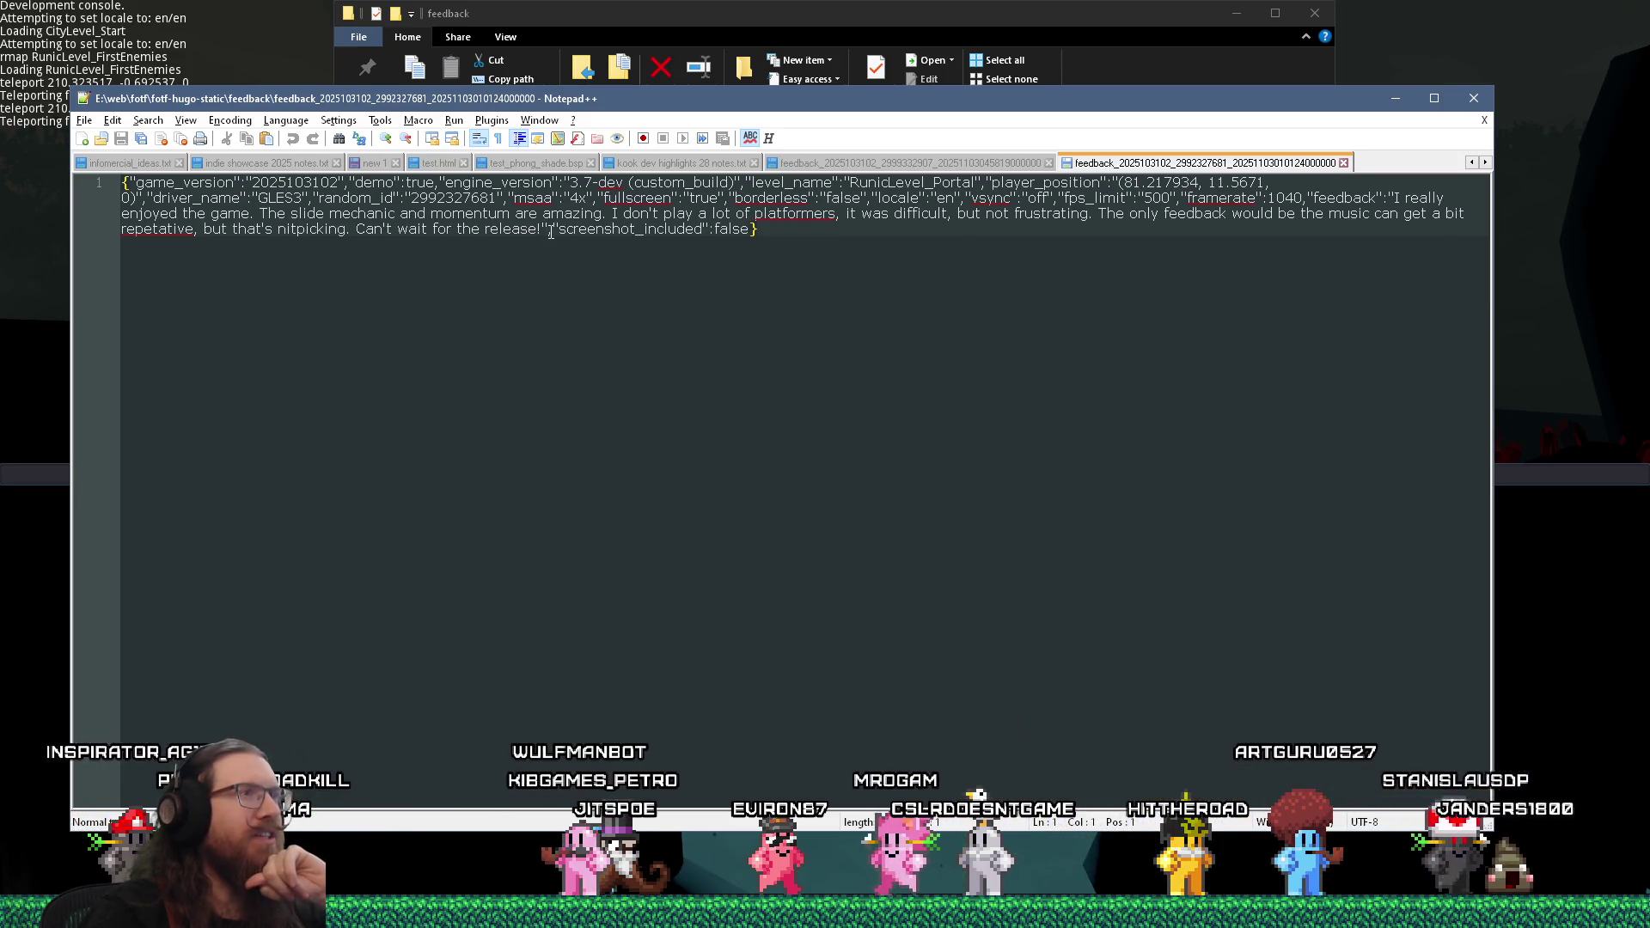
# Close the missing feedback files' tabs in Notepad++ and select the first remaining feedback file
pyautogui.click(945, 26)
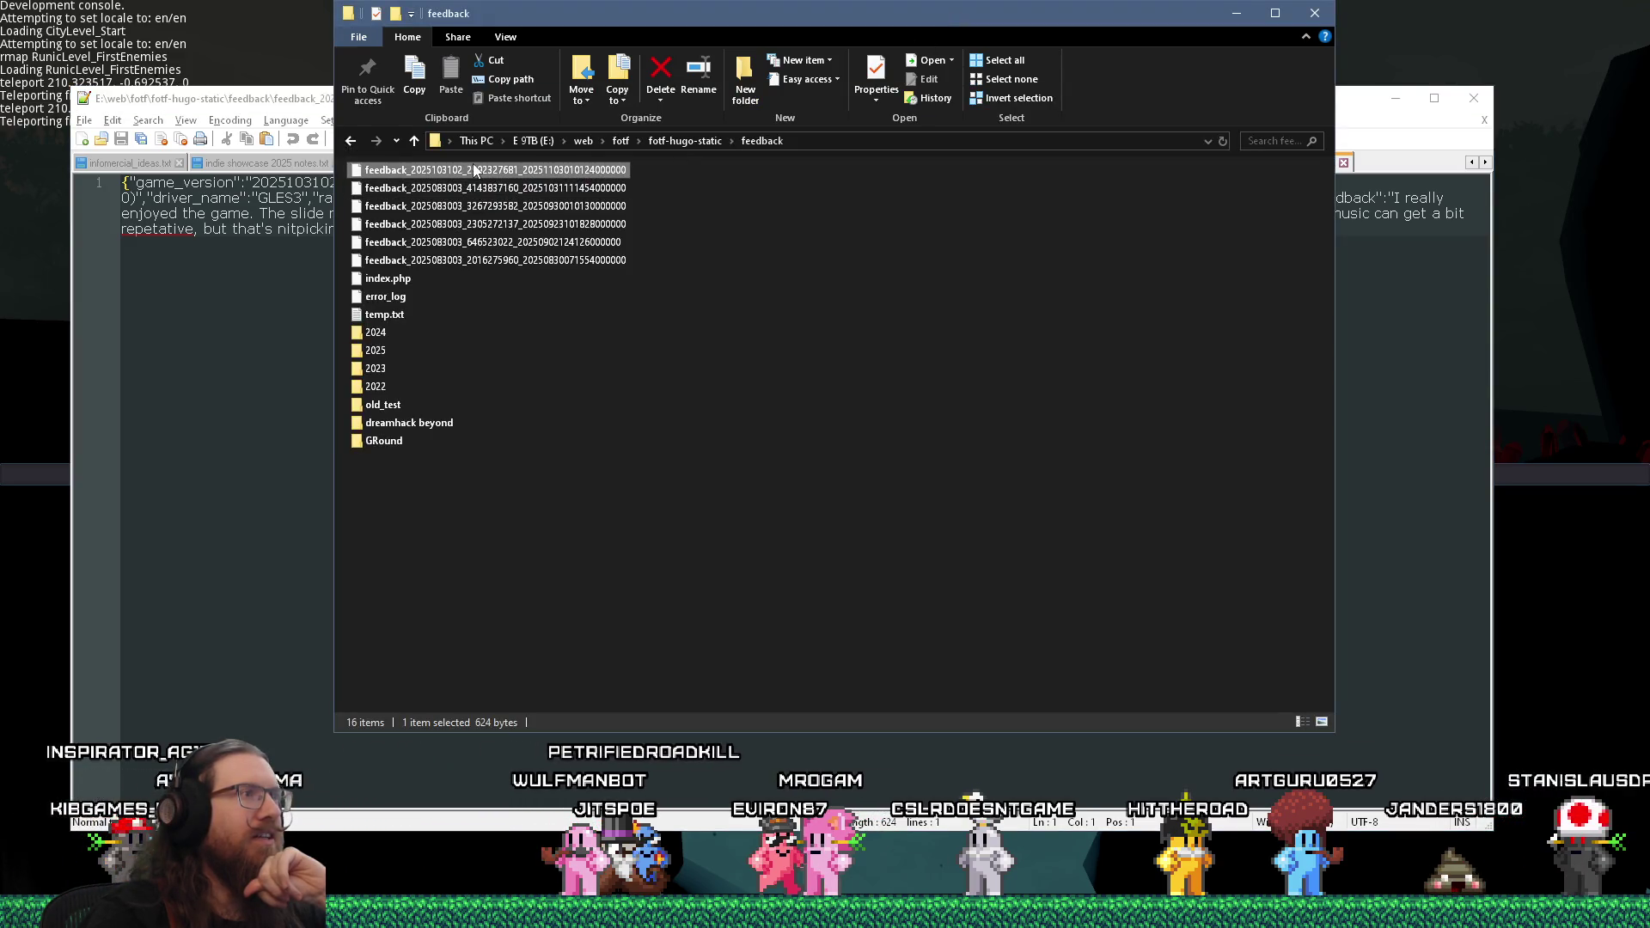
pyautogui.click(316, 103)
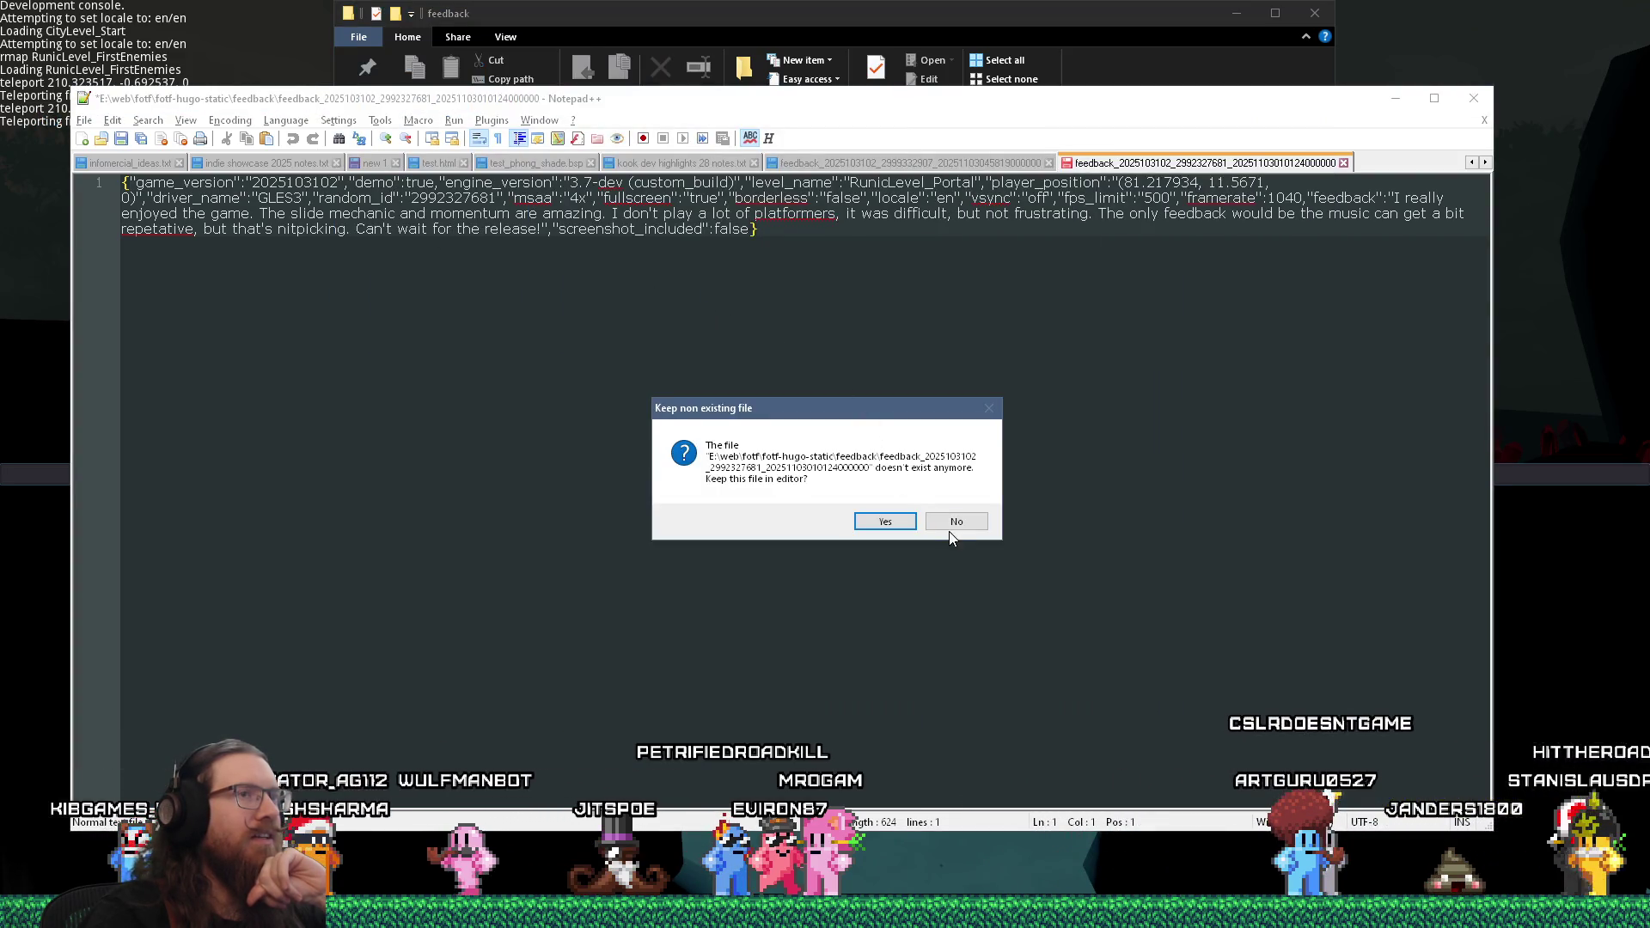
pyautogui.click(957, 524)
pyautogui.click(954, 523)
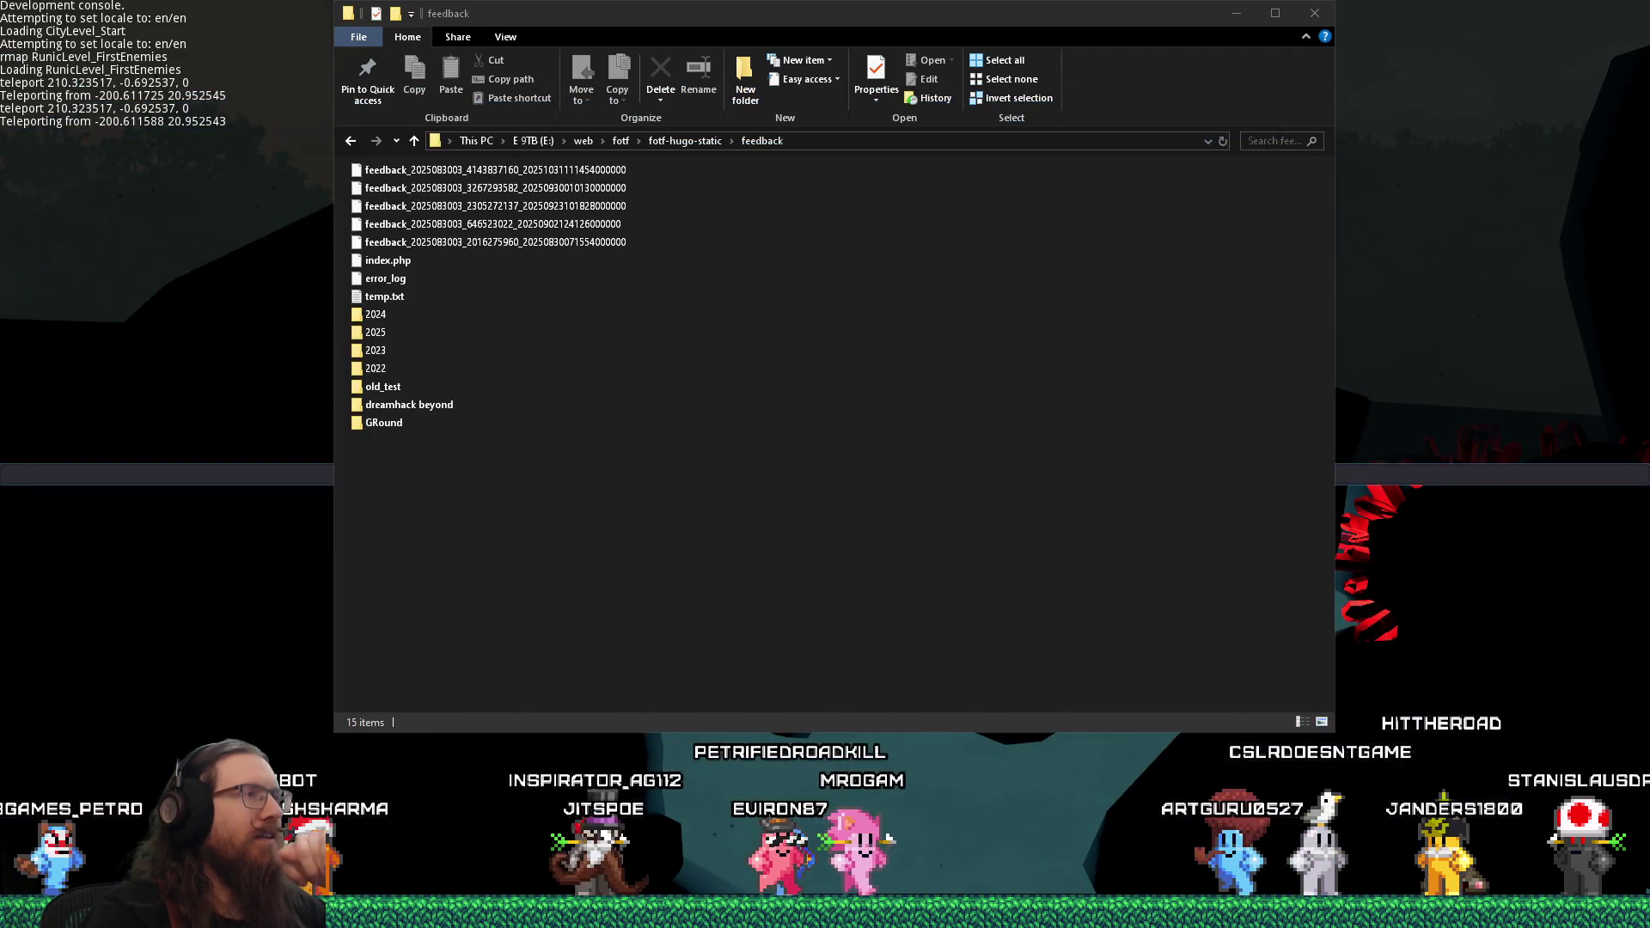
pyautogui.click(495, 169)
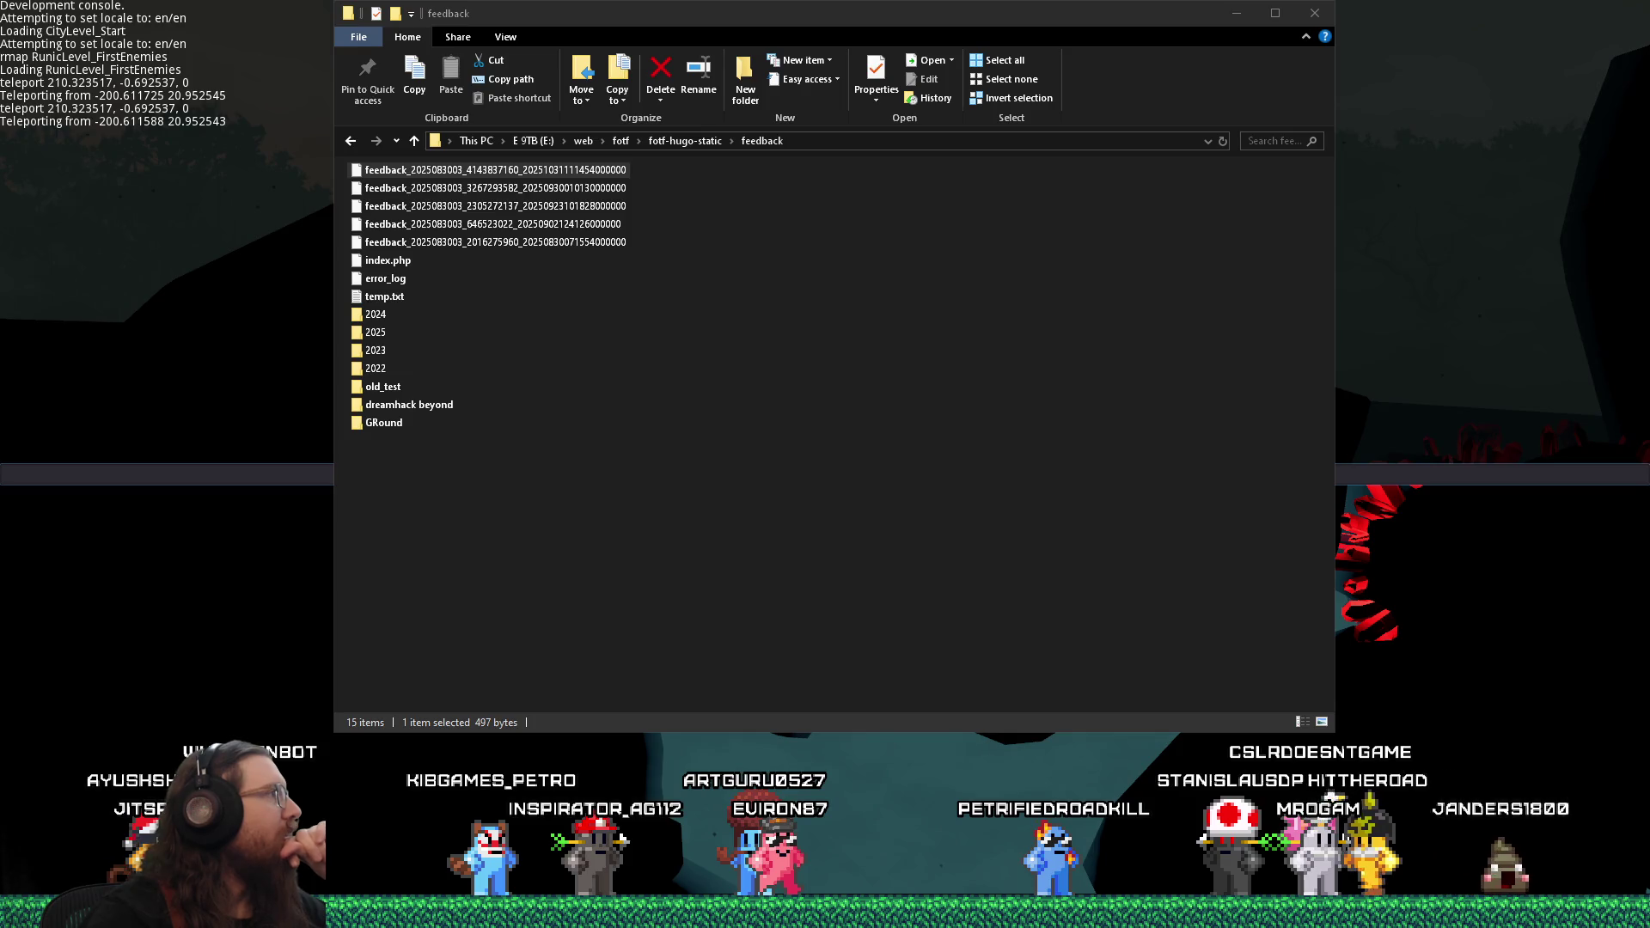
# Replace DeepL's Italian source text with the French crash report to translate it into English
pyautogui.moveTo(825, 913)
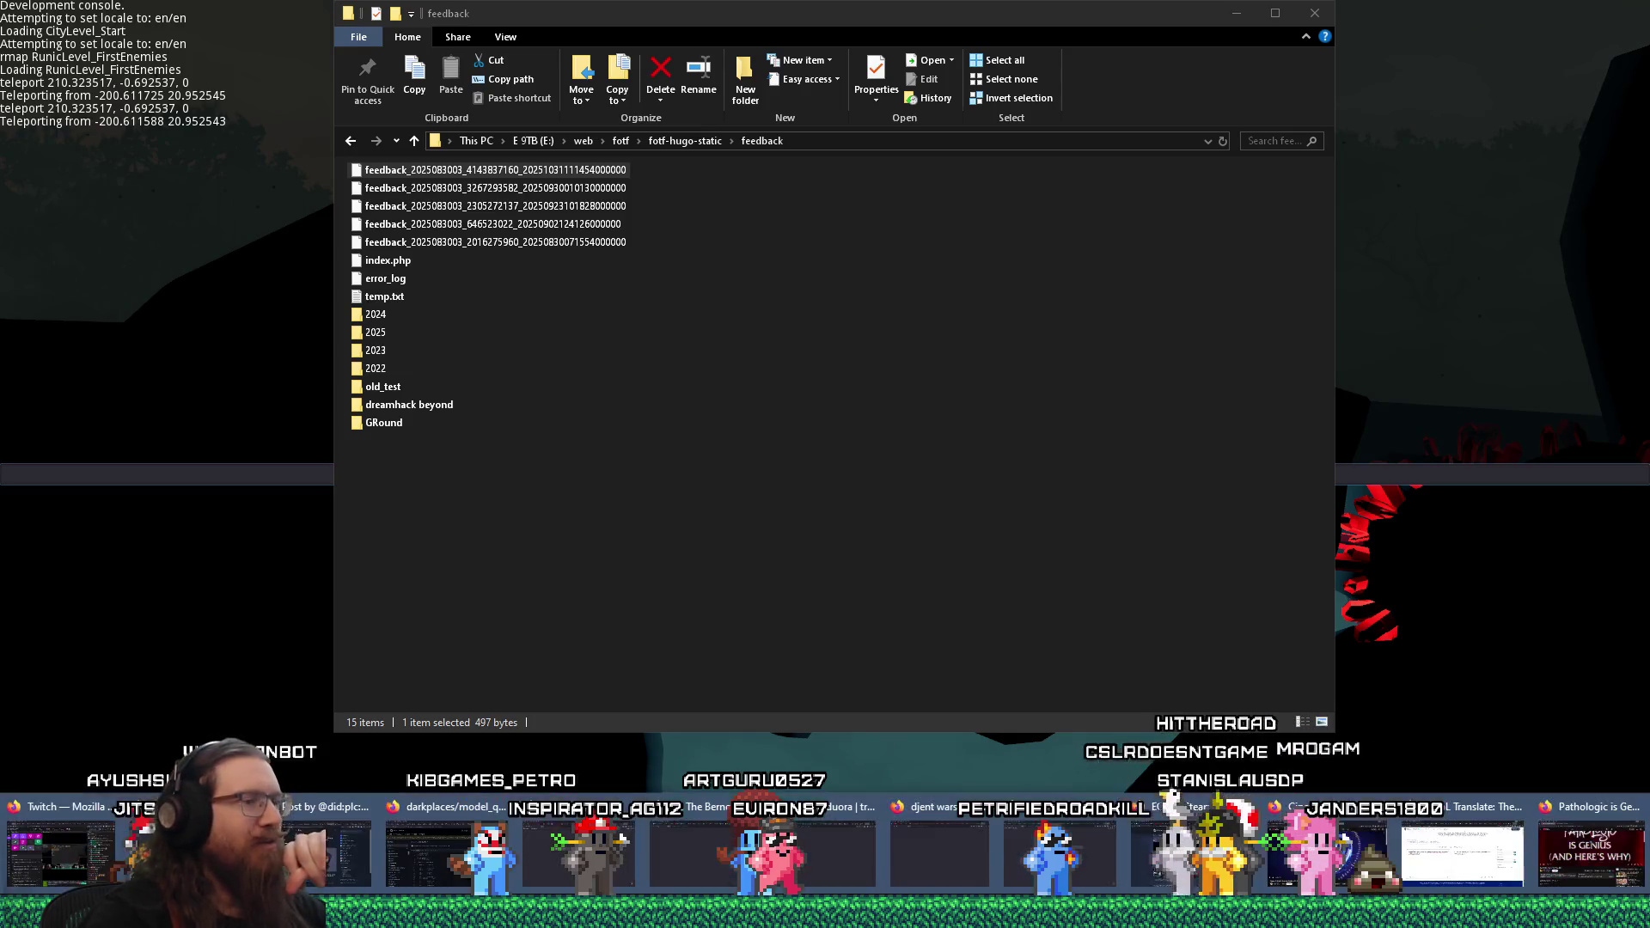
pyautogui.click(1482, 873)
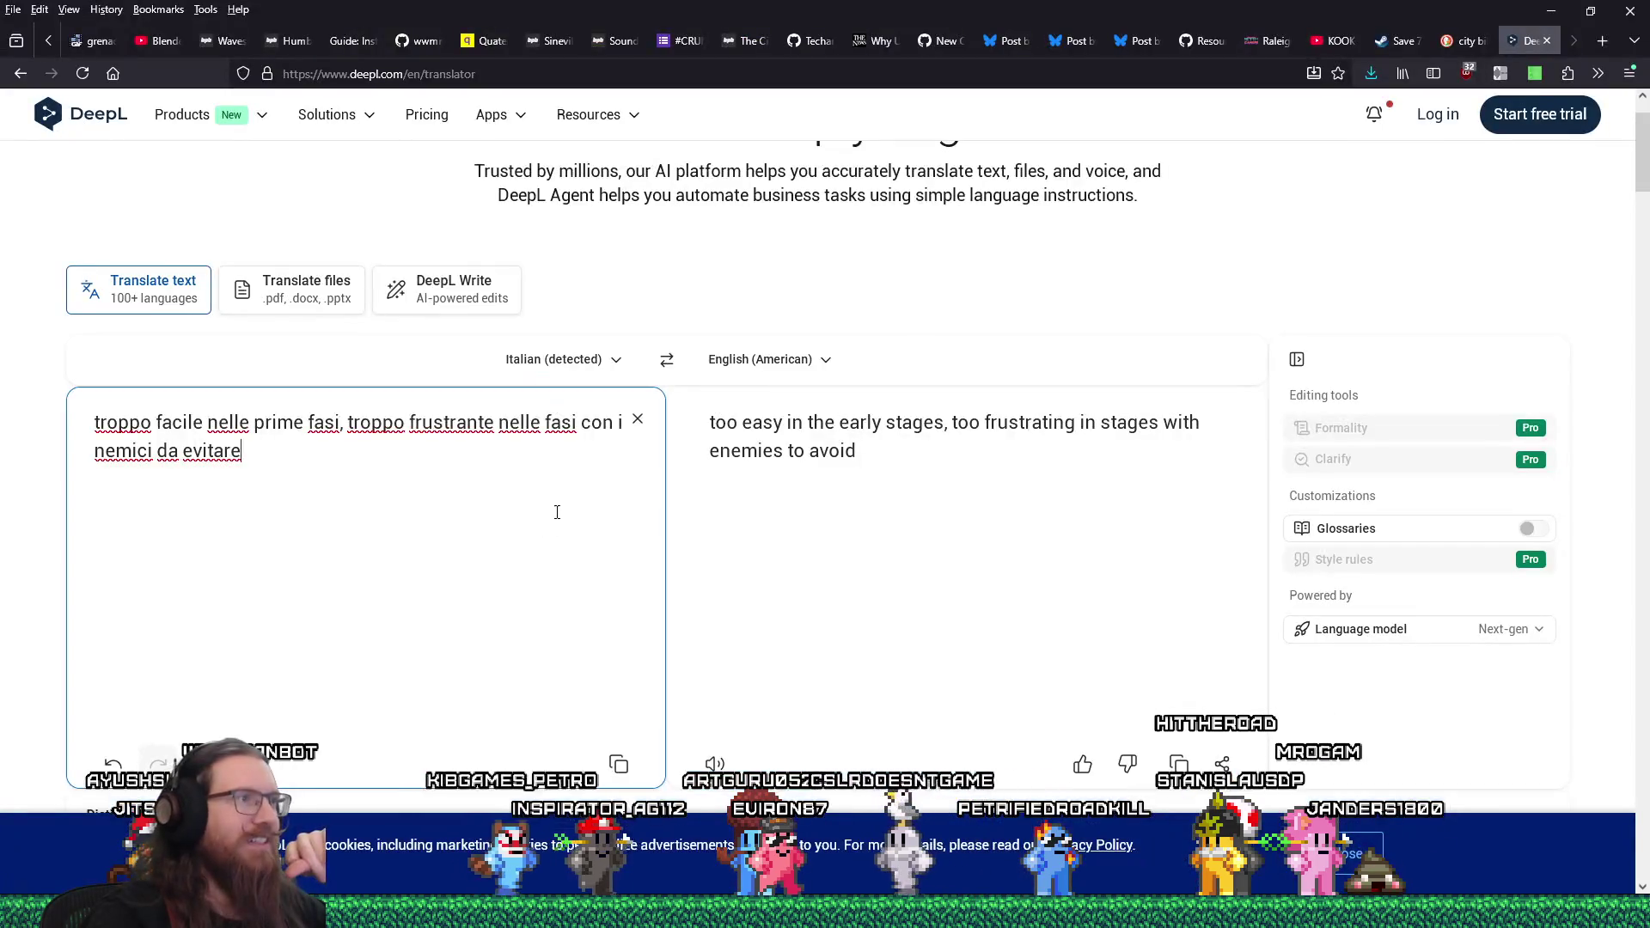
pyautogui.tripleClick(162, 464)
pyautogui.rightClick(165, 464)
pyautogui.click(213, 290)
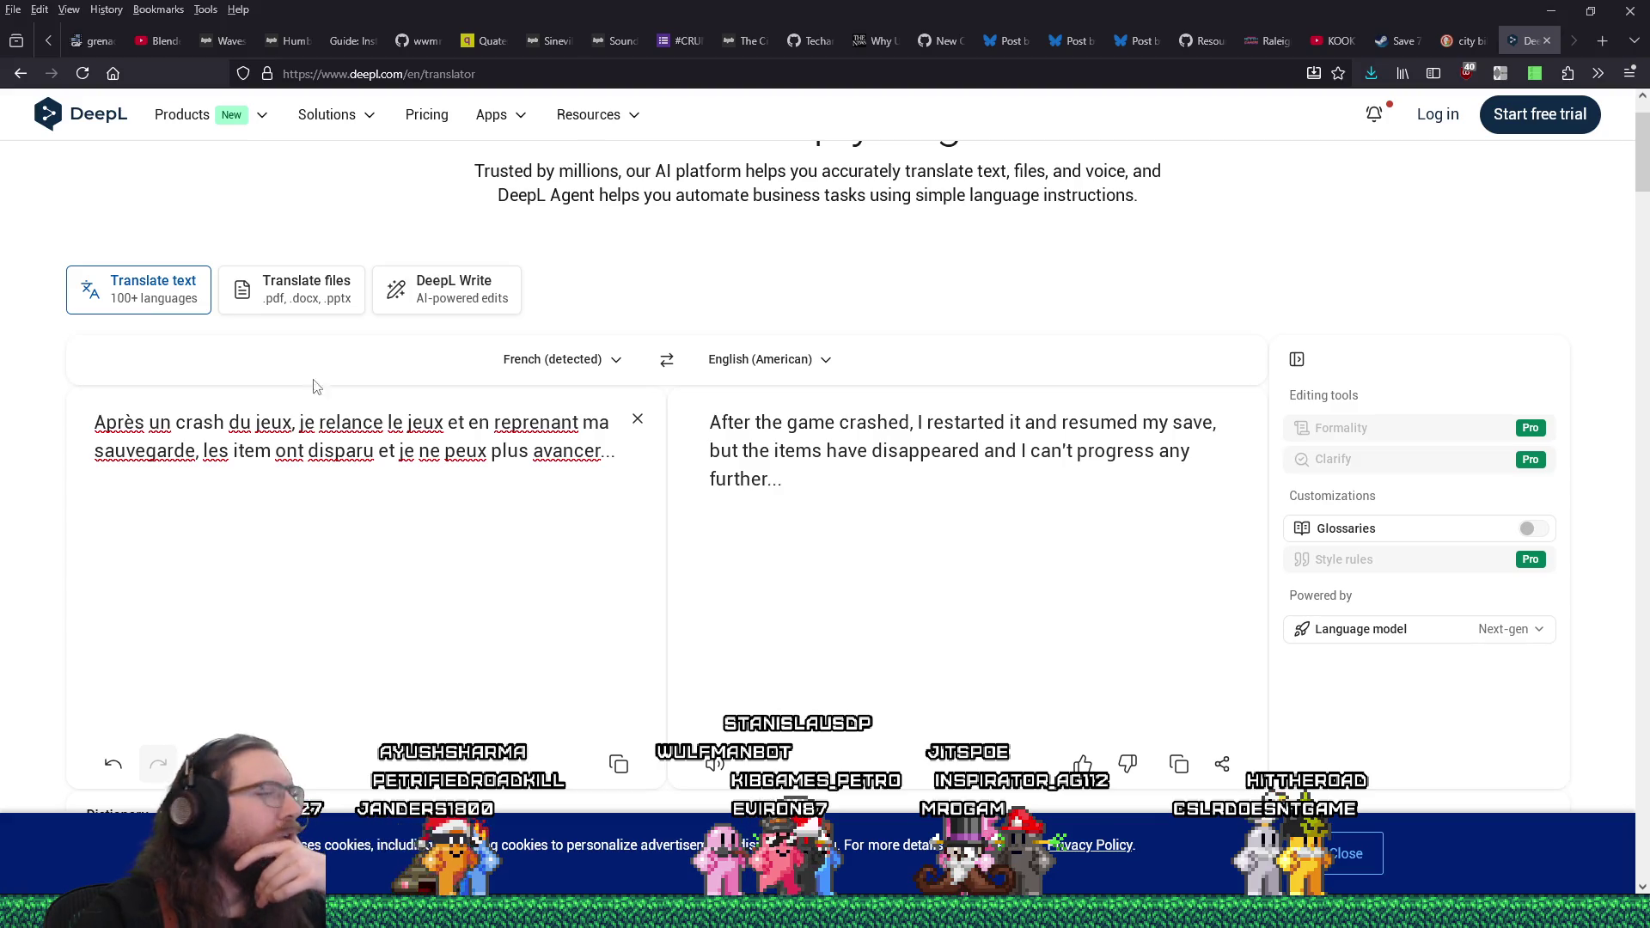
pyautogui.moveTo(1378, 913)
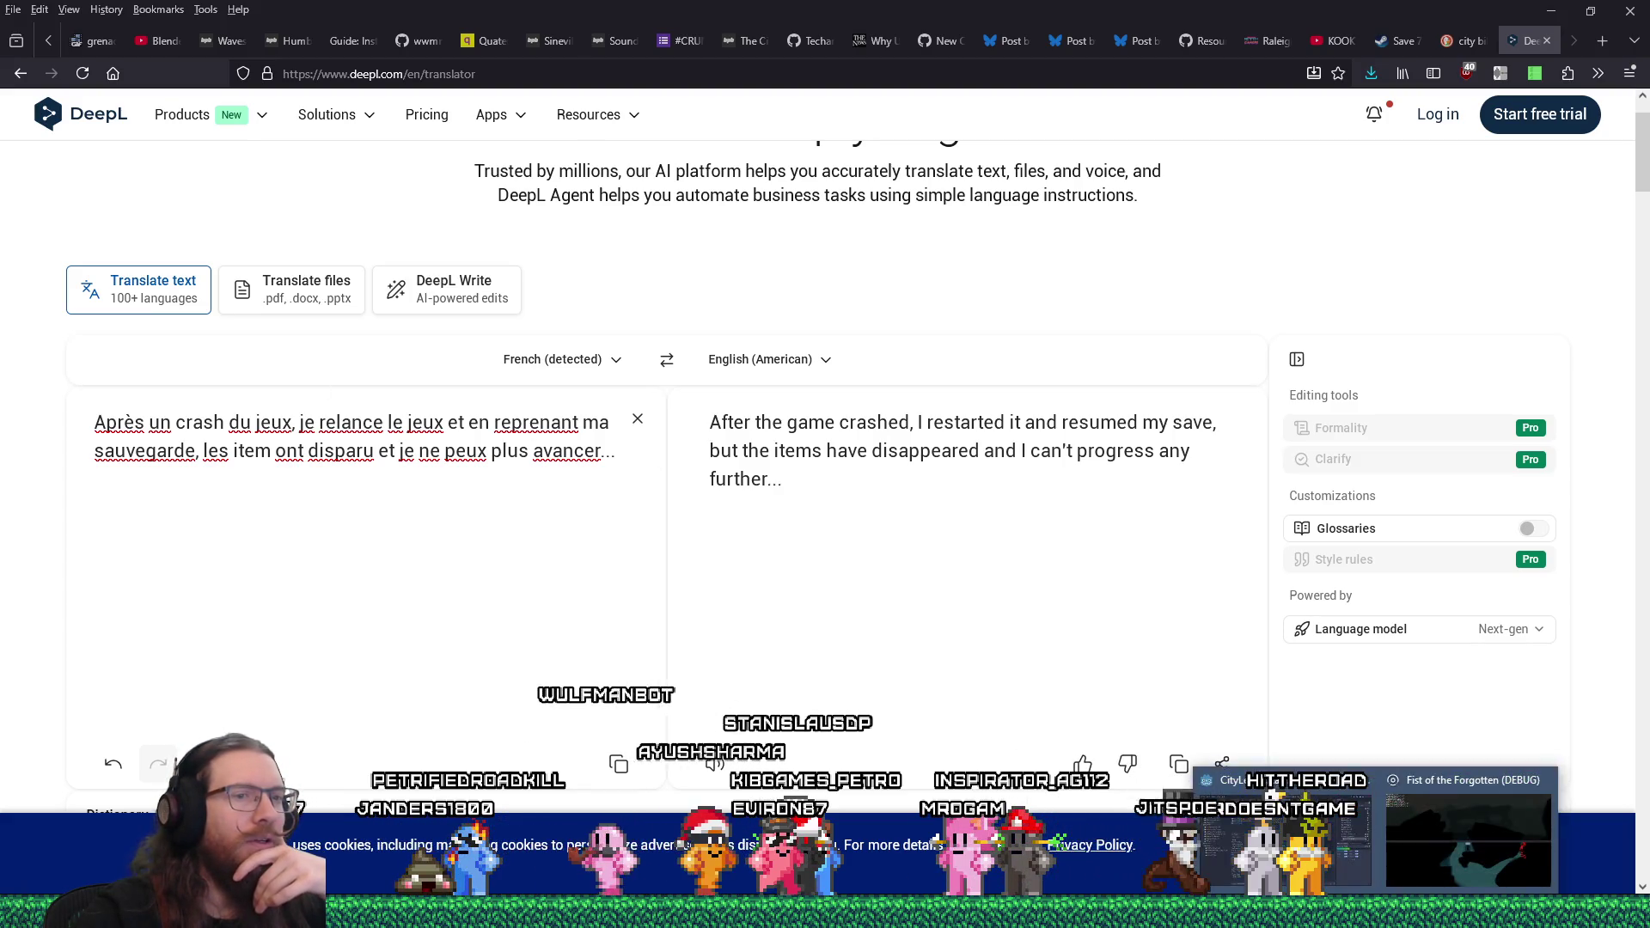
pyautogui.click(1419, 868)
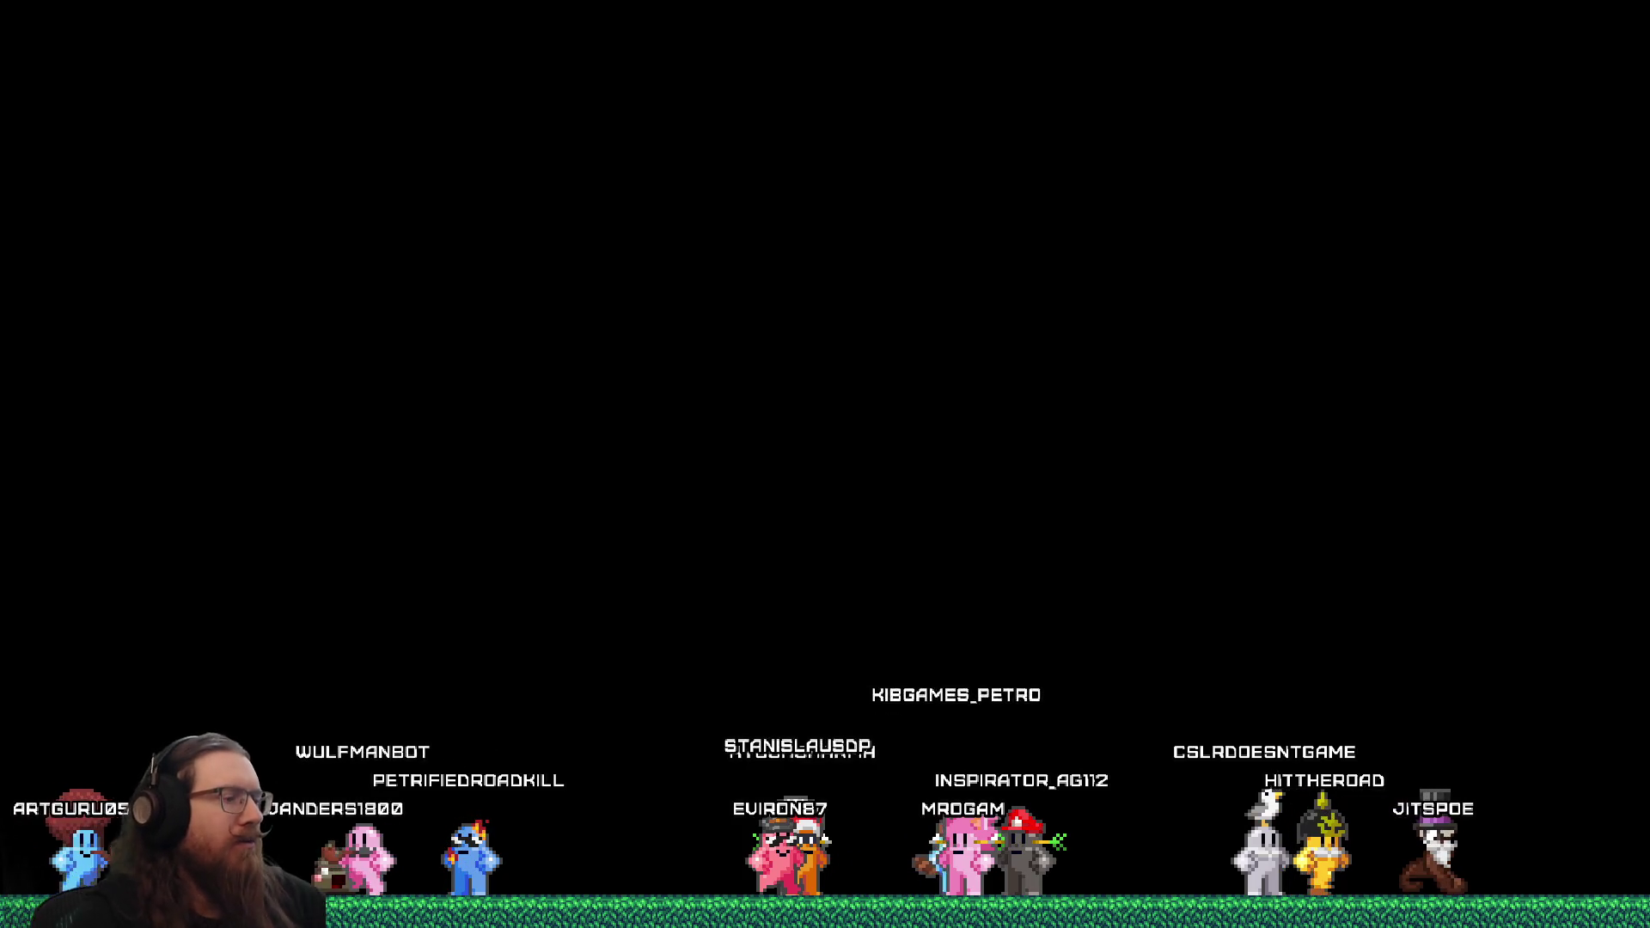
# Load the StartLevel_TrainBlocked map with the console command rmap StartLevel_TrainBlocked
pyautogui.write('rmap StartLevel_TrainBlocked')
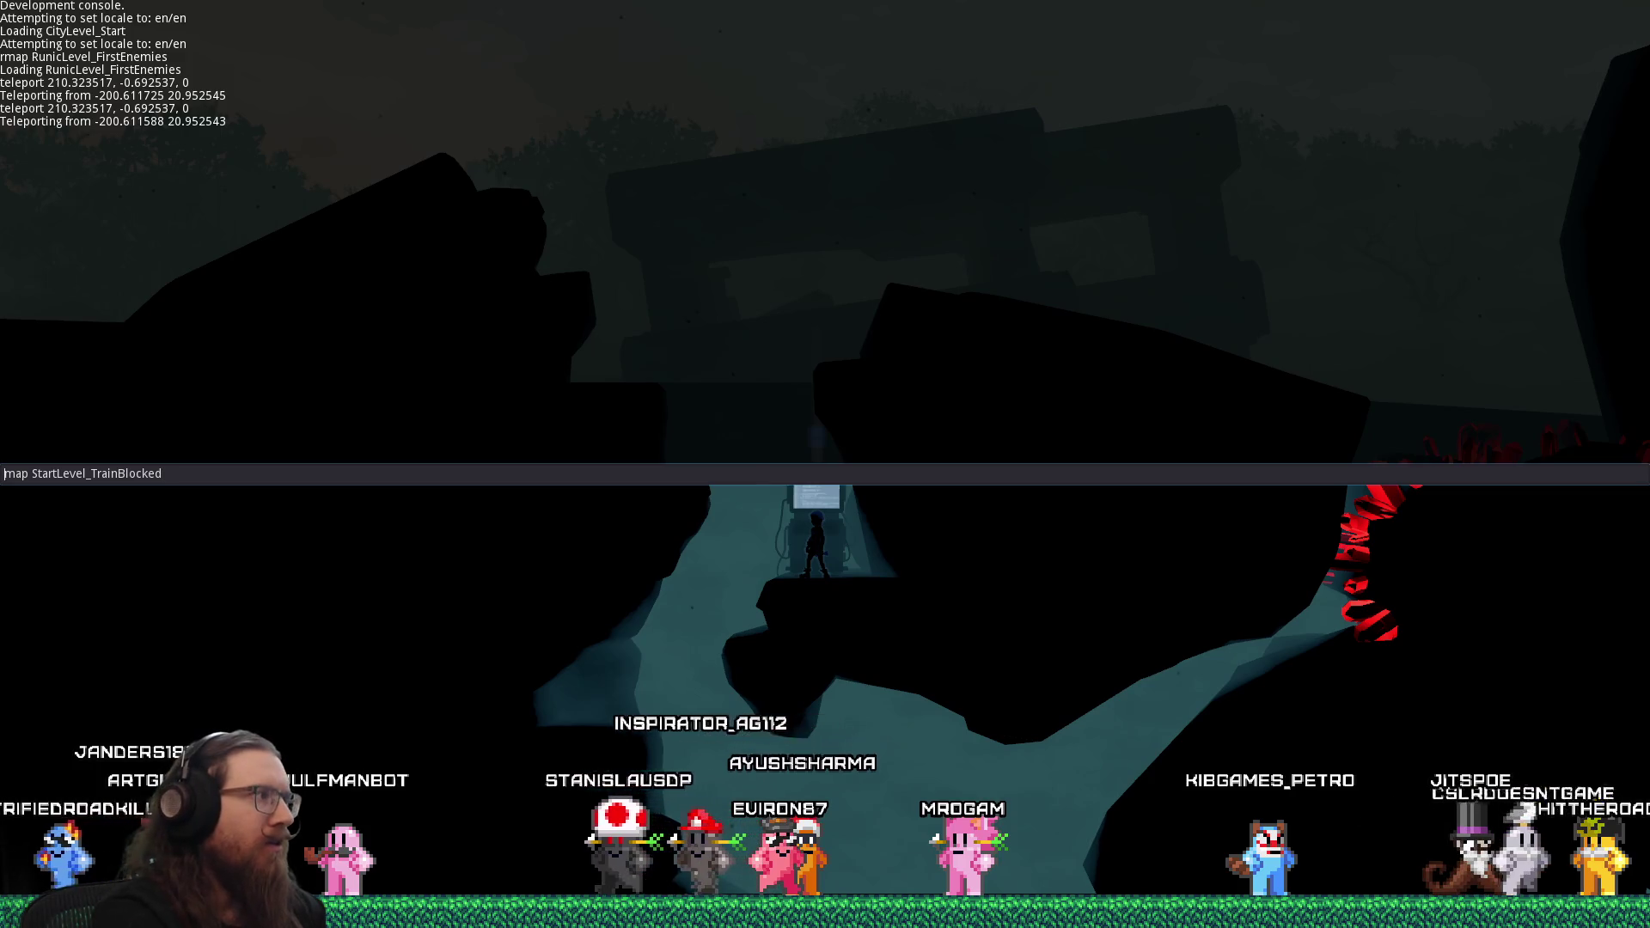
pyautogui.press('Home')
pyautogui.write('r')
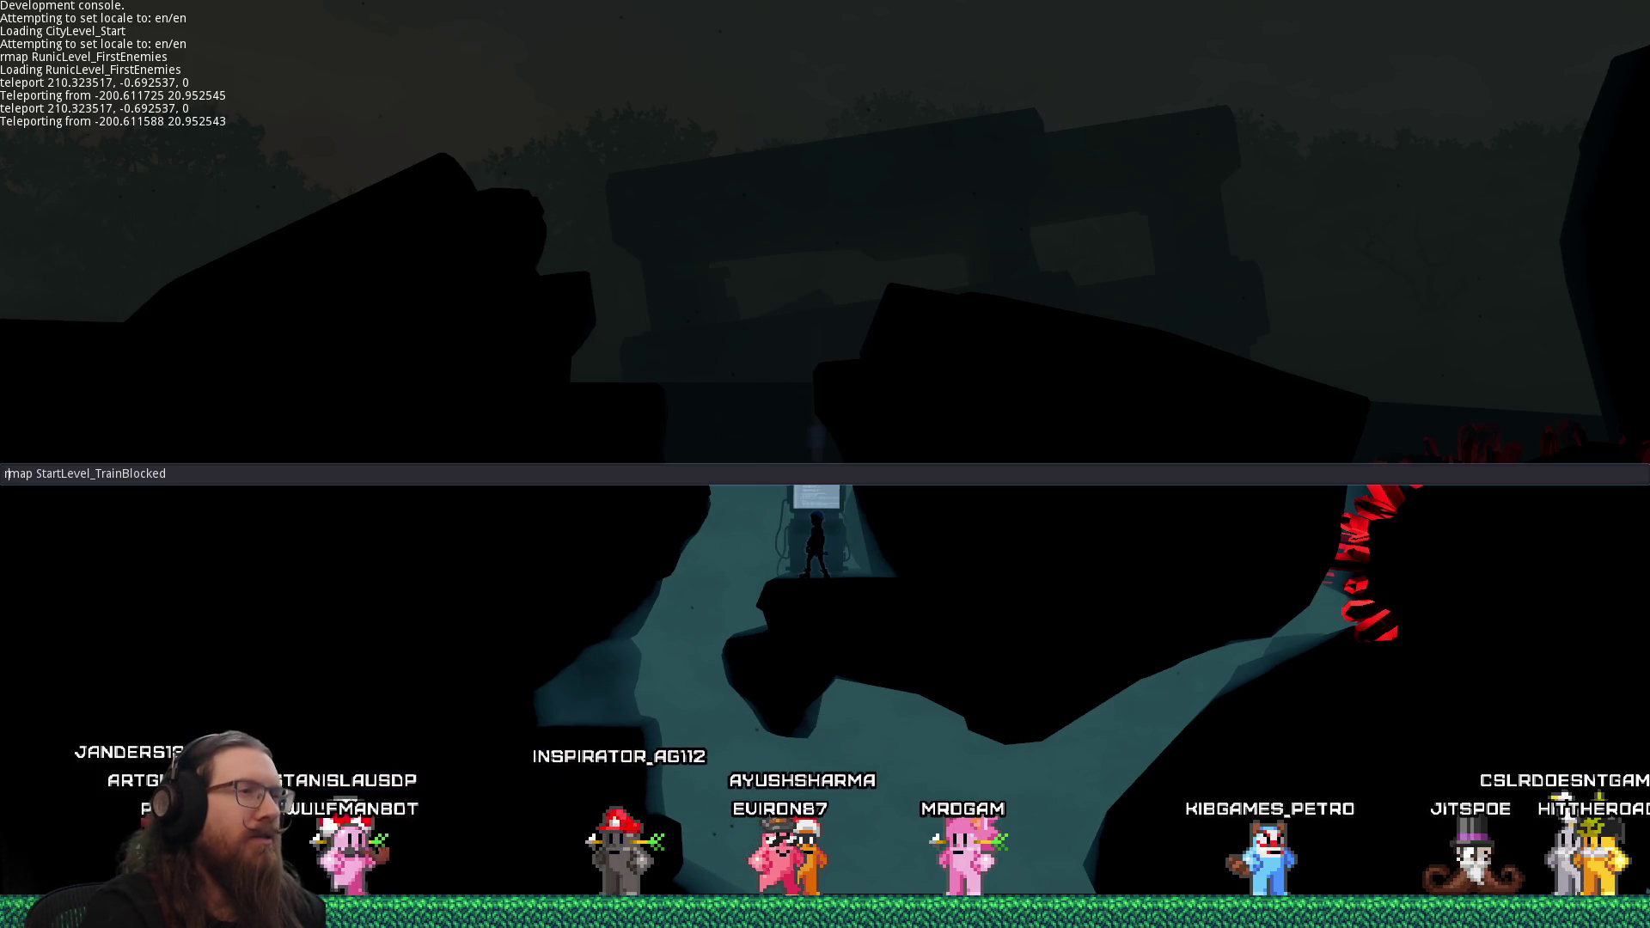
pyautogui.press('Return')
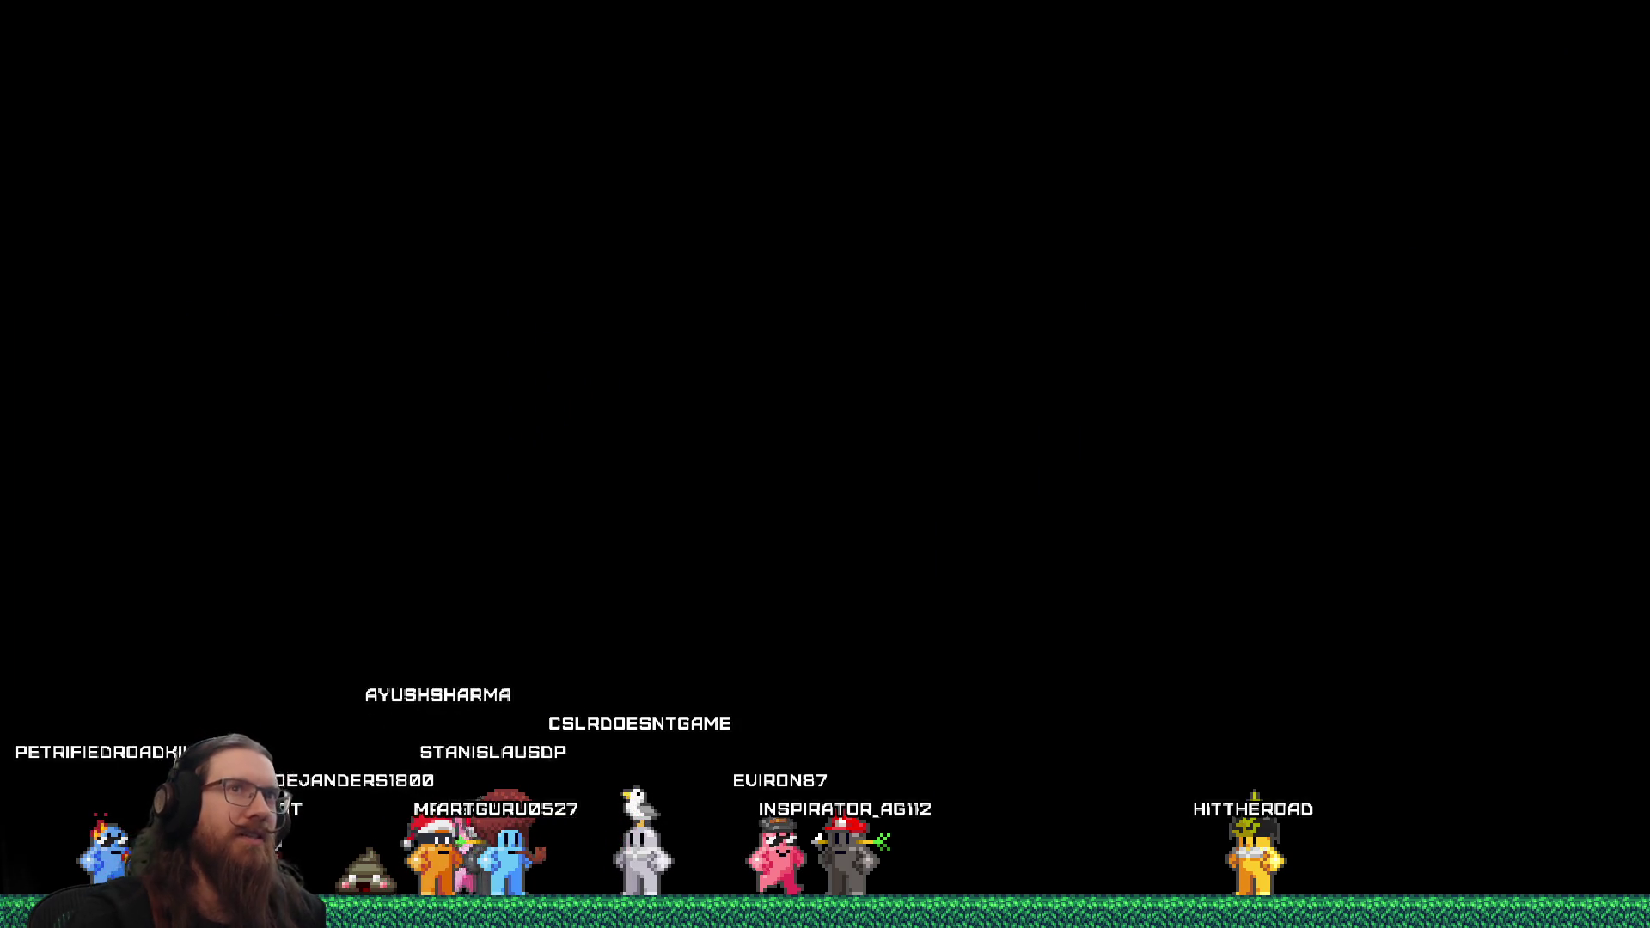
pyautogui.hotkey('alt', 'Tab')
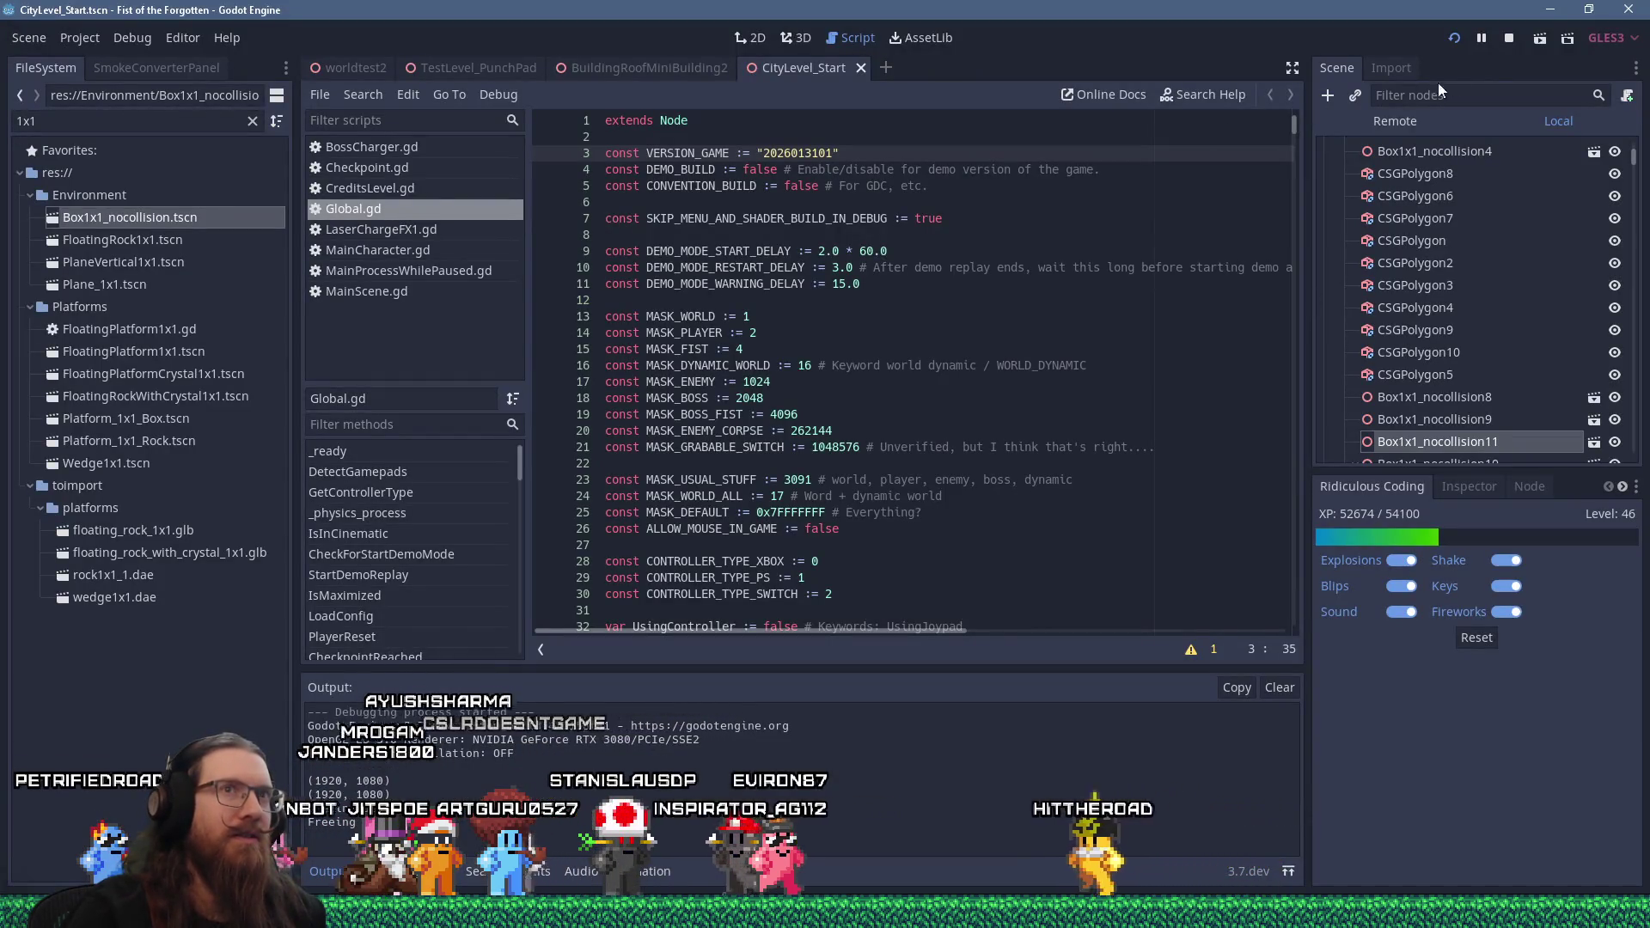
# Stop the running game and close every open script except Global.gd
pyautogui.click(1510, 43)
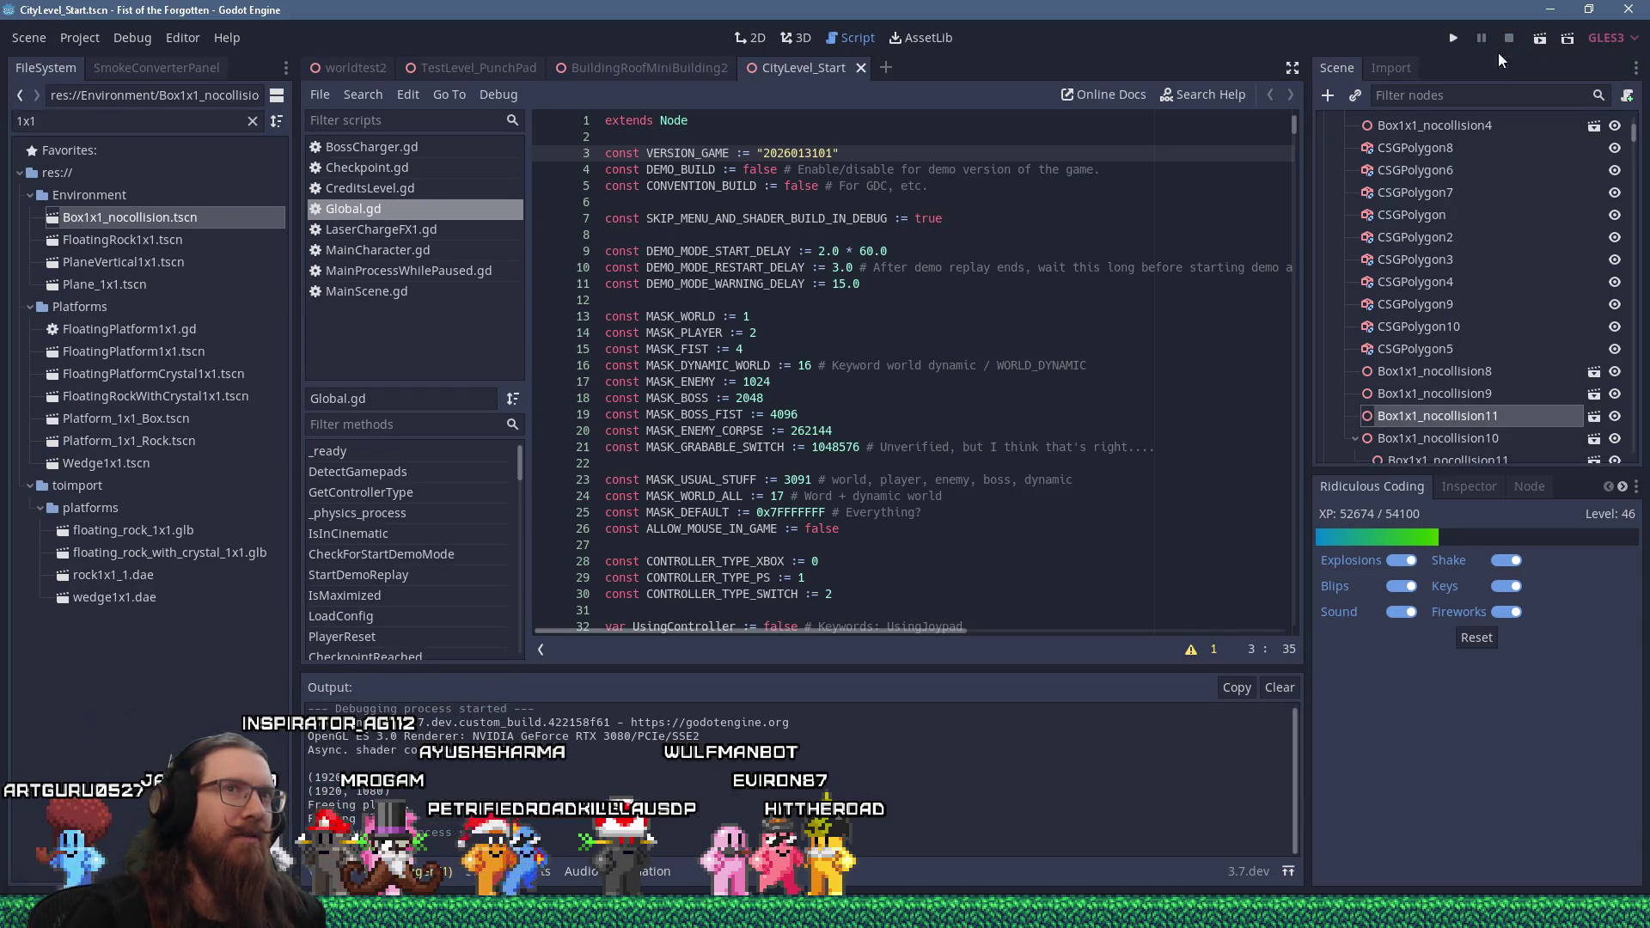
pyautogui.click(397, 171)
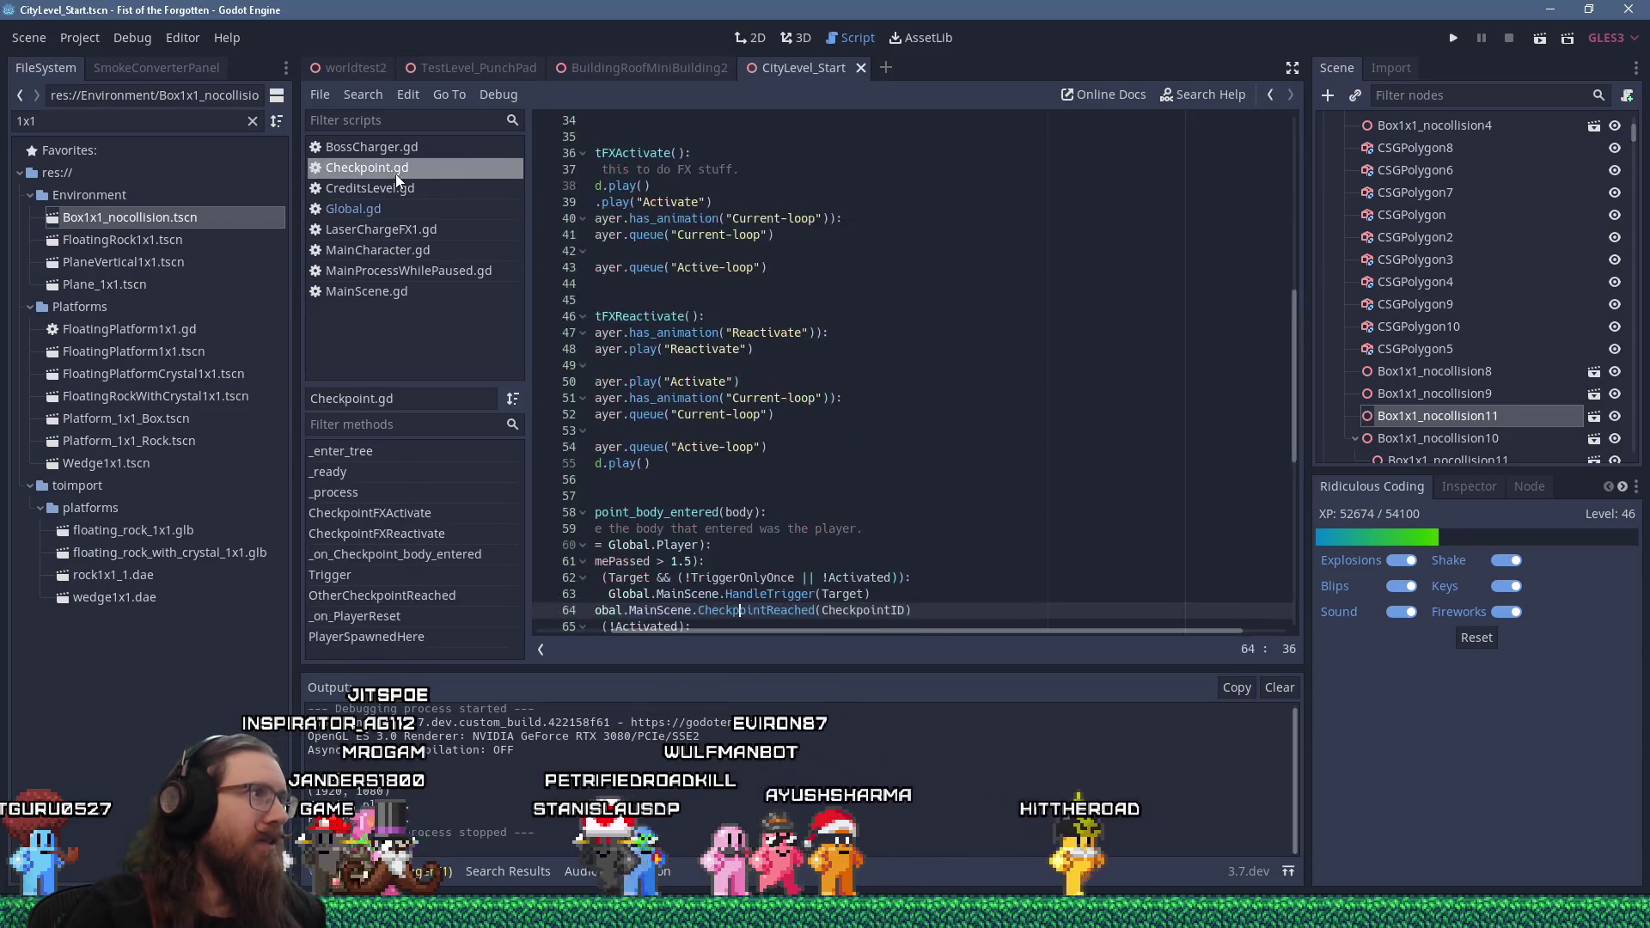
pyautogui.click(409, 274)
pyautogui.click(378, 148)
pyautogui.click(382, 207)
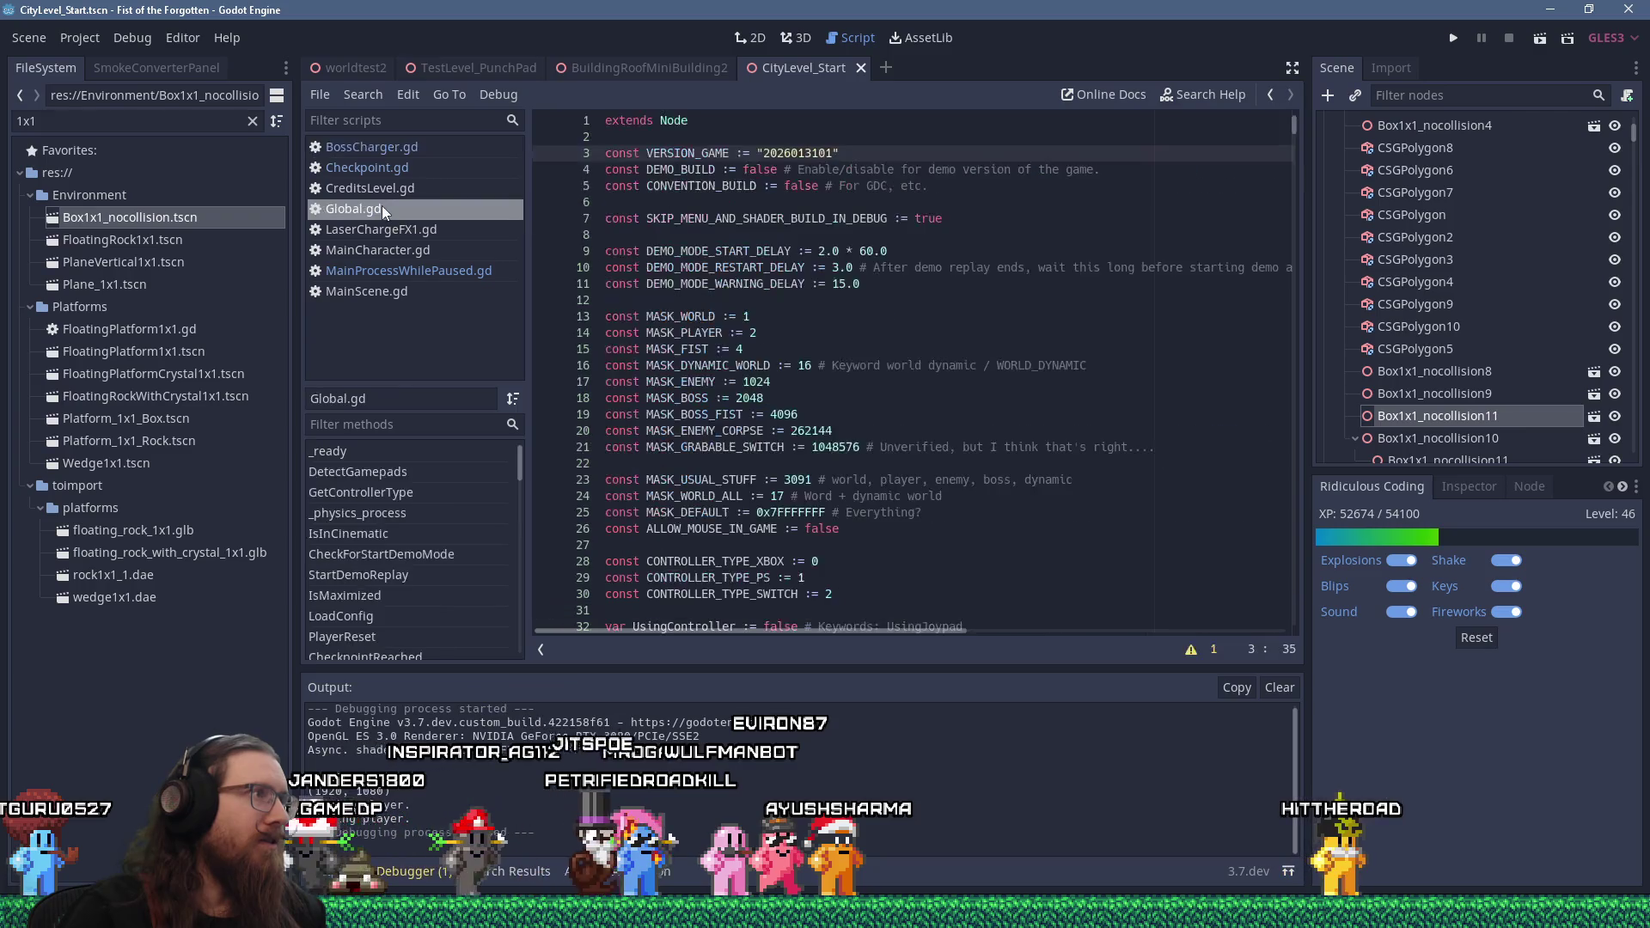
pyautogui.rightClick(383, 209)
pyautogui.click(602, 299)
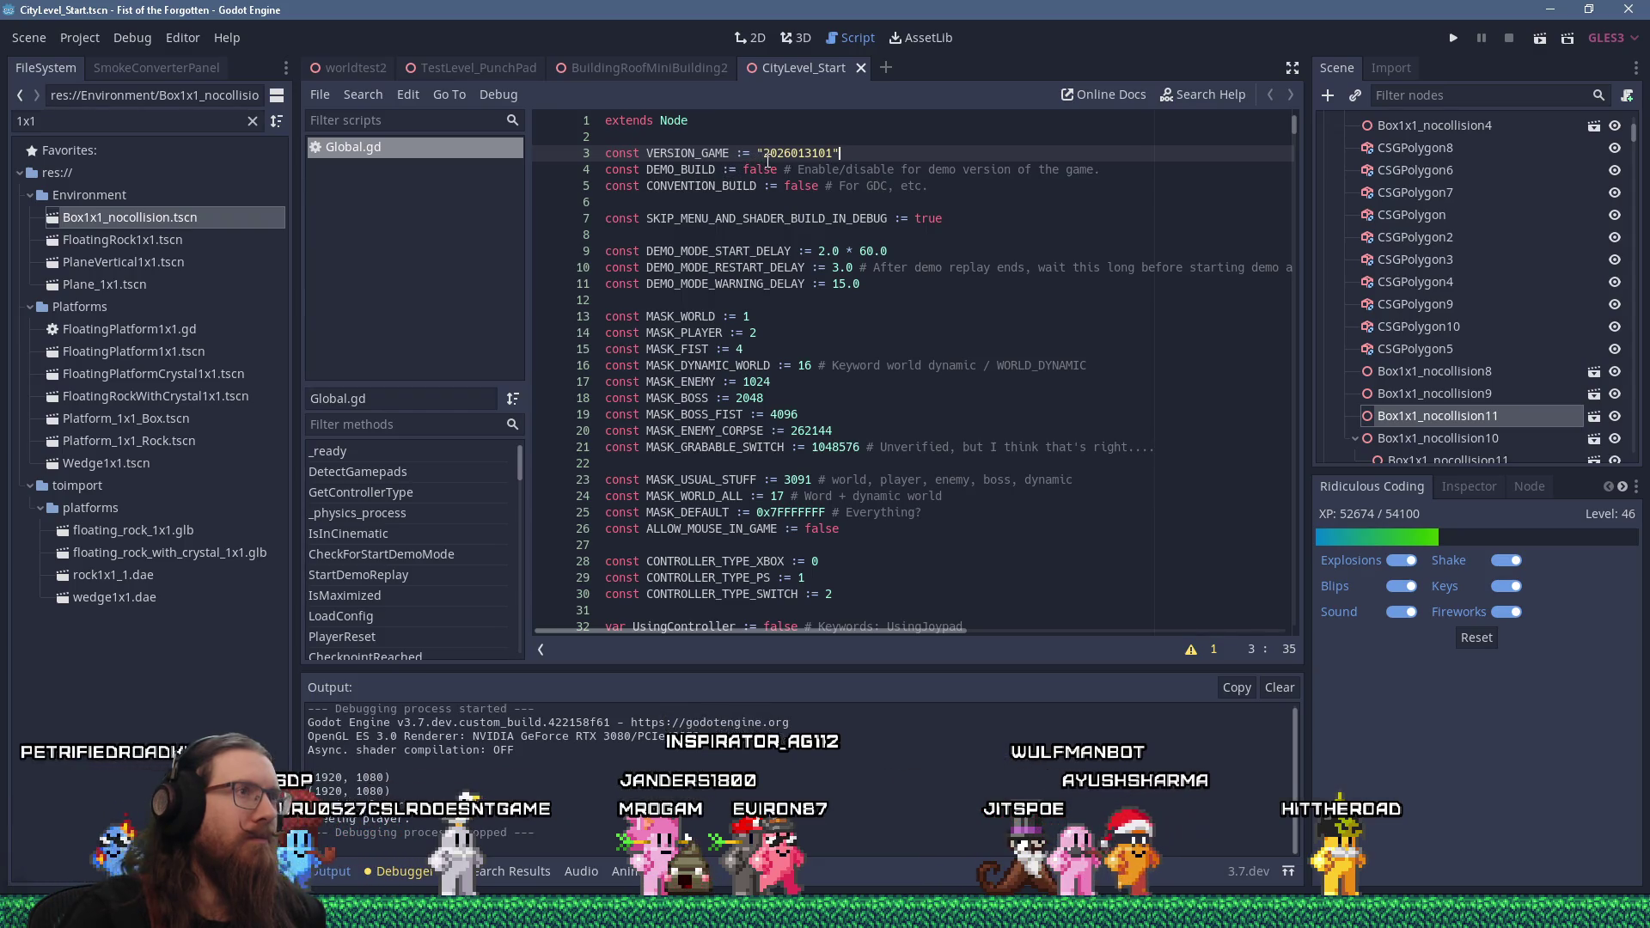
# Change DEMO_BUILD in Global.gd from false to true
pyautogui.doubleClick(757, 171)
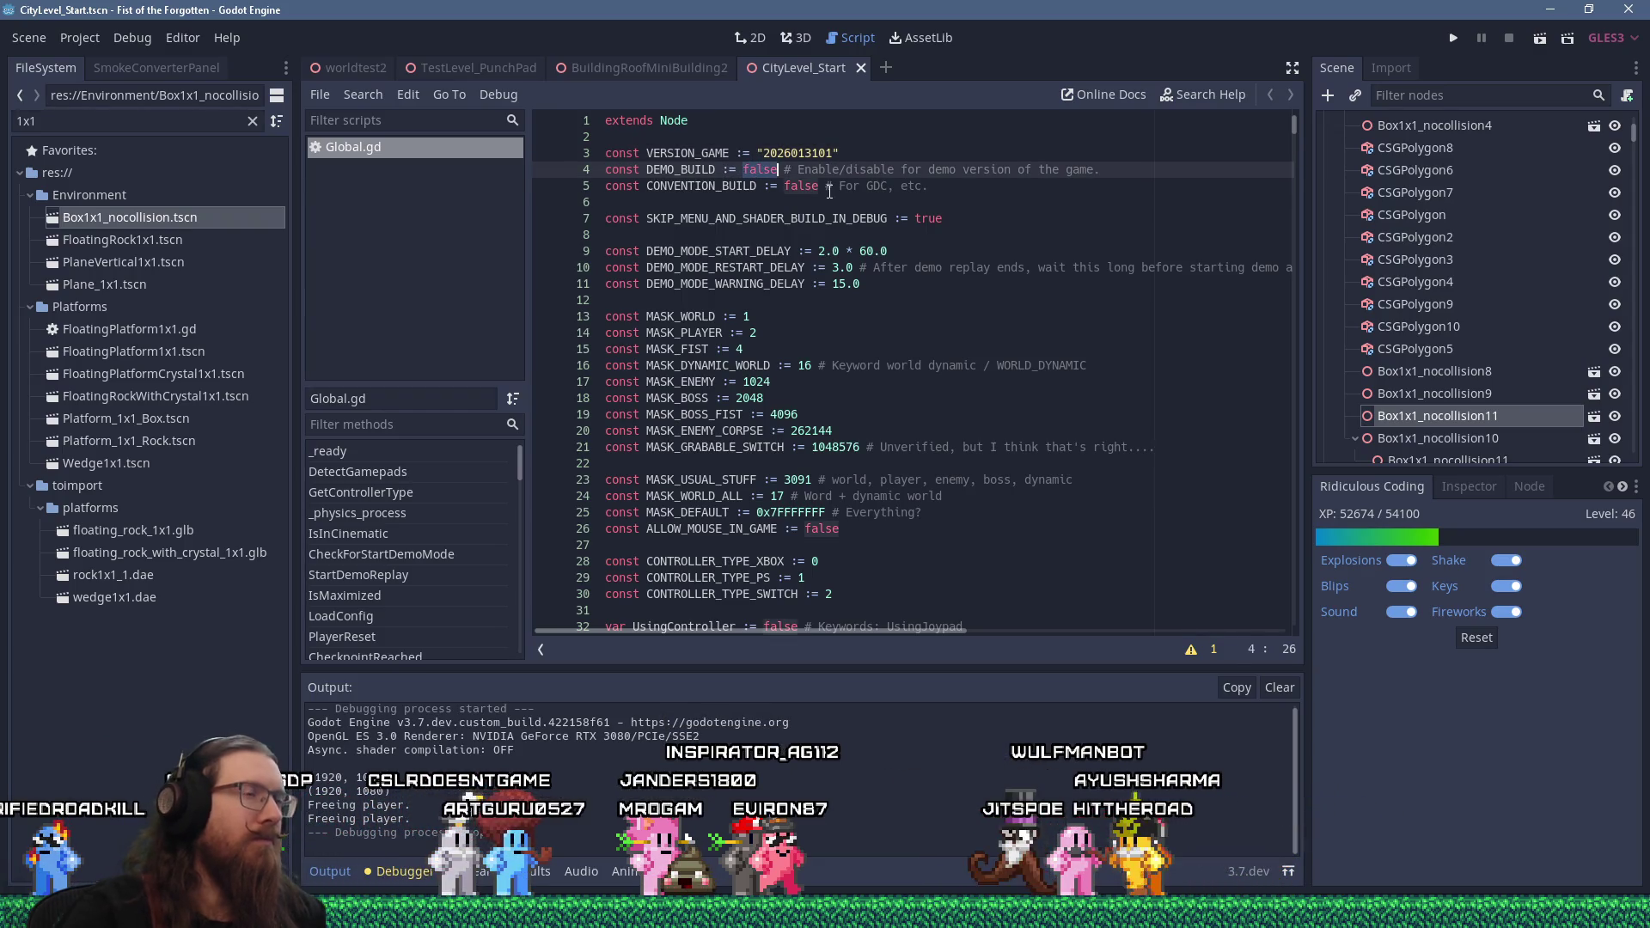
pyautogui.write('true')
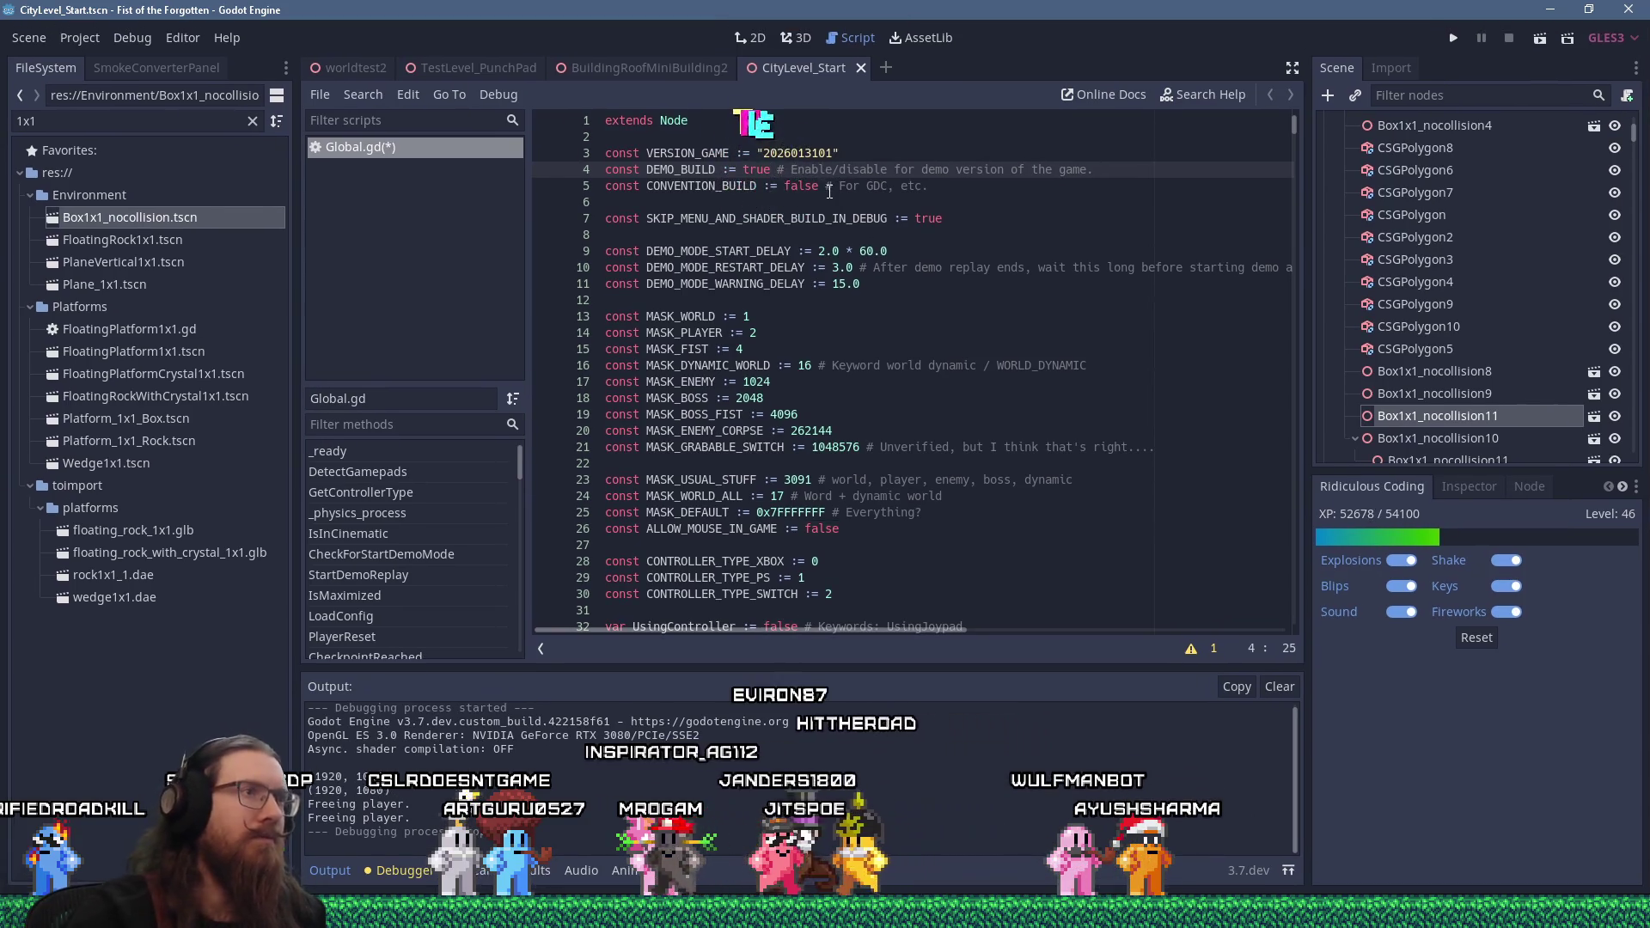
pyautogui.click(839, 153)
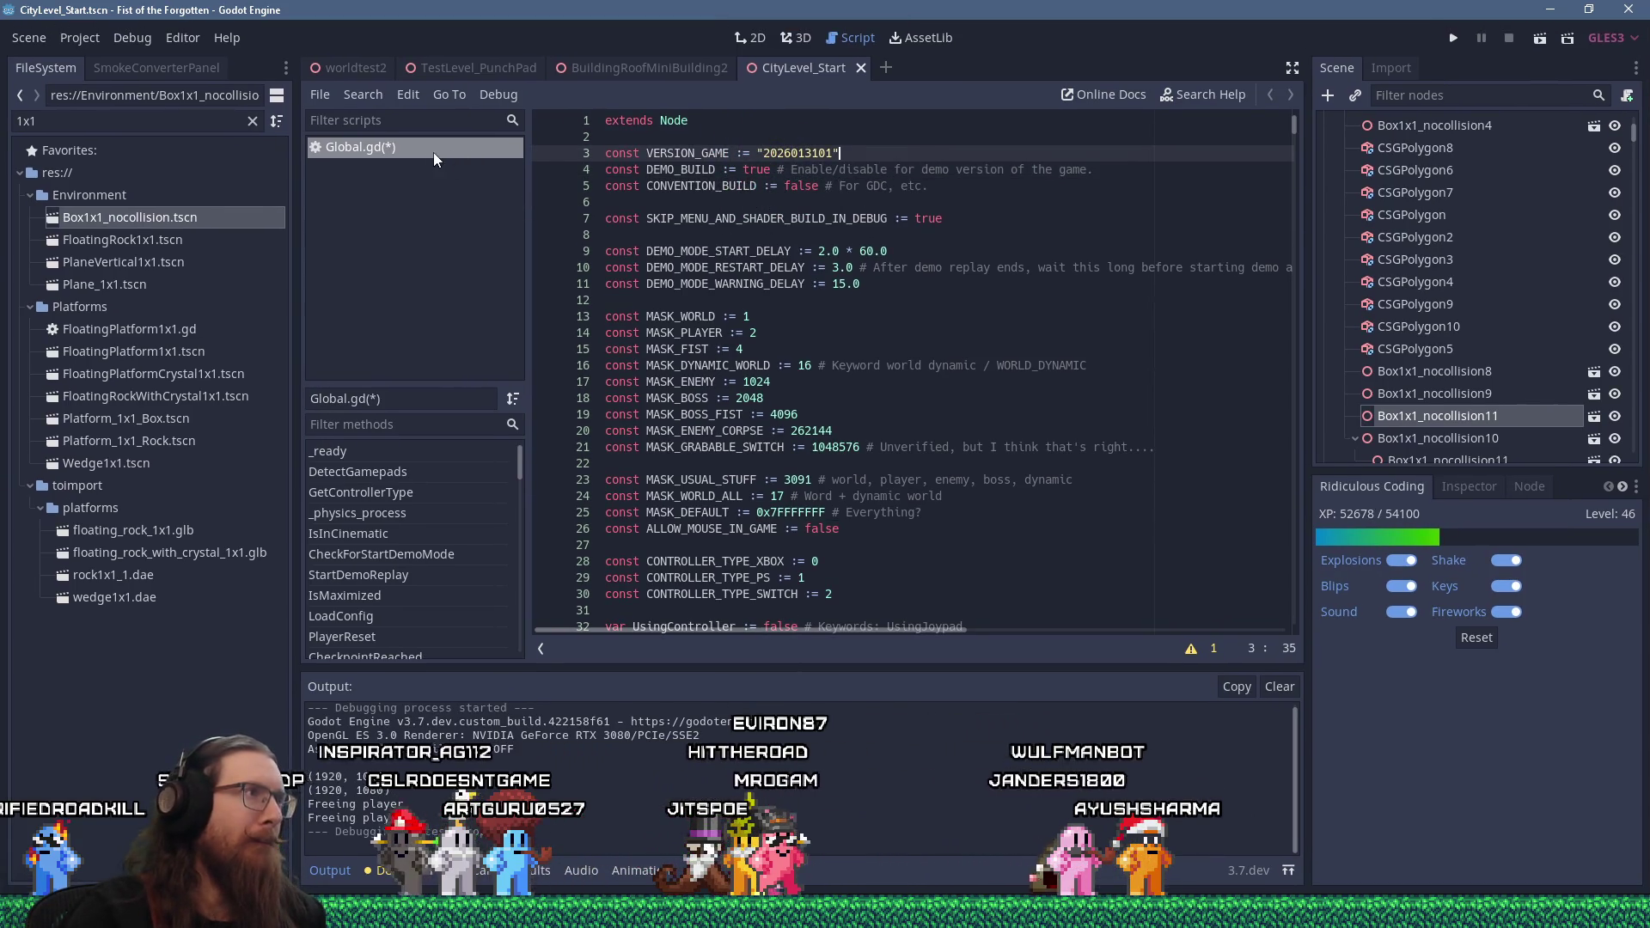
# Filter files for 'mainsce', go to the SKIP_MENU_AND_SHADER_BUILD_IN_DEBUG setting, and launch the game
pyautogui.doubleClick(100, 121)
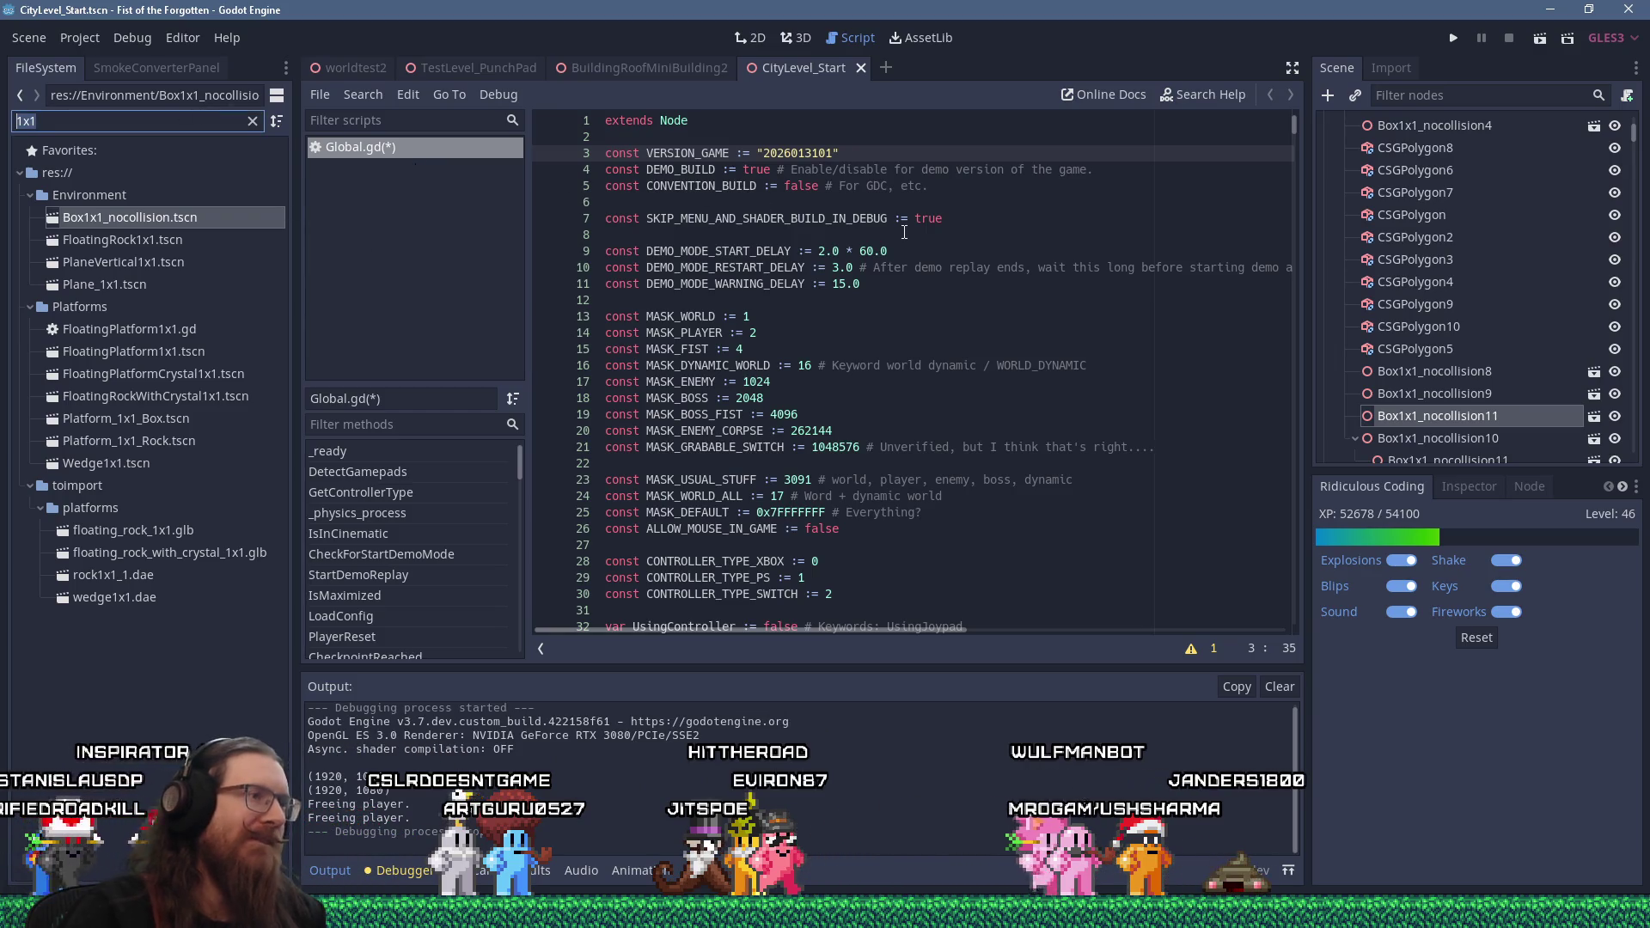
pyautogui.write('mainsce')
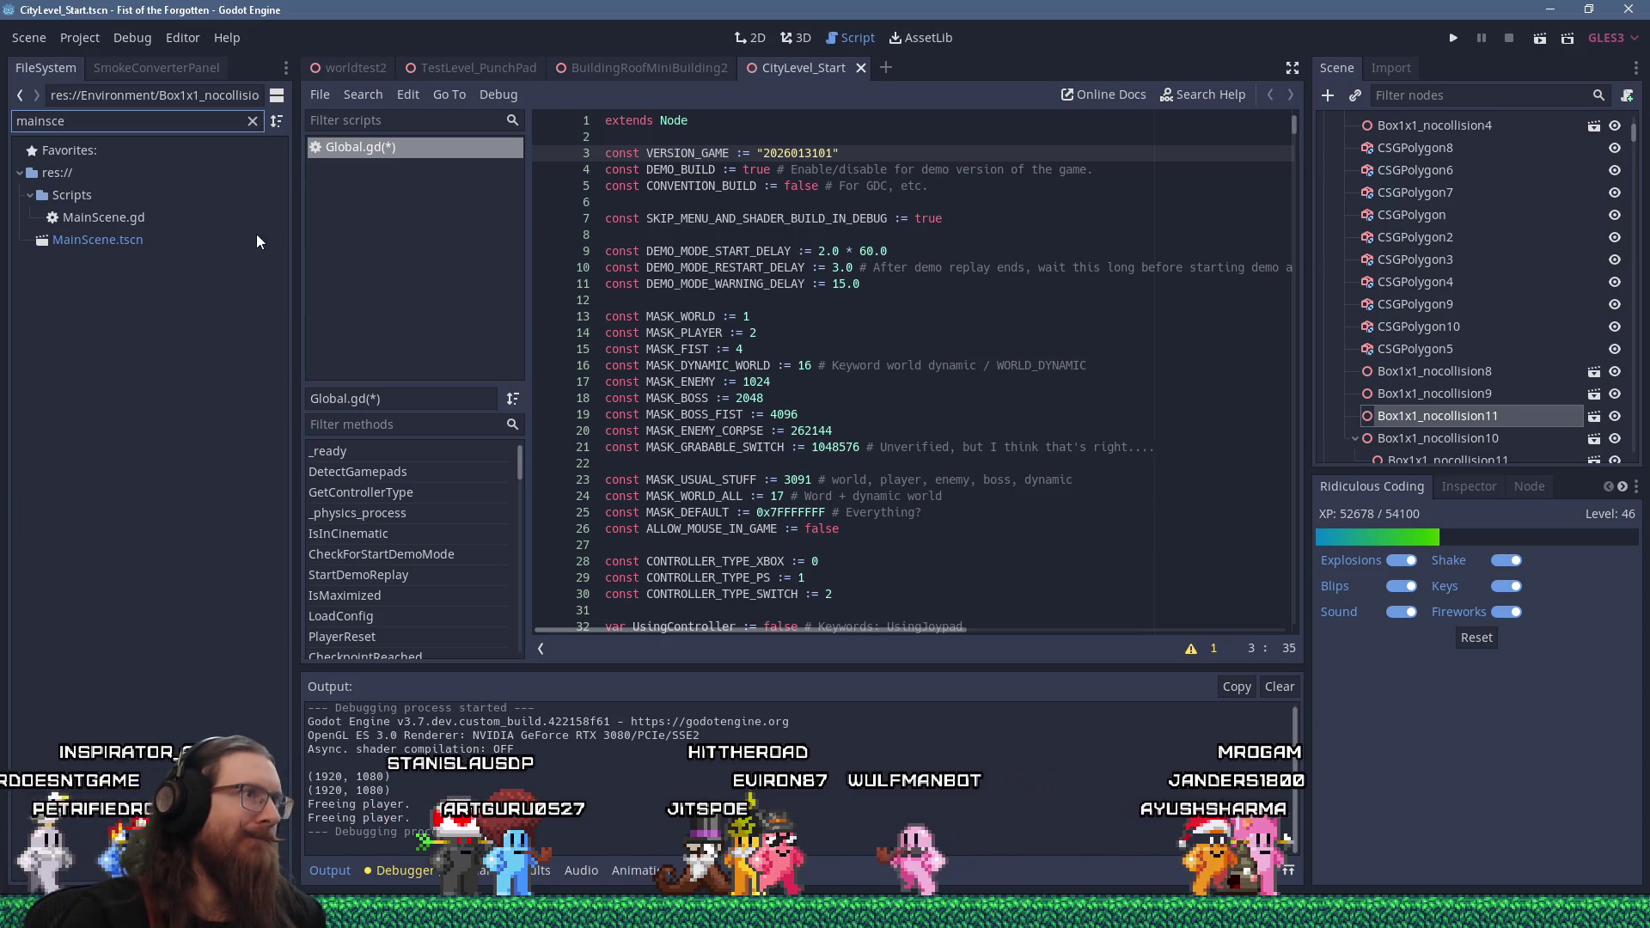
pyautogui.click(927, 220)
pyautogui.write('fals')
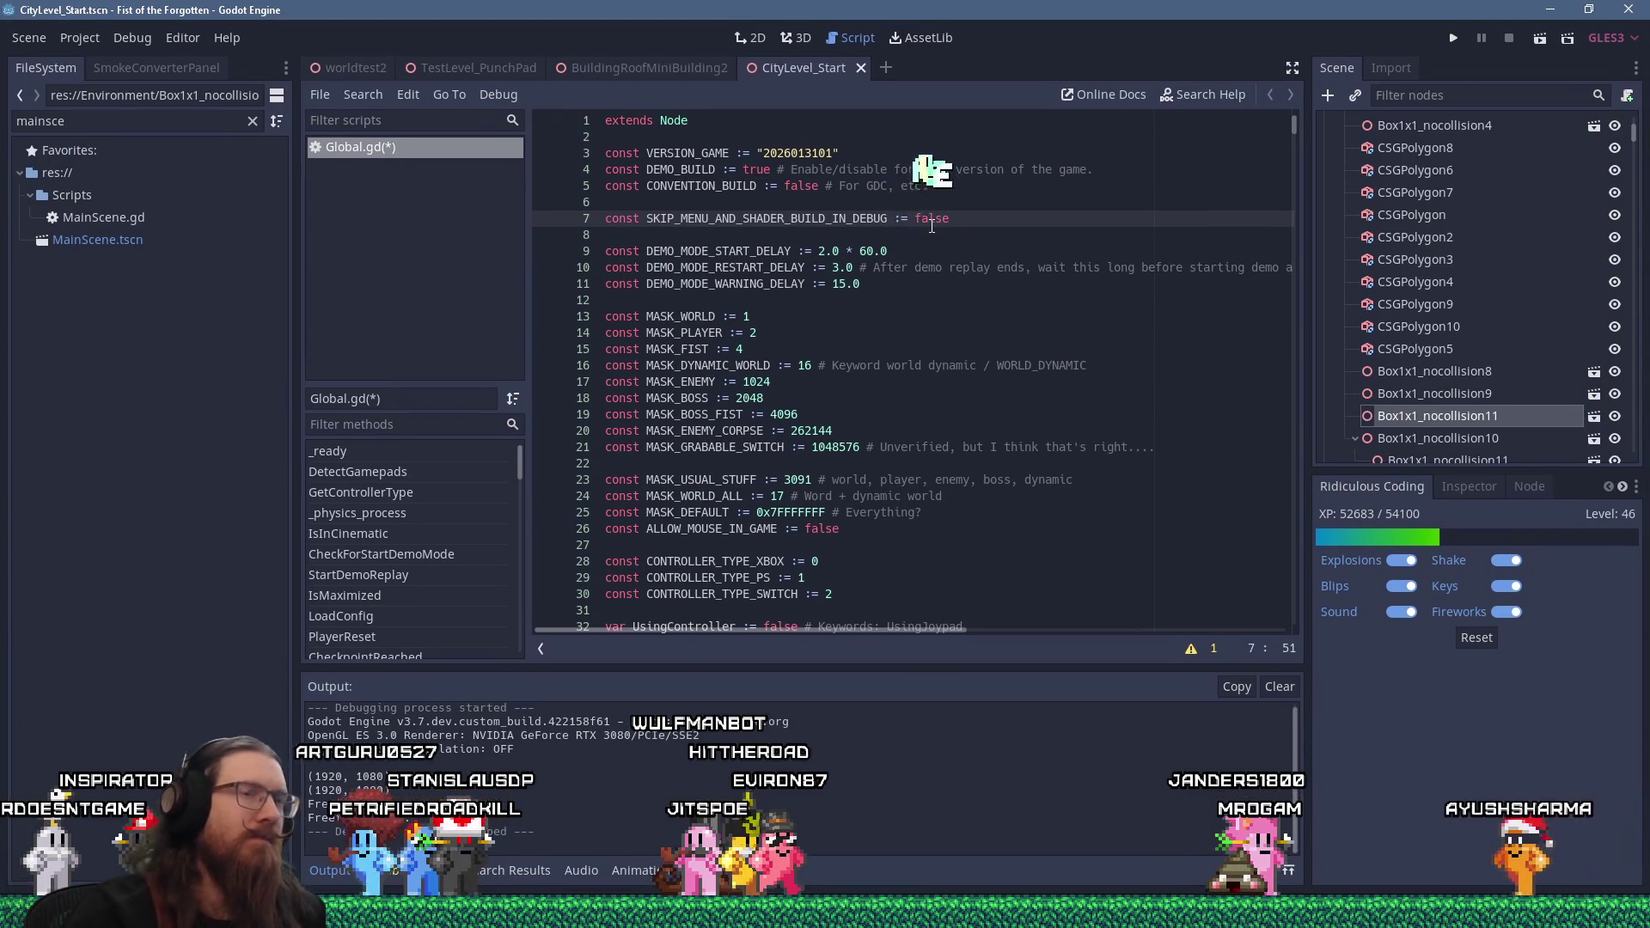
pyautogui.click(1454, 39)
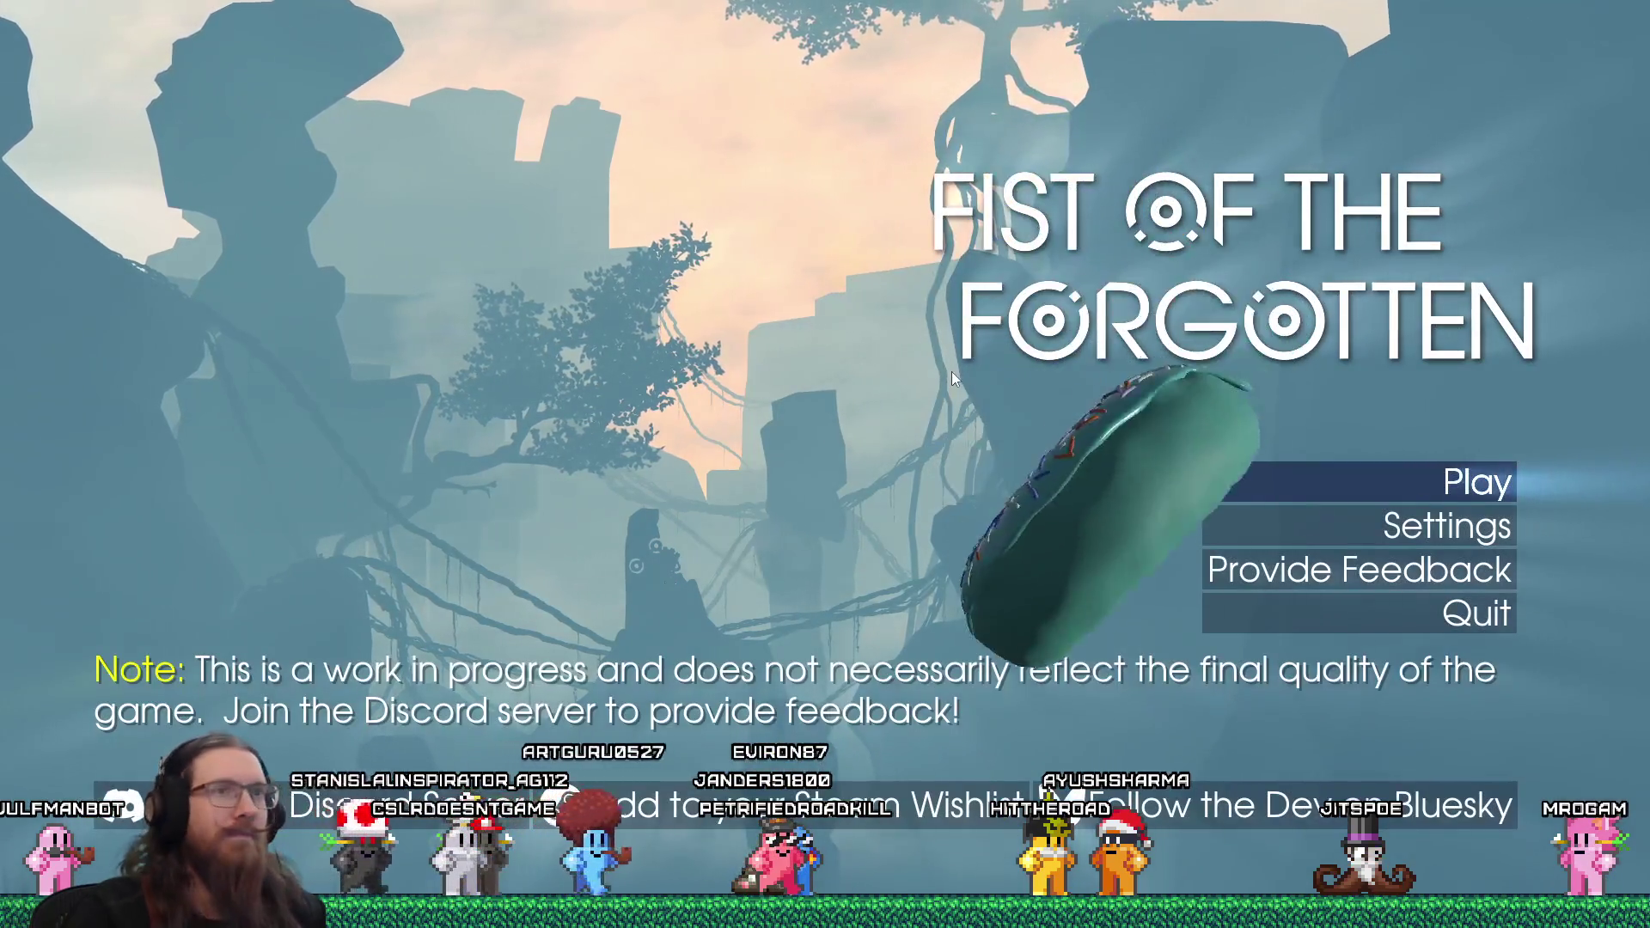
# Start play from the main menu and load the first save slot
pyautogui.click(1418, 479)
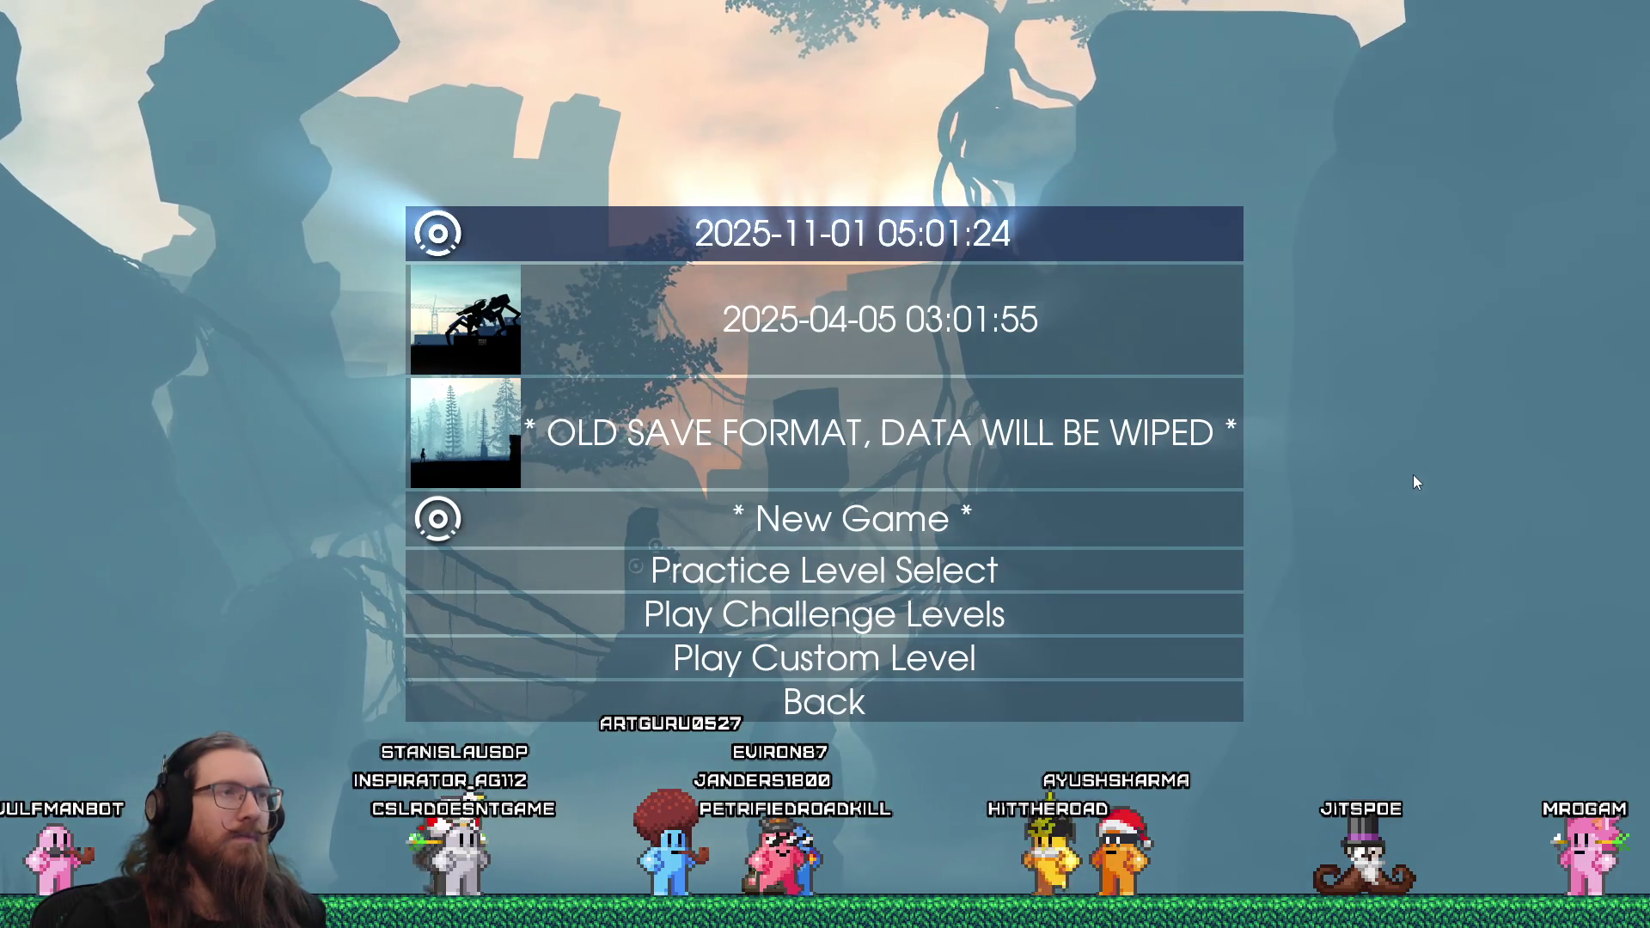
pyautogui.click(915, 237)
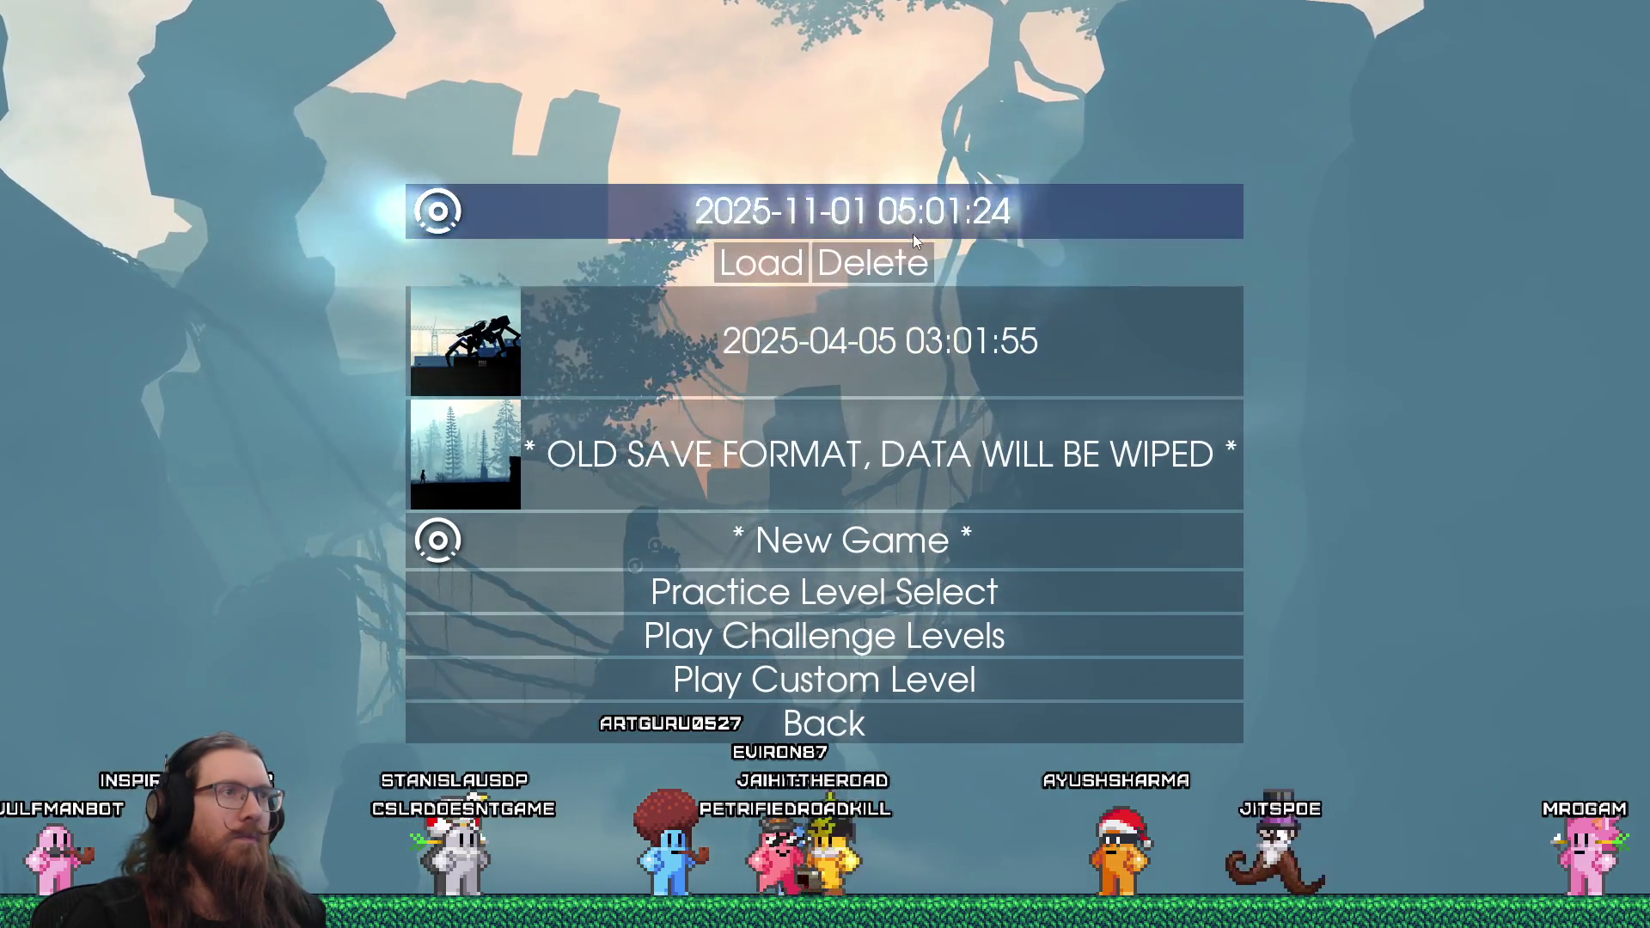
pyautogui.click(659, 261)
# Use the developer console's map command to load StartLevel_TowerDown
pyautogui.press('`')
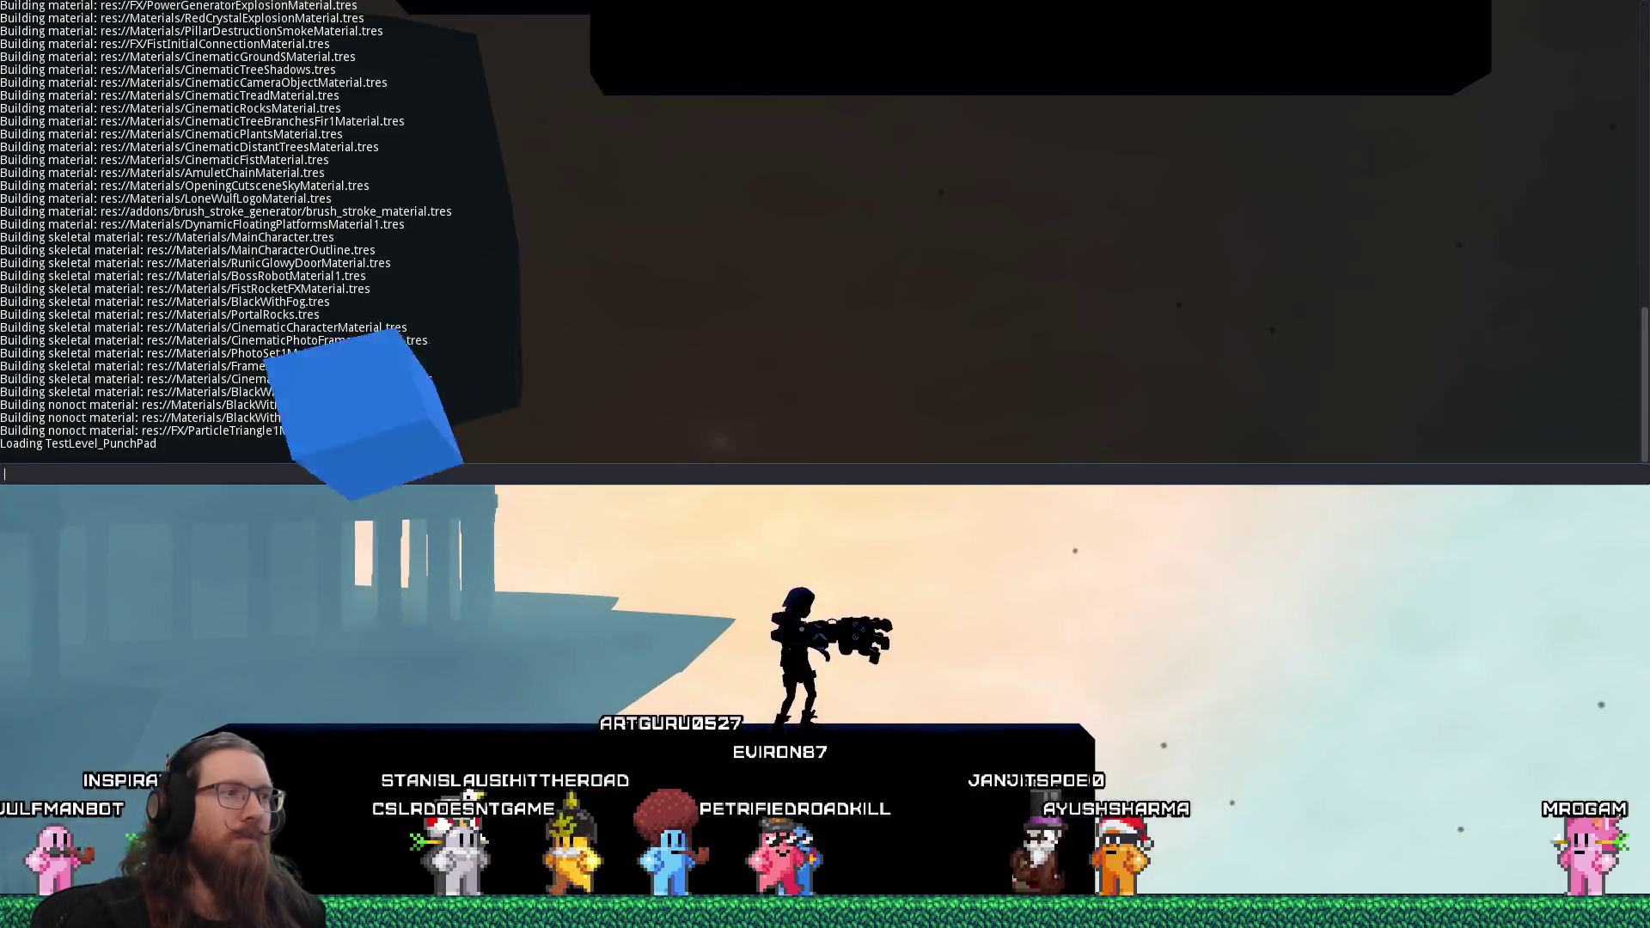
pyautogui.write('r')
pyautogui.press('BackSpace')
pyautogui.write('quit')
pyautogui.press('BackSpace')
pyautogui.press('BackSpace')
pyautogui.press('BackSpace')
pyautogui.write('map CityLevel_Start')
pyautogui.hotkey('ctrl', 'a')
pyautogui.write('qui')
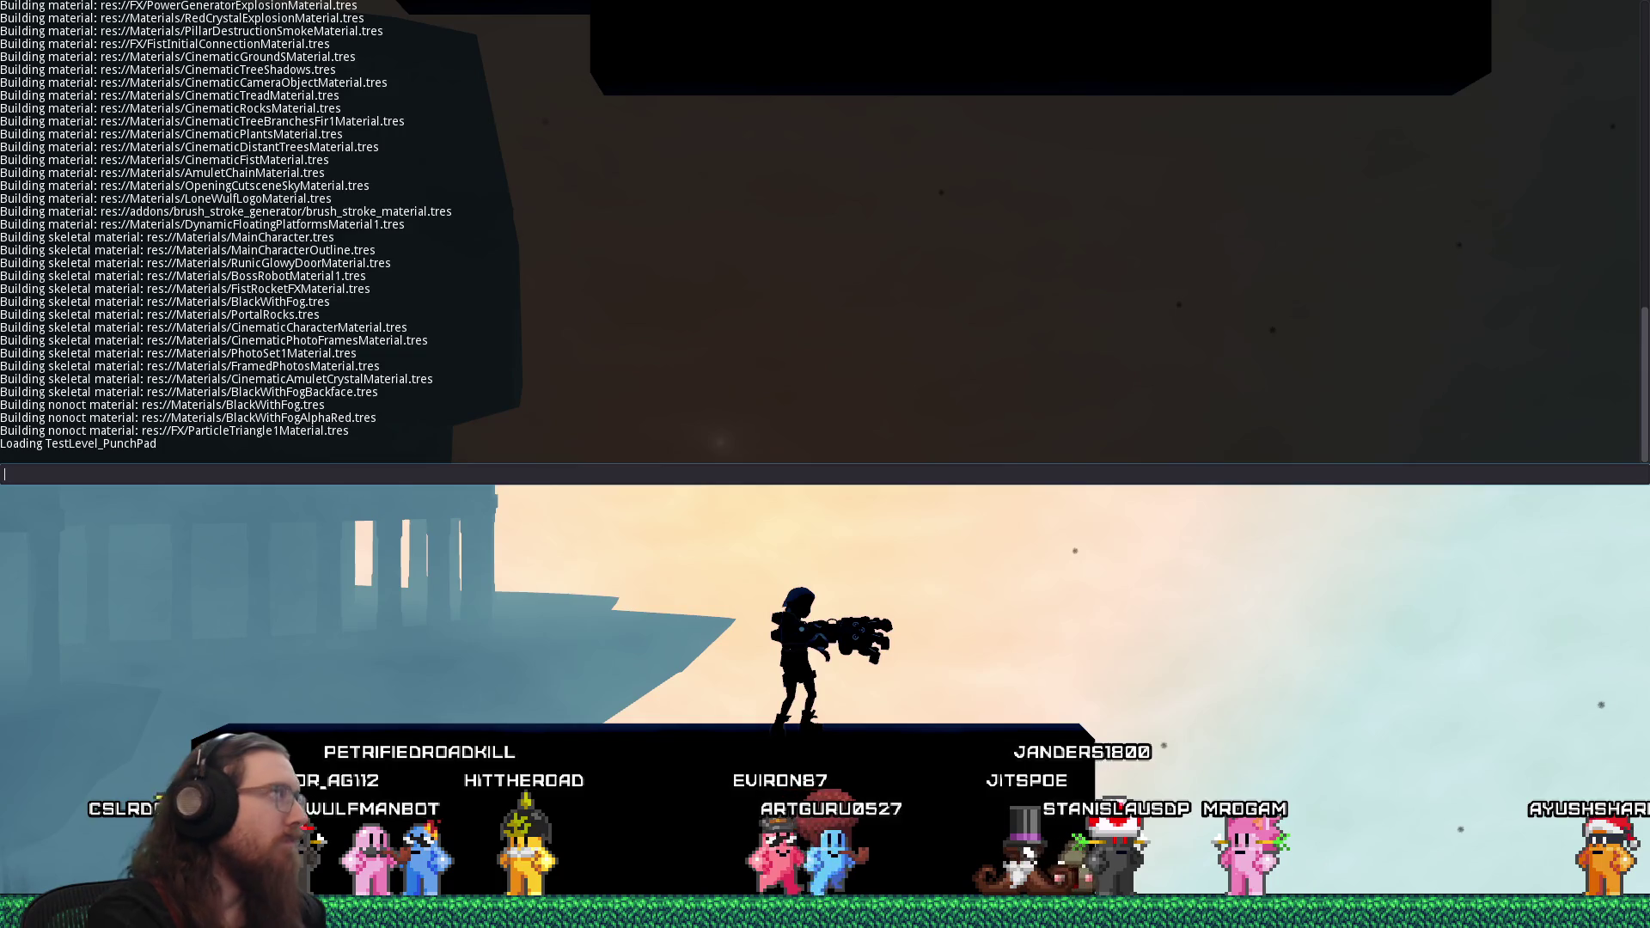
pyautogui.write('map StartLevel_TR')
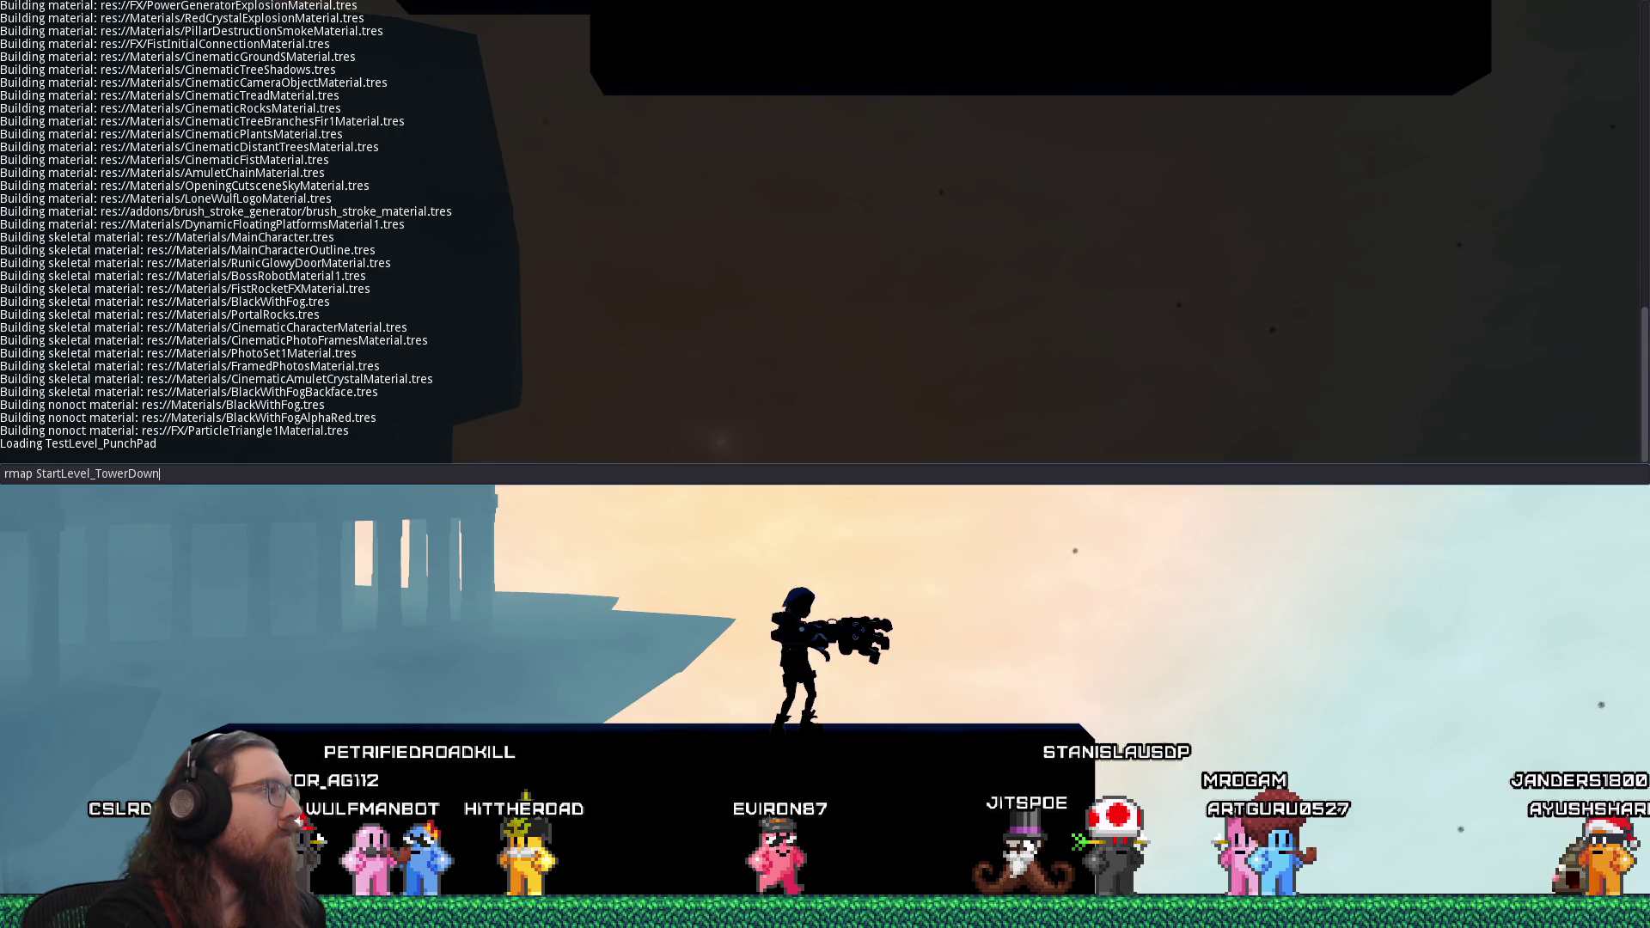
pyautogui.press('Return')
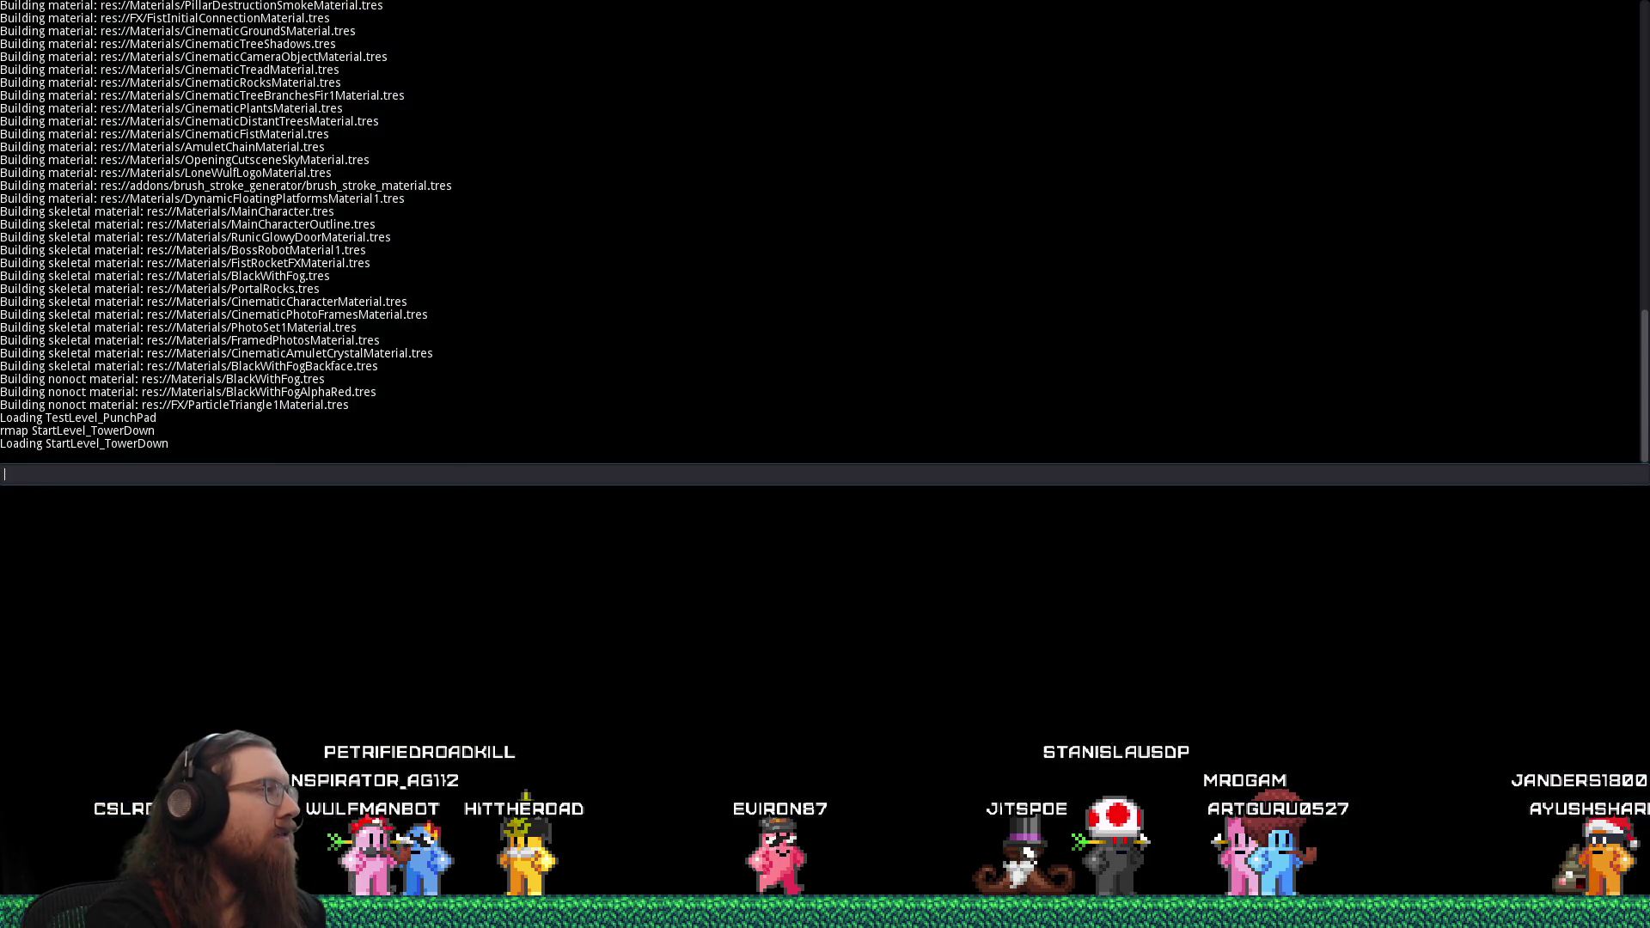
# Load StartLevel_TrackSwitch and then StartLevel_TrainBlocked from the console
pyautogui.press('BackSpace')
pyautogui.press('BackSpace')
pyautogui.press('BackSpace')
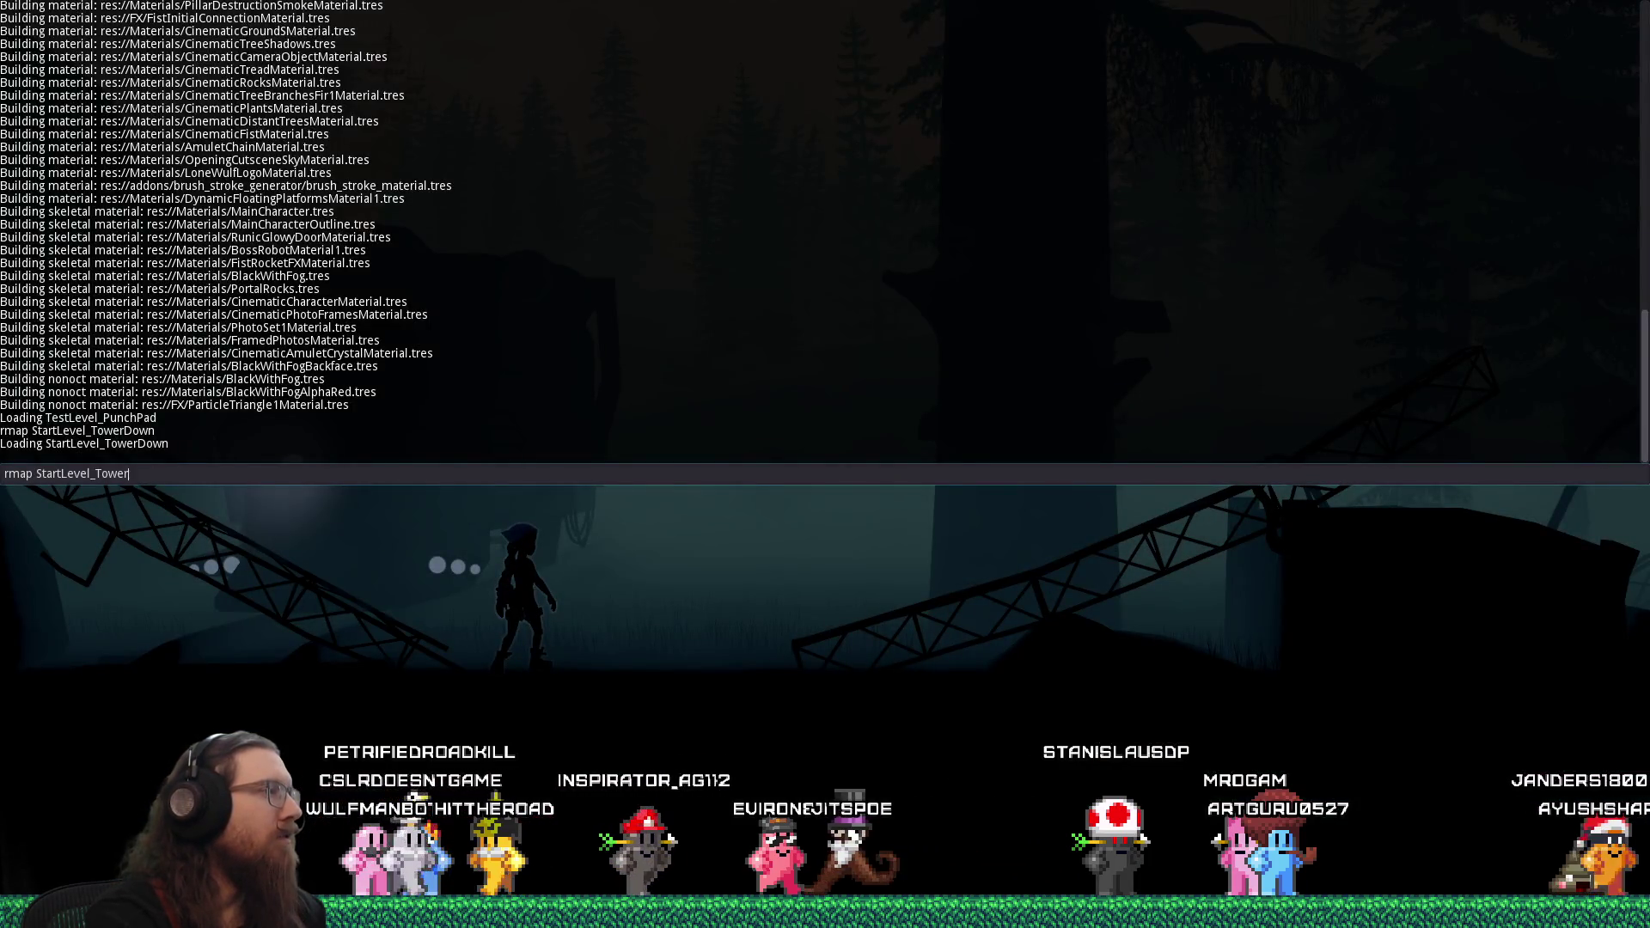
pyautogui.write('rackSwitch')
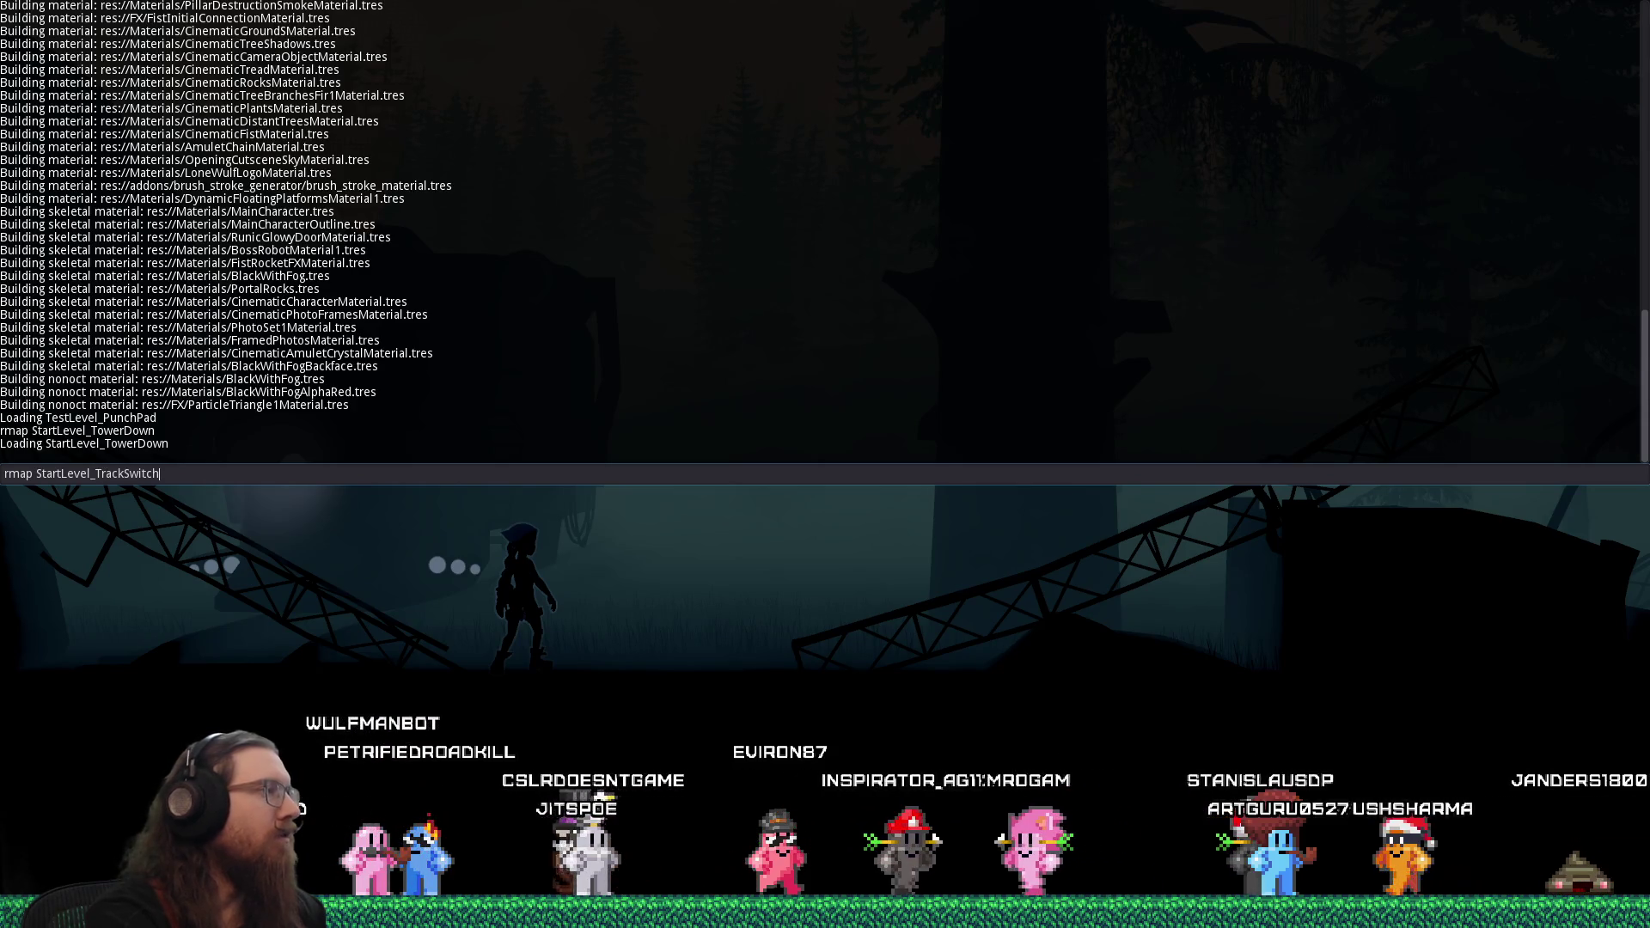
pyautogui.press('Return')
pyautogui.press('Up')
pyautogui.press('BackSpace')
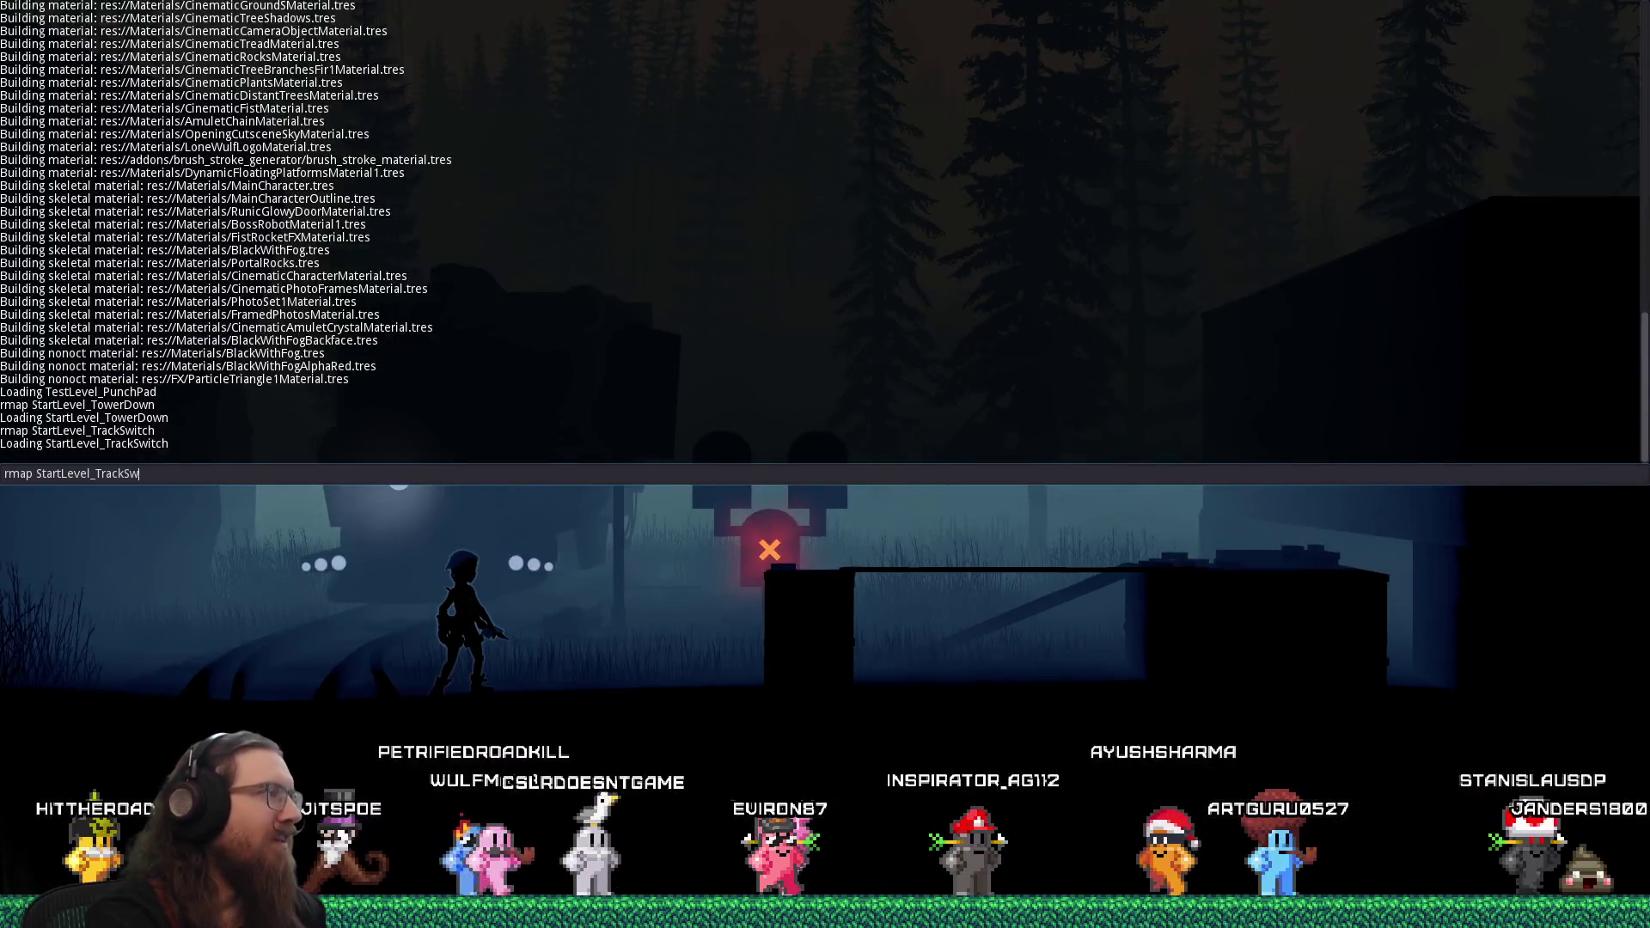
pyautogui.write('inBlocked')
pyautogui.press('Escape')
pyautogui.press('`')
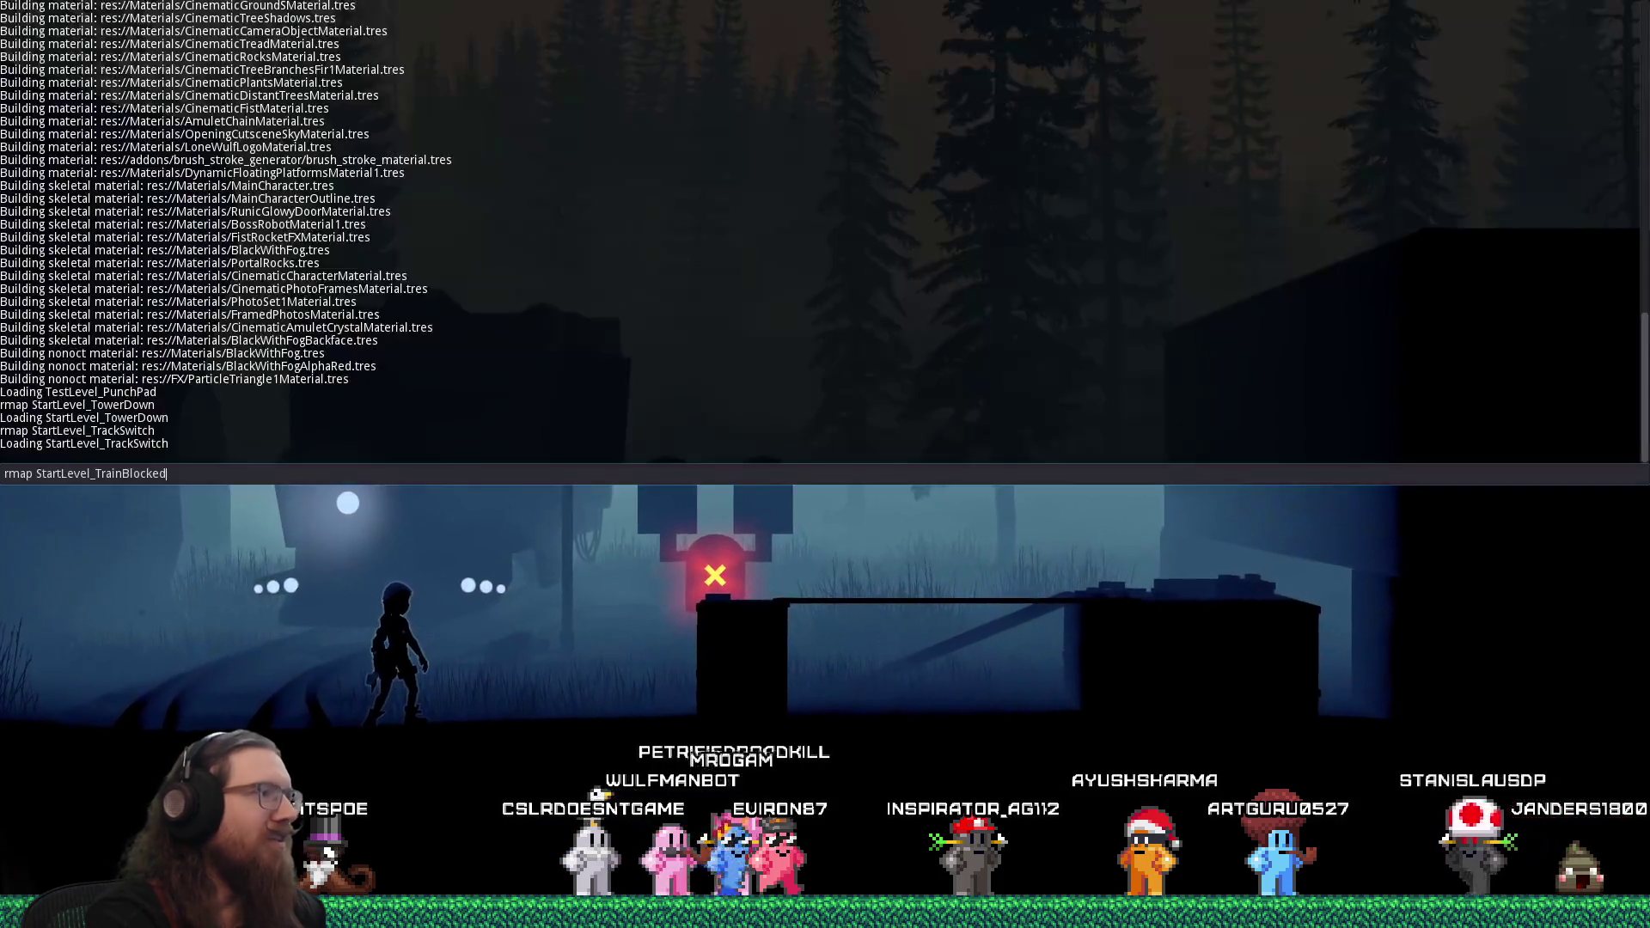
pyautogui.press('Return')
pyautogui.press('Escape')
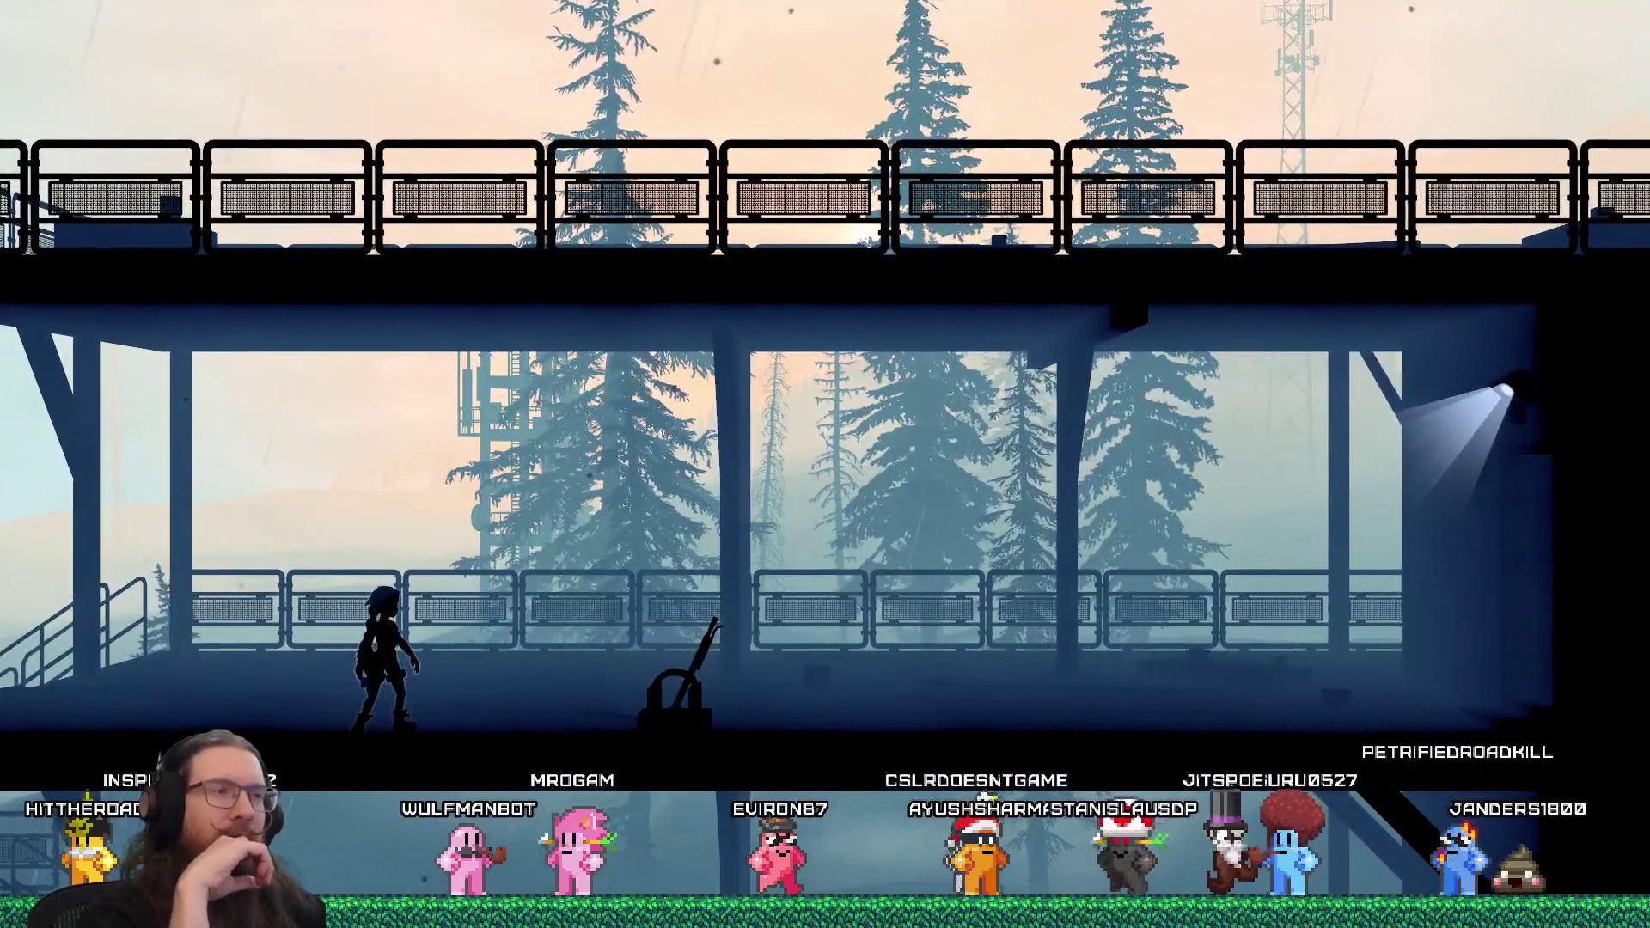
# Exit the game through the pause menu and relaunch it from the editor
pyautogui.press('Escape')
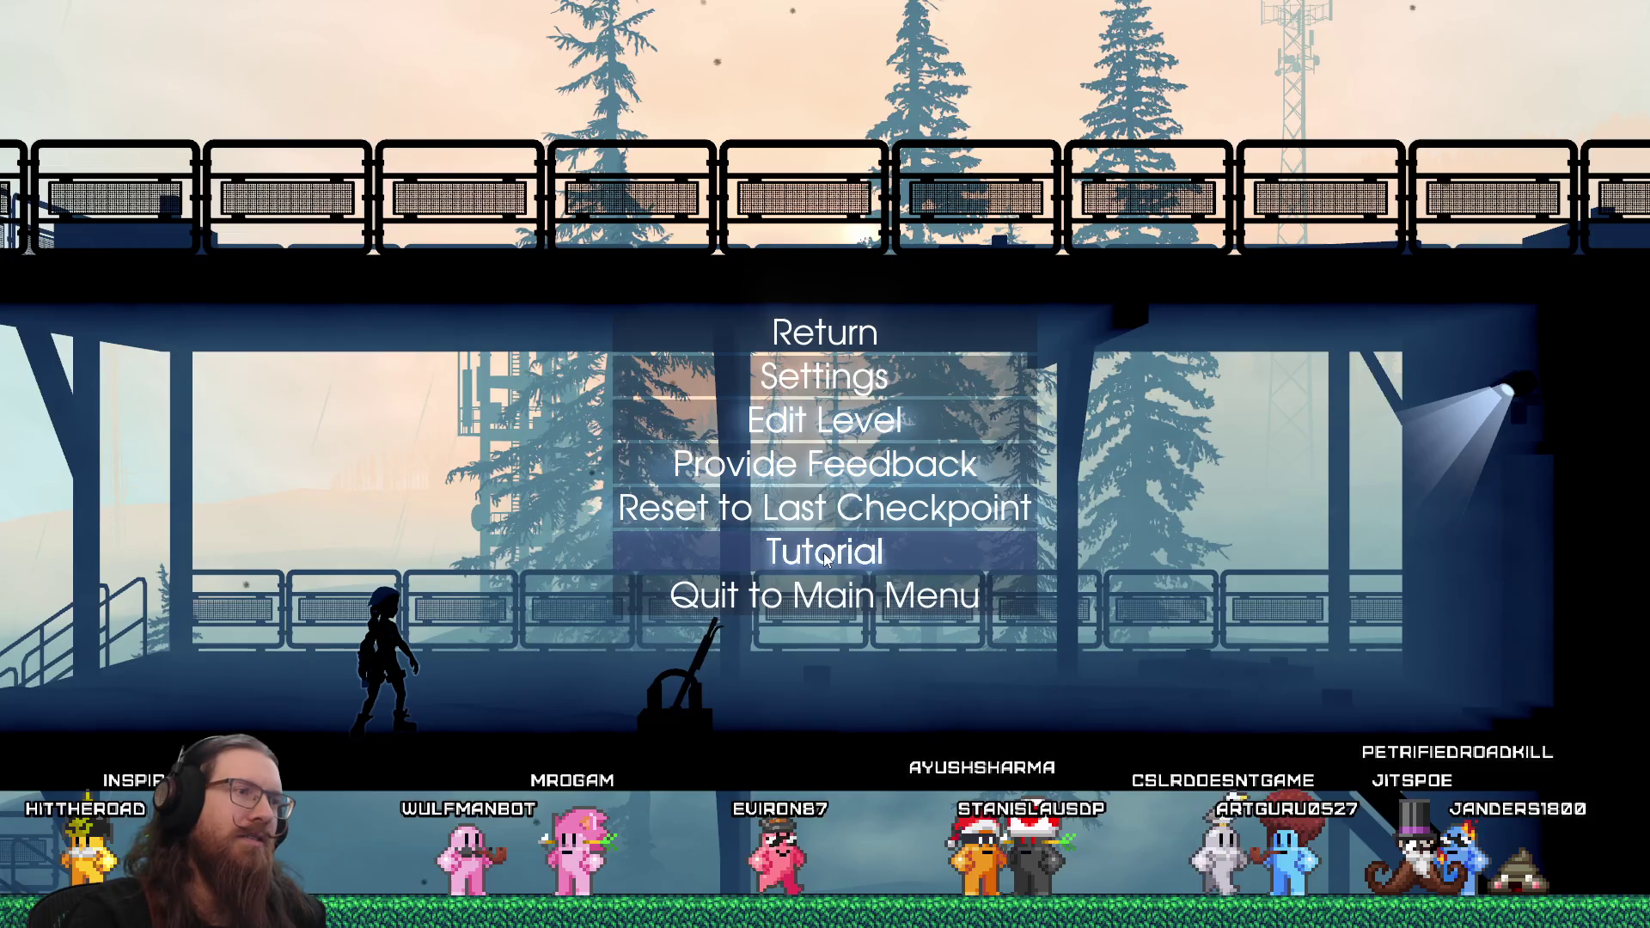
pyautogui.click(845, 418)
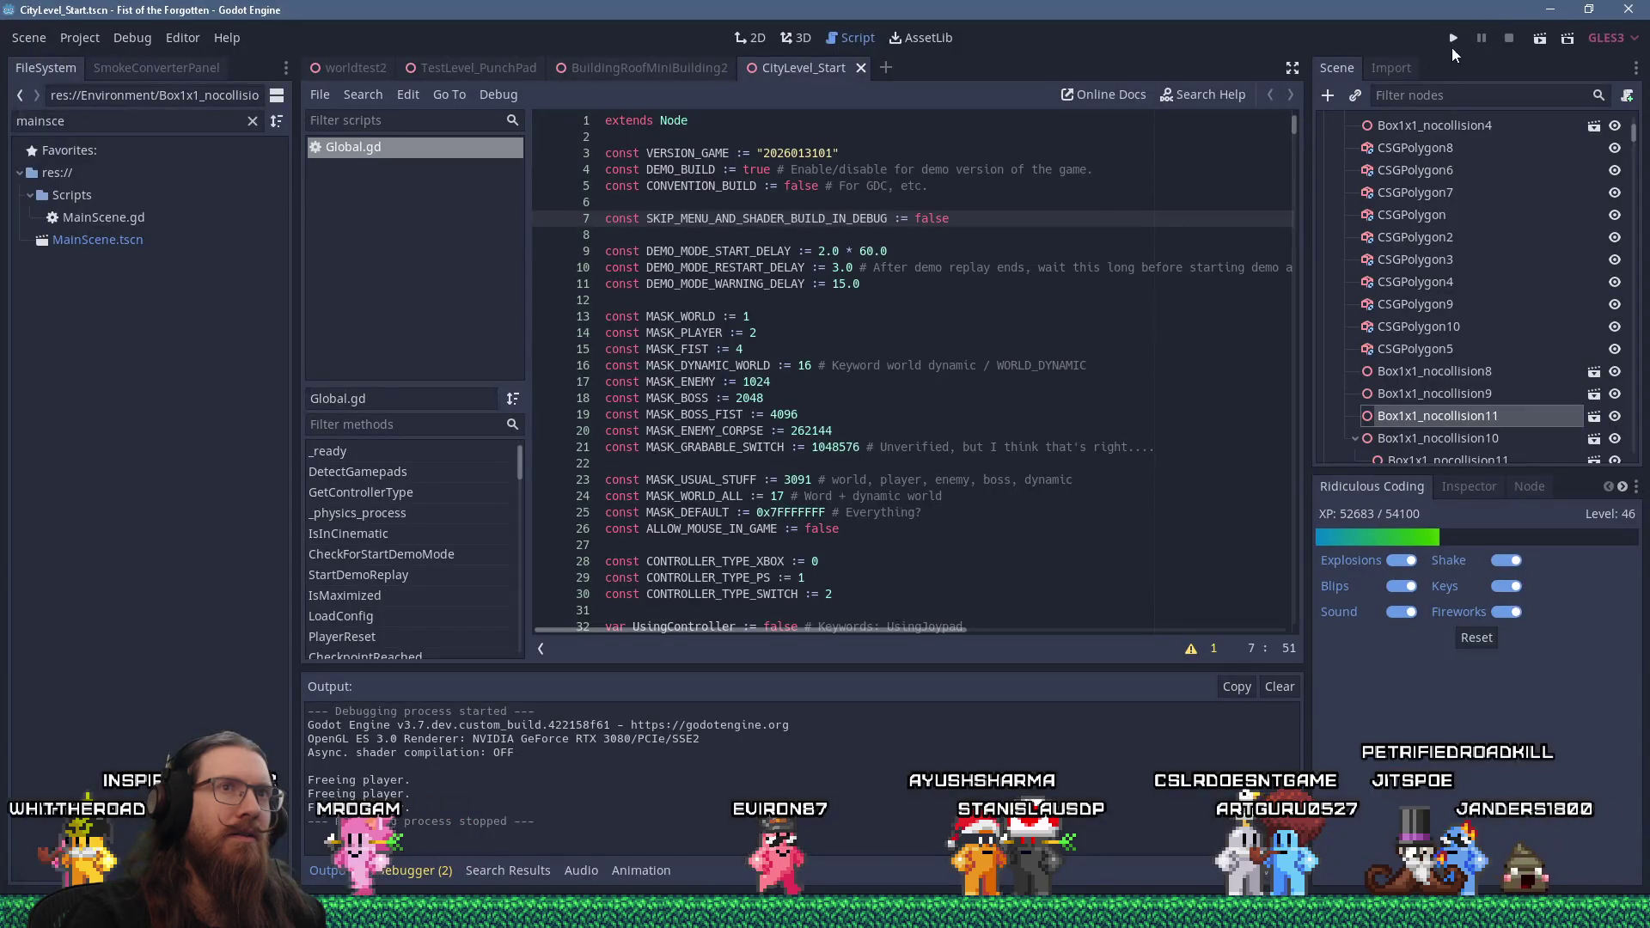
pyautogui.click(1452, 38)
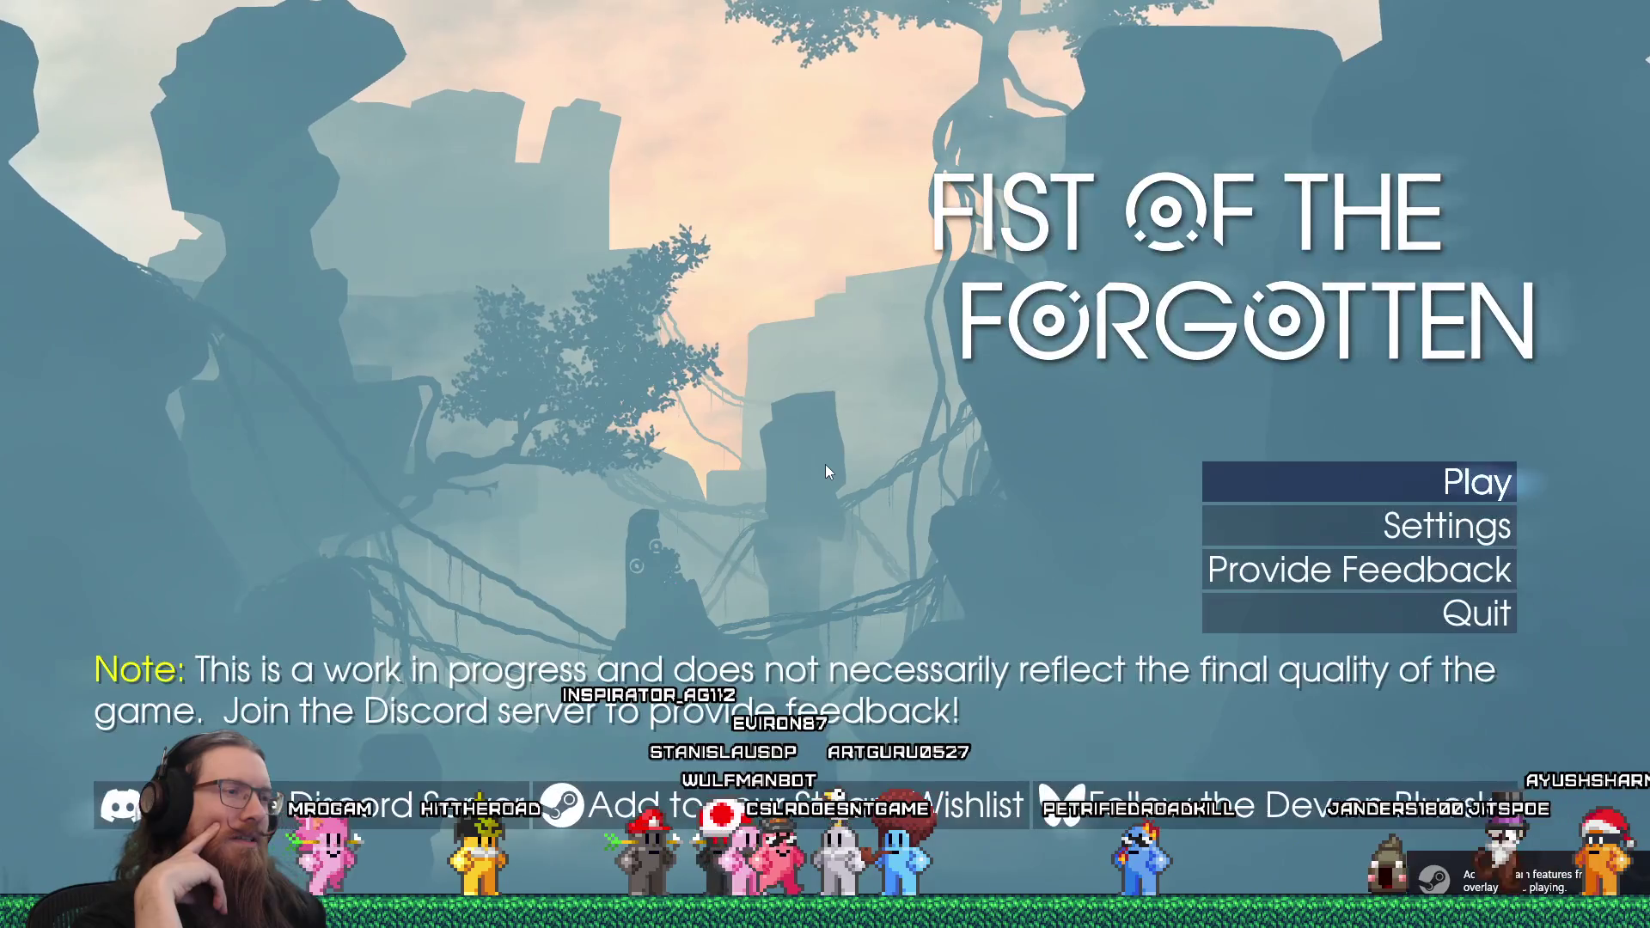
# Load the newest save from the main menu, then relaunch the game from the editor
pyautogui.press('`')
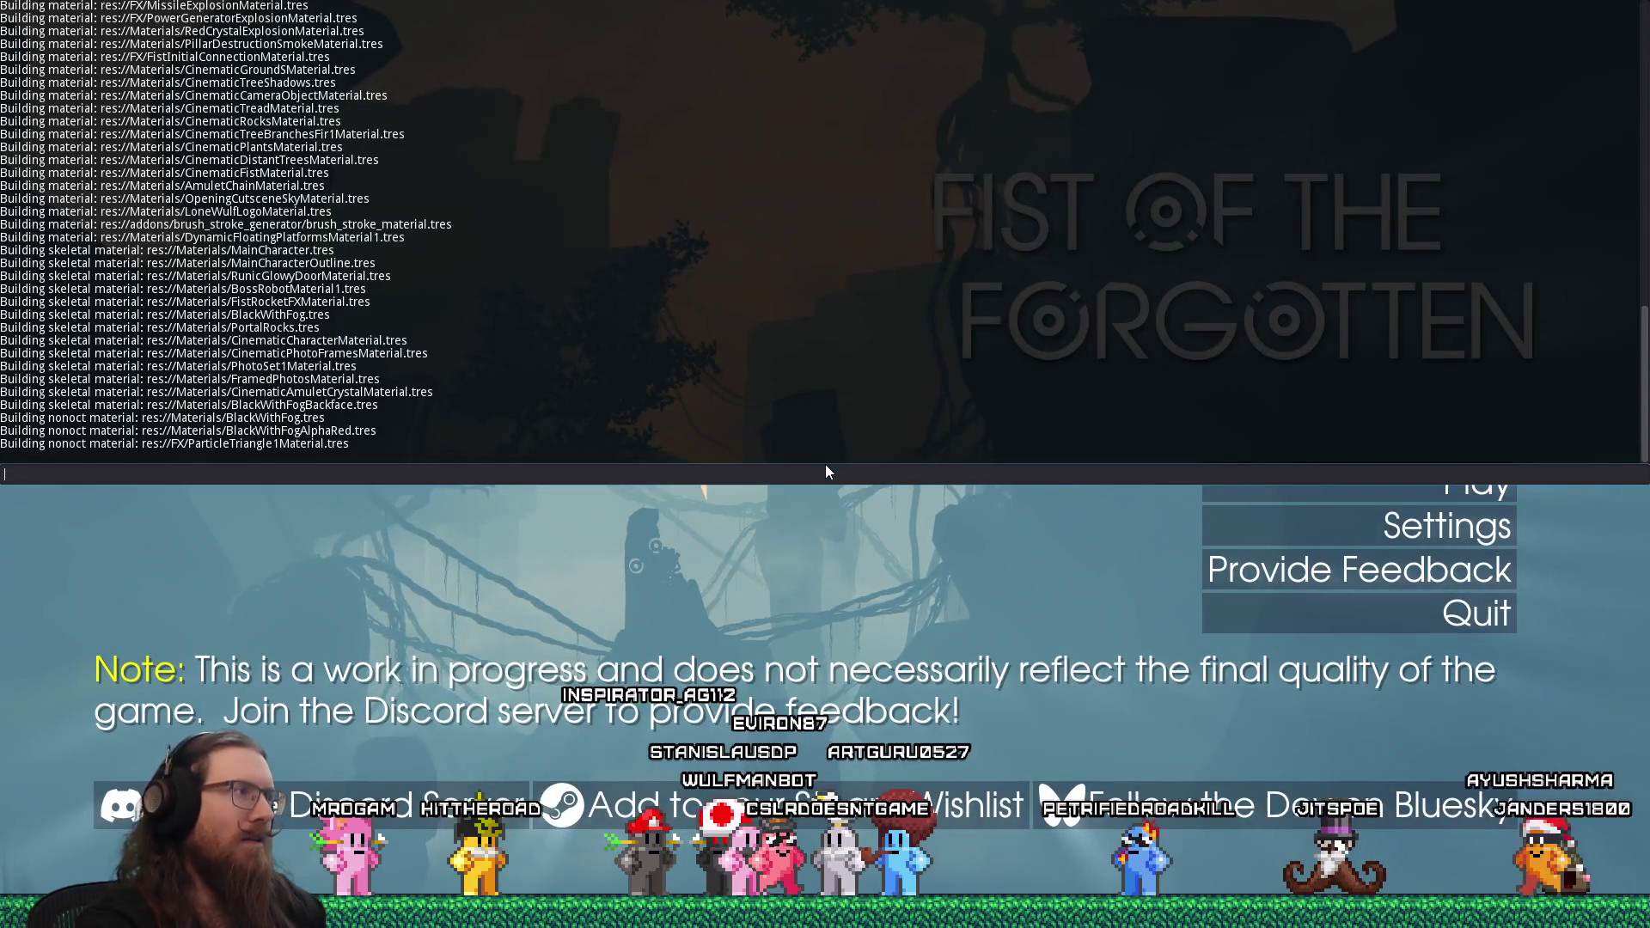
pyautogui.press('`')
pyautogui.click(1286, 477)
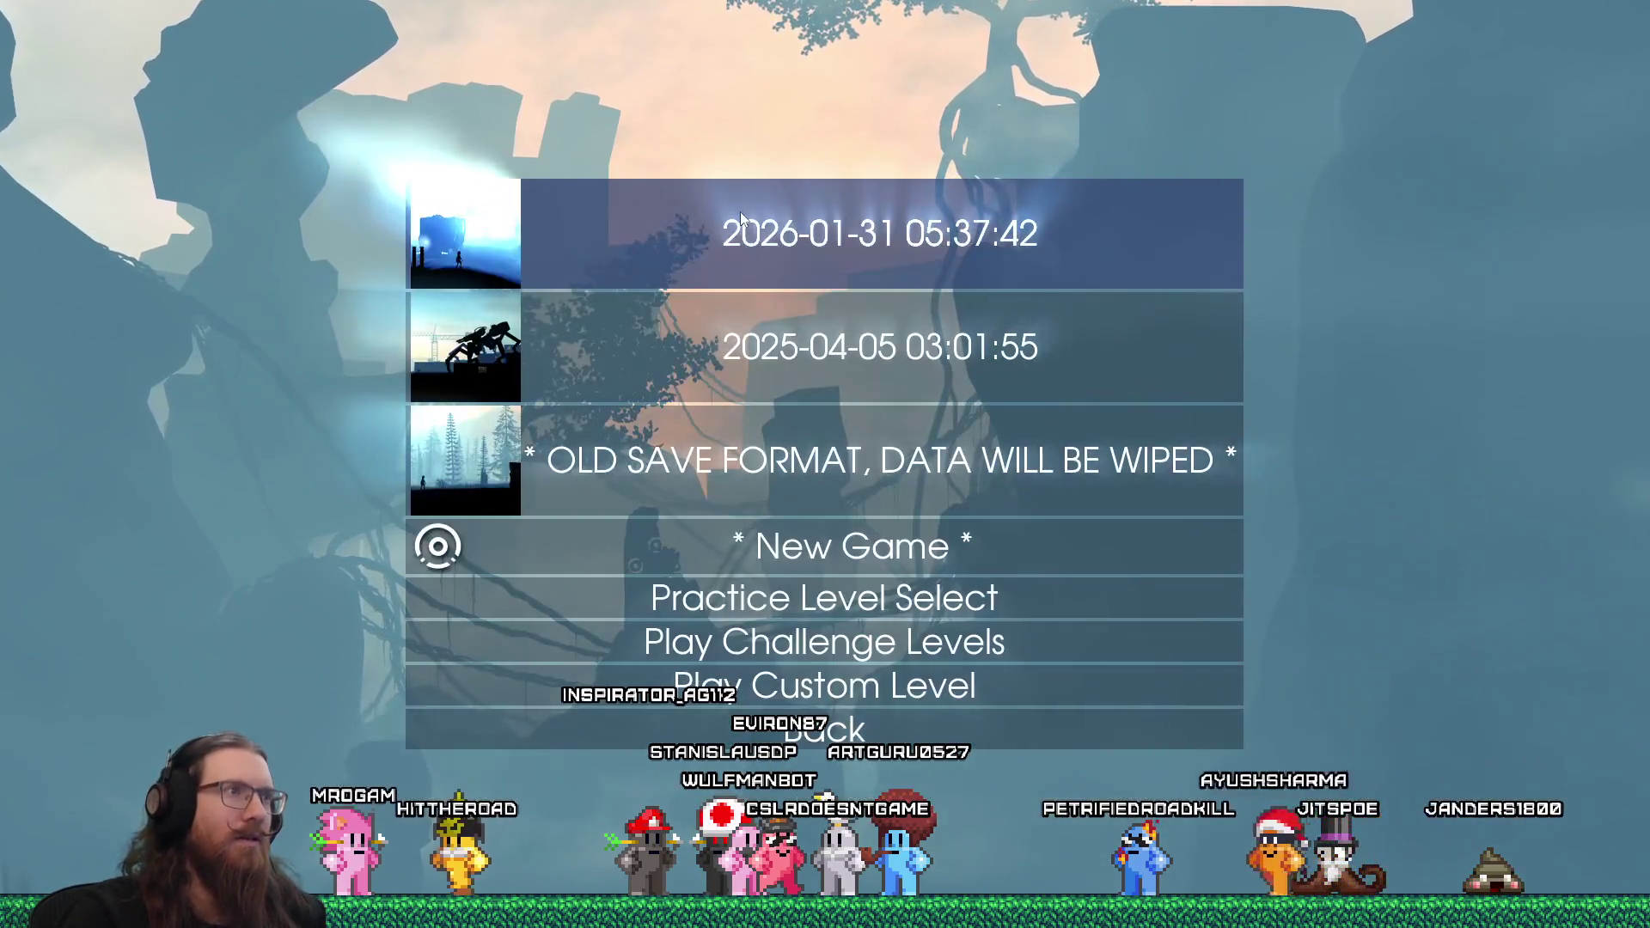
pyautogui.click(740, 212)
pyautogui.press('Return')
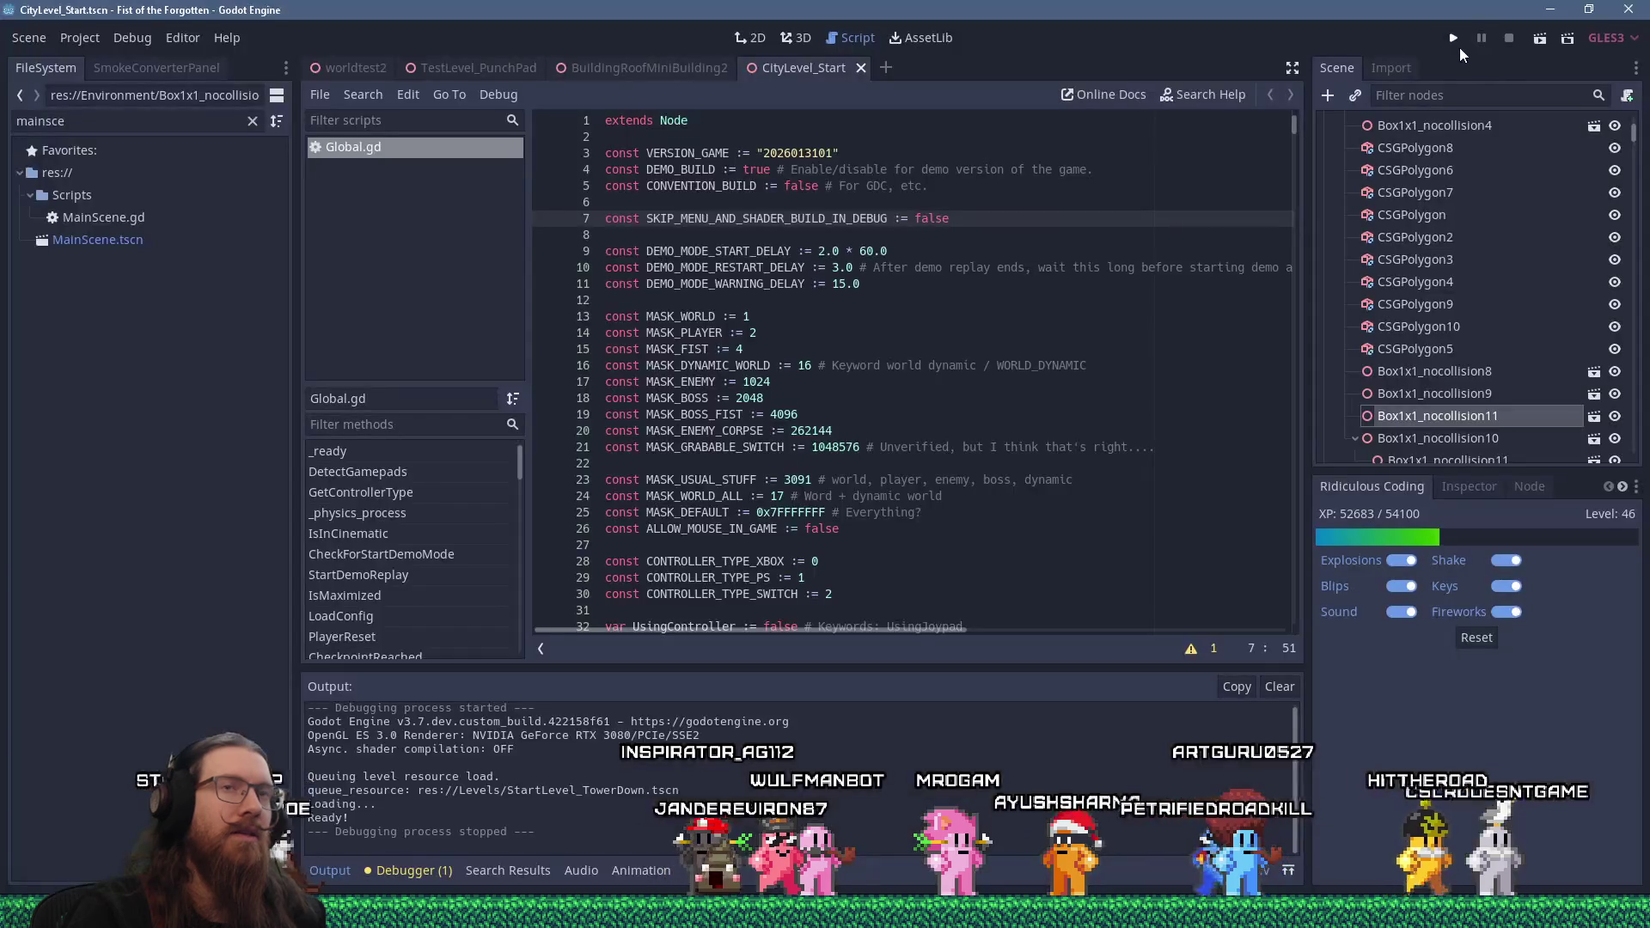
pyautogui.click(1452, 40)
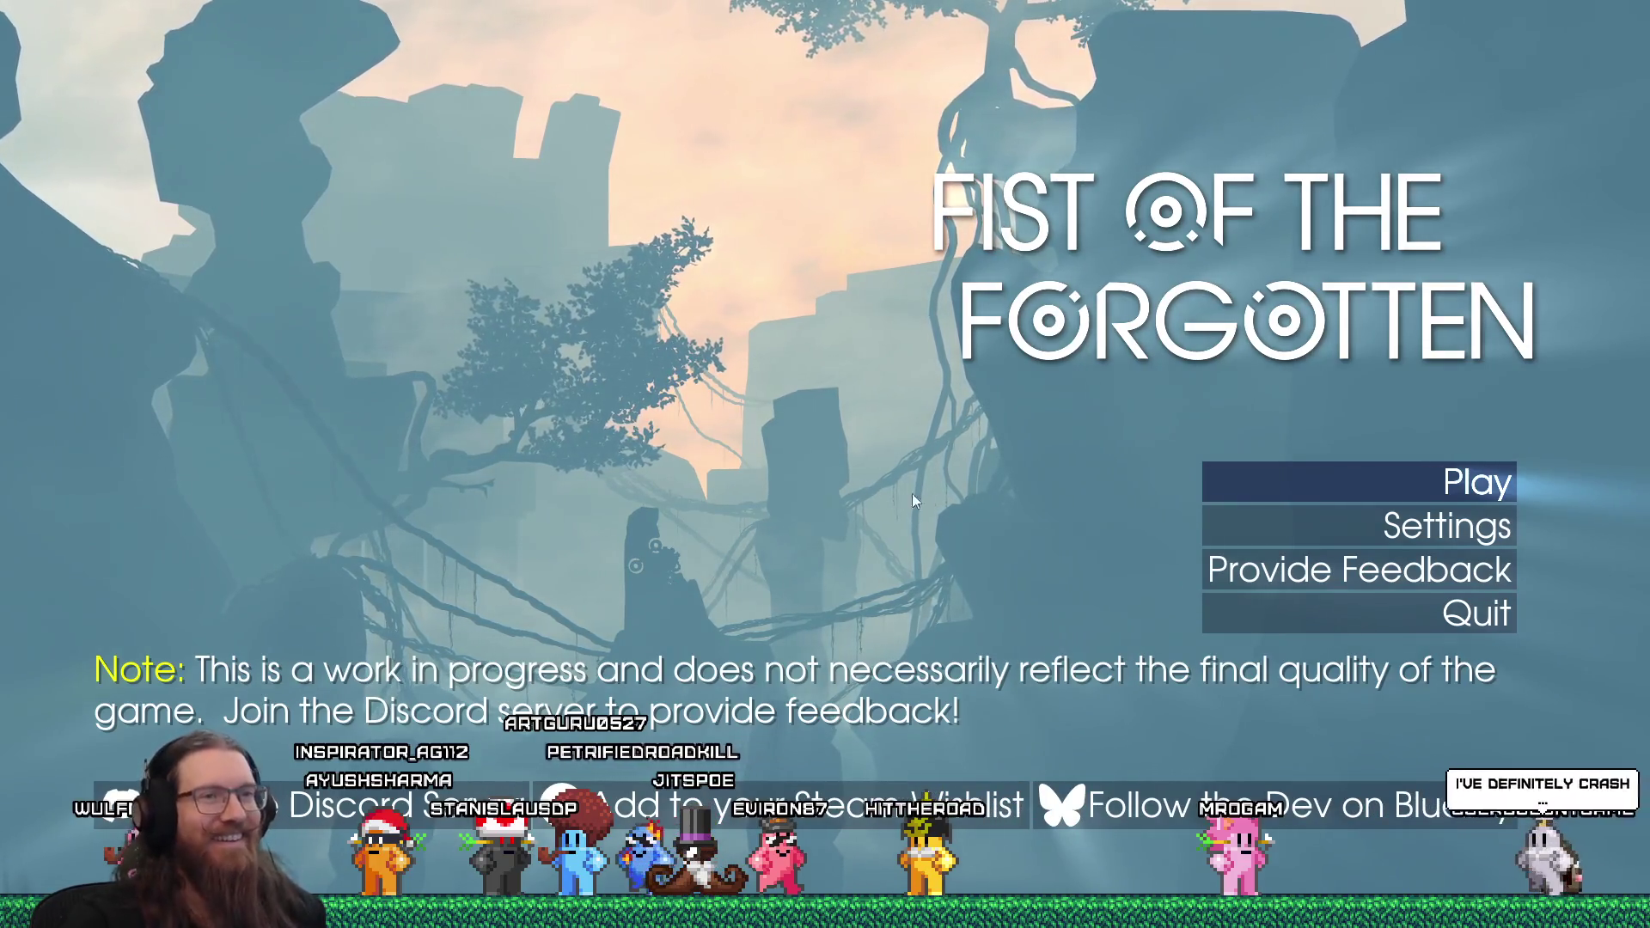
# From the title menu, load the newest save slot into the misty gantry level
pyautogui.click(1265, 483)
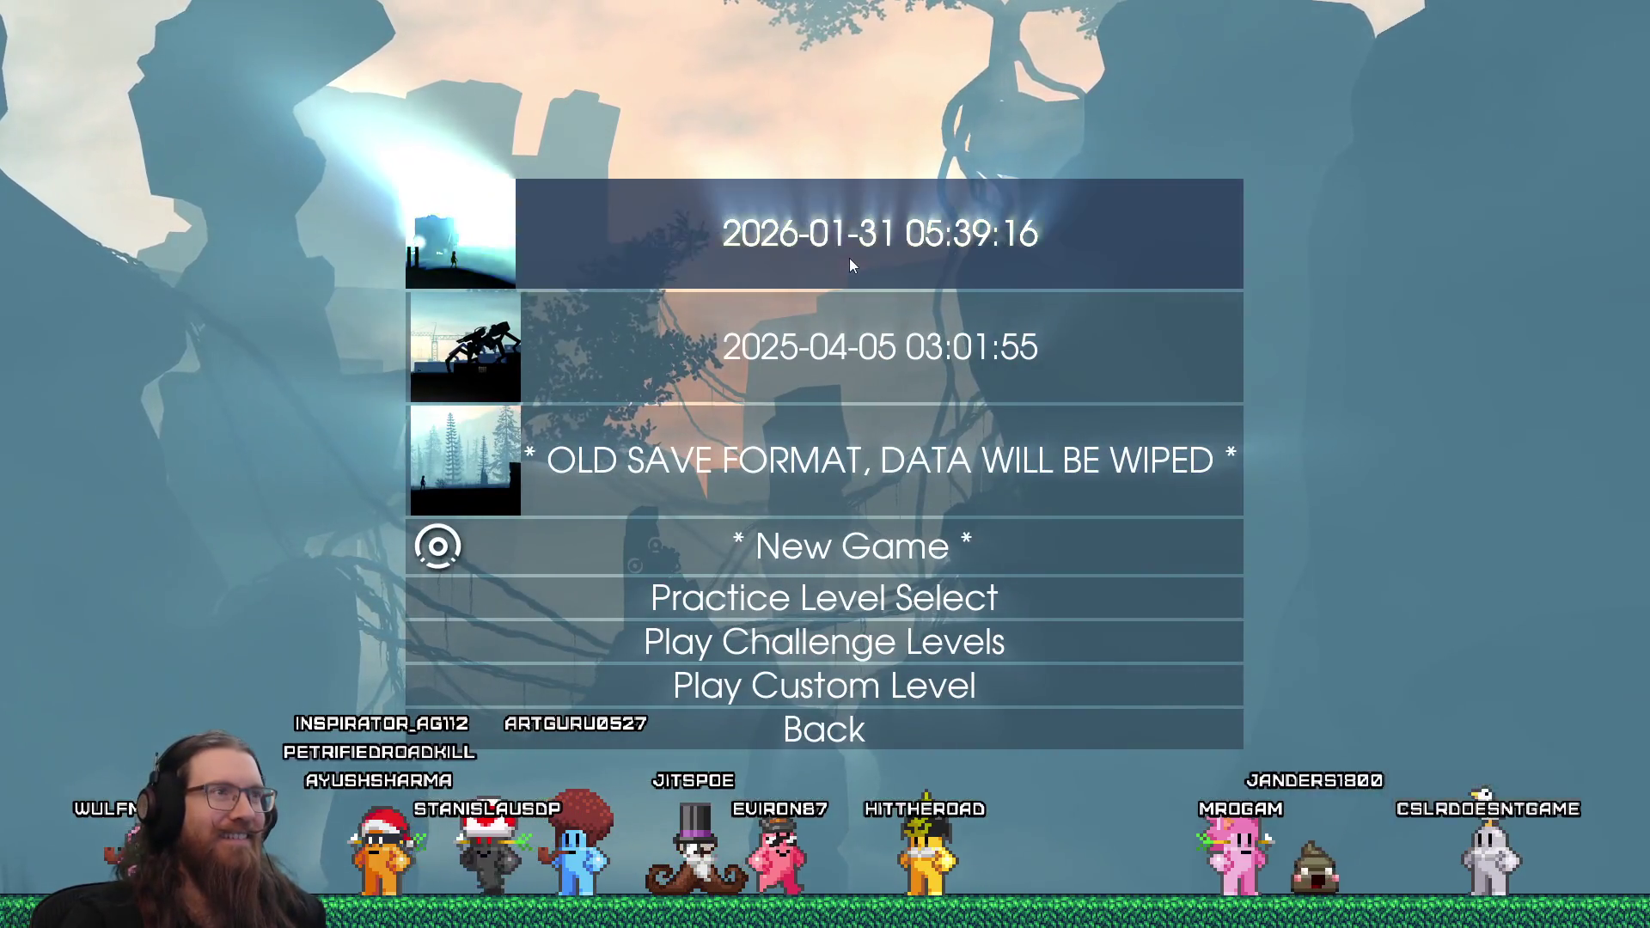
pyautogui.click(849, 258)
pyautogui.click(756, 287)
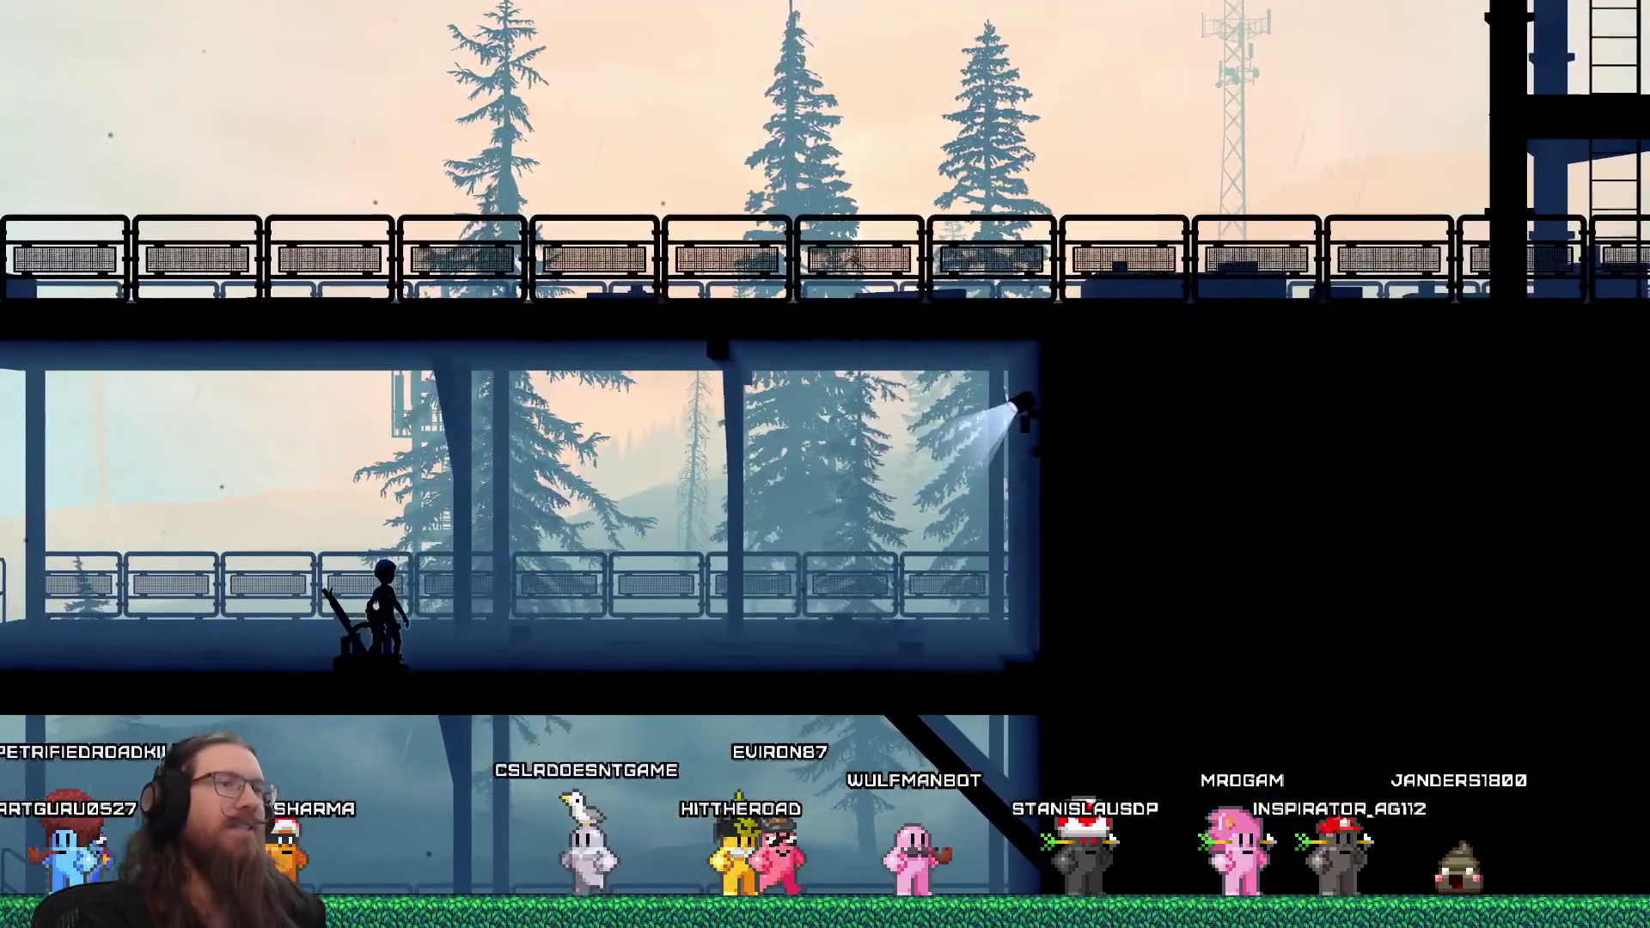
# Run the character right along the steel walkway into the next area
pyautogui.press('`')
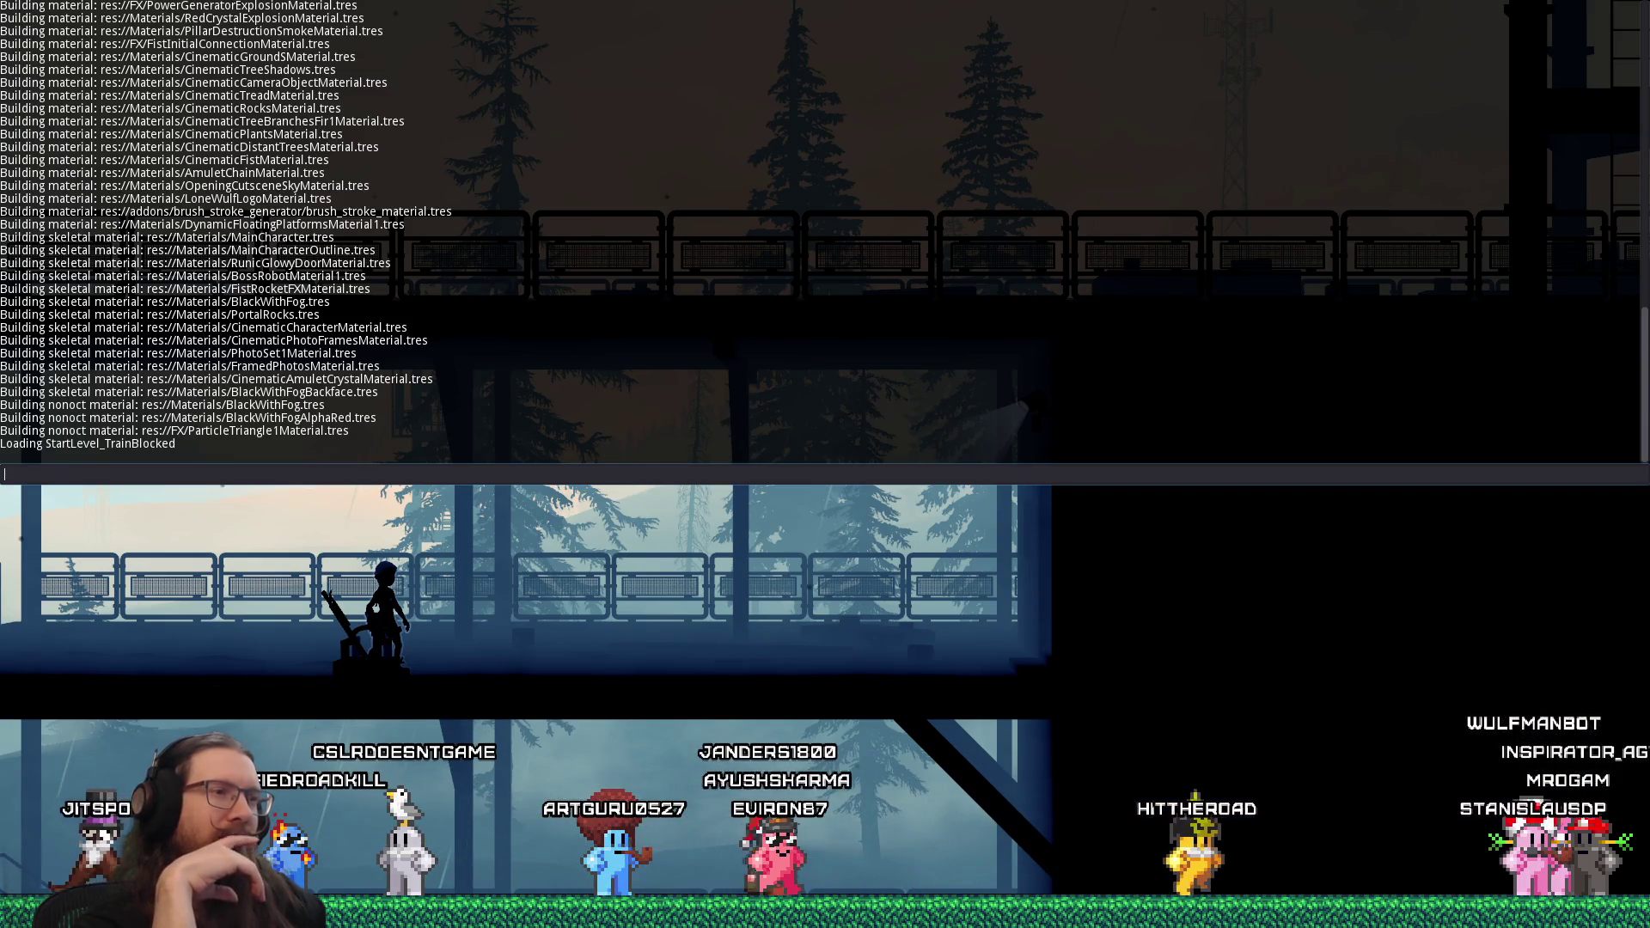
pyautogui.press('`')
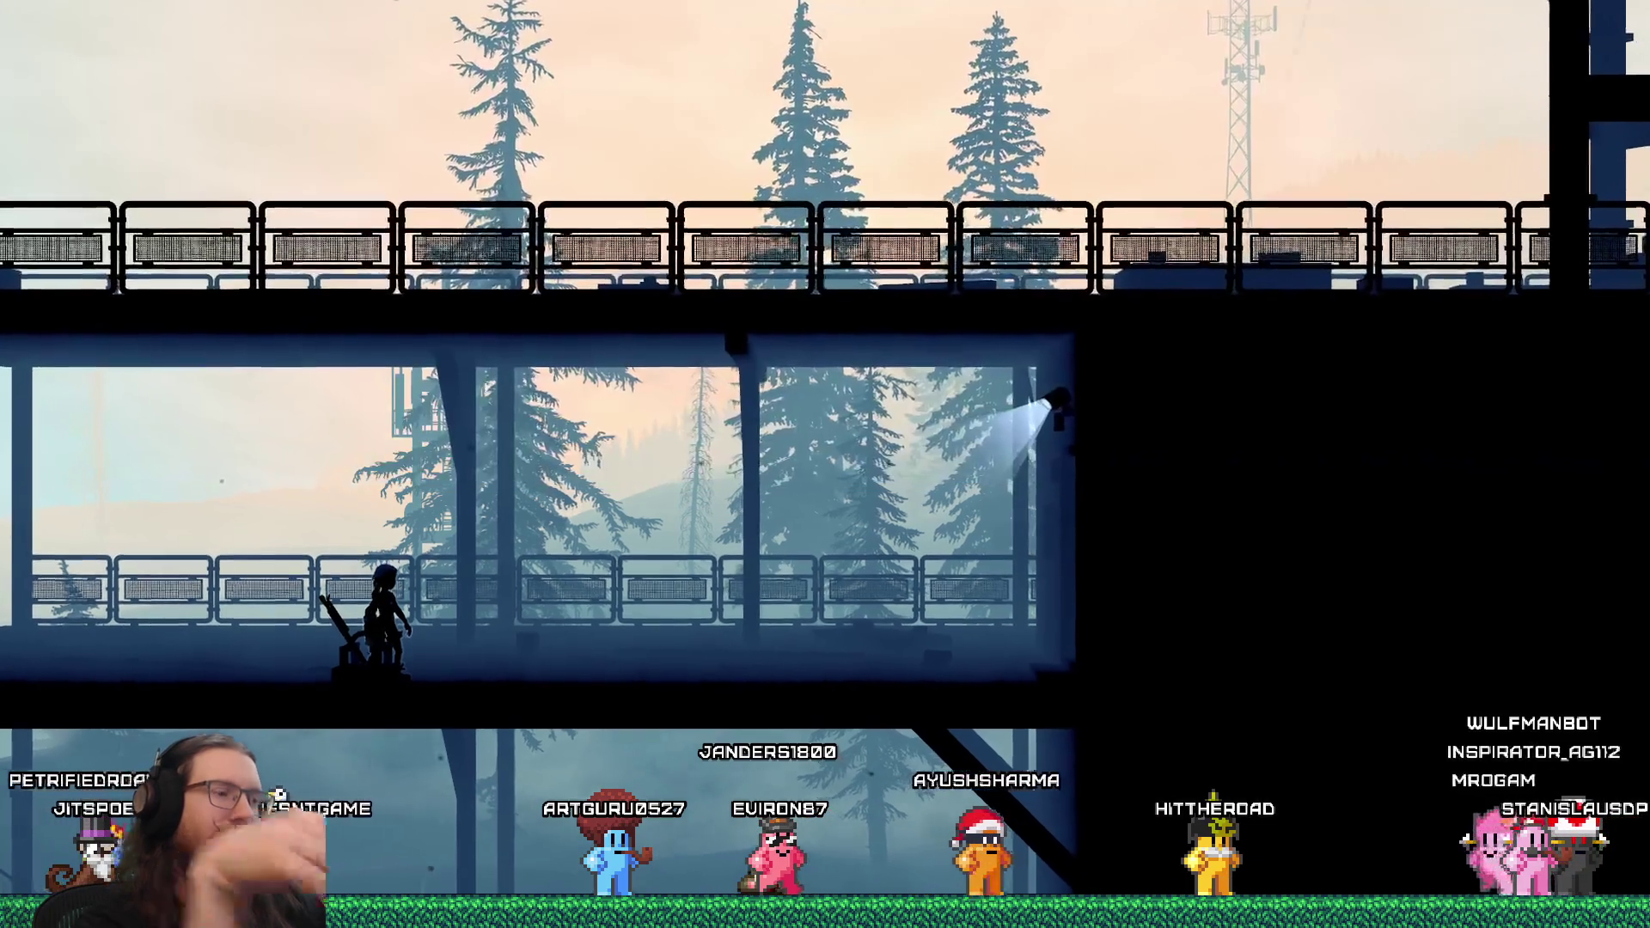
pyautogui.press('d')
pyautogui.press('d')
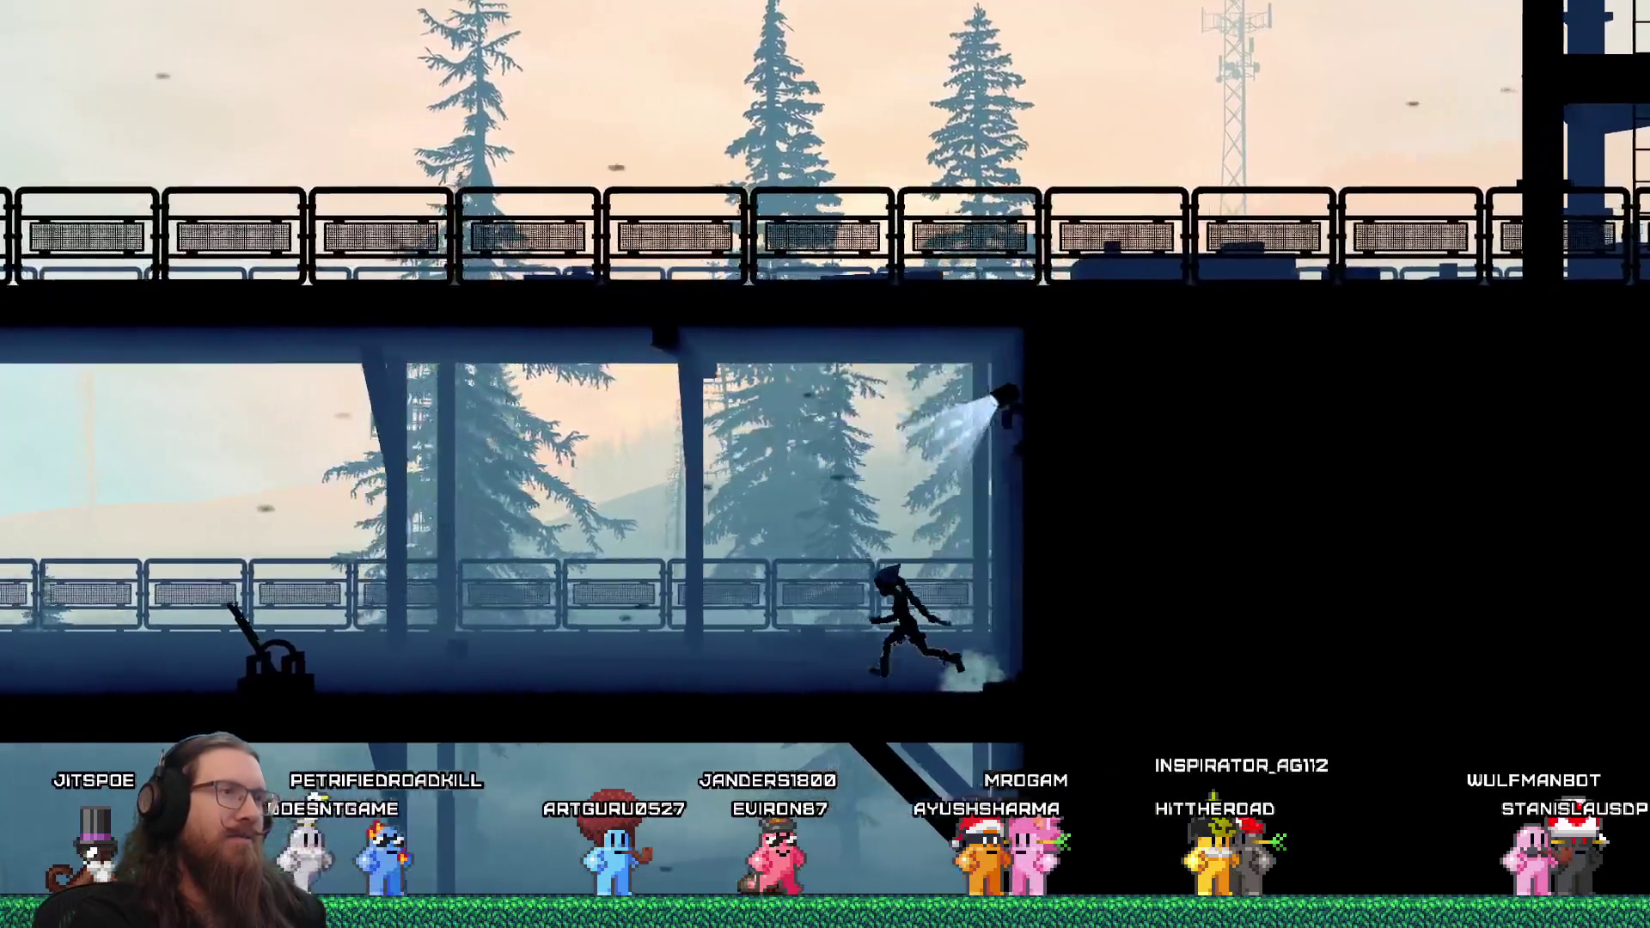
pyautogui.press('d')
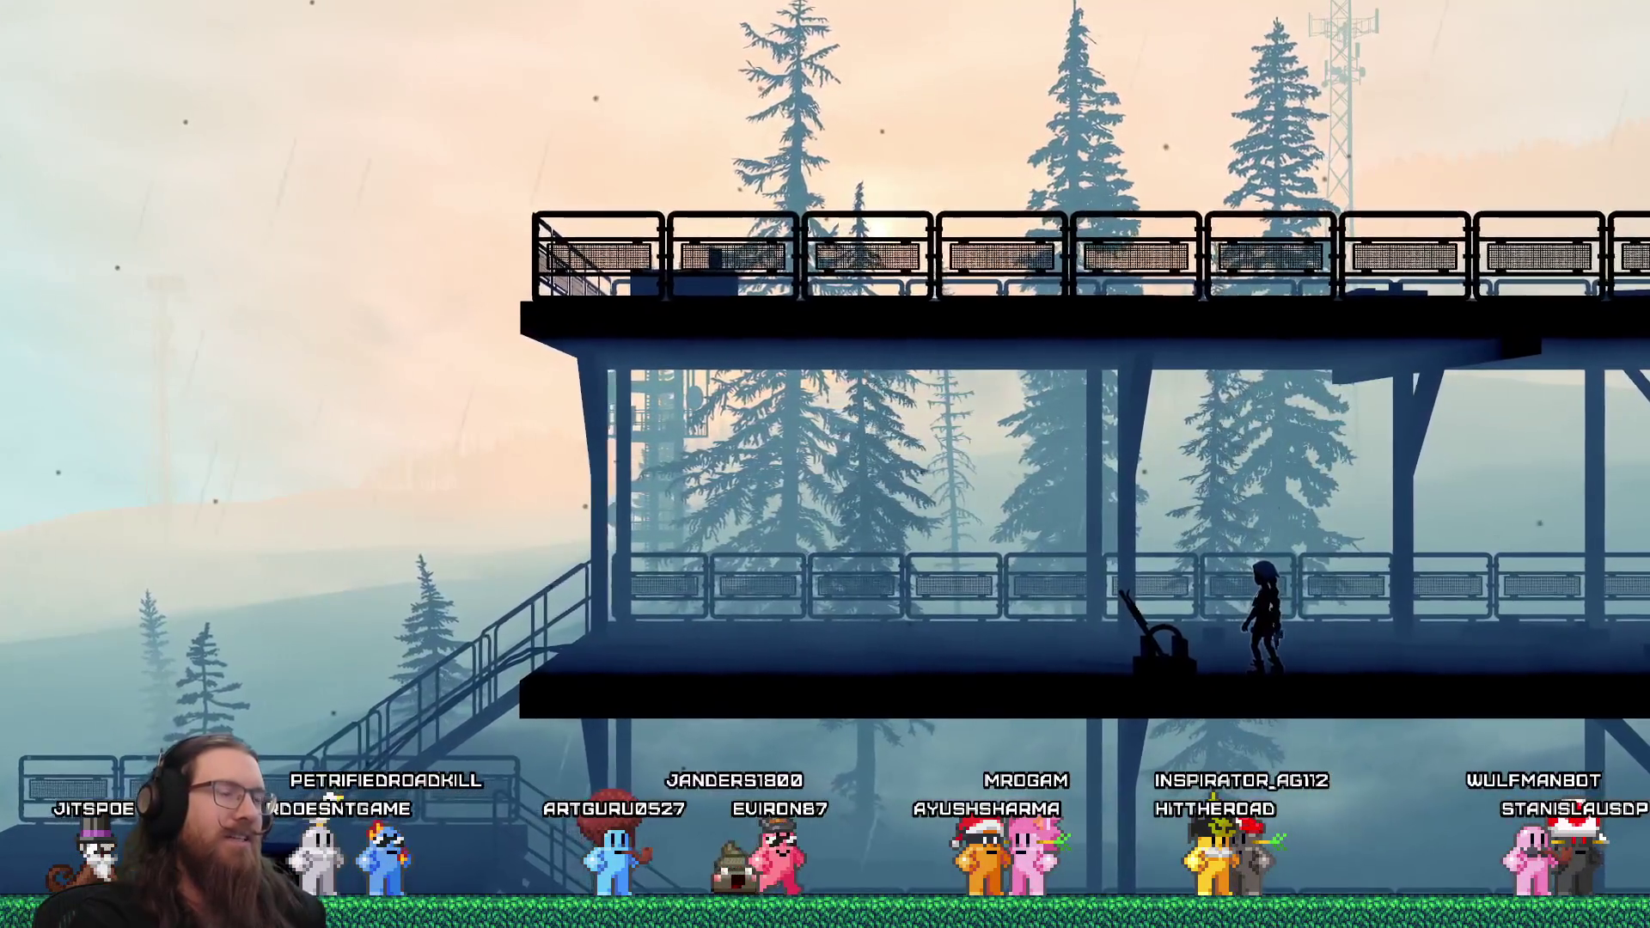
# Submit the quit command in the developer console to close the game
pyautogui.press('`')
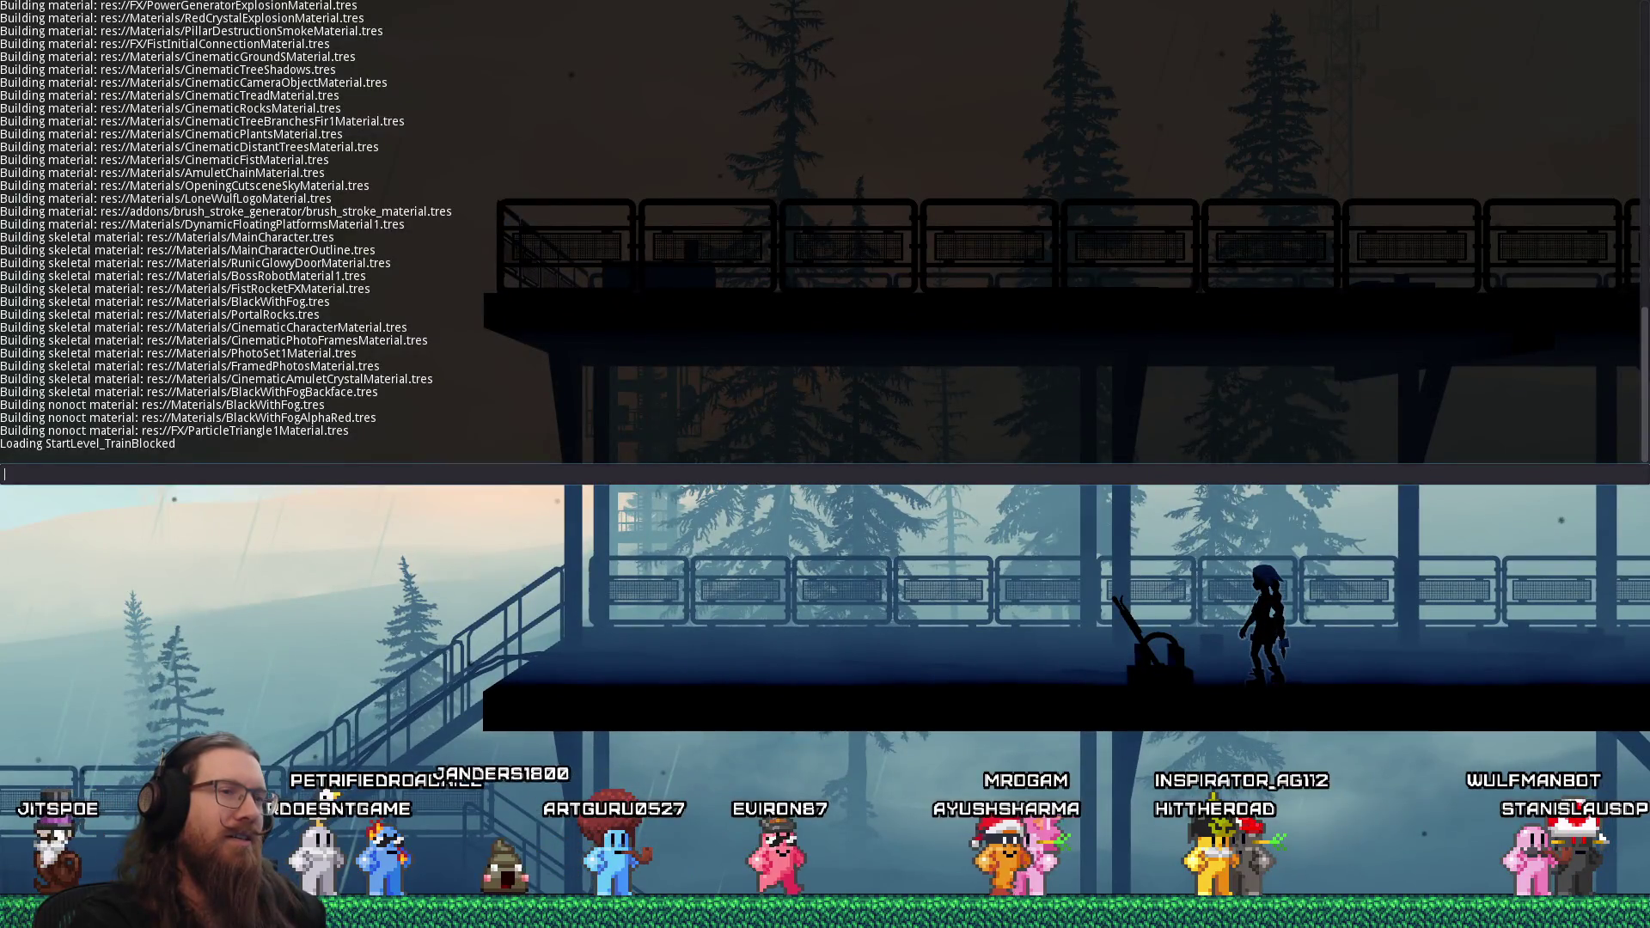
pyautogui.press('`')
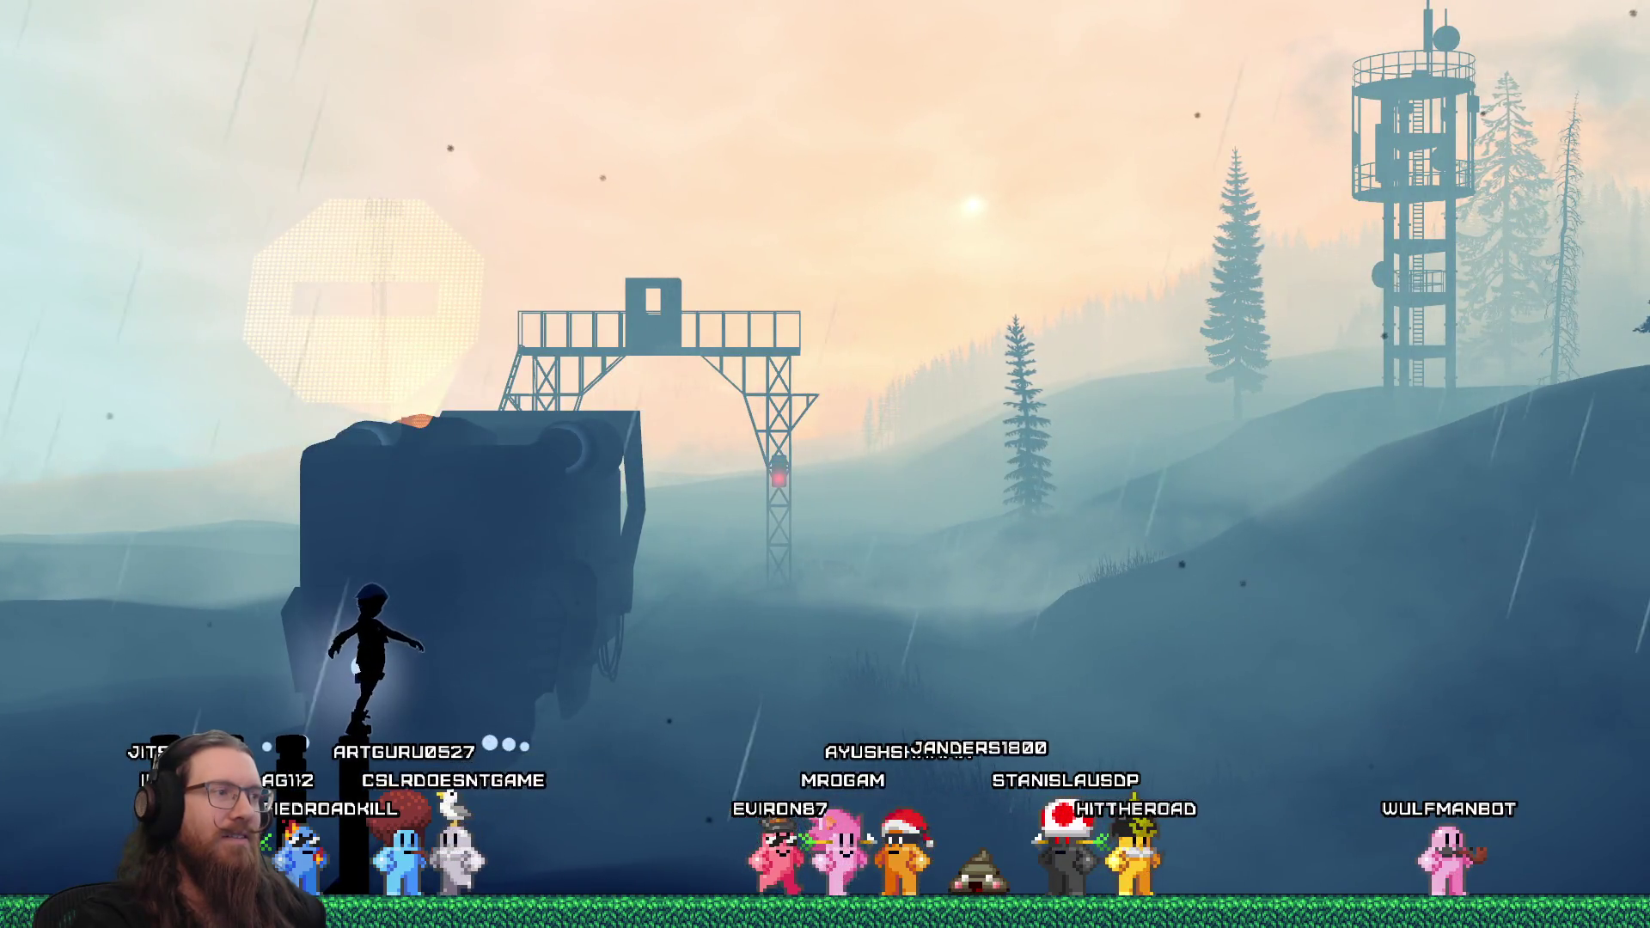
pyautogui.press('`')
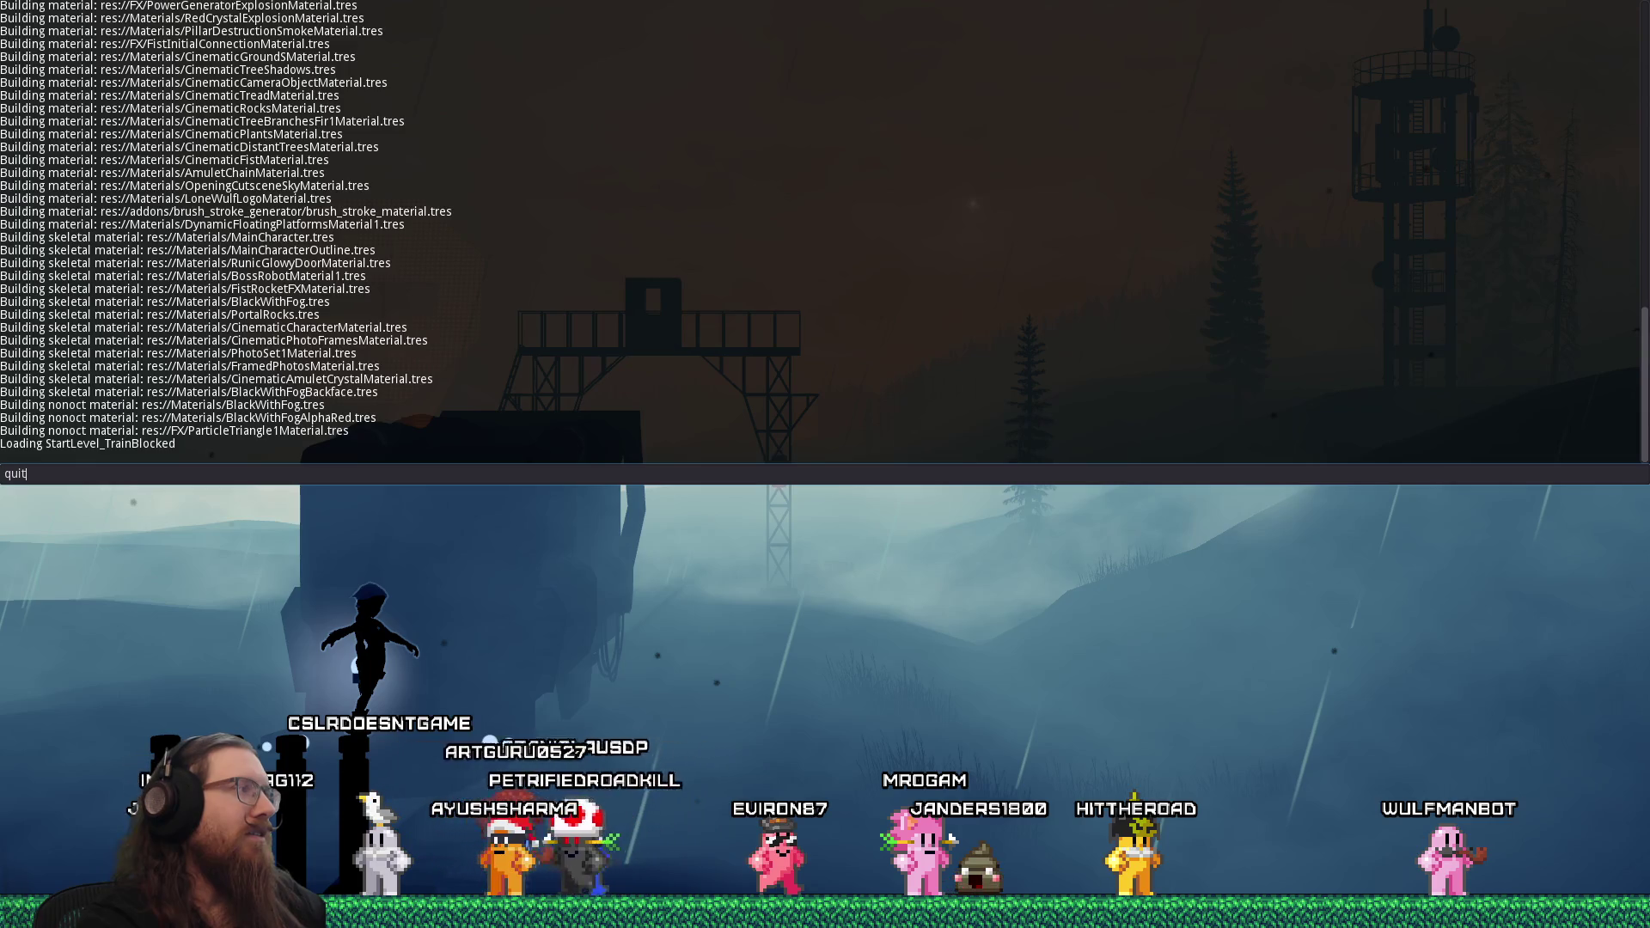
pyautogui.press('Return')
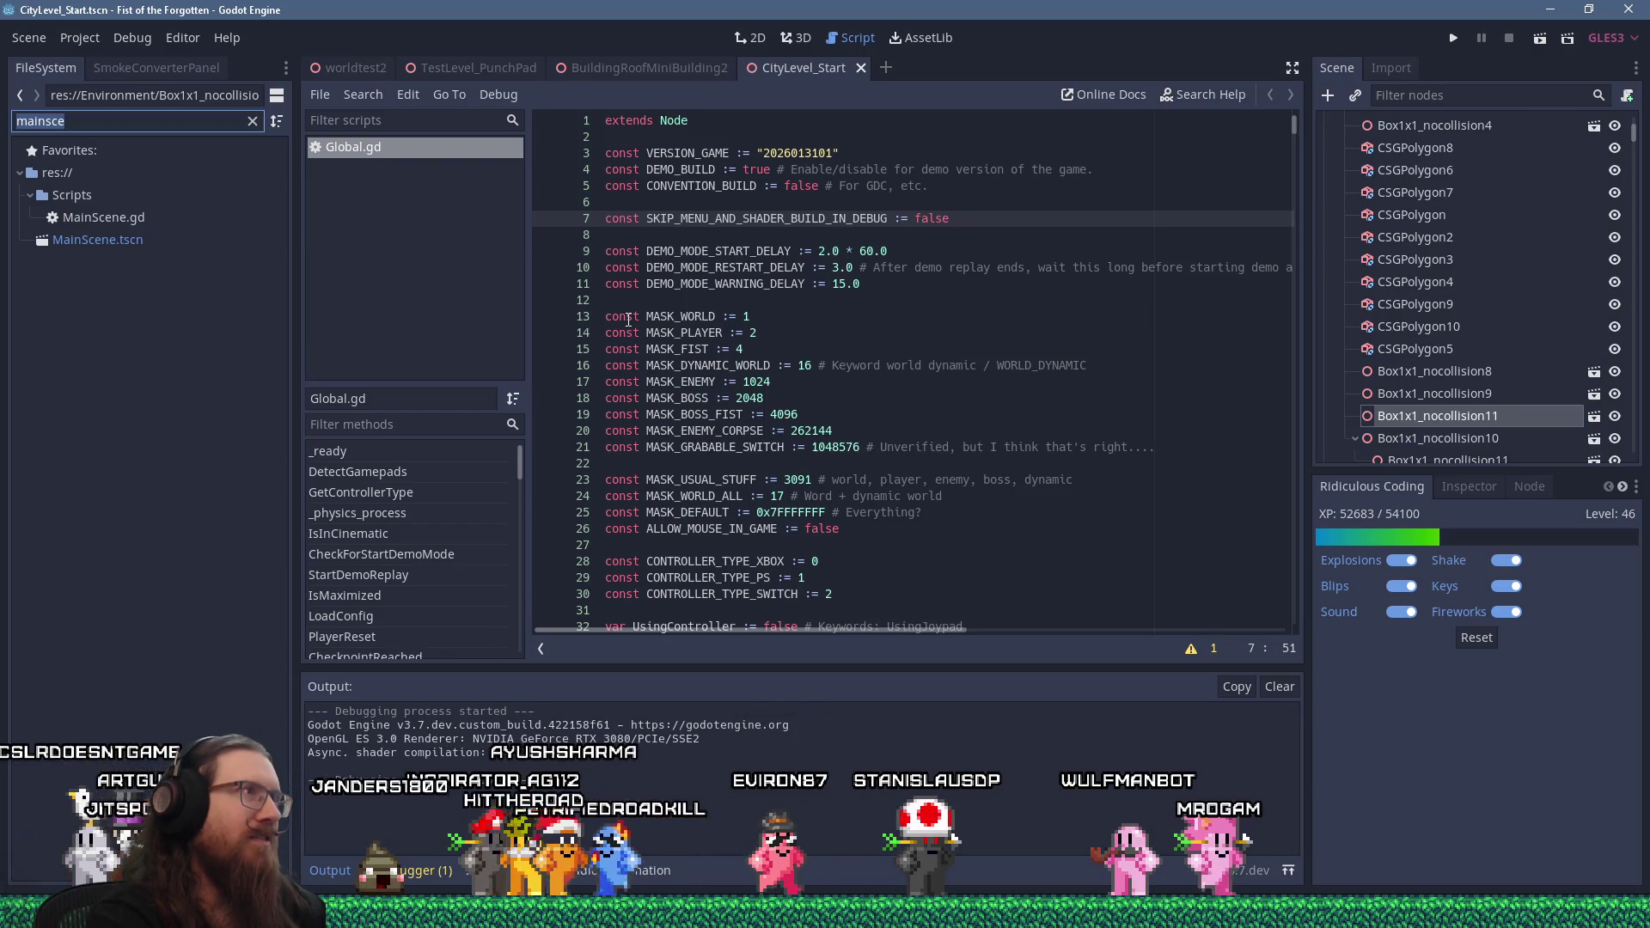
# Filter the FileSystem for 'startlevel_trainblo' and open StartLevel_TrainBlocked.tscn
pyautogui.write('startlevel_train')
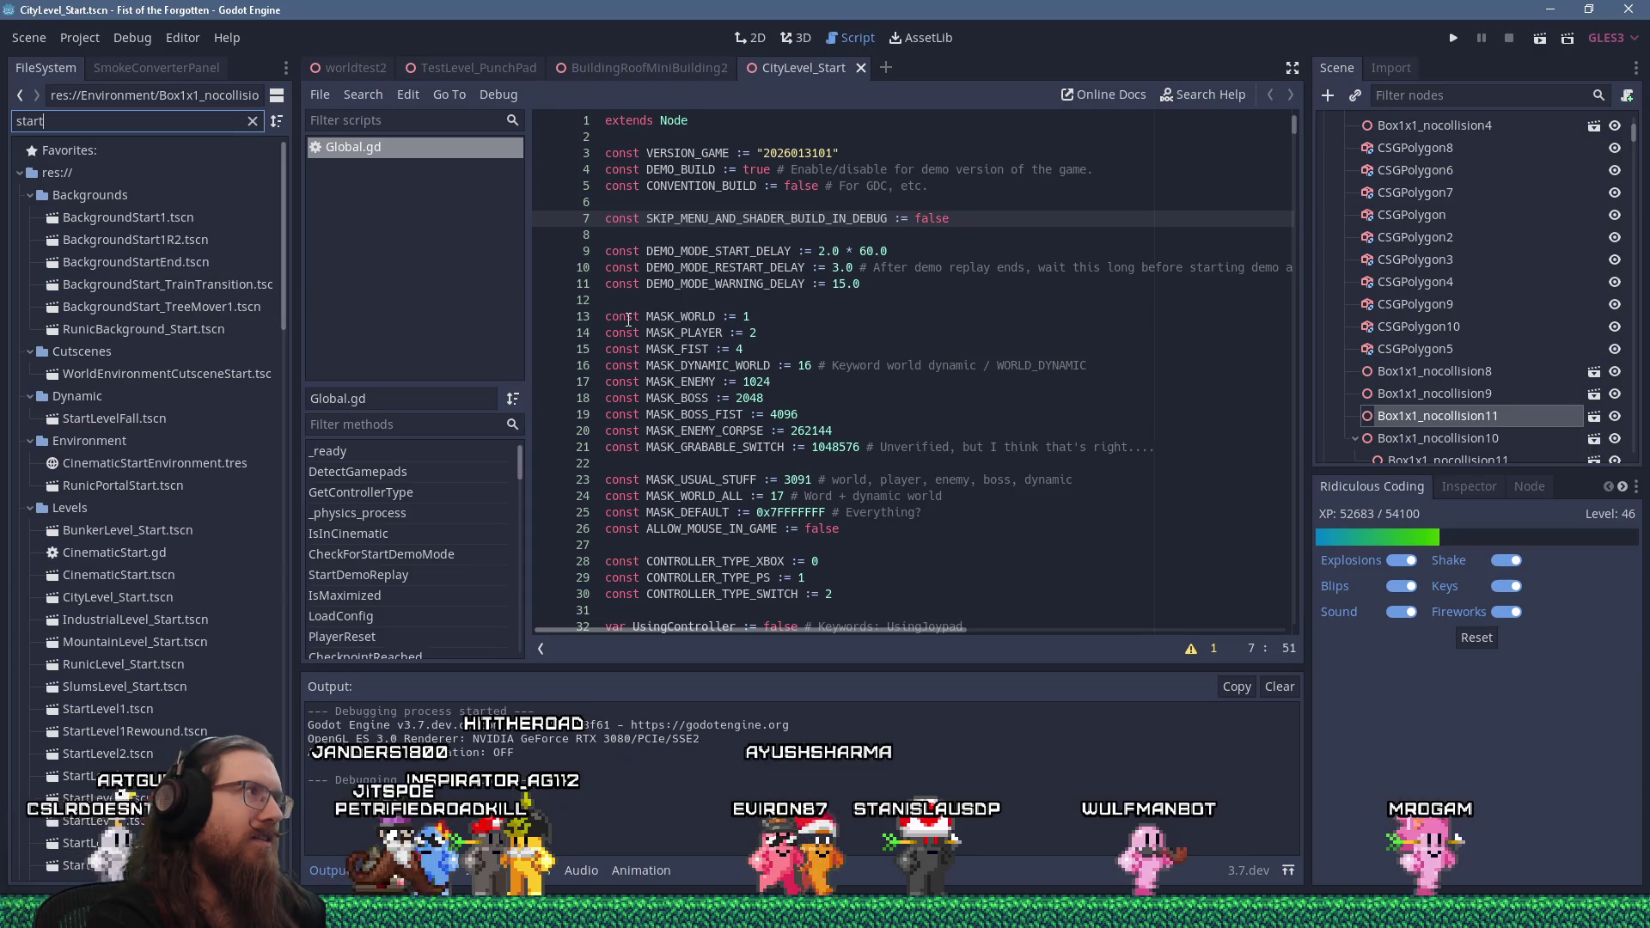
pyautogui.write('blo')
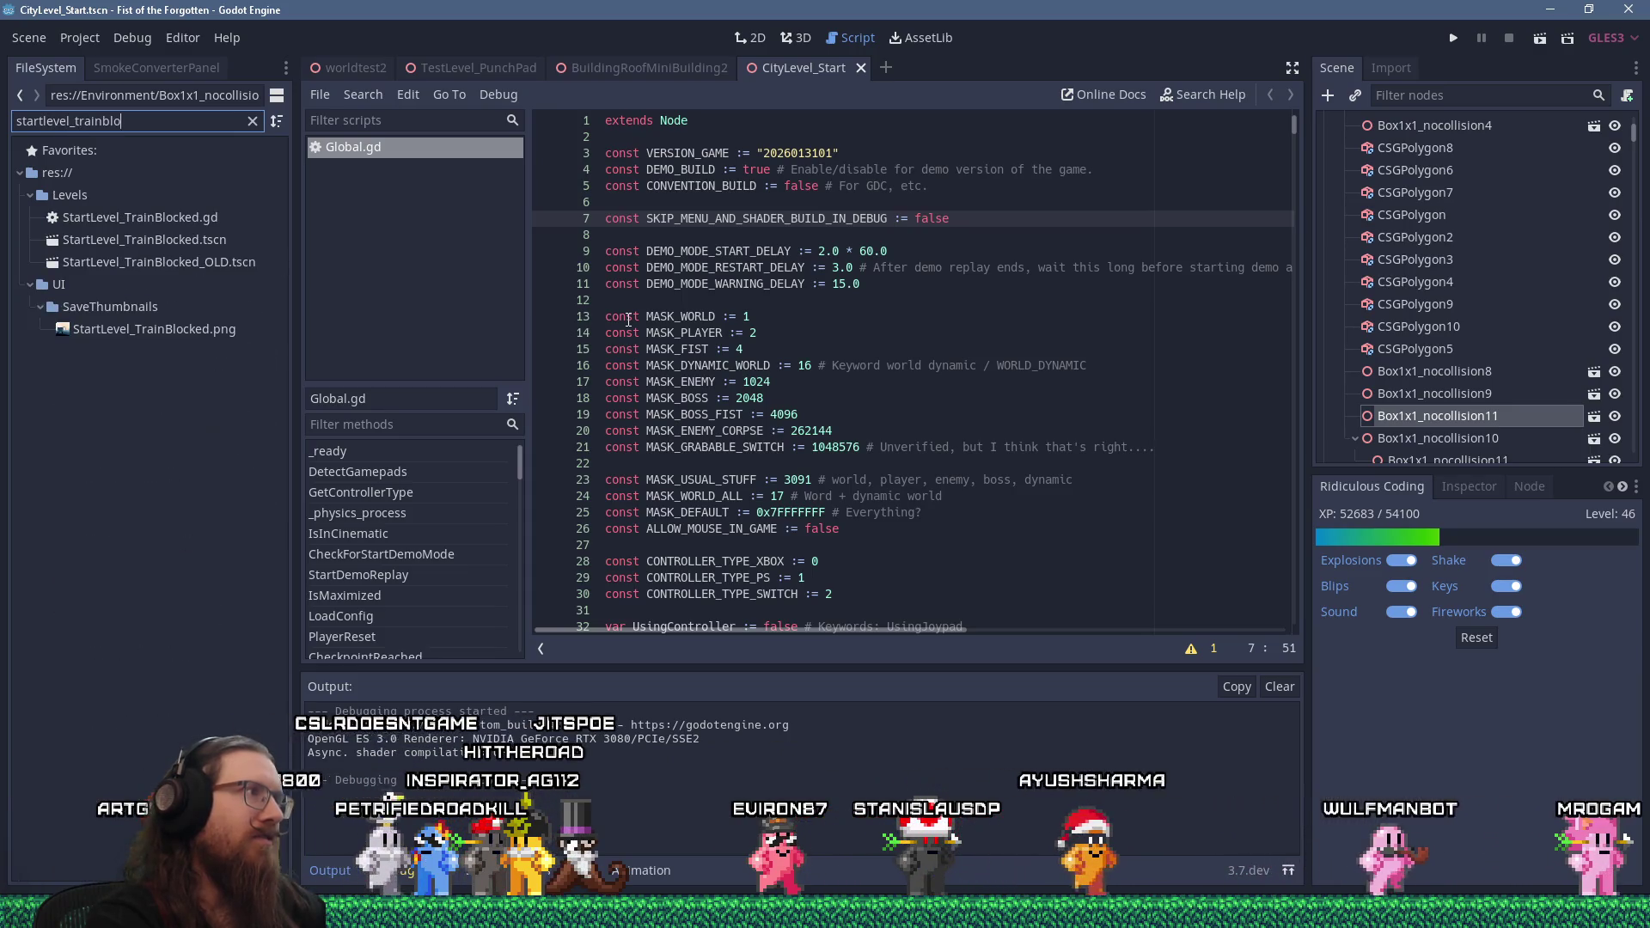
pyautogui.doubleClick(204, 239)
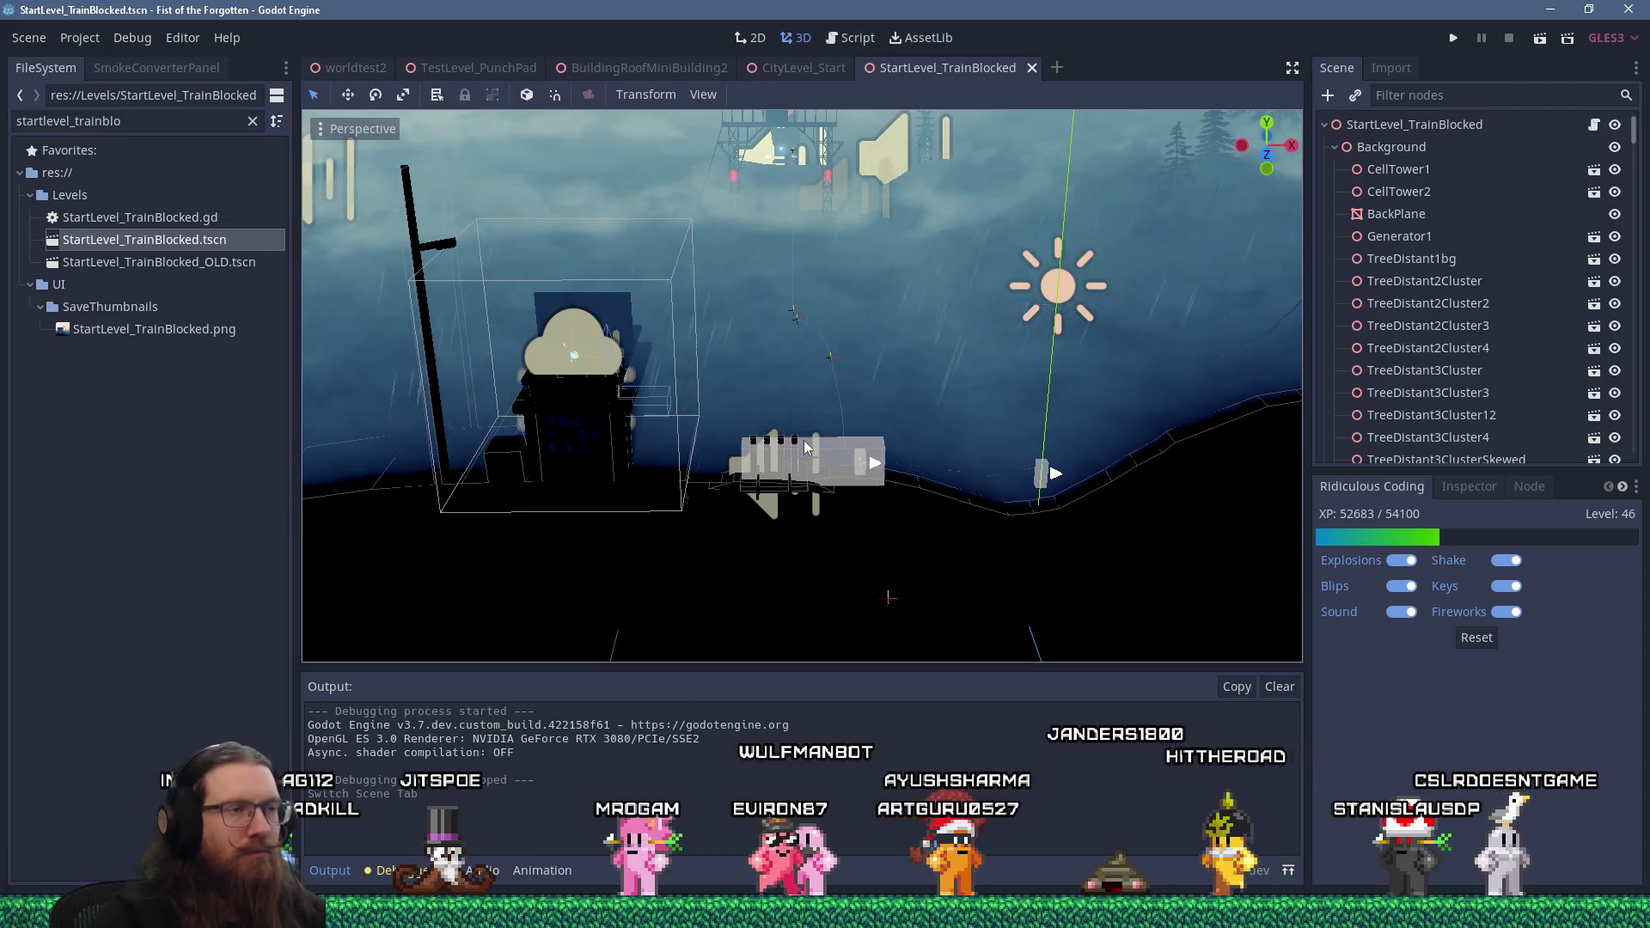
# Zoom in and out and pan the 3D viewport to survey the train level
pyautogui.scroll(-3, 839, 383)
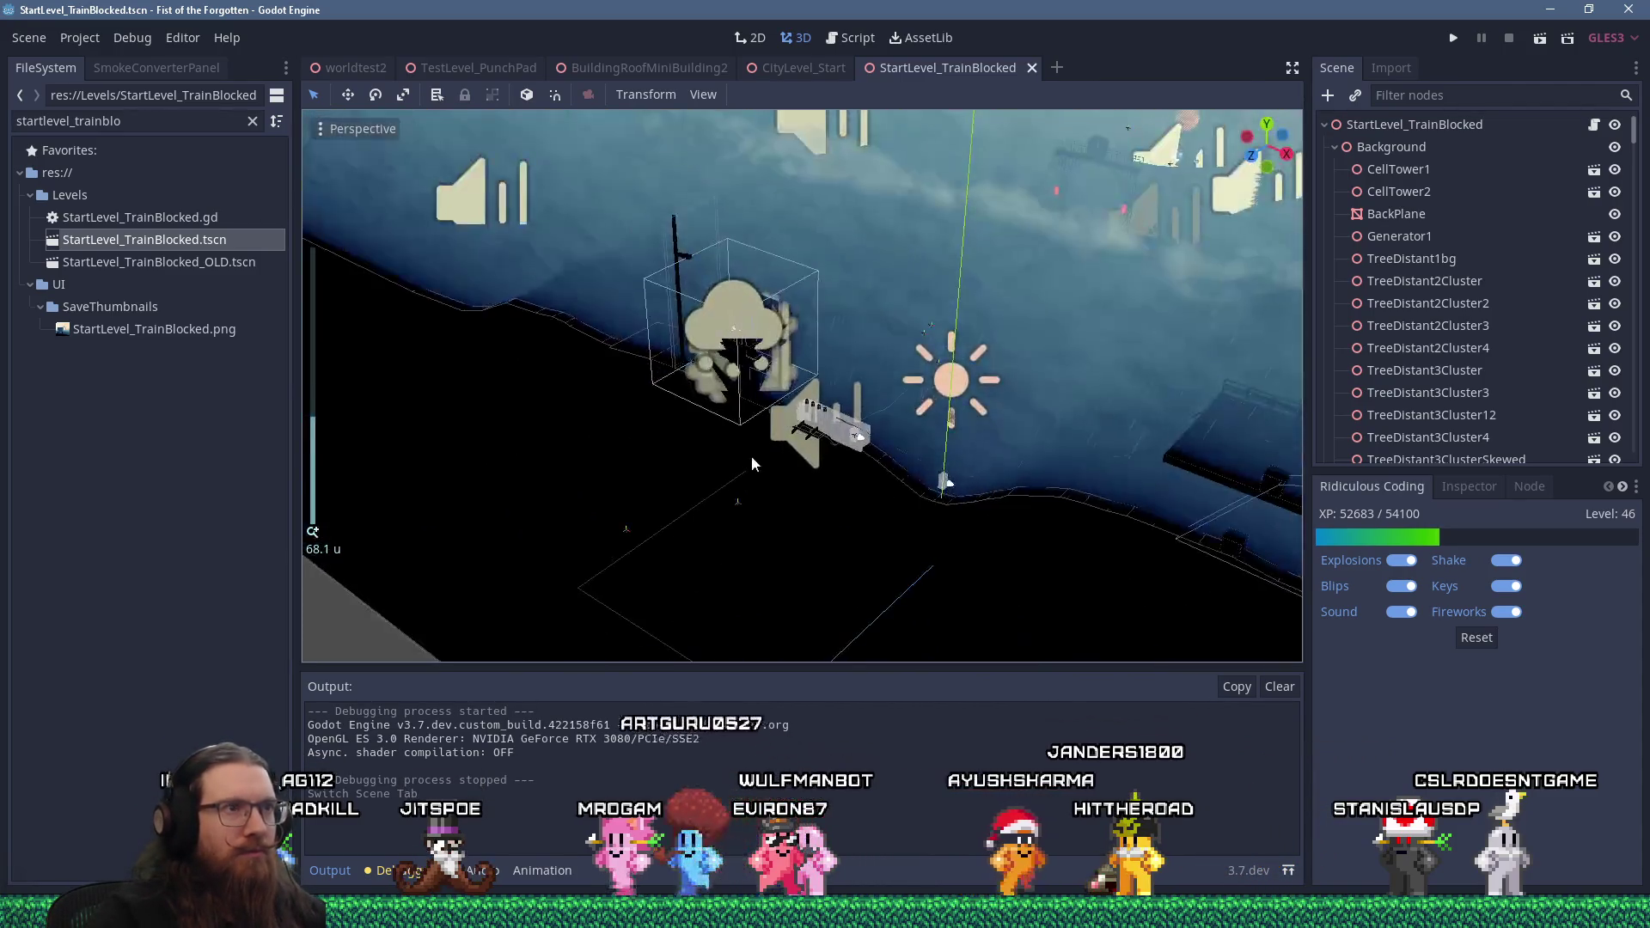
pyautogui.scroll(10, 760, 452)
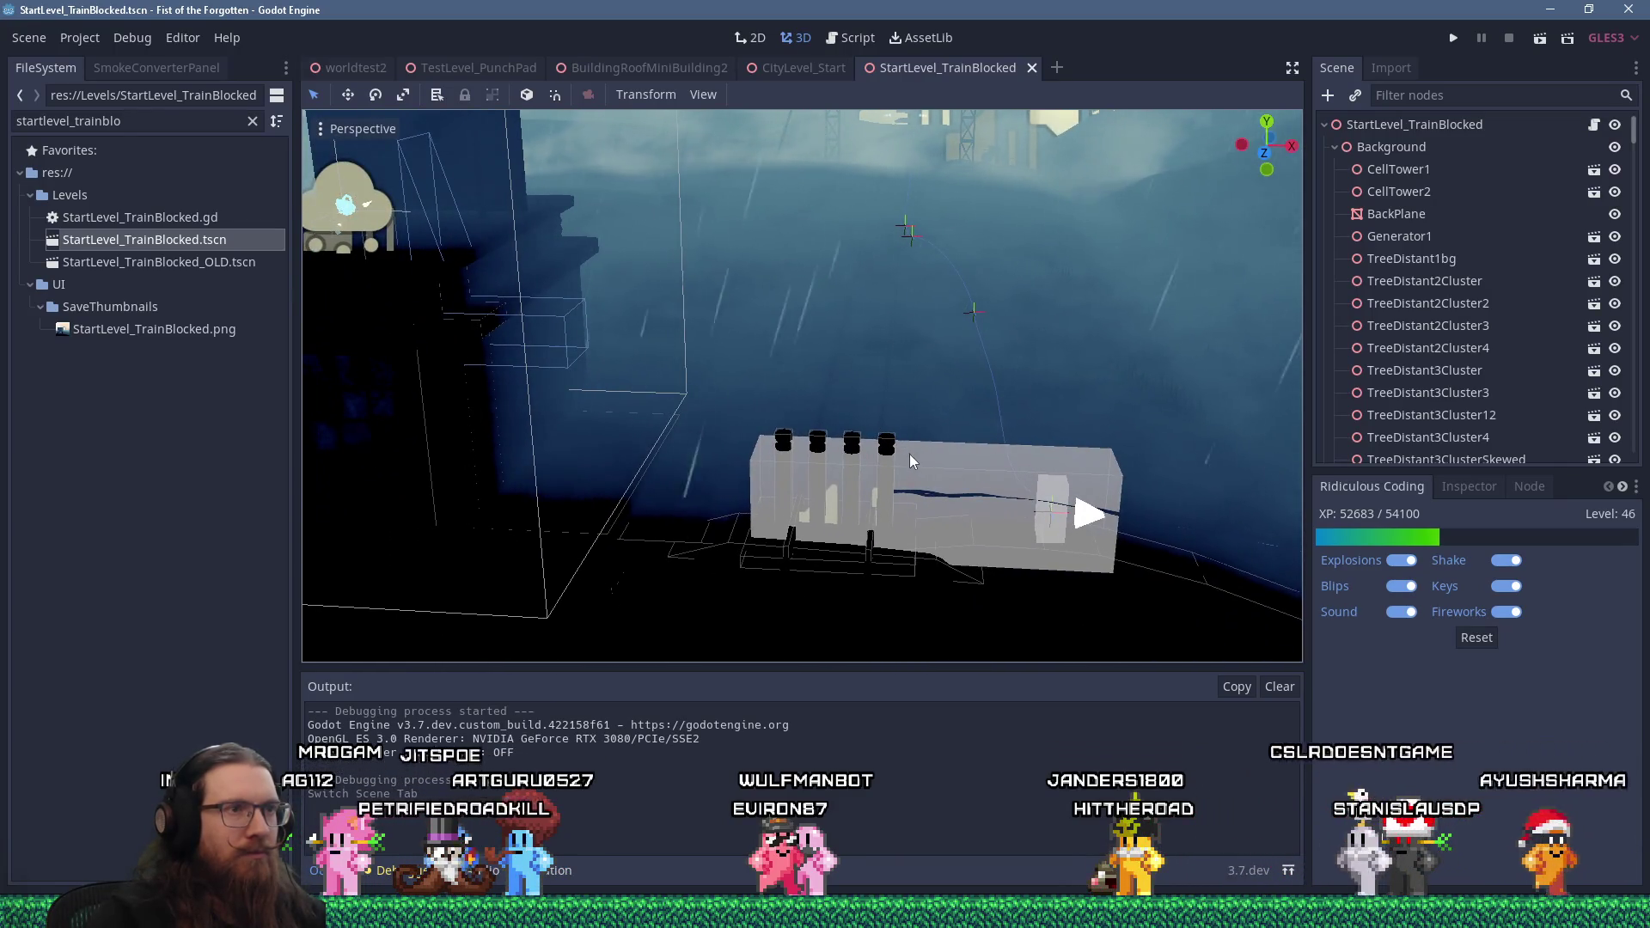
pyautogui.scroll(-2, 905, 450)
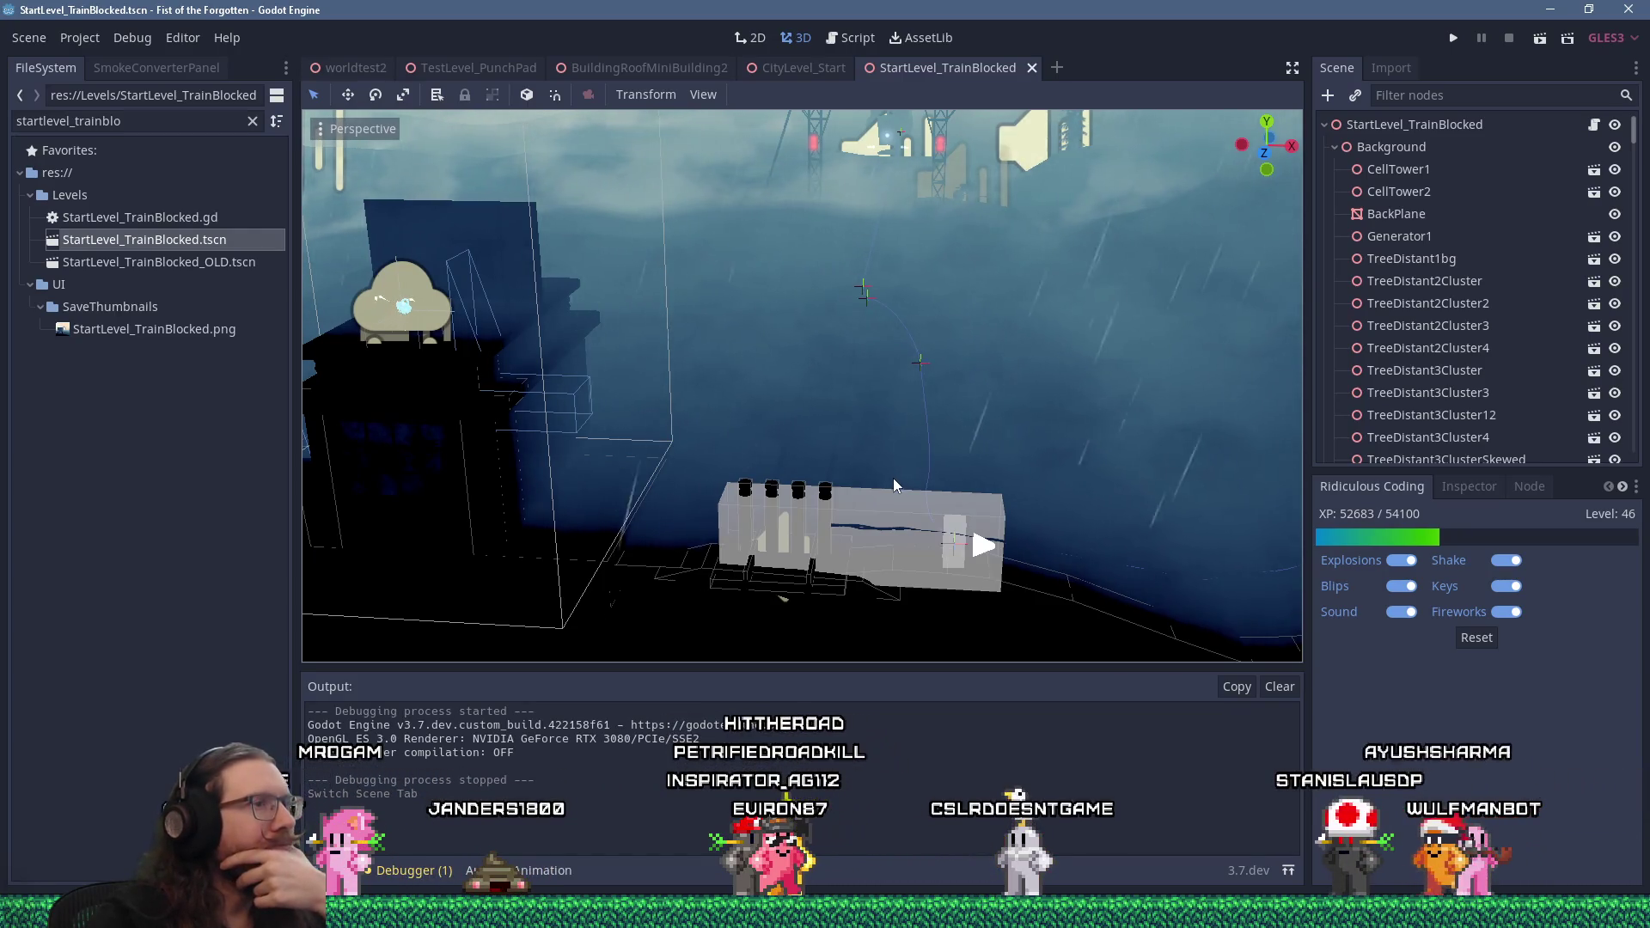
pyautogui.scroll(-5, 877, 486)
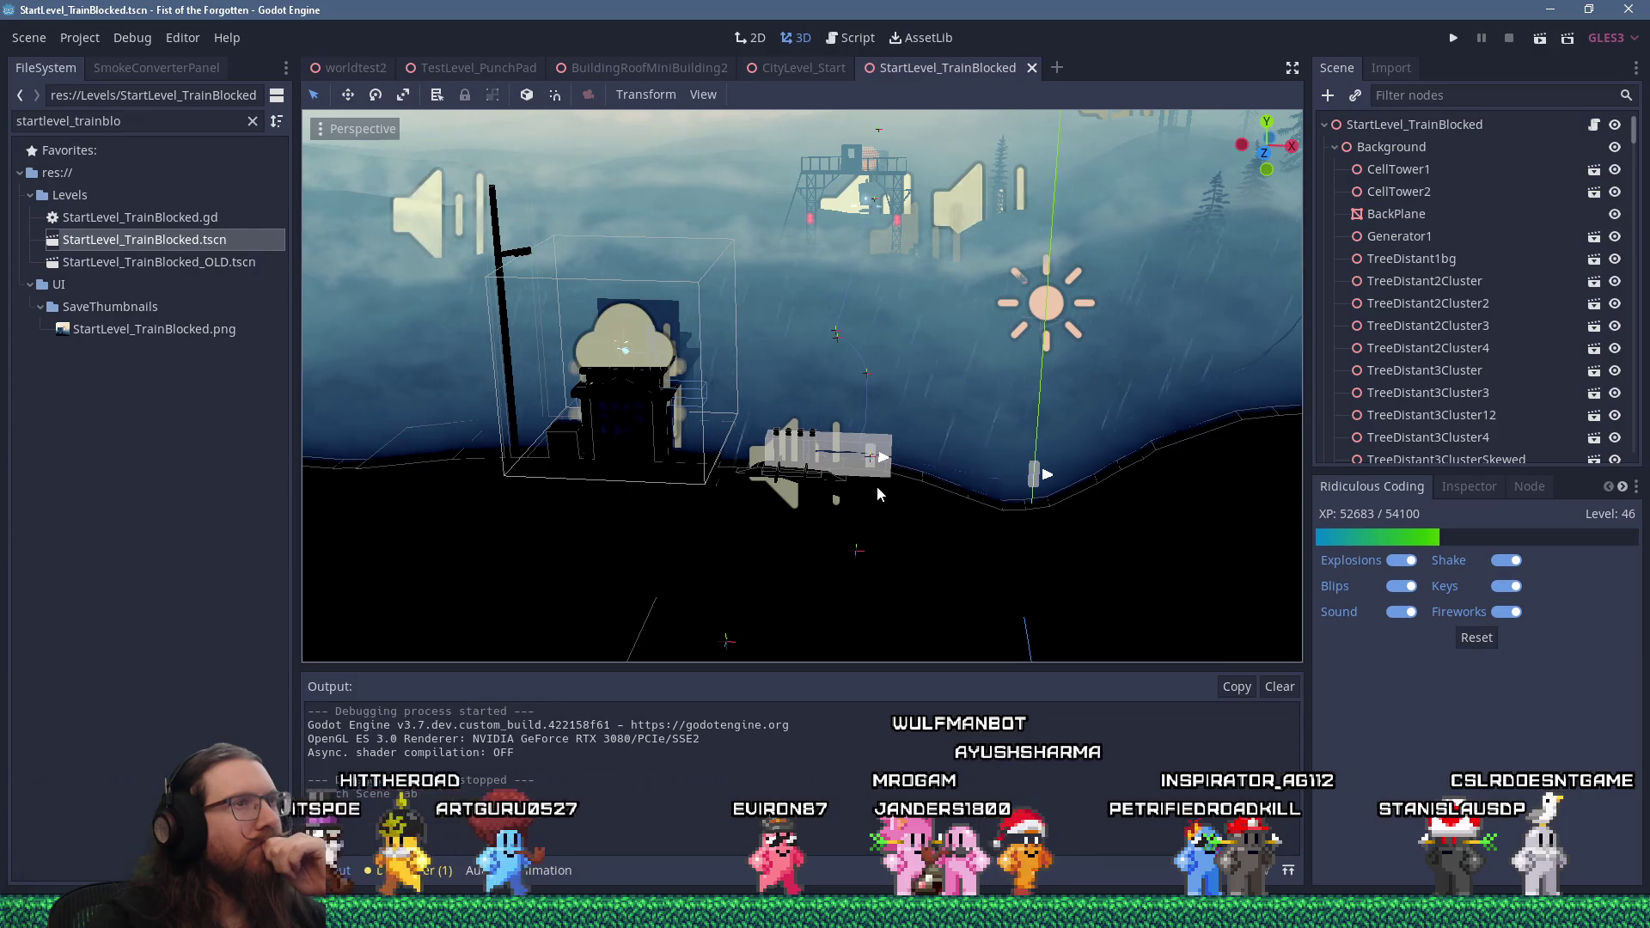
pyautogui.scroll(-4, 877, 494)
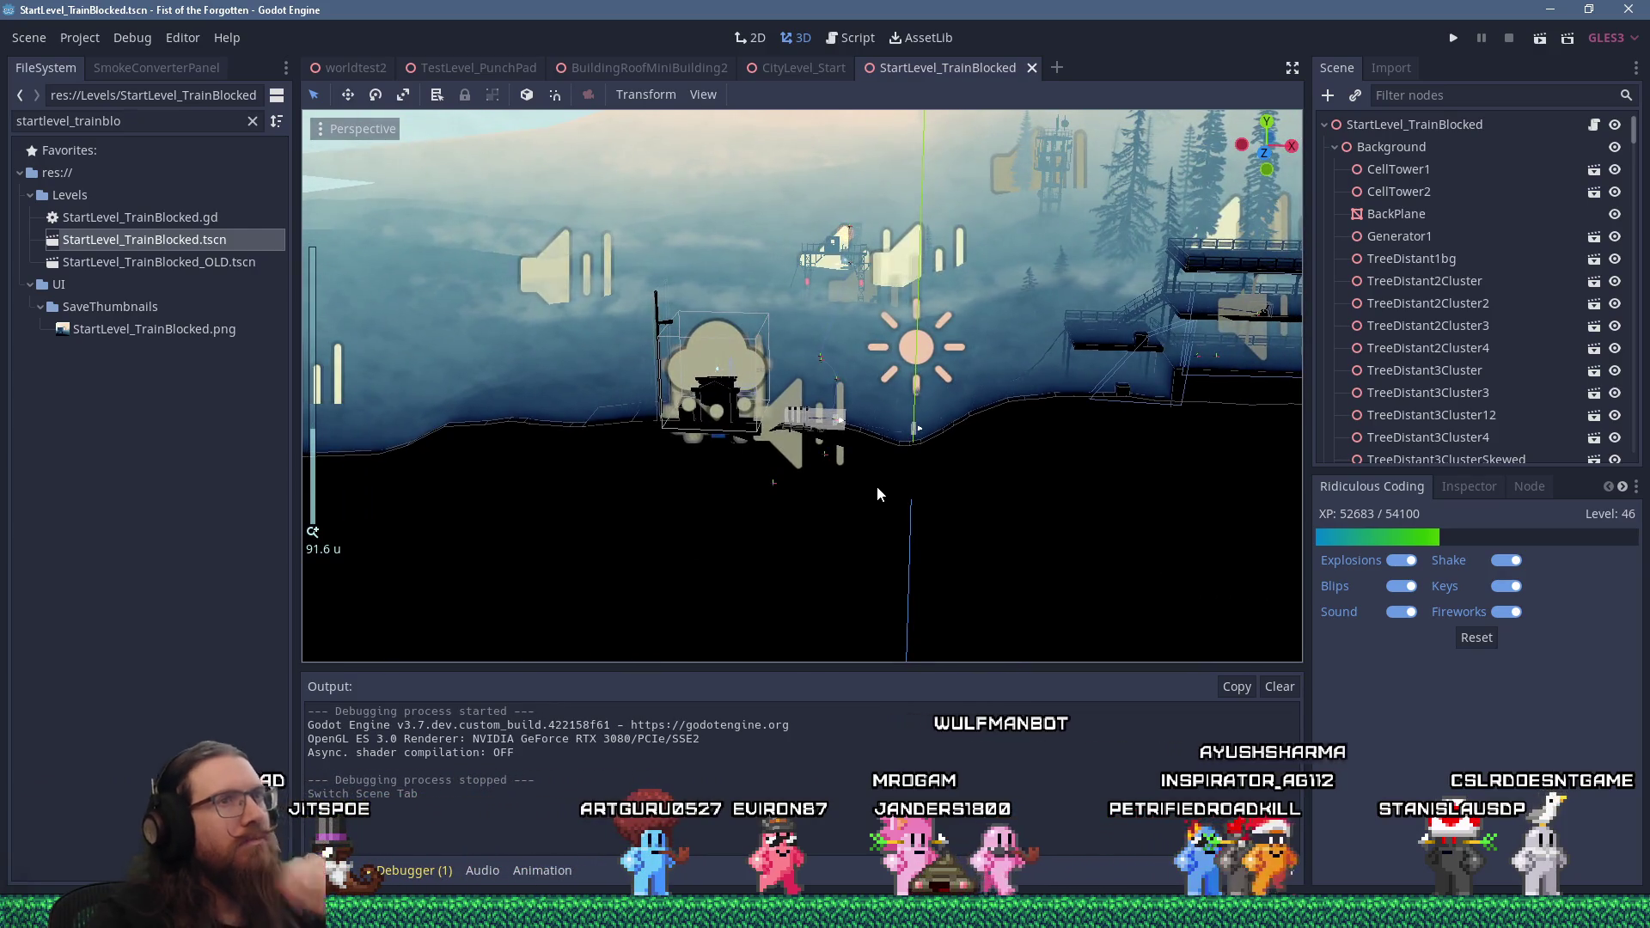
pyautogui.scroll(10, 877, 487)
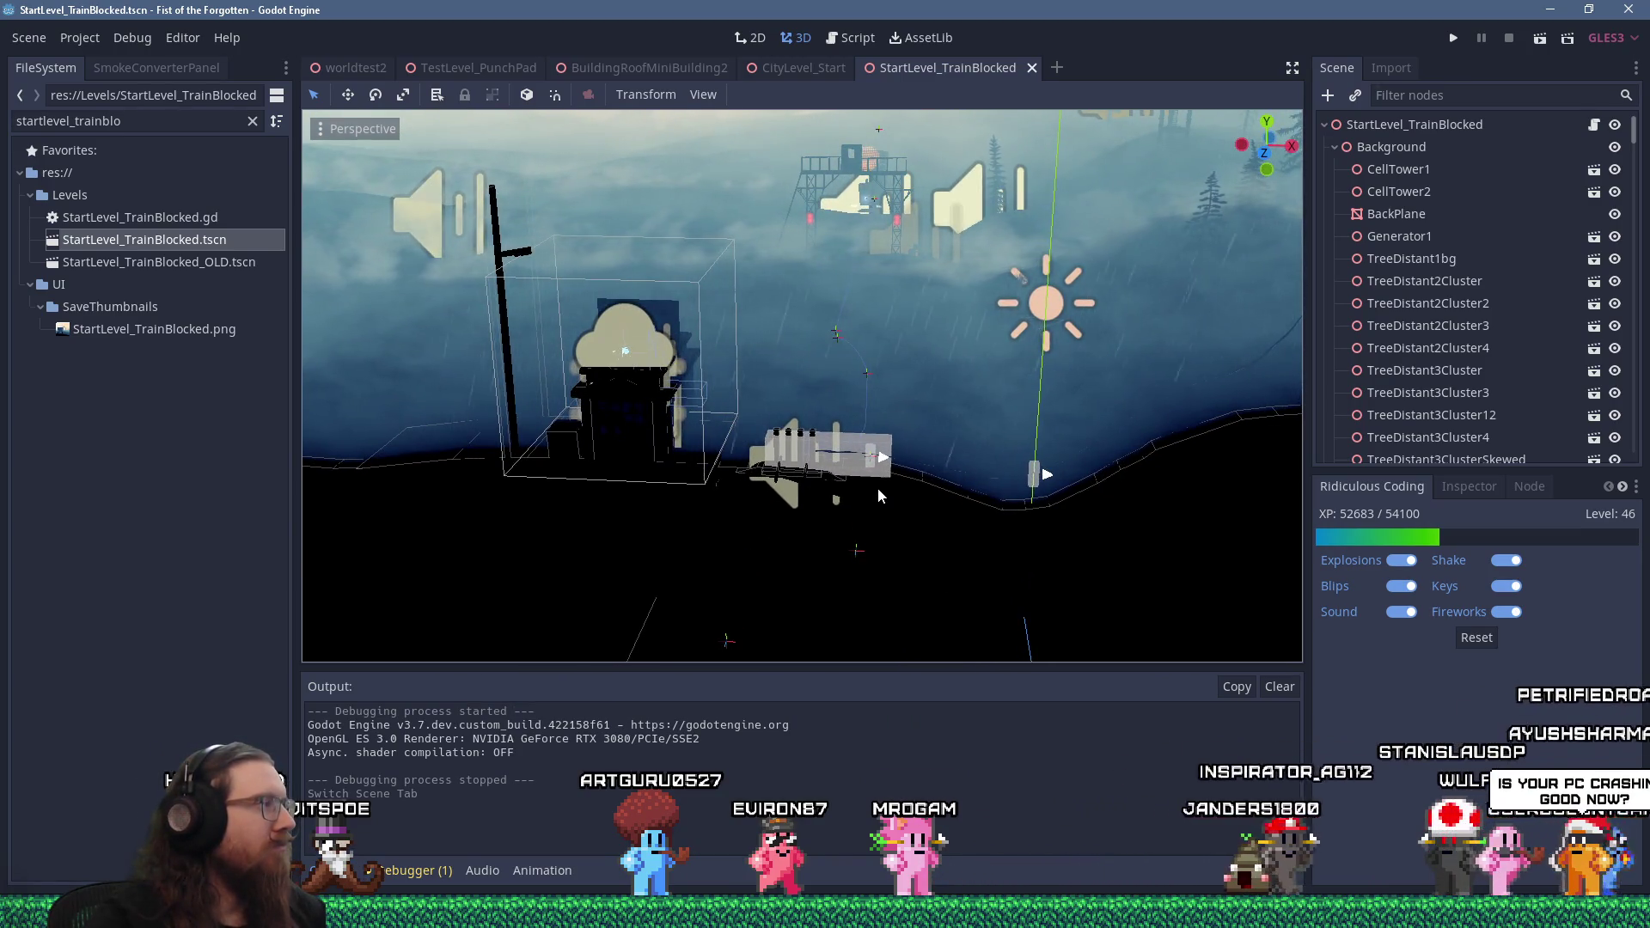
pyautogui.moveTo(1040, 468); pyautogui.dragTo(909, 526)
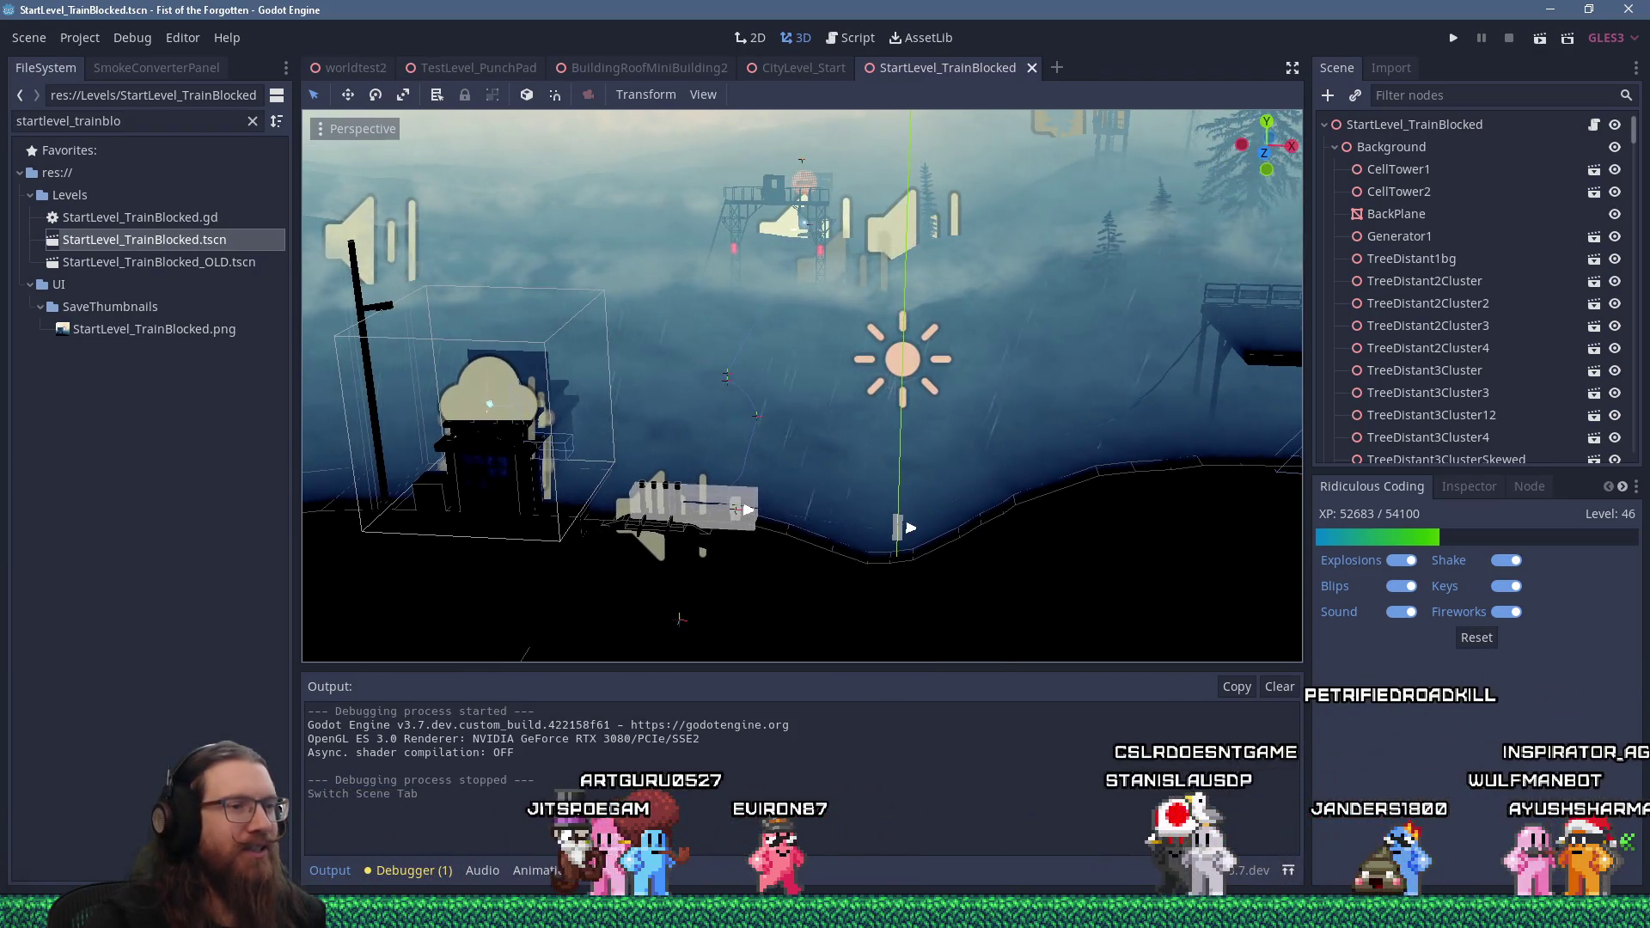
# Bring the Discord window with the rifle model image over the editor
pyautogui.moveTo(1006, 912)
pyautogui.click(1005, 833)
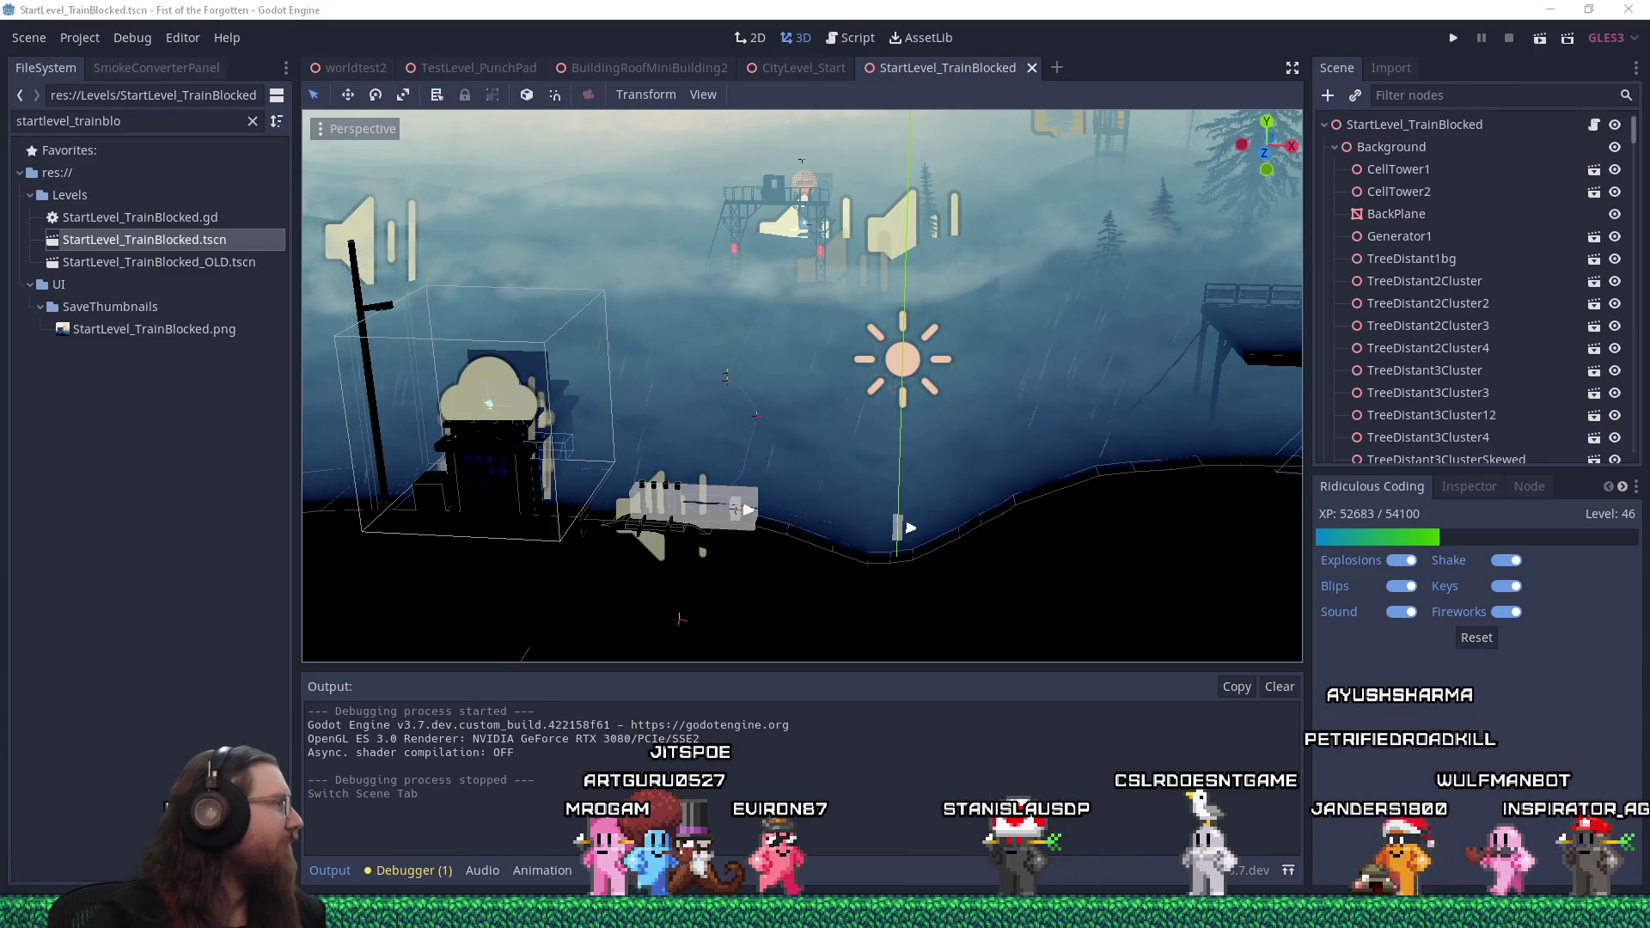
pyautogui.moveTo(0, 86); pyautogui.dragTo(837, 86)
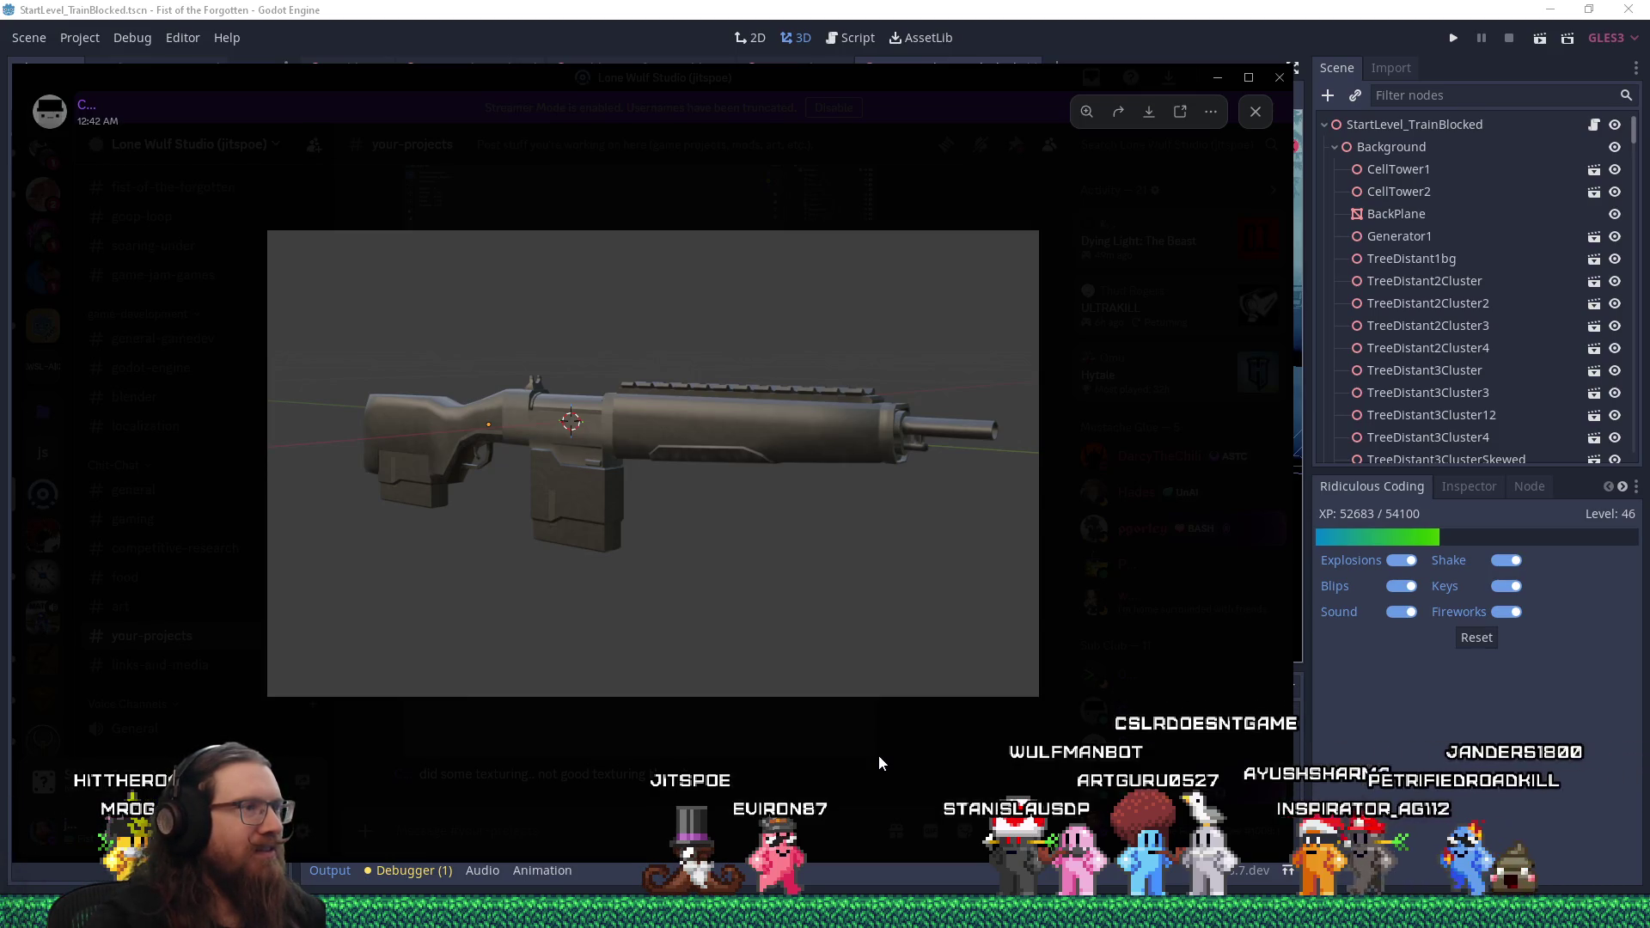
# Drag the Discord rifle image window aside to uncover the Godot editor
pyautogui.moveTo(1060, 79)
pyautogui.mouseDown()
pyautogui.moveTo(1141, 102)
pyautogui.moveTo(0, 103)
pyautogui.mouseUp()
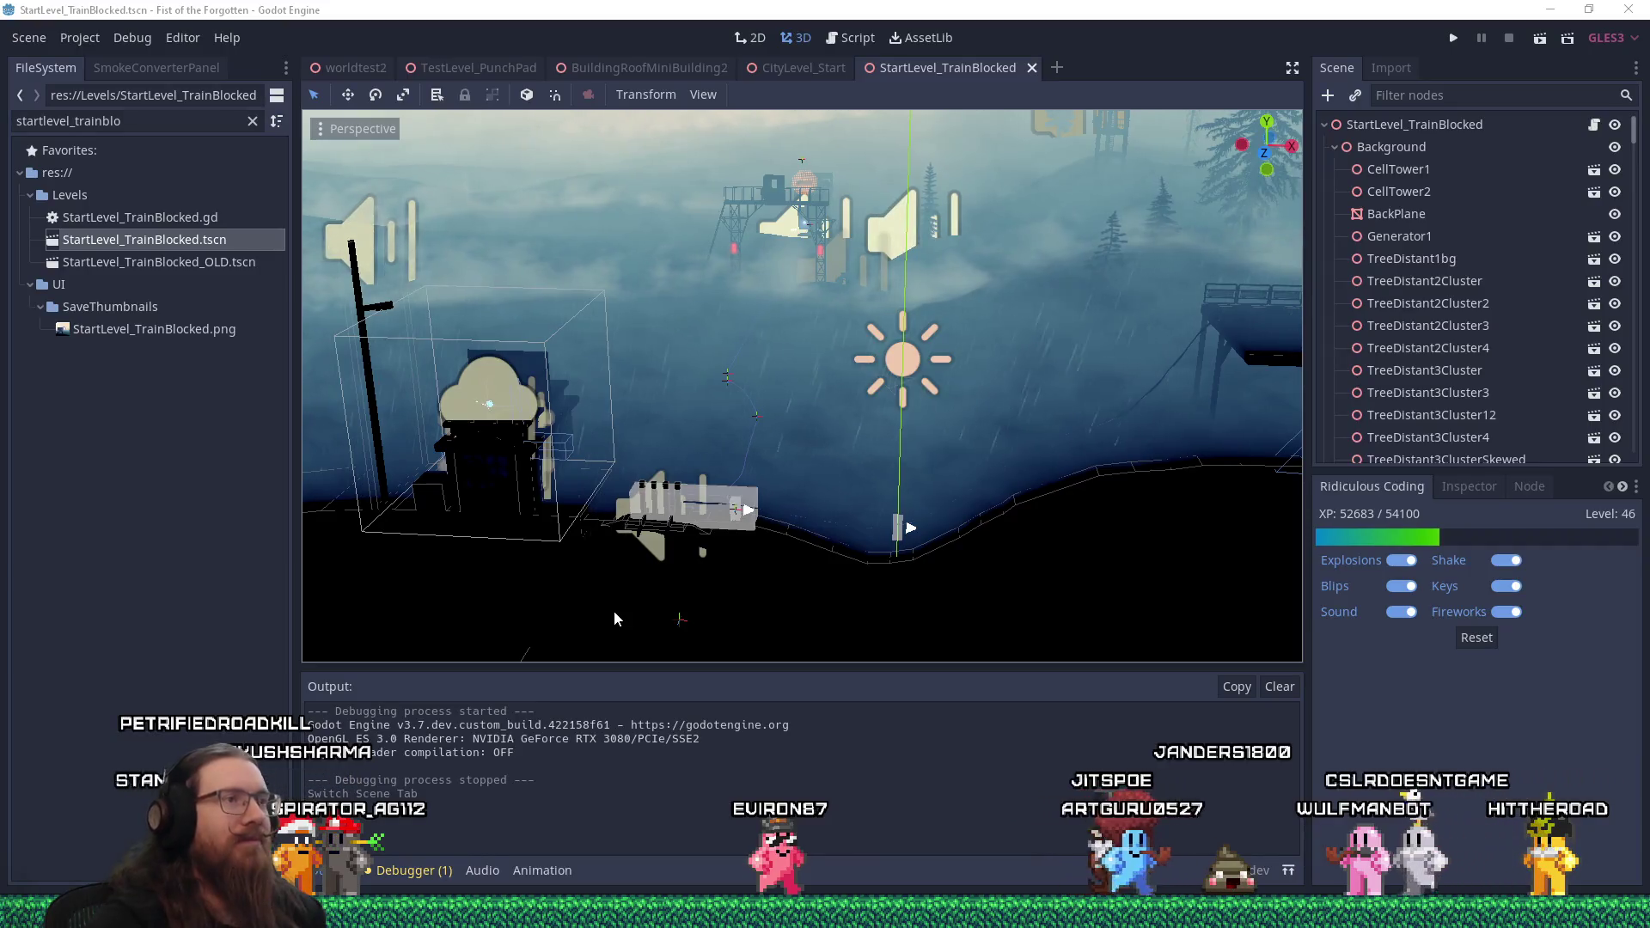
# Orbit and zoom the 3D viewport until the train and its trigger box fill the view
pyautogui.moveTo(724, 486)
pyautogui.mouseDown()
pyautogui.moveTo(823, 435)
pyautogui.moveTo(882, 328)
pyautogui.moveTo(777, 374)
pyautogui.mouseUp()
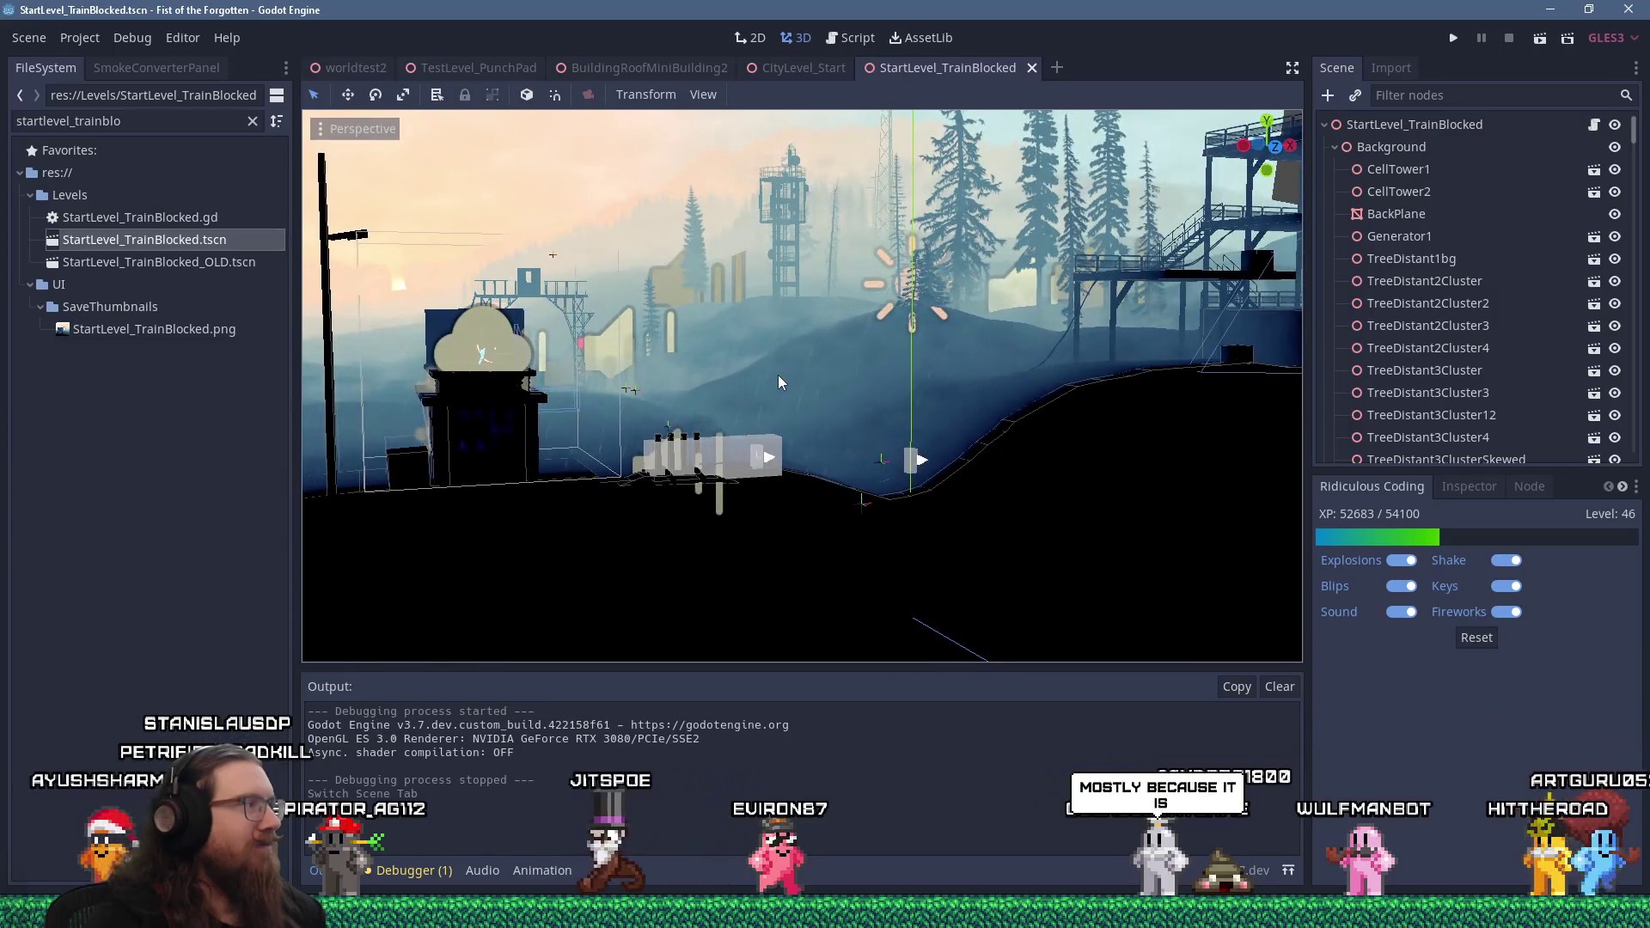
pyautogui.scroll(2, 776, 374)
pyautogui.scroll(-4, 777, 374)
pyautogui.moveTo(813, 383)
pyautogui.mouseDown()
pyautogui.moveTo(684, 467)
pyautogui.moveTo(659, 453)
pyautogui.moveTo(801, 421)
pyautogui.moveTo(936, 340)
pyautogui.moveTo(906, 406)
pyautogui.moveTo(894, 279)
pyautogui.moveTo(850, 358)
pyautogui.moveTo(668, 353)
pyautogui.moveTo(784, 332)
pyautogui.moveTo(695, 358)
pyautogui.moveTo(863, 291)
pyautogui.mouseUp()
pyautogui.scroll(6, 806, 414)
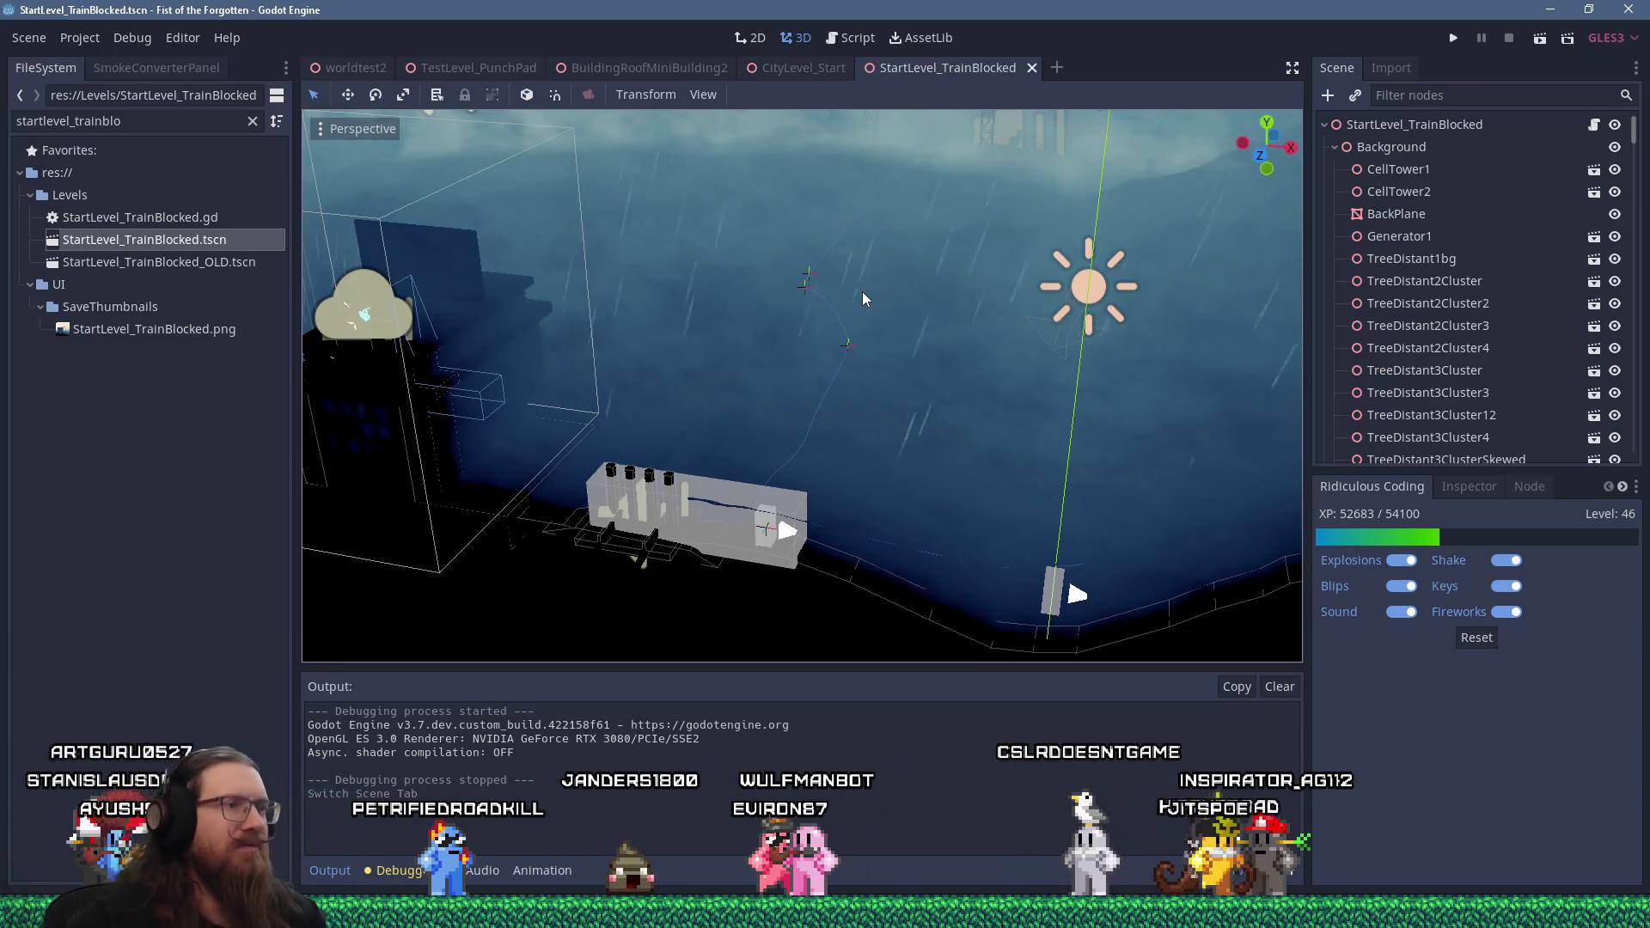
pyautogui.scroll(3, 892, 312)
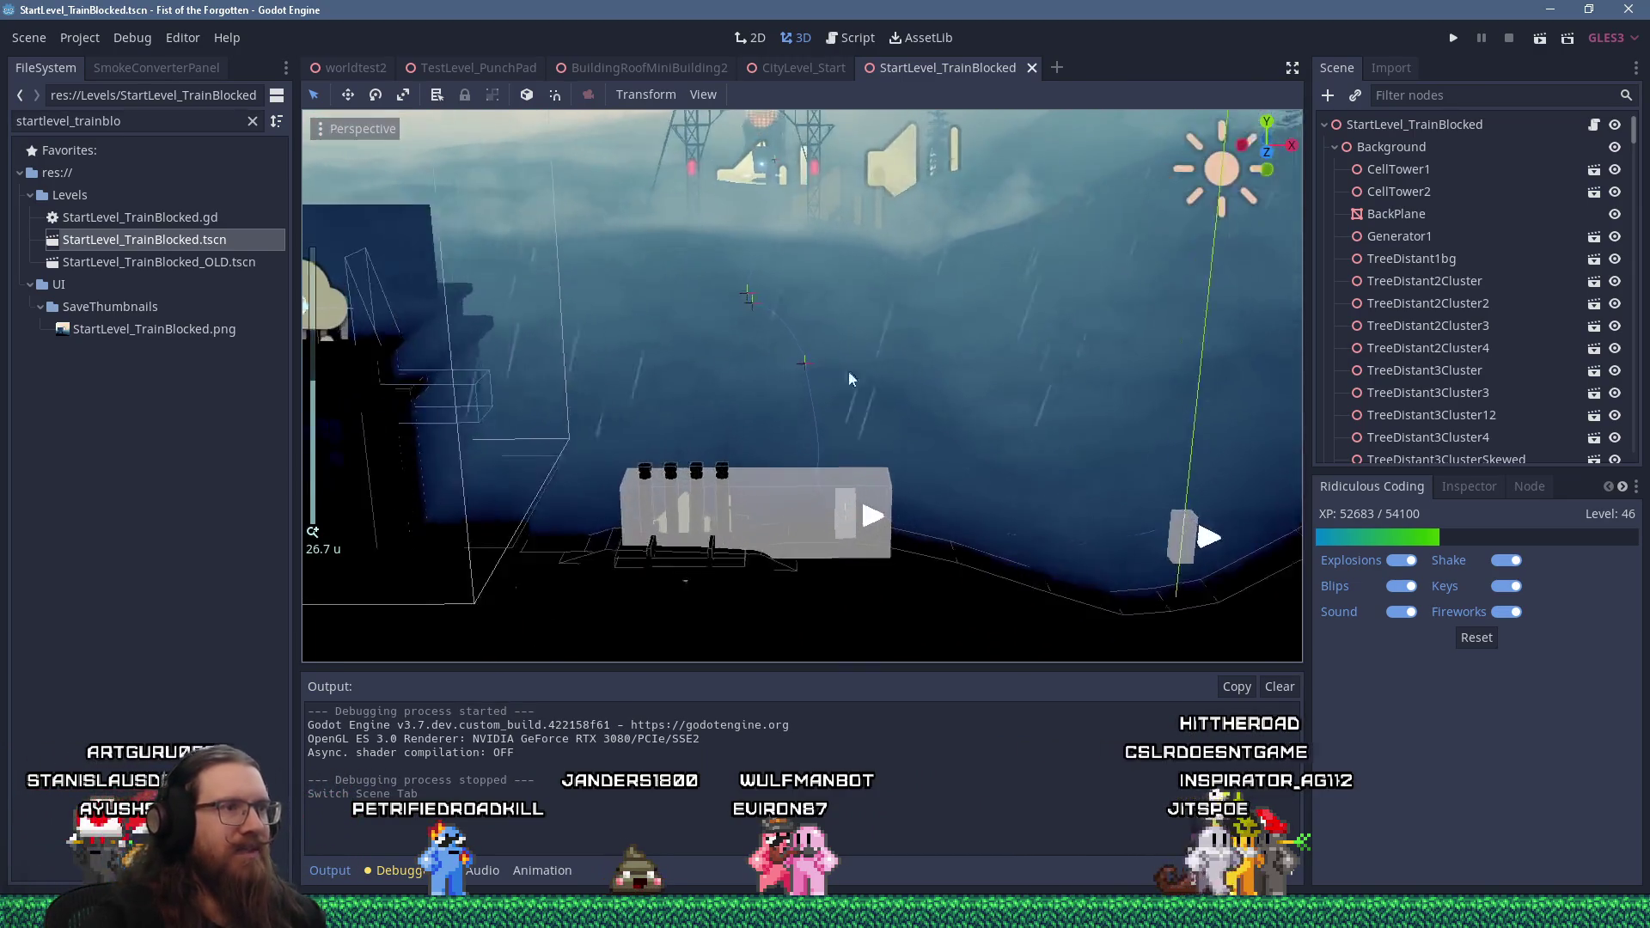
pyautogui.scroll(3, 874, 339)
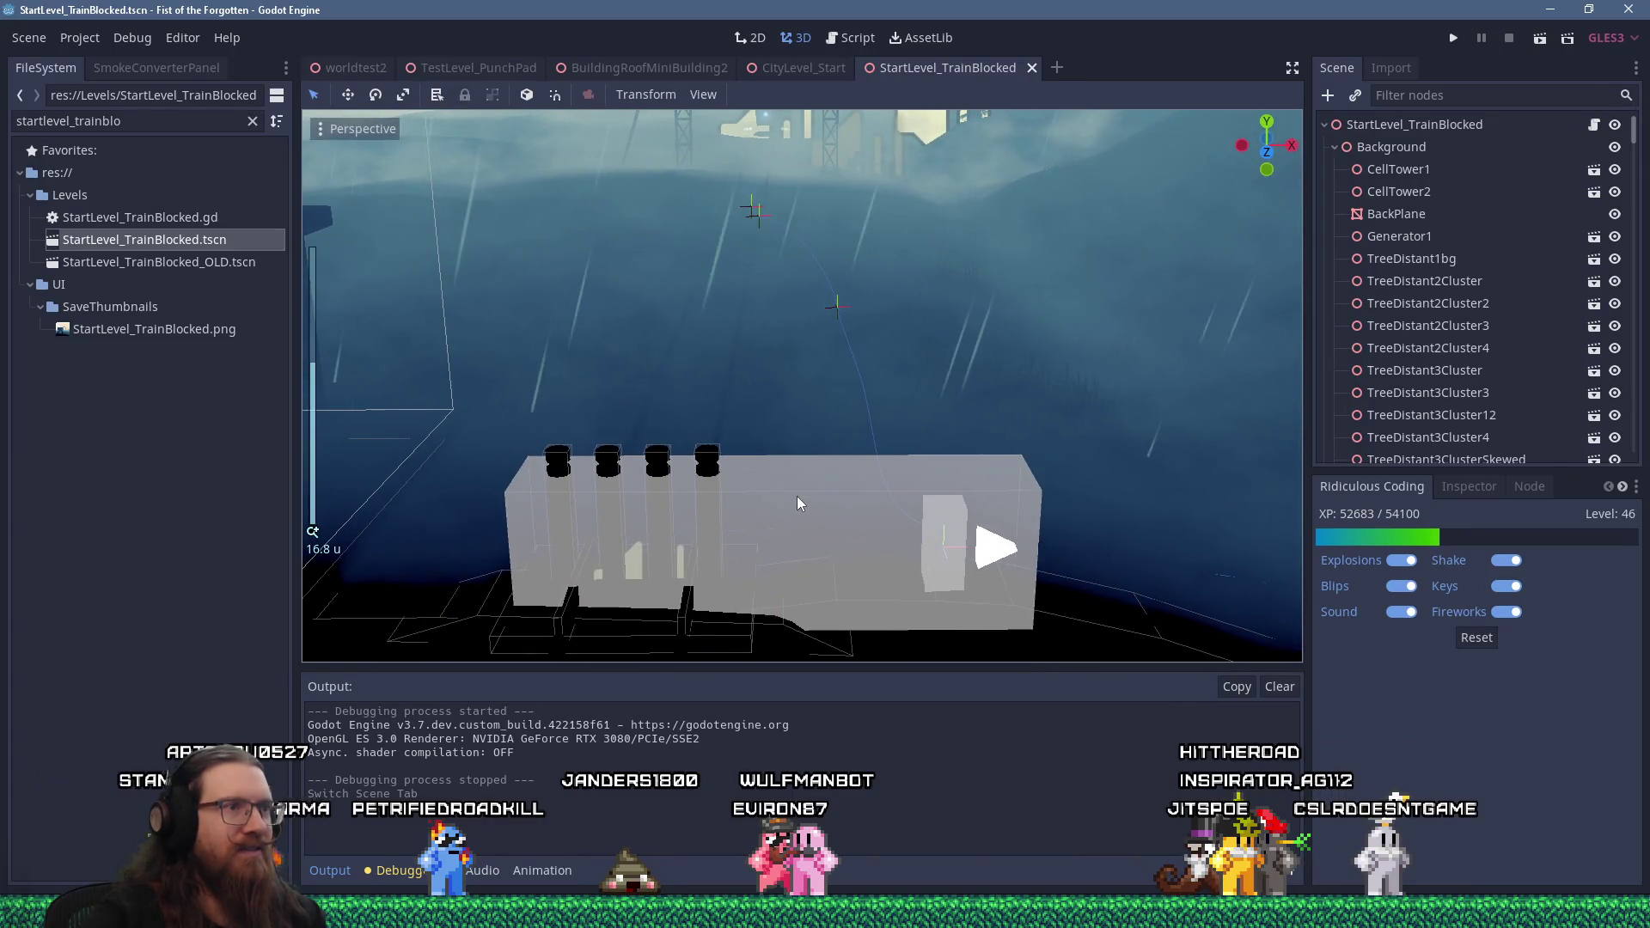
# Select LevelEndTriggerTrain, review its Inspector properties, and open its LevelEndTrigger.gd script
pyautogui.click(797, 497)
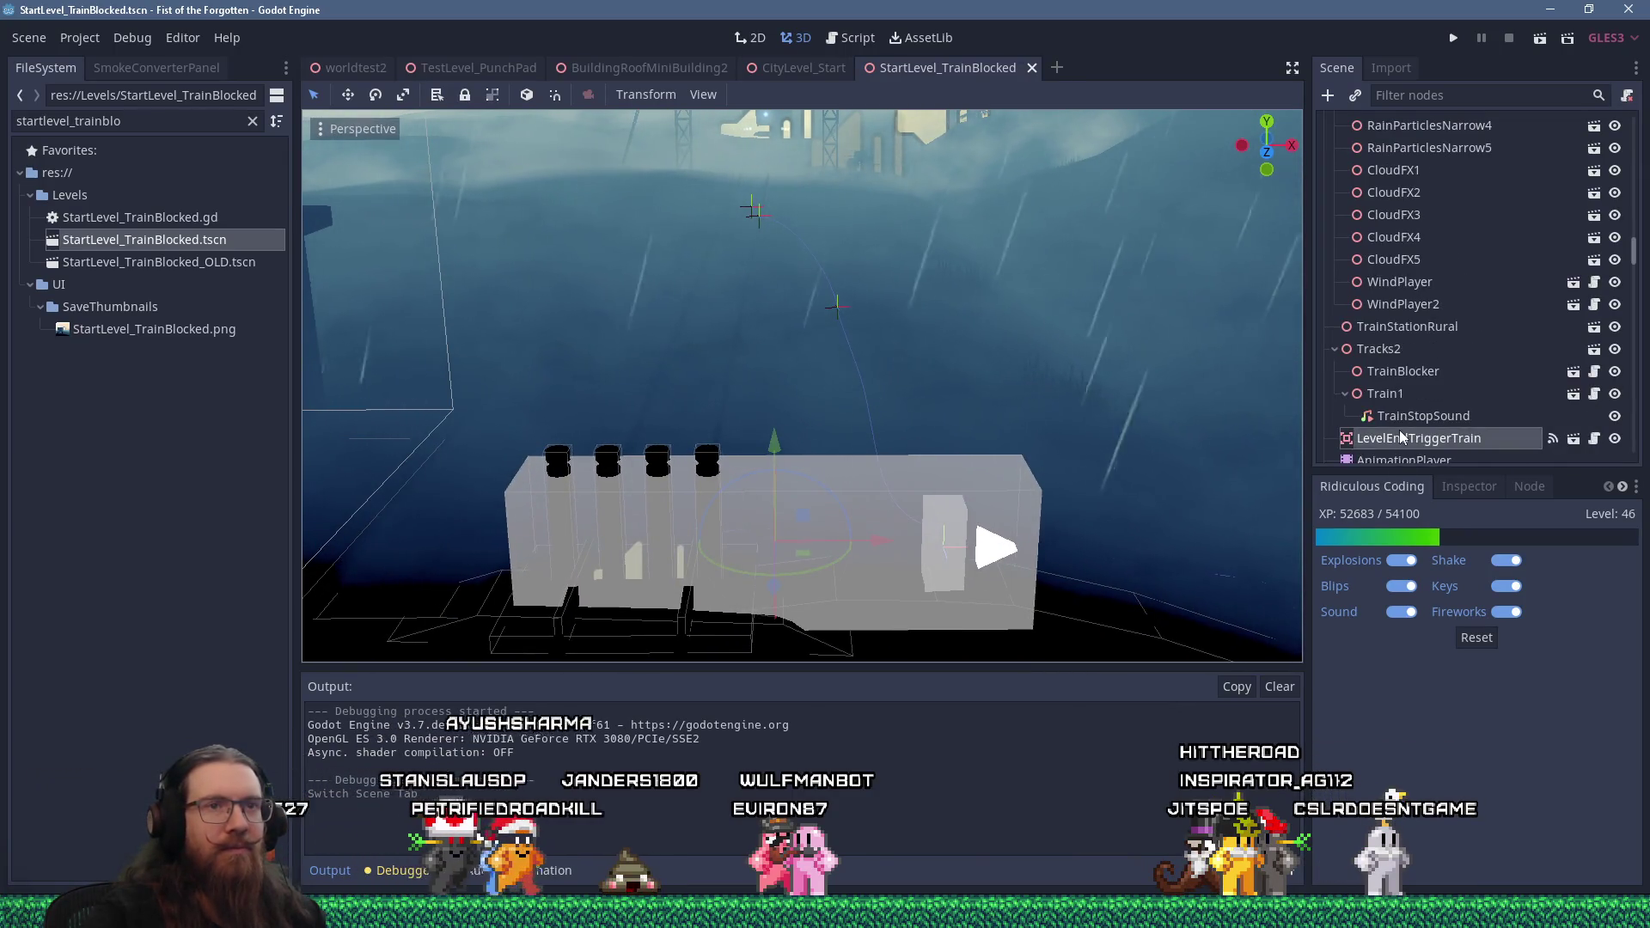
pyautogui.scroll(-3, 1399, 430)
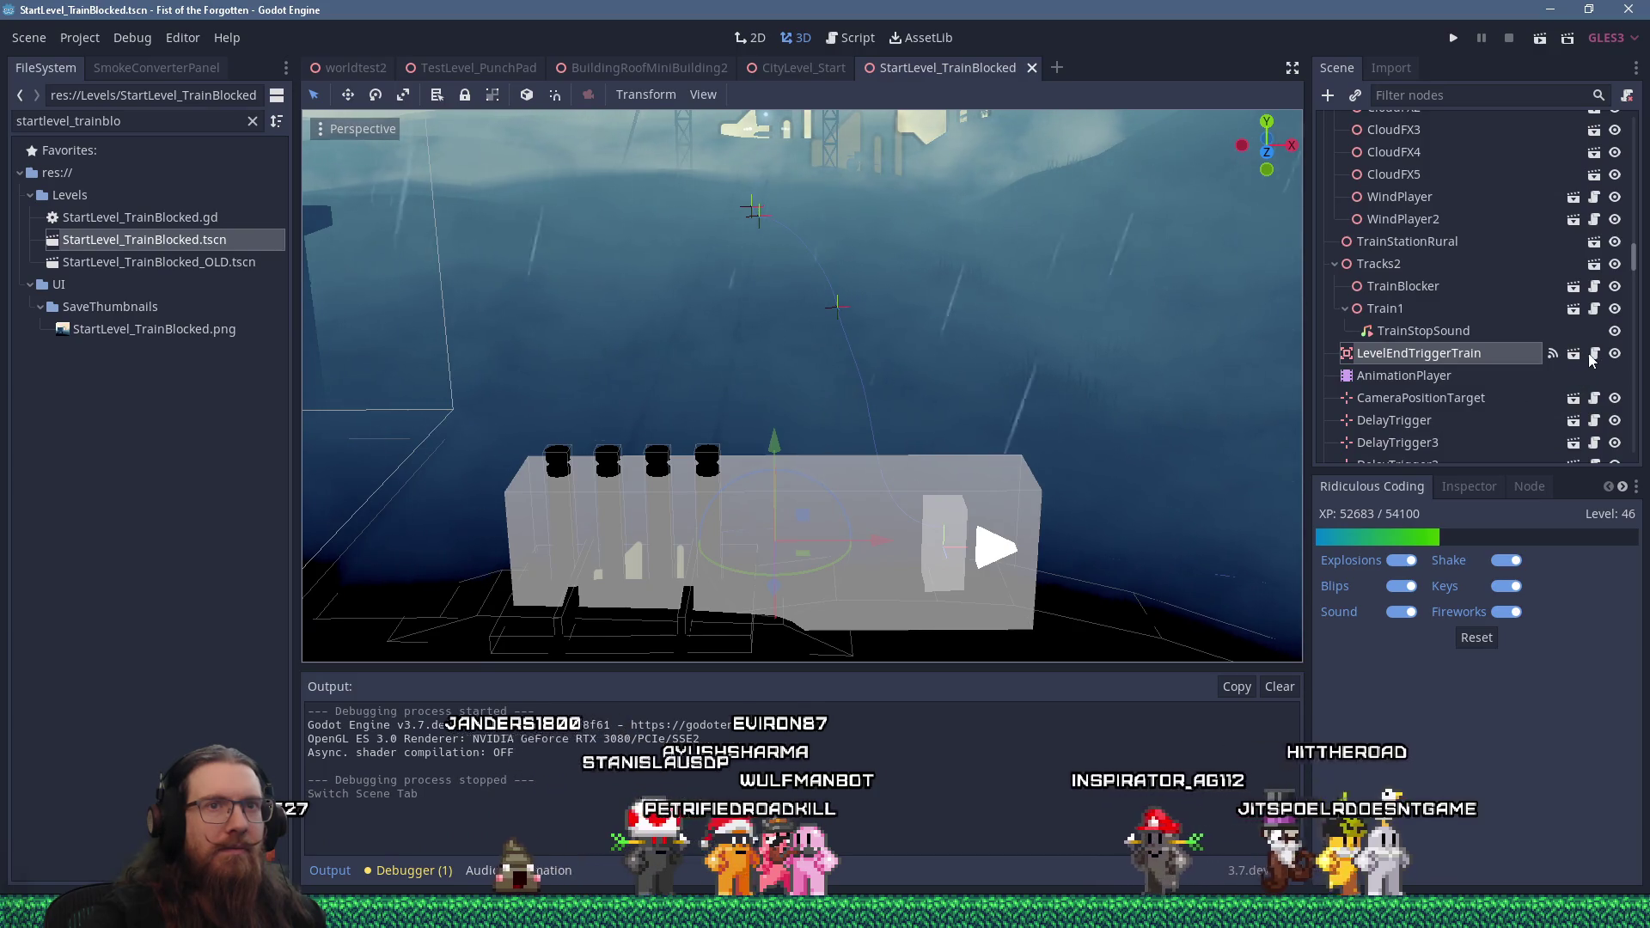
pyautogui.click(1468, 487)
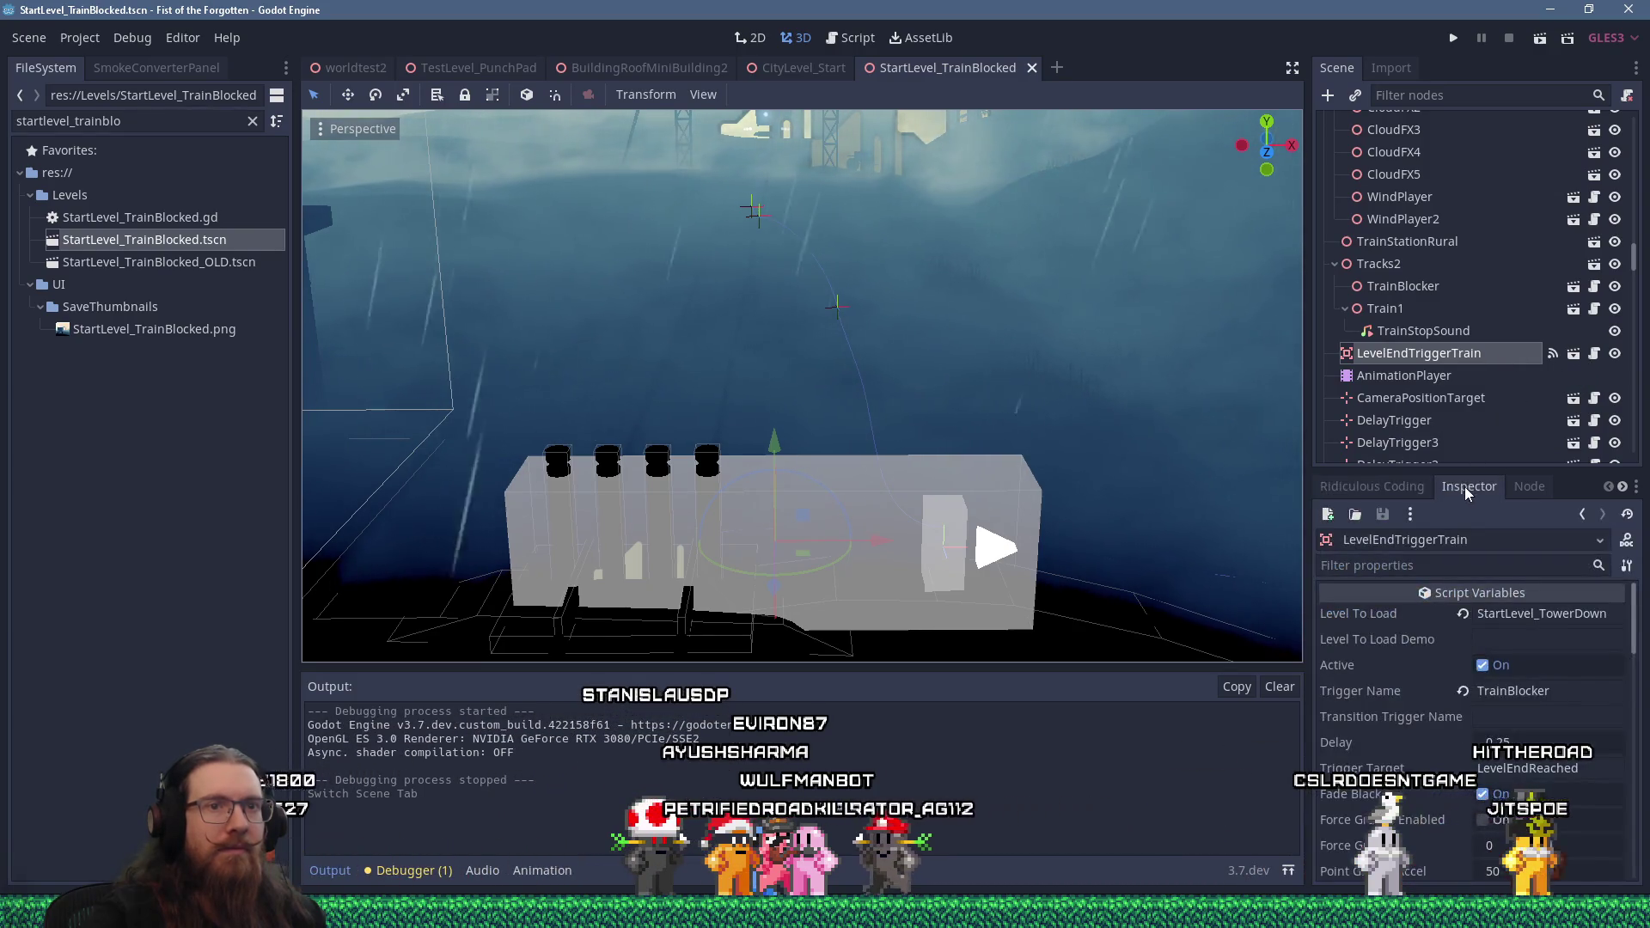
pyautogui.moveTo(1446, 471); pyautogui.dragTo(1446, 420)
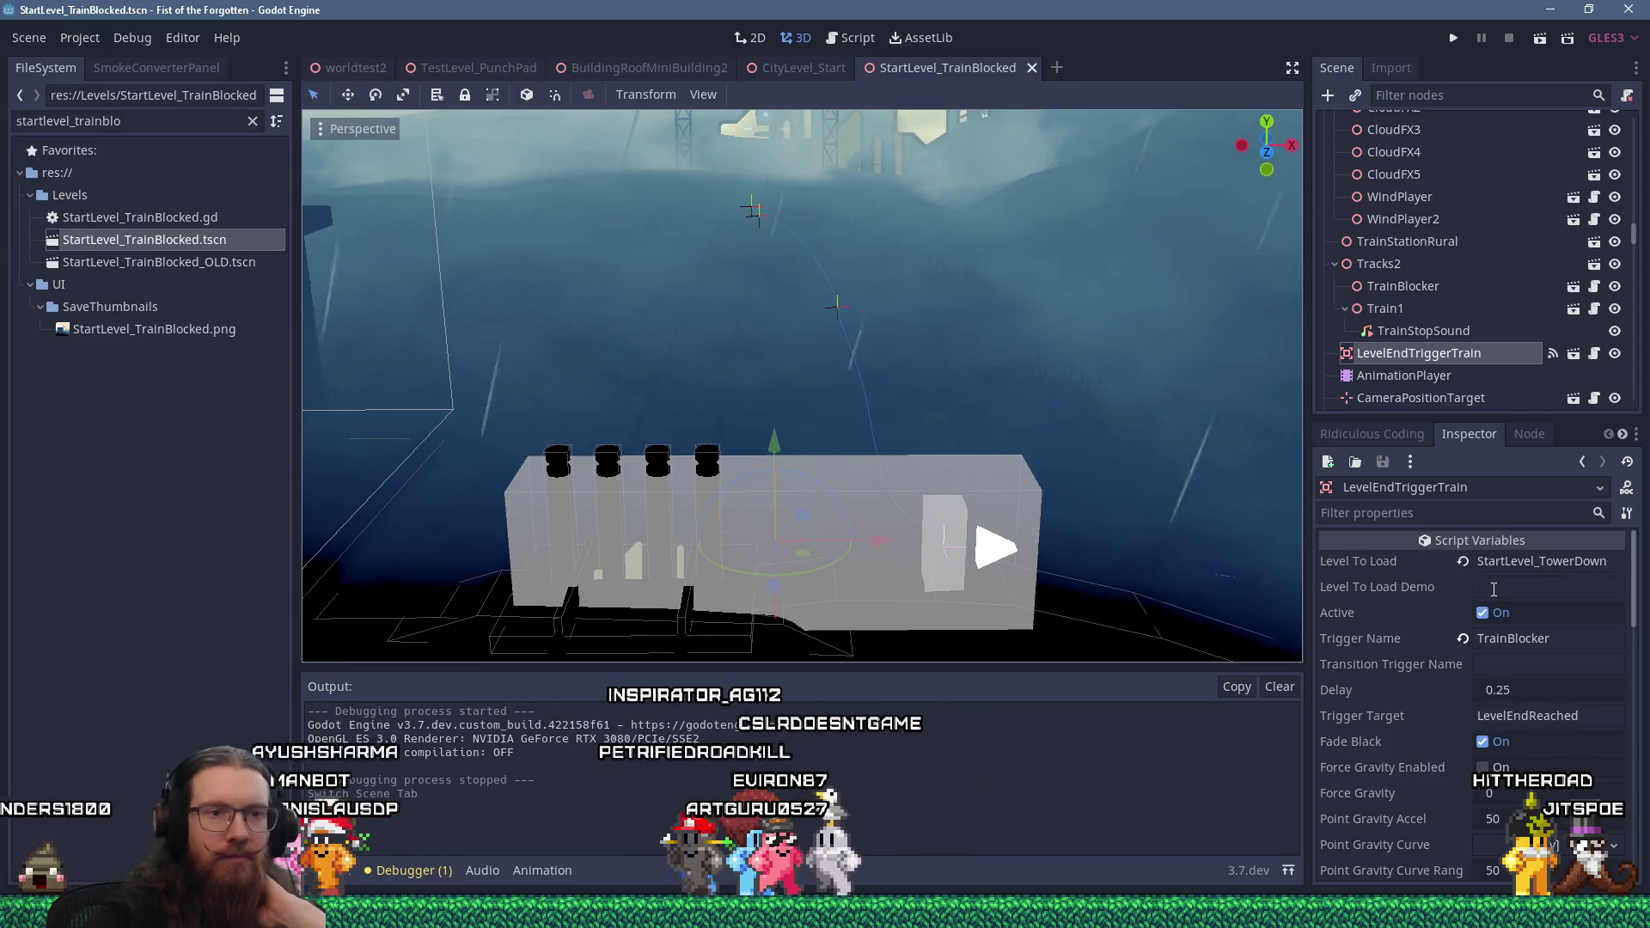
pyautogui.scroll(-3, 1493, 593)
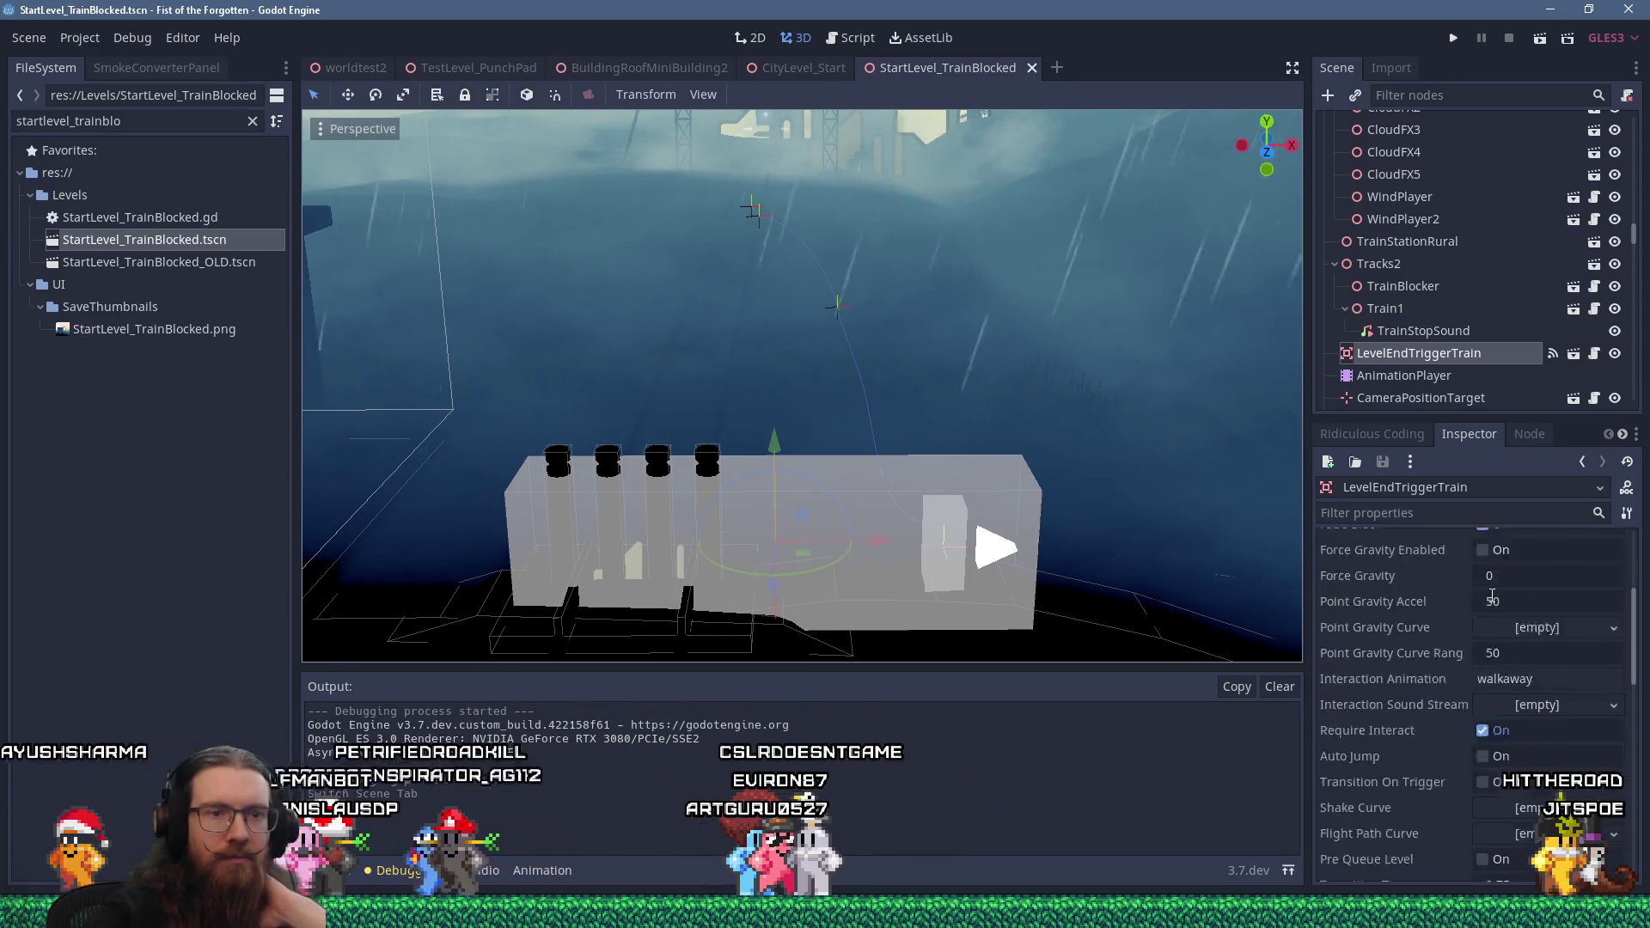
pyautogui.scroll(3, 1493, 599)
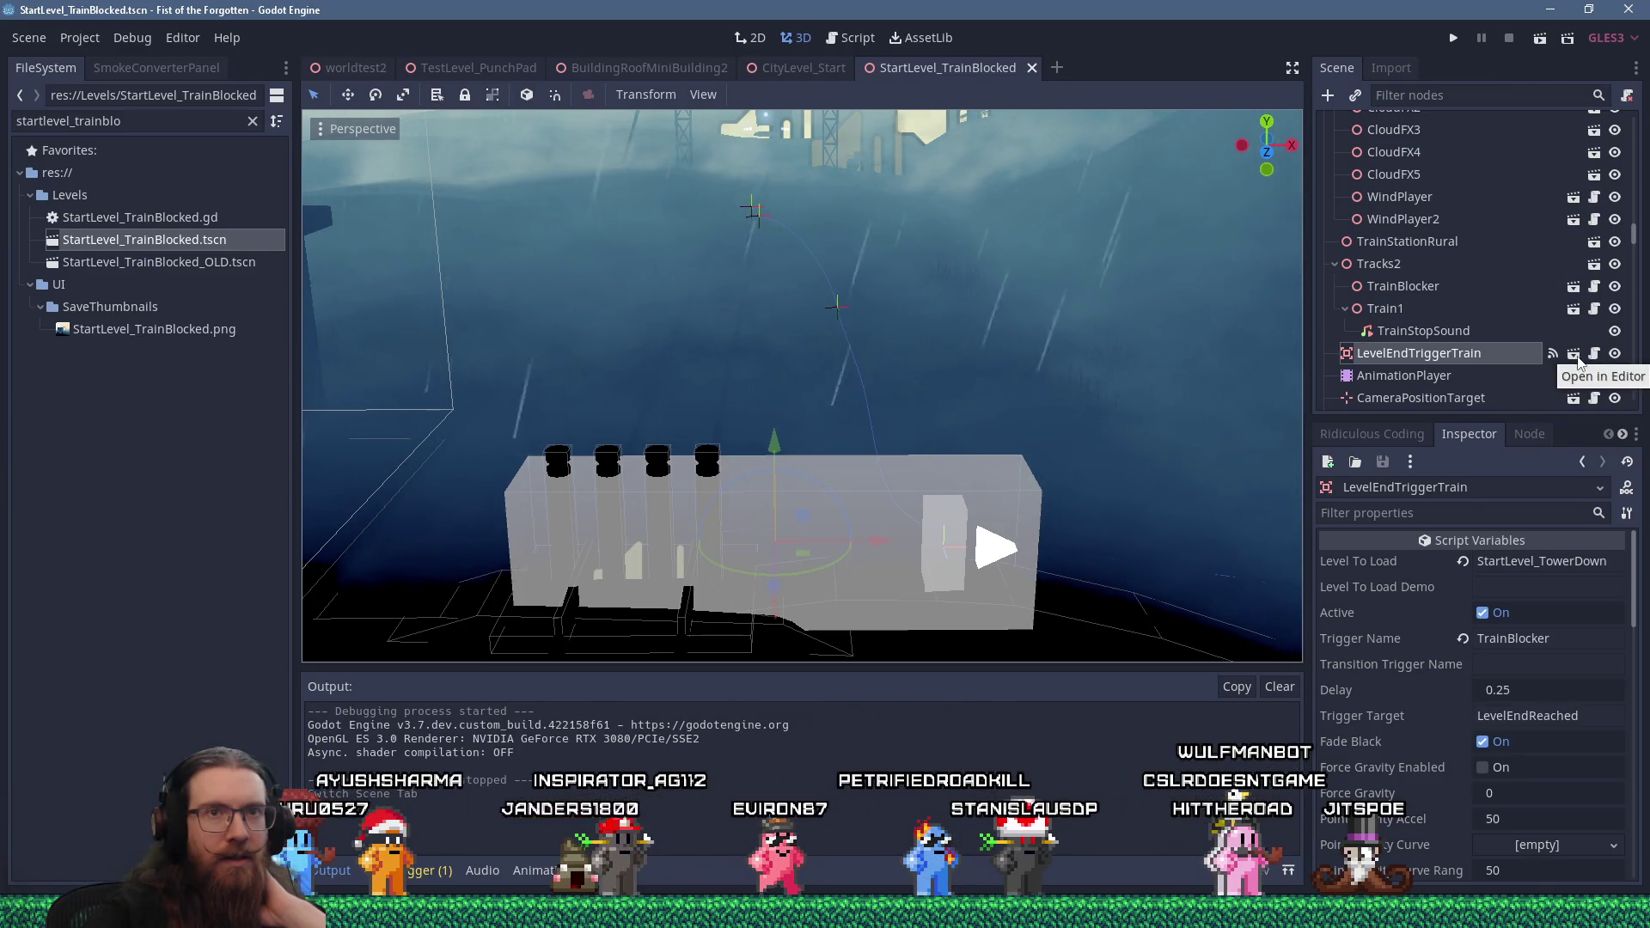
pyautogui.click(1577, 356)
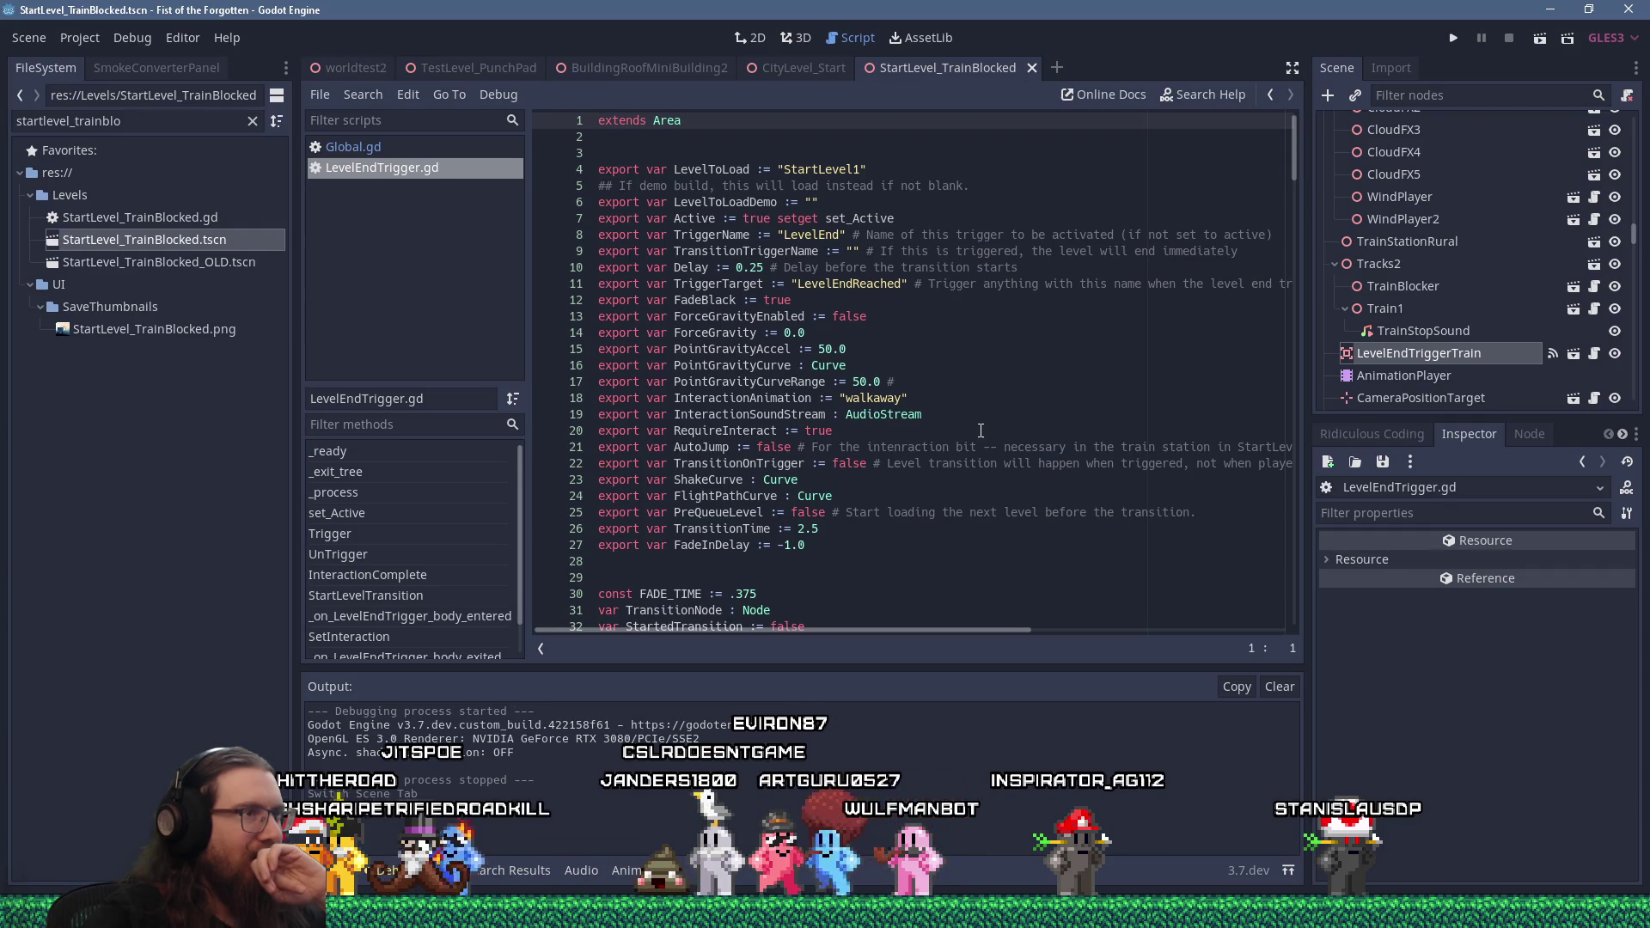
# Search LevelEndTrigger.gd for every occurrence of TriggerName, starting from its line 8 declaration
pyautogui.scroll(-5, 981, 431)
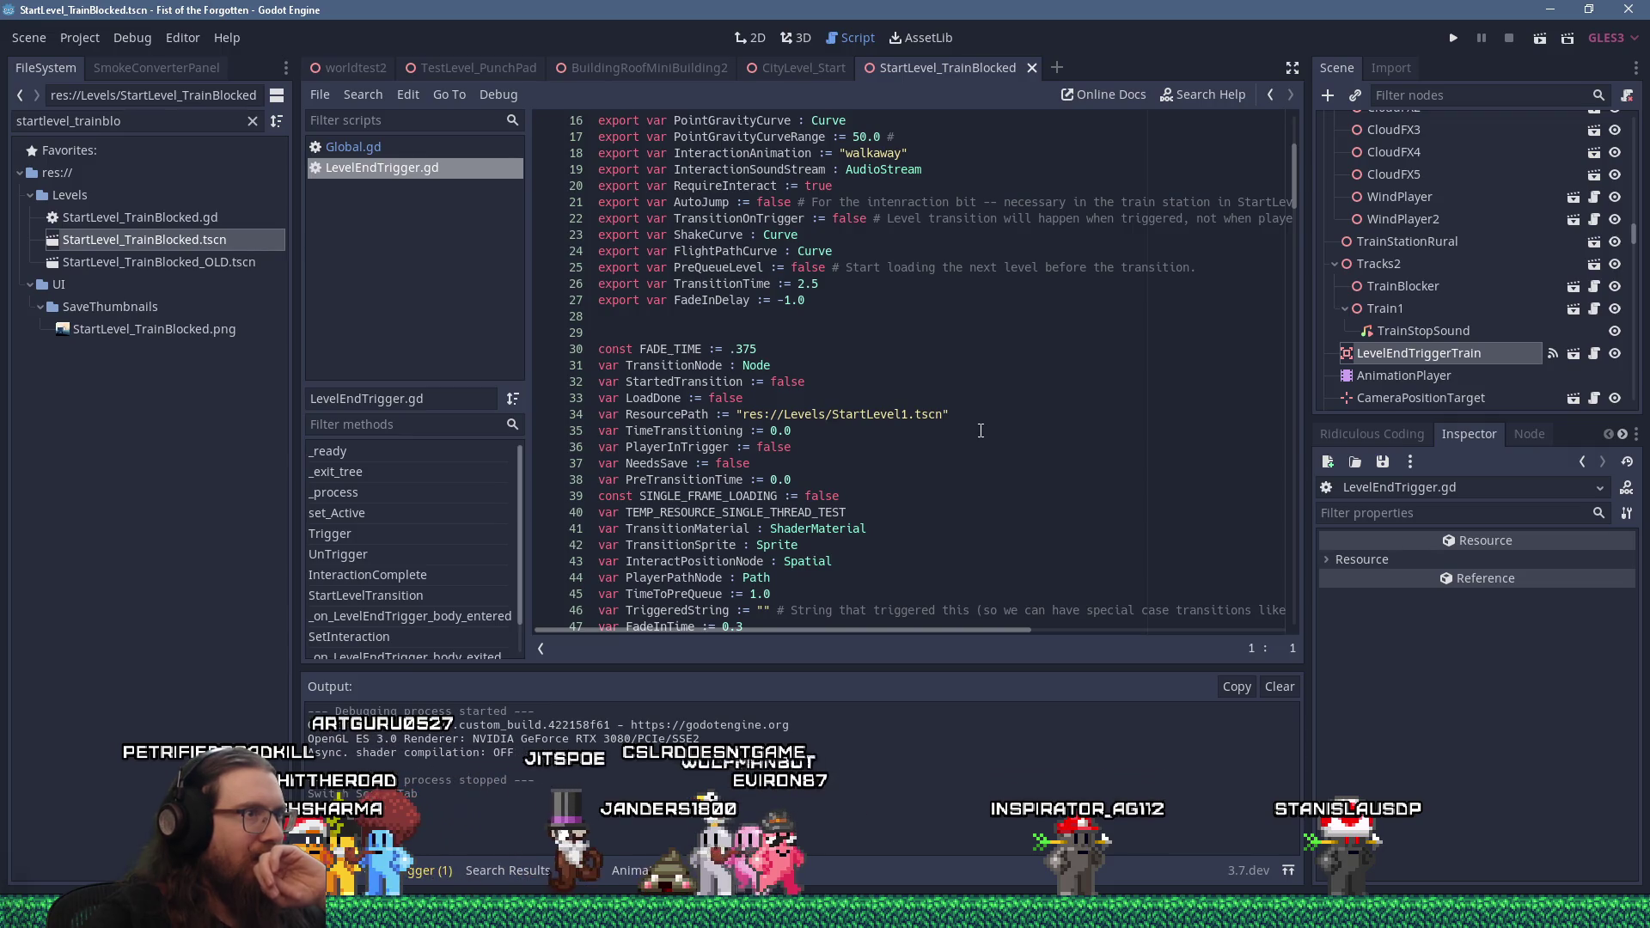
pyautogui.scroll(5, 976, 439)
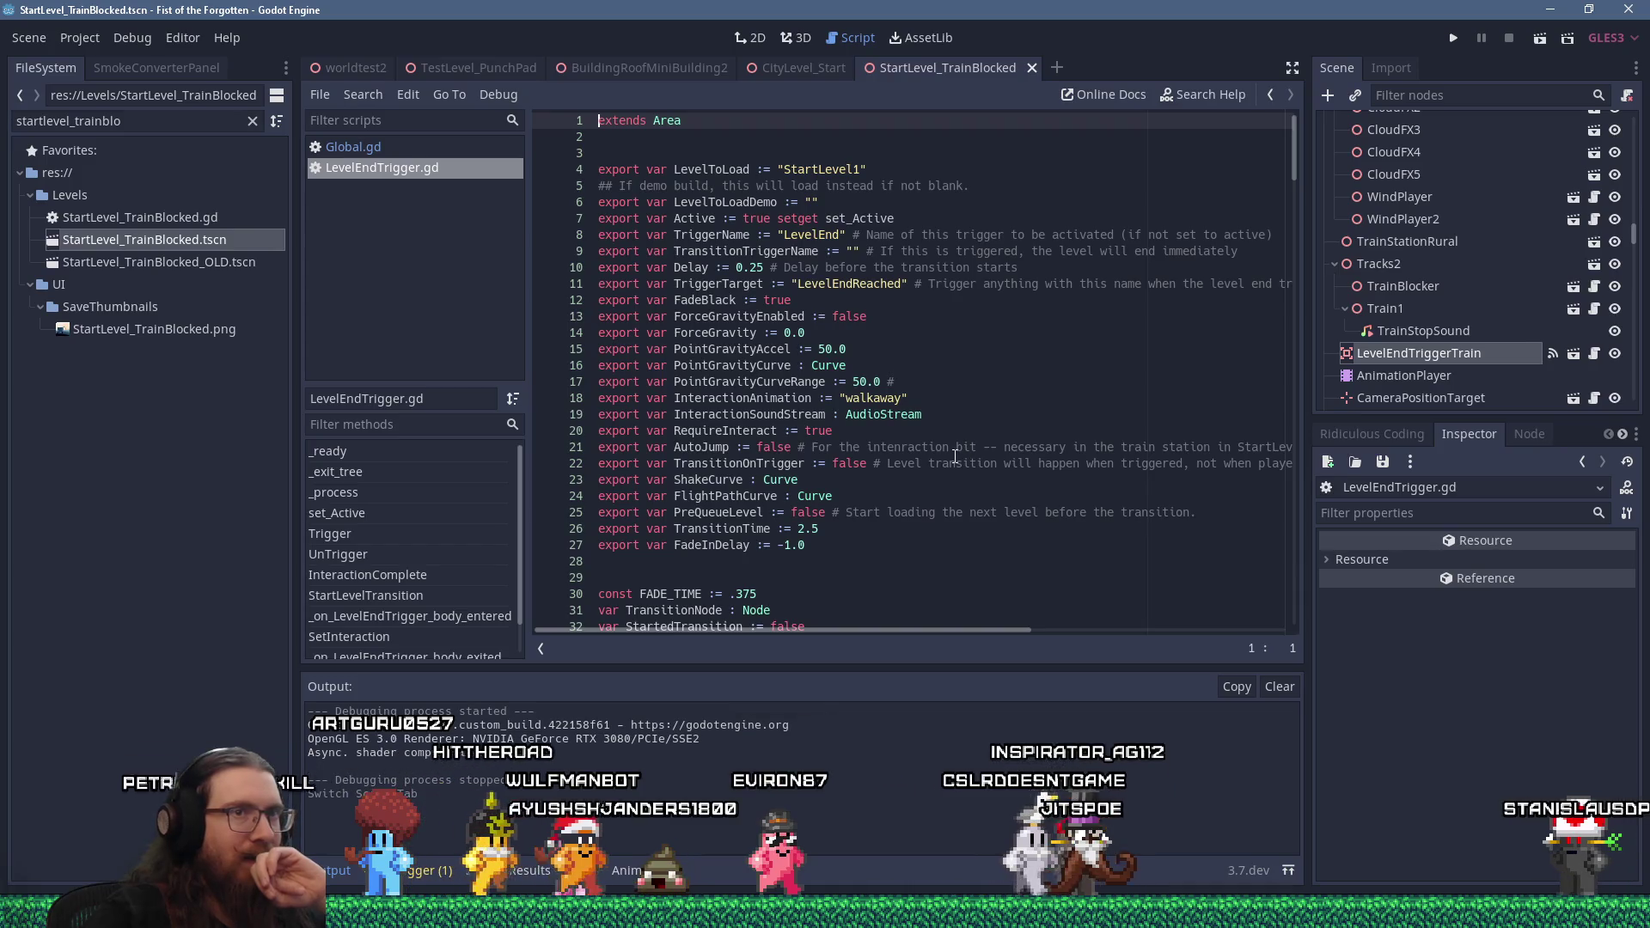
pyautogui.doubleClick(742, 234)
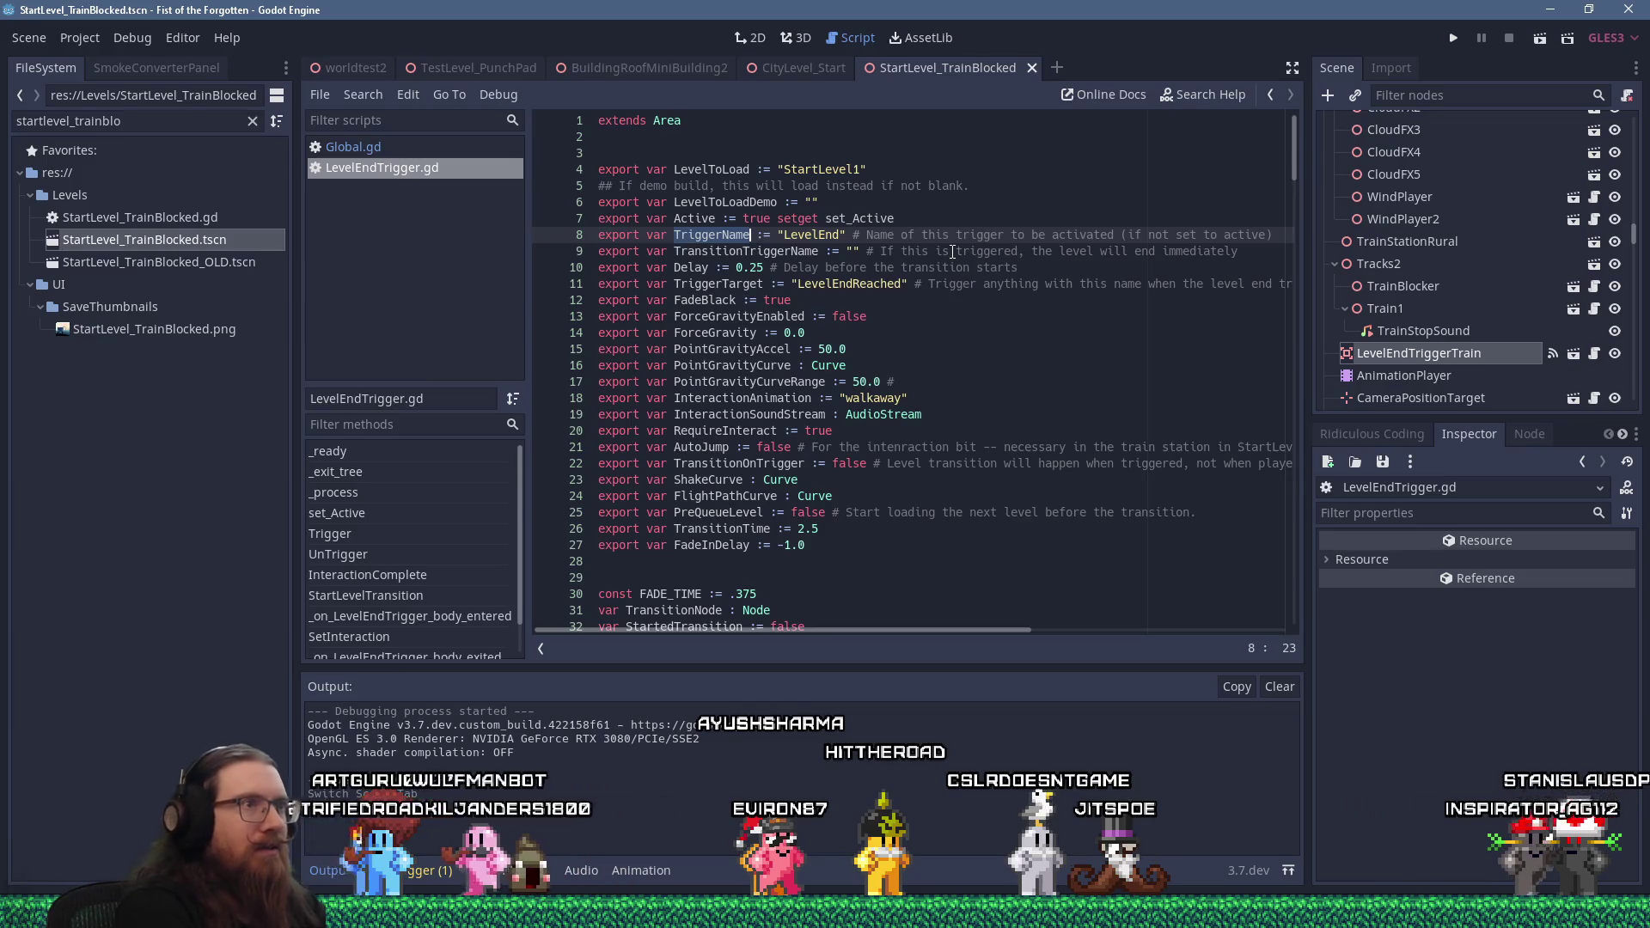
pyautogui.hotkey('ctrl', 'f')
pyautogui.press('Return')
pyautogui.press('Return')
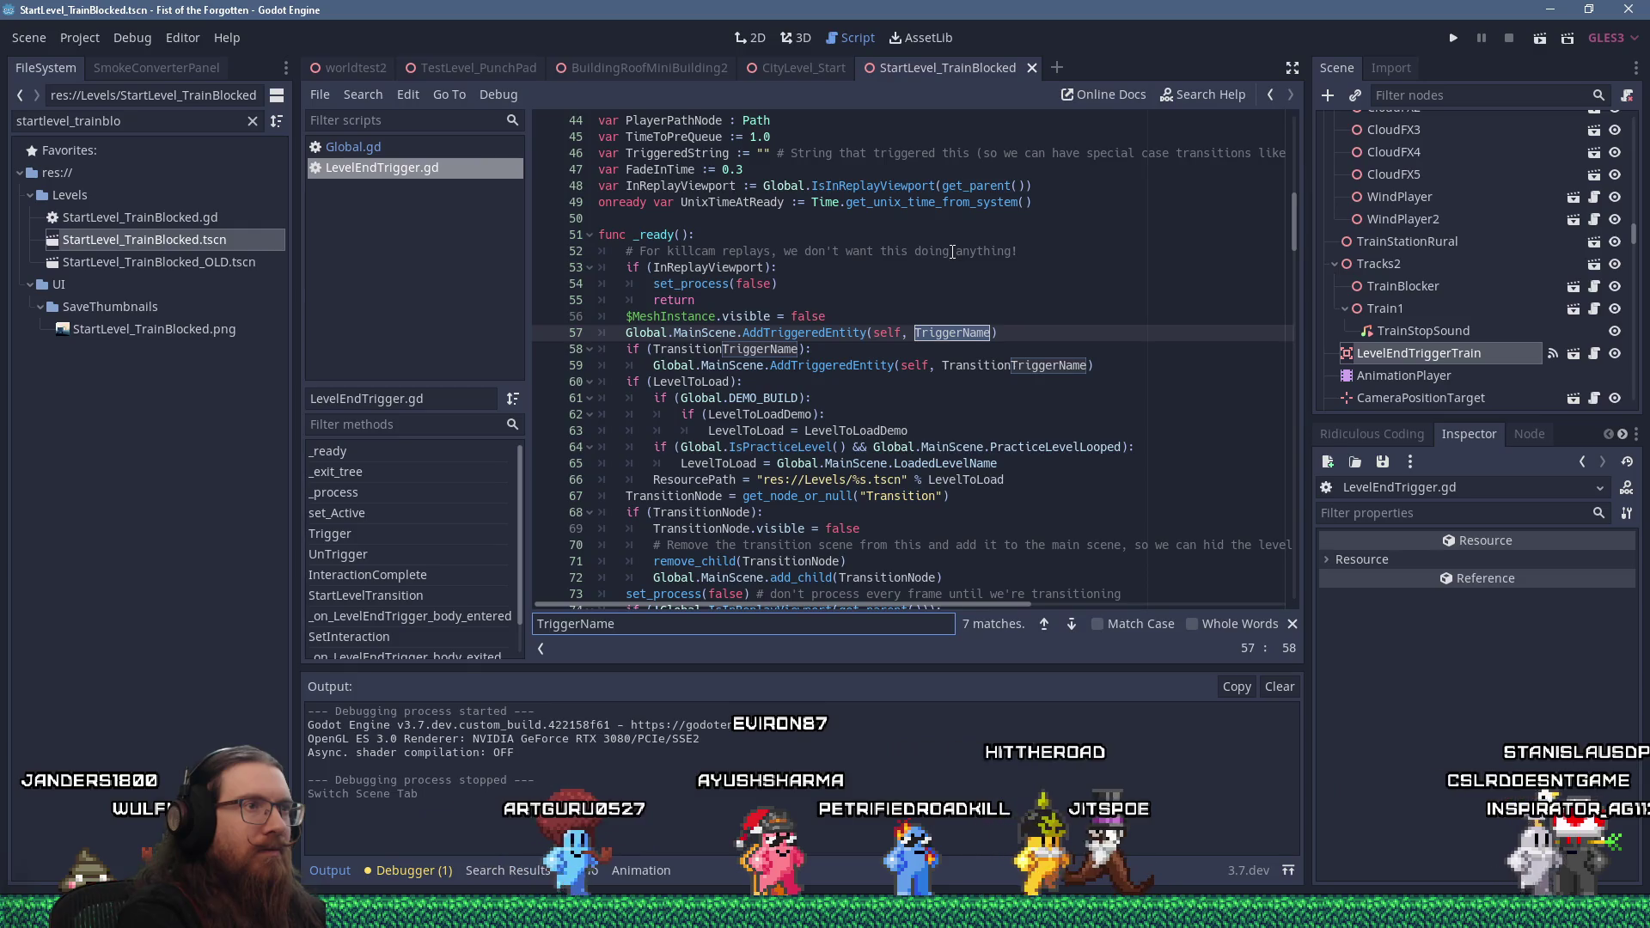
# Cycle through the TriggerName matches until reaching the Trigger() check on line 166
pyautogui.press('Return')
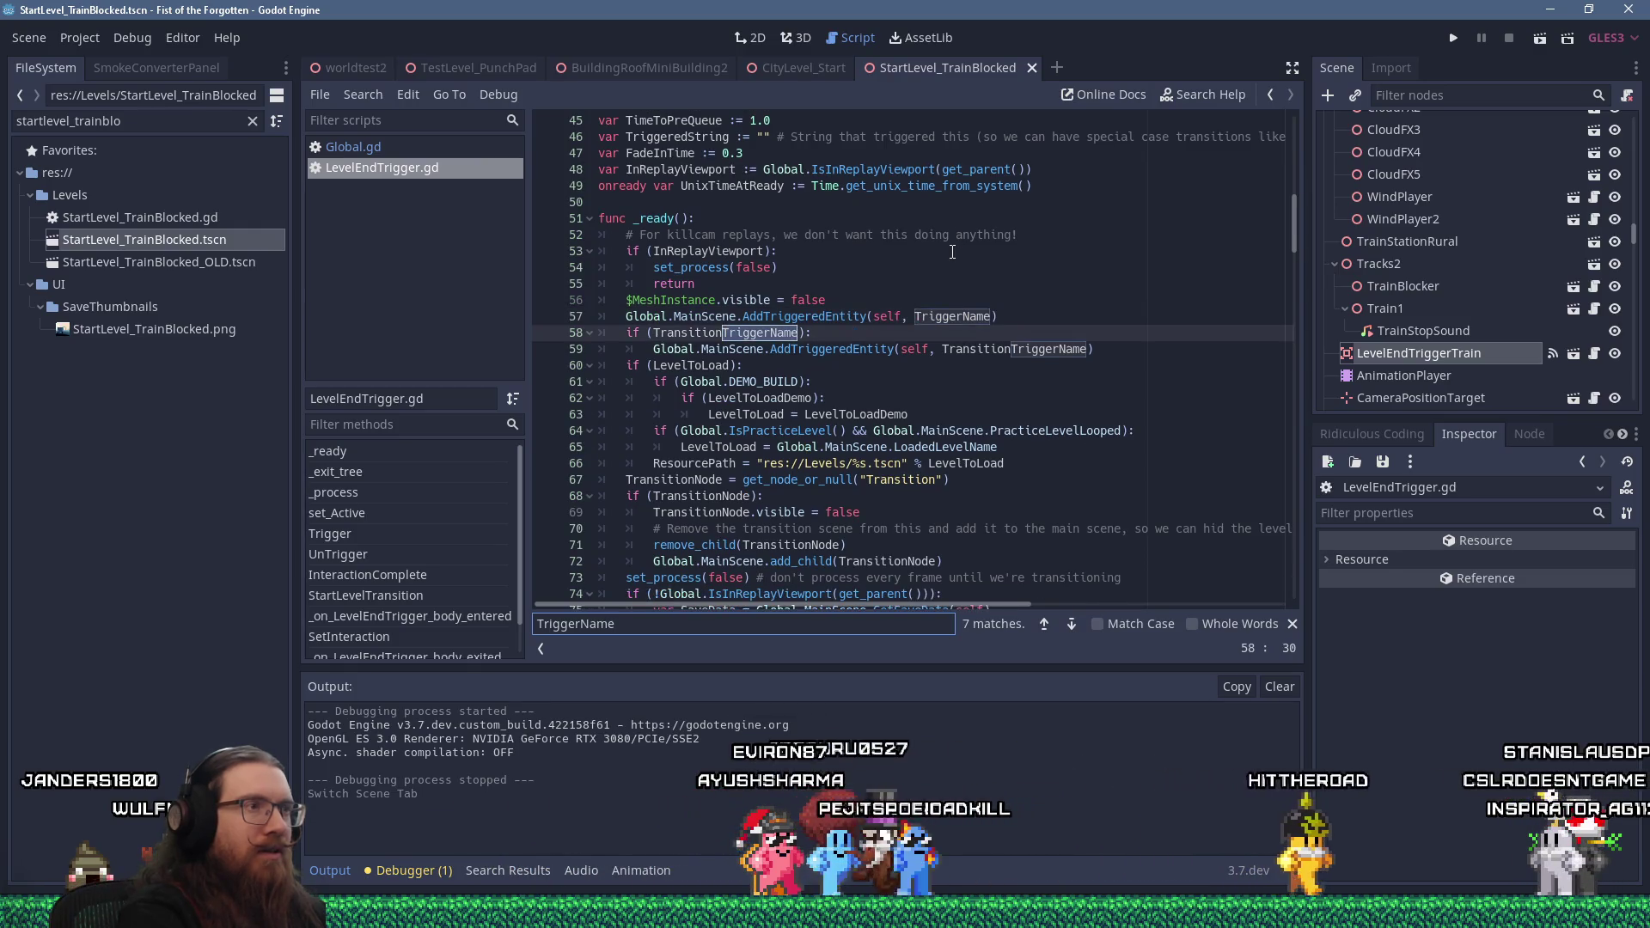
pyautogui.press('Return')
pyautogui.press('Return')
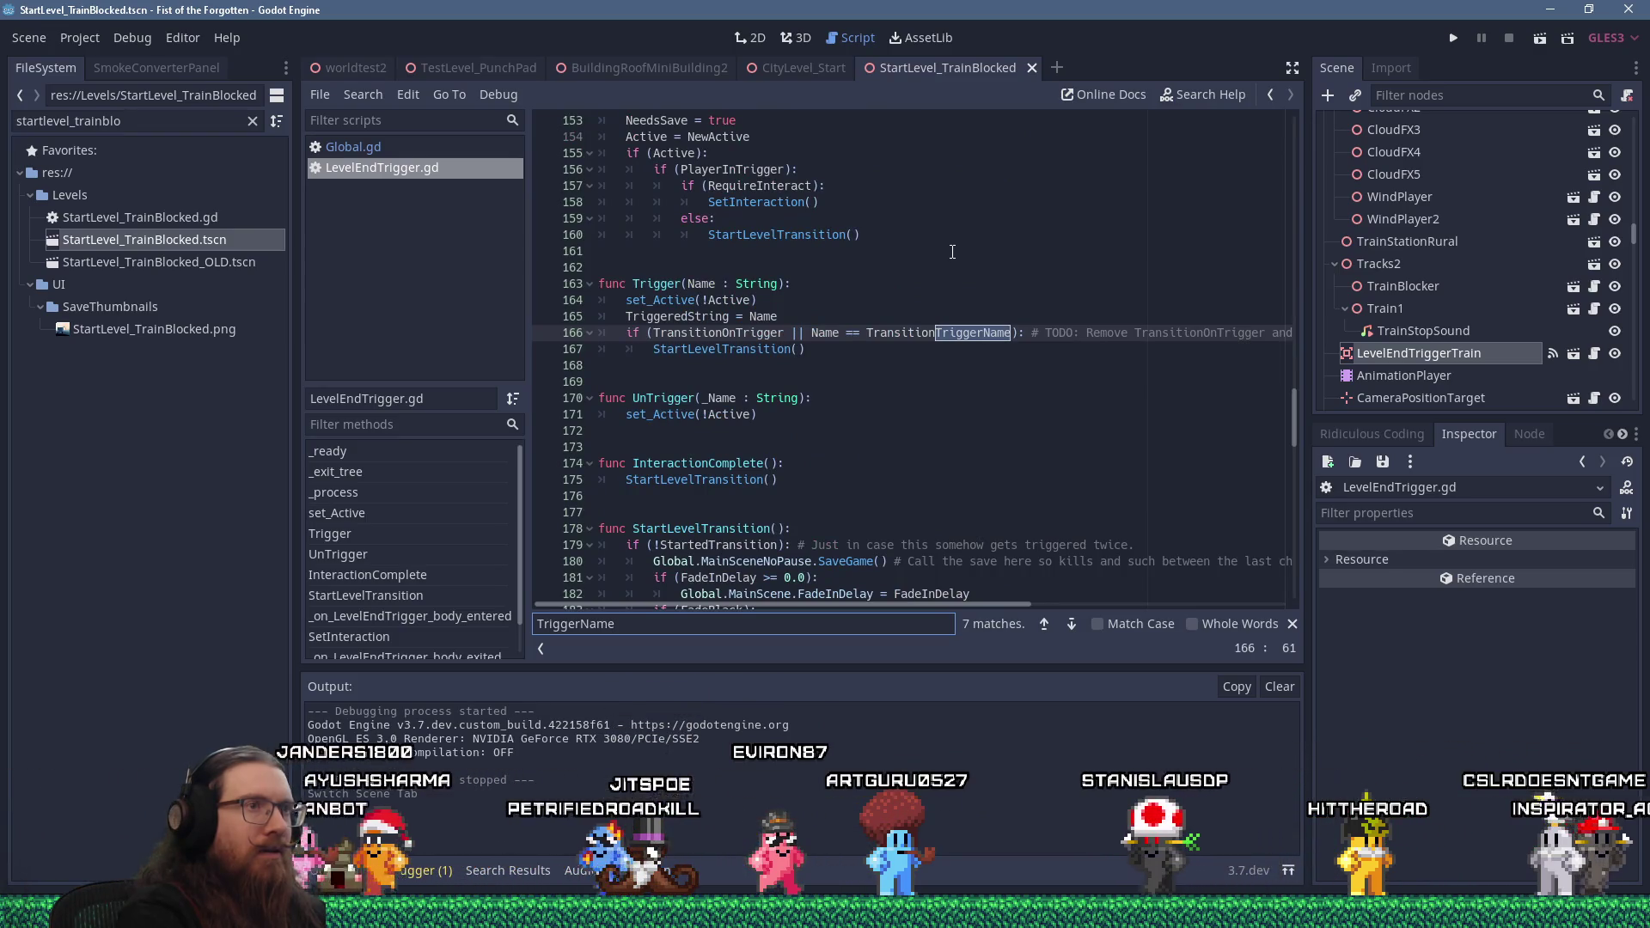
pyautogui.press('Return')
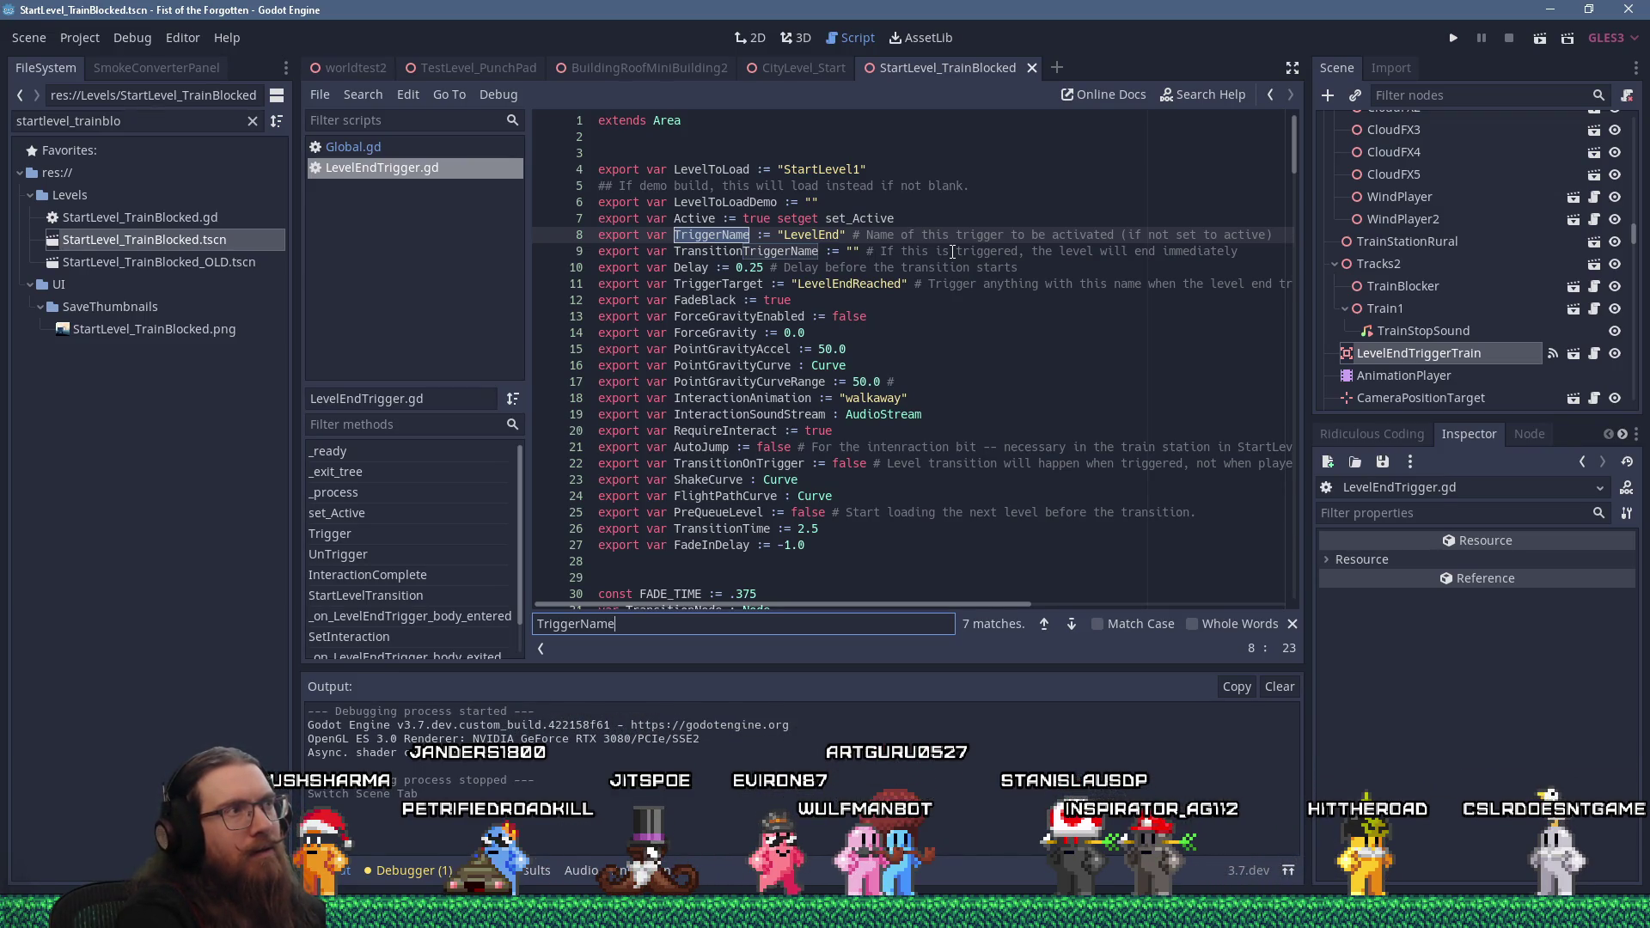
pyautogui.press('Return')
pyautogui.press('Return')
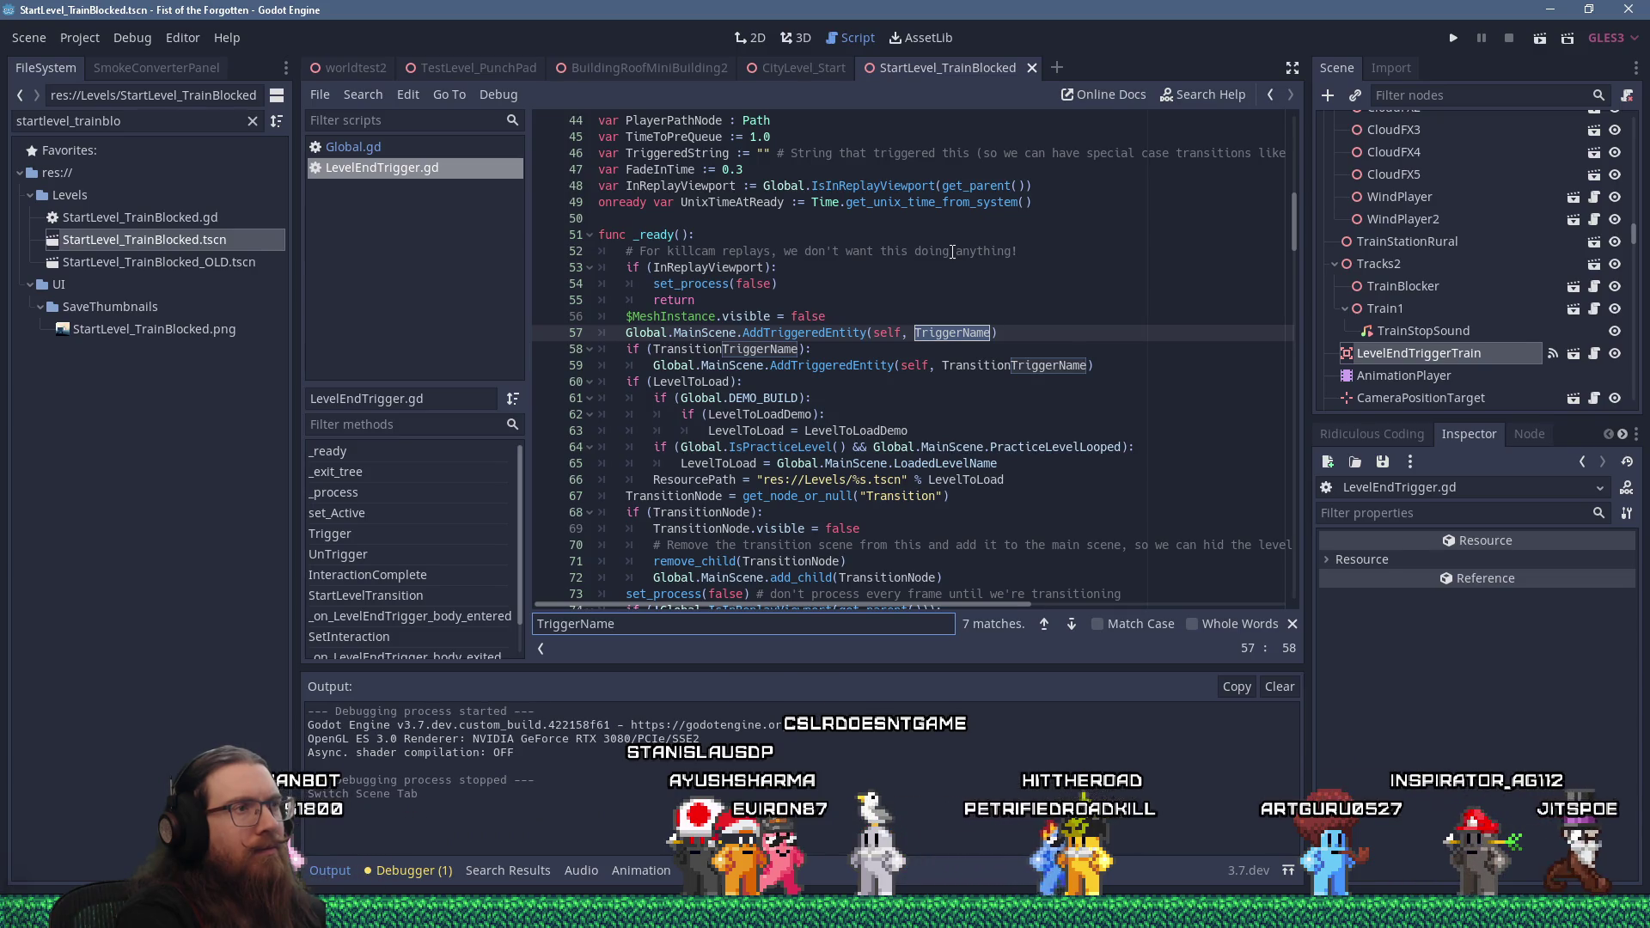
pyautogui.press('Return')
pyautogui.press('Return')
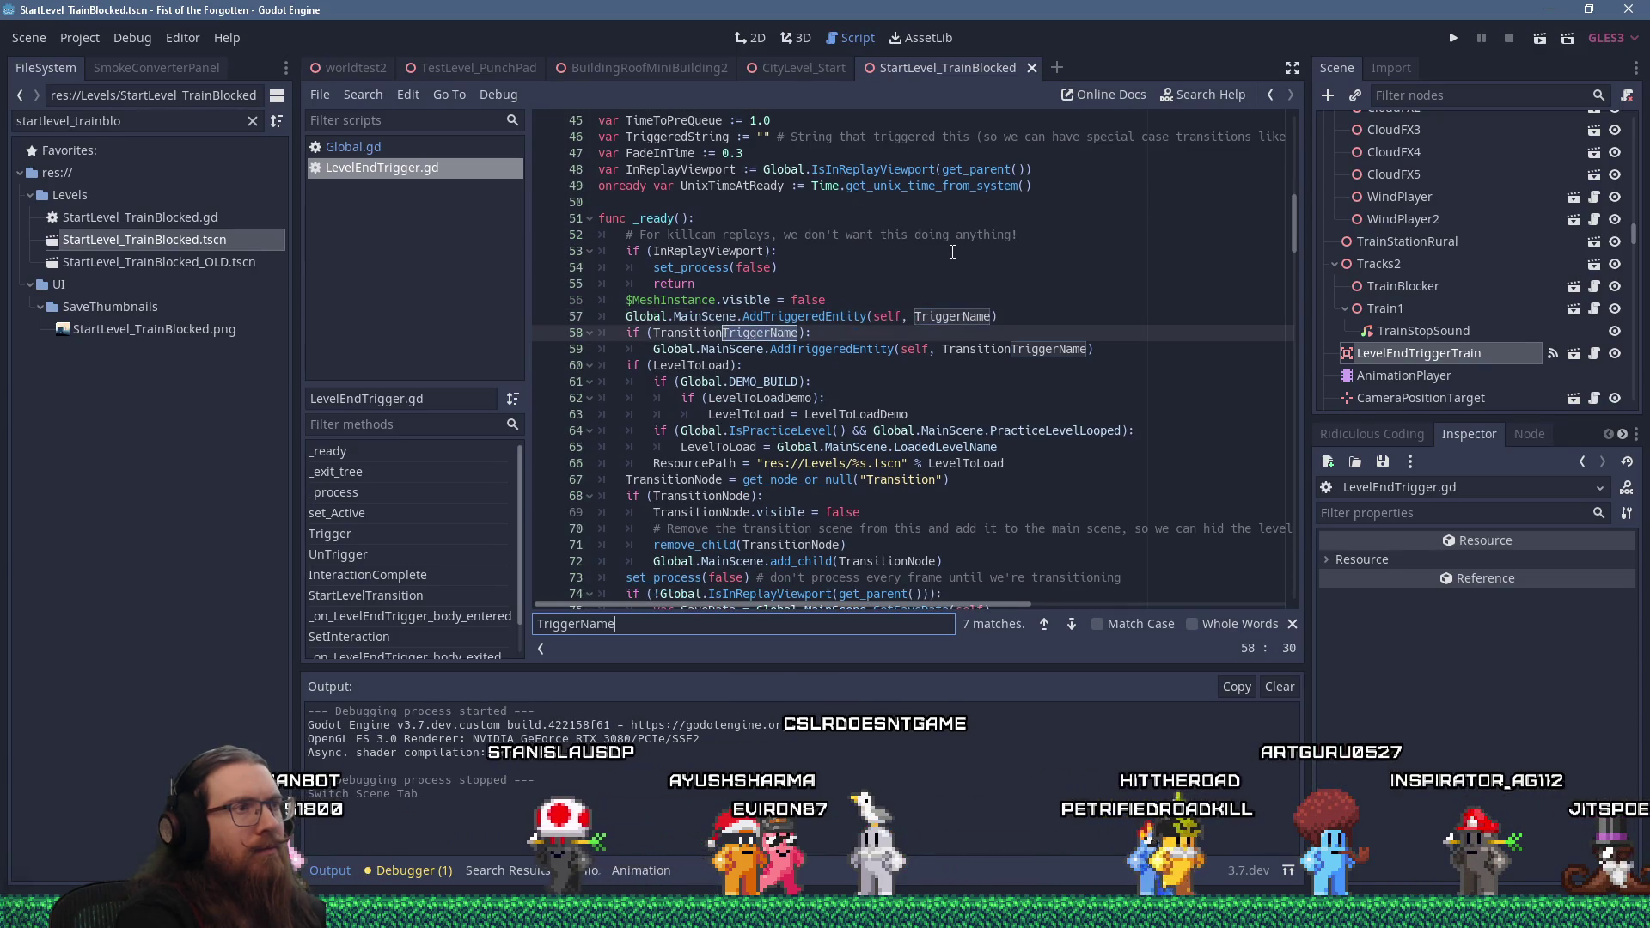
pyautogui.press('Return')
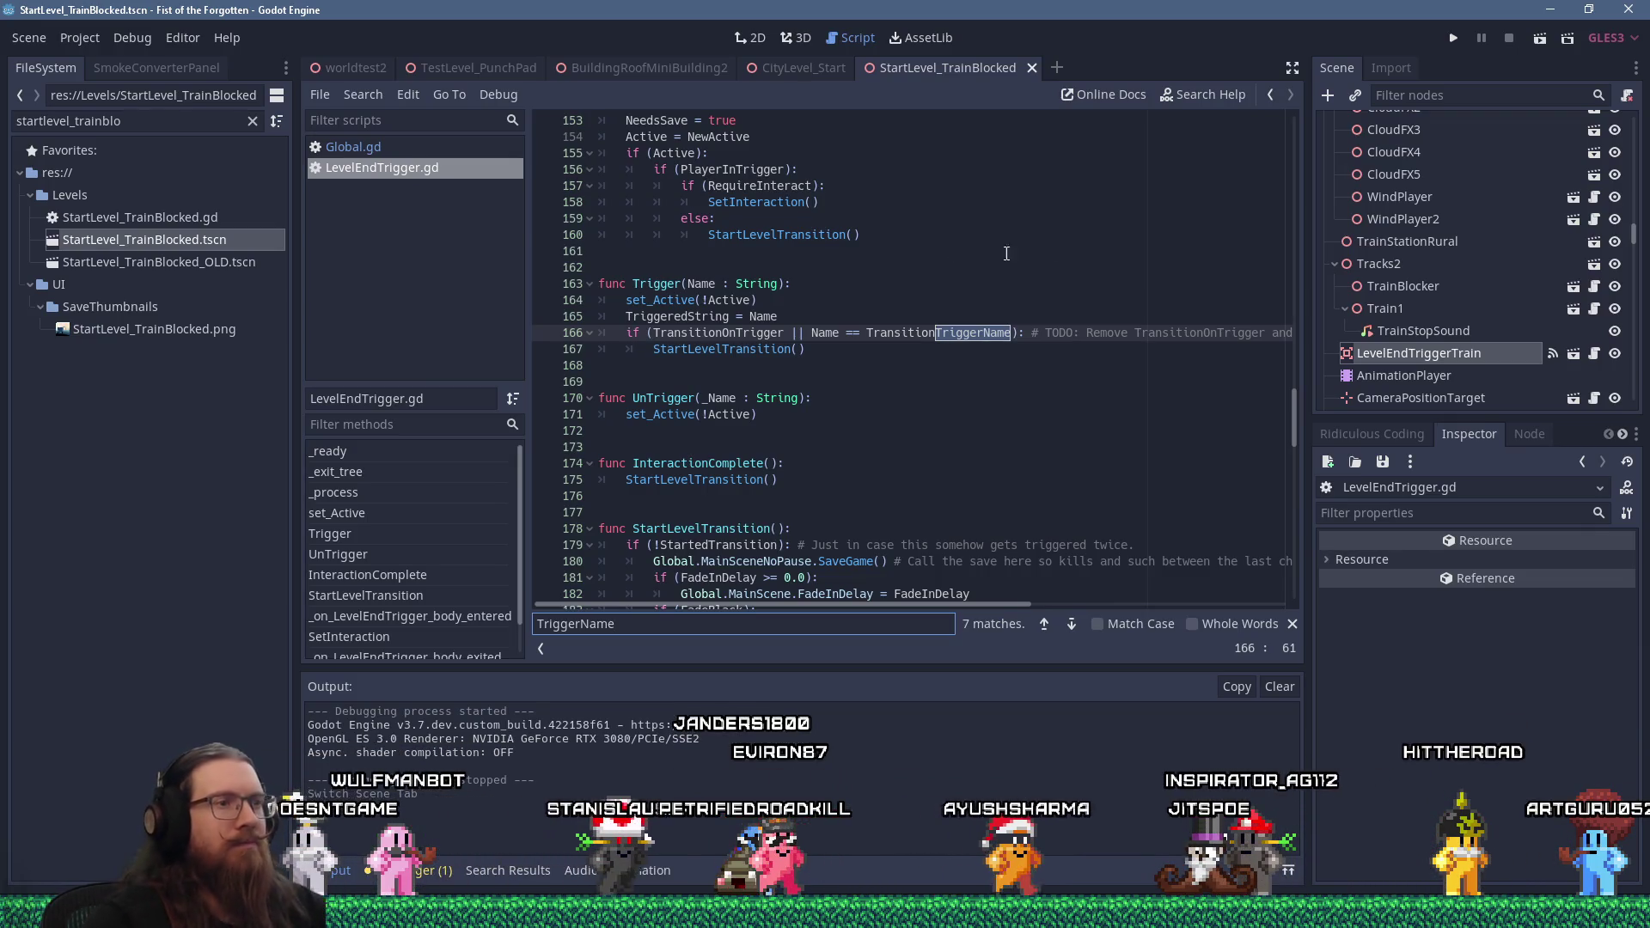
# Browse the rest of the script and place the caret inside the body_entered handler
pyautogui.moveTo(1004, 606); pyautogui.dragTo(1292, 624)
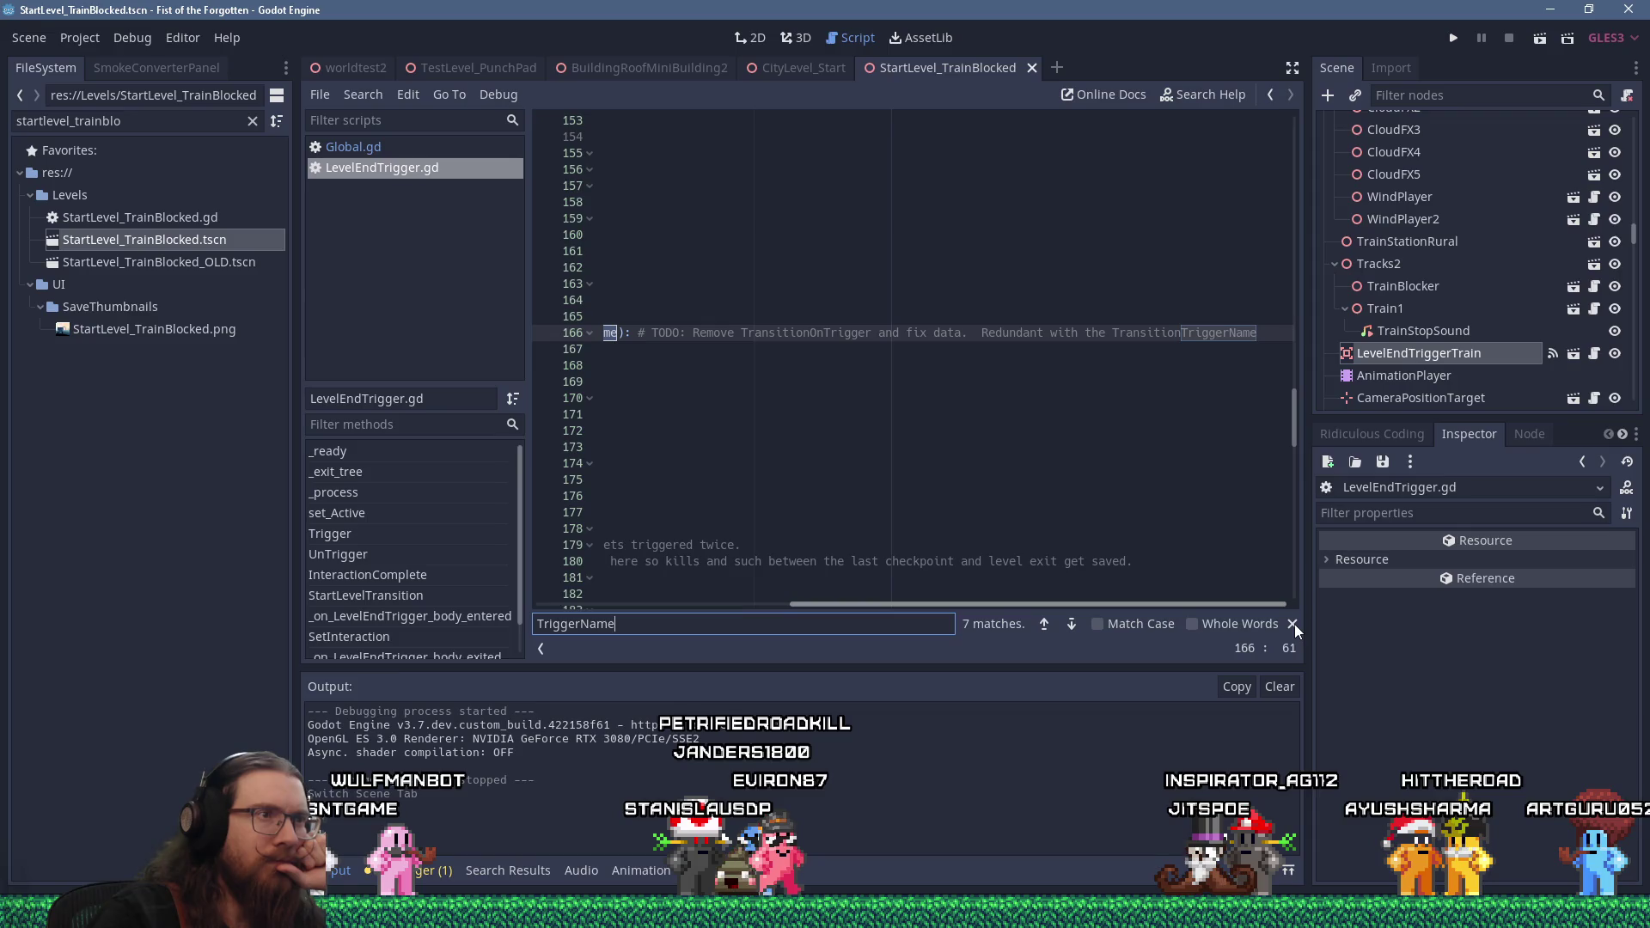
pyautogui.moveTo(1235, 604); pyautogui.dragTo(979, 600)
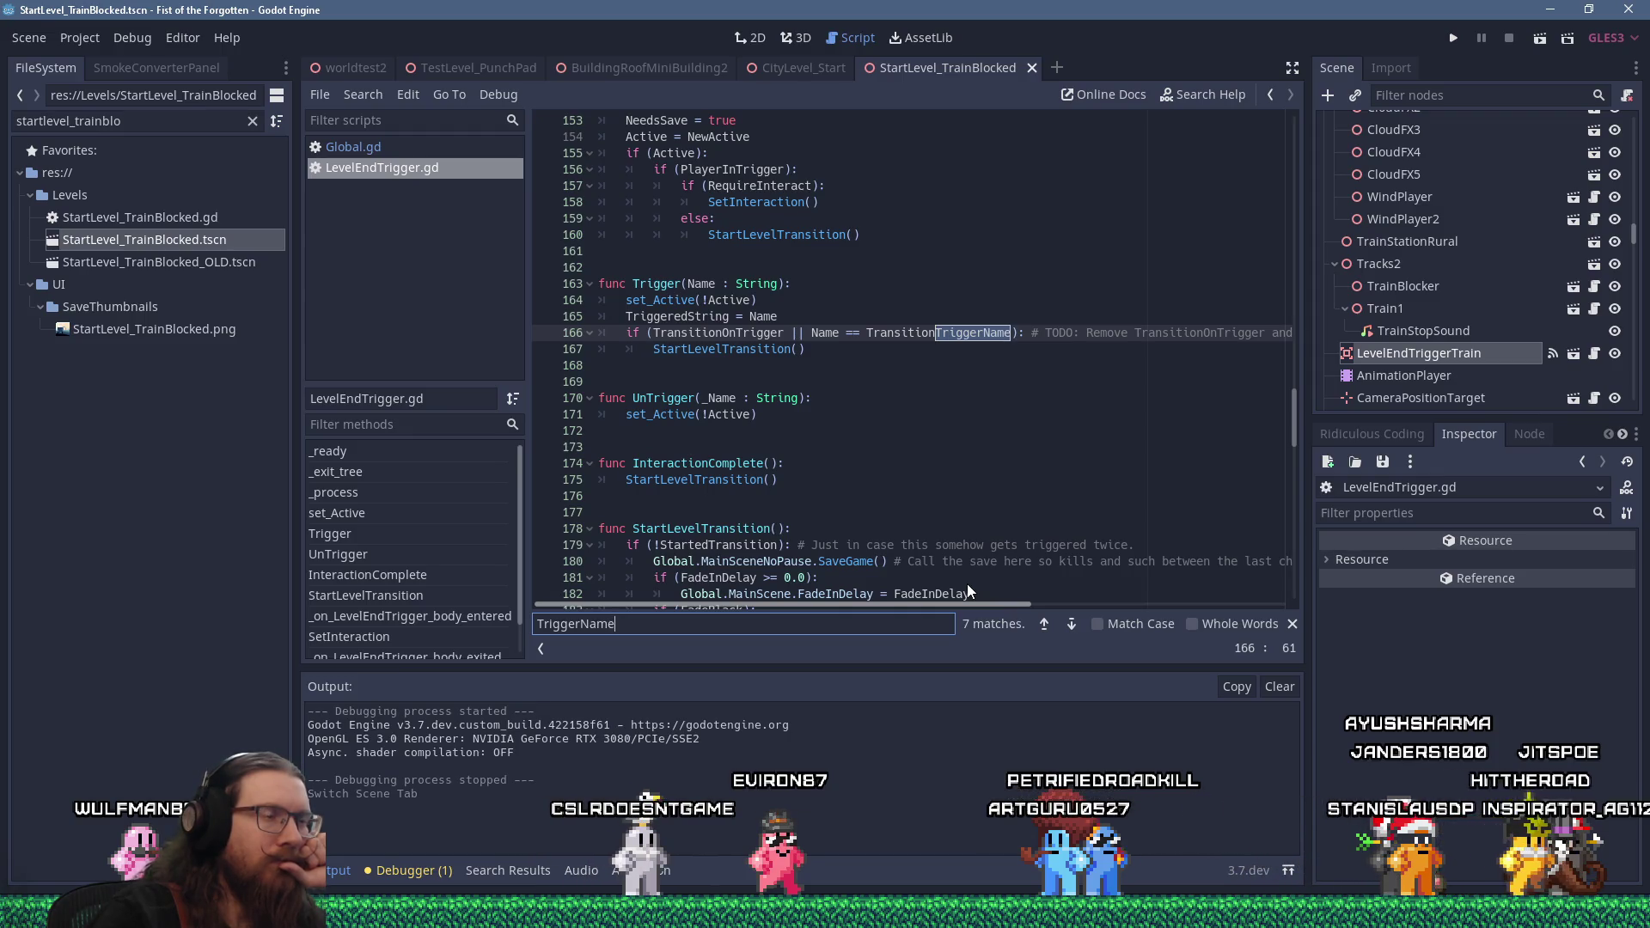
pyautogui.scroll(-4, 968, 567)
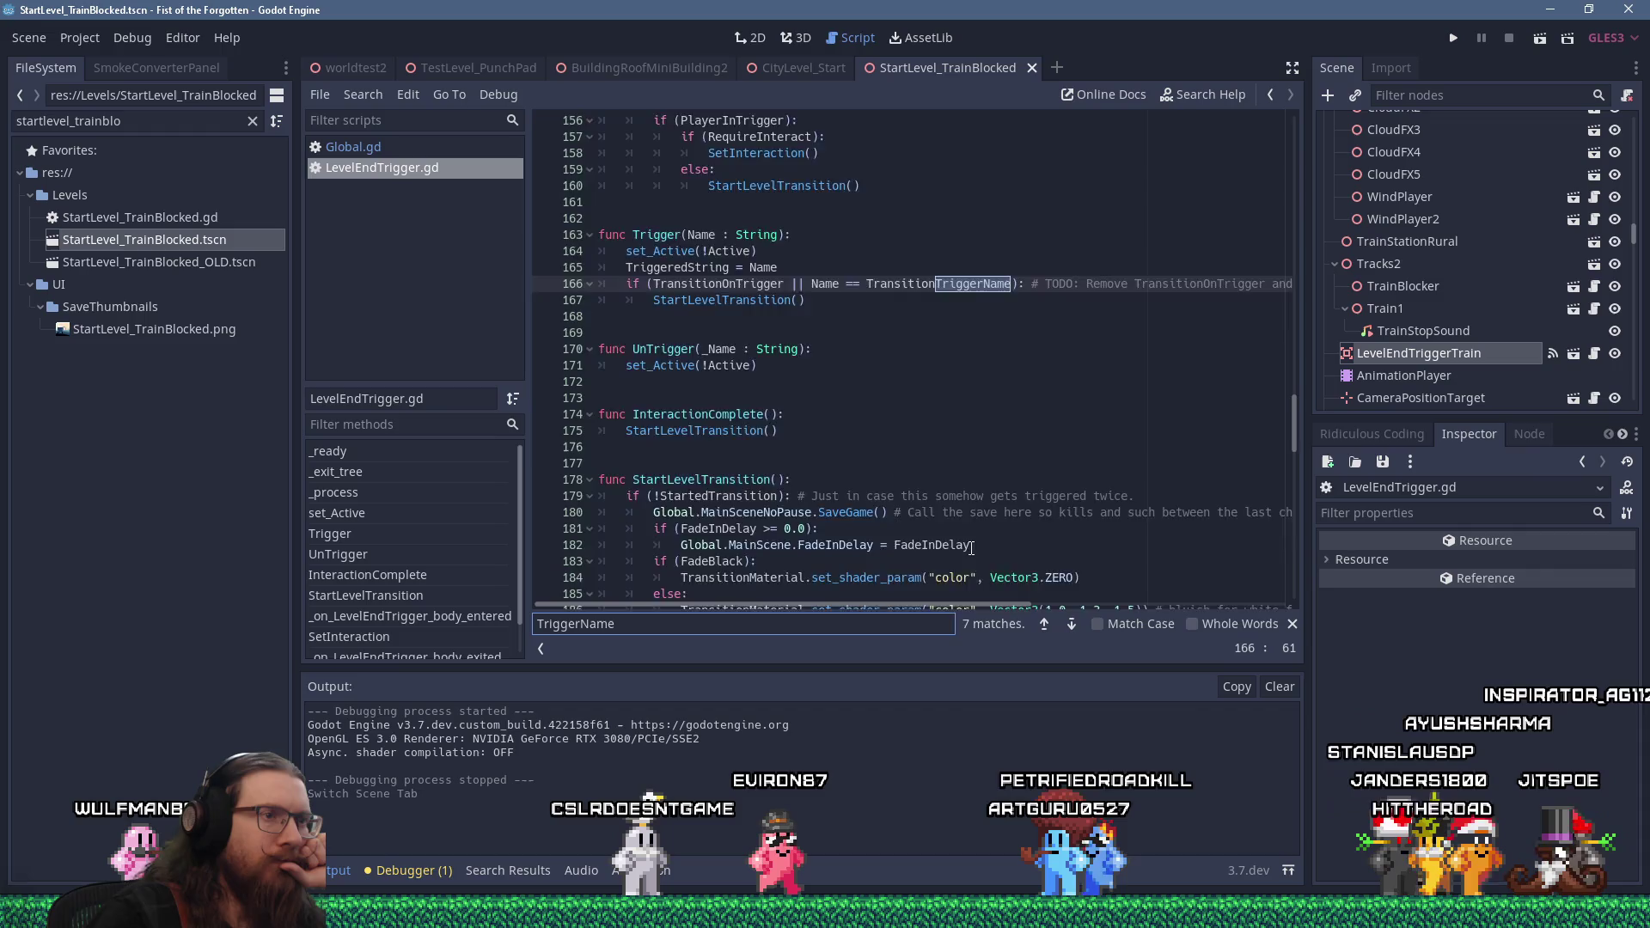
pyautogui.scroll(3, 971, 547)
pyautogui.scroll(3, 971, 547)
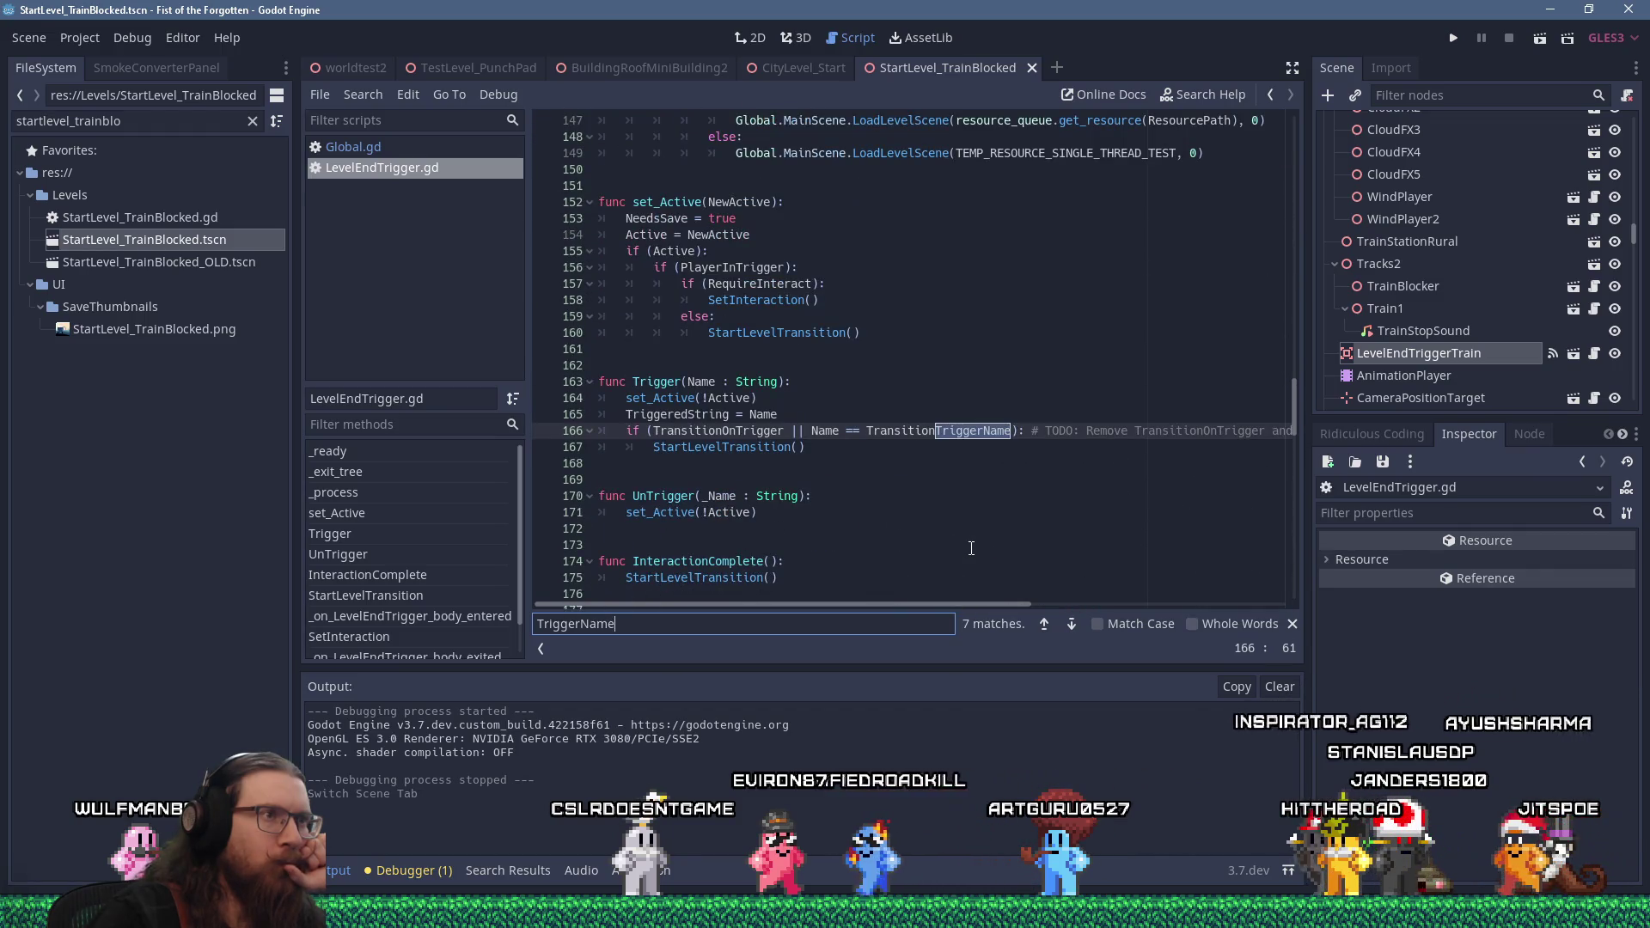
pyautogui.scroll(1, 971, 548)
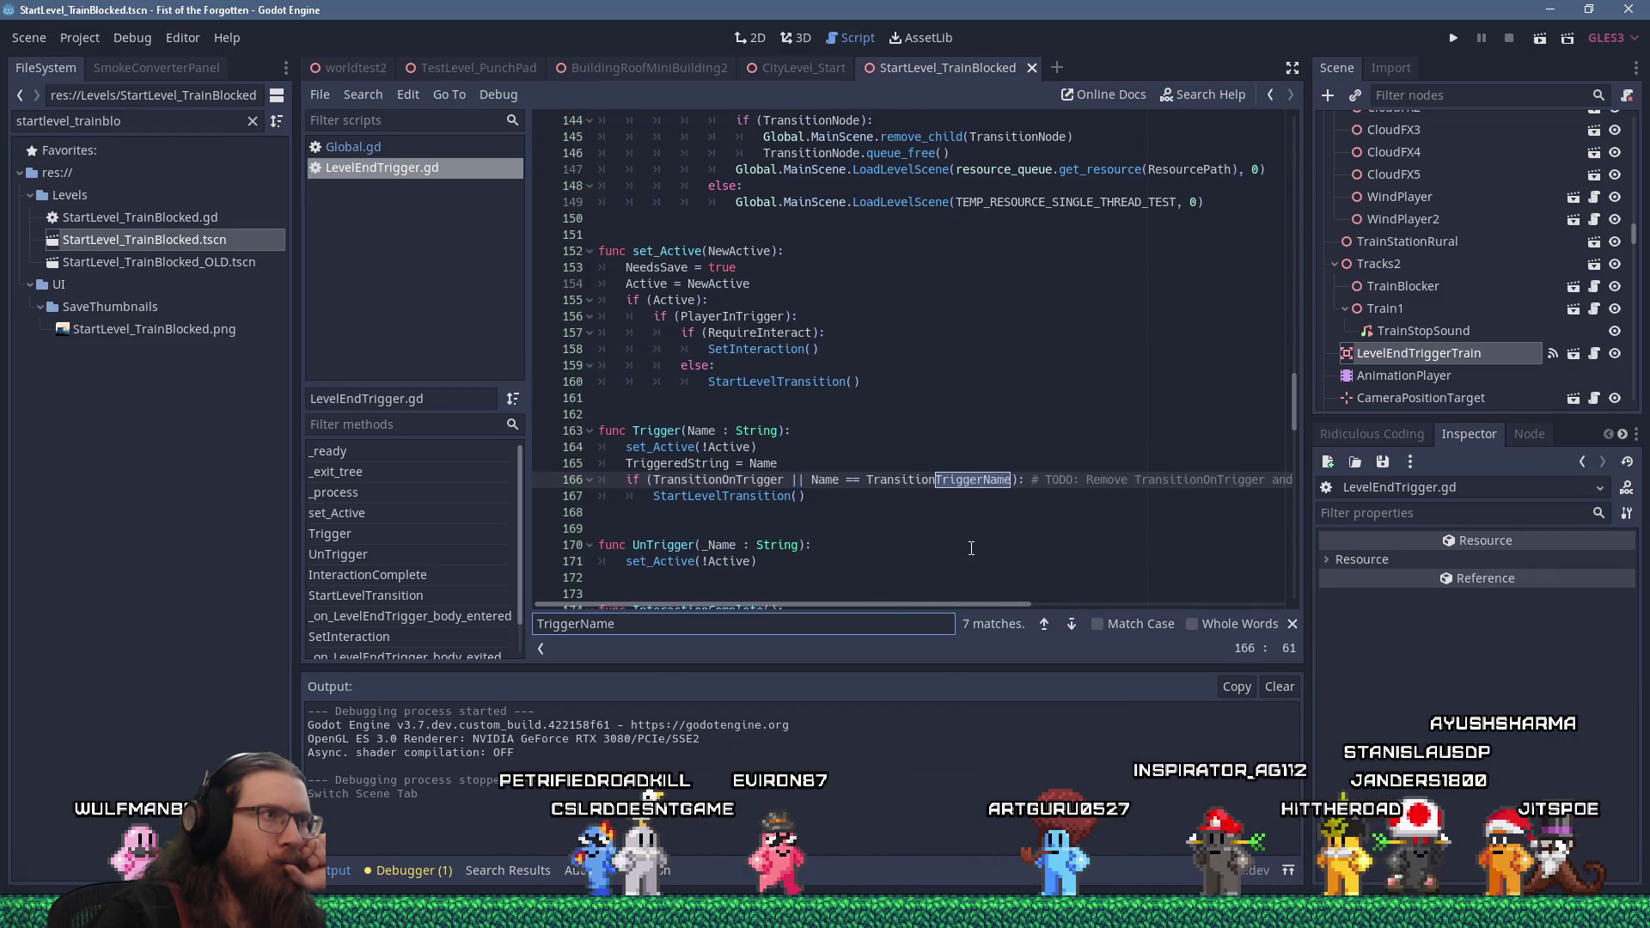
pyautogui.scroll(13, 971, 548)
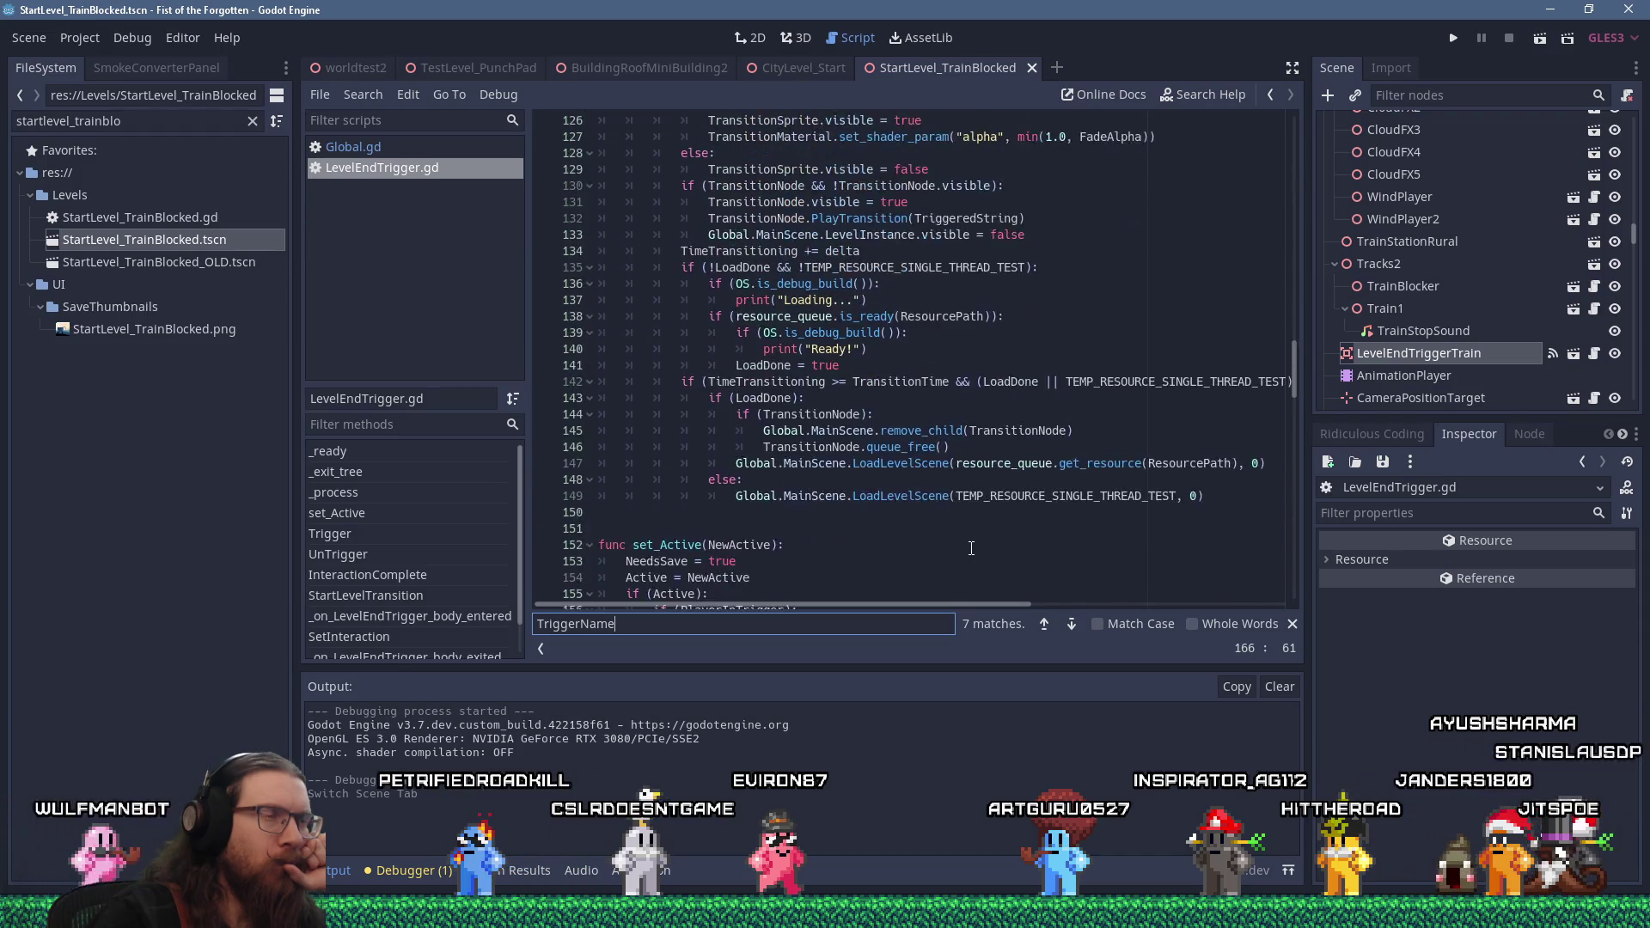
pyautogui.moveTo(1296, 359)
pyautogui.mouseDown()
pyautogui.moveTo(1277, 157)
pyautogui.moveTo(1245, 614)
pyautogui.moveTo(1251, 509)
pyautogui.moveTo(1245, 585)
pyautogui.moveTo(1238, 550)
pyautogui.mouseUp()
pyautogui.click(1145, 472)
# Search the script for "trigger(" calls, then return to the _ready function
pyautogui.hotkey('ctrl', 'f')
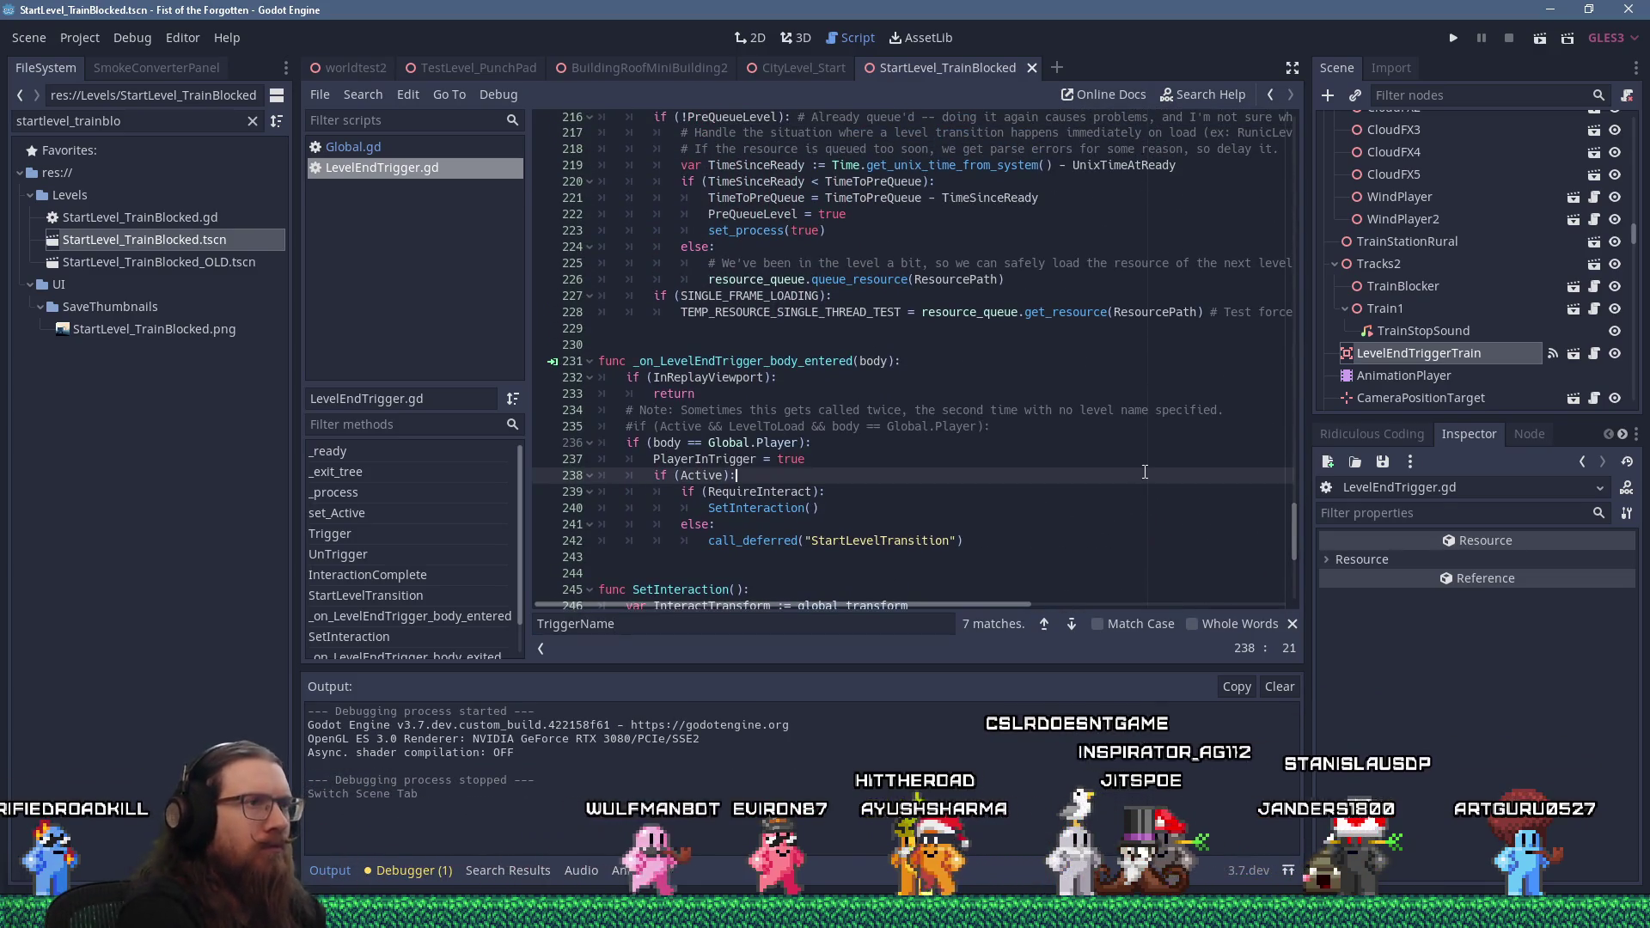
pyautogui.write('trigger')
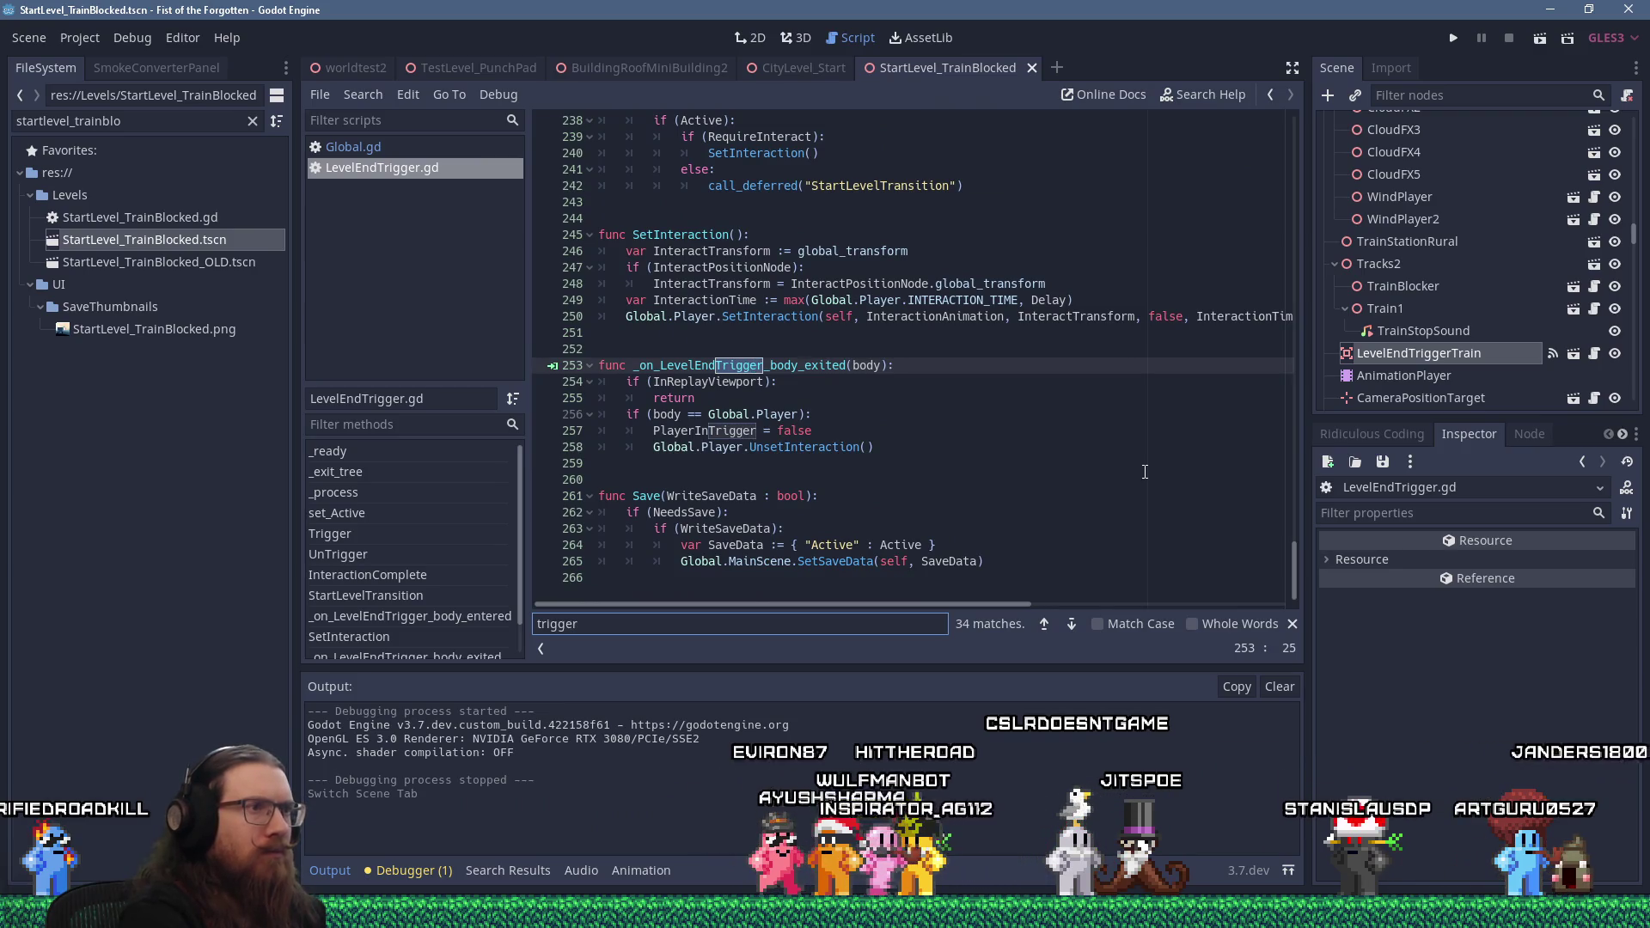
pyautogui.press('Return')
pyautogui.write('(')
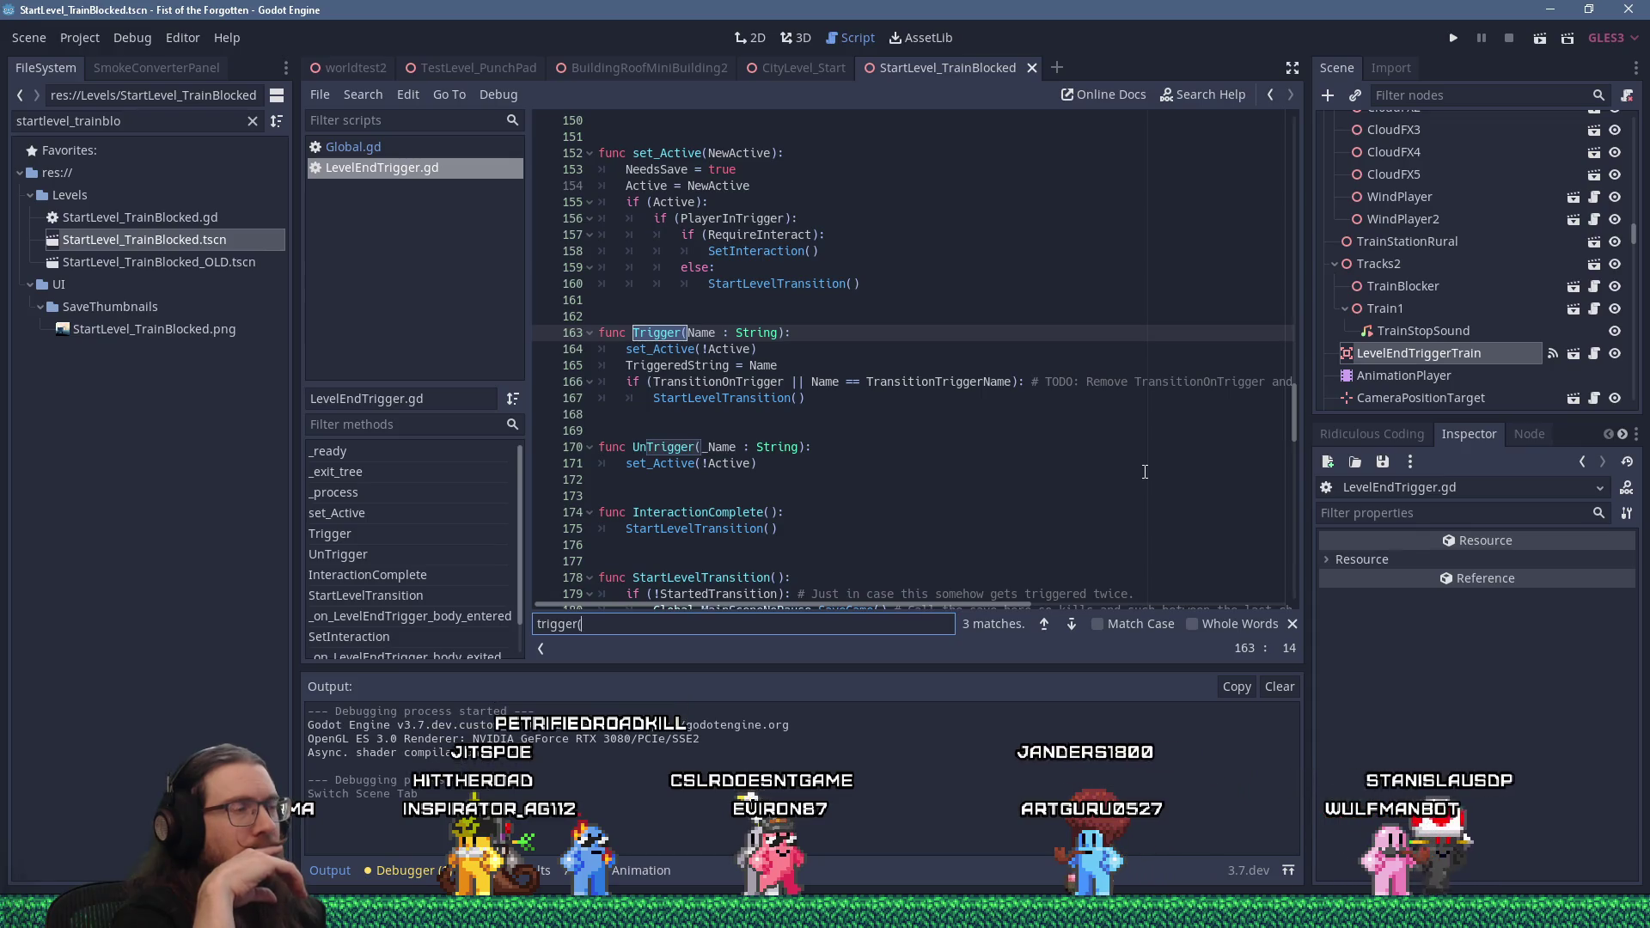
pyautogui.moveTo(1295, 391)
pyautogui.mouseDown()
pyautogui.moveTo(1306, 122)
pyautogui.moveTo(1293, 221)
pyautogui.mouseUp()
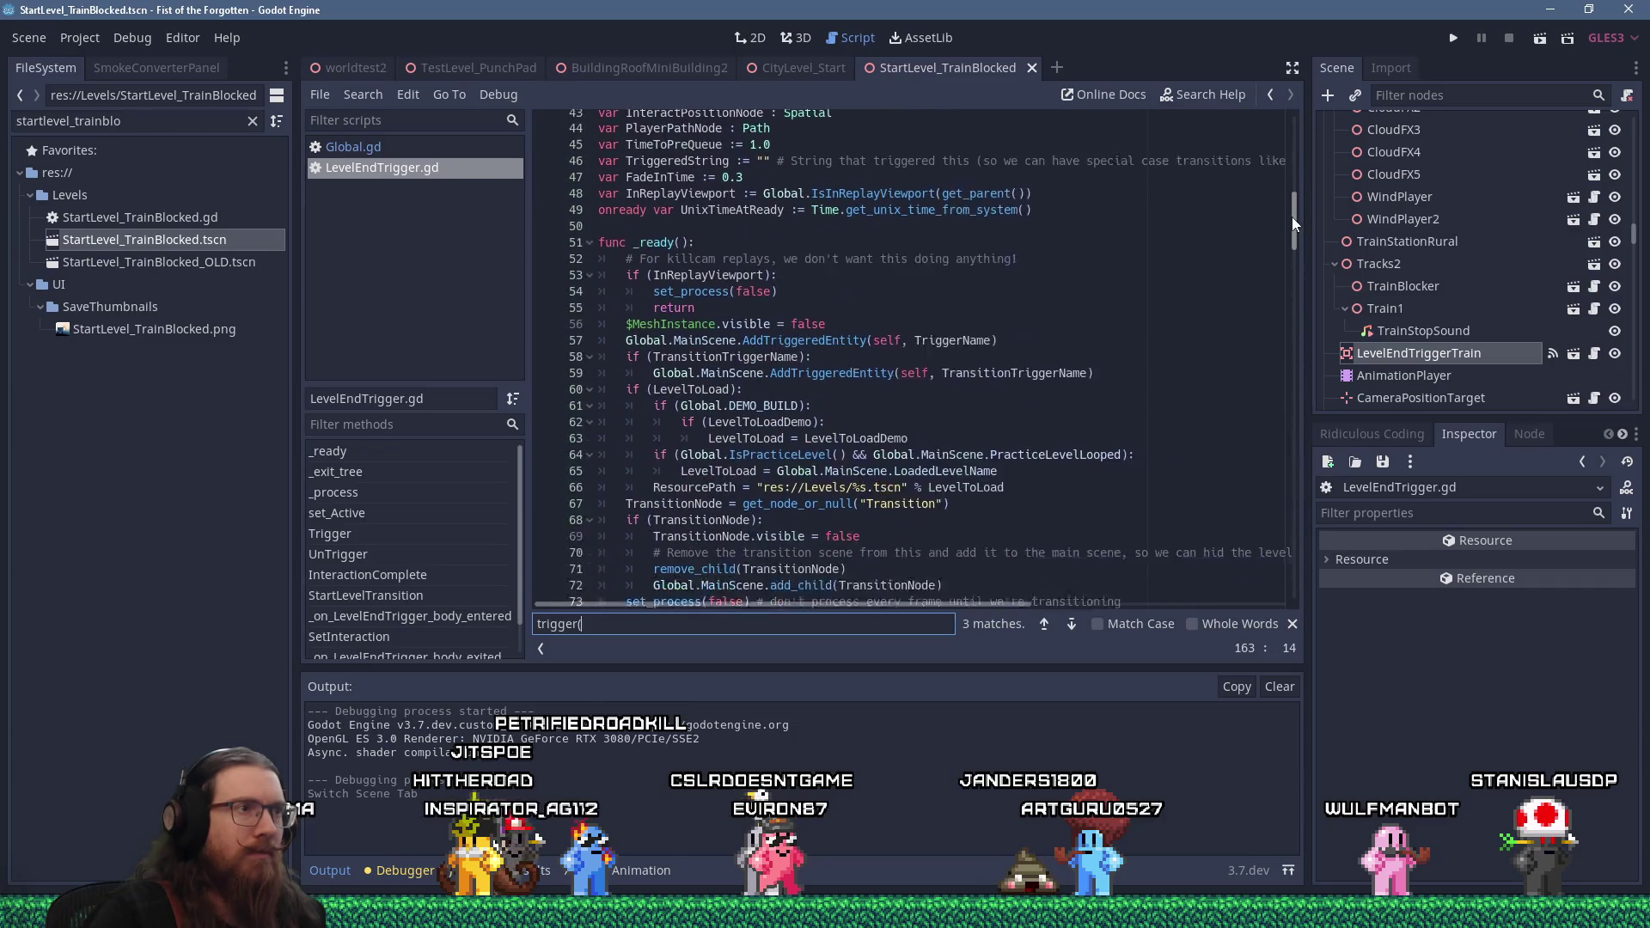
pyautogui.click(1138, 225)
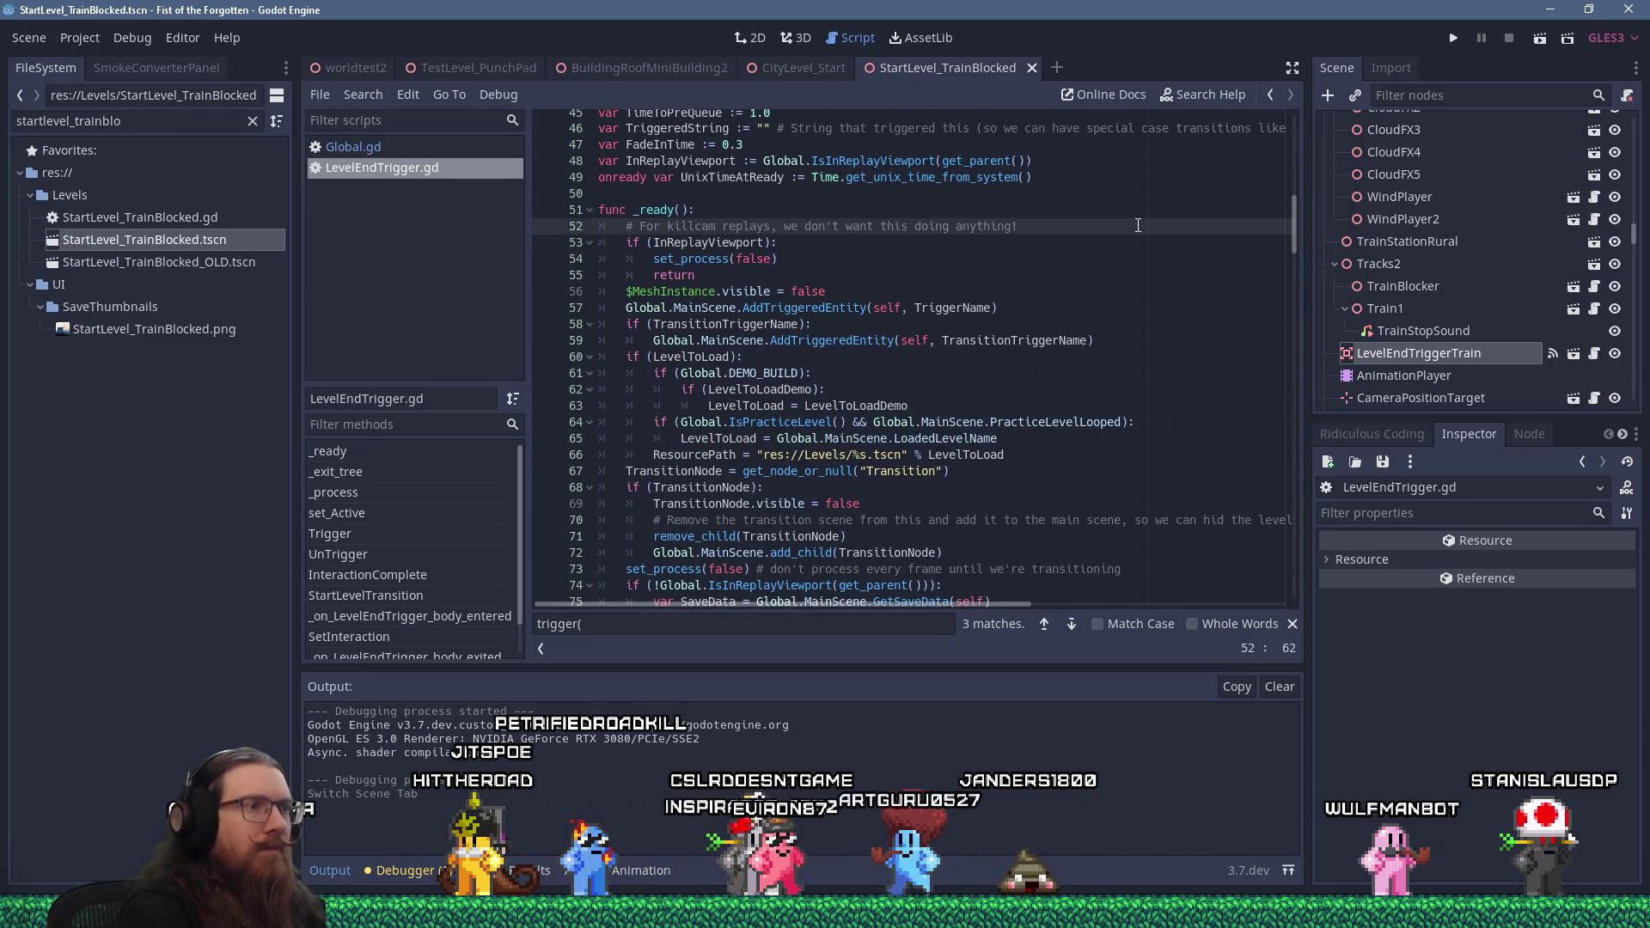
# Search for "active" and step through matches to the set_Active definition on line 152
pyautogui.hotkey('ctrl', 'f')
pyautogui.write('active')
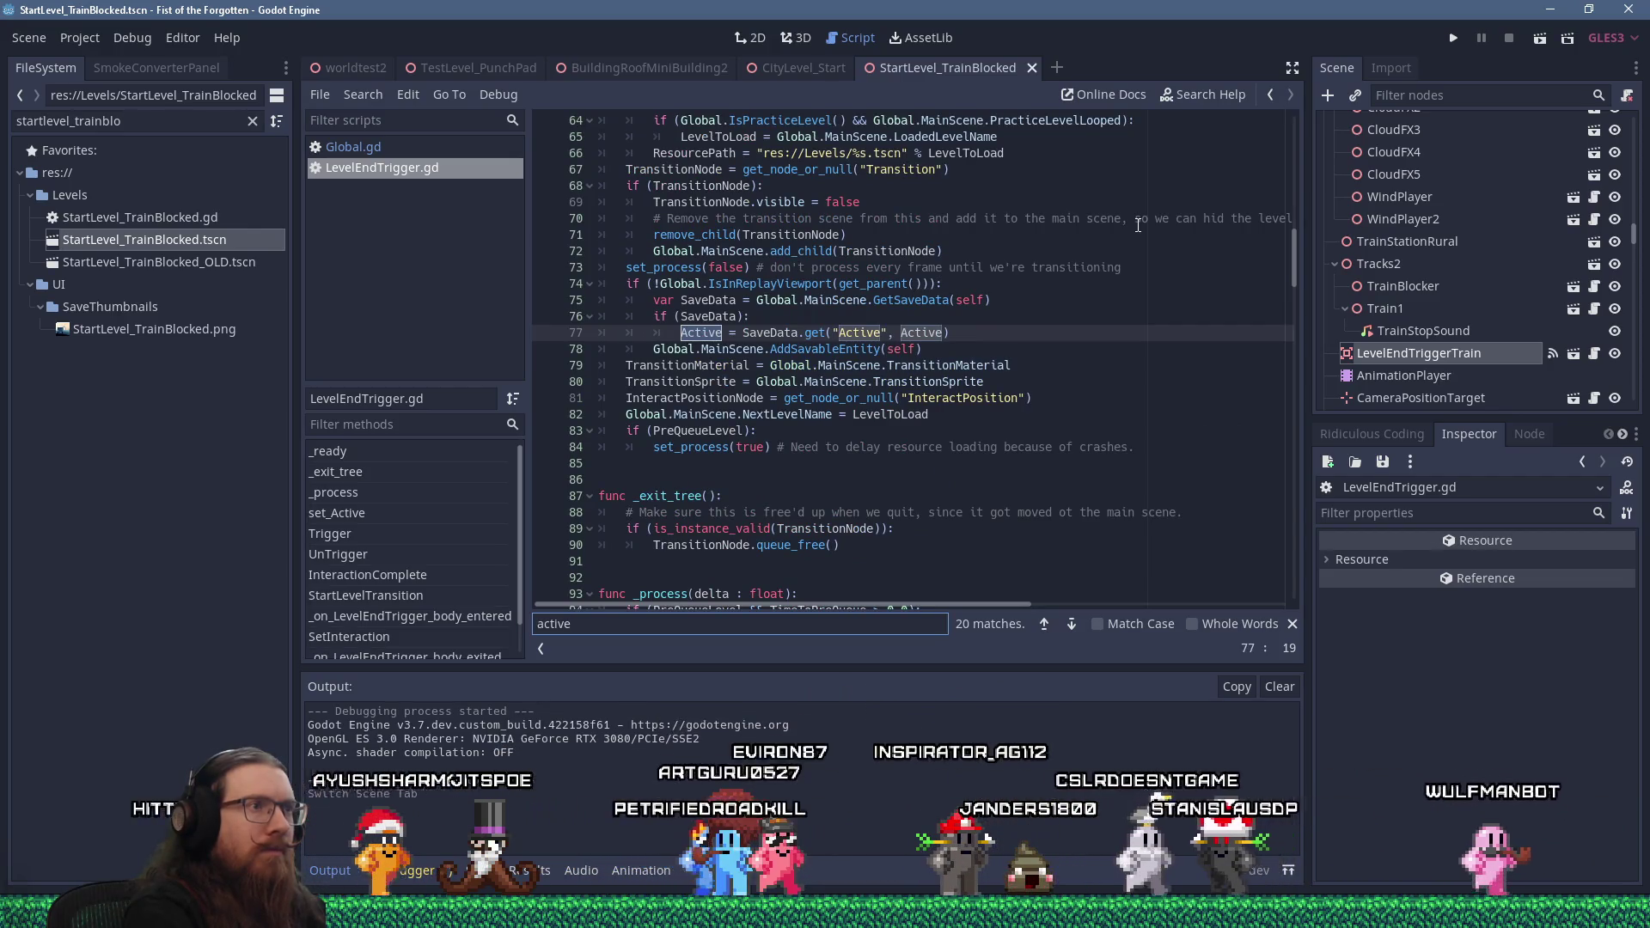
pyautogui.press('Return')
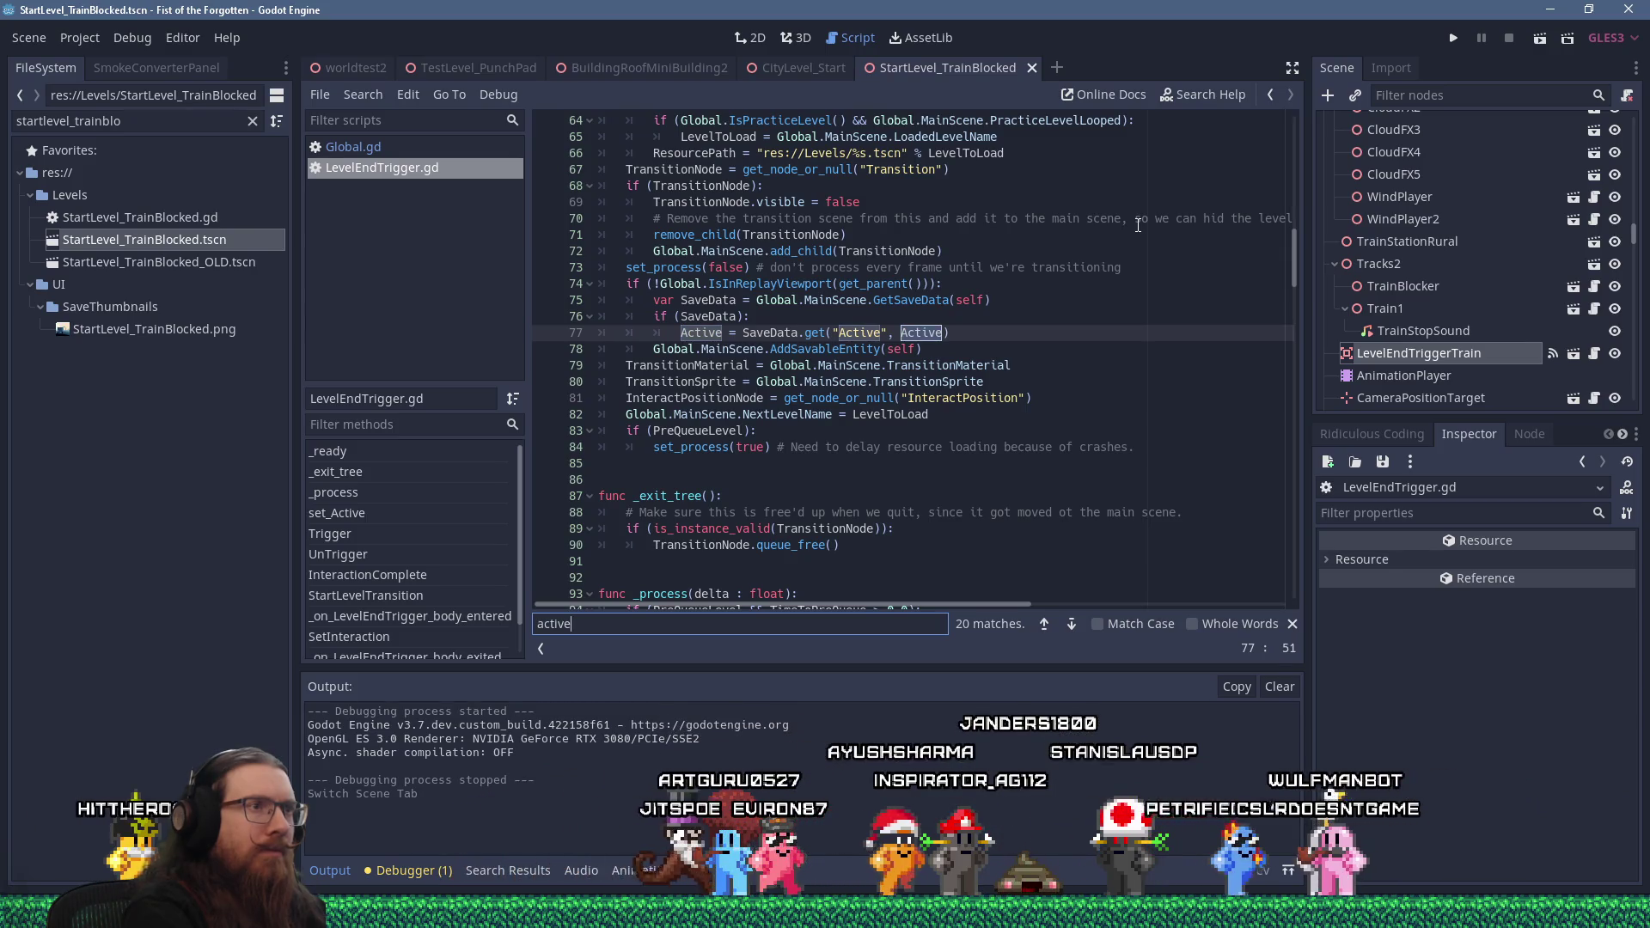
pyautogui.press('Return')
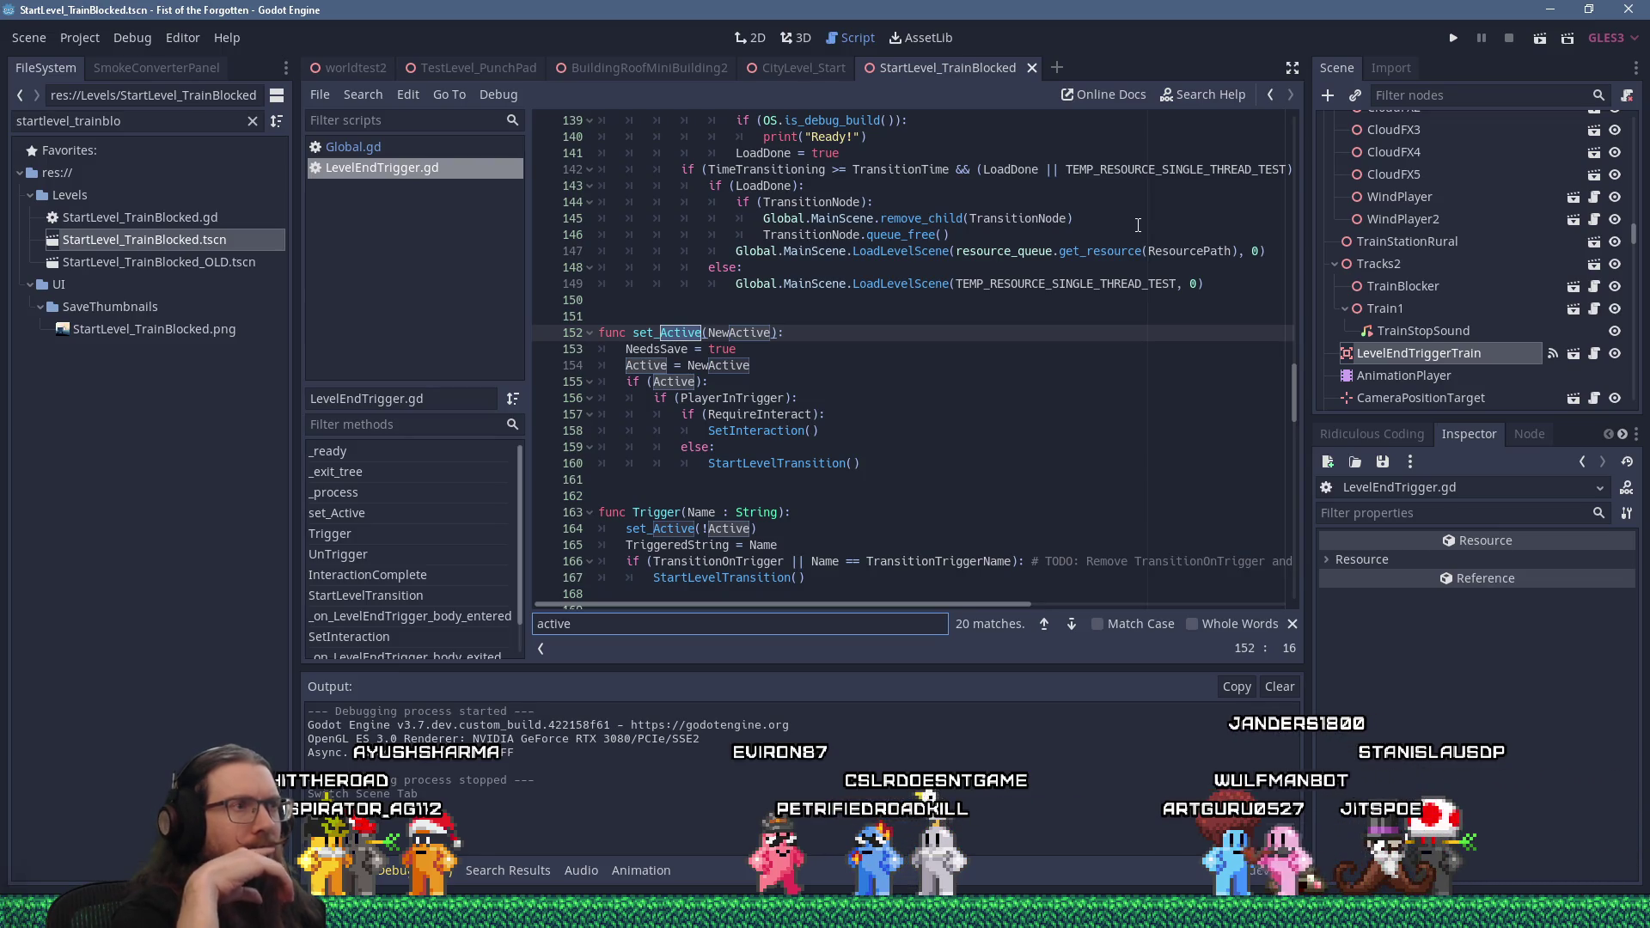
# Breakpoint line 153, set SKIP_MENU_AND_SHADER_BUILD_IN_DEBUG to true in Global.gd, and run the game
pyautogui.click(774, 349)
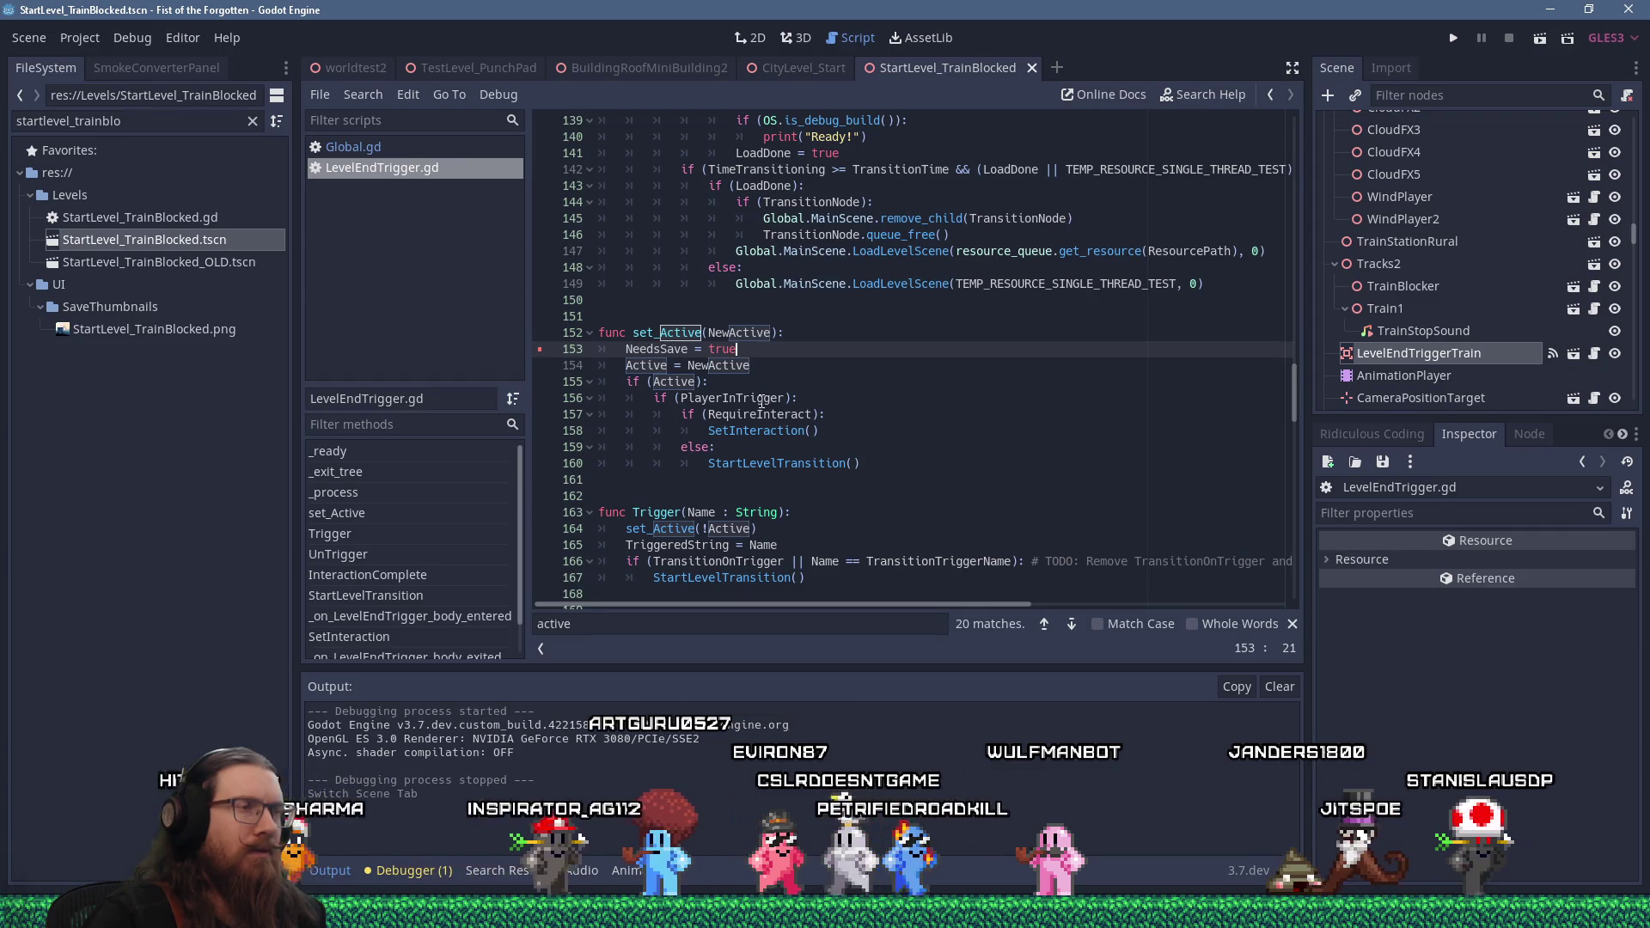
pyautogui.scroll(-4, 761, 401)
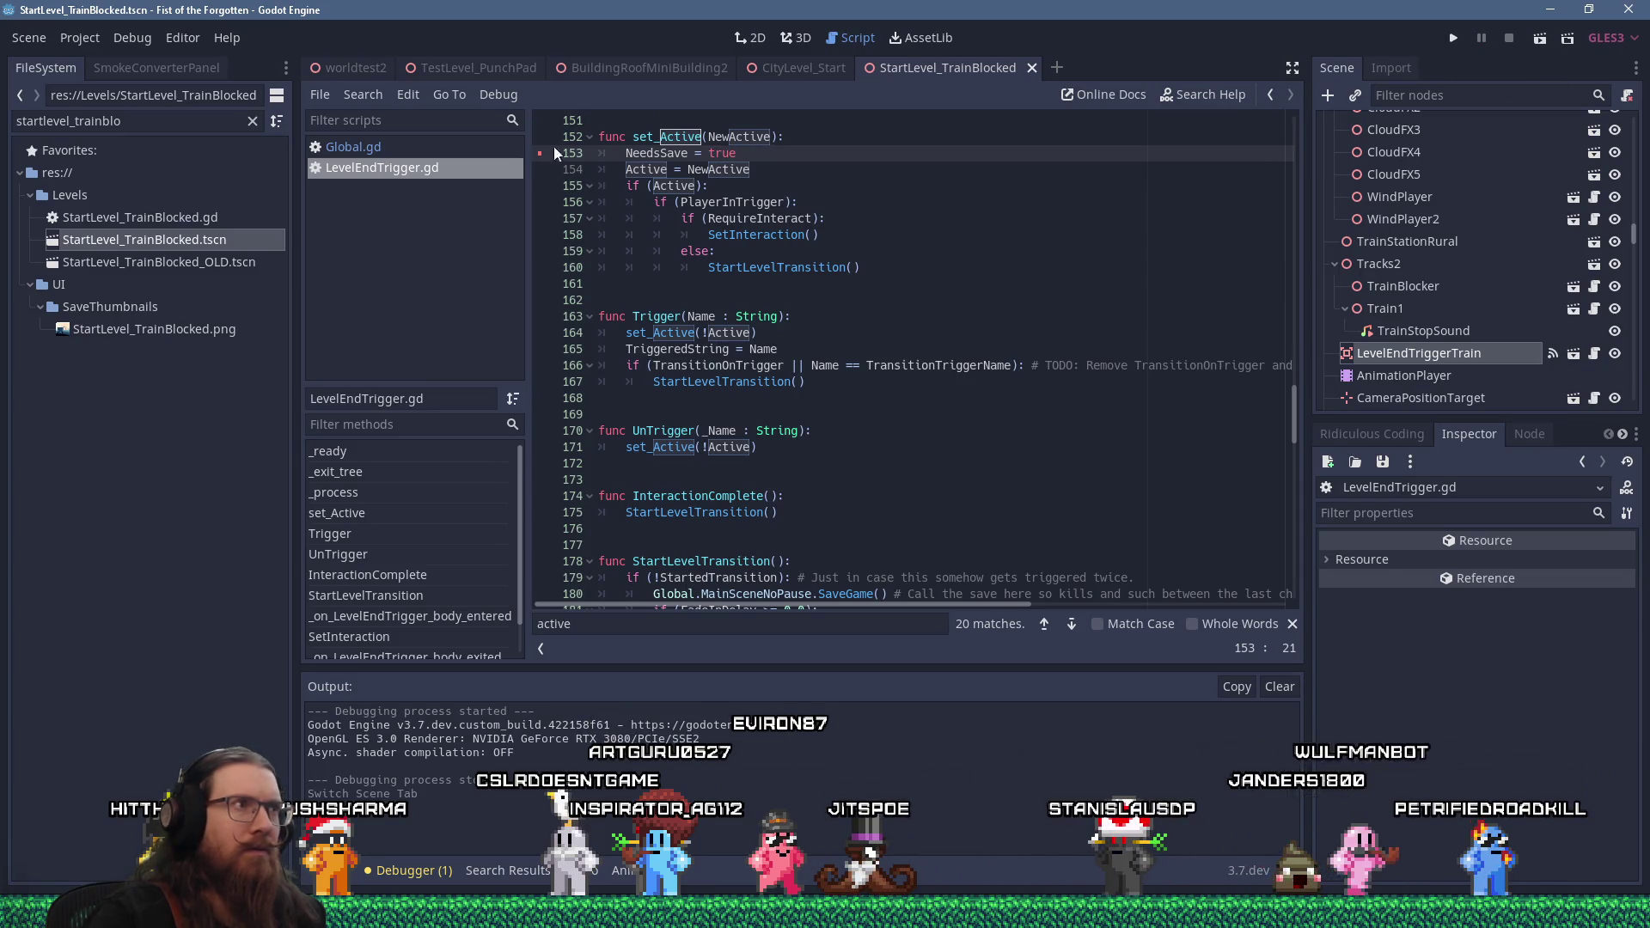
pyautogui.click(453, 151)
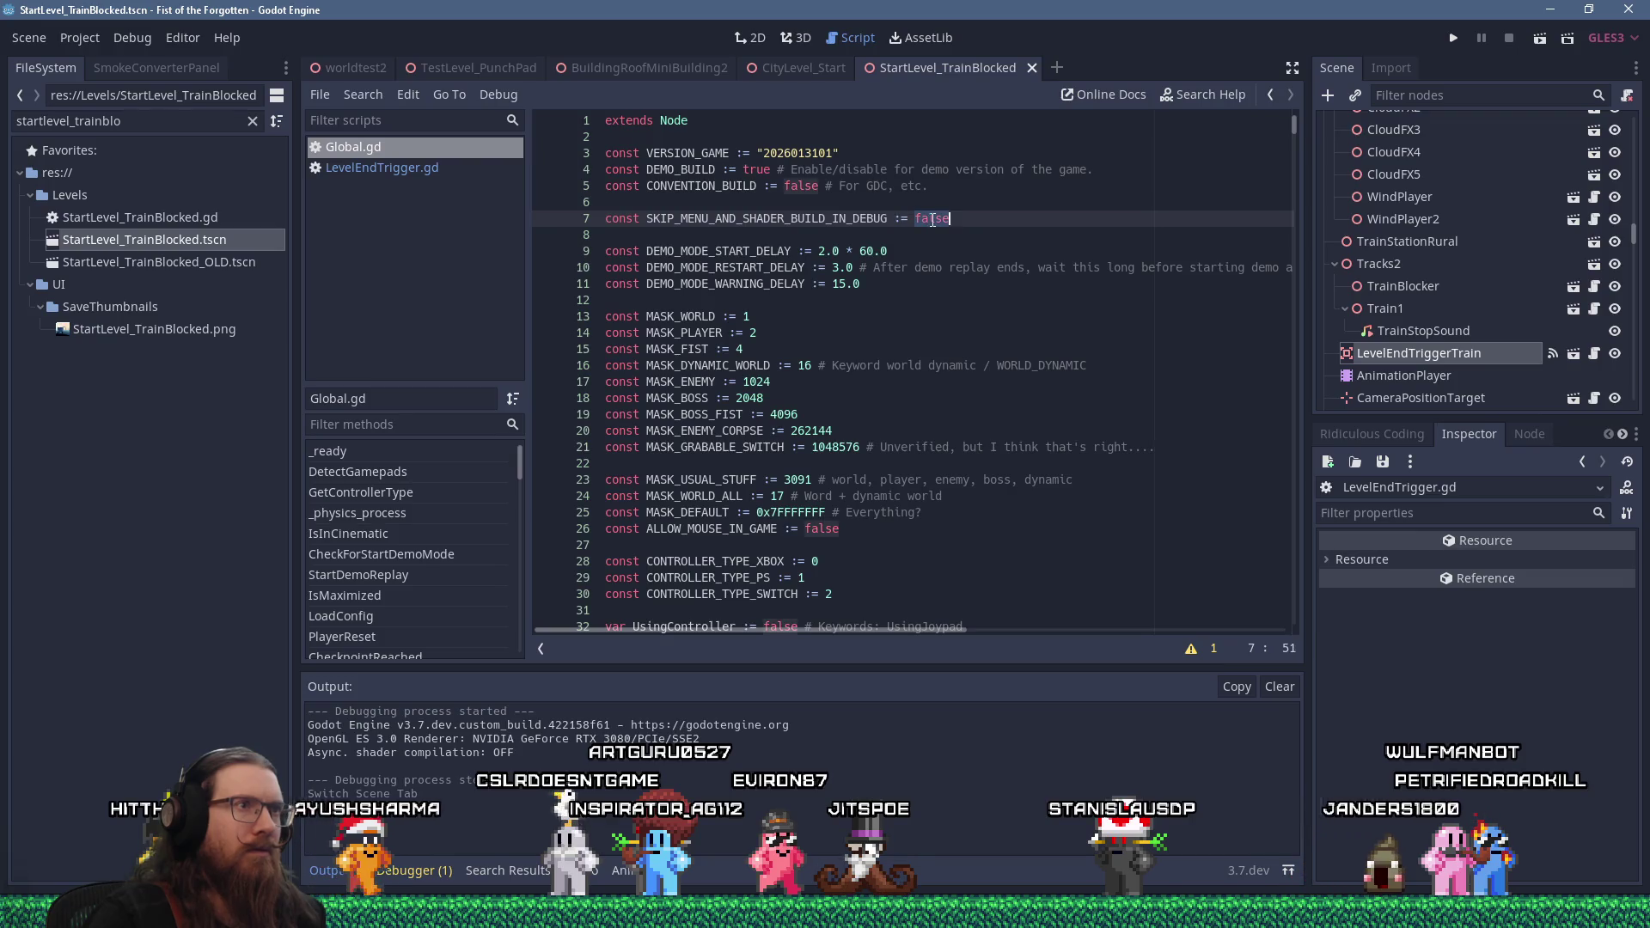
pyautogui.write('true')
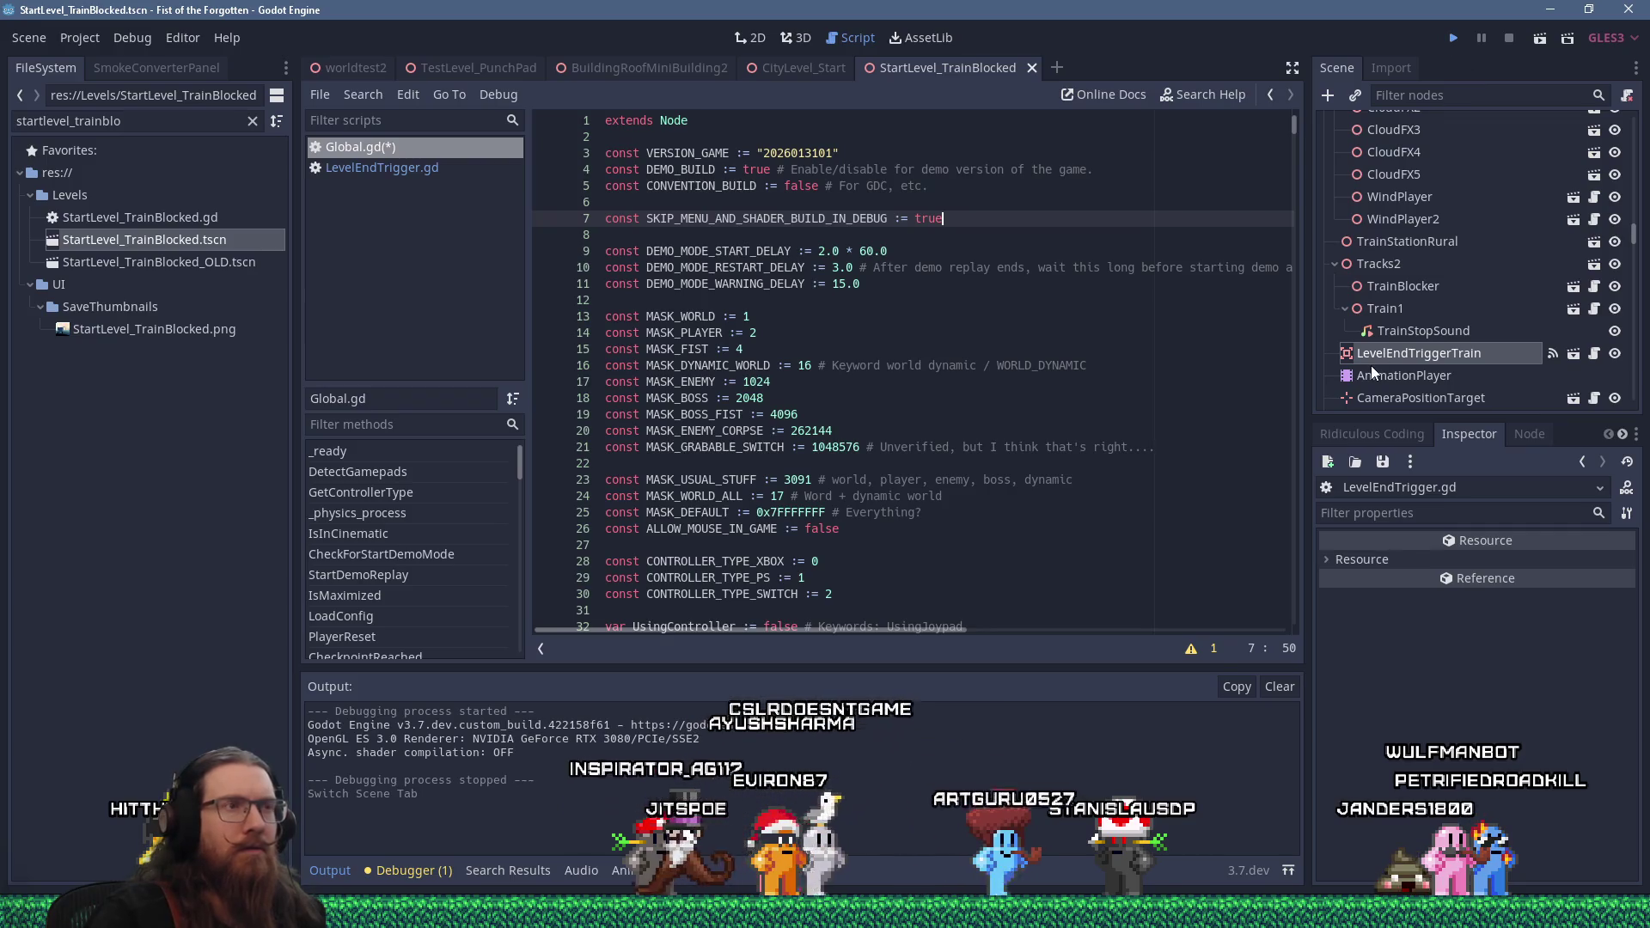
pyautogui.click(1453, 40)
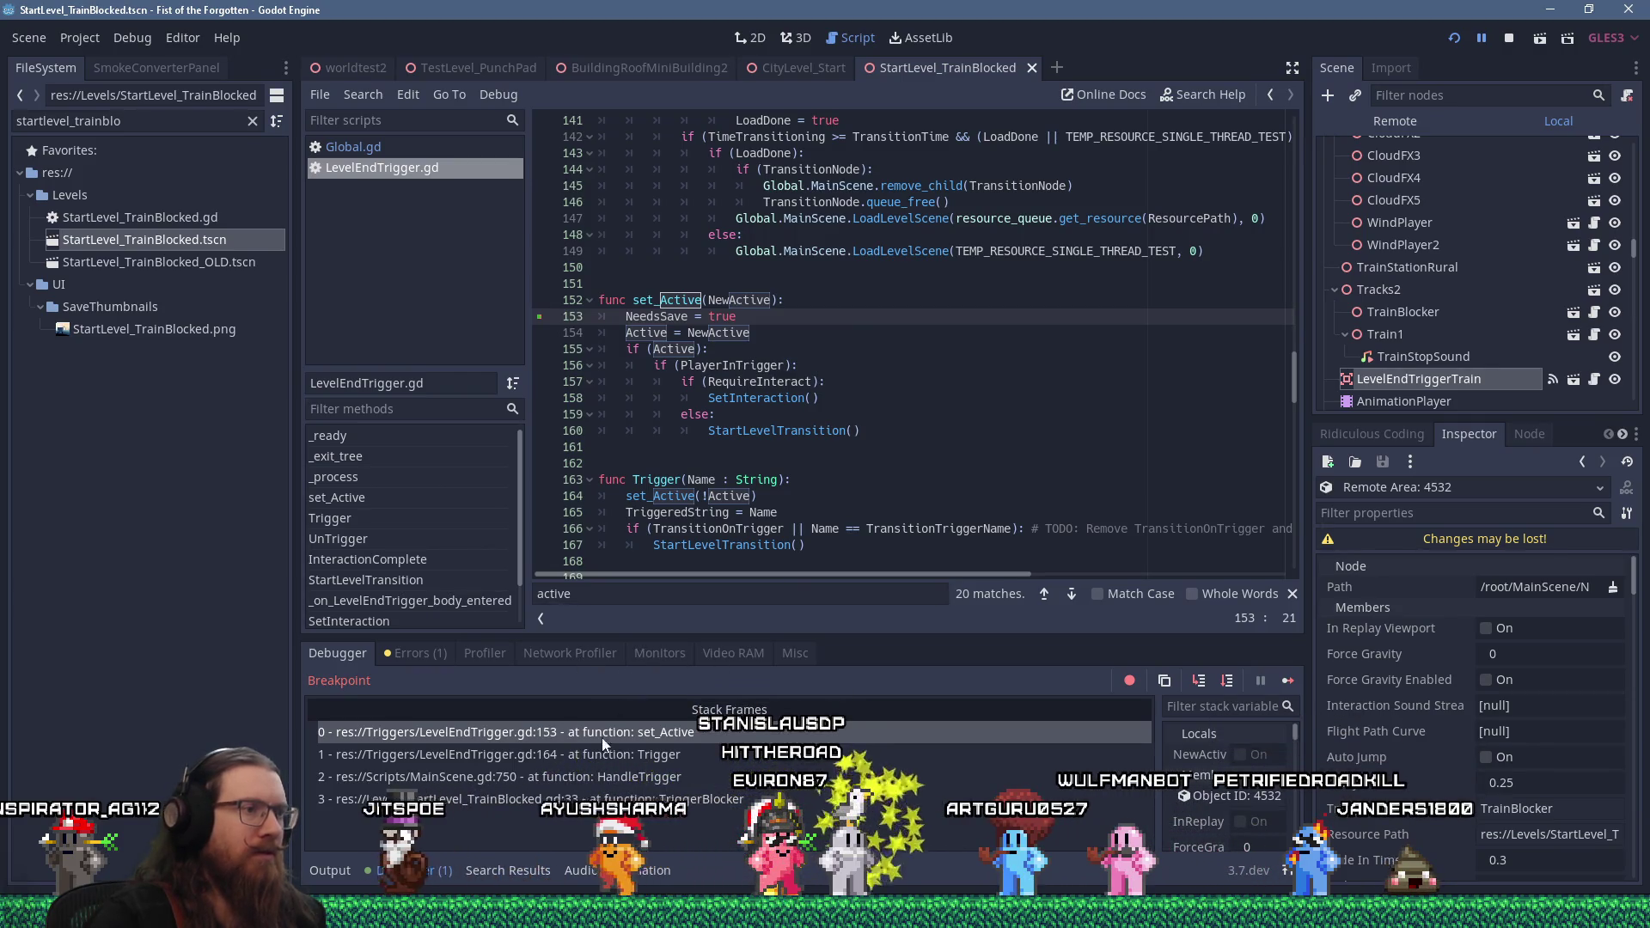
# Inspect stack frame 1 to check Name in Trigger on line 164, then stop the game
pyautogui.click(713, 753)
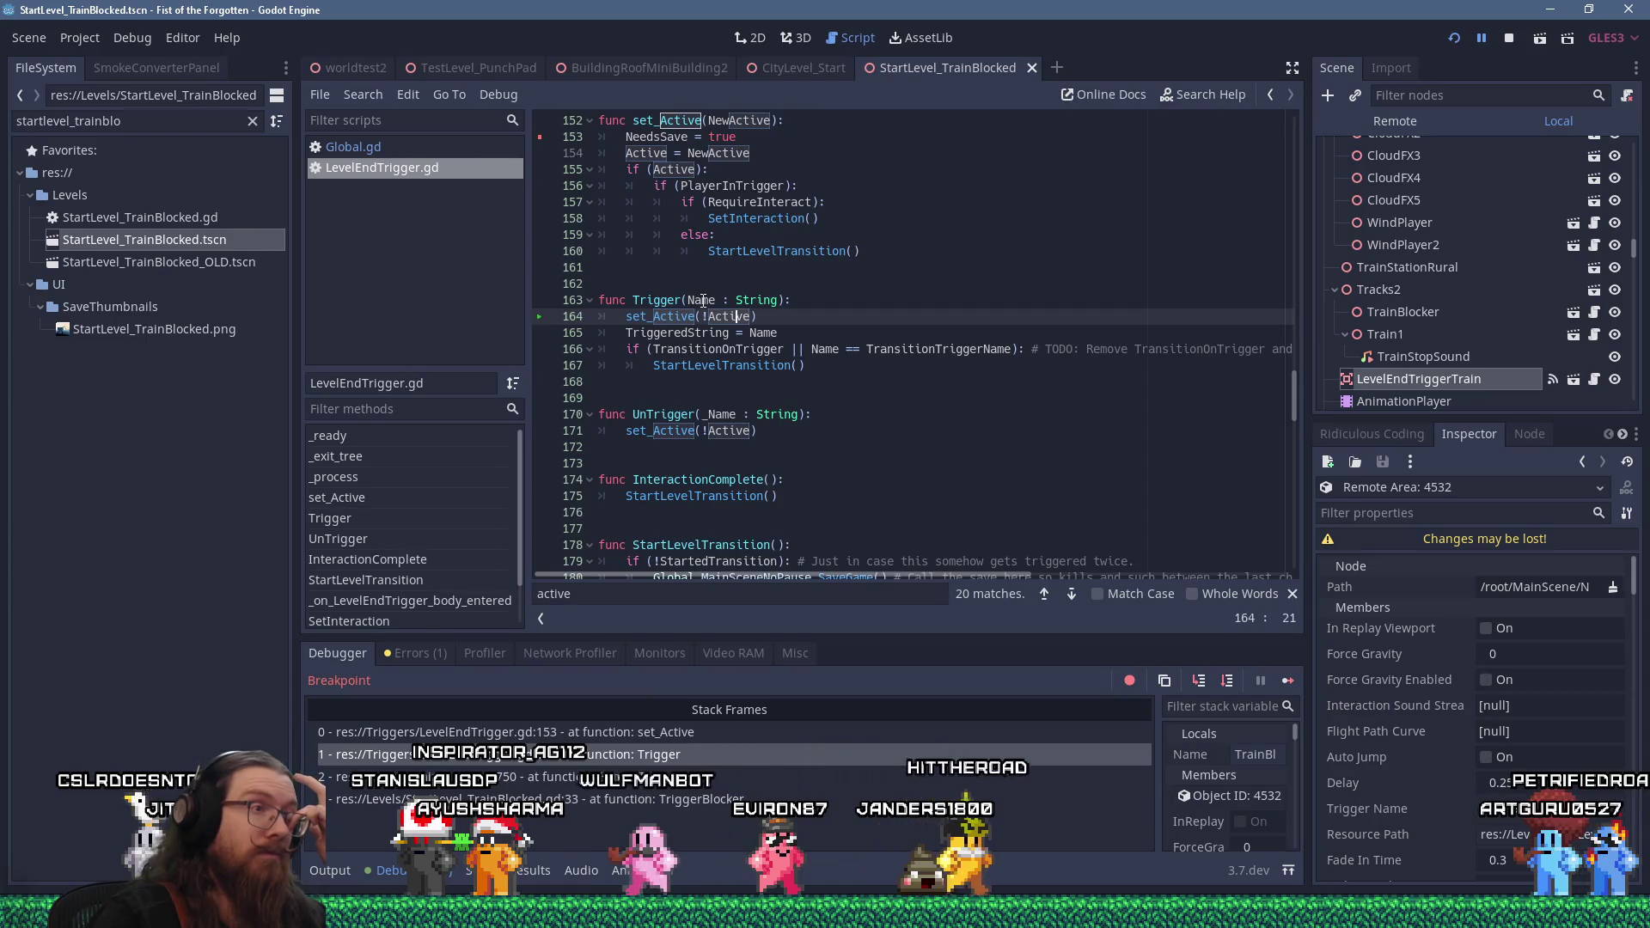
pyautogui.moveTo(703, 300)
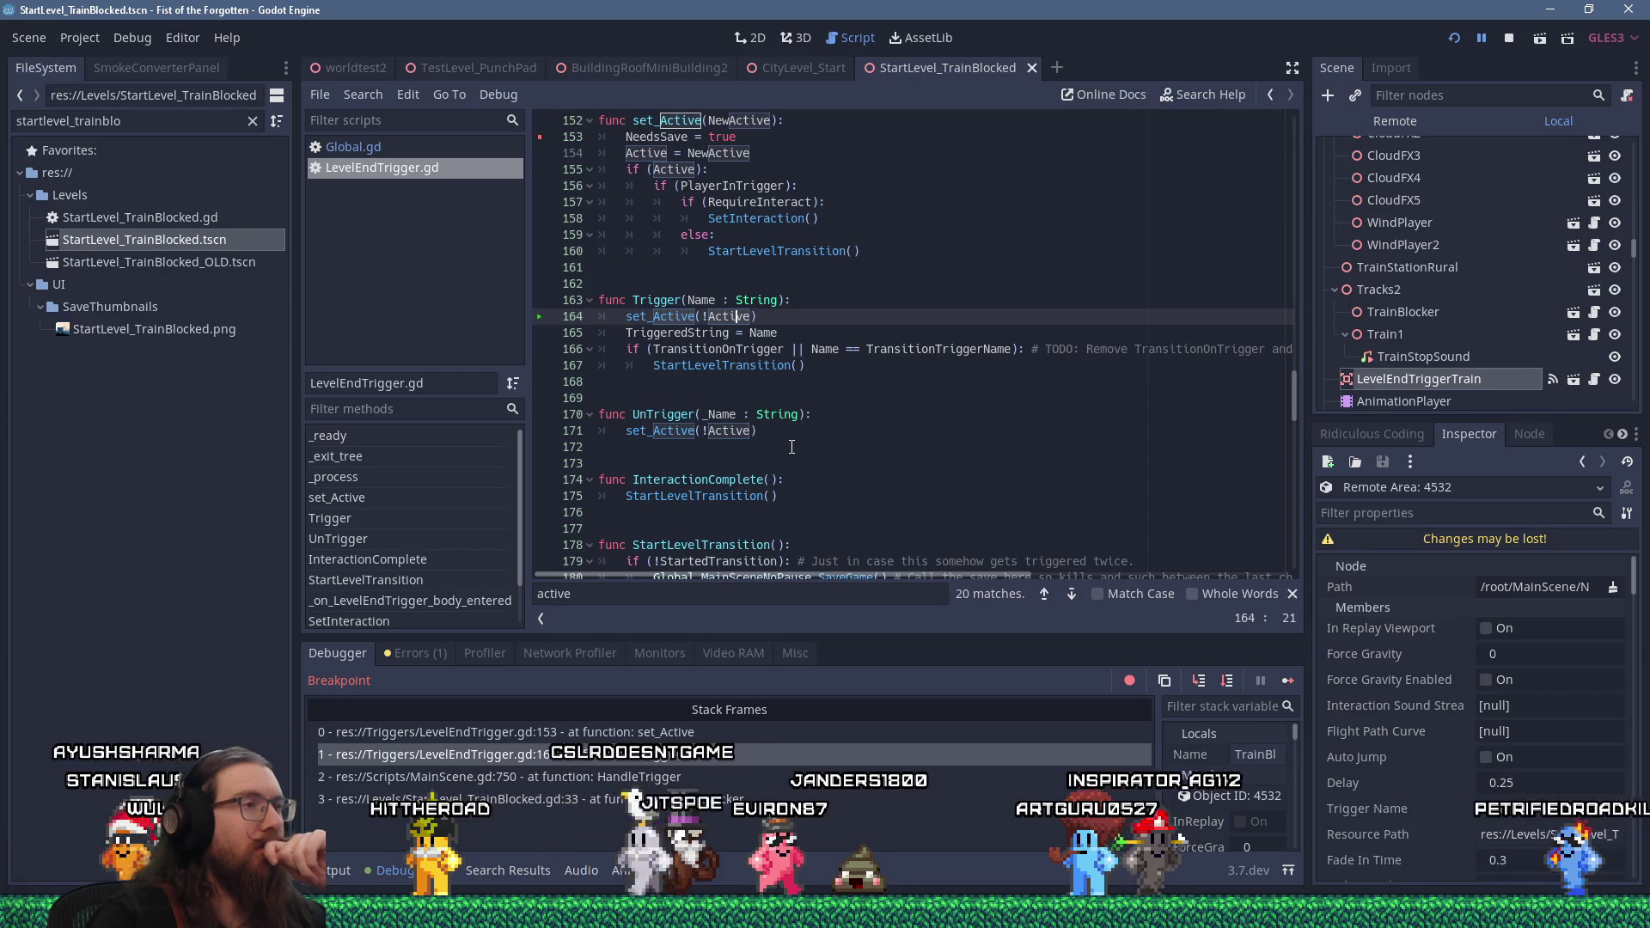
pyautogui.moveTo(1292, 391); pyautogui.dragTo(1271, 136)
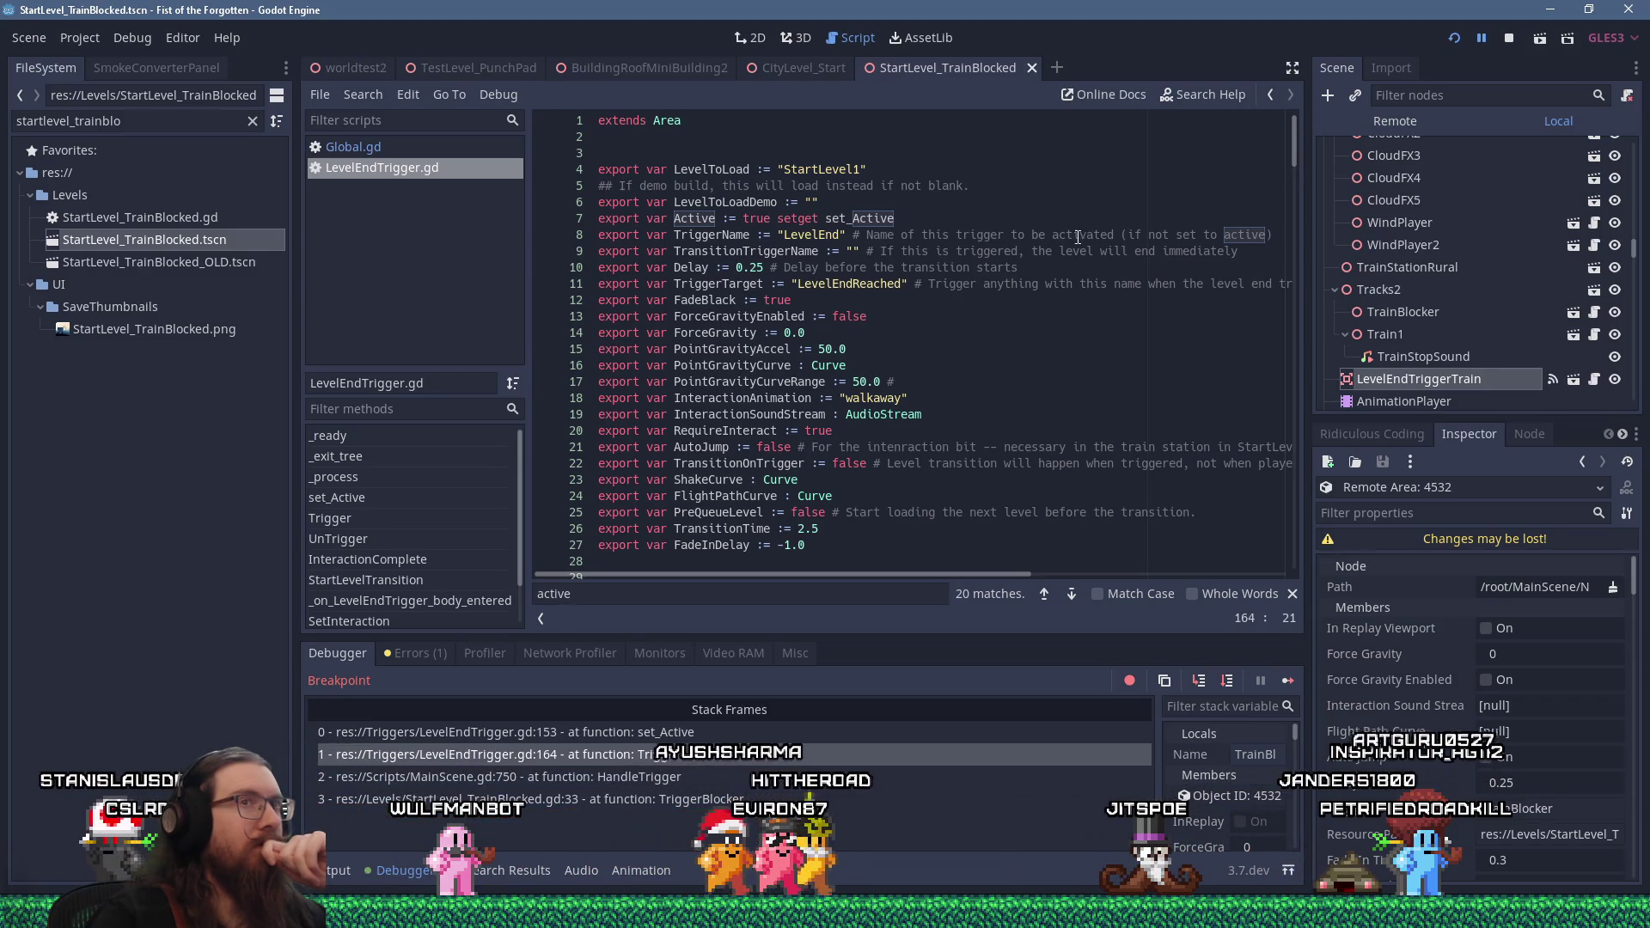
pyautogui.click(1505, 38)
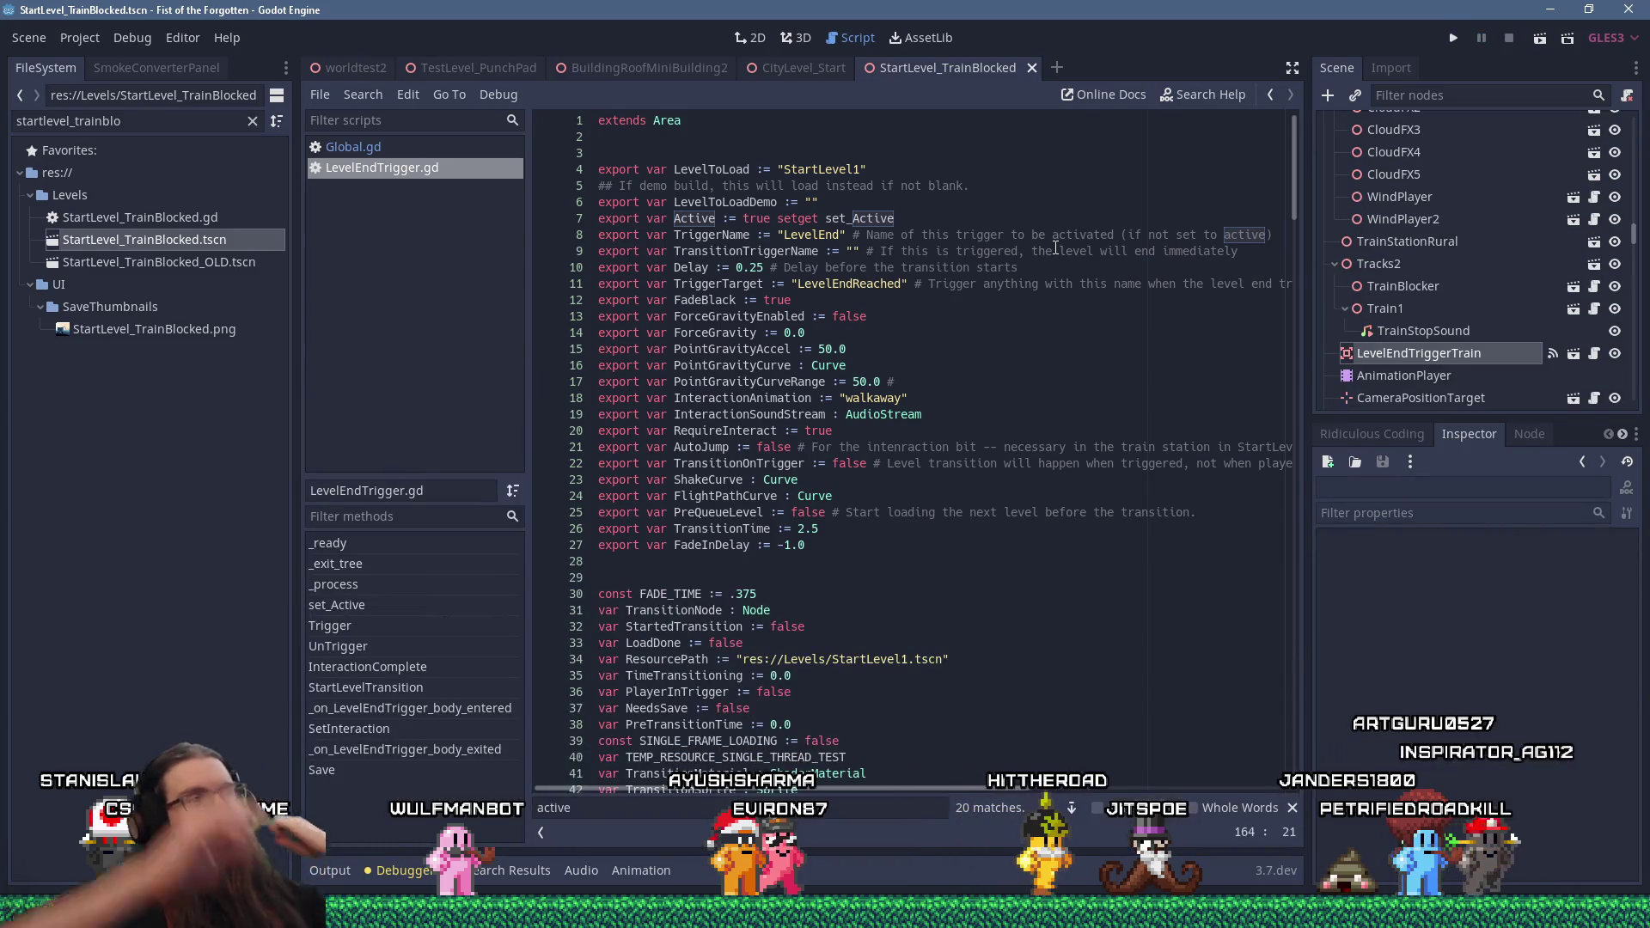
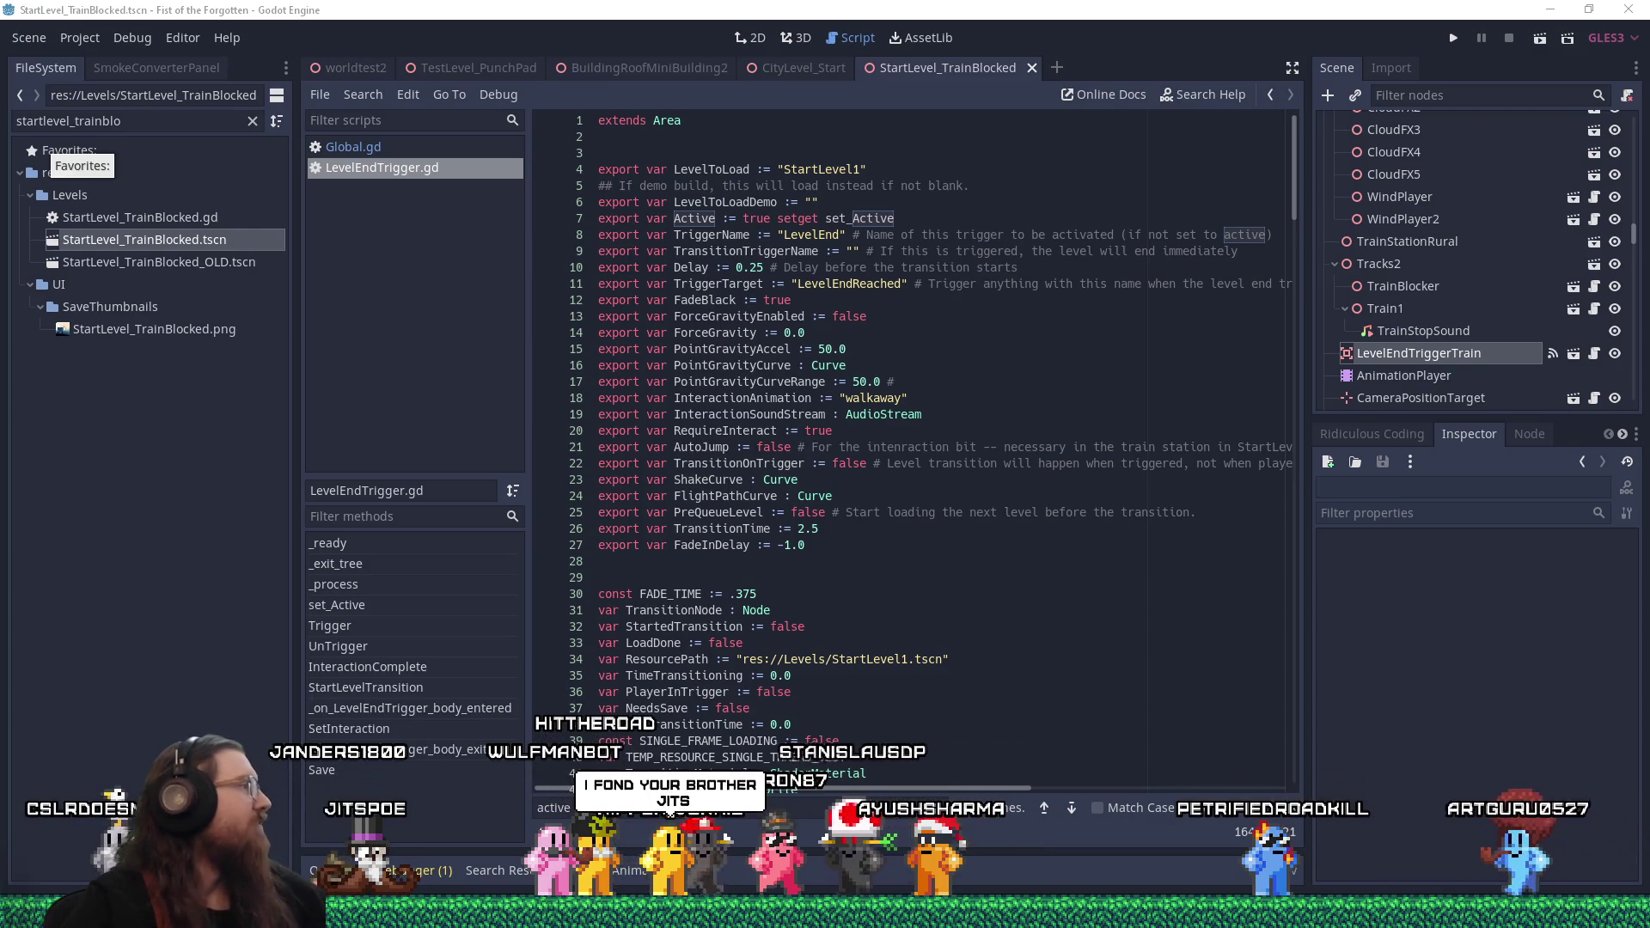
# Drag the Discord chat over Godot and enlarge the photo posted in the channel
pyautogui.moveTo(0, 9); pyautogui.dragTo(936, 9)
pyautogui.click(687, 550)
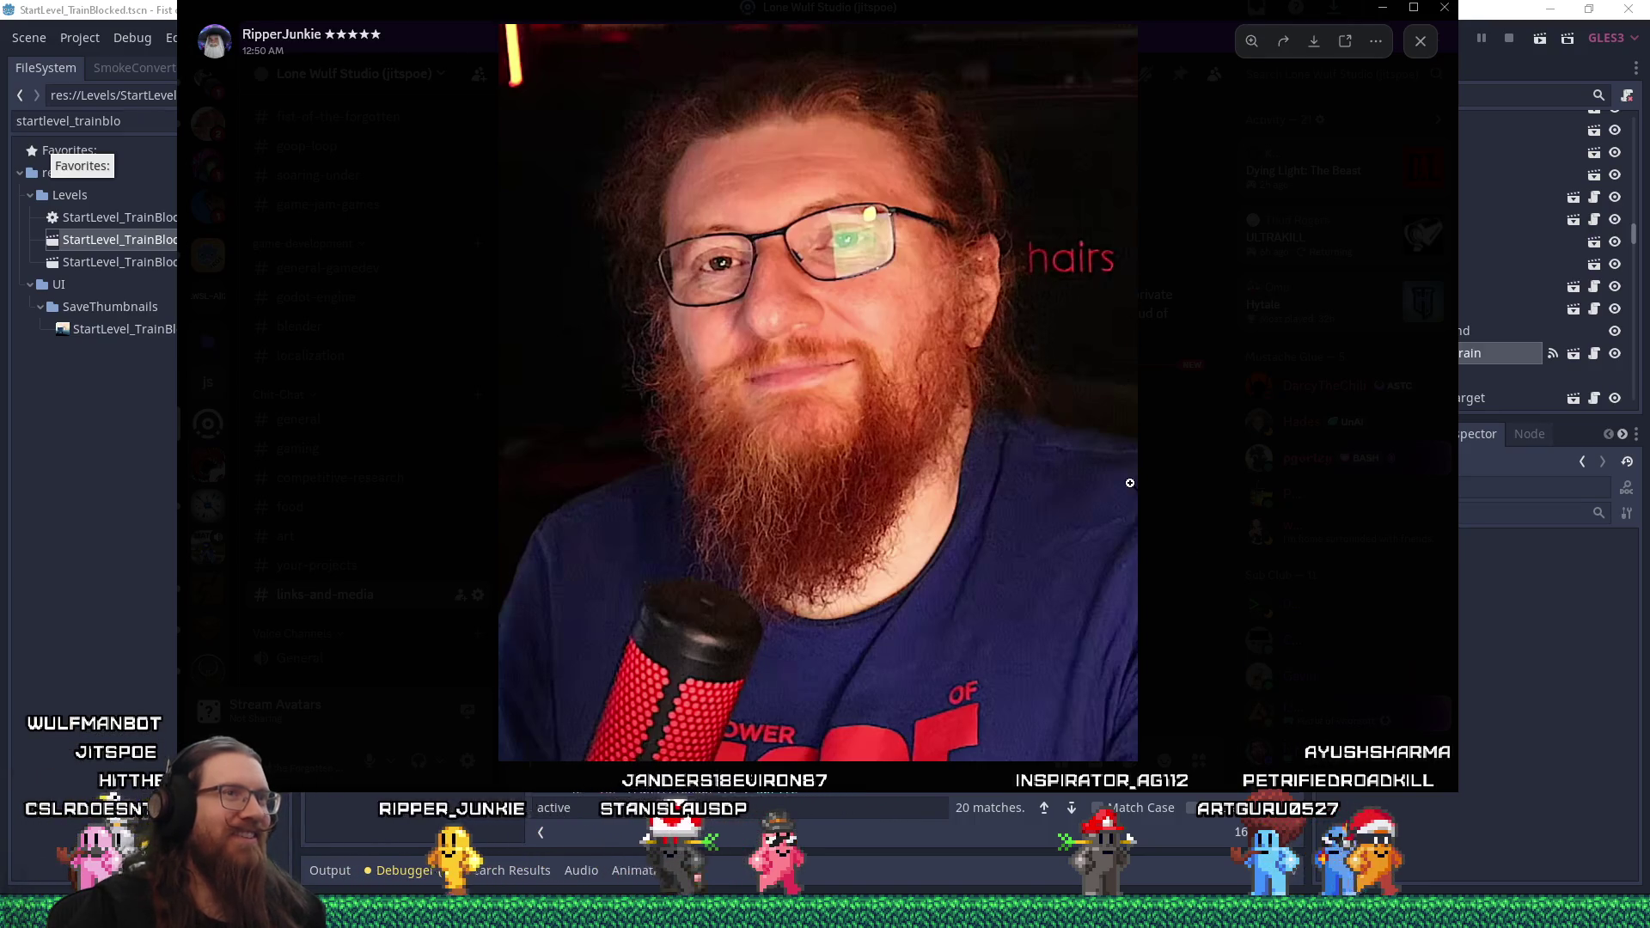
# Dismiss the enlarged chat photo and move the Discord window off the Godot editor
pyautogui.click(1165, 566)
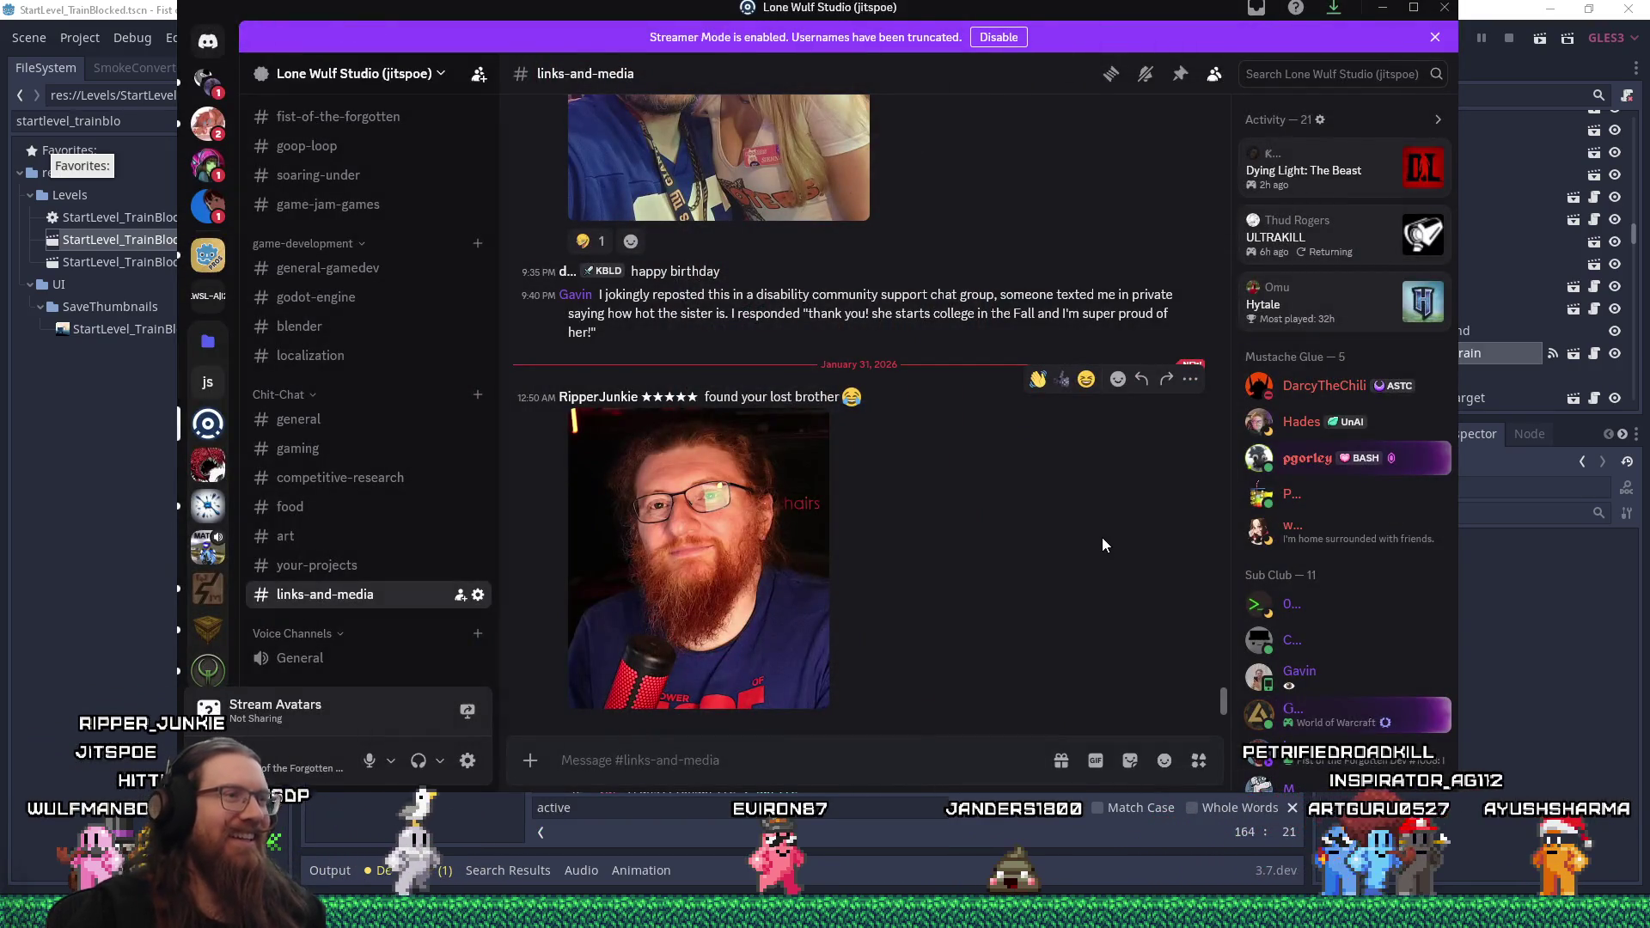
pyautogui.moveTo(1045, 9)
pyautogui.mouseDown()
pyautogui.moveTo(1152, 47)
pyautogui.moveTo(0, 52)
pyautogui.mouseUp()
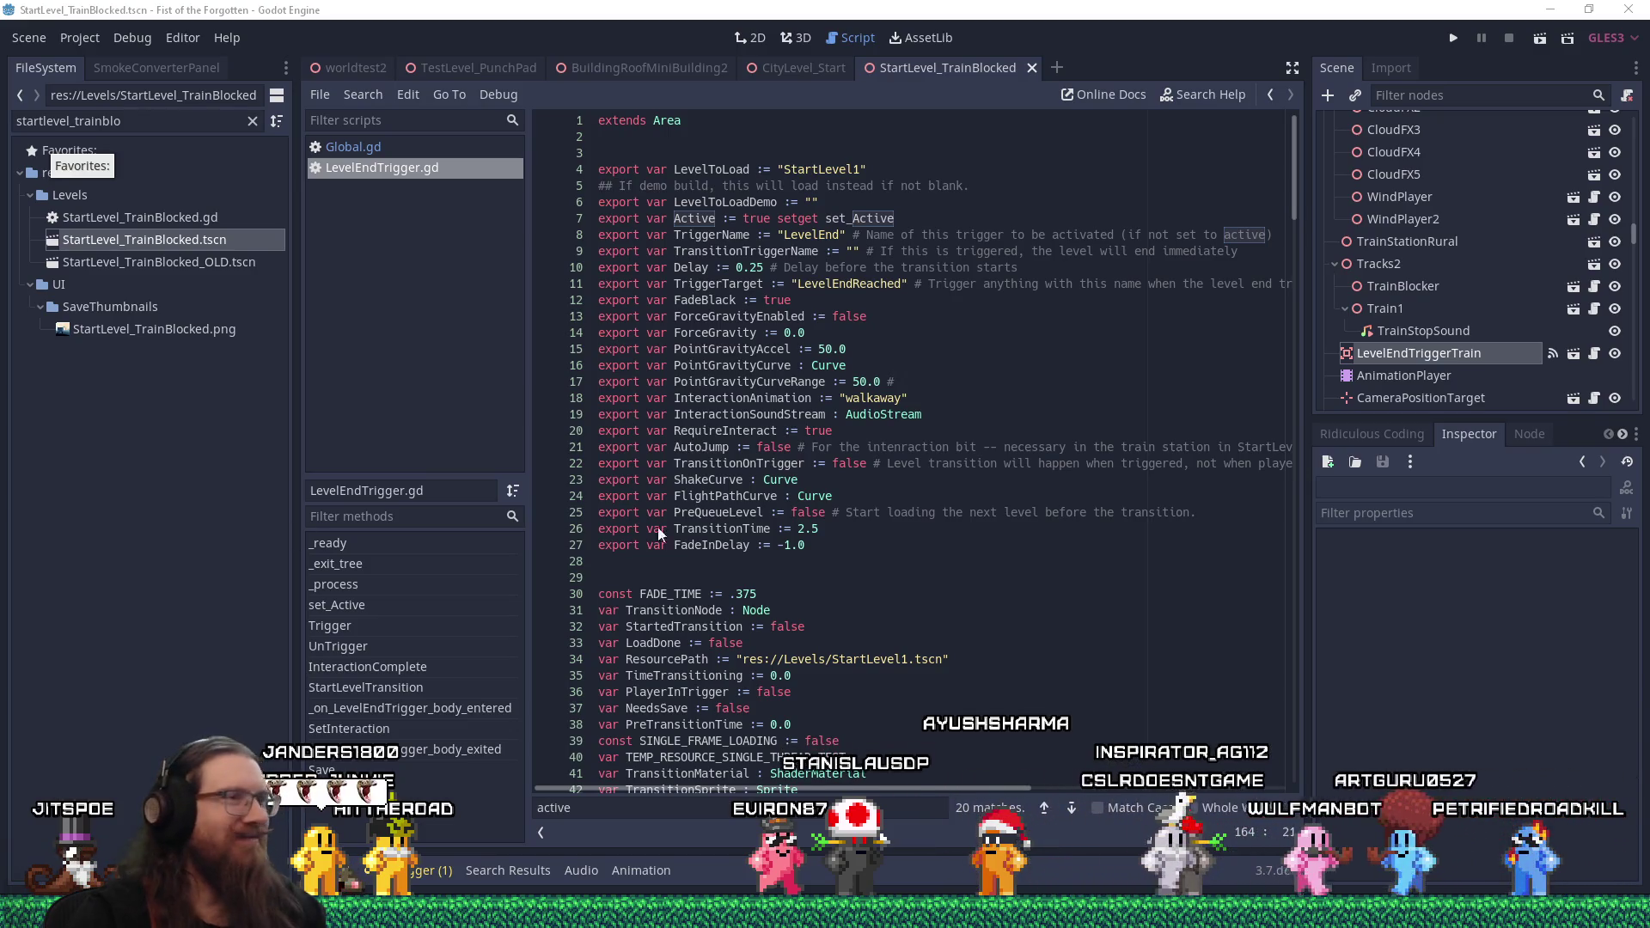
# Return to LevelEndTrigger.gd line 25, then select the AnimationPlayer node to show Intro
pyautogui.click(949, 512)
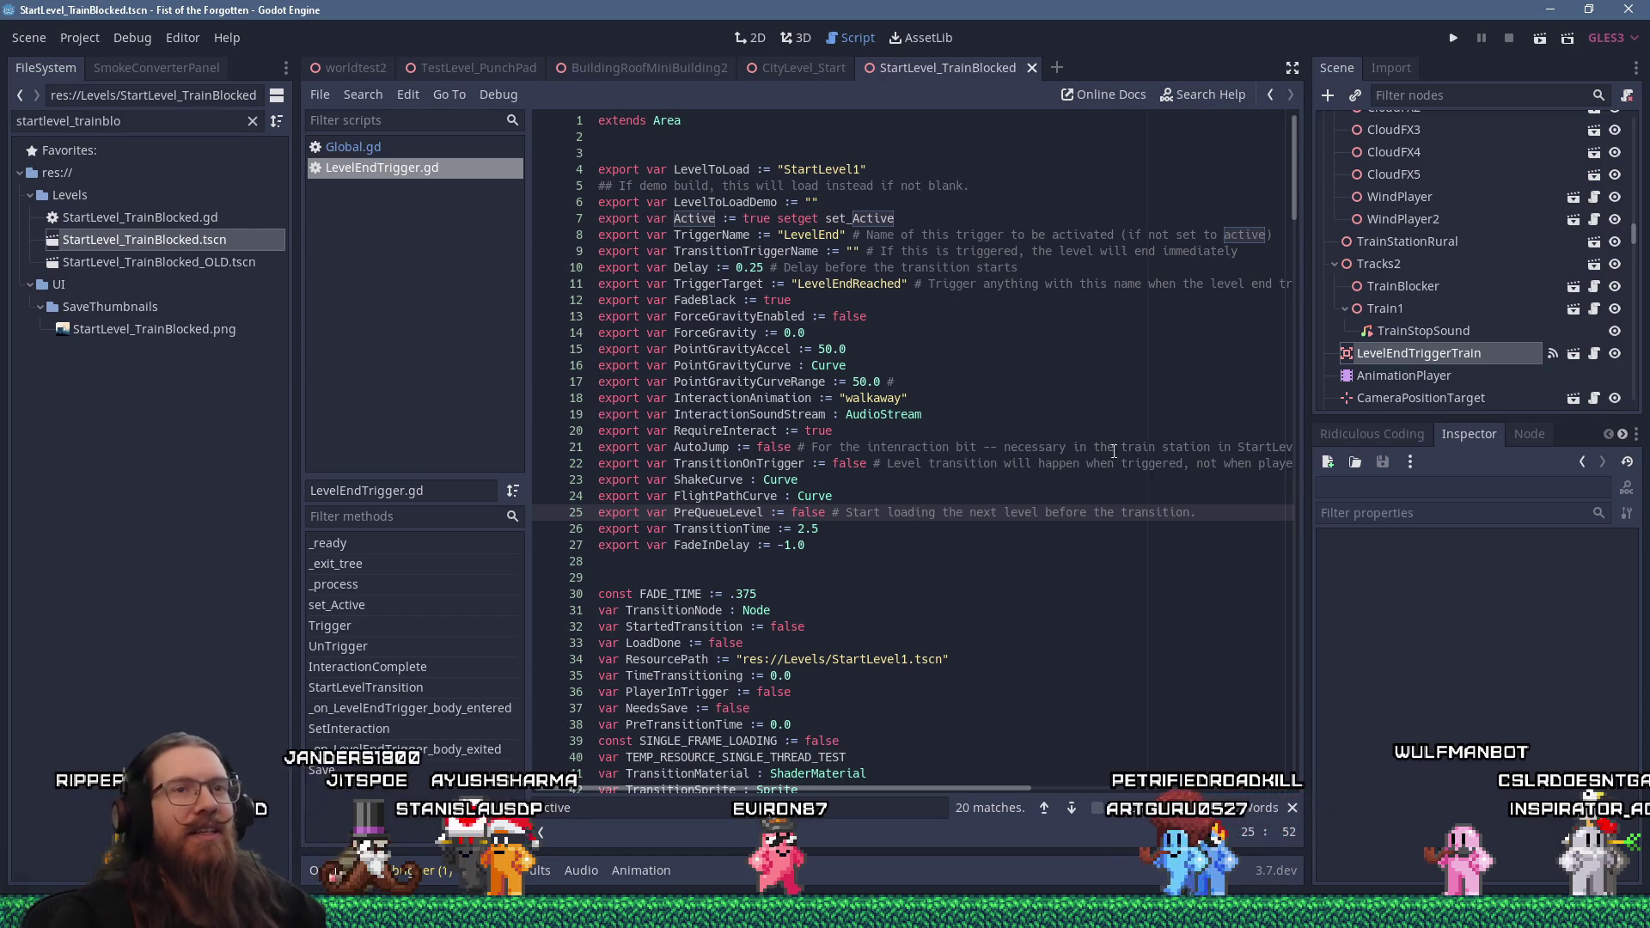
pyautogui.click(1368, 375)
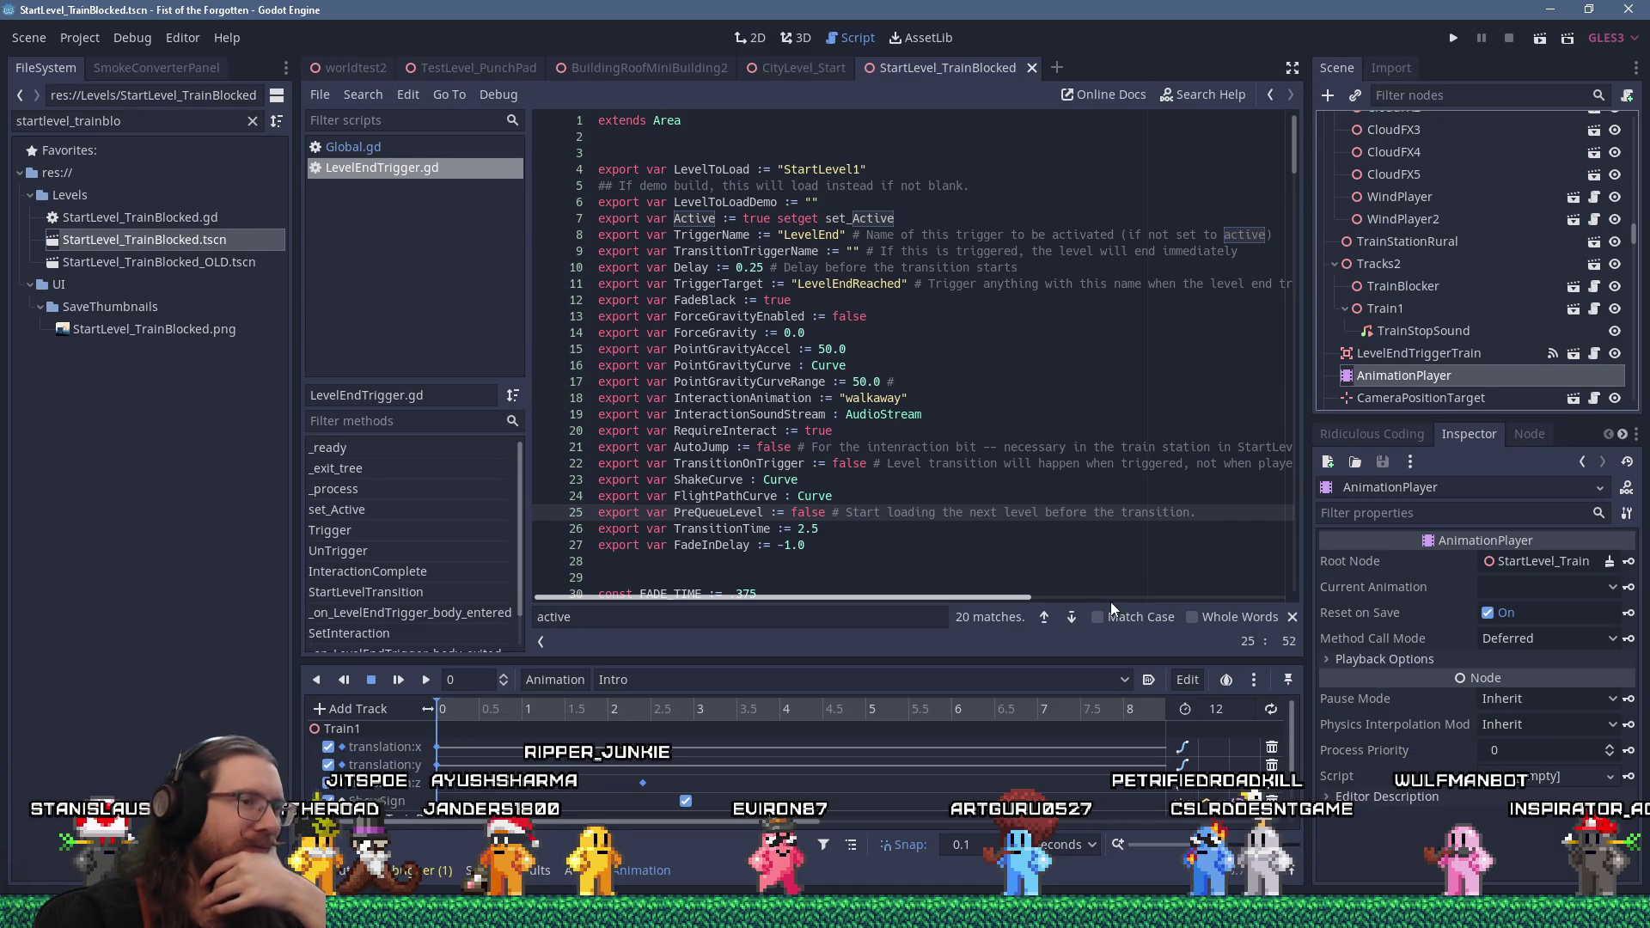
# Enlarge the Animation panel to show Train1 translation, ShowSign, TriggerBlocker() and TrainStopSound tracks
pyautogui.moveTo(997, 657)
pyautogui.mouseDown()
pyautogui.moveTo(1009, 519)
pyautogui.moveTo(1002, 566)
pyautogui.mouseUp()
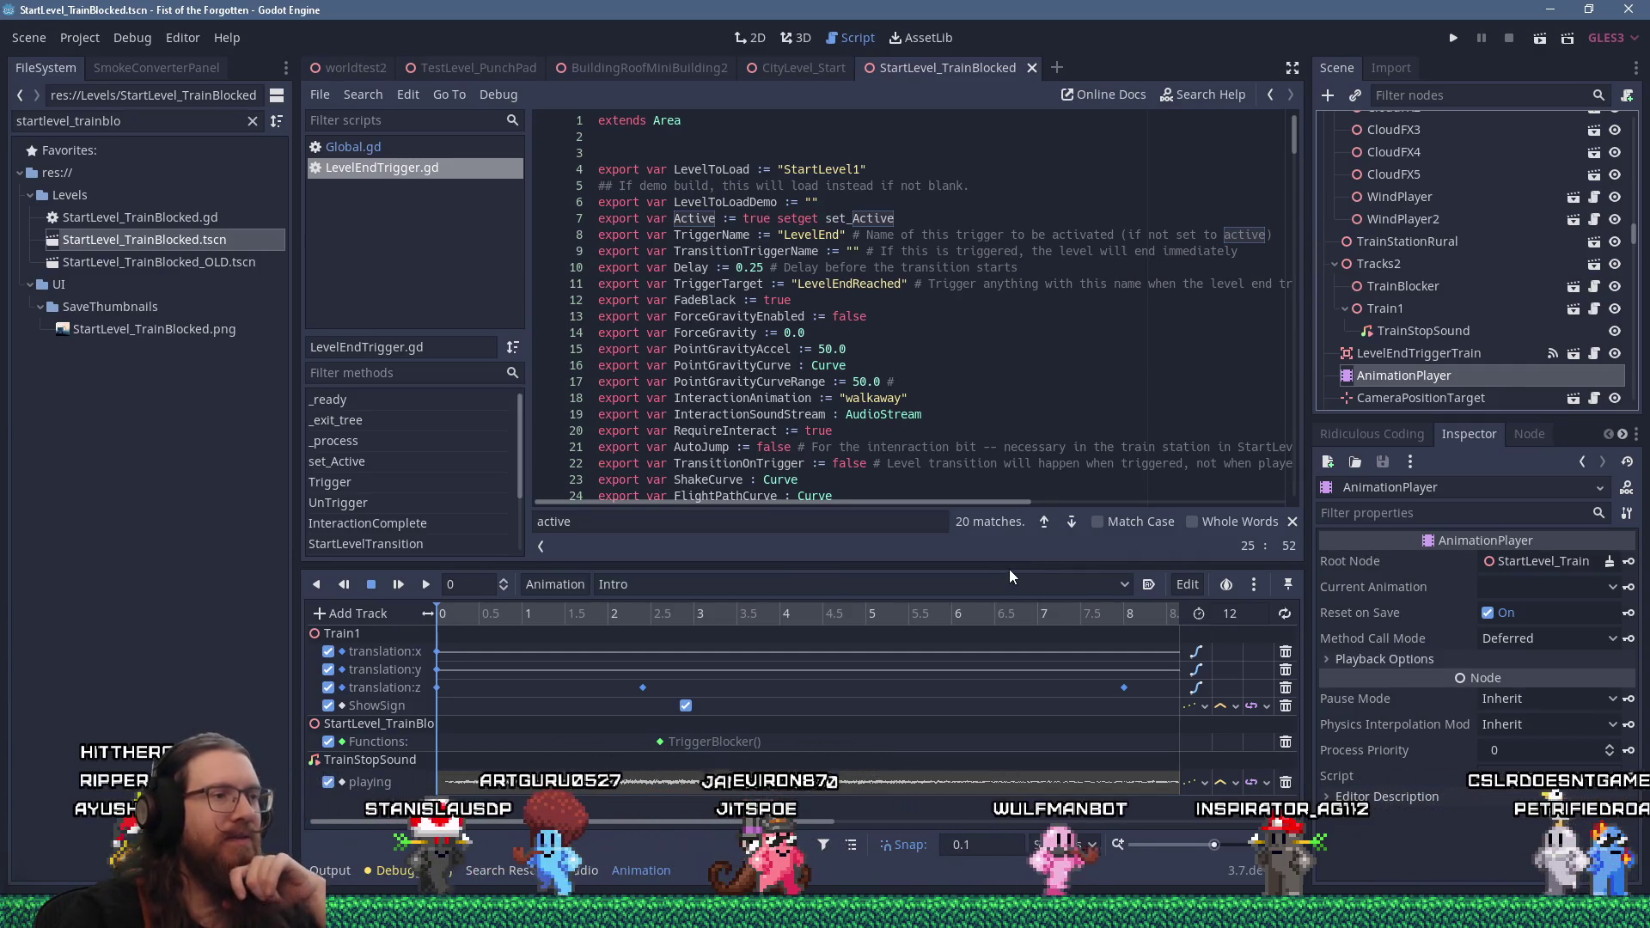
pyautogui.moveTo(784, 825); pyautogui.dragTo(977, 817)
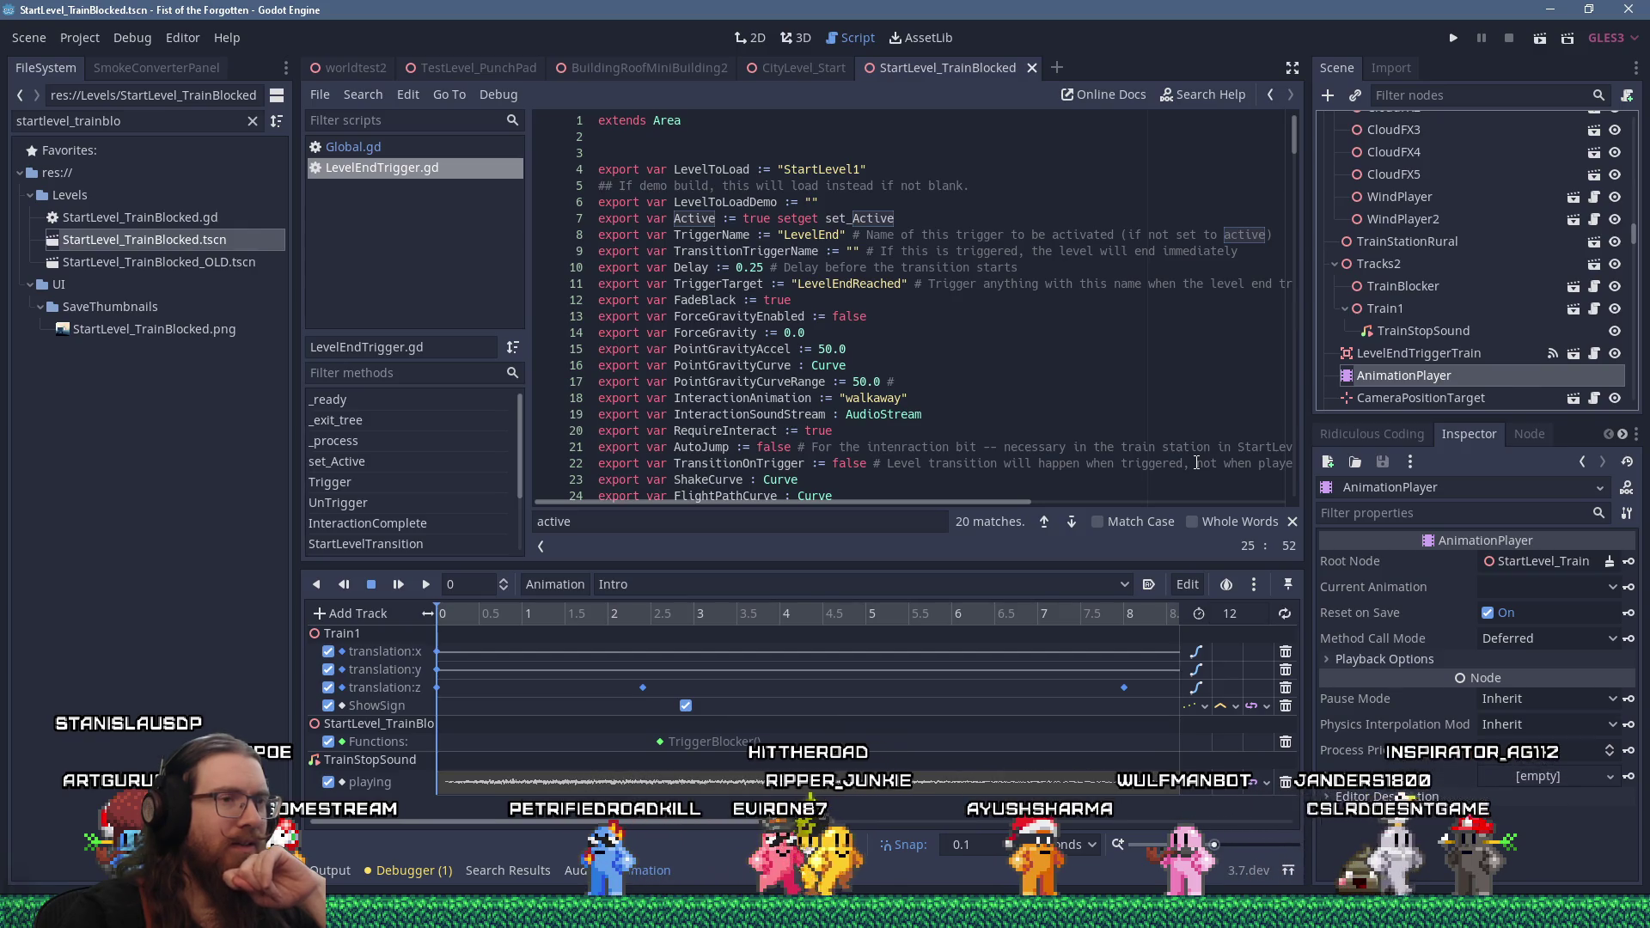
pyautogui.scroll(-5, 1526, 342)
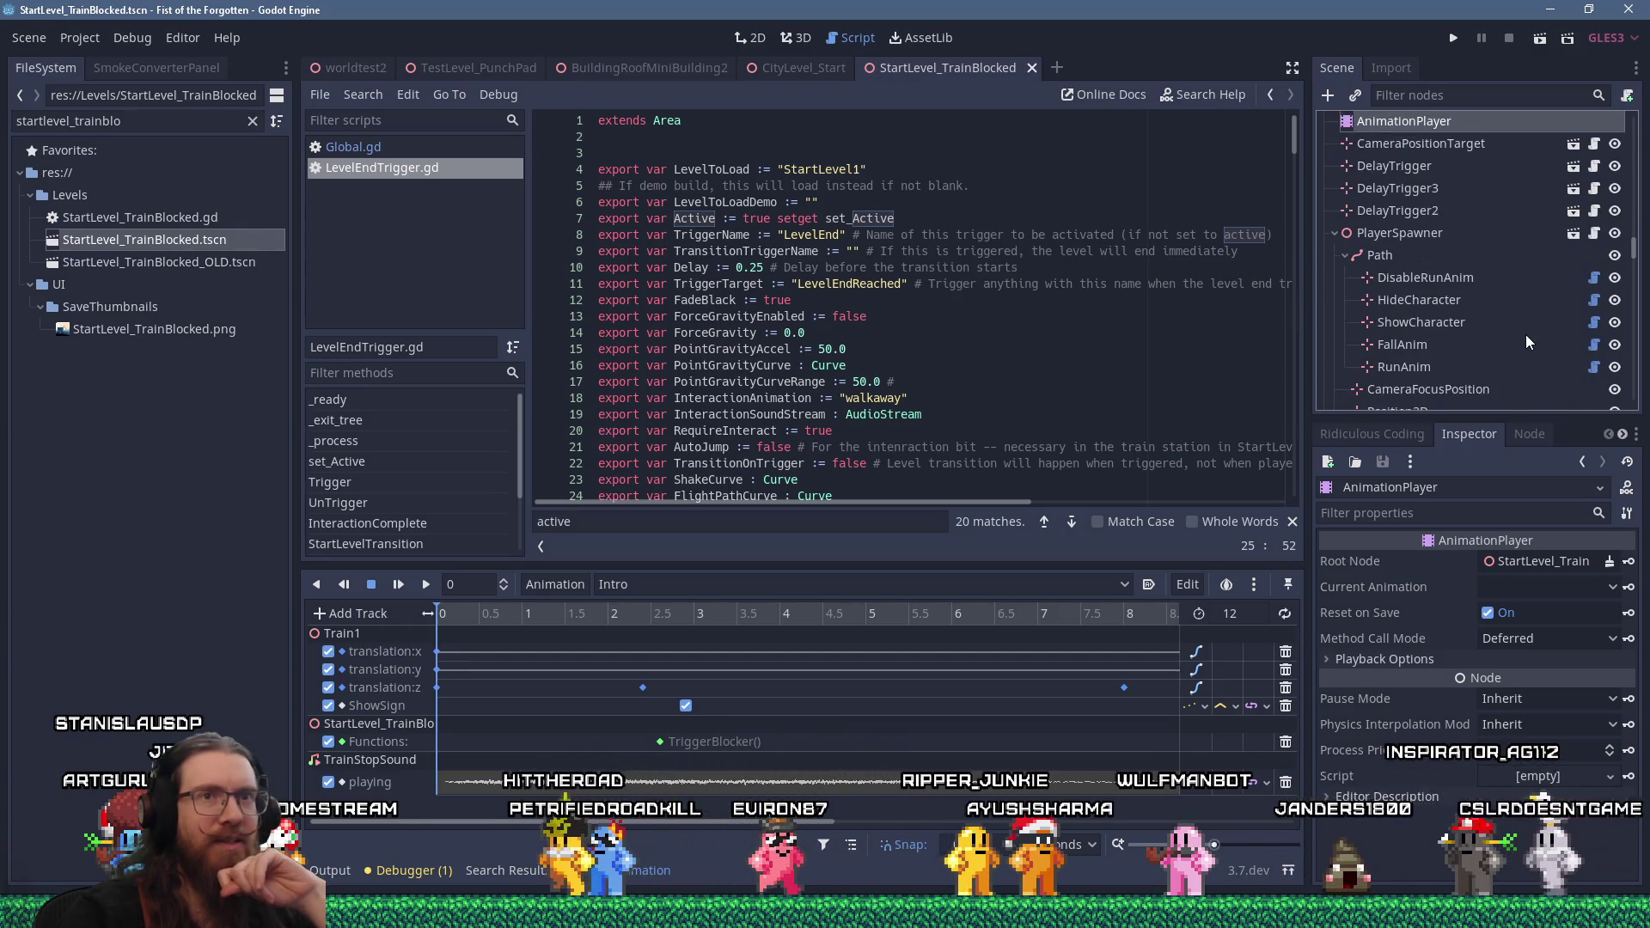
pyautogui.scroll(-4, 1526, 335)
pyautogui.moveTo(1635, 260); pyautogui.dragTo(1635, 125)
# Select the root StartLevel_TrainBlocked node and resize the panels to give the script more room
pyautogui.click(1483, 125)
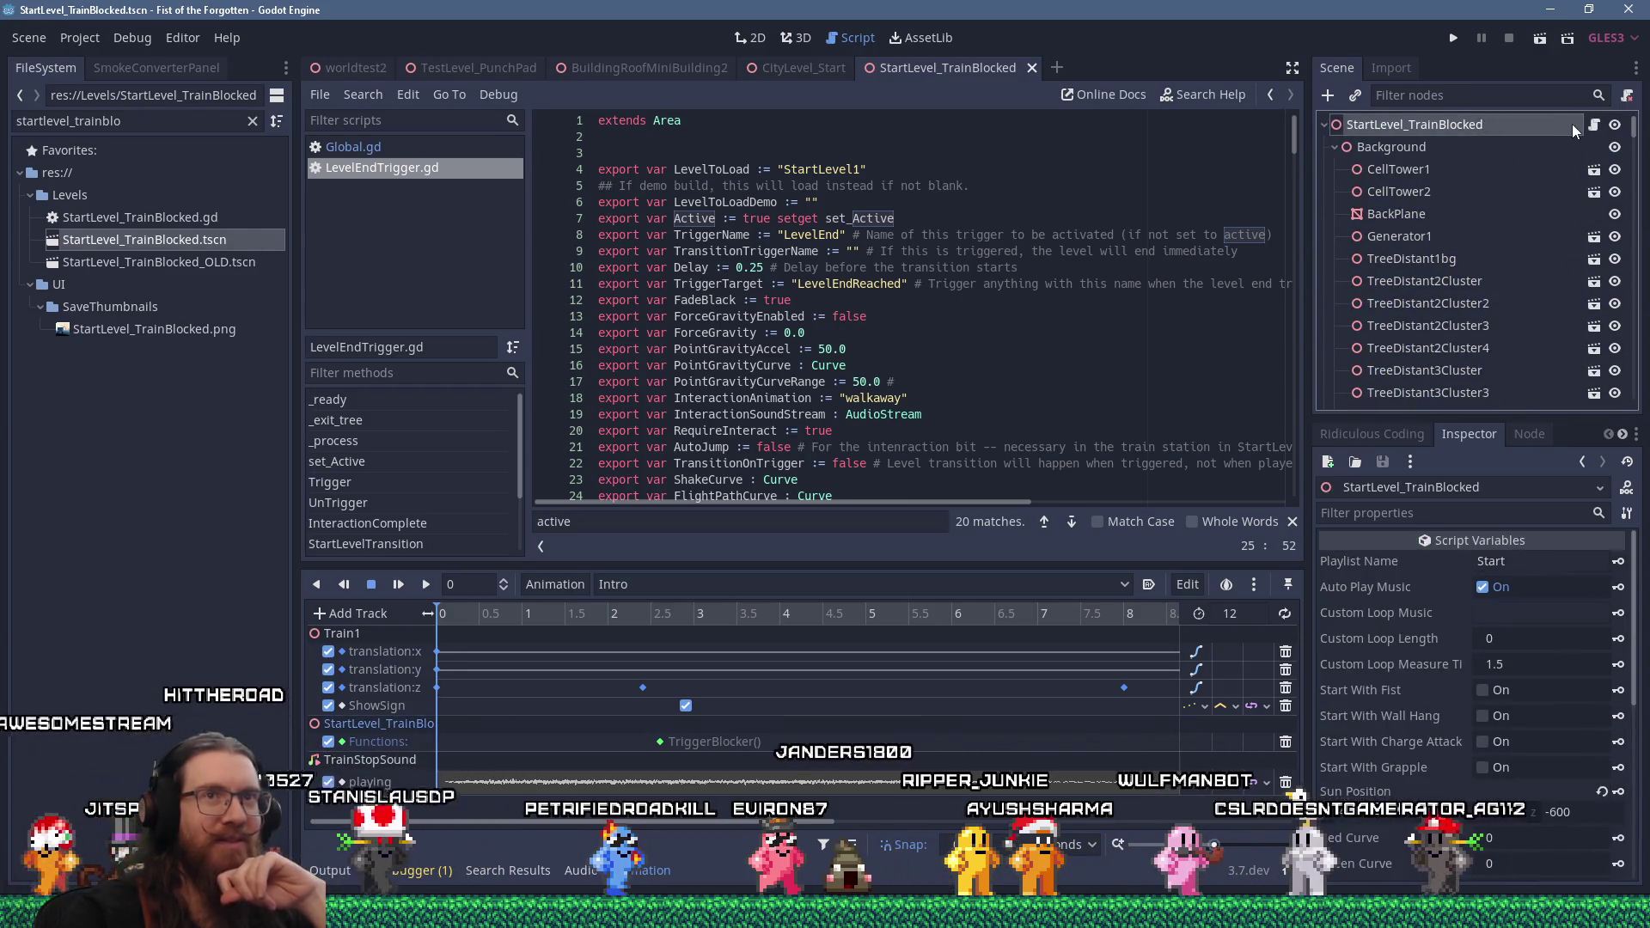
pyautogui.scroll(-5, 1493, 653)
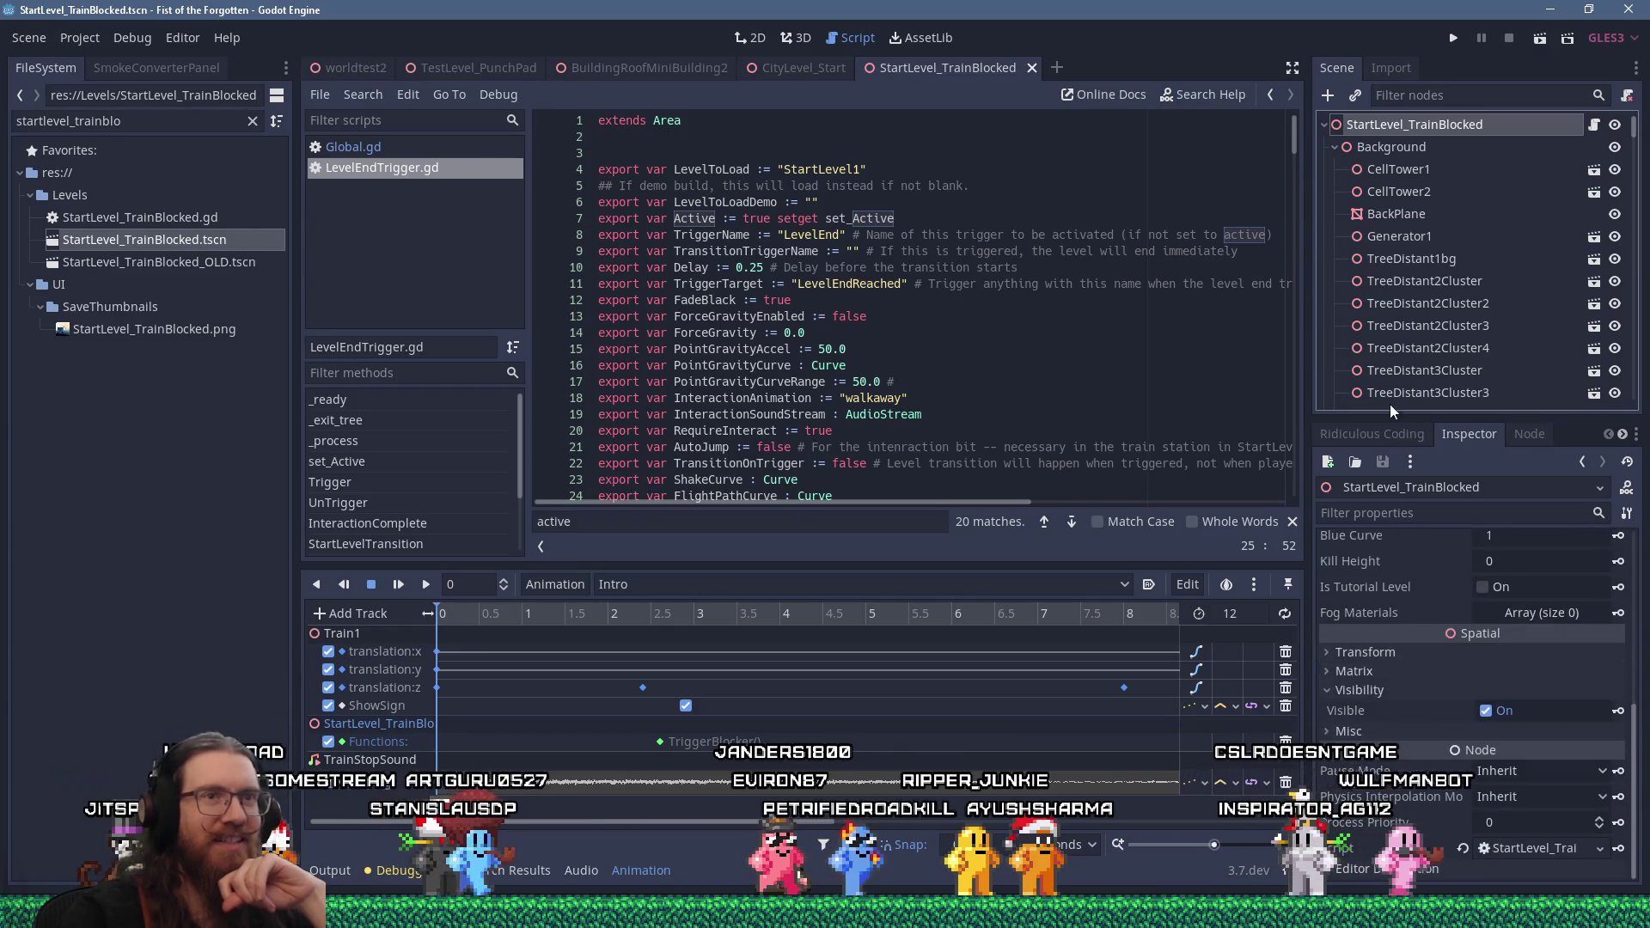
pyautogui.scroll(-5, 1390, 399)
pyautogui.moveTo(1636, 161); pyautogui.dragTo(1643, 376)
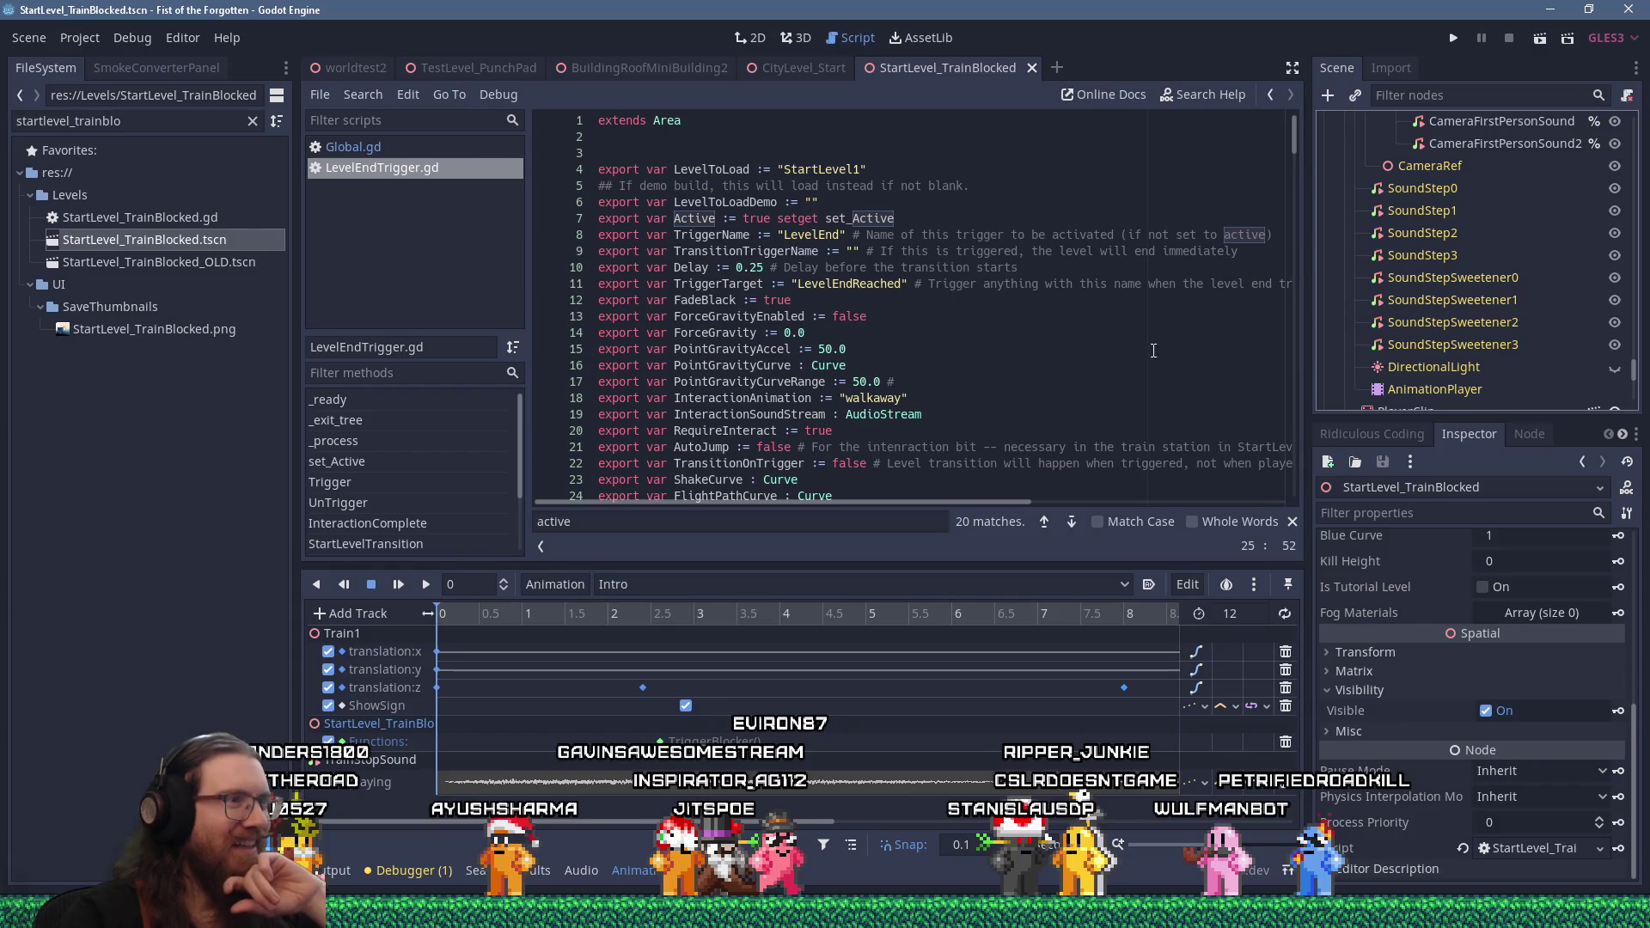
pyautogui.moveTo(913, 568); pyautogui.dragTo(900, 643)
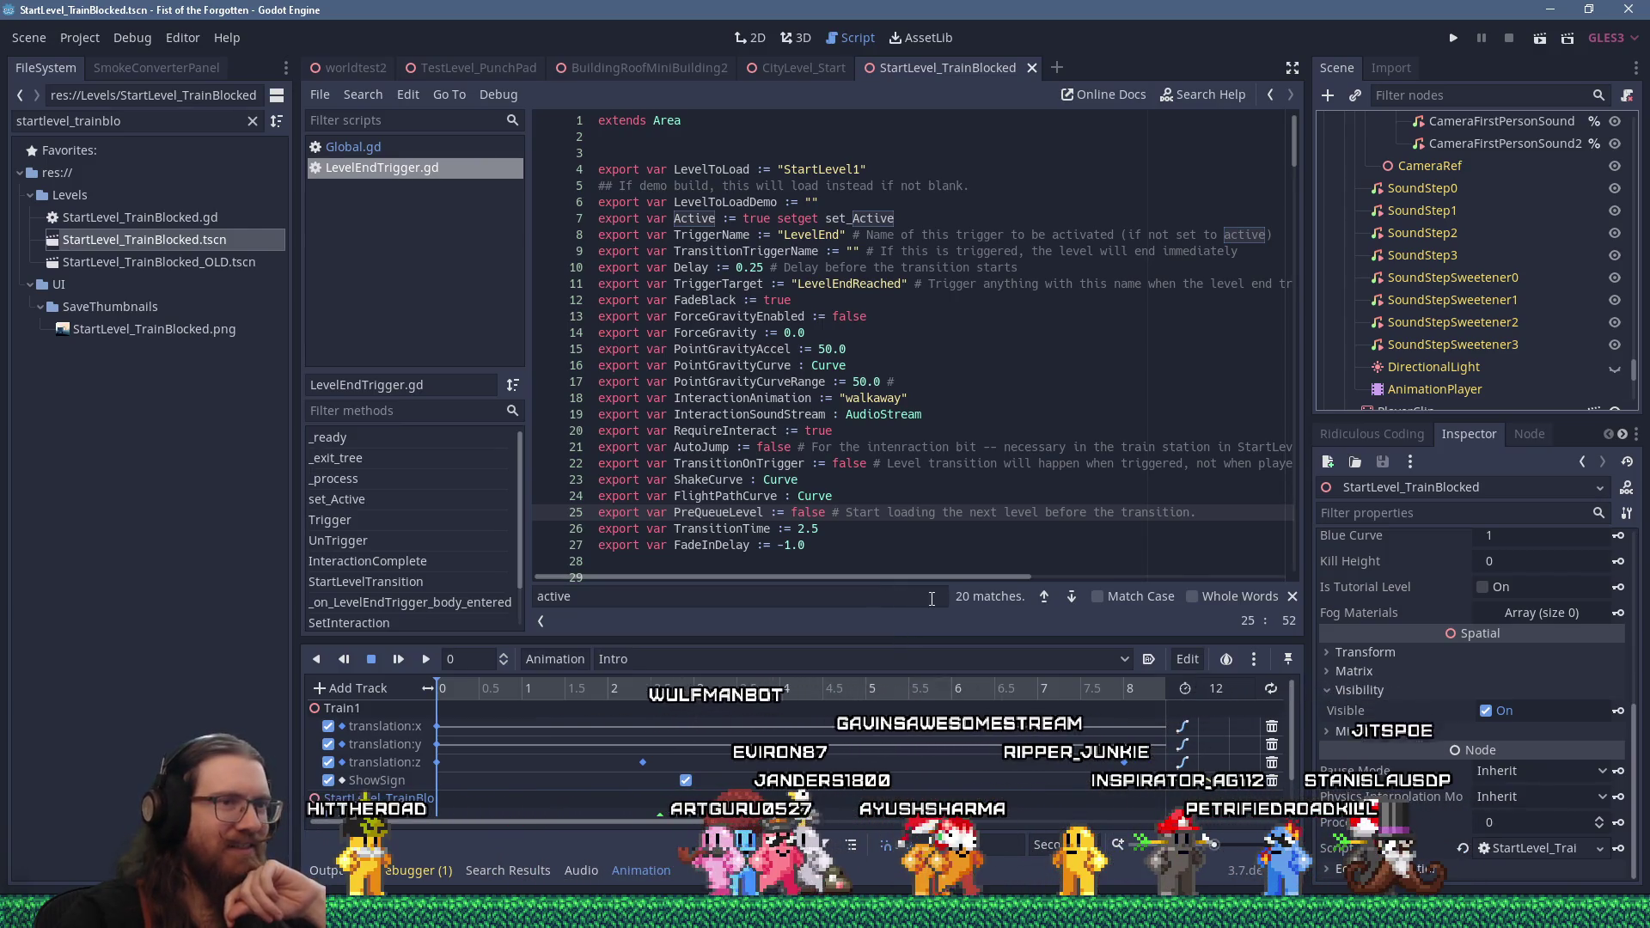
# Toggle Intro's Autoplay on Load on and off, leaving it disabled, and view the level in 3D
pyautogui.click(1148, 660)
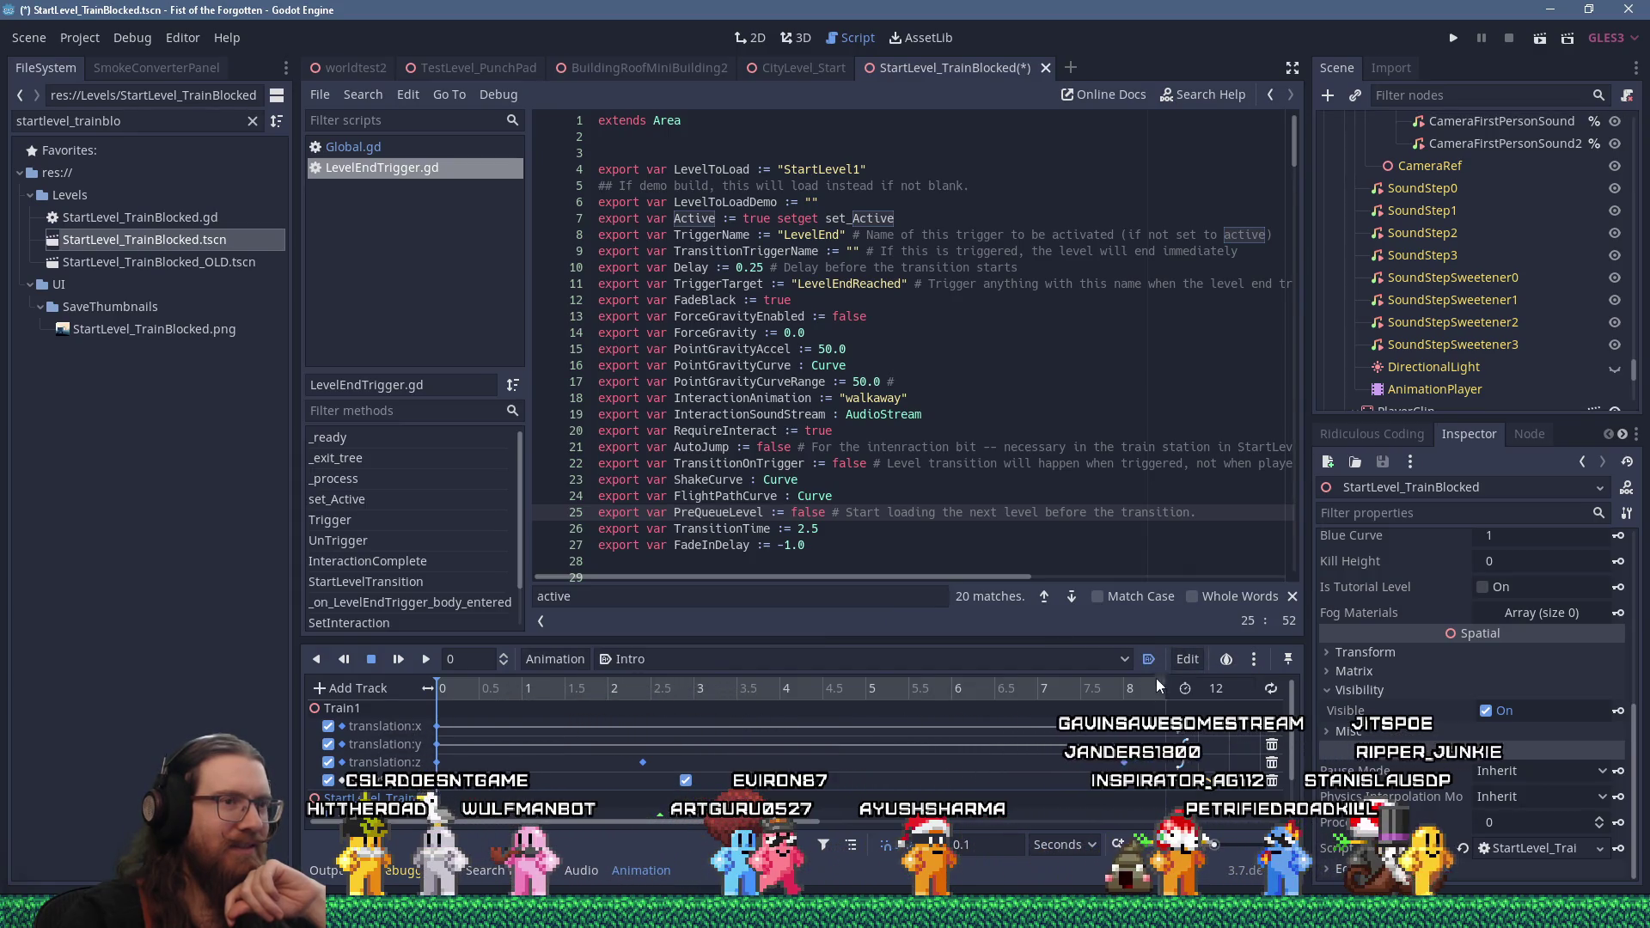
pyautogui.click(1149, 661)
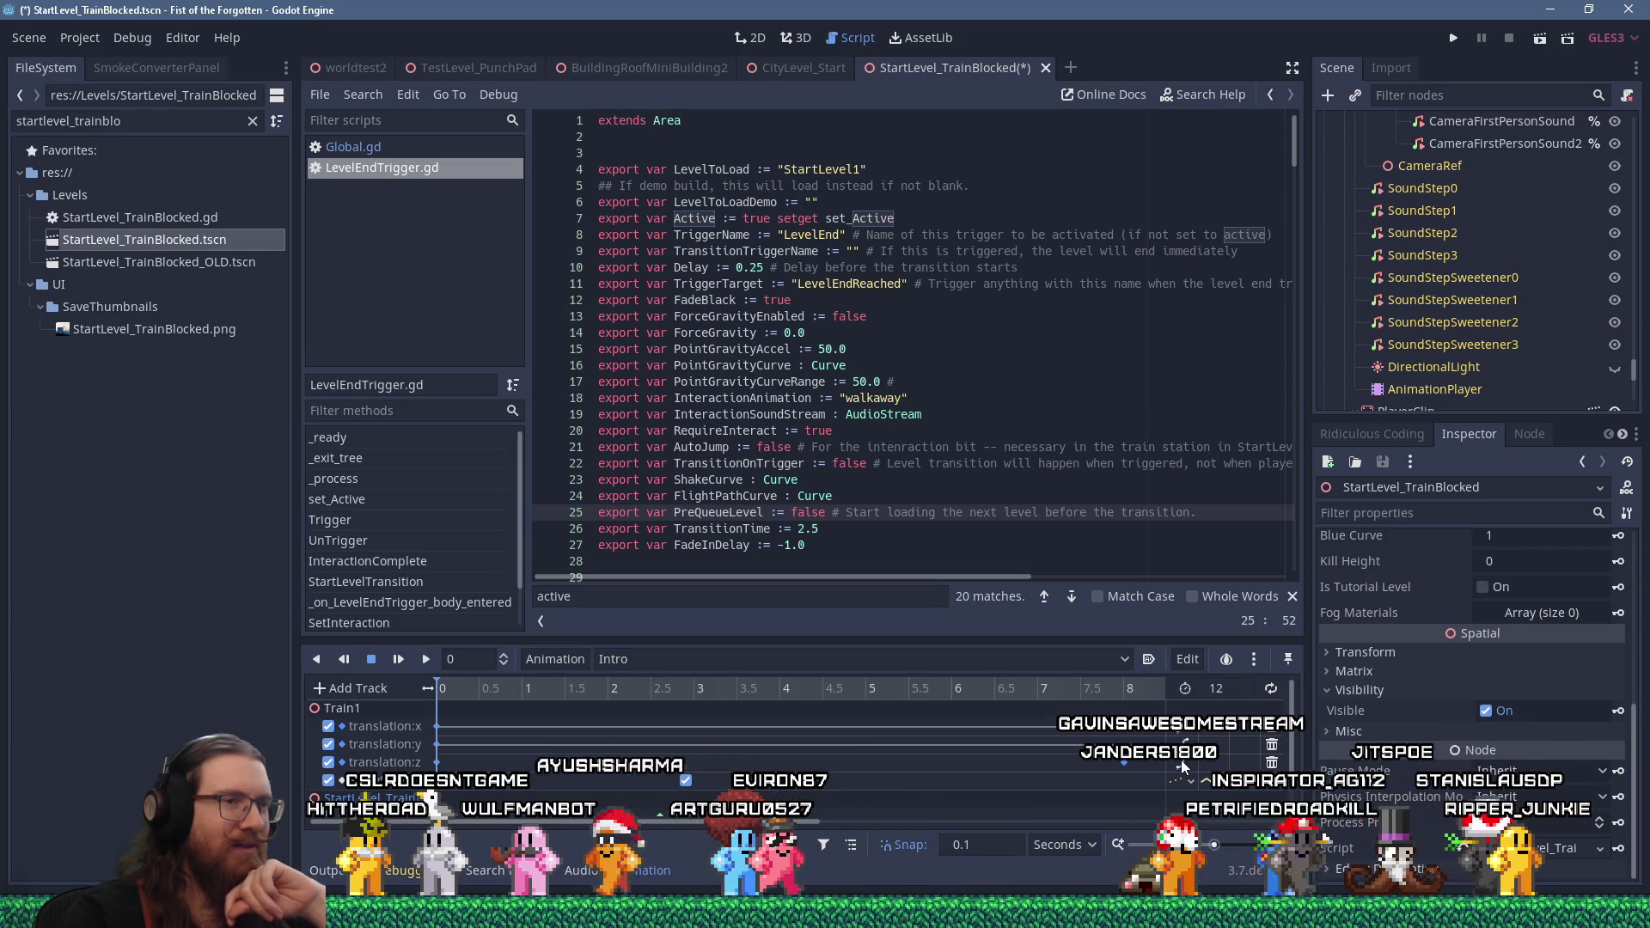
pyautogui.click(1148, 659)
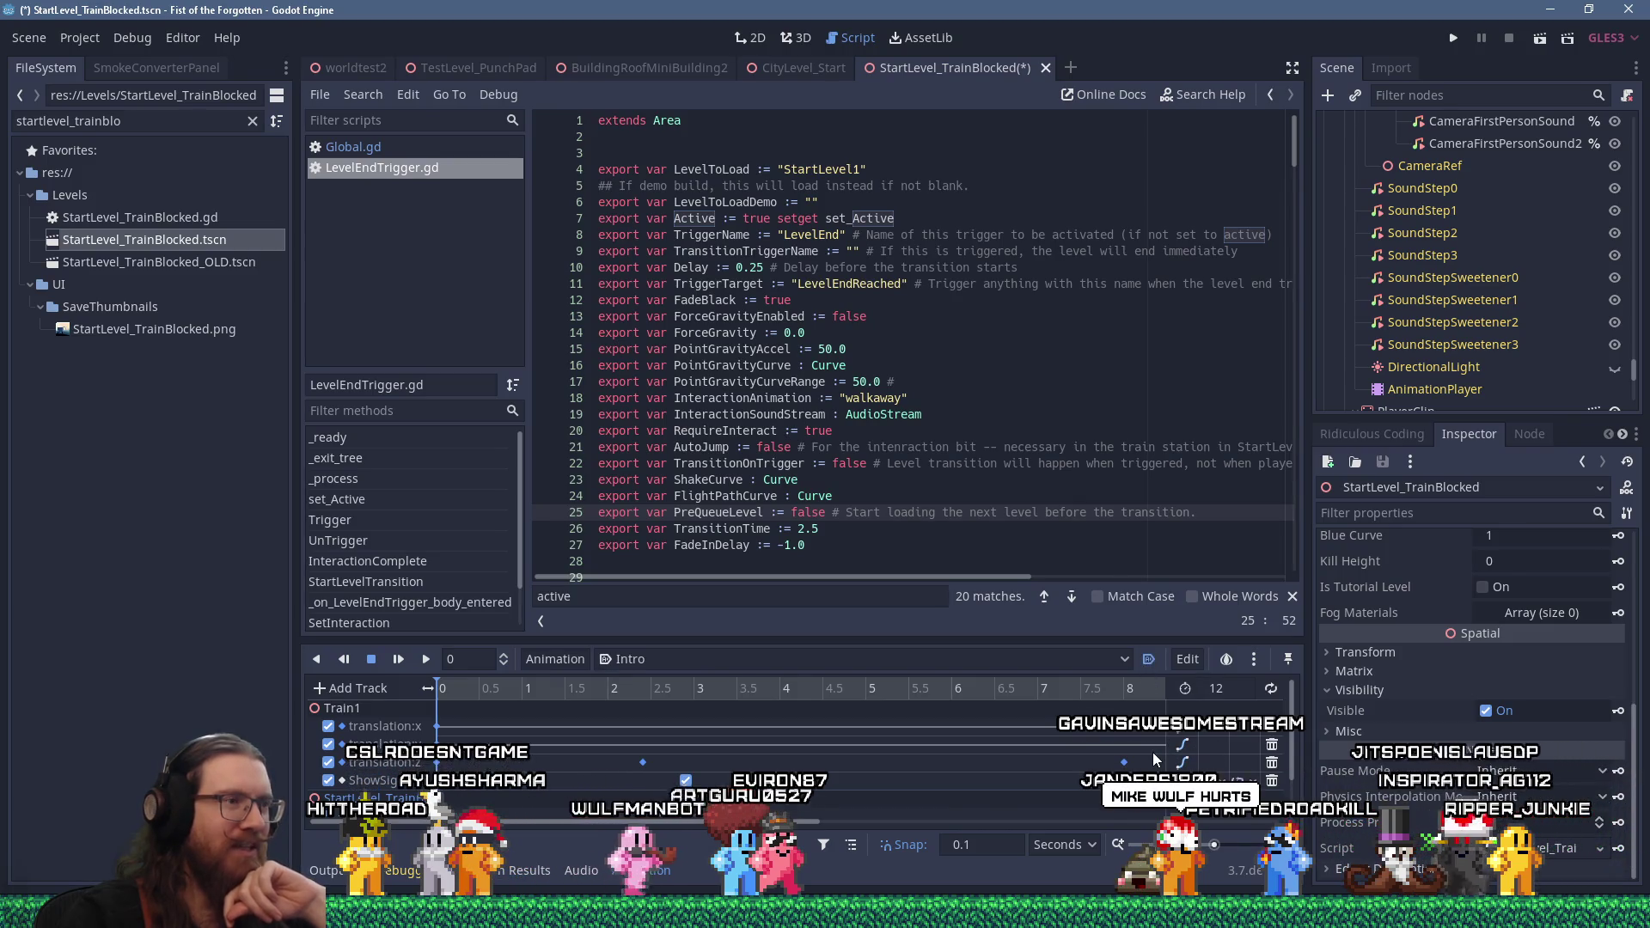
pyautogui.click(1149, 659)
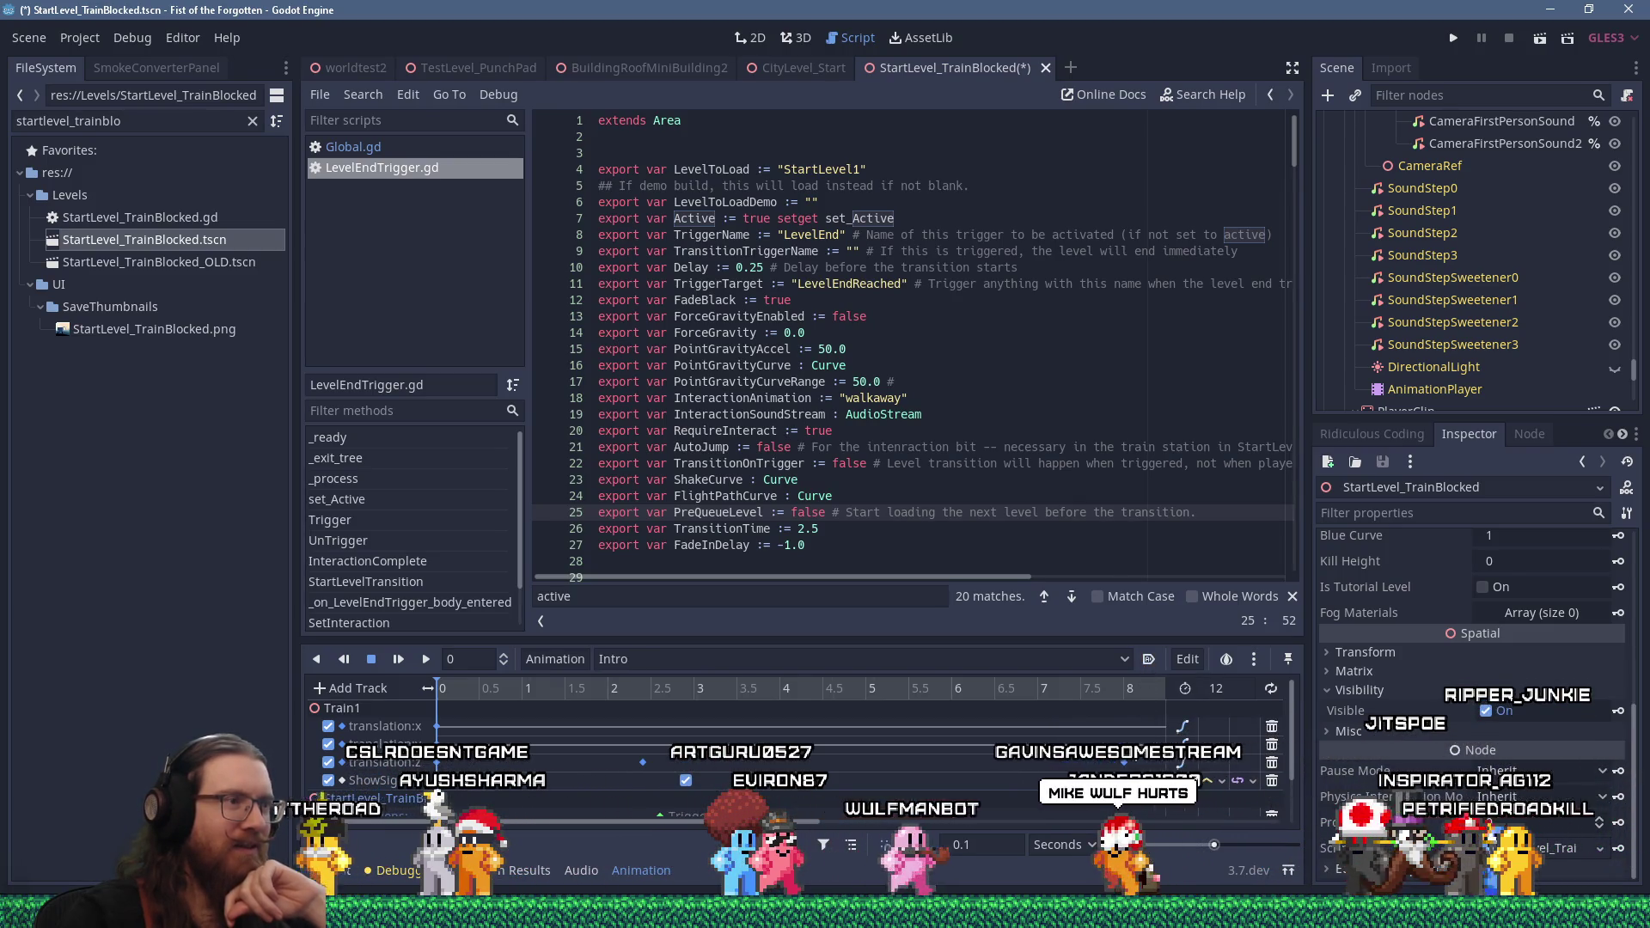
pyautogui.click(1148, 659)
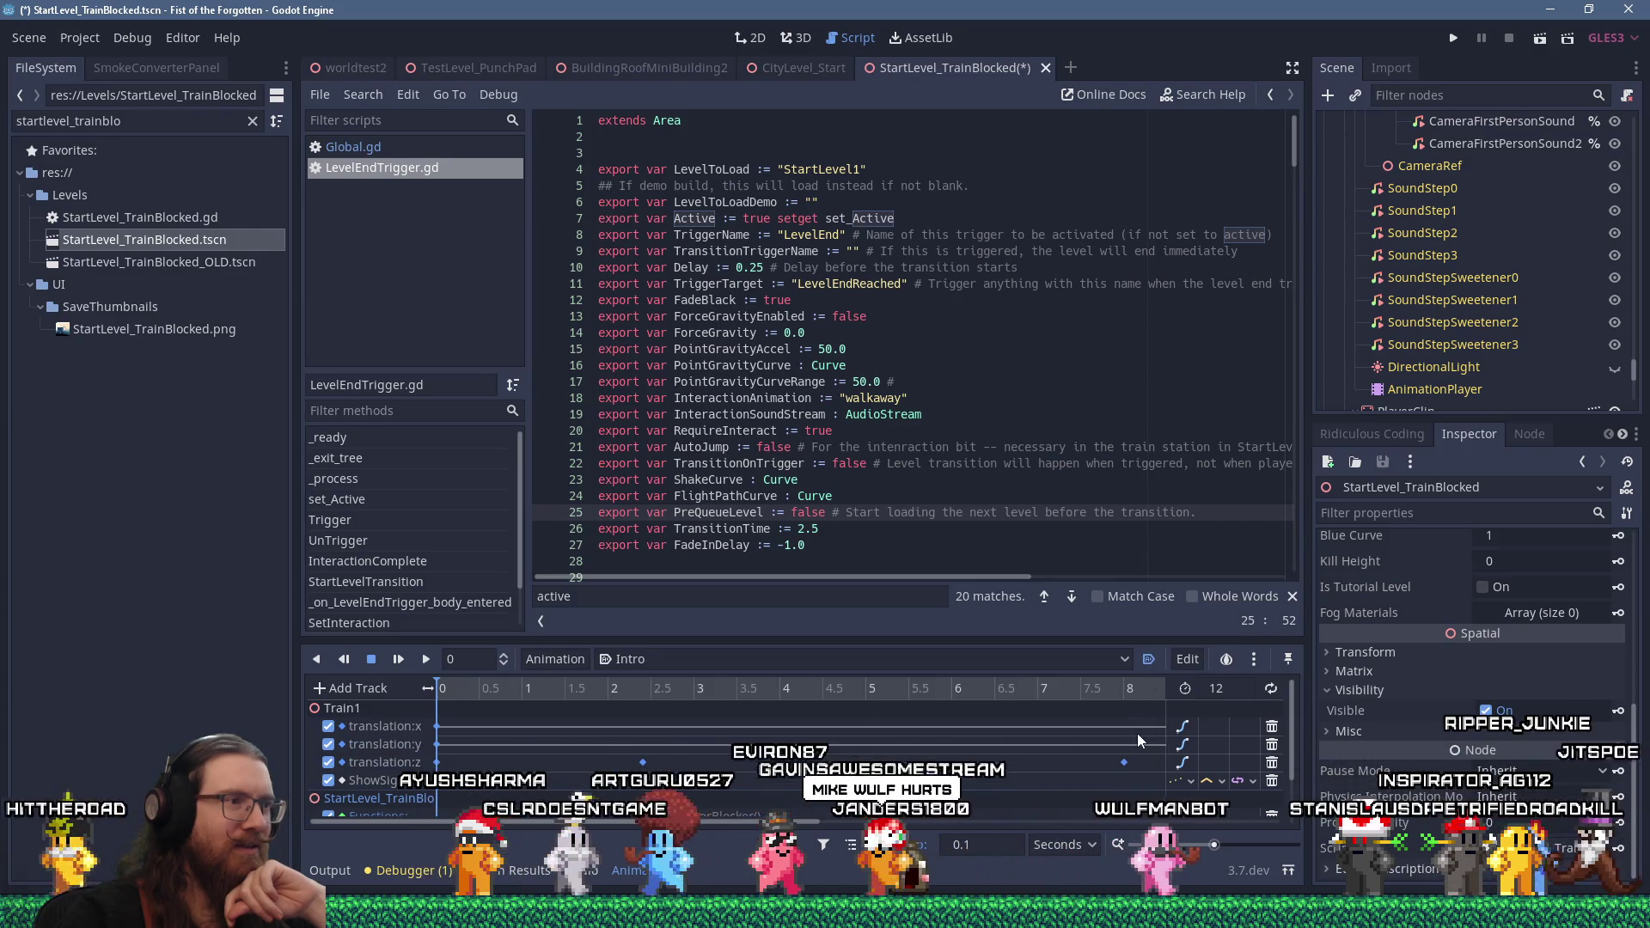
pyautogui.click(1148, 659)
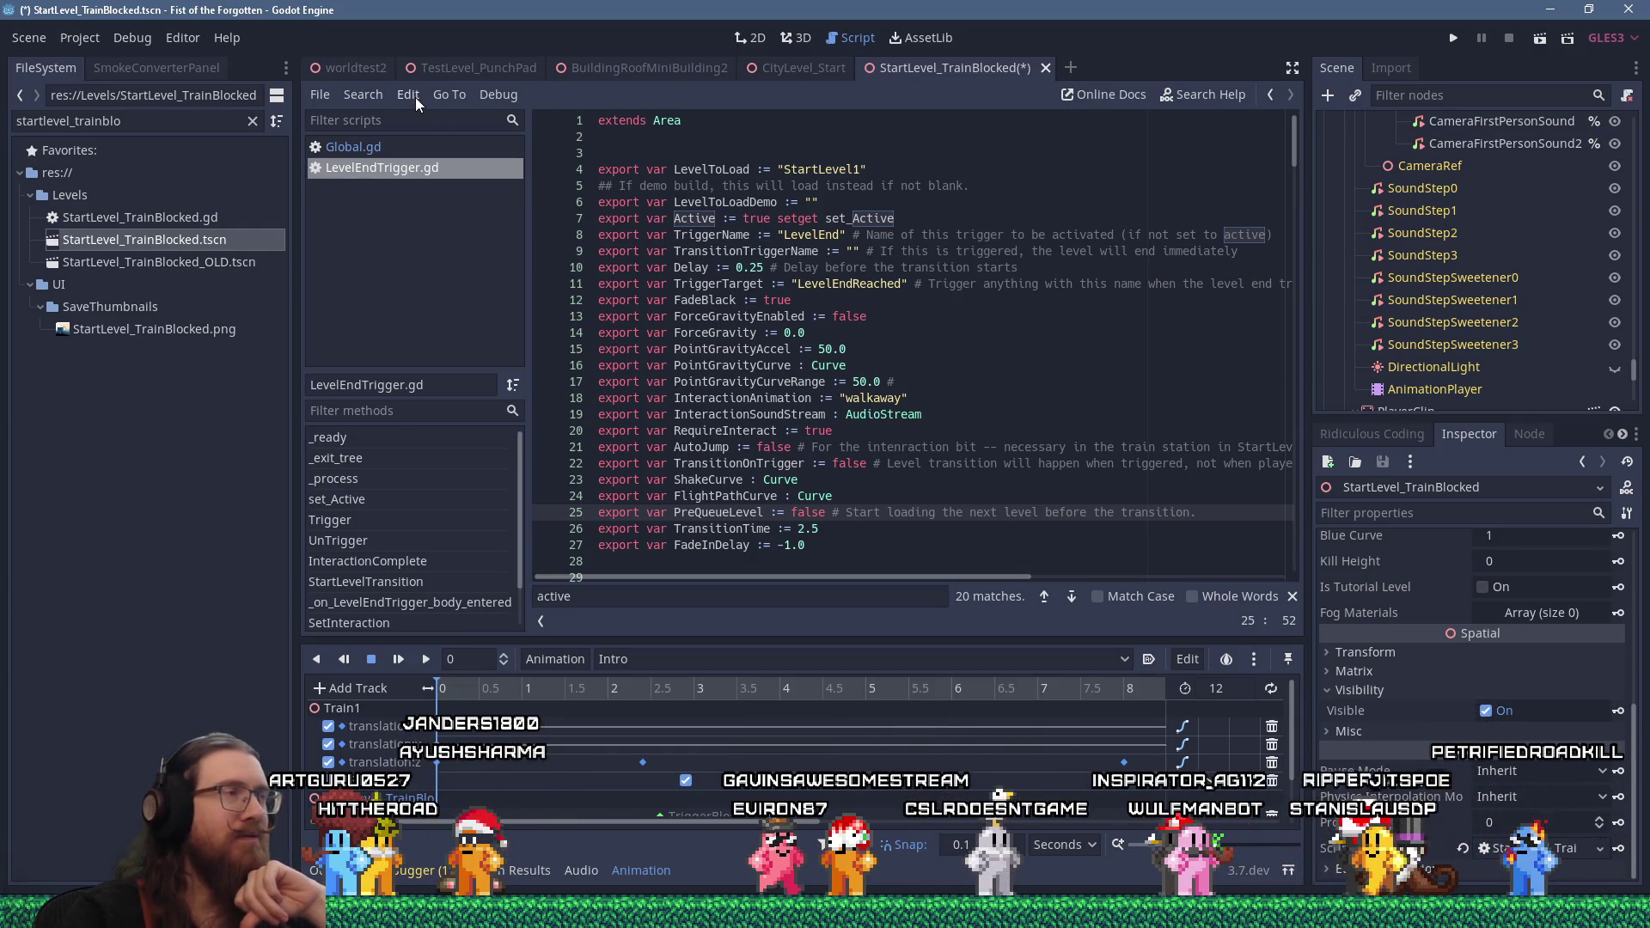
pyautogui.scroll(-10, 1636, 386)
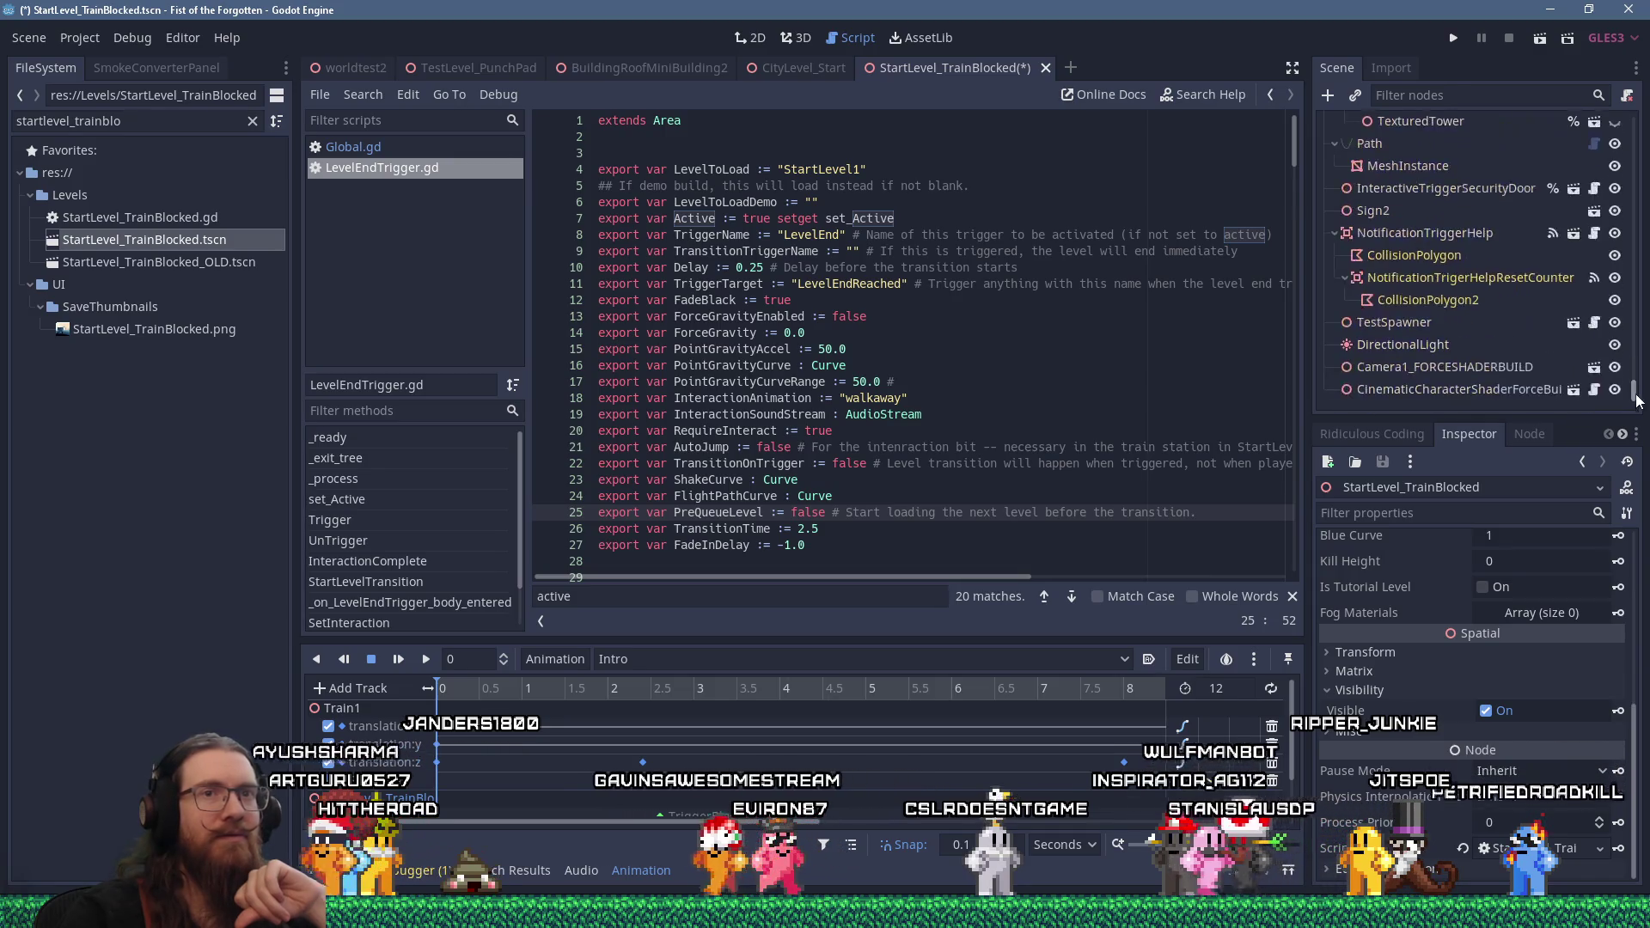
pyautogui.moveTo(1635, 386); pyautogui.dragTo(1637, 114)
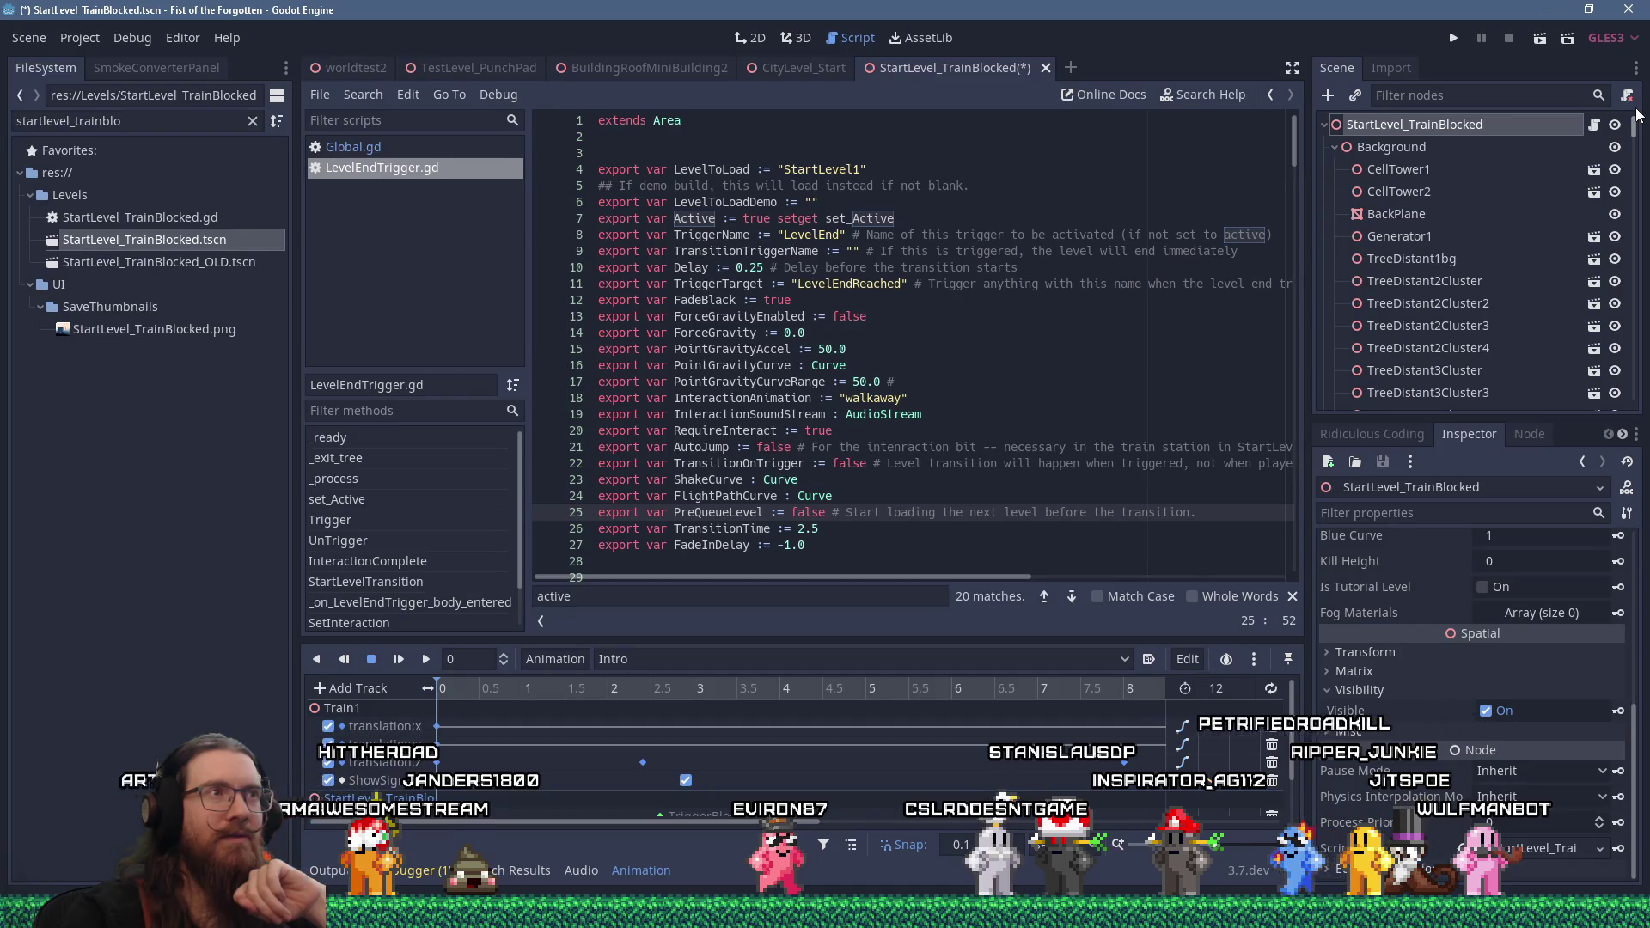
pyautogui.click(804, 38)
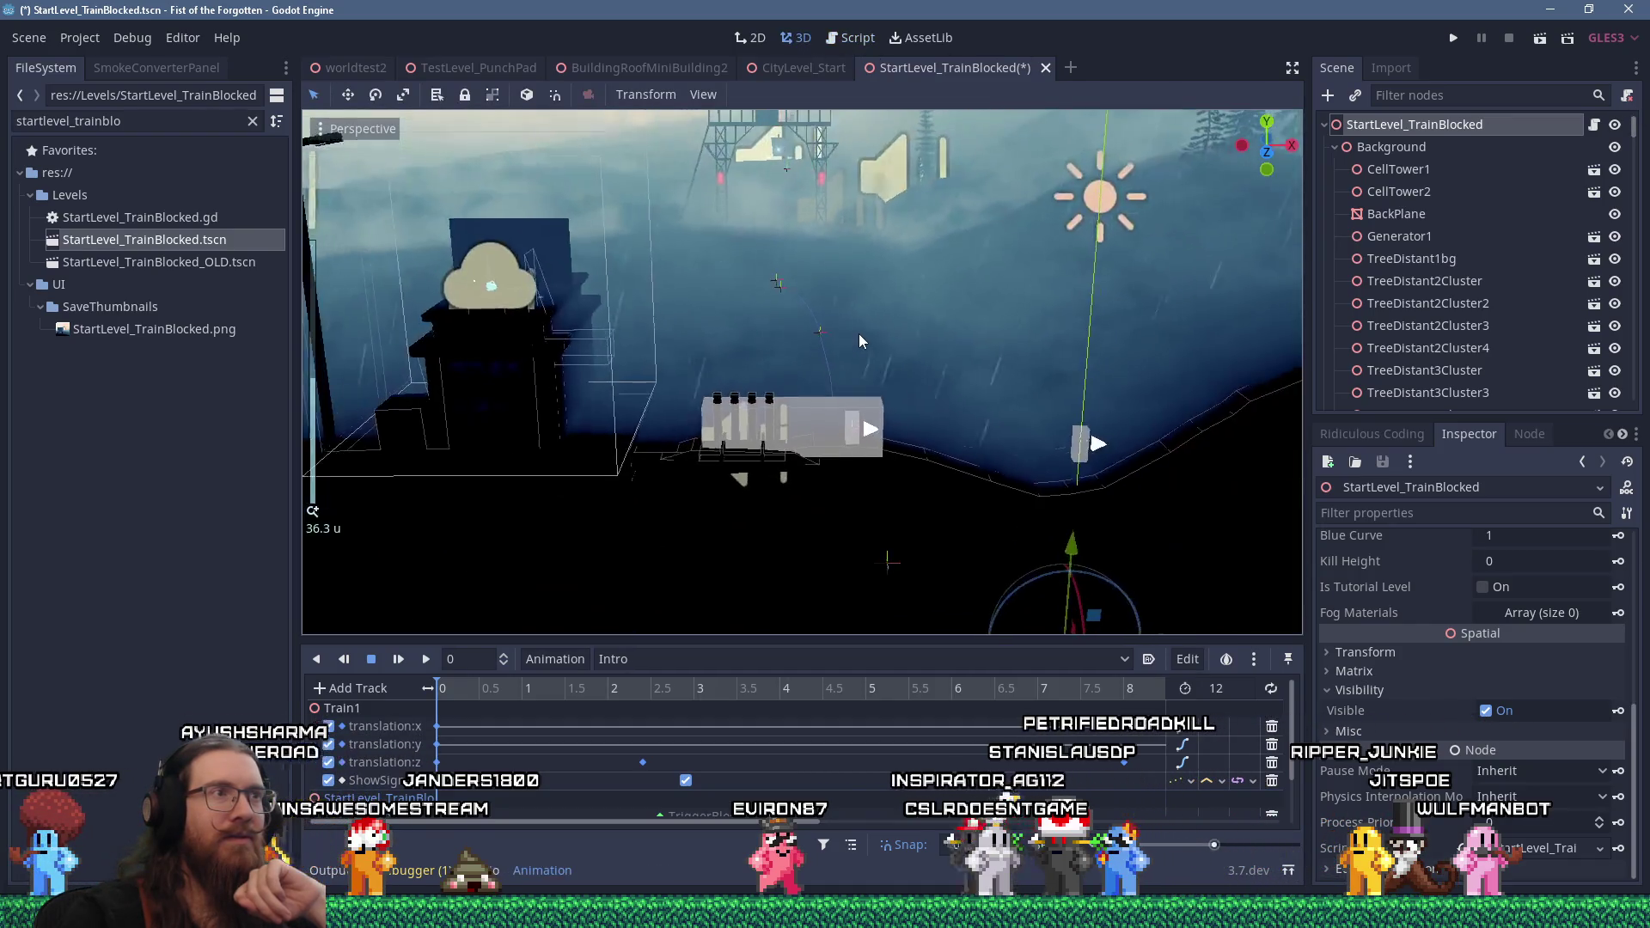
# Toggle Intro's autoplay on and back off, stop the preview, and heighten the Animation panel
pyautogui.click(1150, 660)
pyautogui.click(1150, 660)
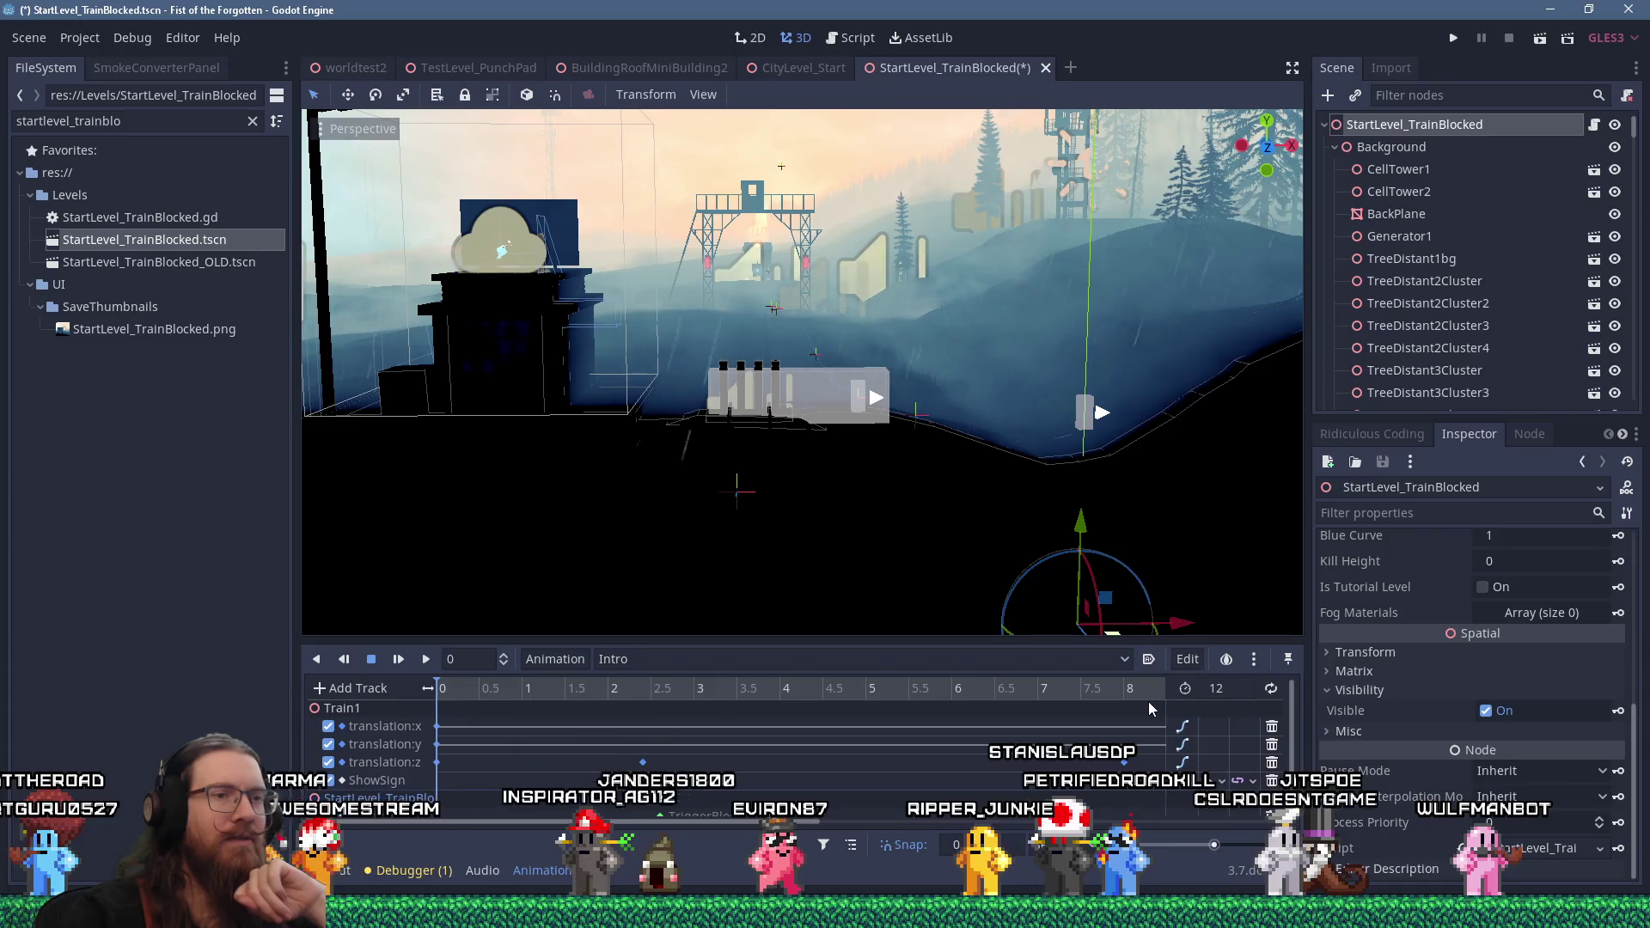
pyautogui.click(374, 660)
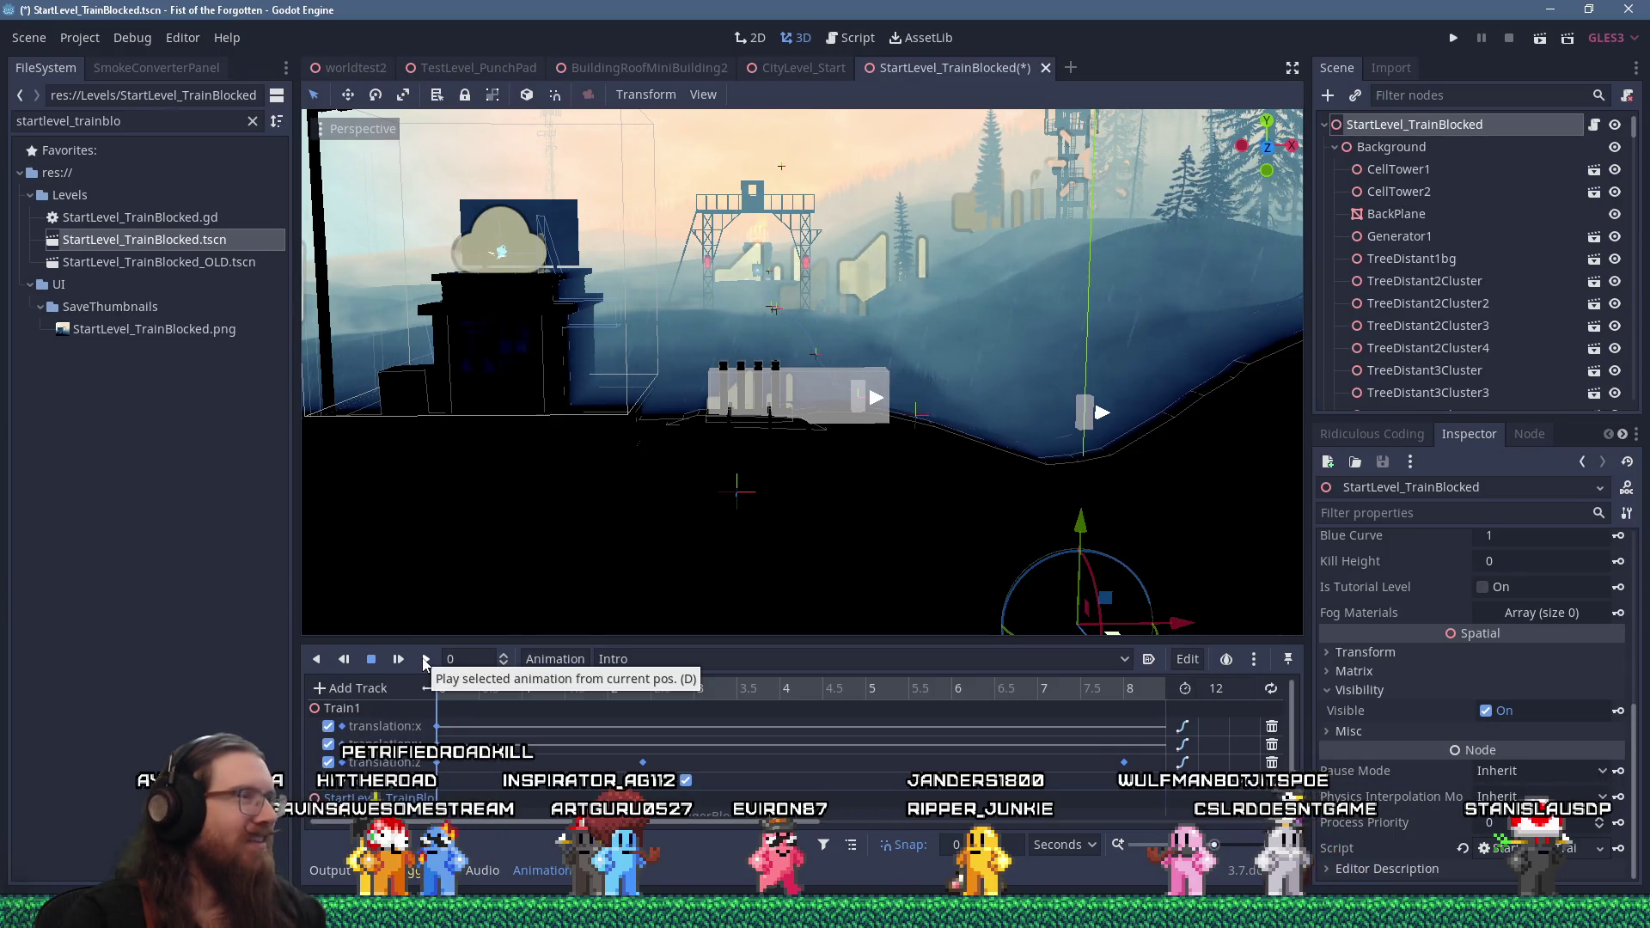
pyautogui.moveTo(525, 640)
pyautogui.mouseDown()
pyautogui.moveTo(548, 563)
pyautogui.moveTo(542, 587)
pyautogui.mouseUp()
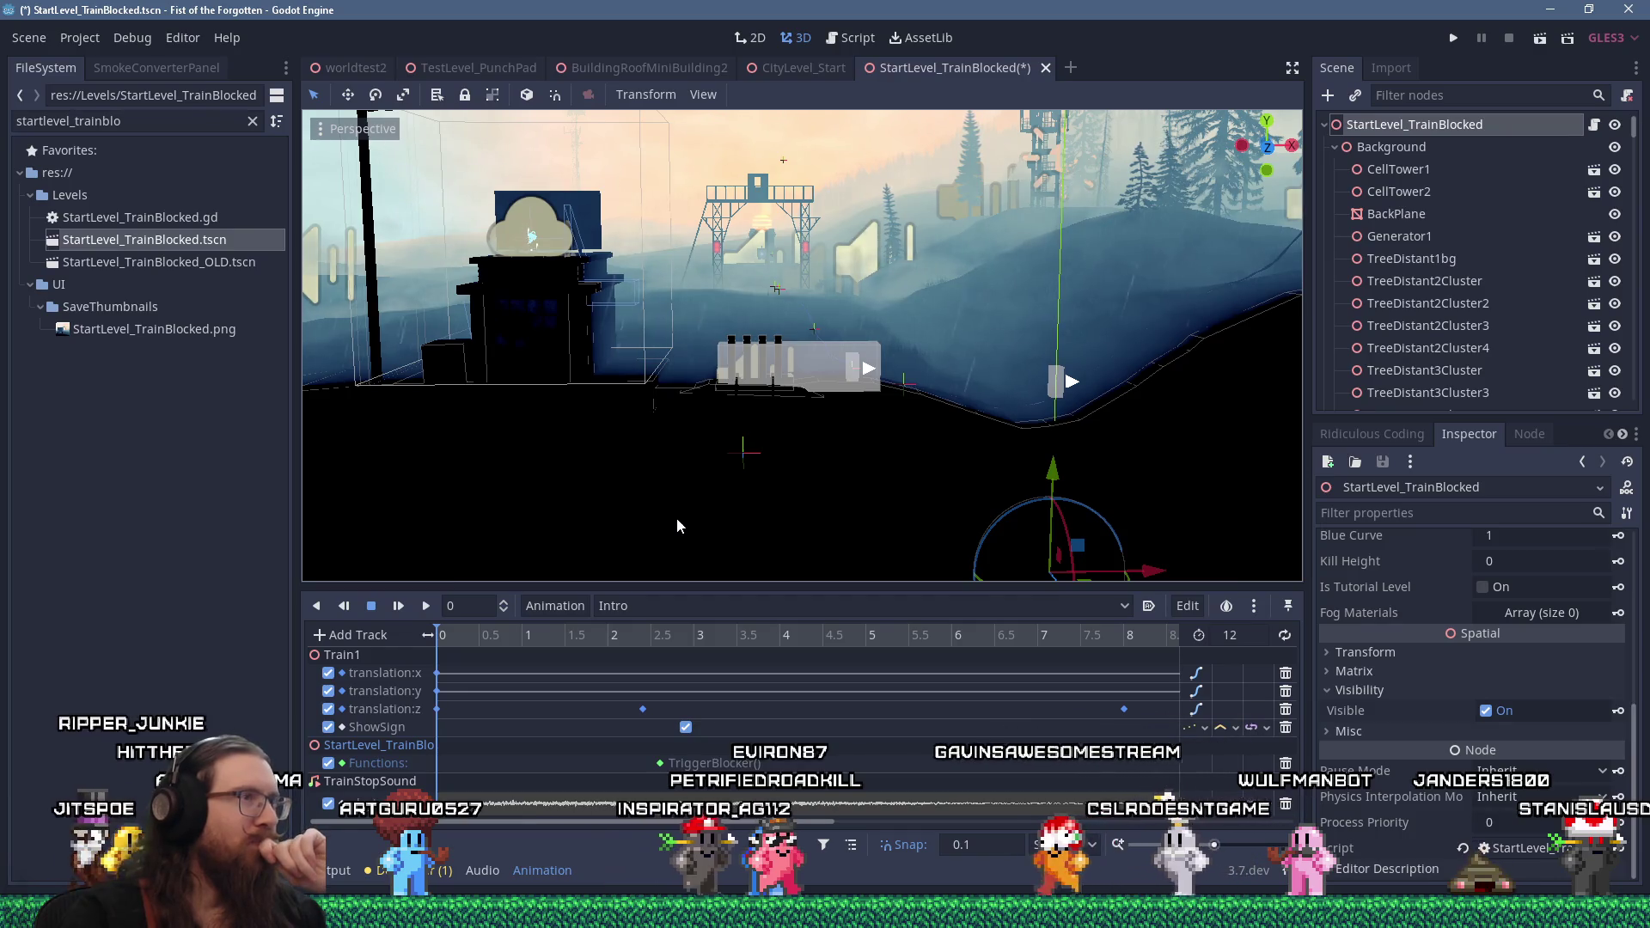
# Orbit the 3D view, enlarge the track area, then open StartLevel_TrainBlocked.gd at line 7
pyautogui.moveTo(837, 395)
pyautogui.mouseDown()
pyautogui.moveTo(888, 362)
pyautogui.moveTo(905, 463)
pyautogui.moveTo(843, 506)
pyautogui.moveTo(560, 385)
pyautogui.moveTo(749, 372)
pyautogui.mouseUp()
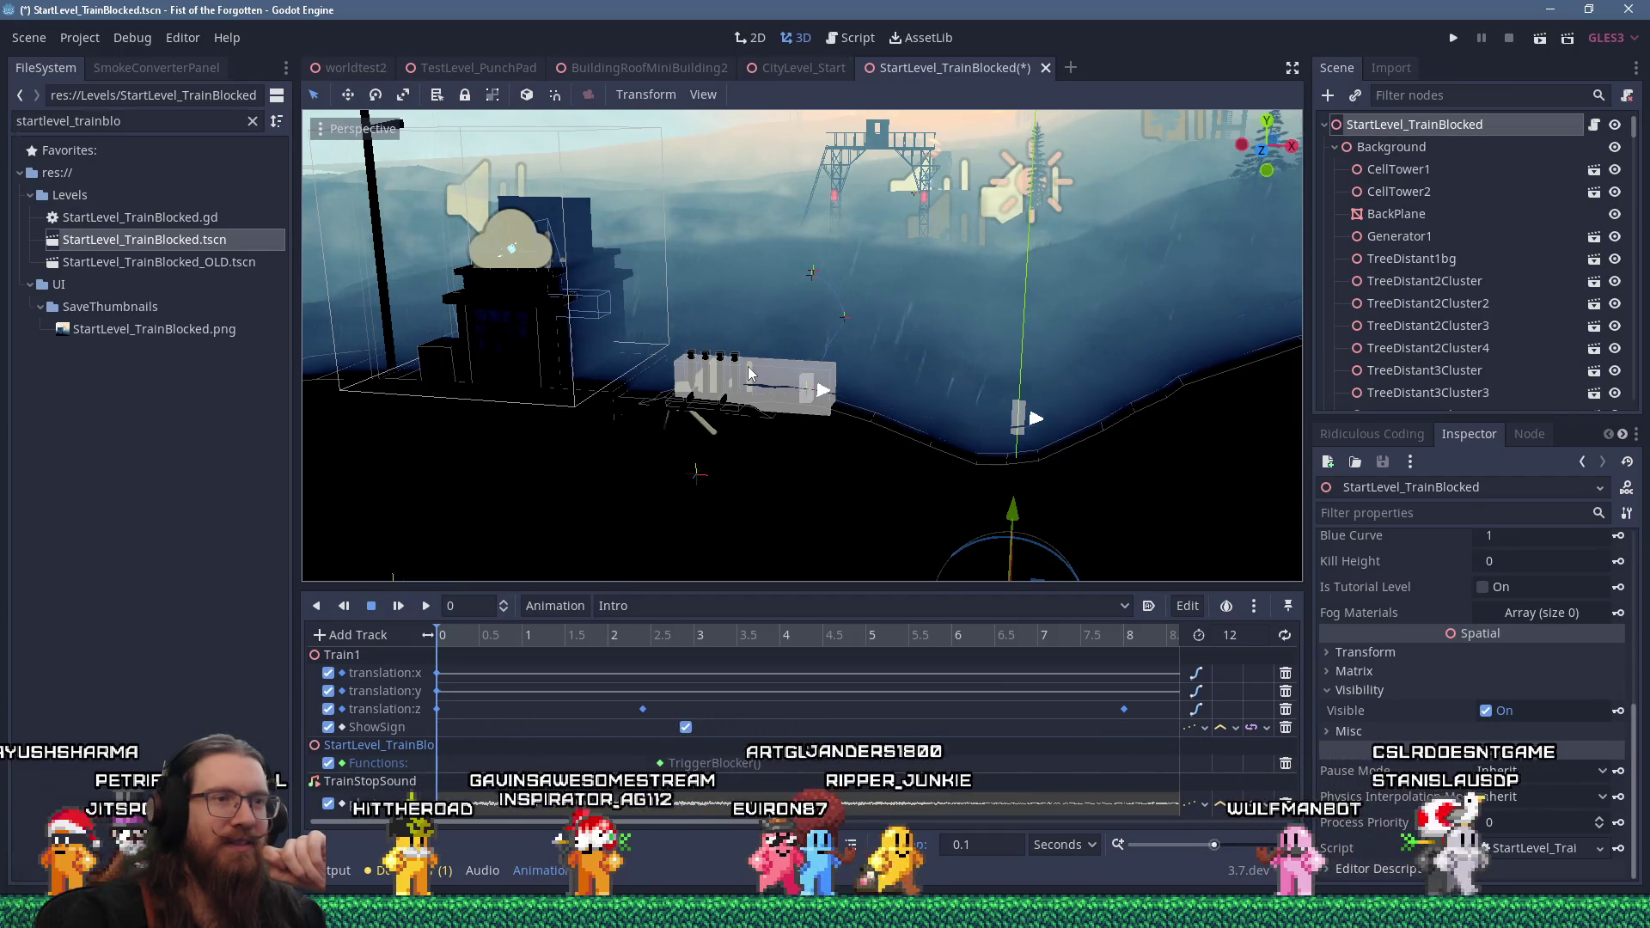
pyautogui.moveTo(868, 592); pyautogui.dragTo(859, 487)
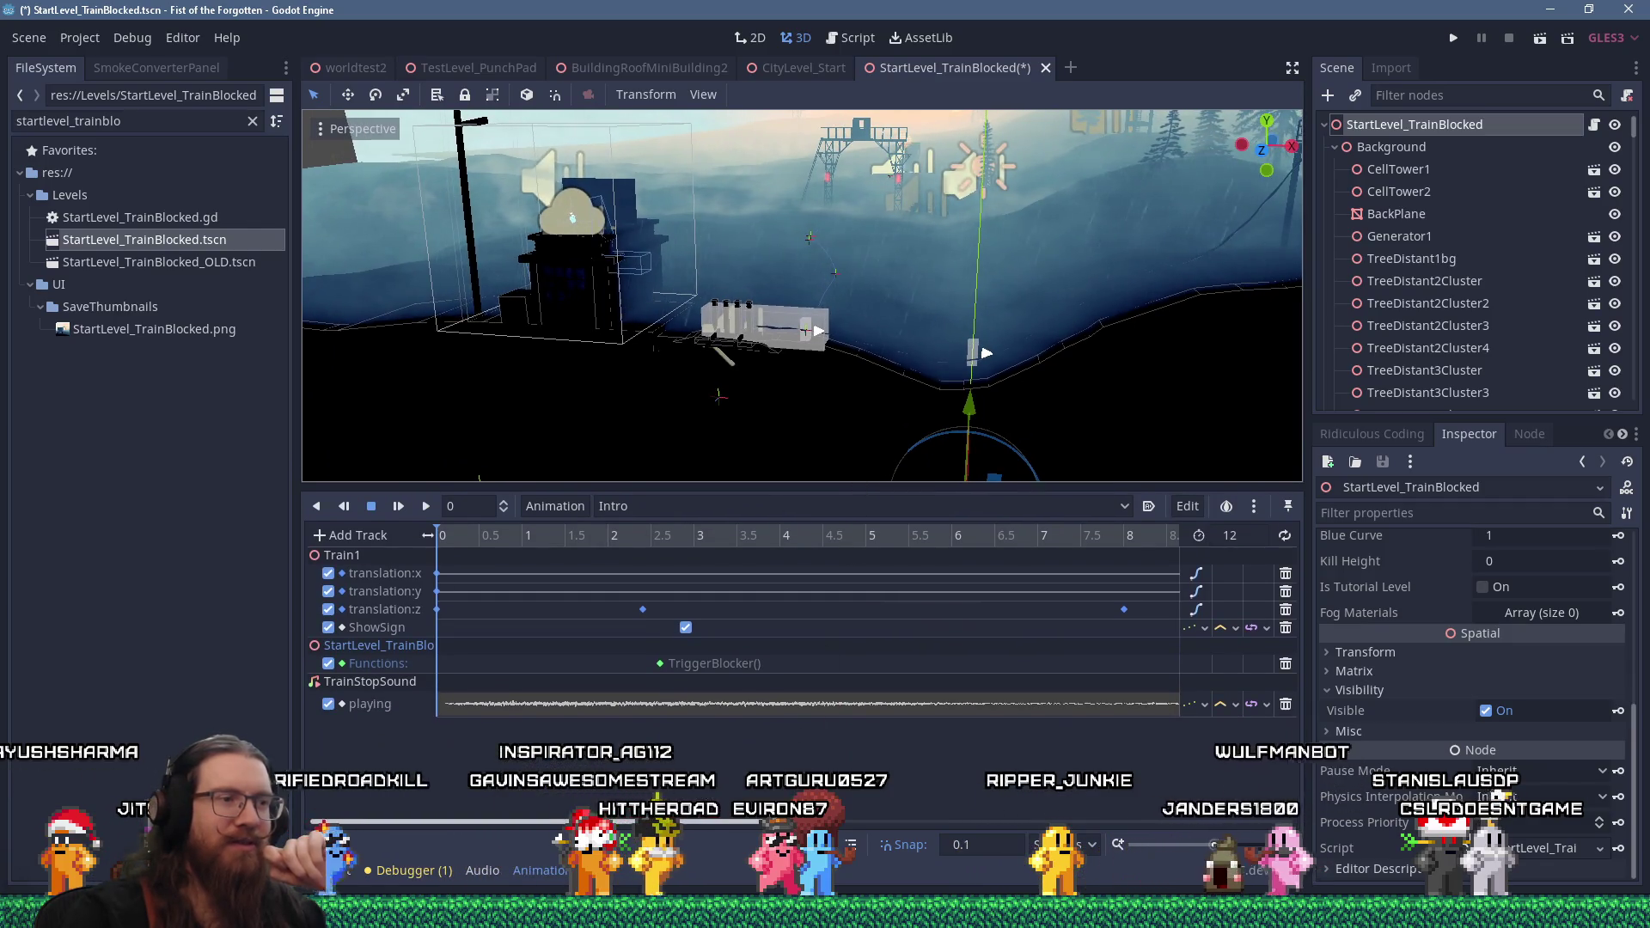
pyautogui.click(1193, 823)
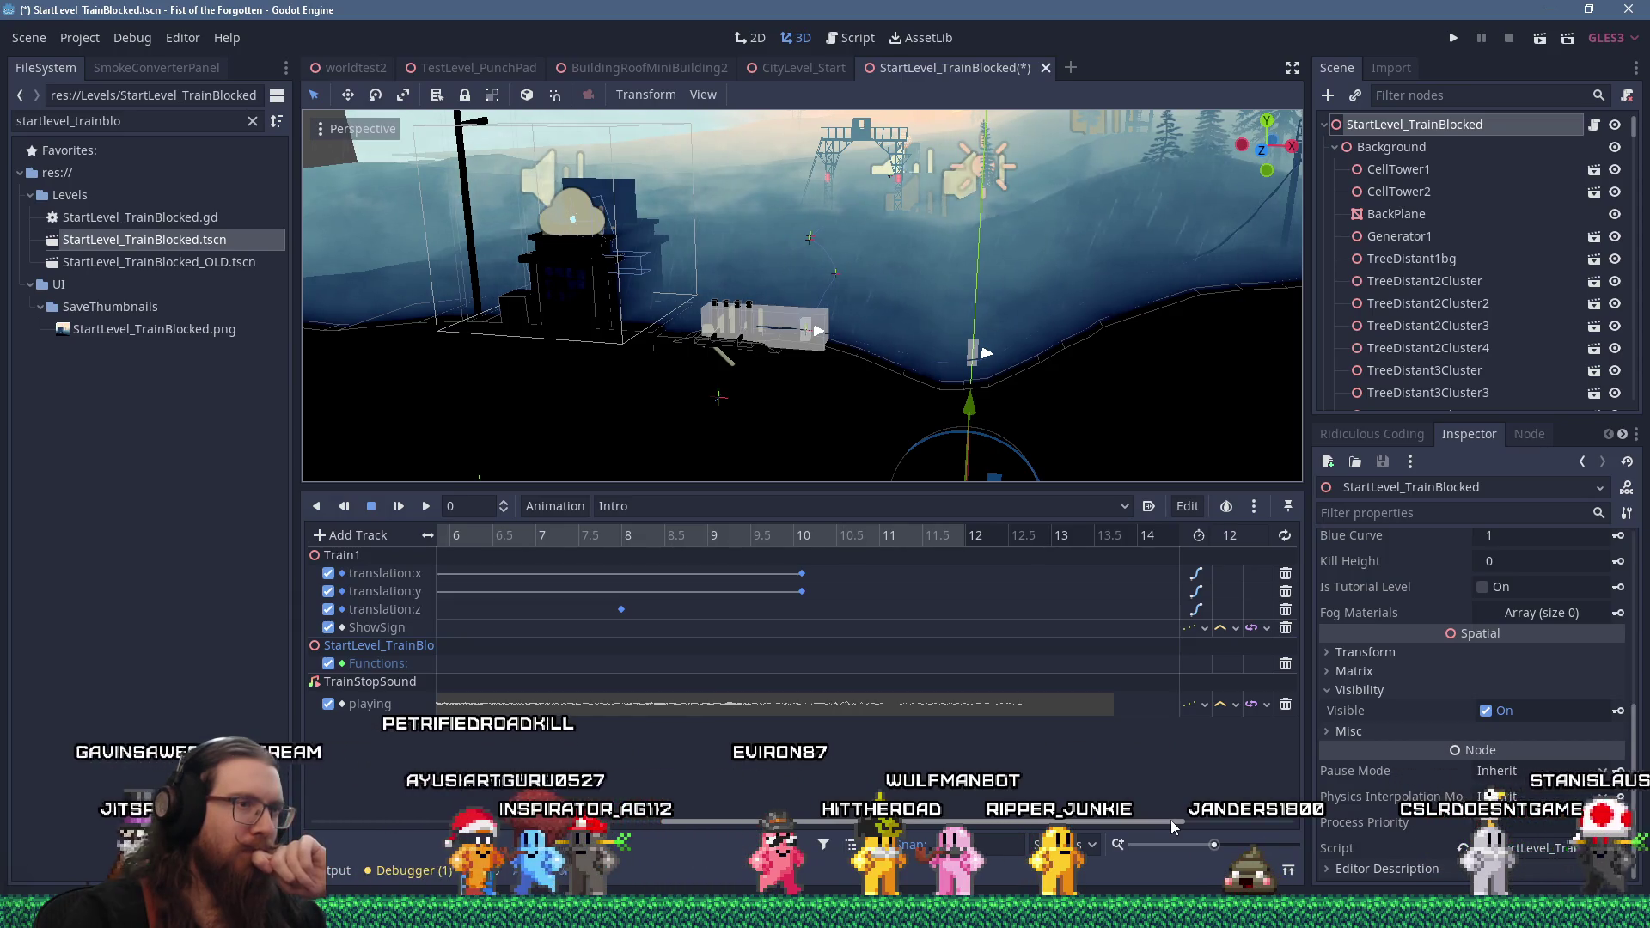
pyautogui.moveTo(1170, 820); pyautogui.dragTo(948, 804)
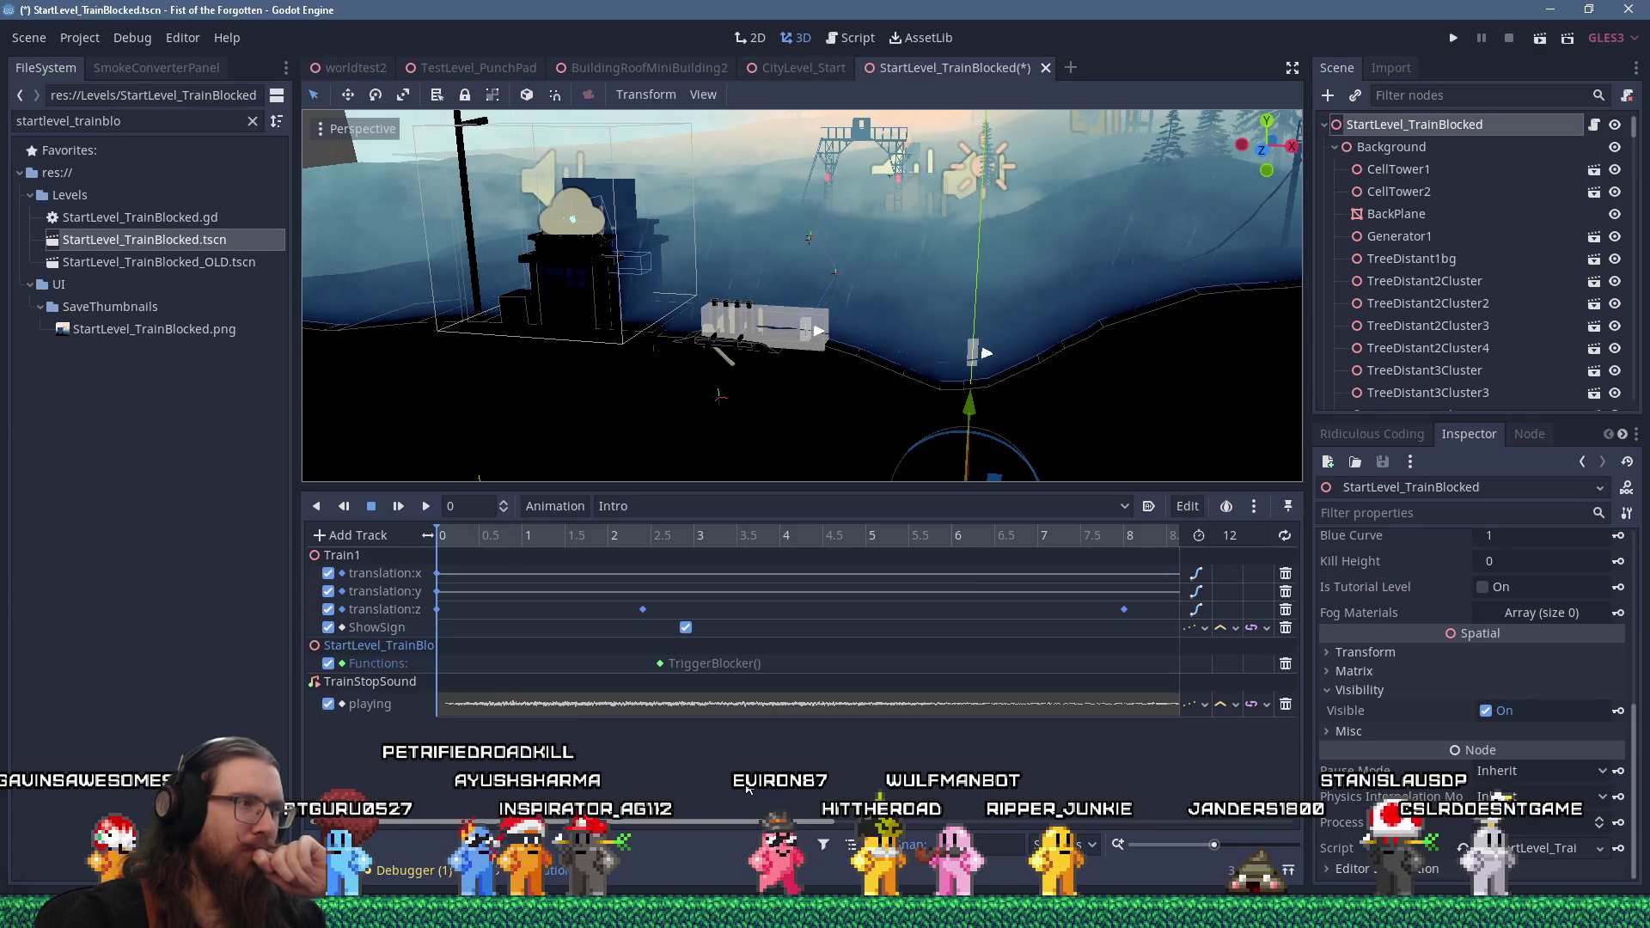
pyautogui.click(1595, 129)
pyautogui.click(1153, 217)
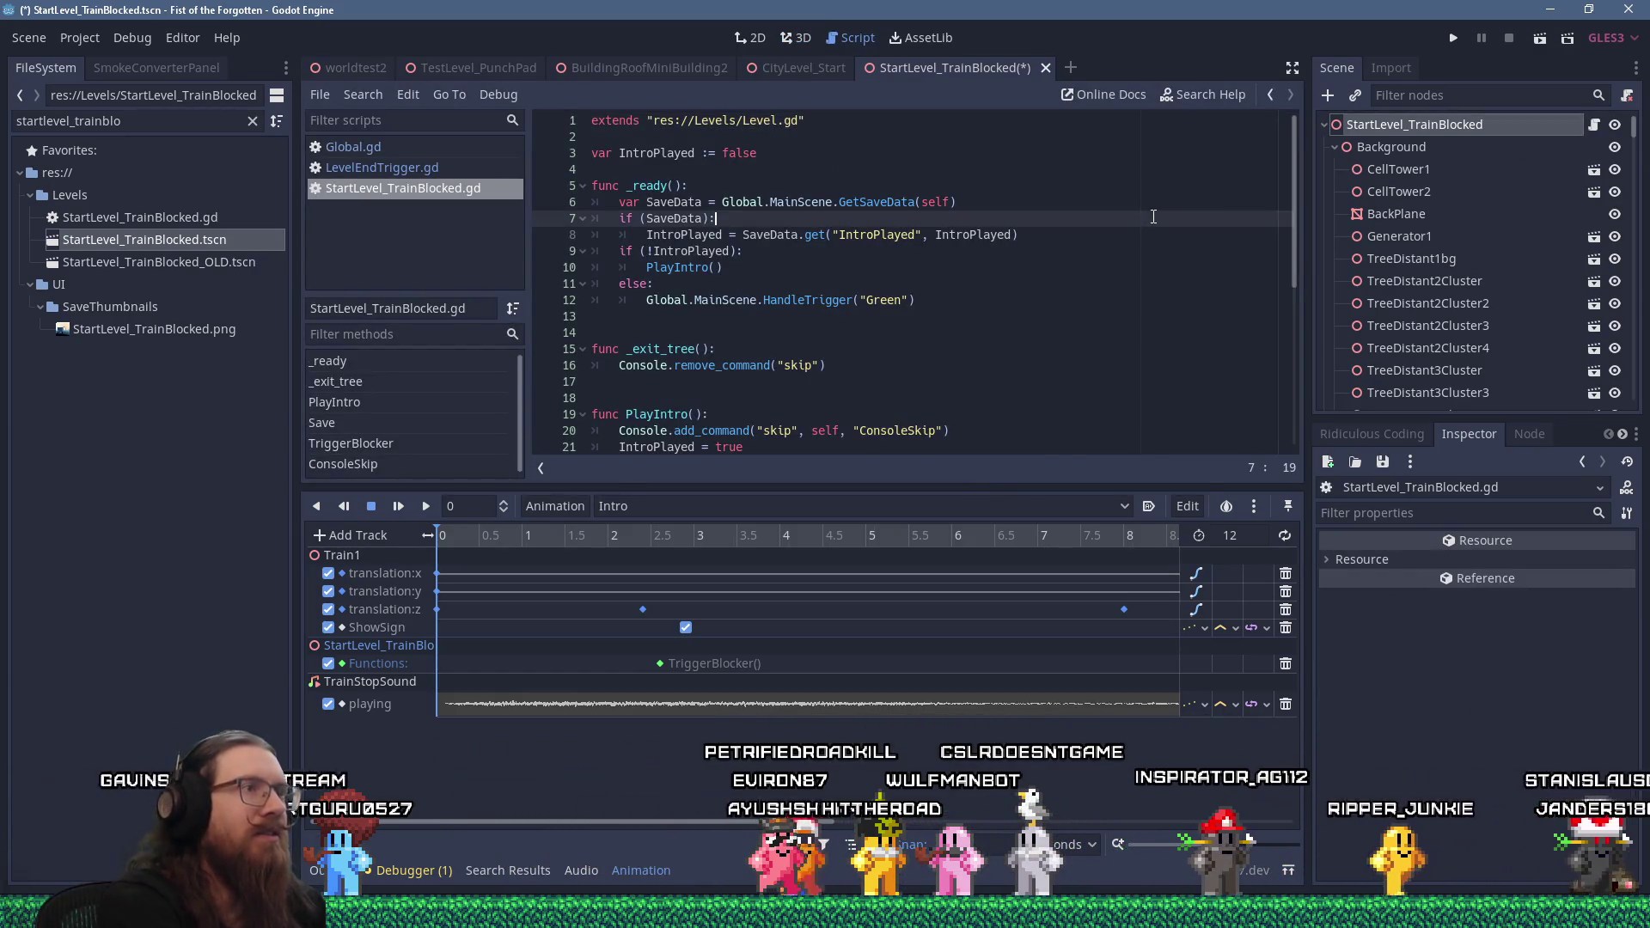
# Search the script for 'animation' and select the PlayIntro function name on line 19
pyautogui.hotkey('ctrl', 'f')
pyautogui.write('anima')
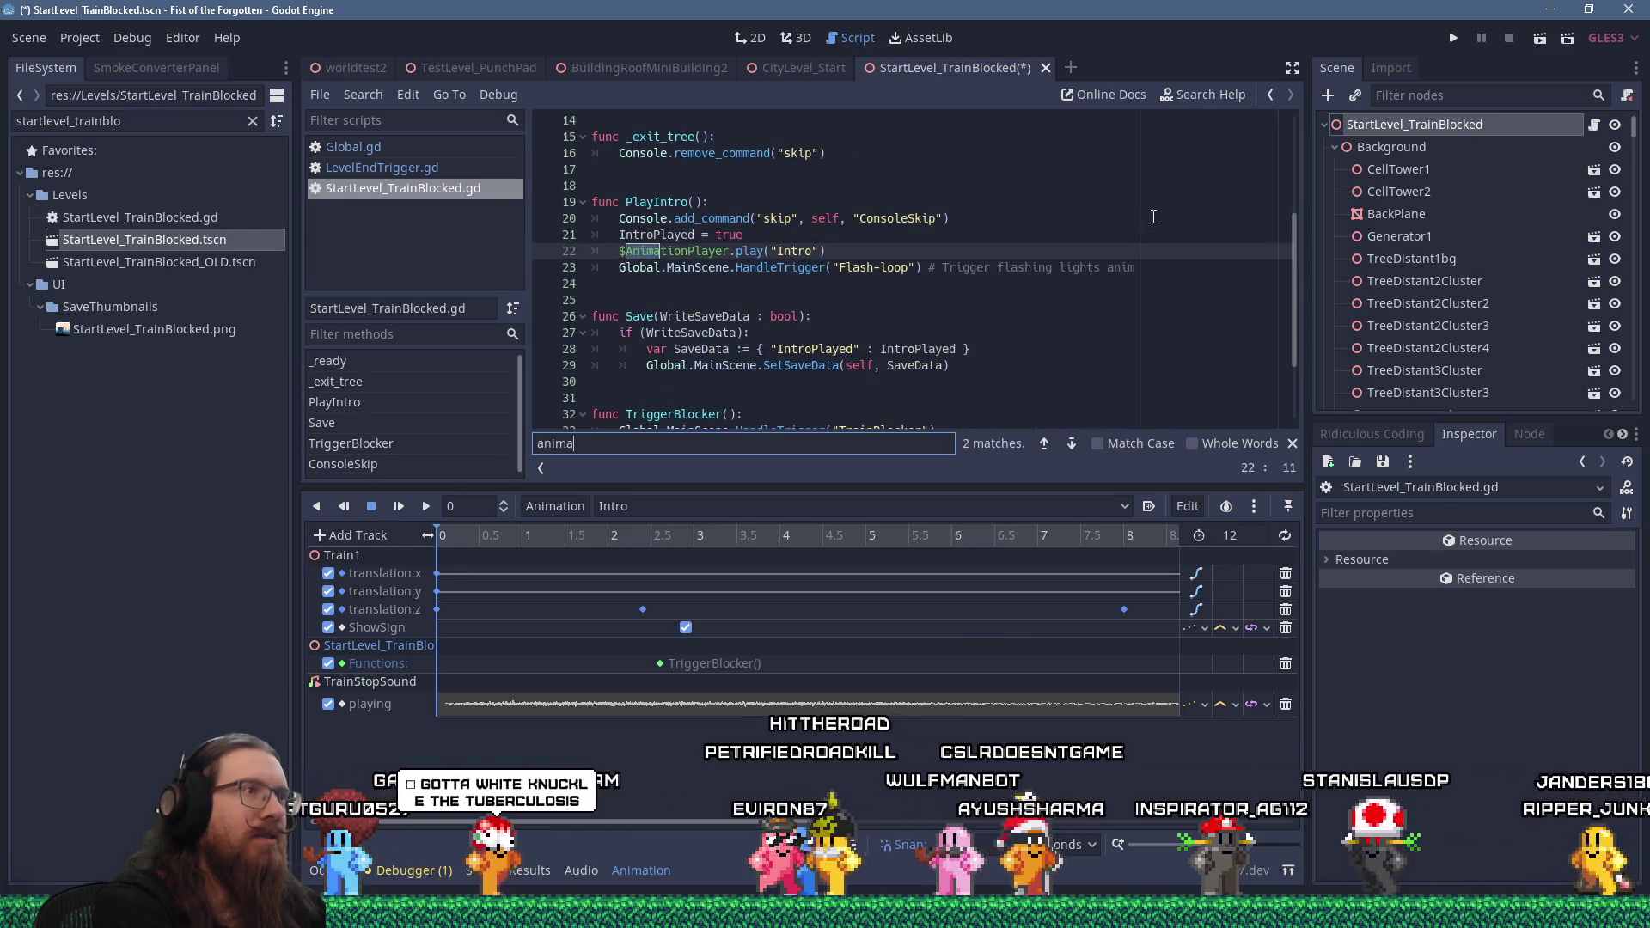
pyautogui.write('tion')
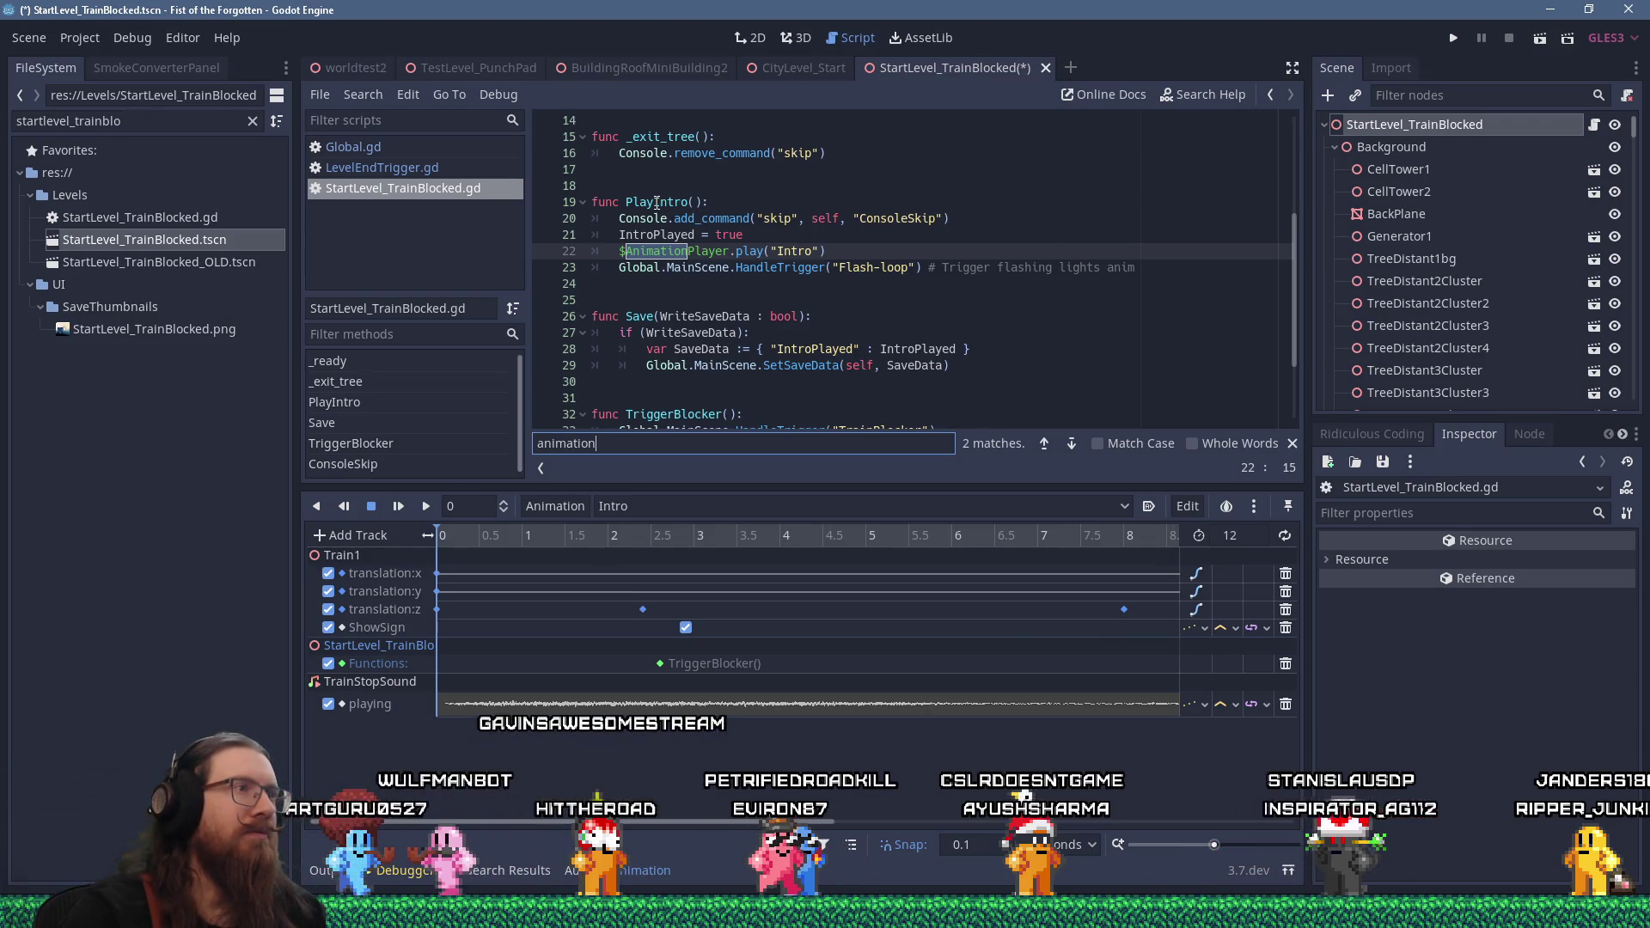
pyautogui.click(683, 202)
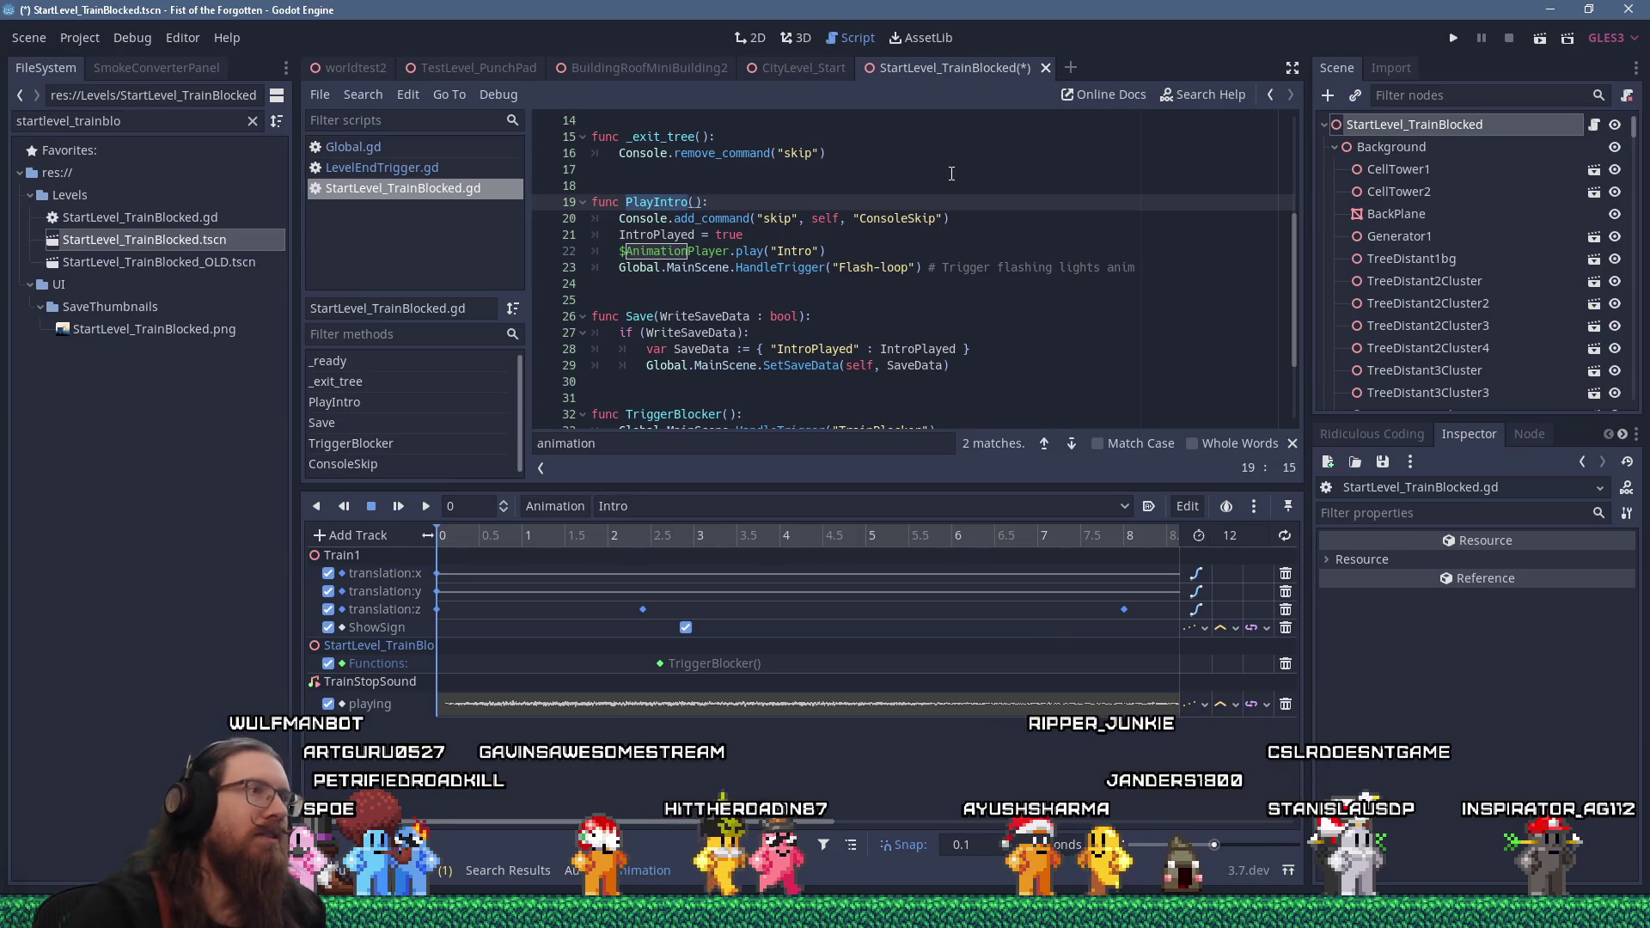
# Find PlayIntro in all project files and jump to its call on line 10
pyautogui.click(375, 101)
pyautogui.click(421, 225)
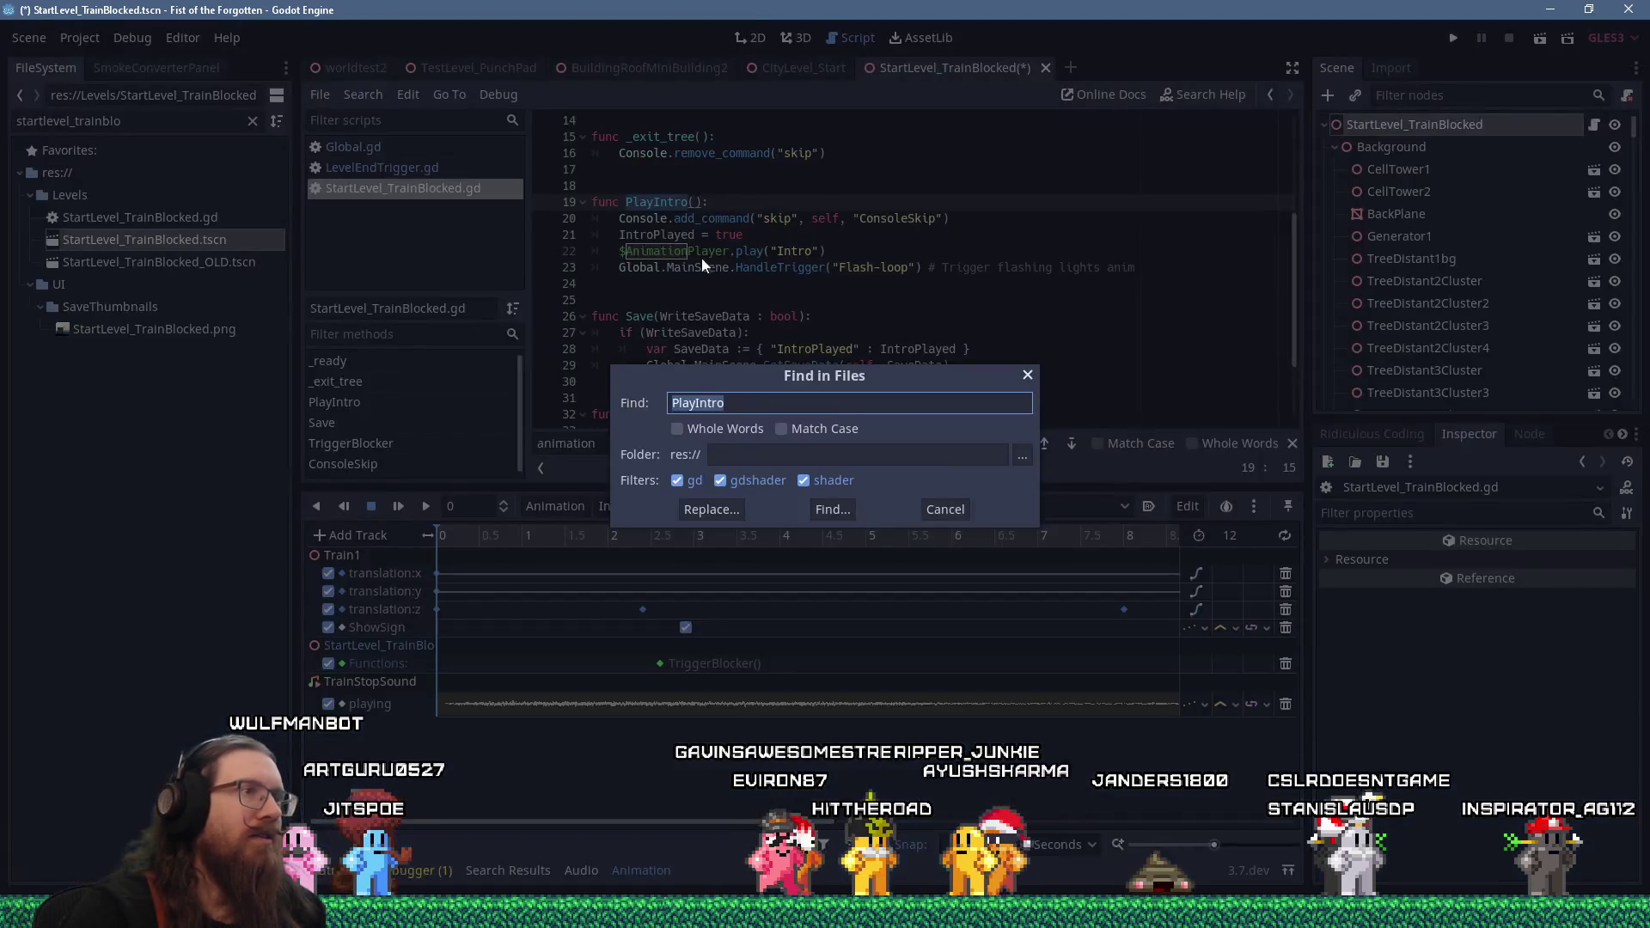
pyautogui.click(832, 509)
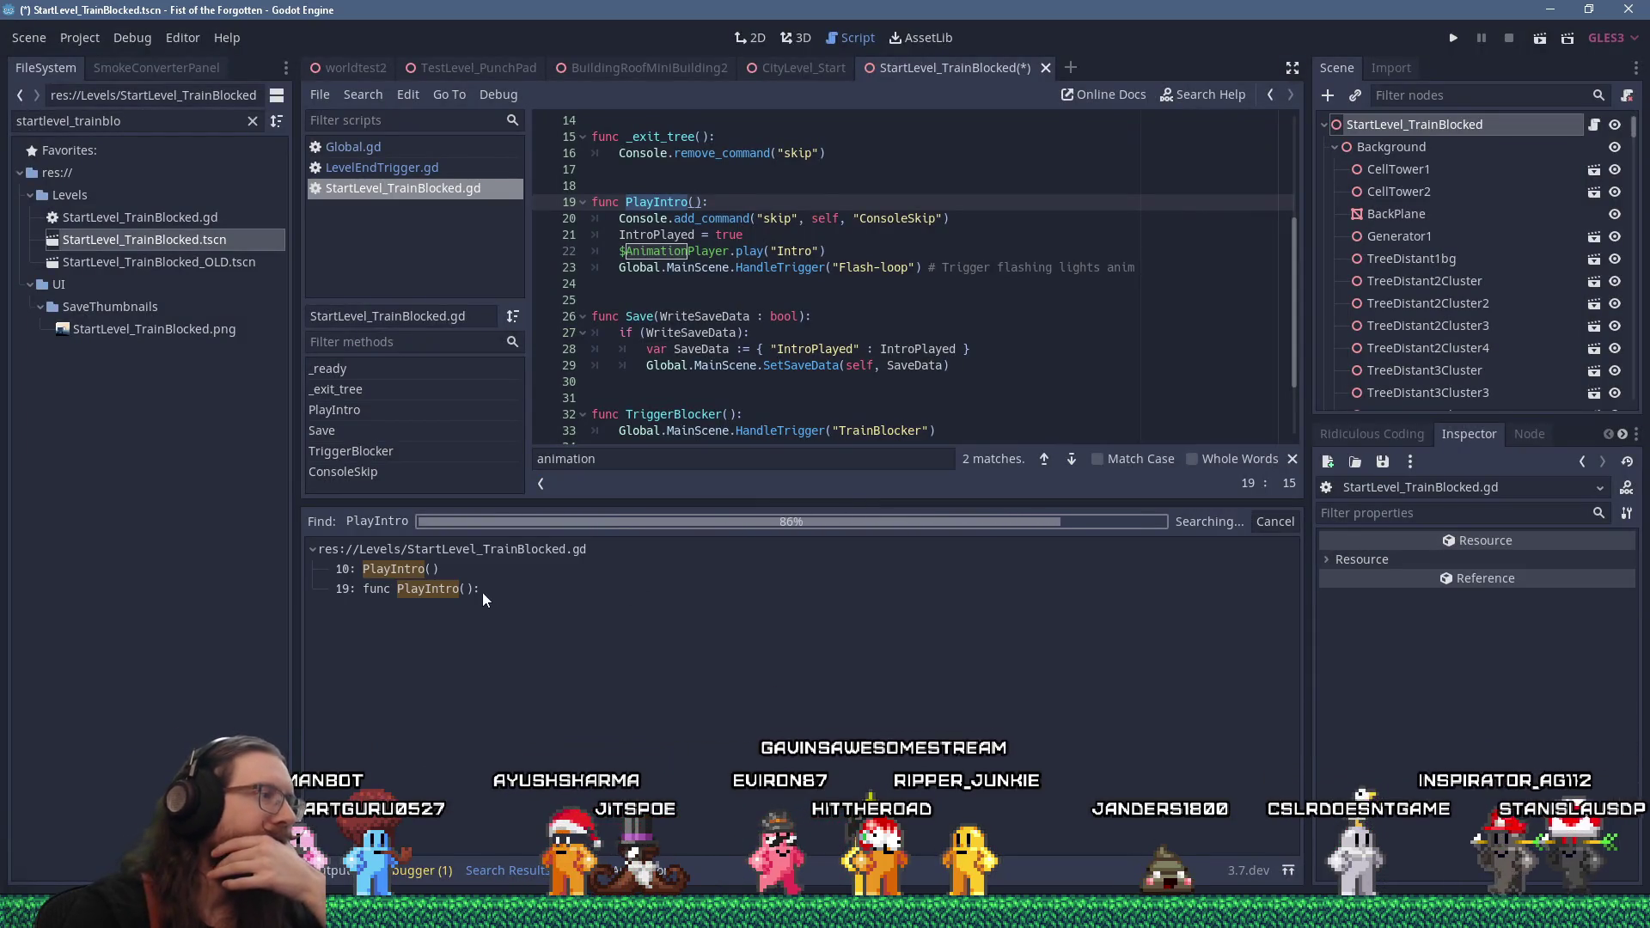
pyautogui.click(455, 571)
pyautogui.moveTo(774, 510); pyautogui.dragTo(767, 671)
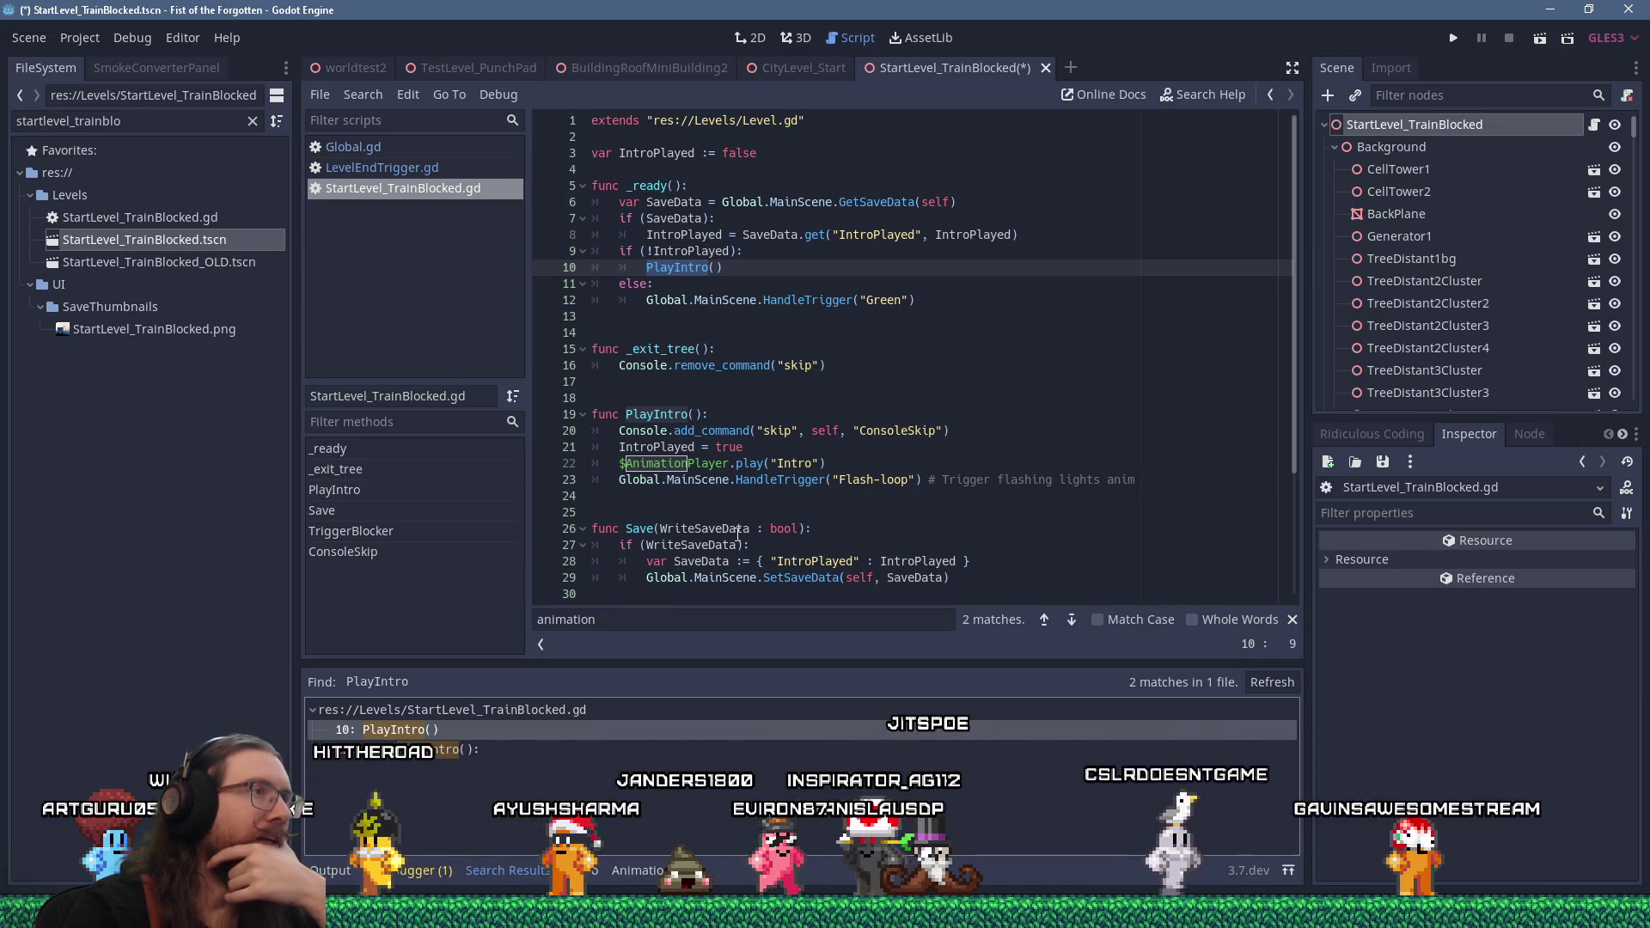
pyautogui.click(682, 236)
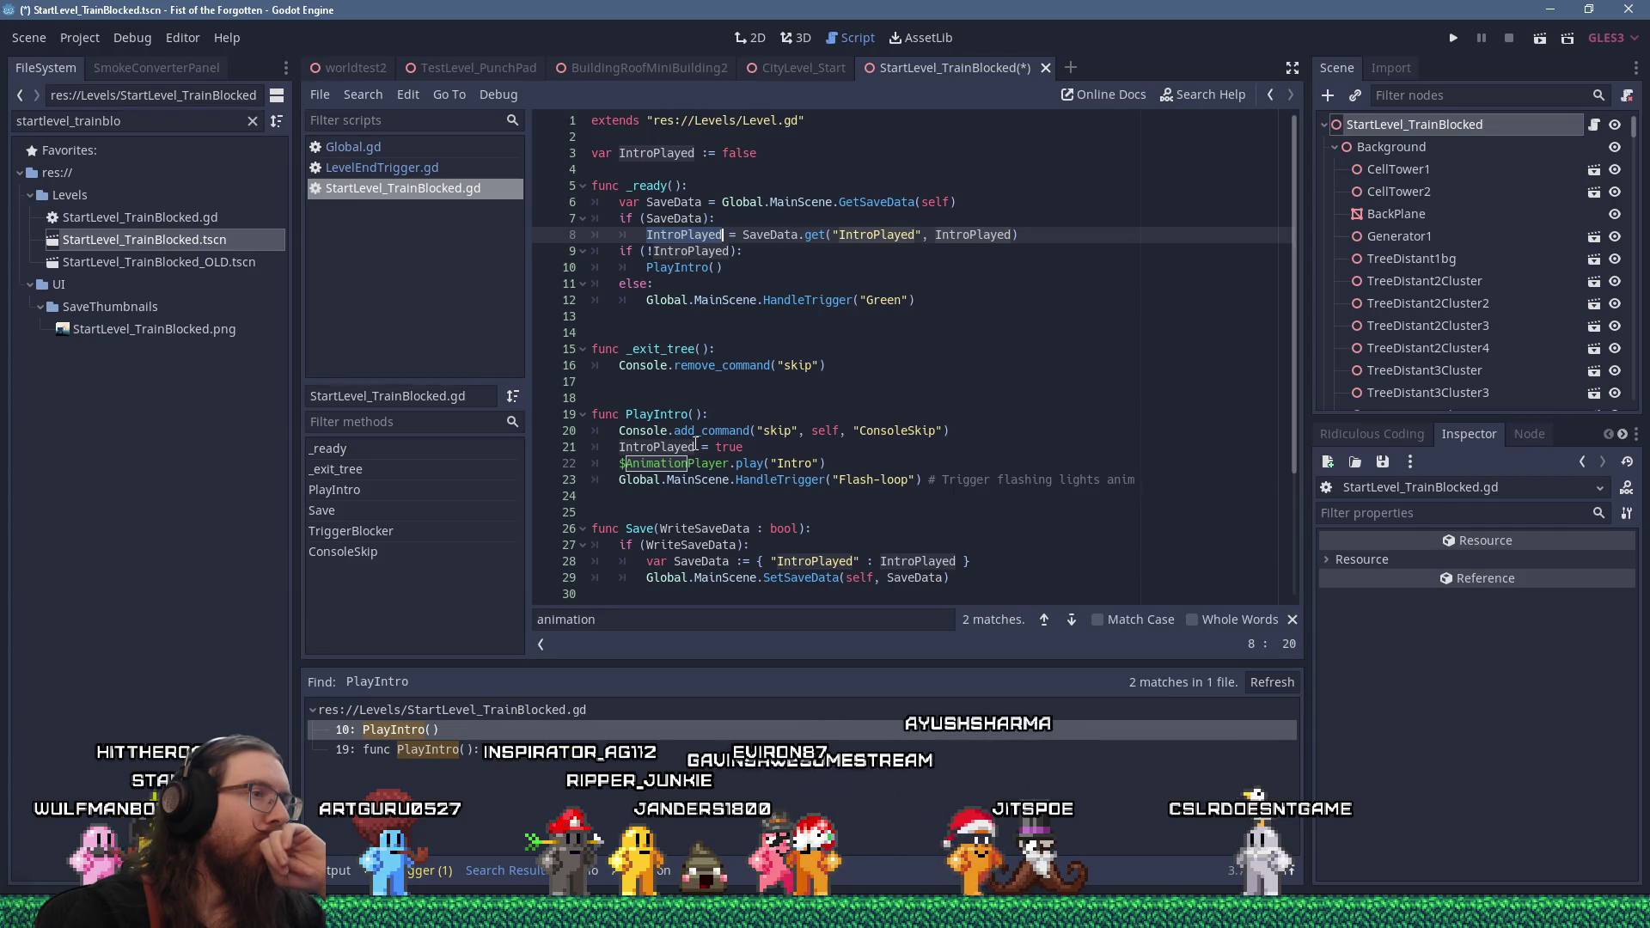
pyautogui.scroll(-2, 695, 442)
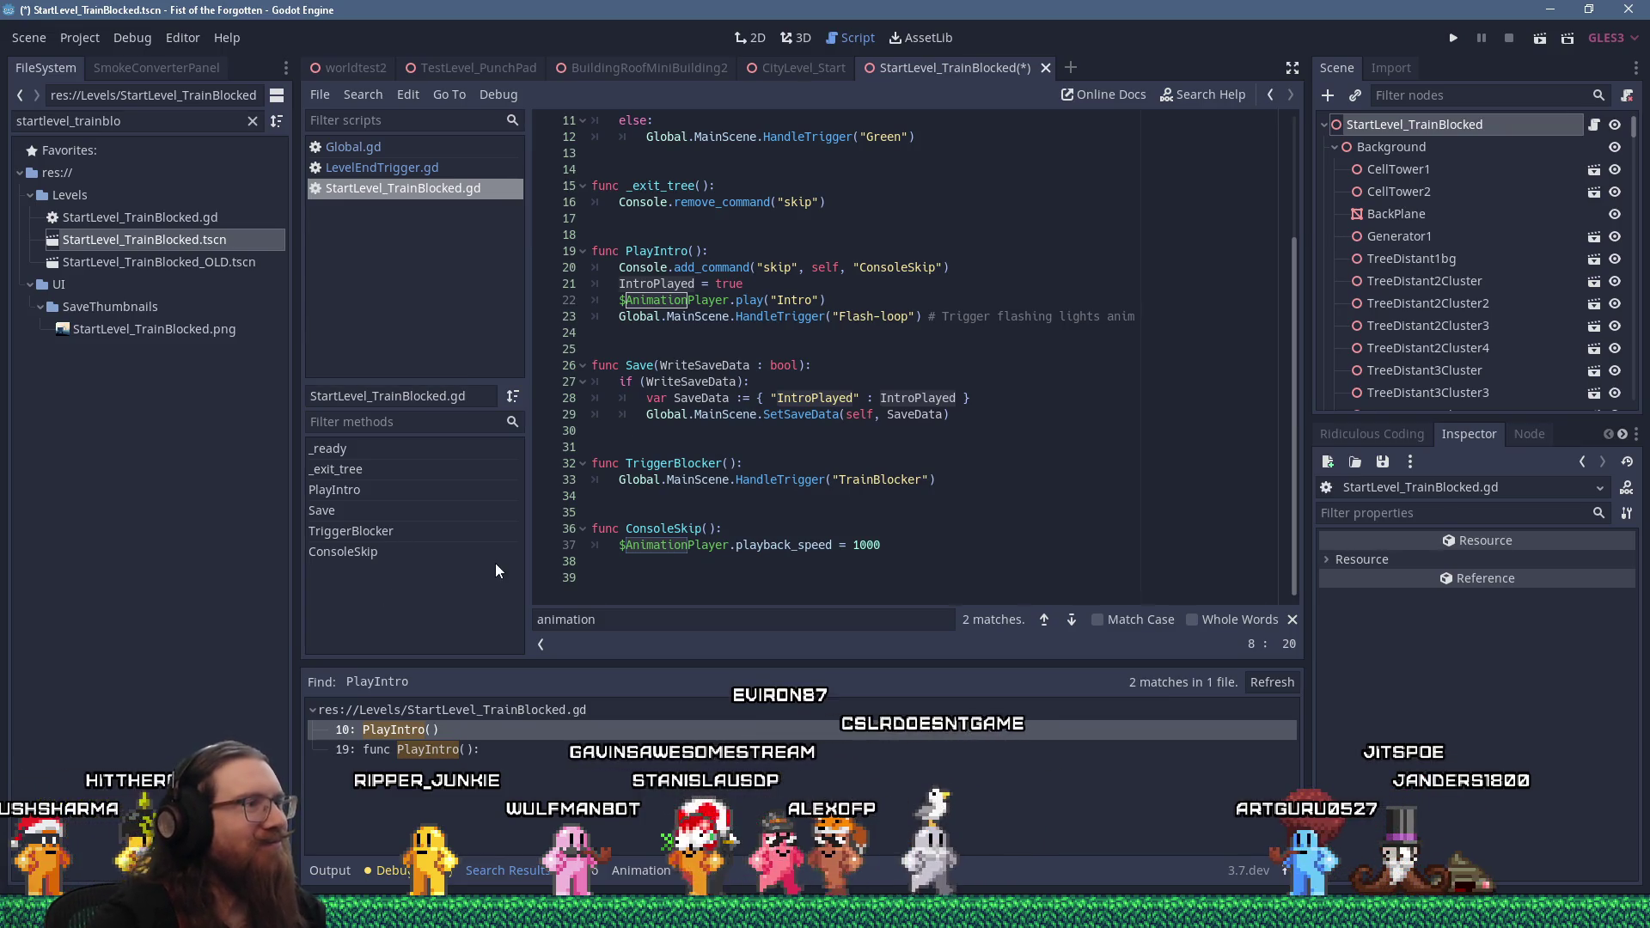
pyautogui.moveTo(673, 664); pyautogui.dragTo(673, 646)
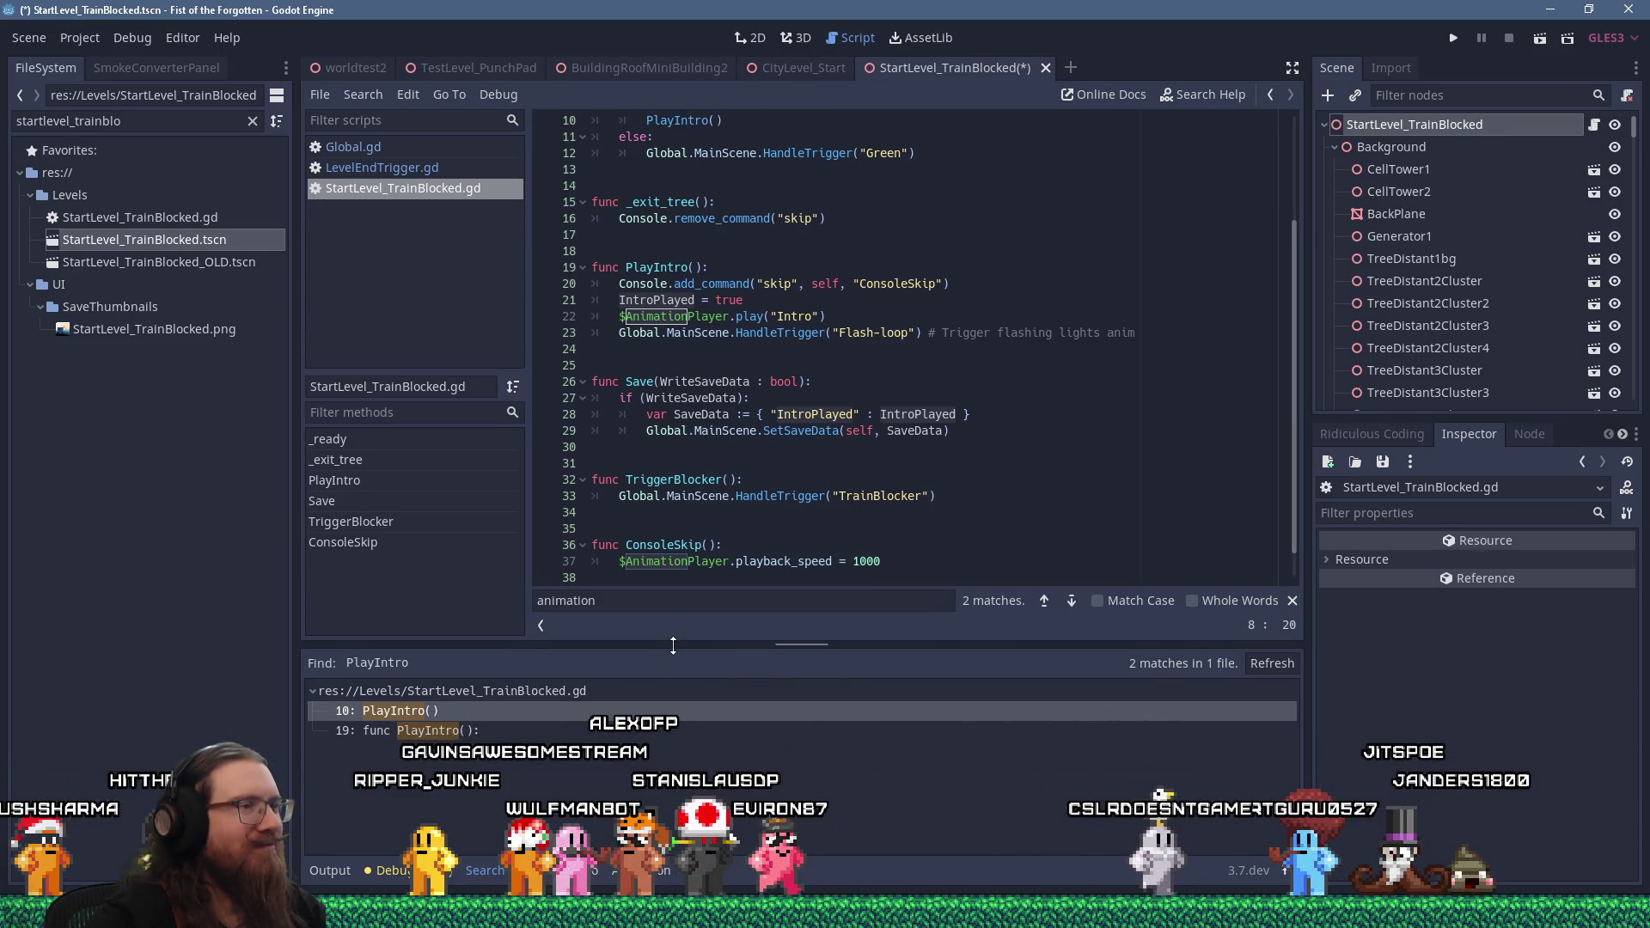
pyautogui.scroll(-1, 965, 471)
pyautogui.scroll(4, 1008, 450)
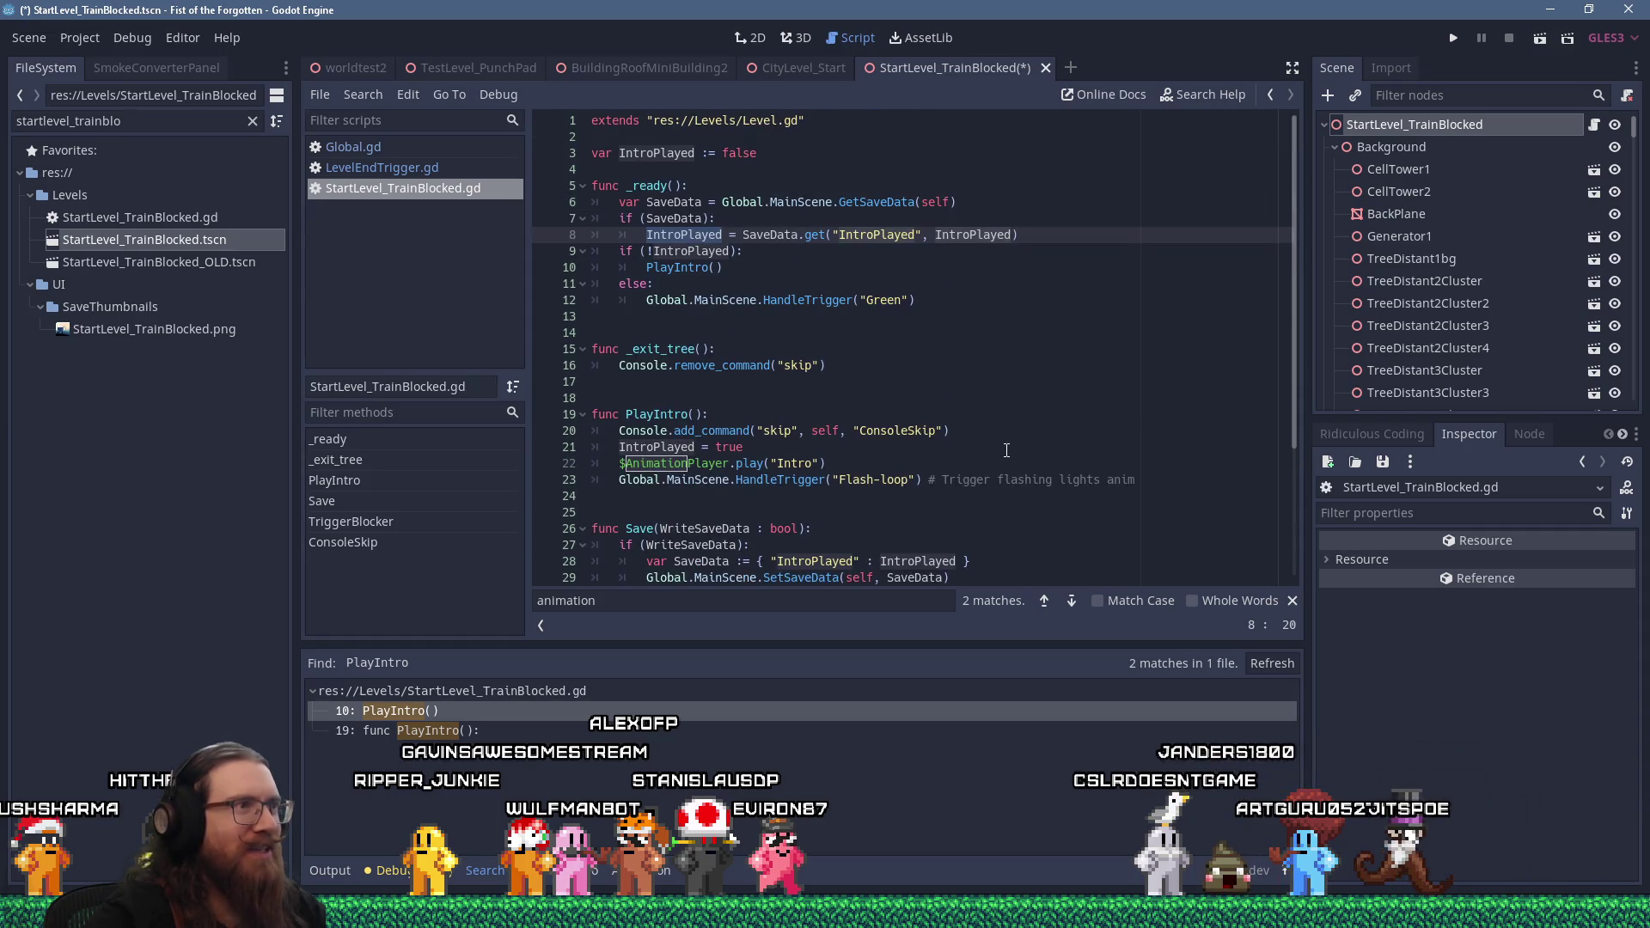
pyautogui.scroll(-4, 1006, 451)
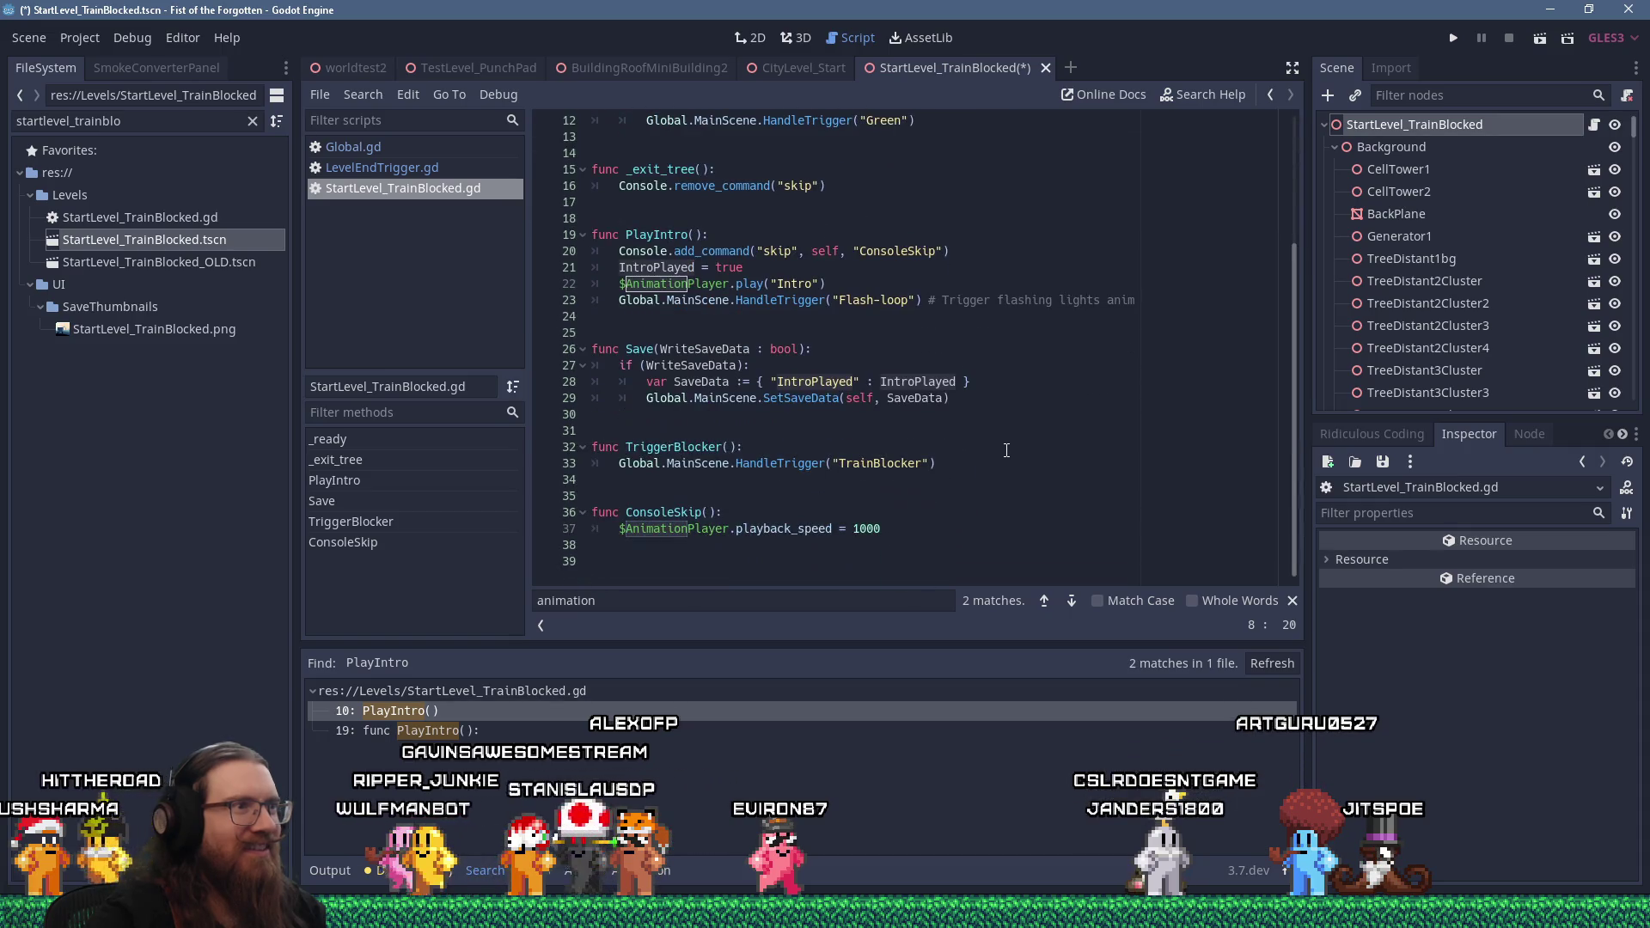
pyautogui.scroll(4, 1006, 451)
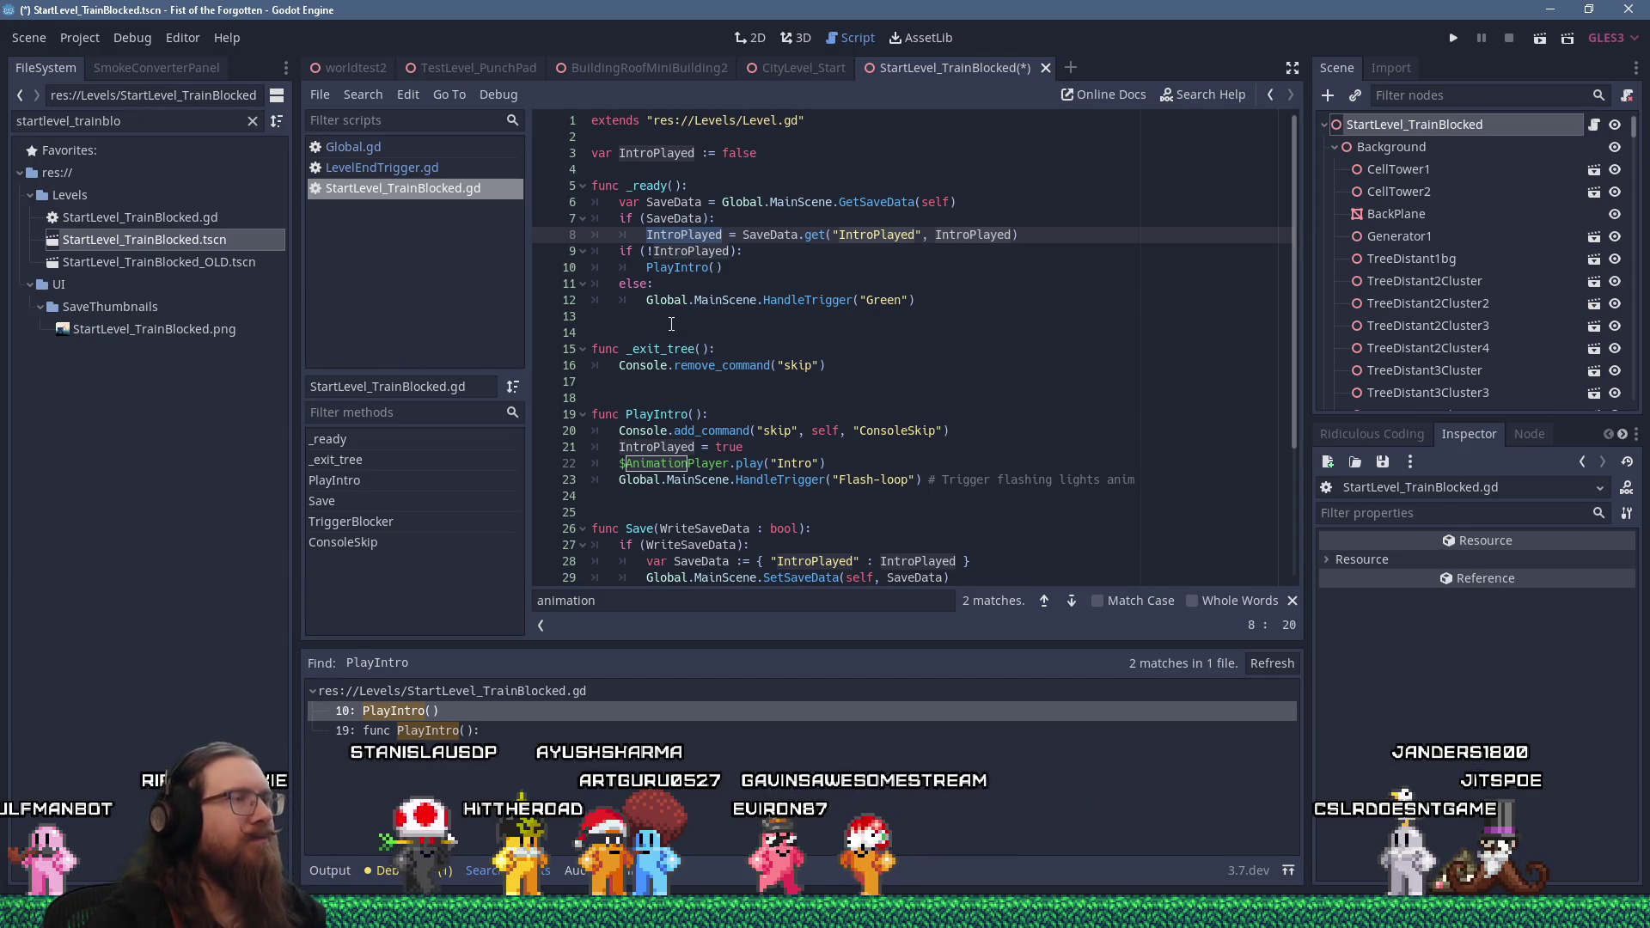
pyautogui.click(83, 37)
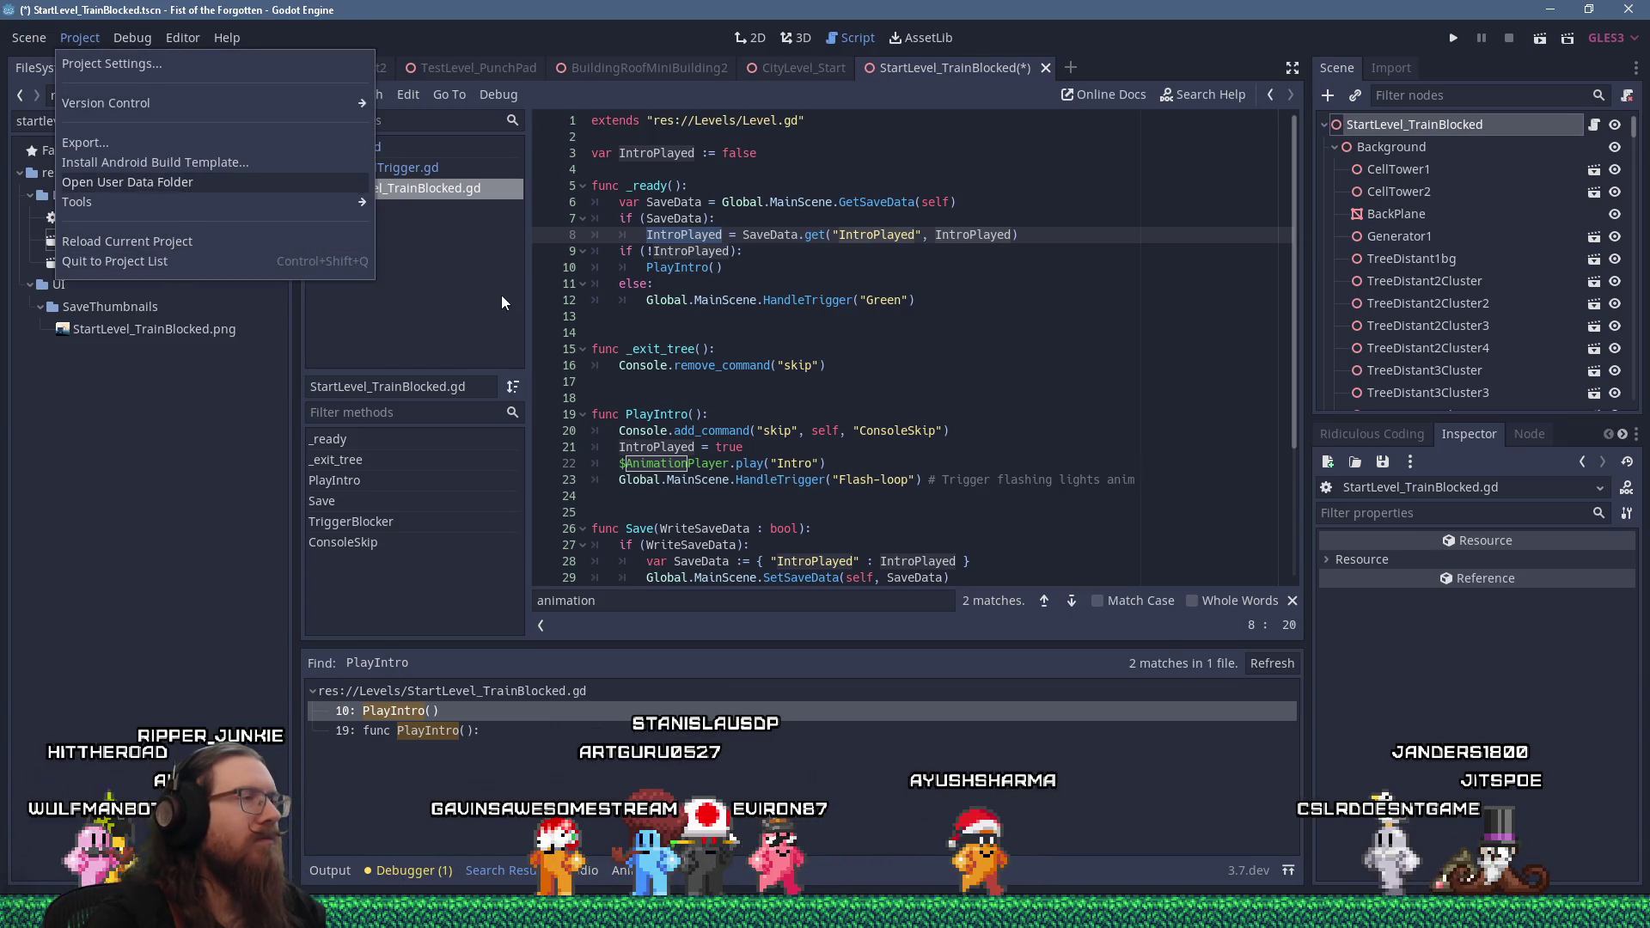
# Open the game's user data folder and edit fotf_demo_save_1.cfg in Notepad++
pyautogui.click(523, 302)
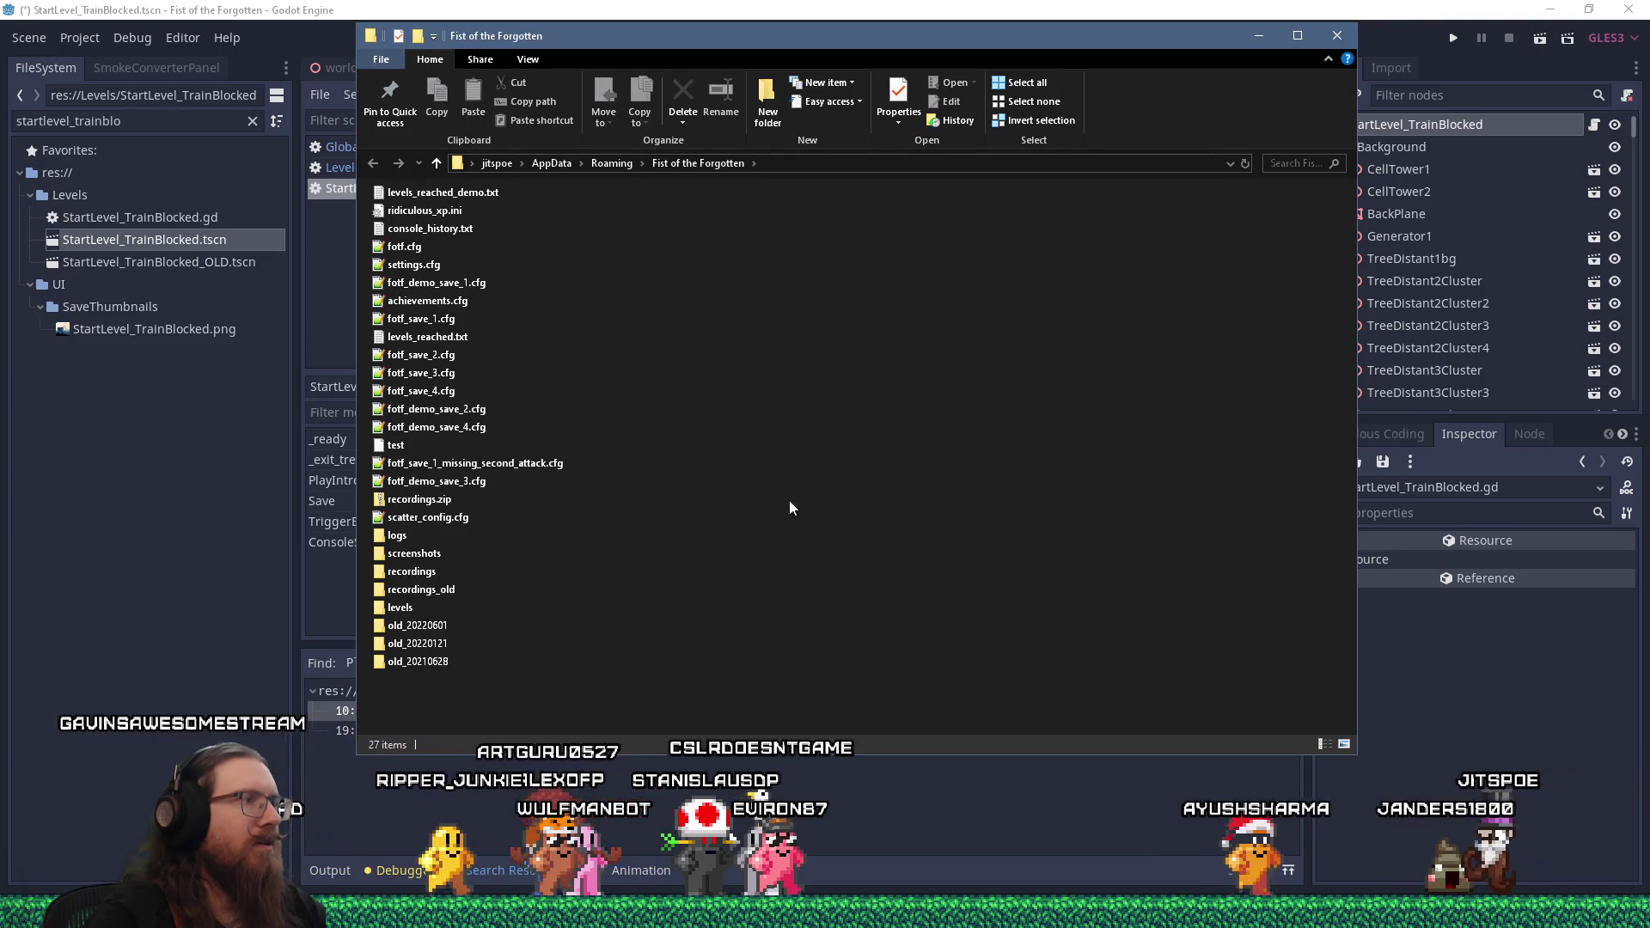
pyautogui.rightClick(462, 284)
pyautogui.click(533, 395)
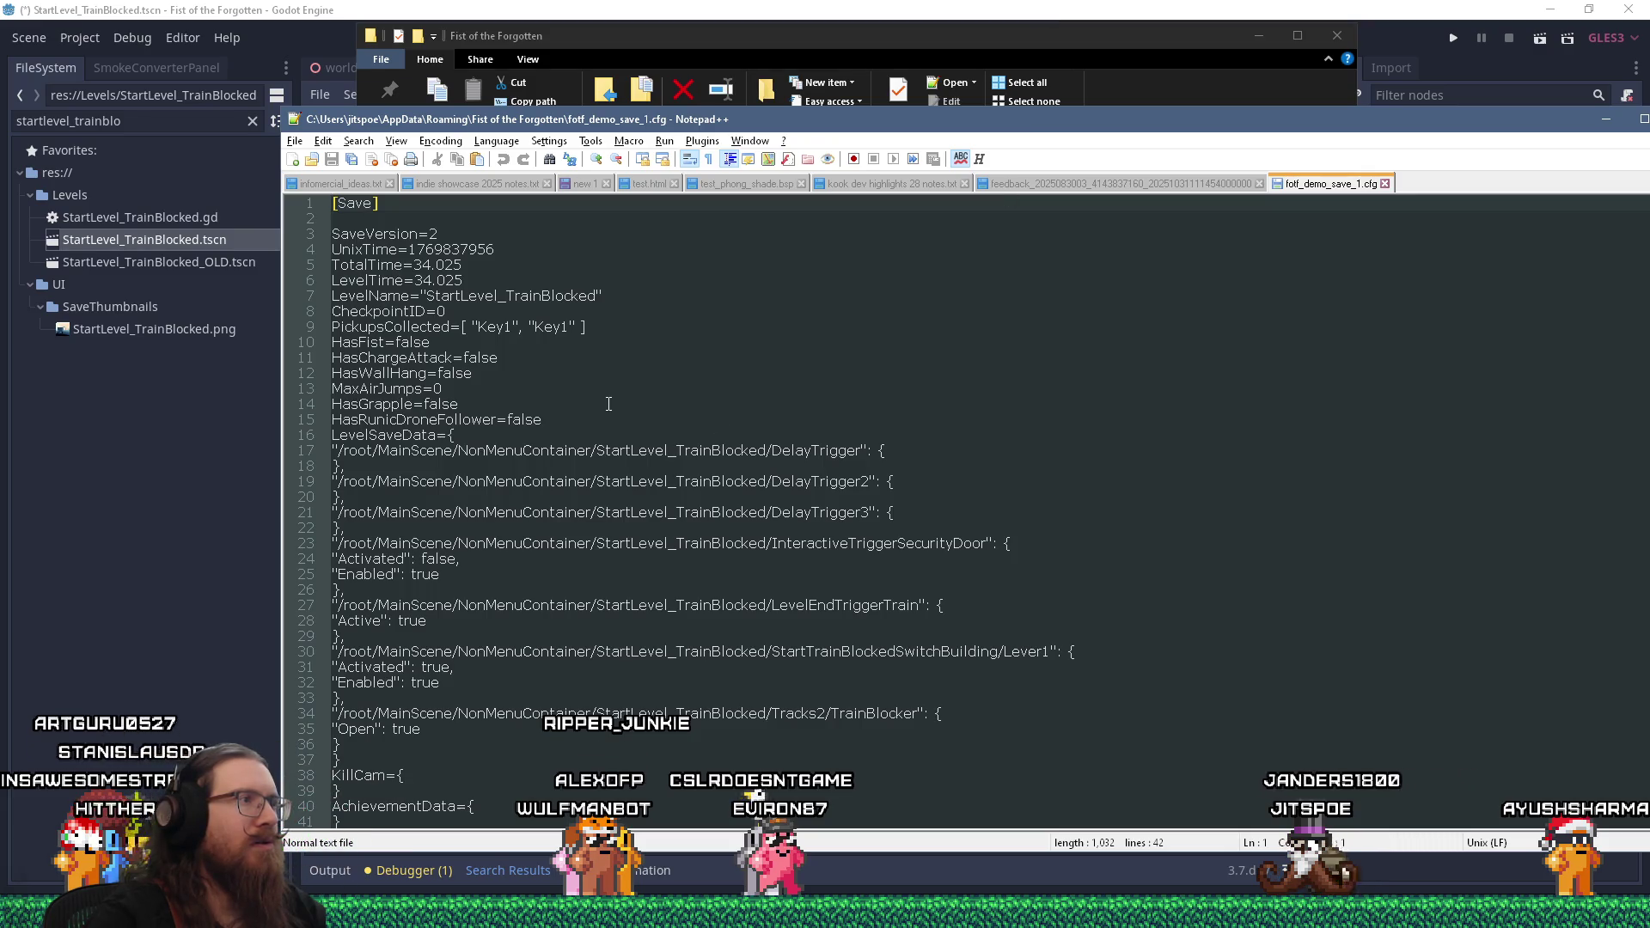
# Search fotf_demo_save_1.cfg for 'introplay', find no entry, and return to Godot
pyautogui.click(704, 7)
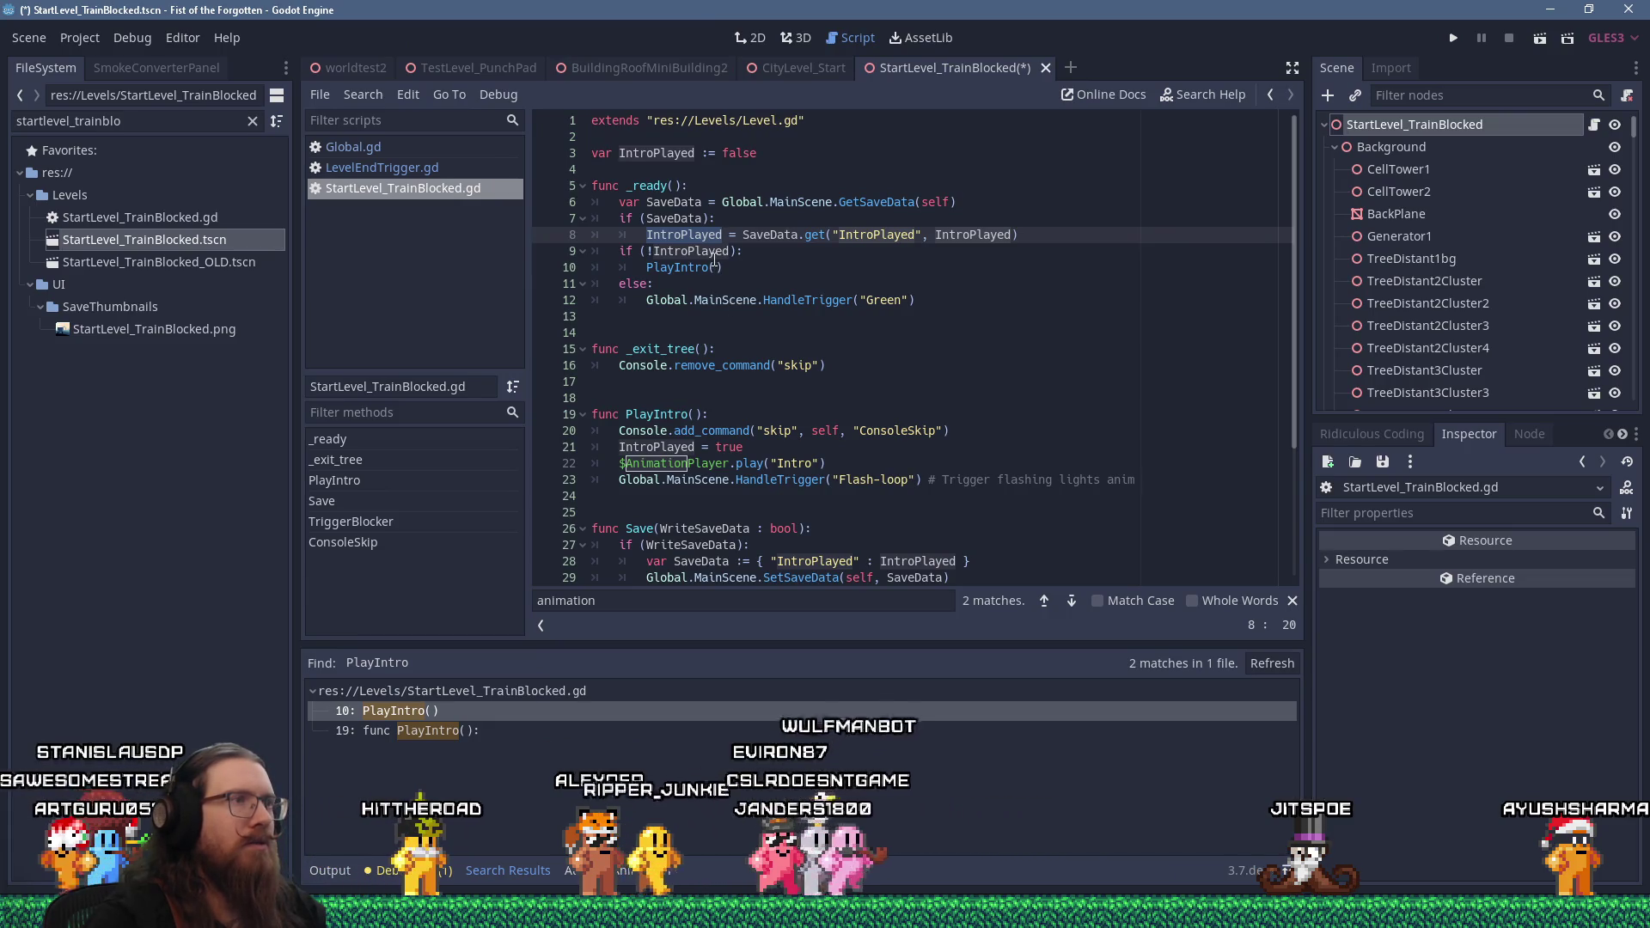
pyautogui.hotkey('alt', 'Tab')
pyautogui.click(778, 315)
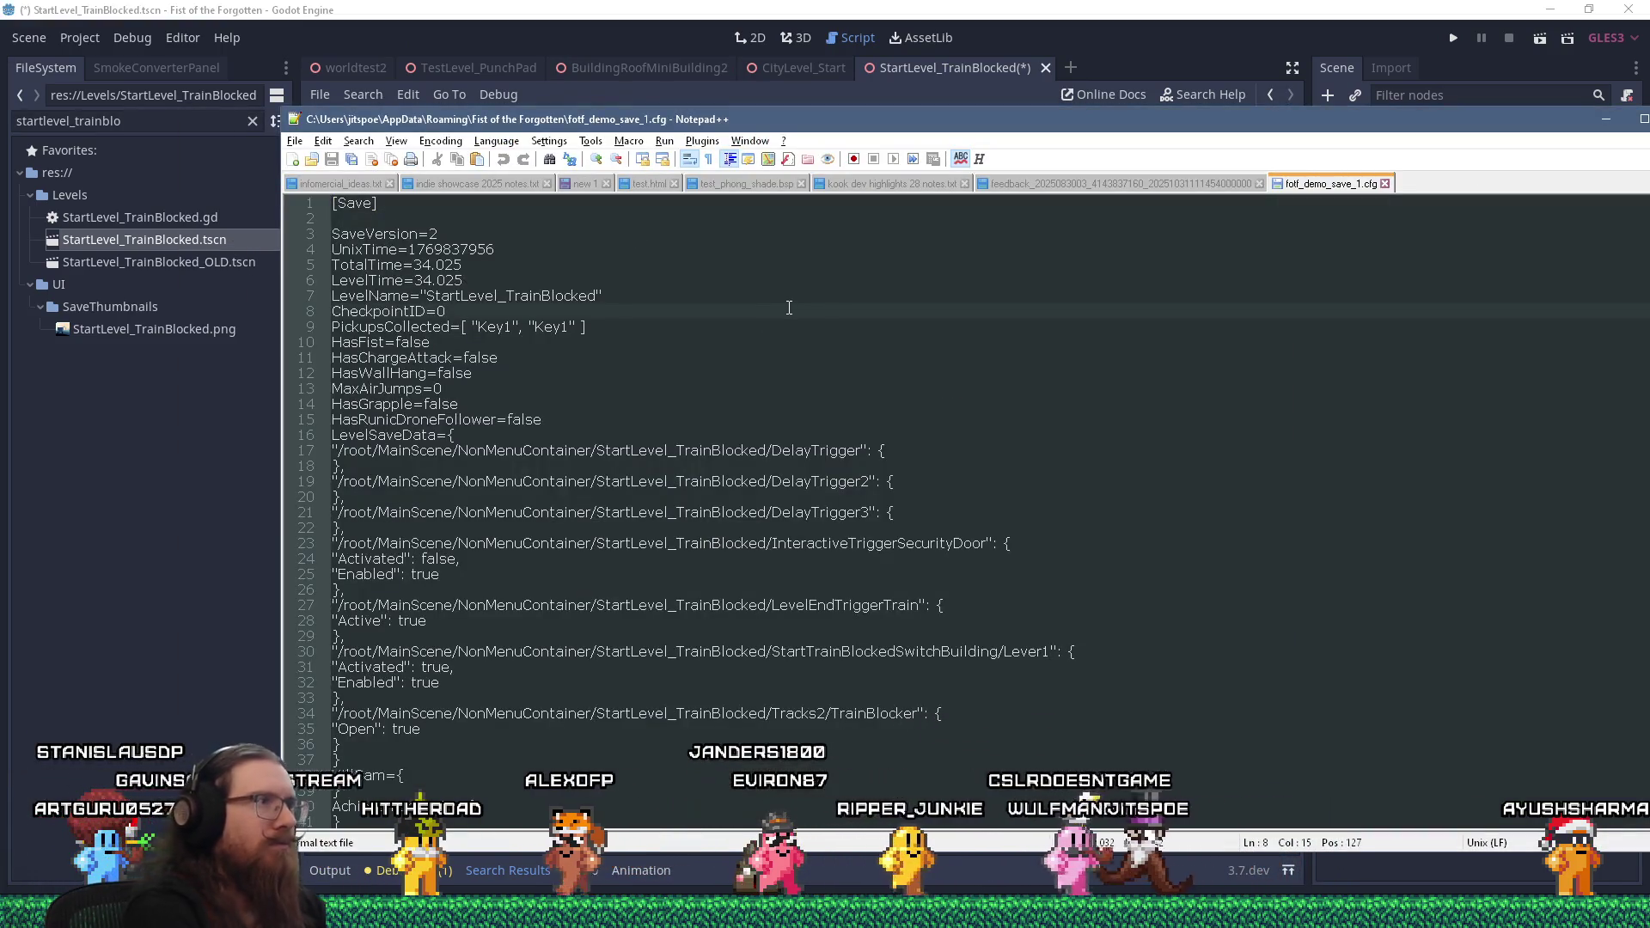
pyautogui.hotkey('ctrl', 'f')
pyautogui.write('intor')
pyautogui.press('BackSpace')
pyautogui.press('BackSpace')
pyautogui.write('roplay')
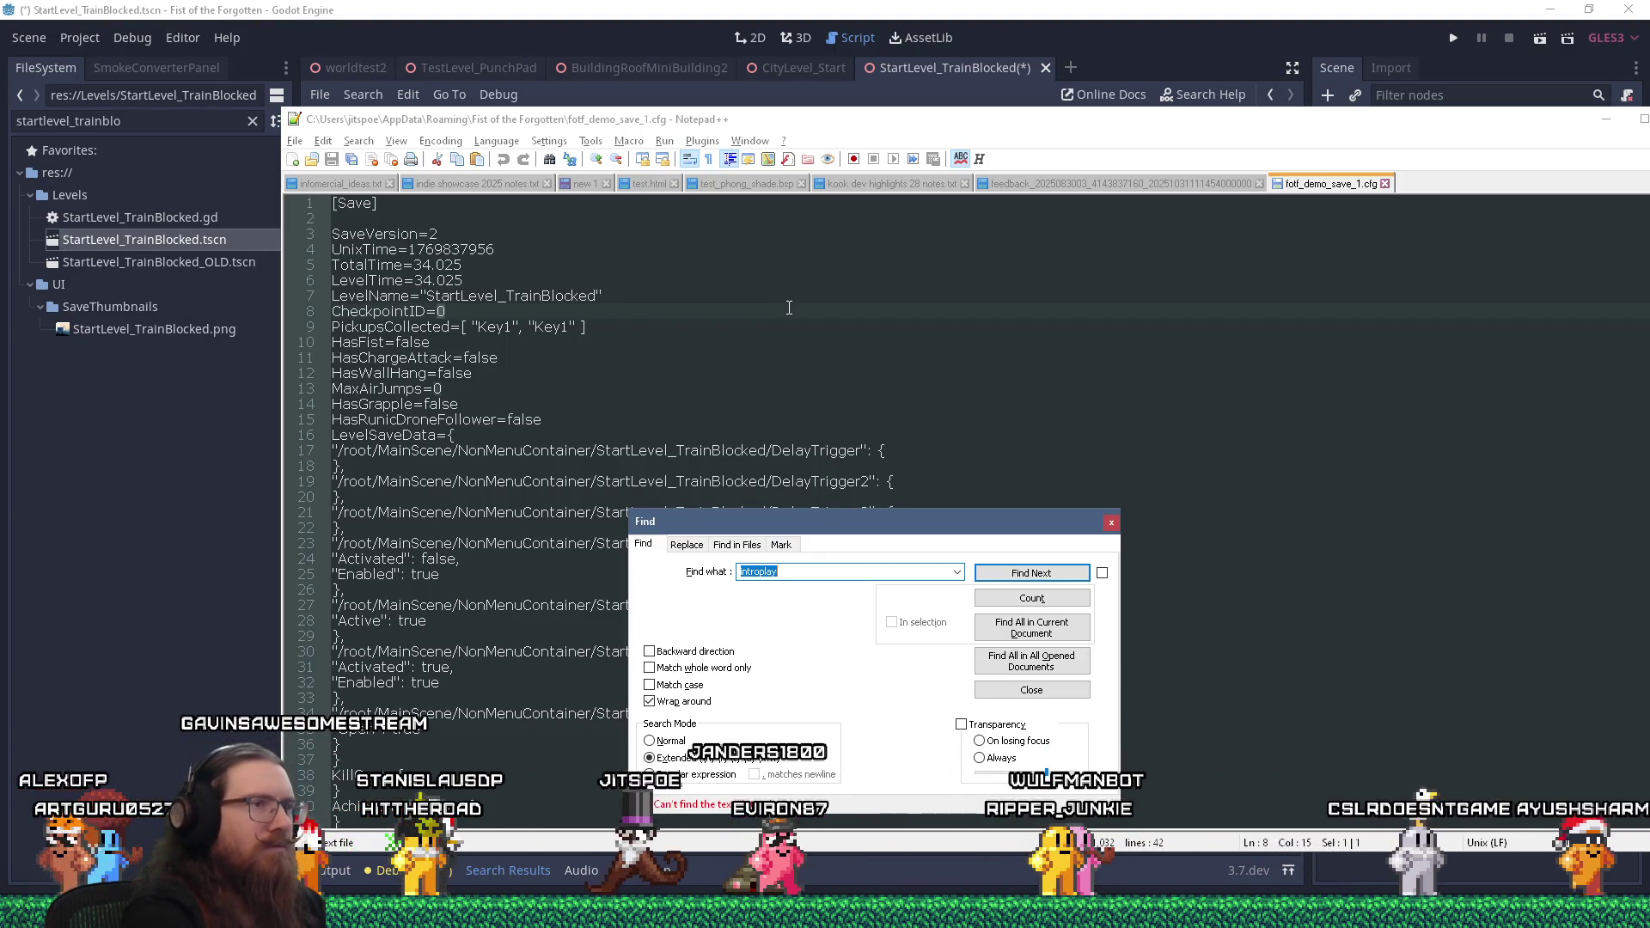
pyautogui.click(1111, 521)
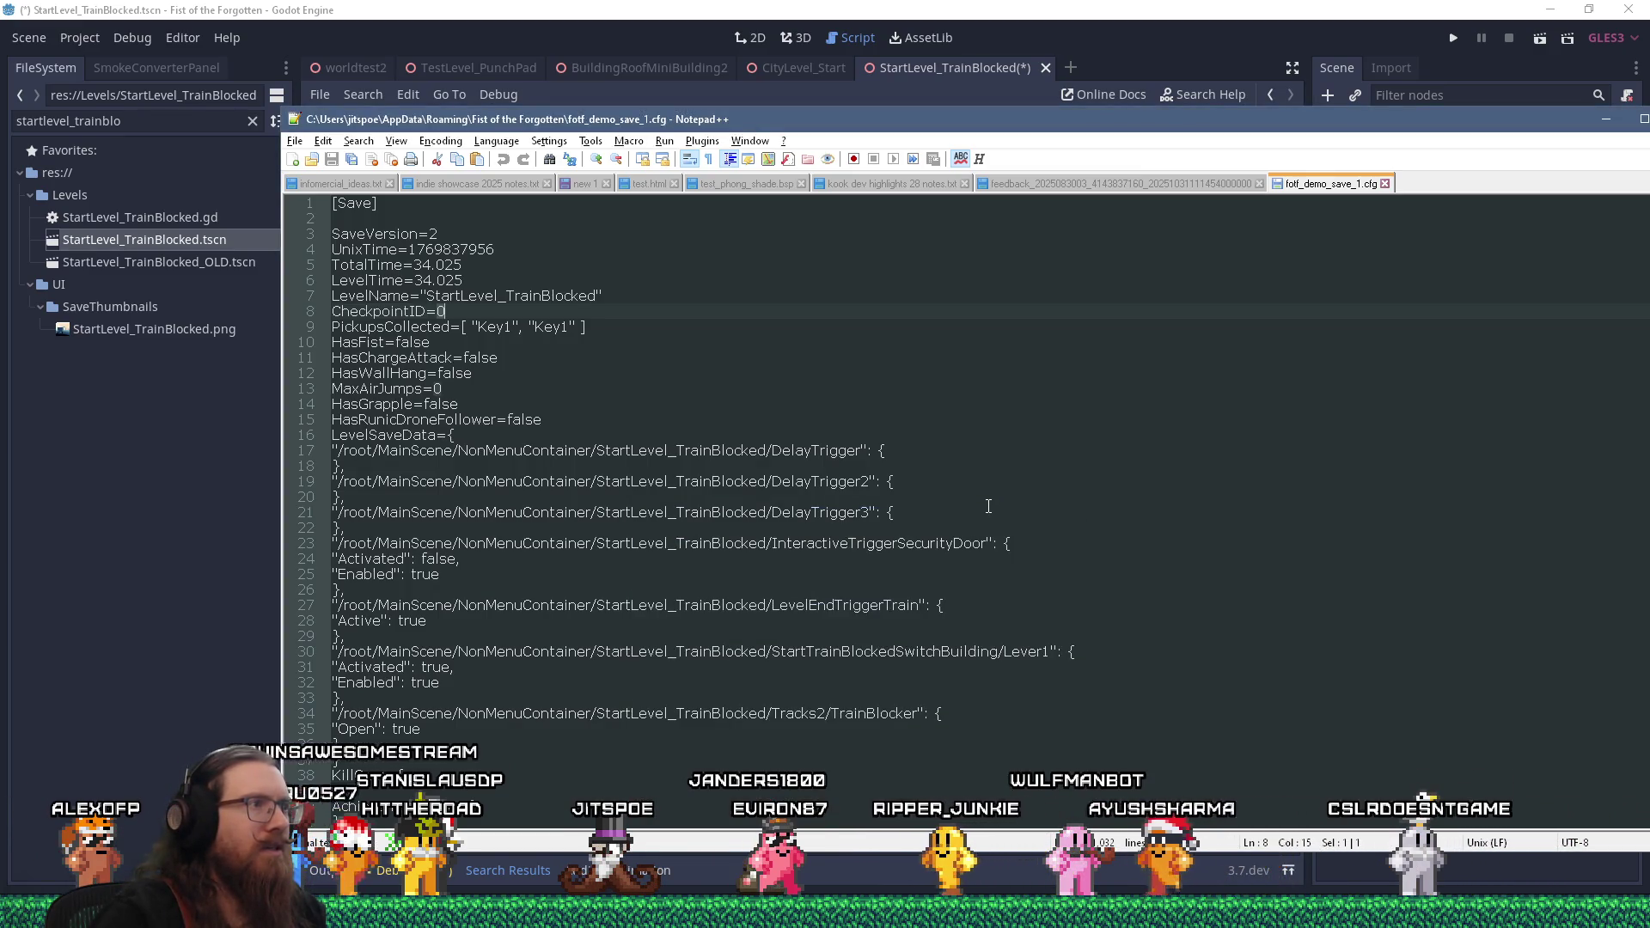
pyautogui.scroll(-1, 988, 506)
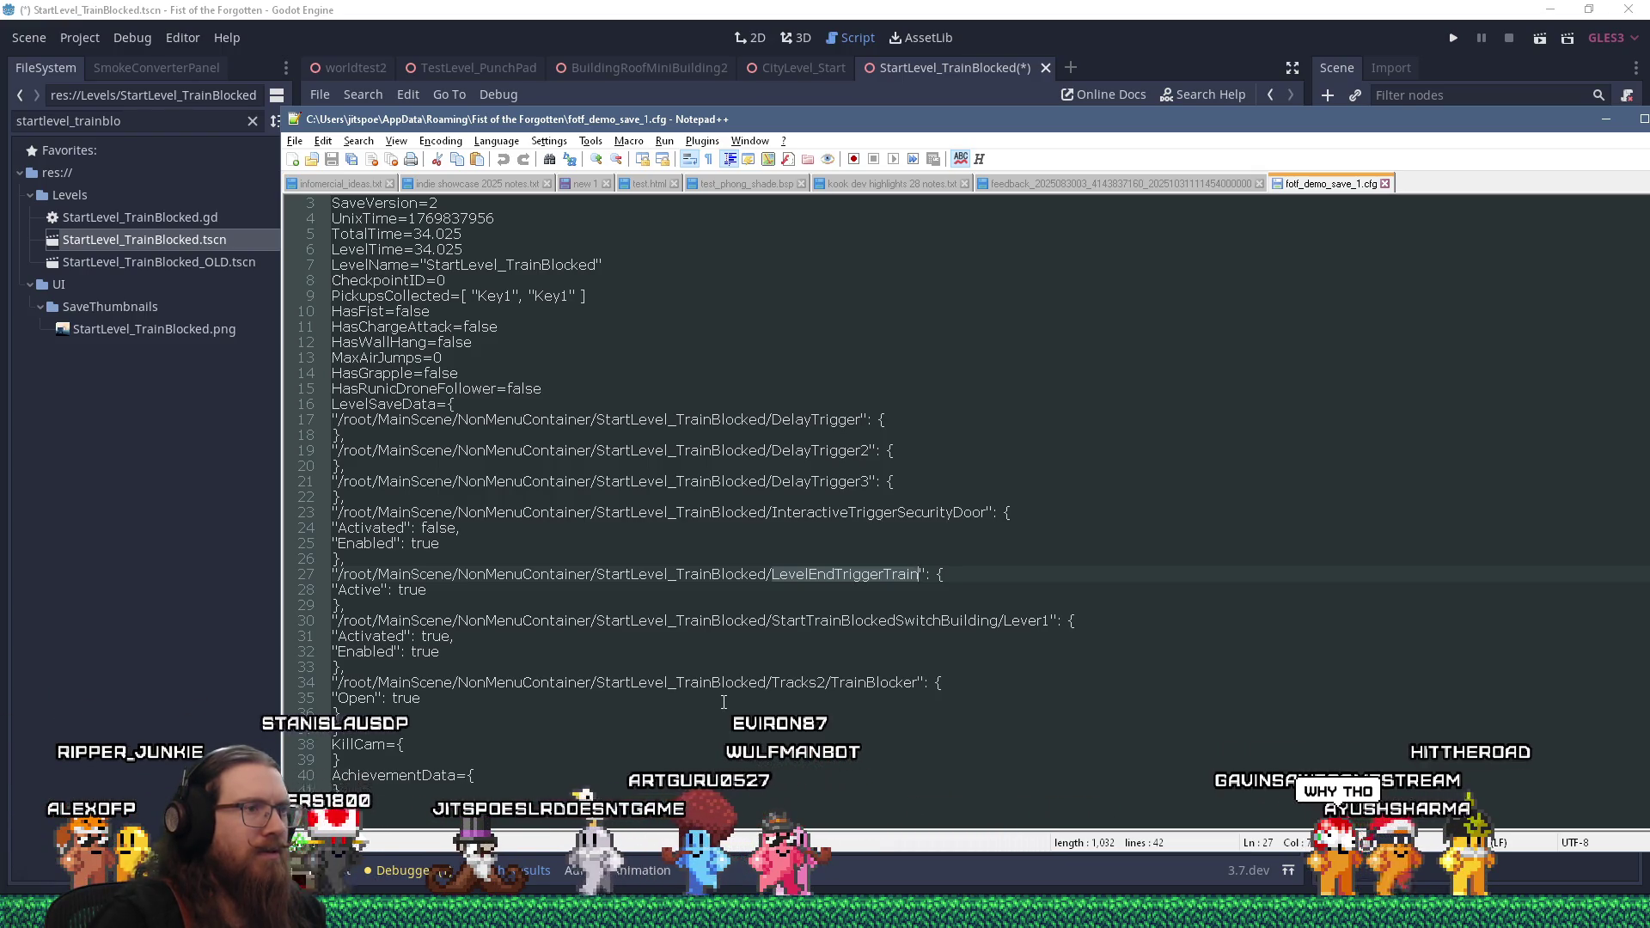
pyautogui.hotkey('alt', 'Tab')
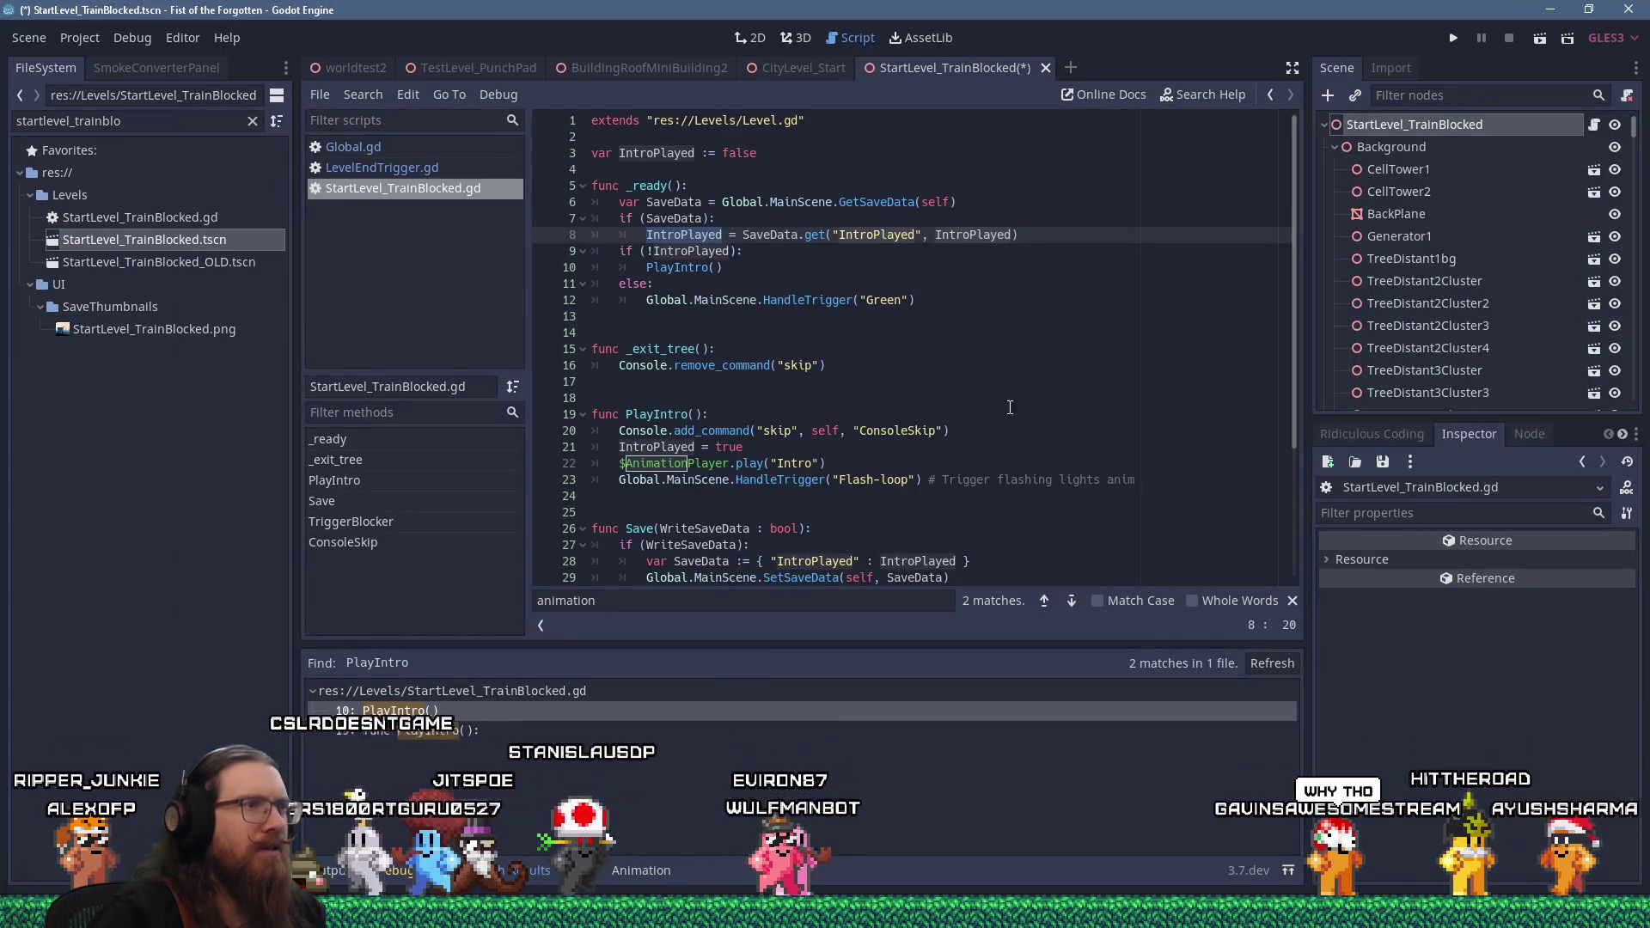
pyautogui.scroll(-3, 1019, 405)
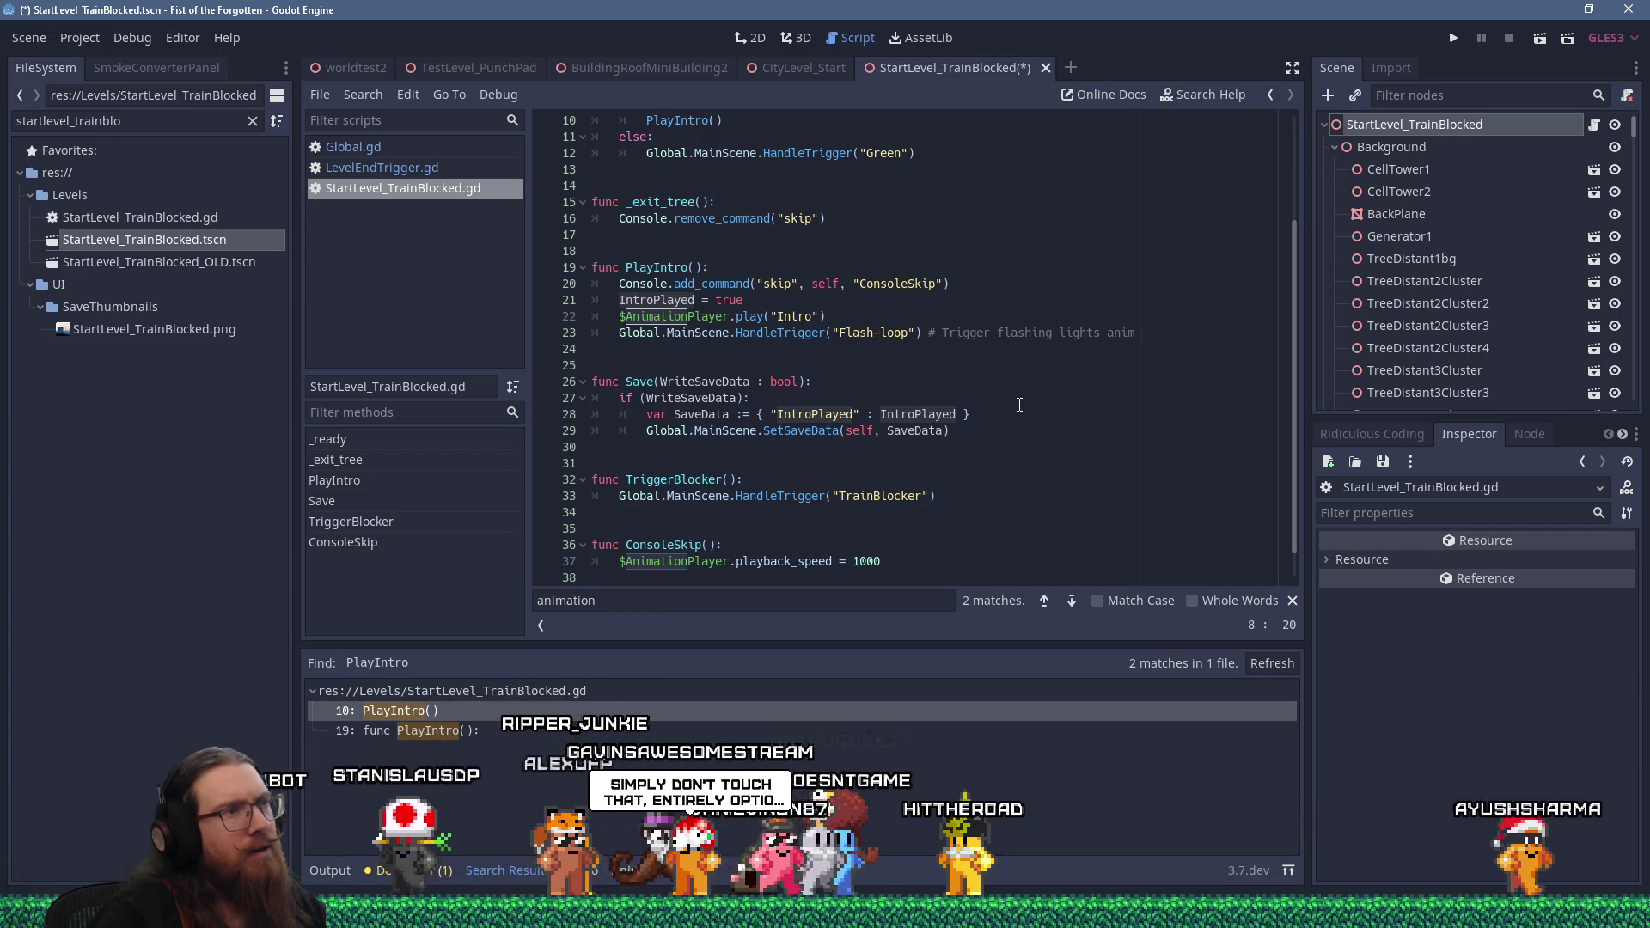
pyautogui.scroll(3, 1019, 405)
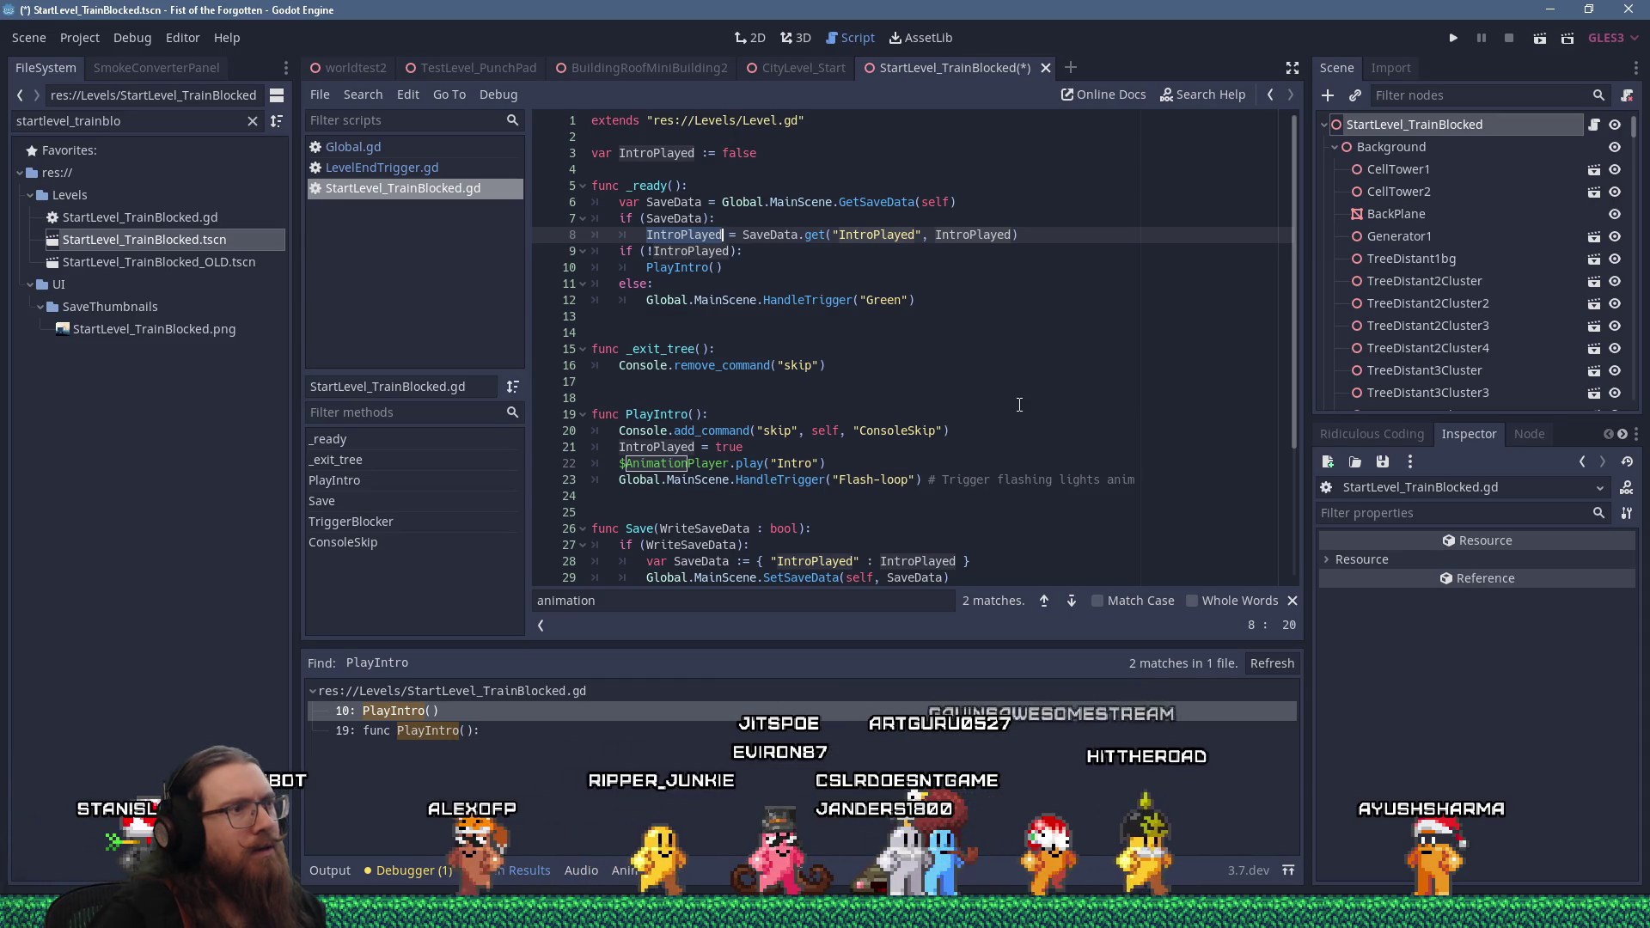
pyautogui.click(452, 171)
pyautogui.scroll(-7, 859, 344)
pyautogui.click(1078, 325)
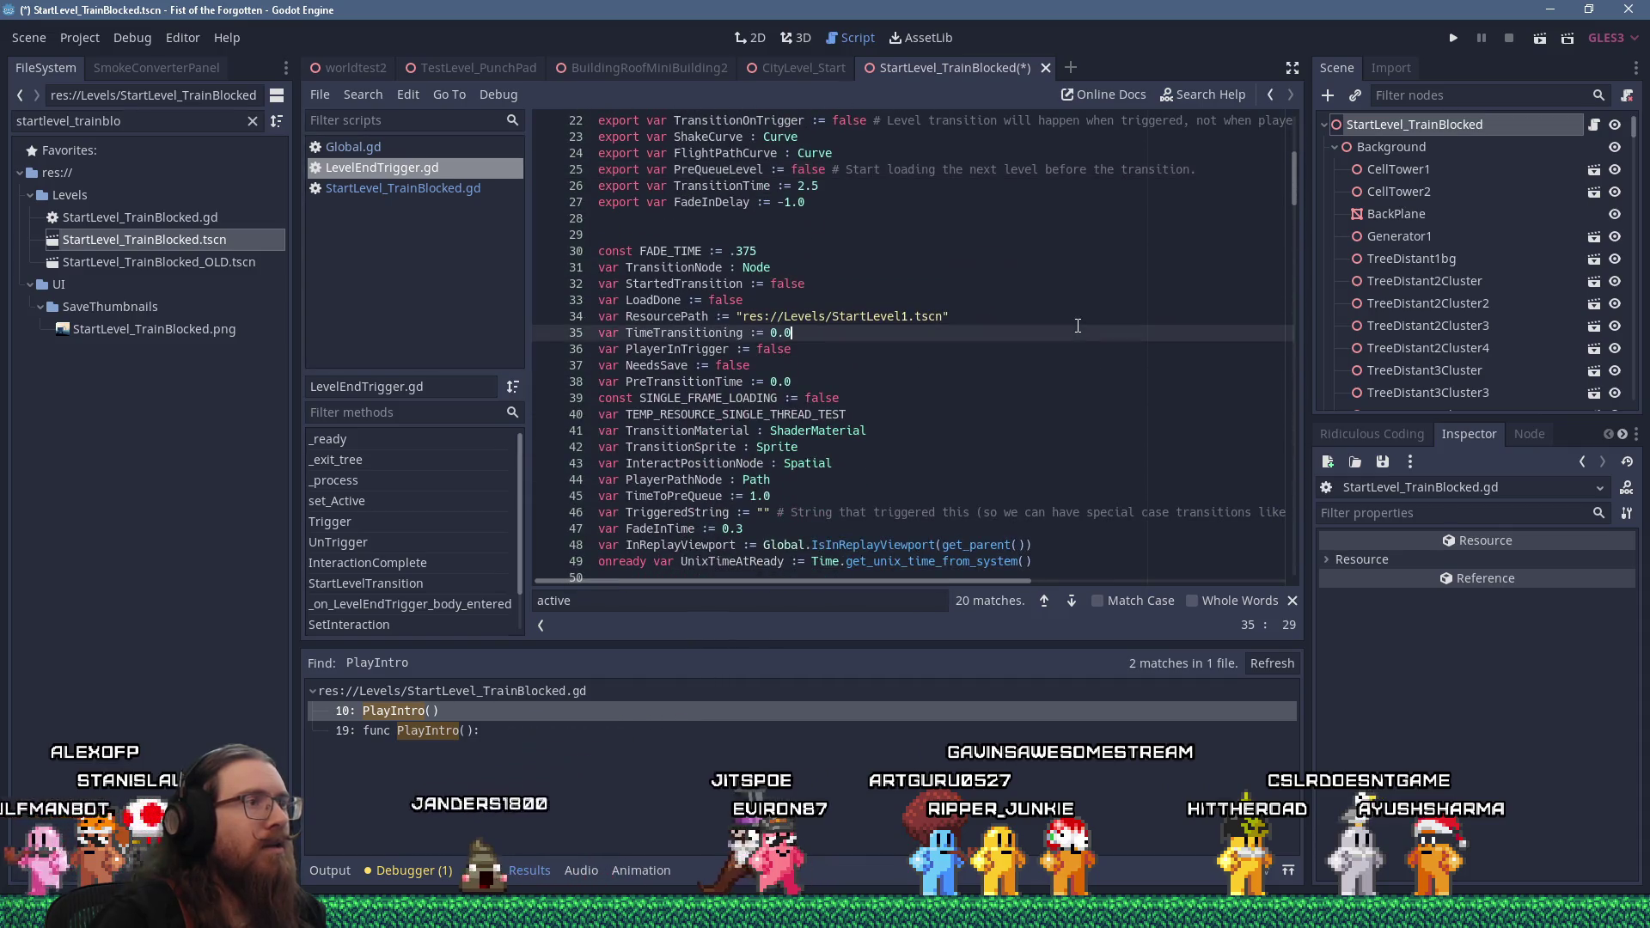
pyautogui.hotkey('ctrl', 'f')
pyautogui.write('addsav')
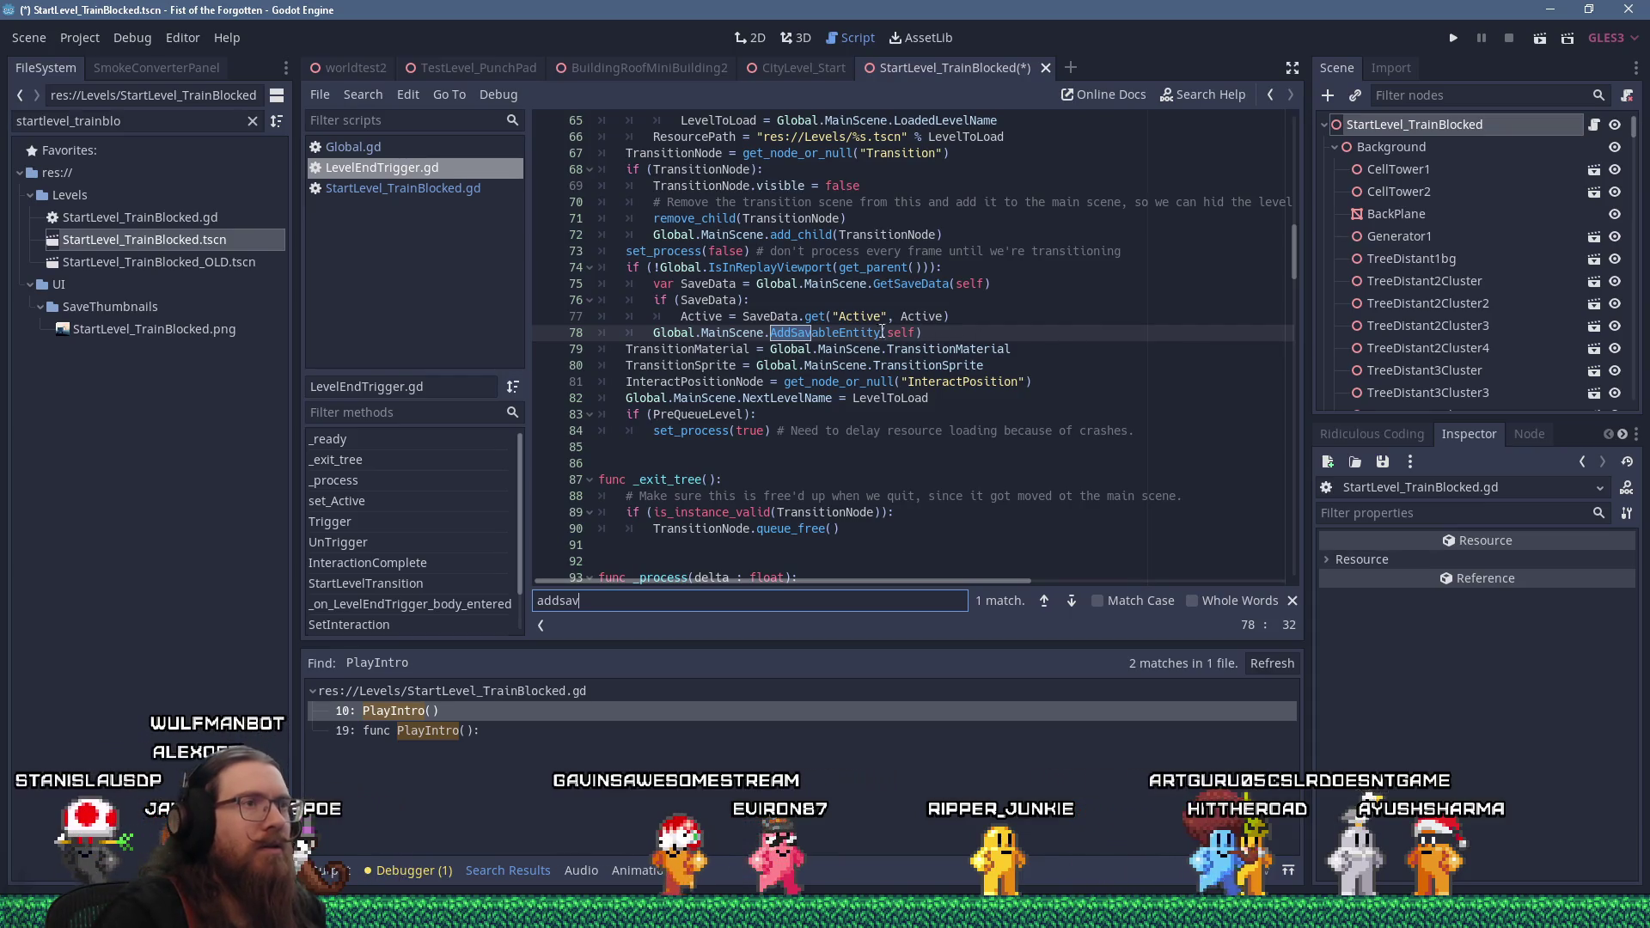
pyautogui.click(876, 333)
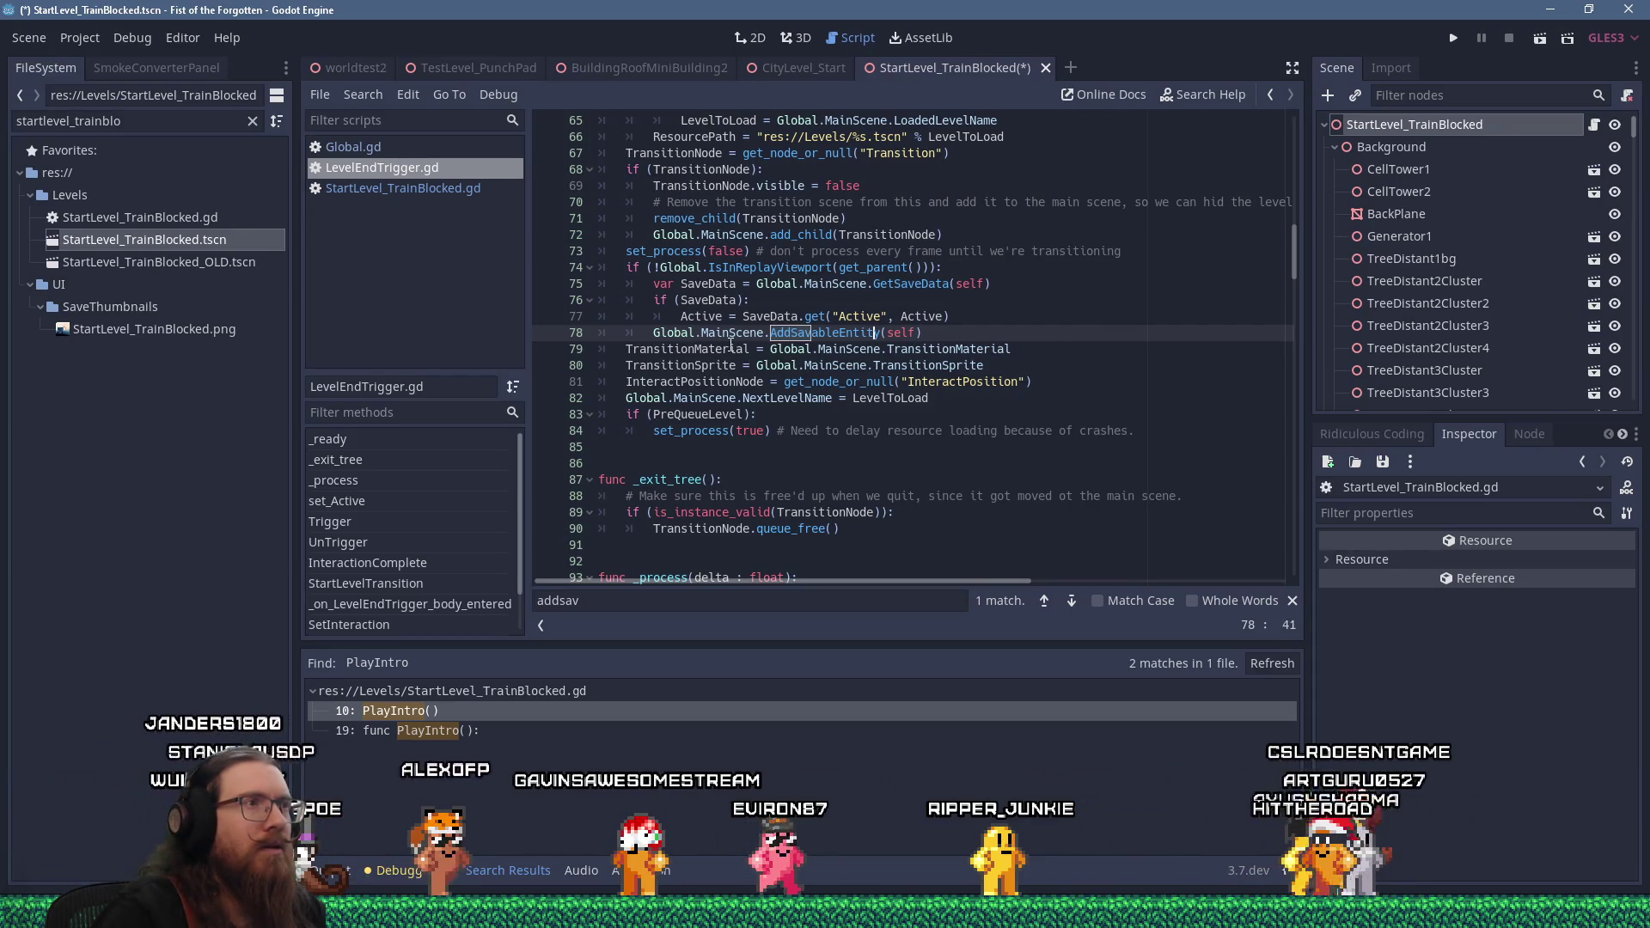
pyautogui.scroll(6, 730, 343)
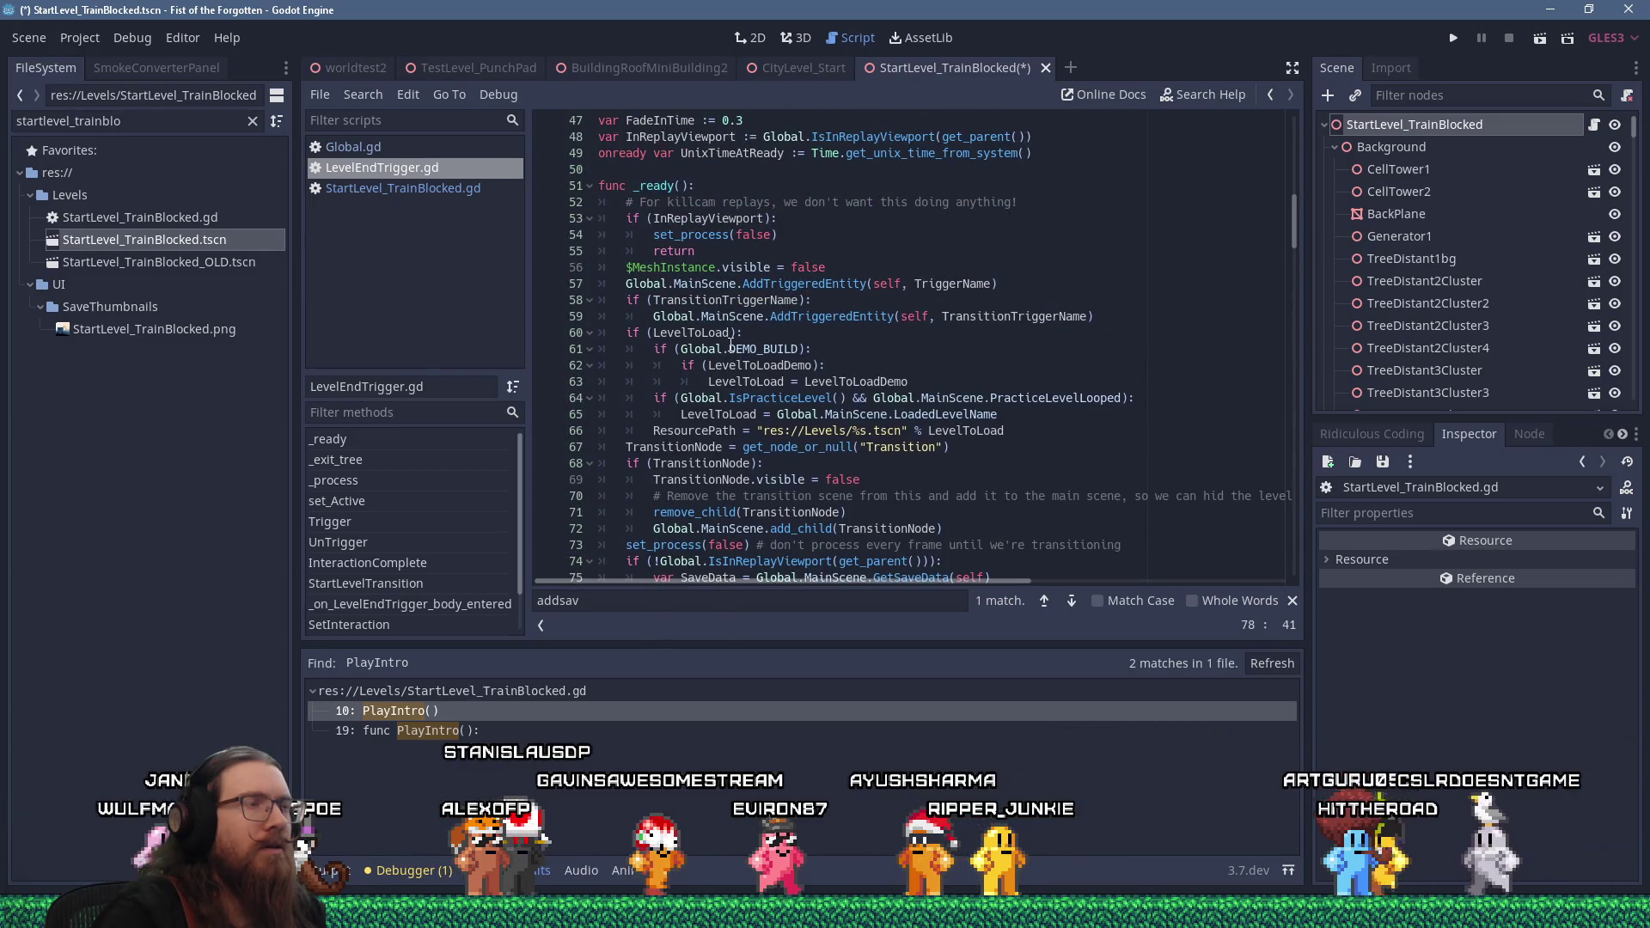
pyautogui.scroll(-3, 730, 344)
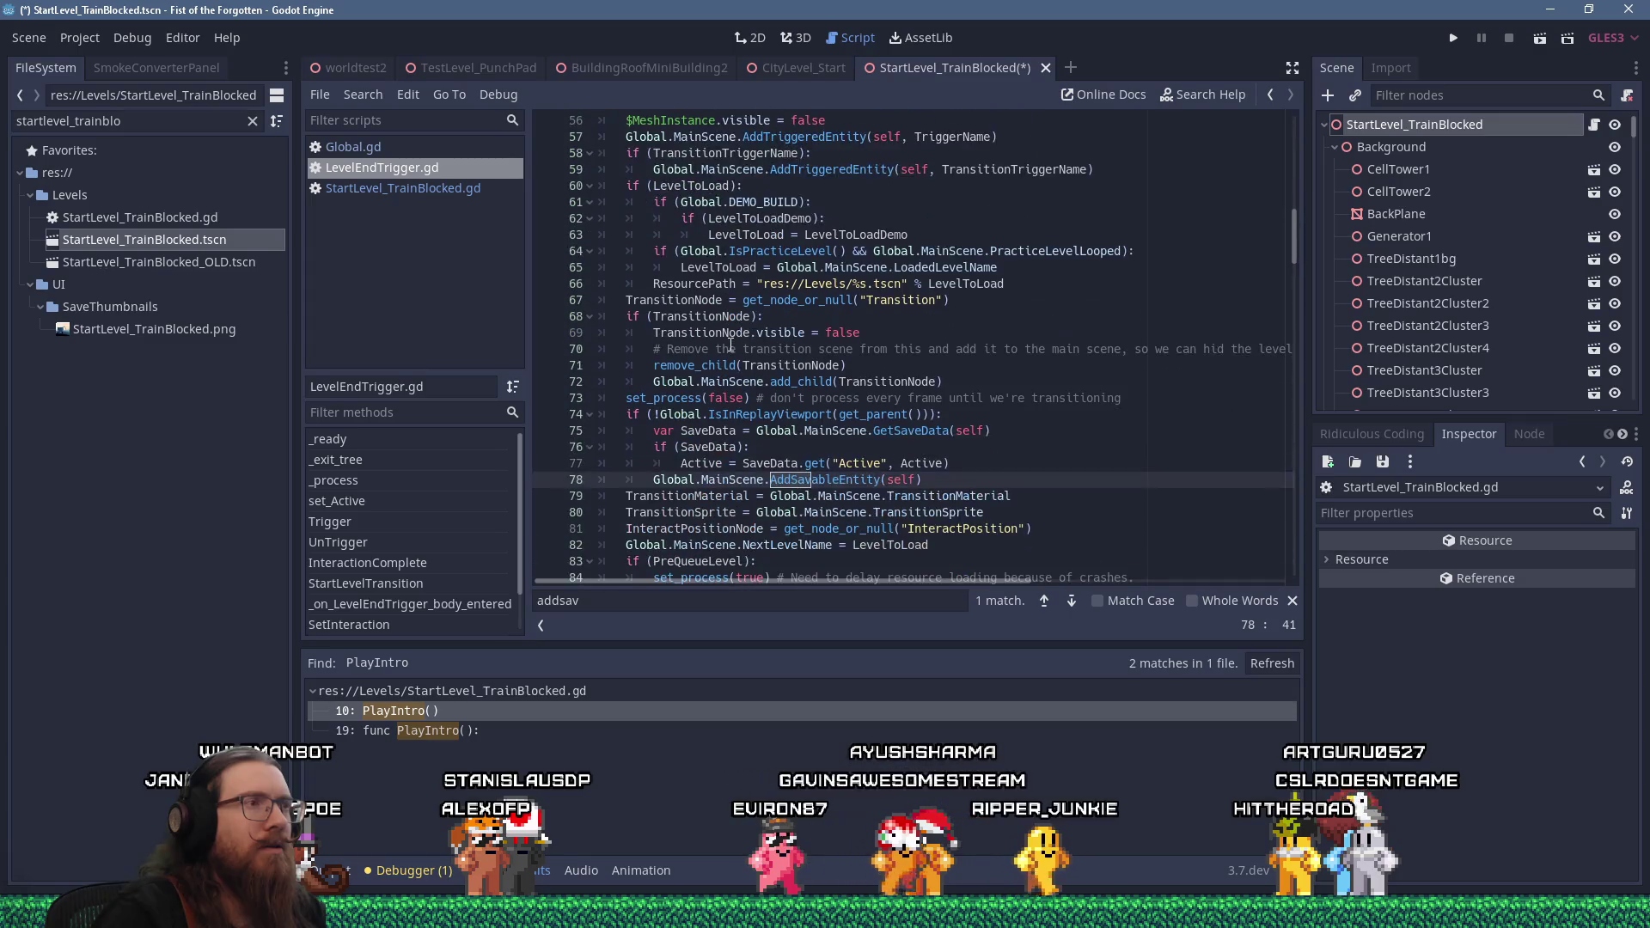
pyautogui.scroll(-1, 730, 344)
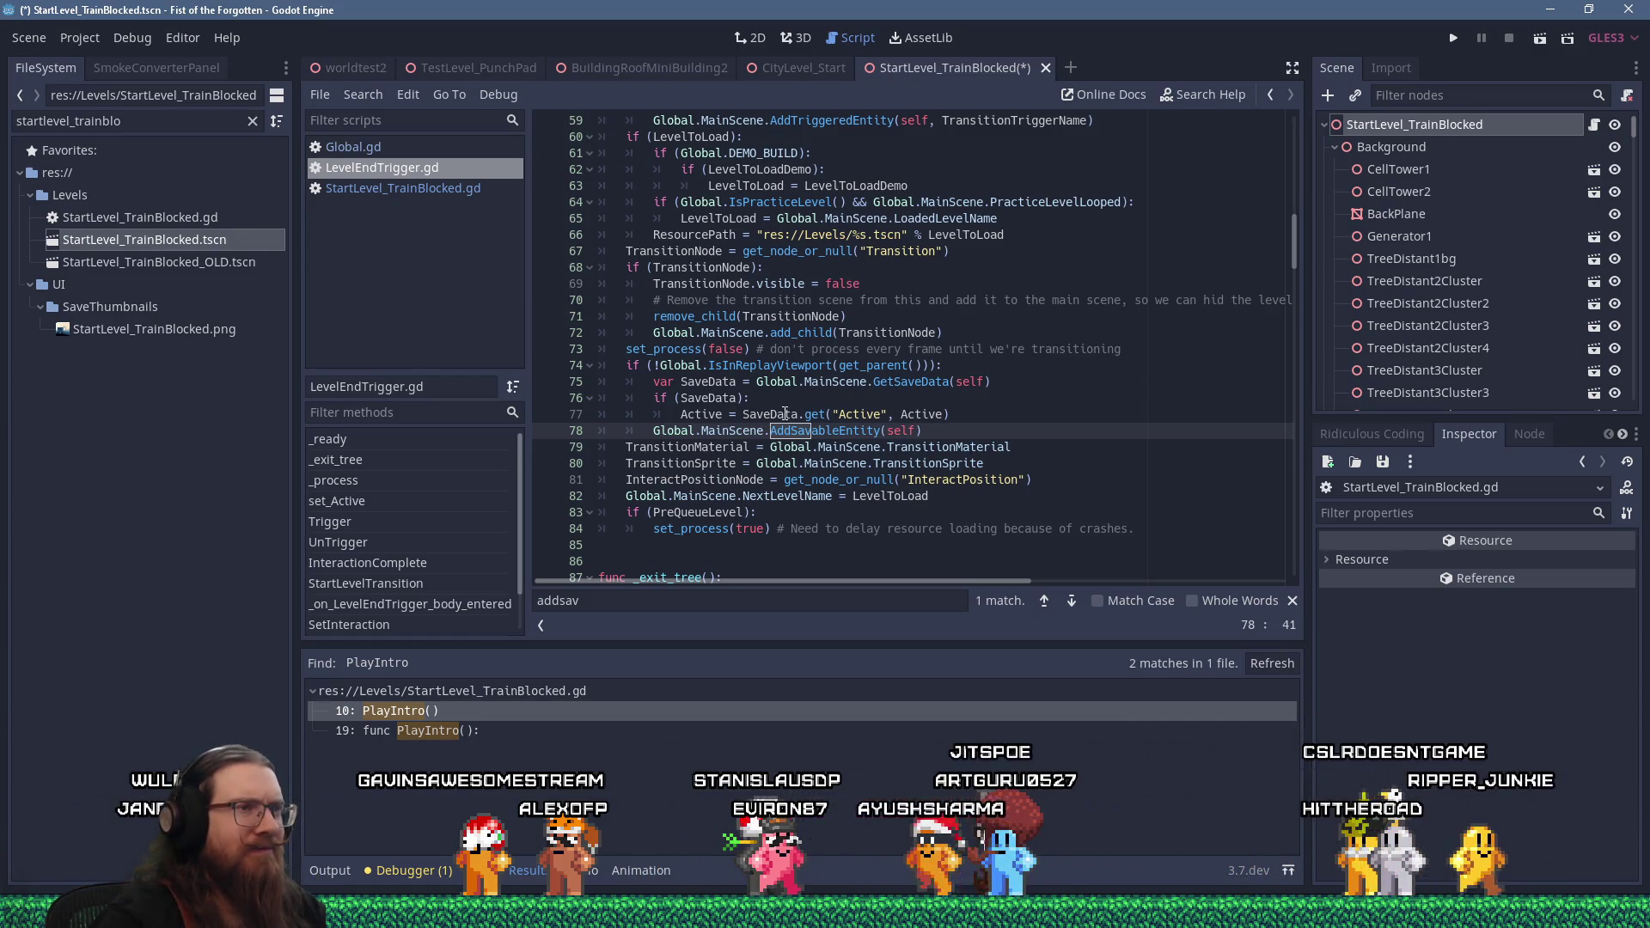
pyautogui.click(435, 192)
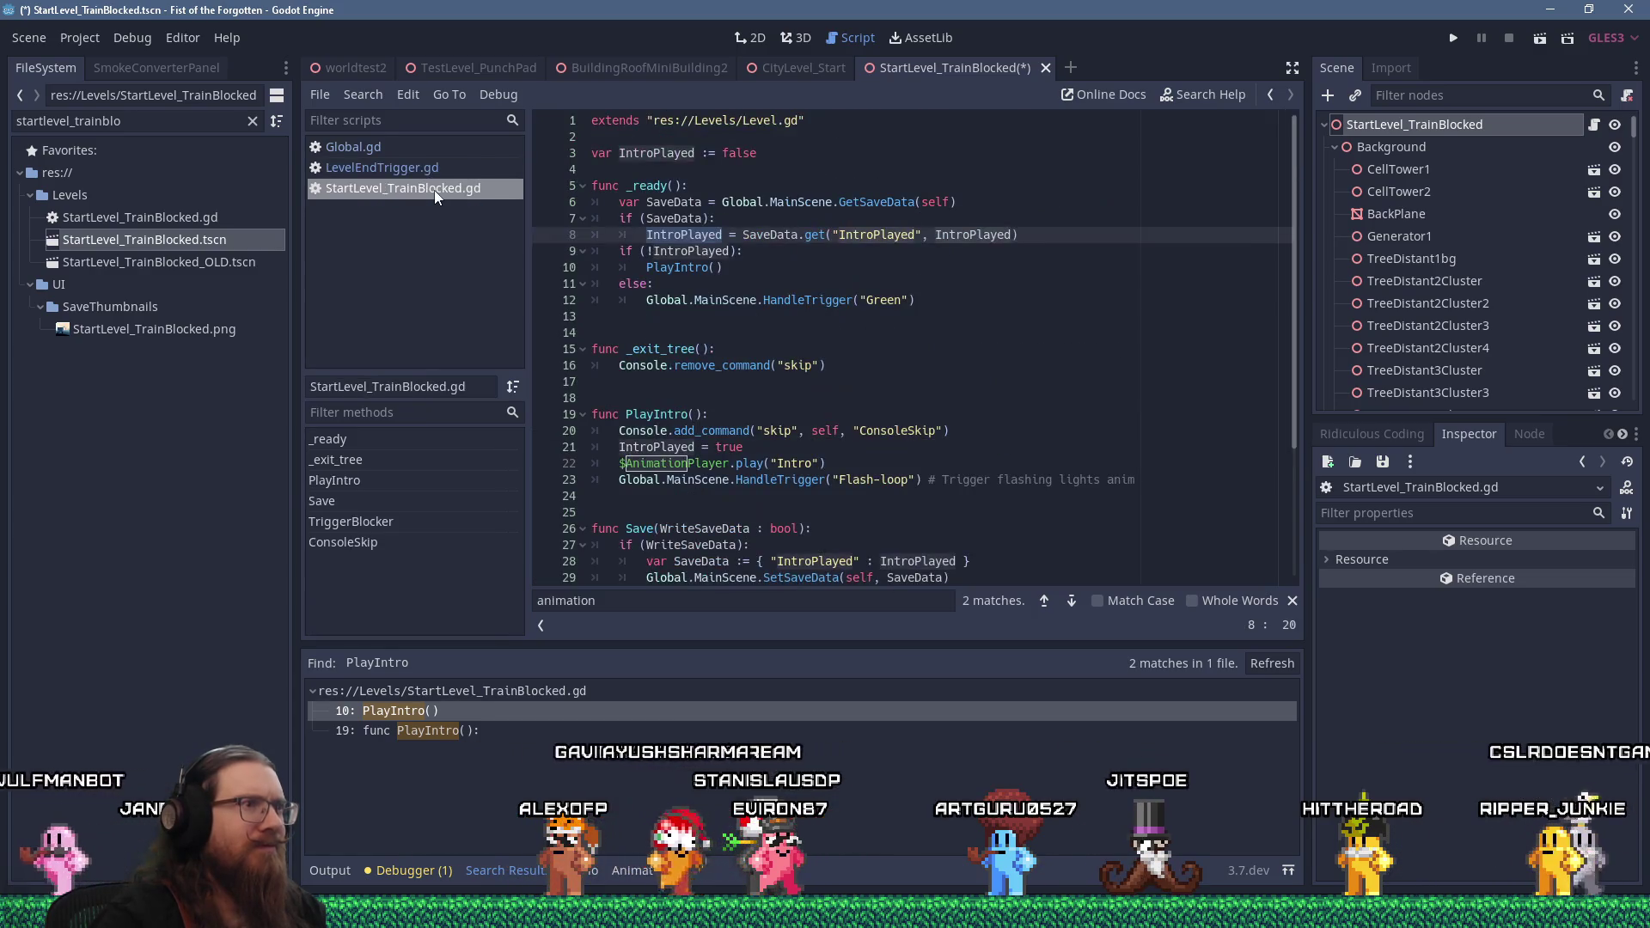
pyautogui.scroll(-4, 727, 295)
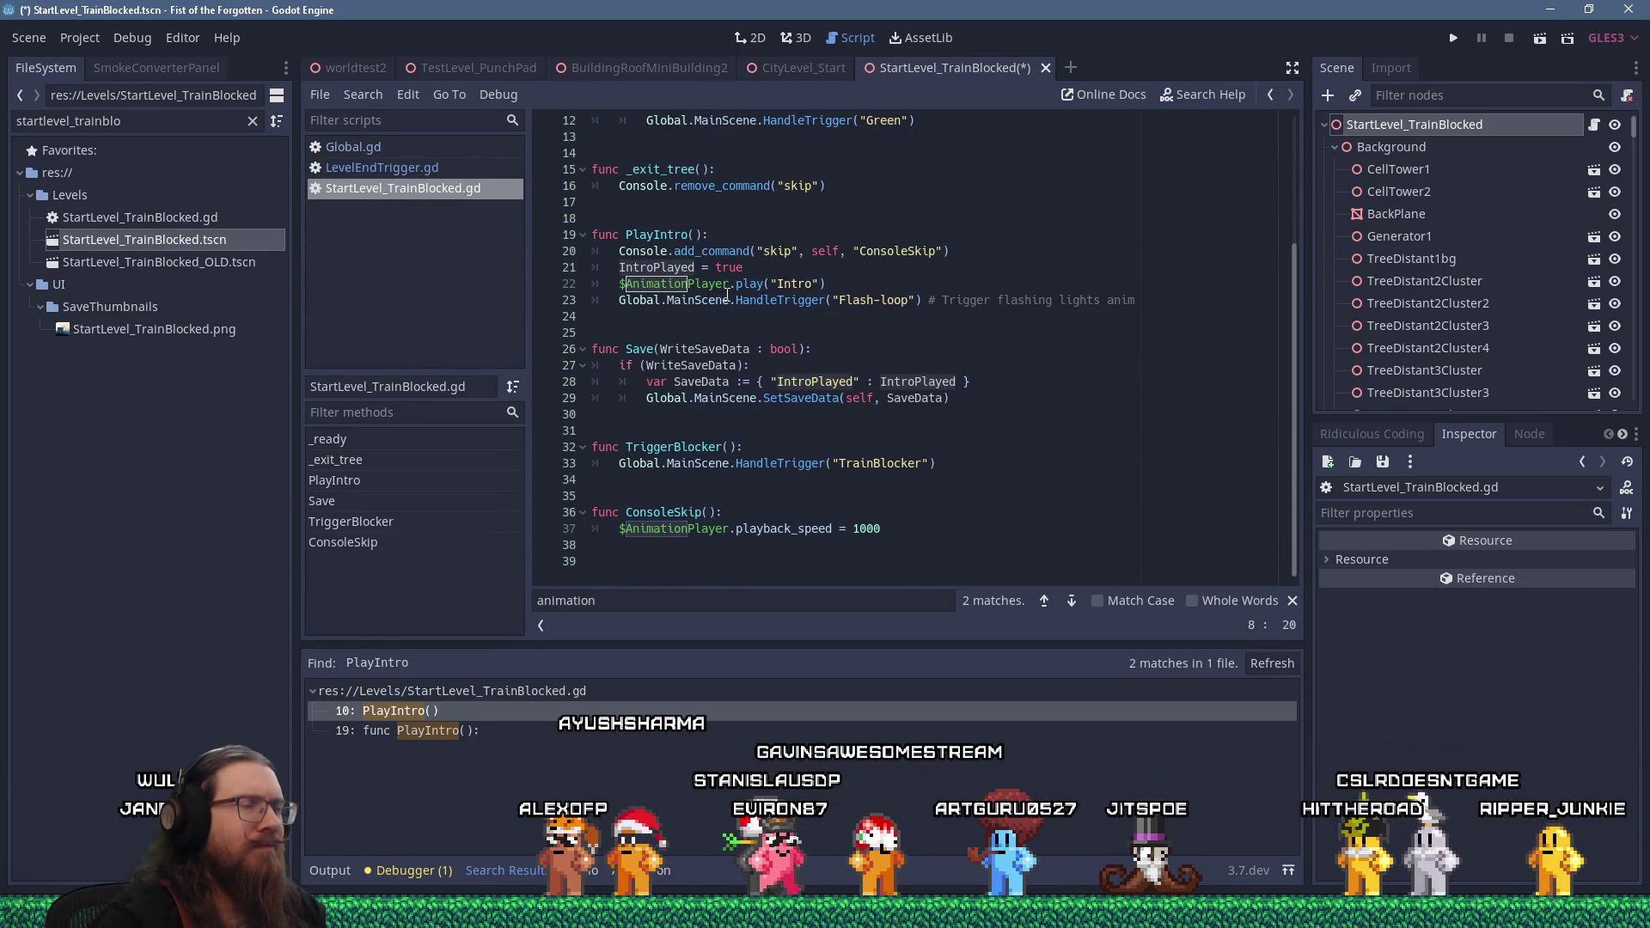
pyautogui.click(707, 367)
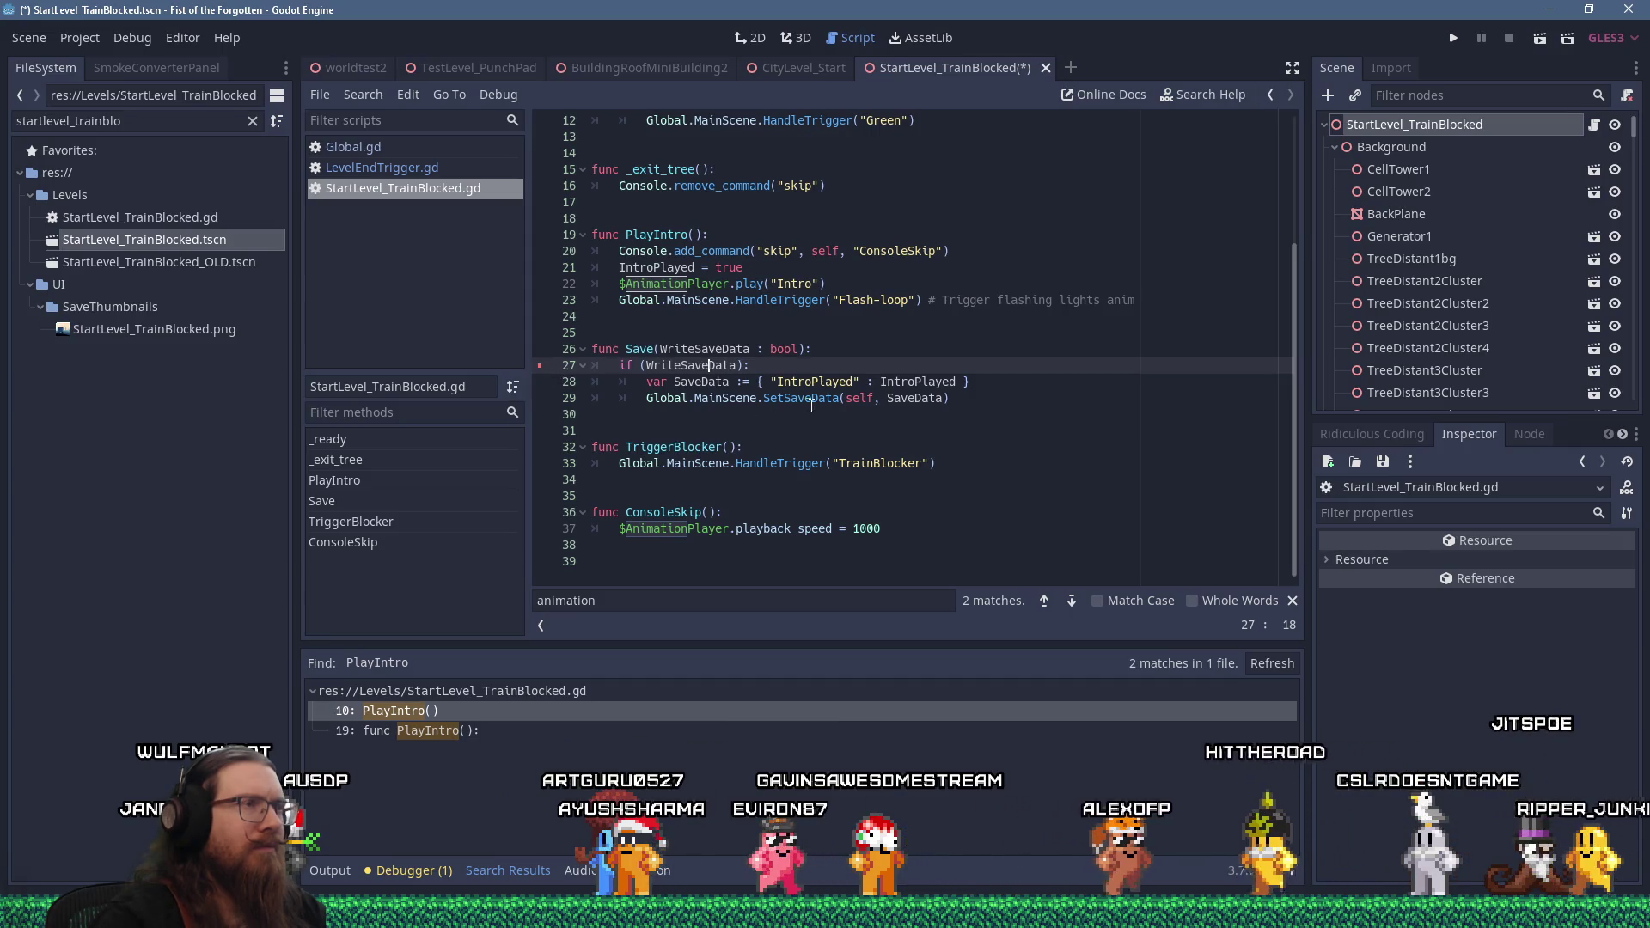
pyautogui.scroll(2, 811, 406)
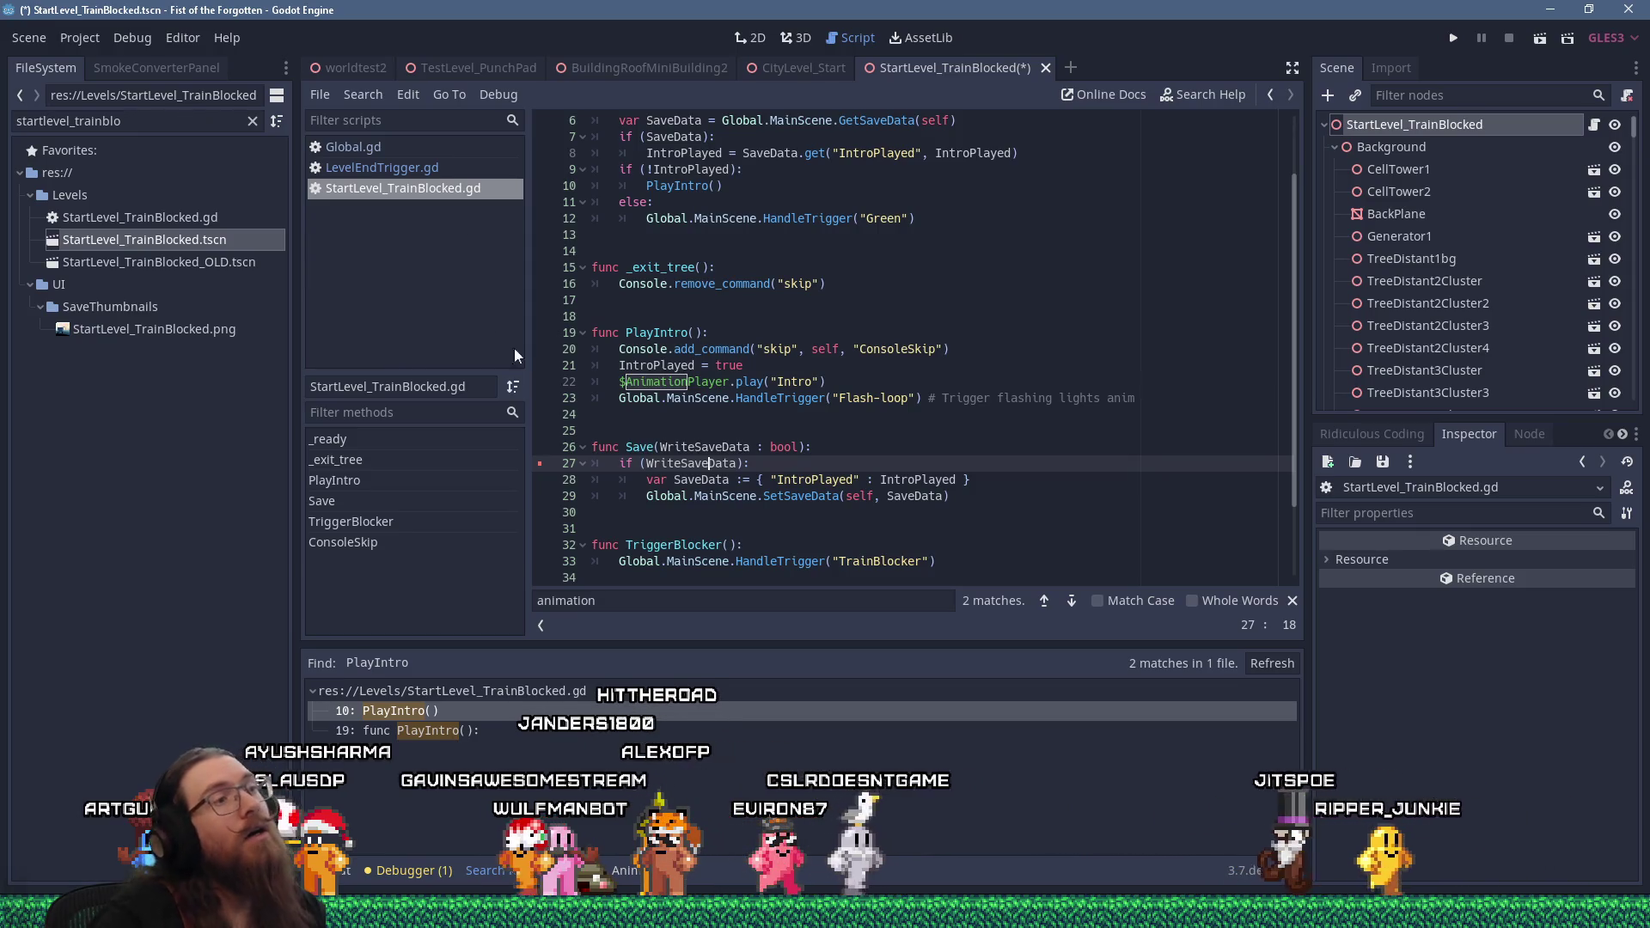
pyautogui.moveTo(601, 513)
pyautogui.mouseDown()
pyautogui.moveTo(722, 491)
pyautogui.moveTo(624, 420)
pyautogui.mouseUp()
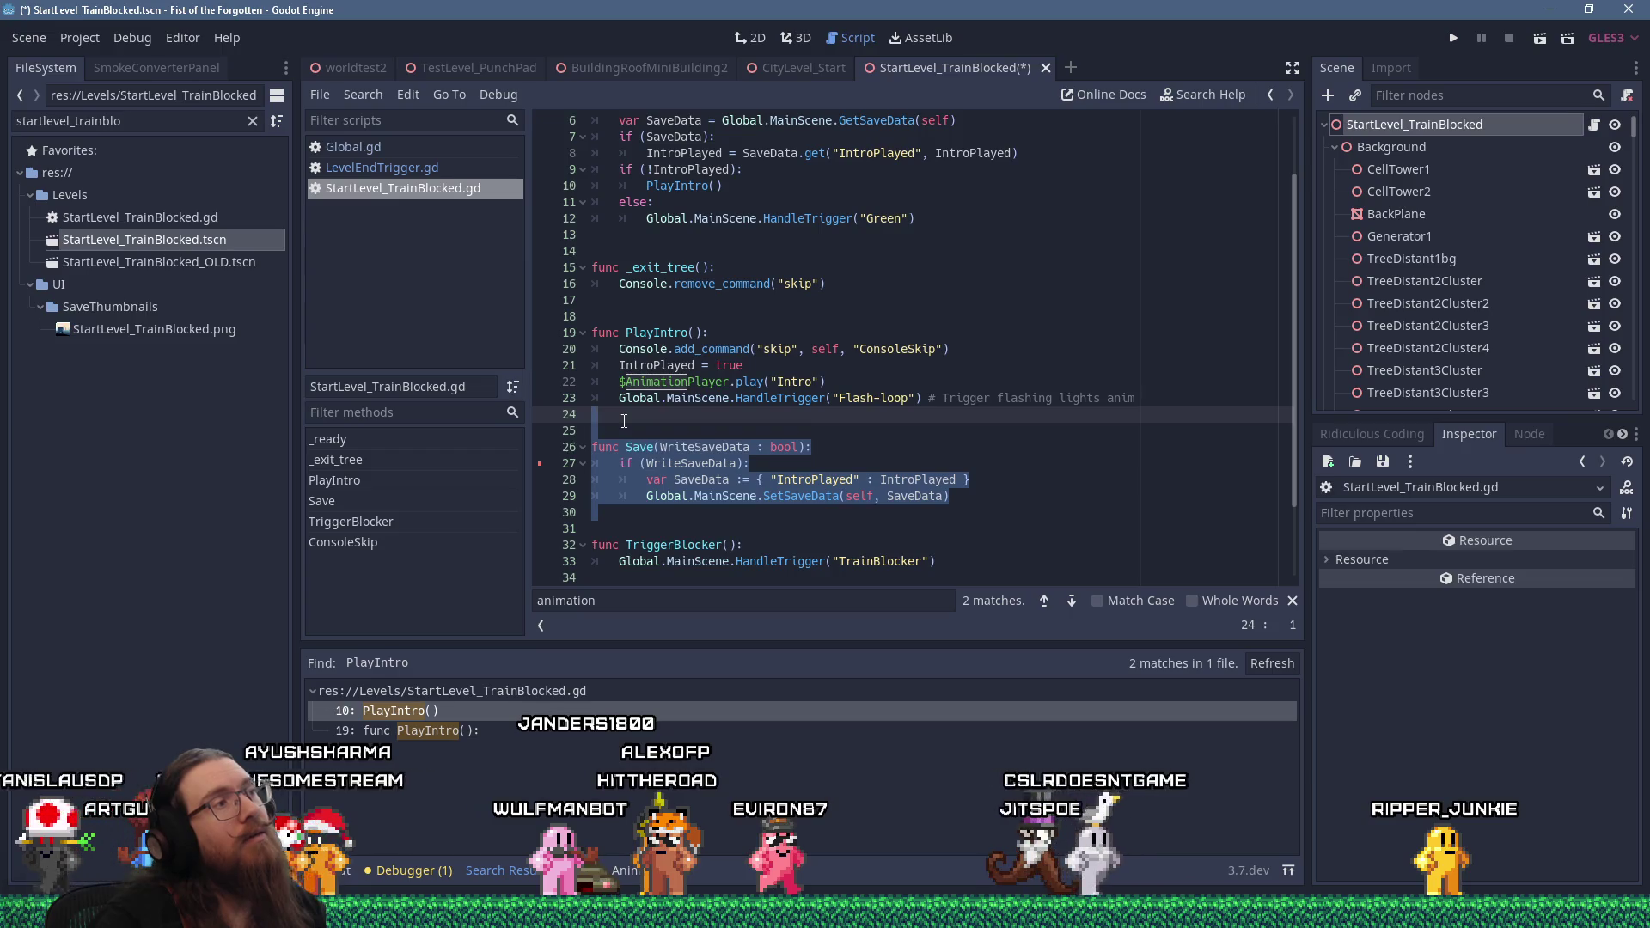
pyautogui.scroll(2, 939, 368)
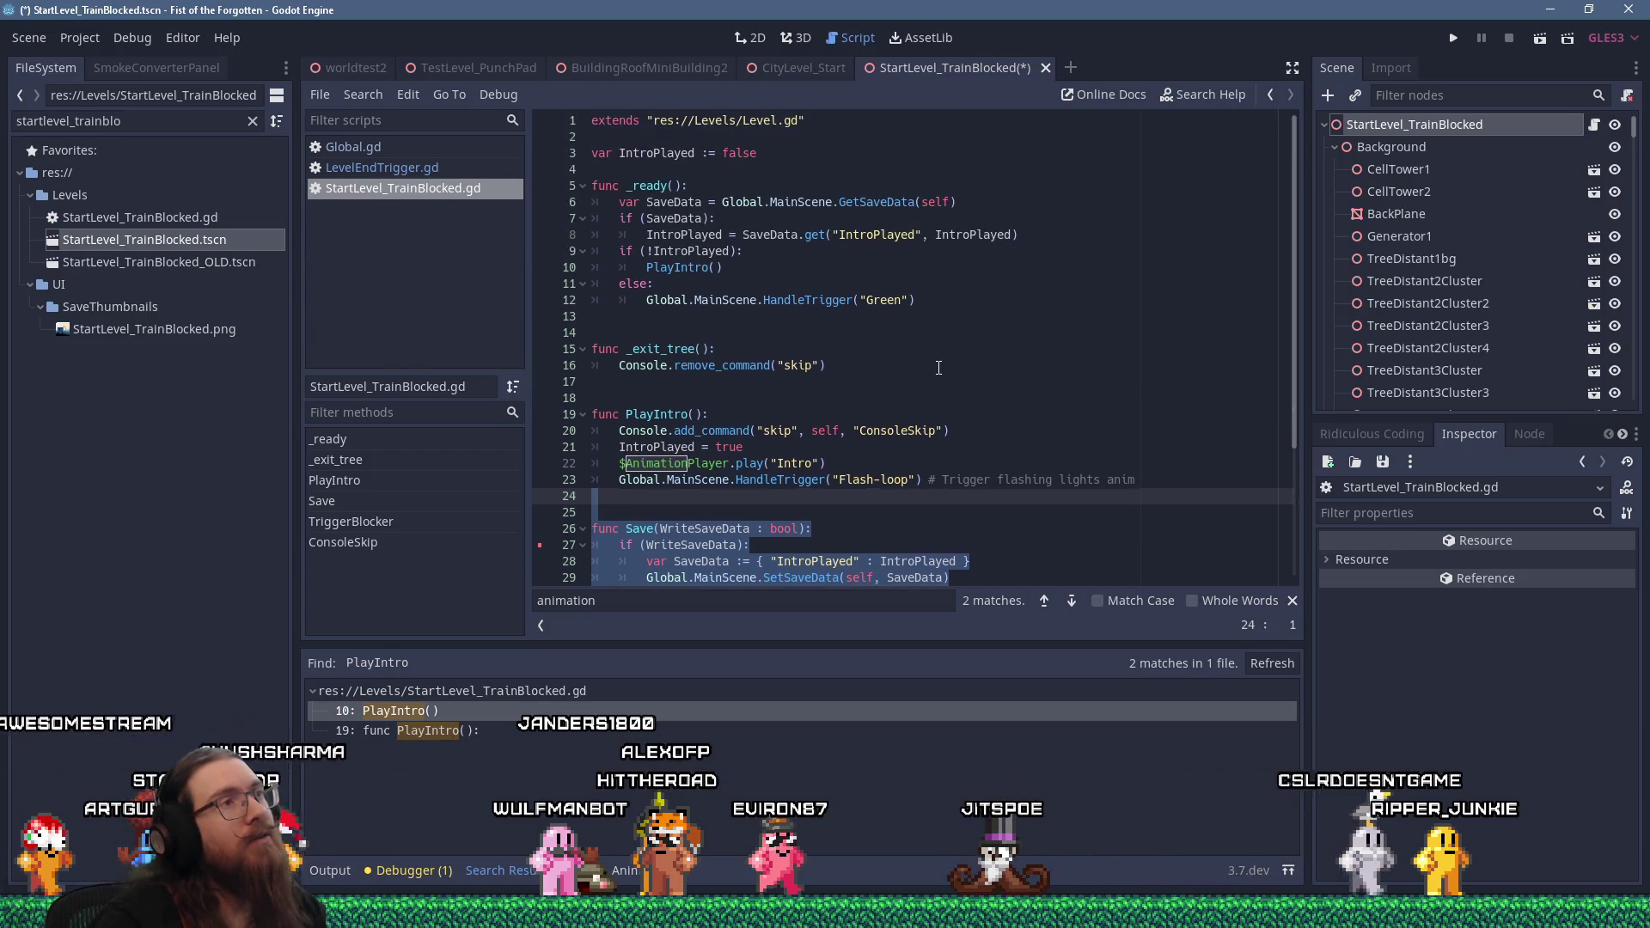
pyautogui.click(723, 153)
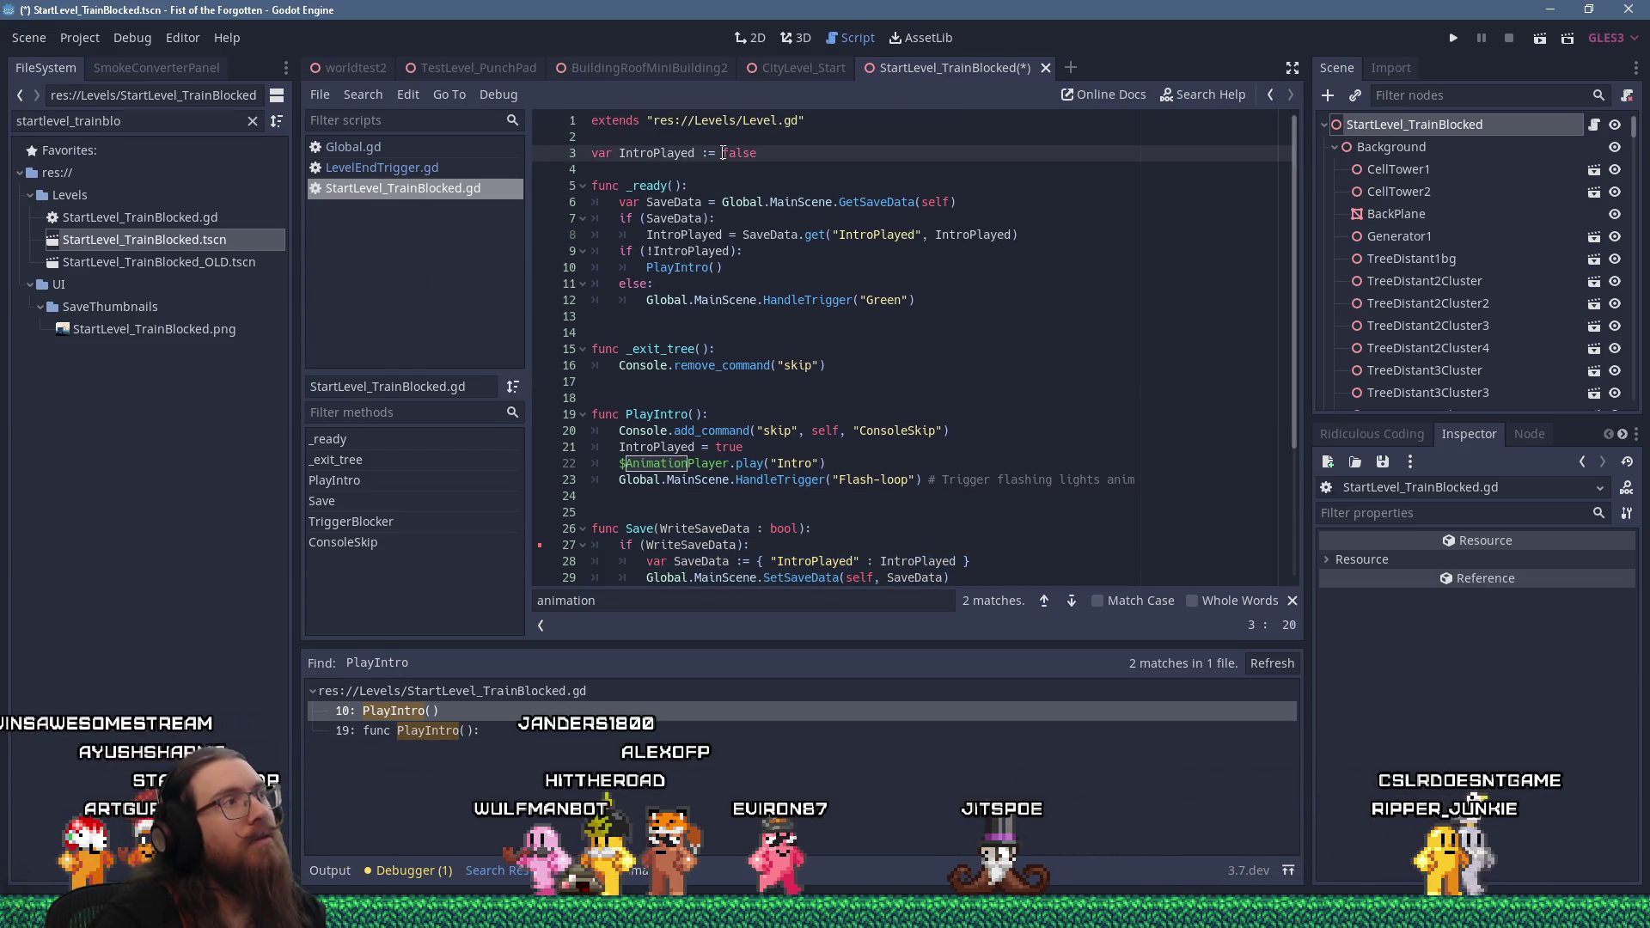
pyautogui.keyDown('ctrl'); pyautogui.click(759, 121); pyautogui.keyUp('ctrl')
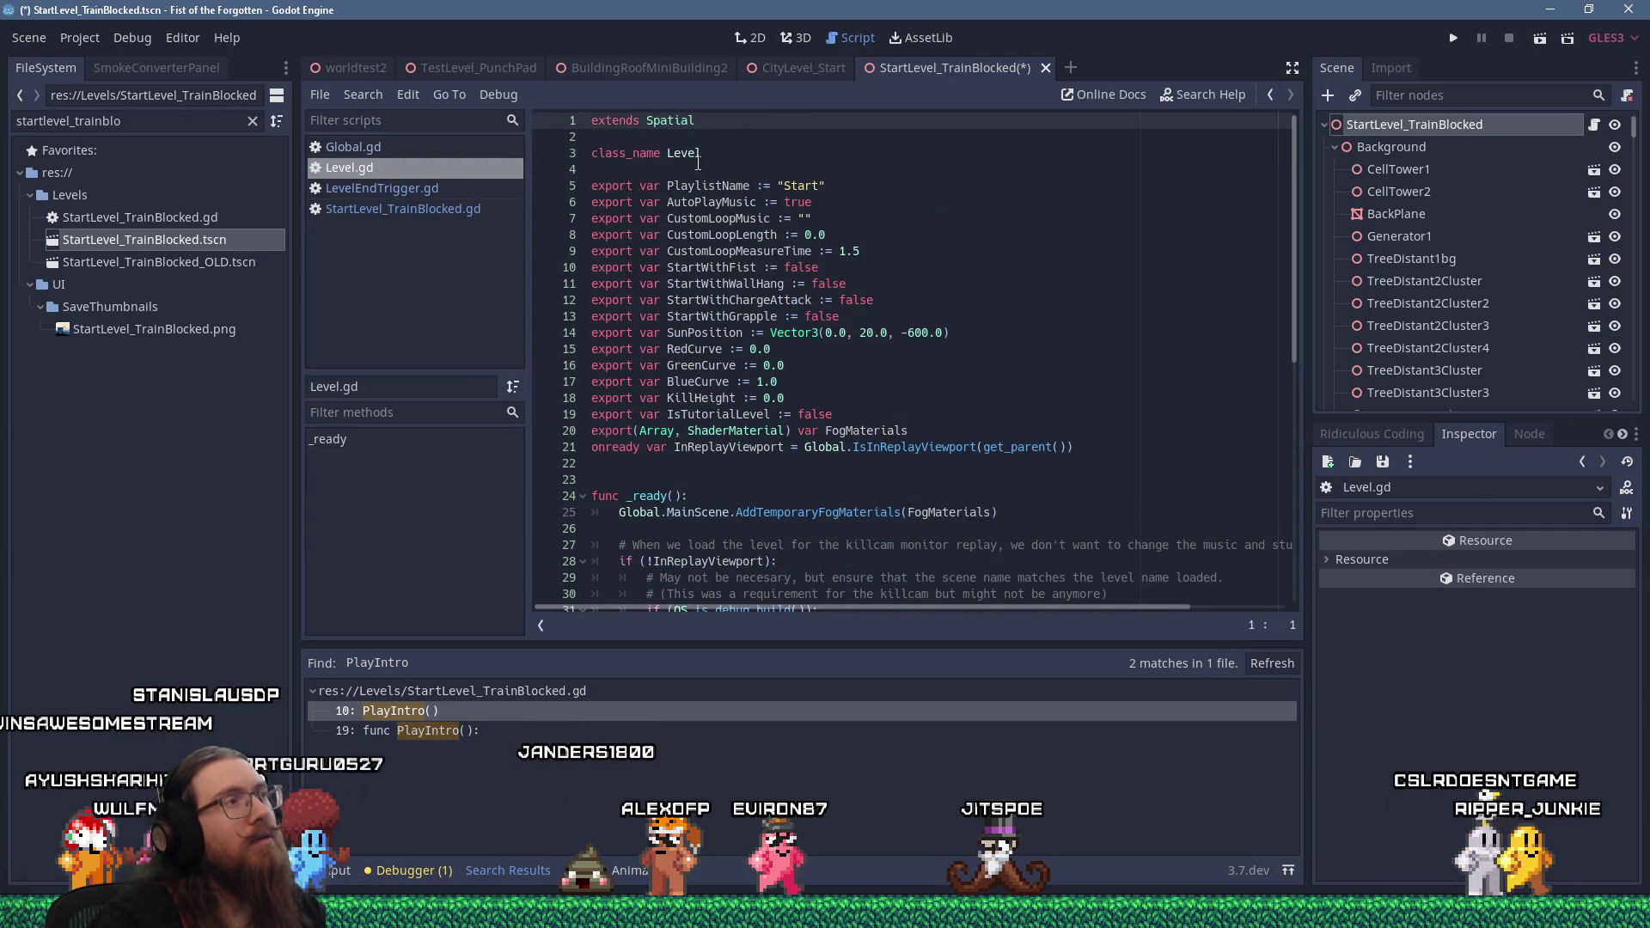
# Place the caret on Level.gd's replay viewport check and search the script for 'sav'
pyautogui.scroll(-3, 883, 411)
pyautogui.click(883, 414)
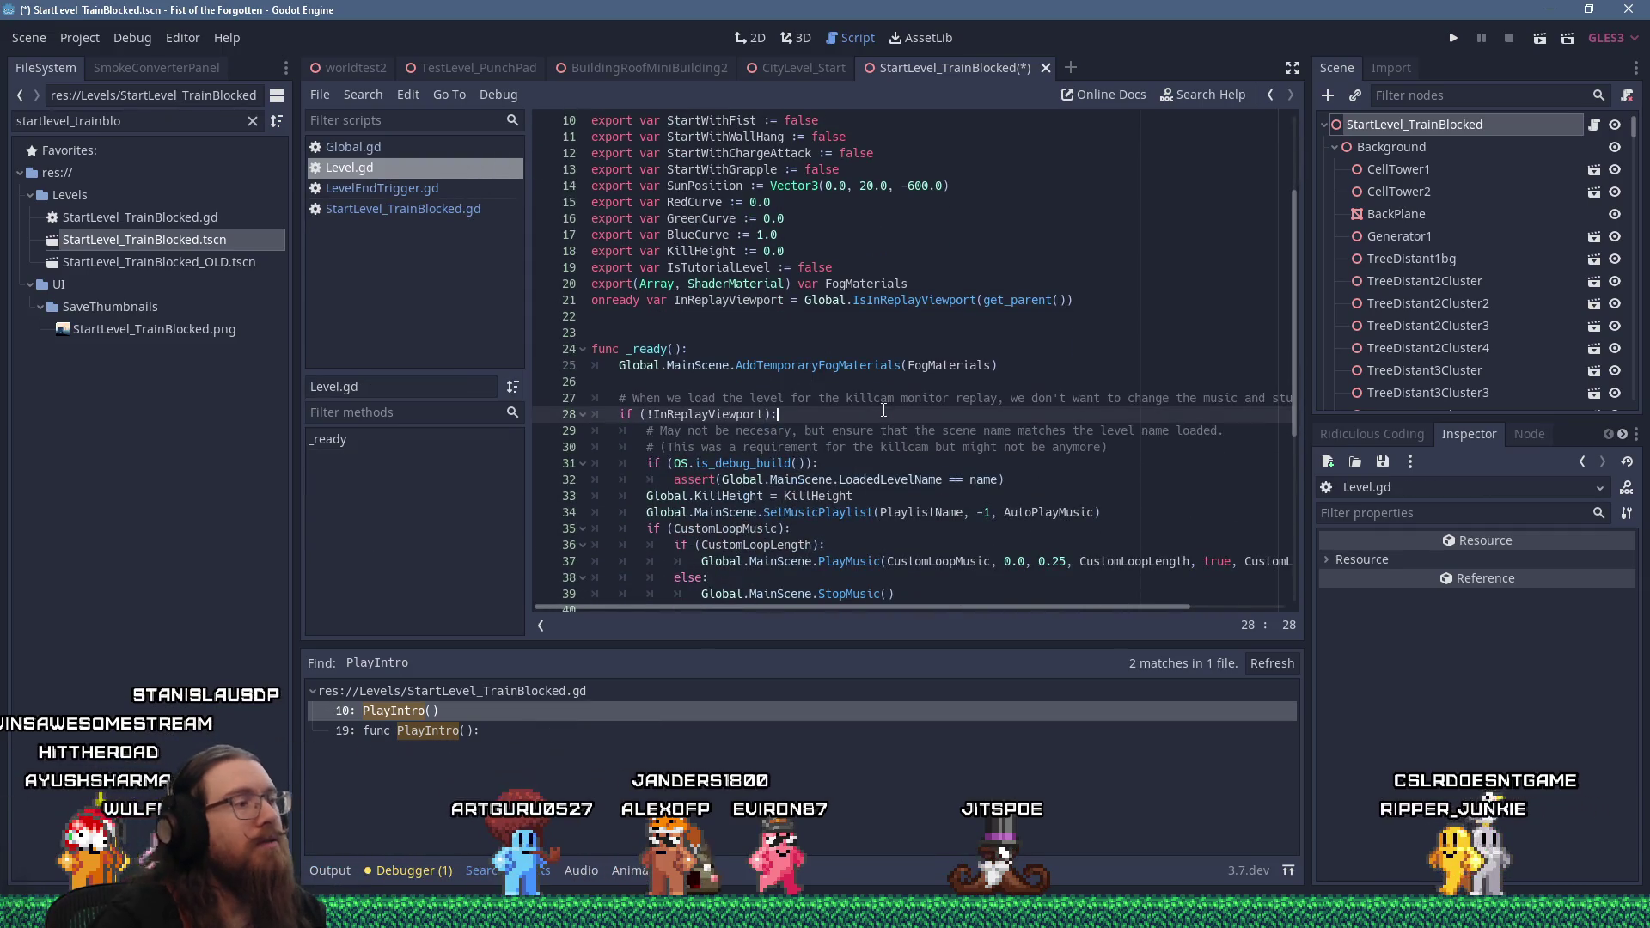
pyautogui.hotkey('ctrl', 'f')
pyautogui.write('sav')
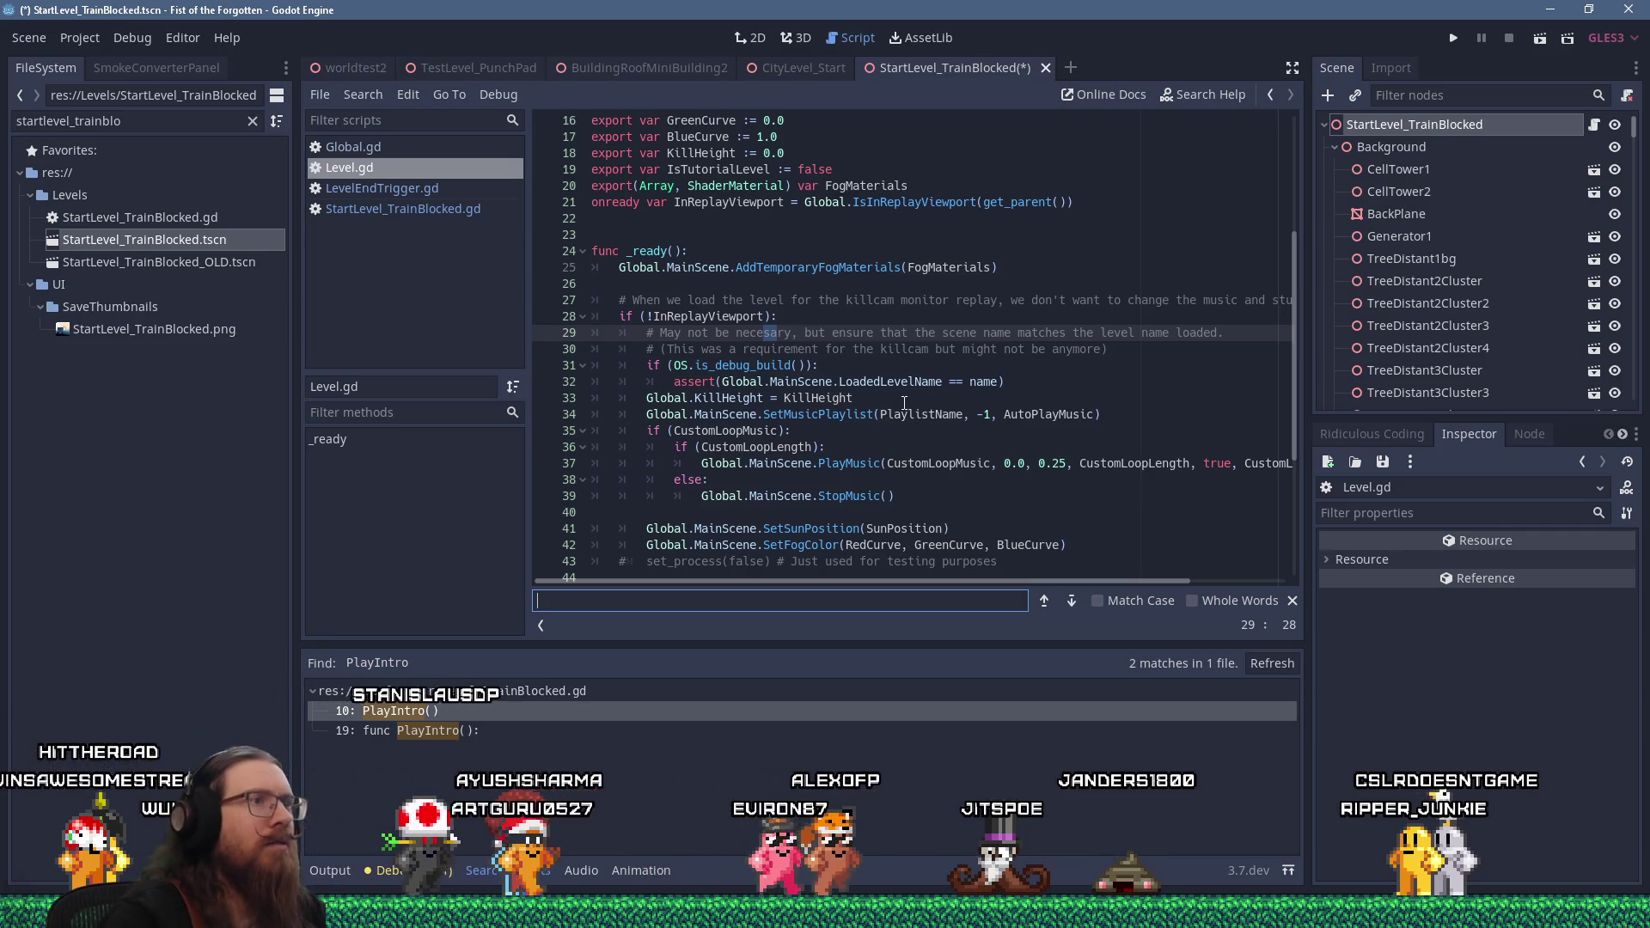
pyautogui.scroll(-5, 894, 407)
pyautogui.scroll(10, 904, 403)
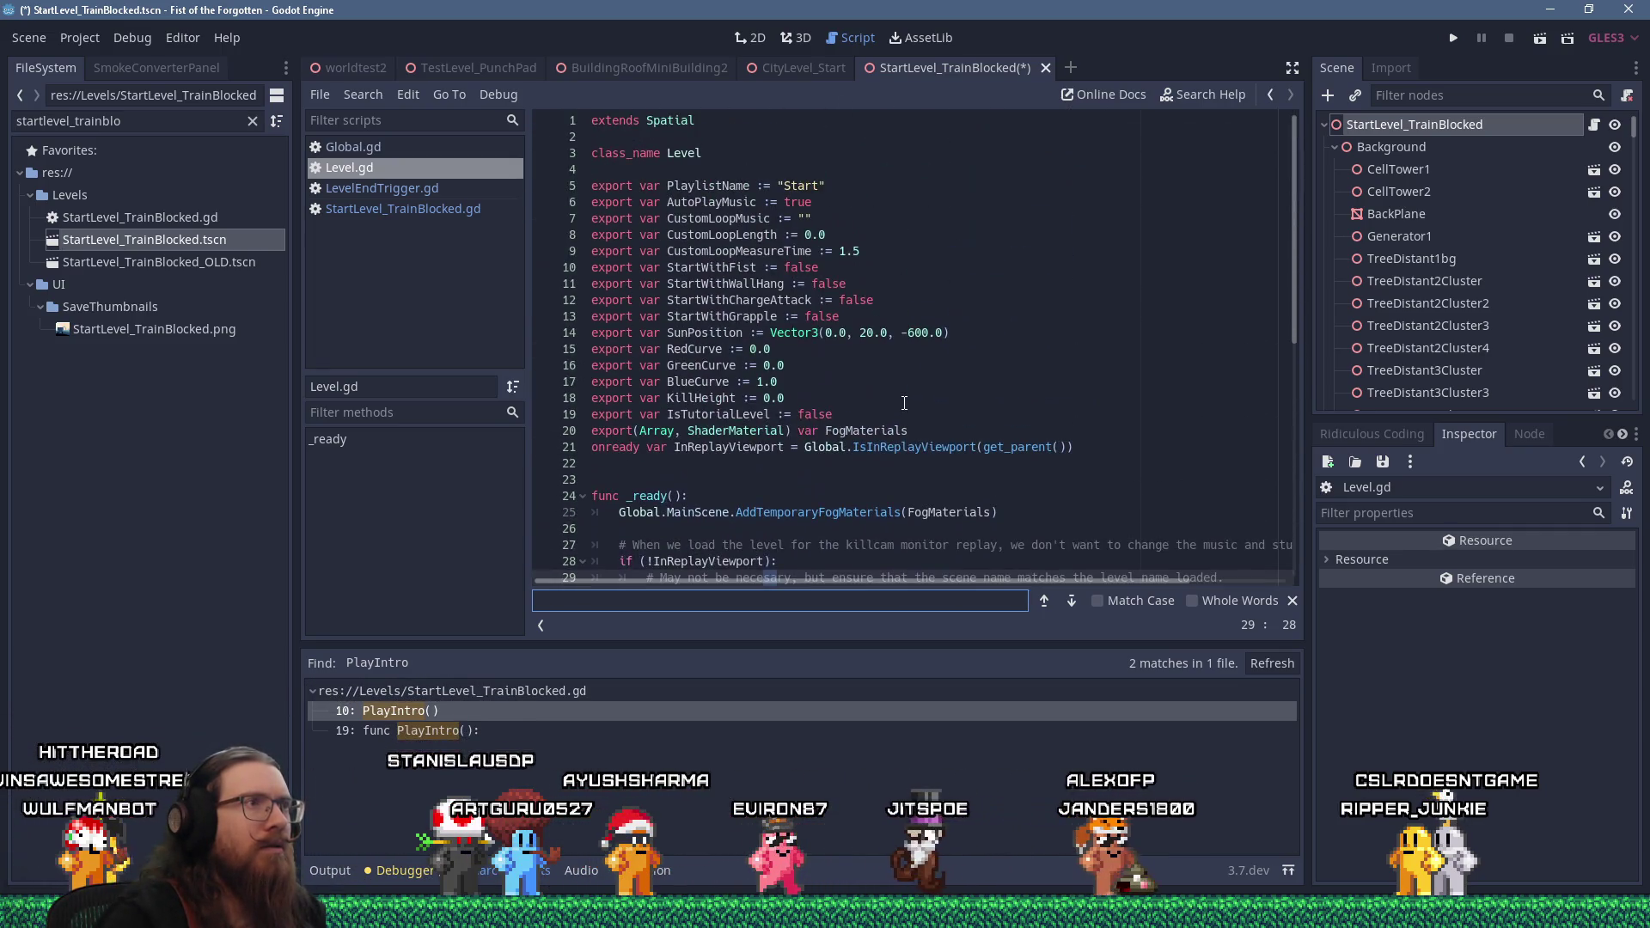
pyautogui.scroll(-4, 904, 403)
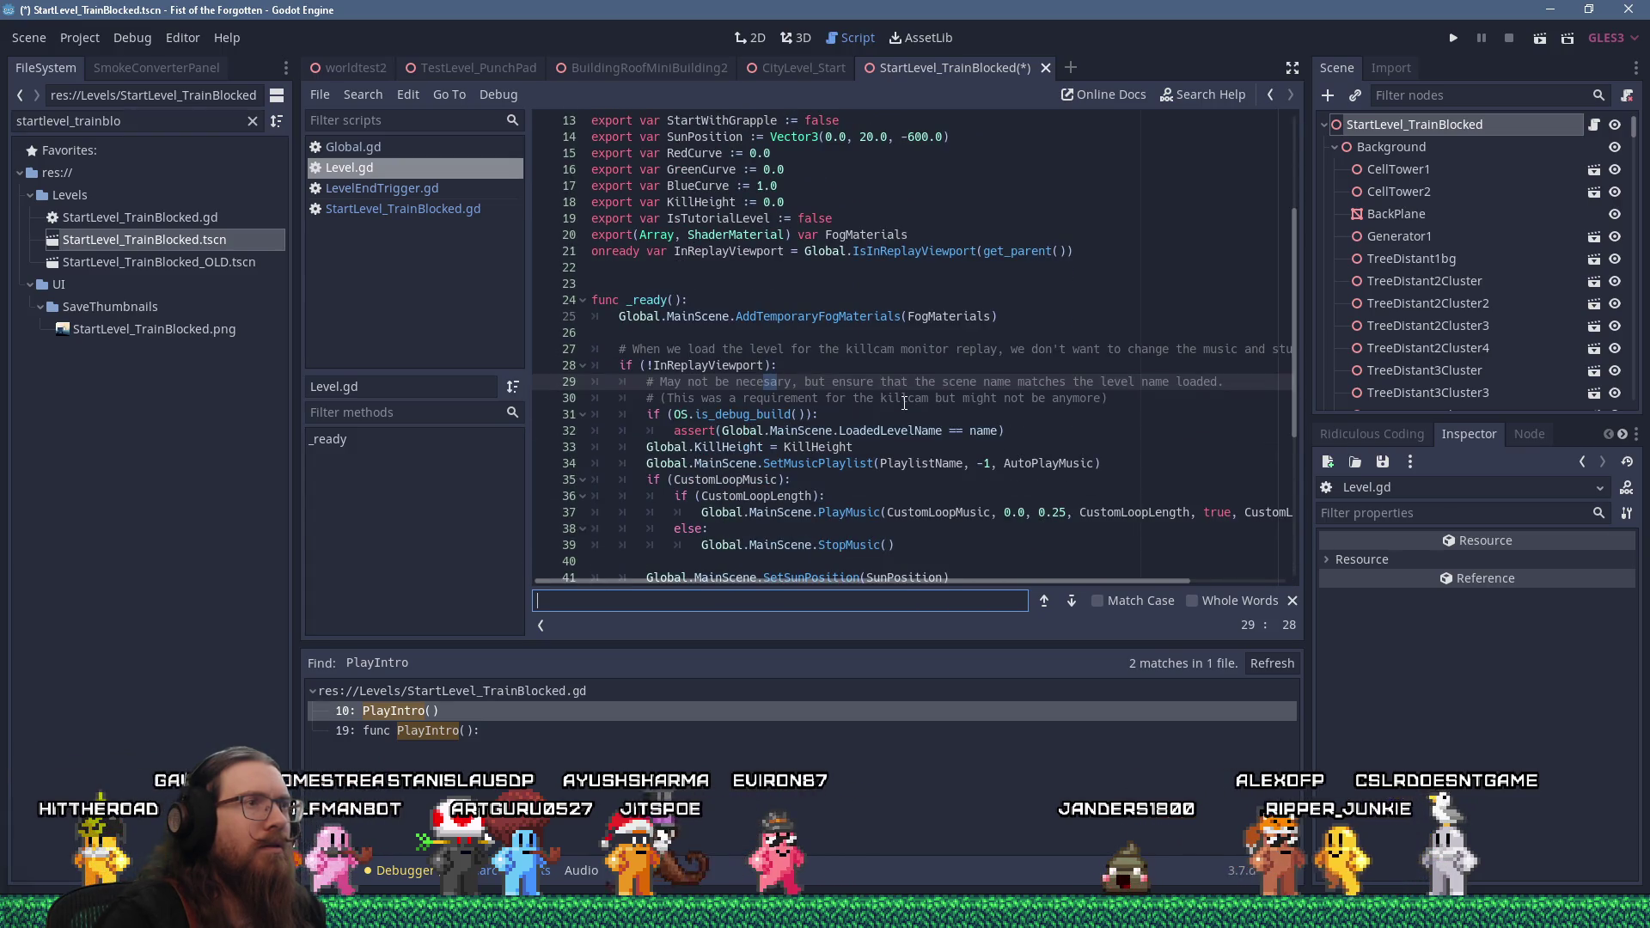
pyautogui.scroll(-3, 904, 403)
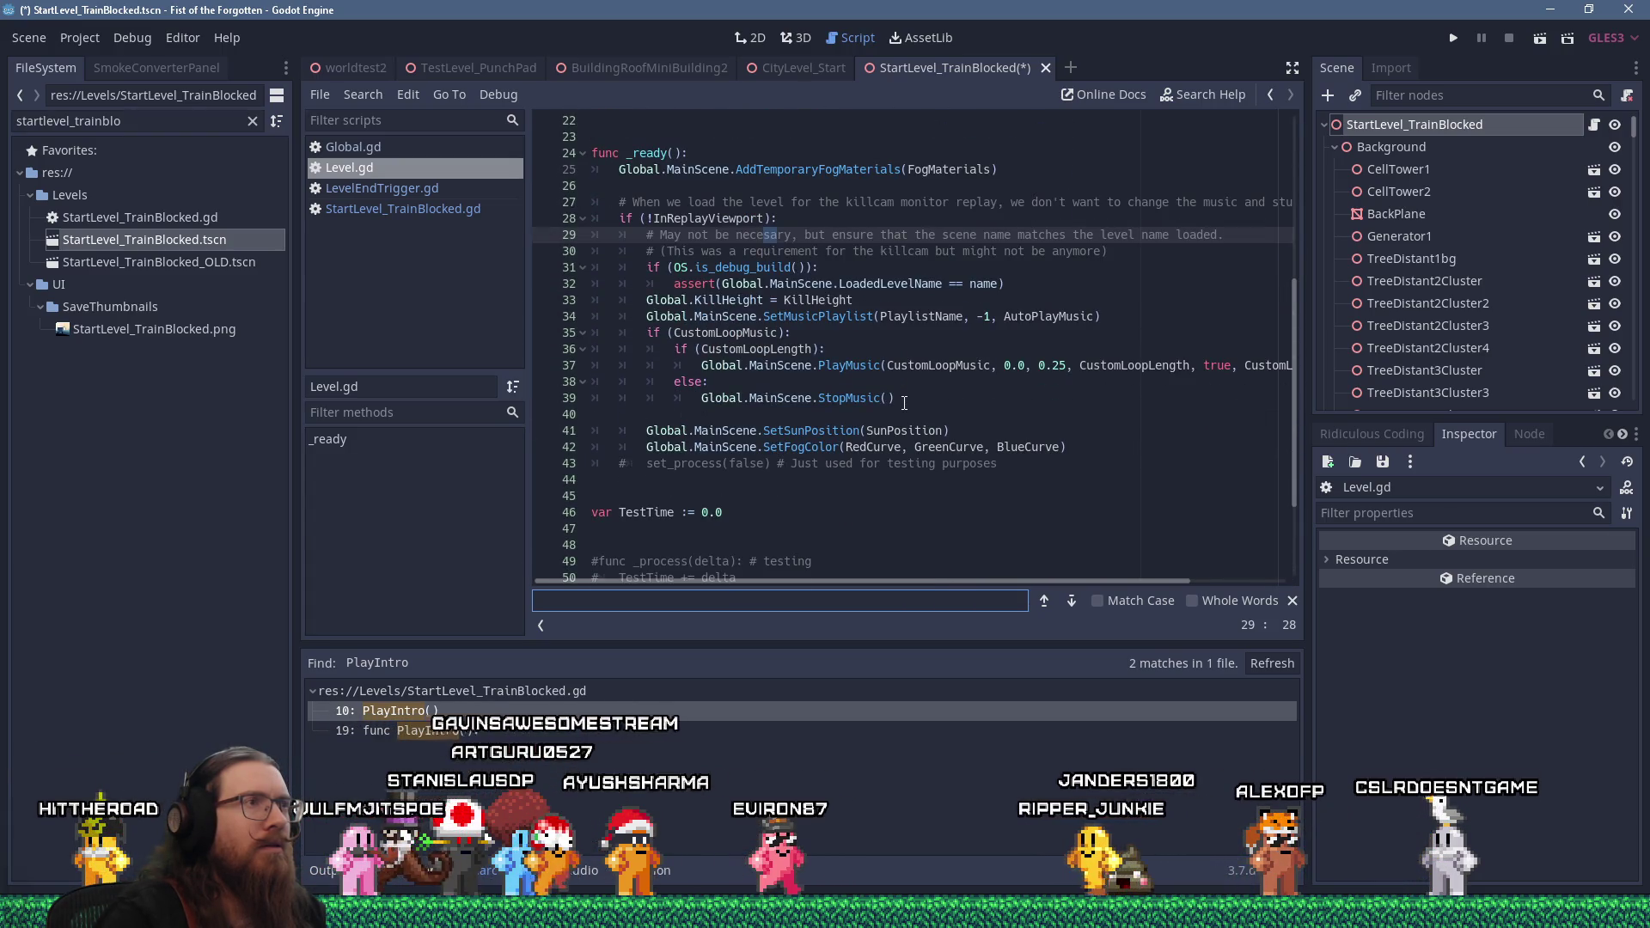
# Switch between LevelEndTrigger.gd and StartLevel_TrainBlocked.gd, ending on LevelEndTrigger.gd
pyautogui.click(426, 192)
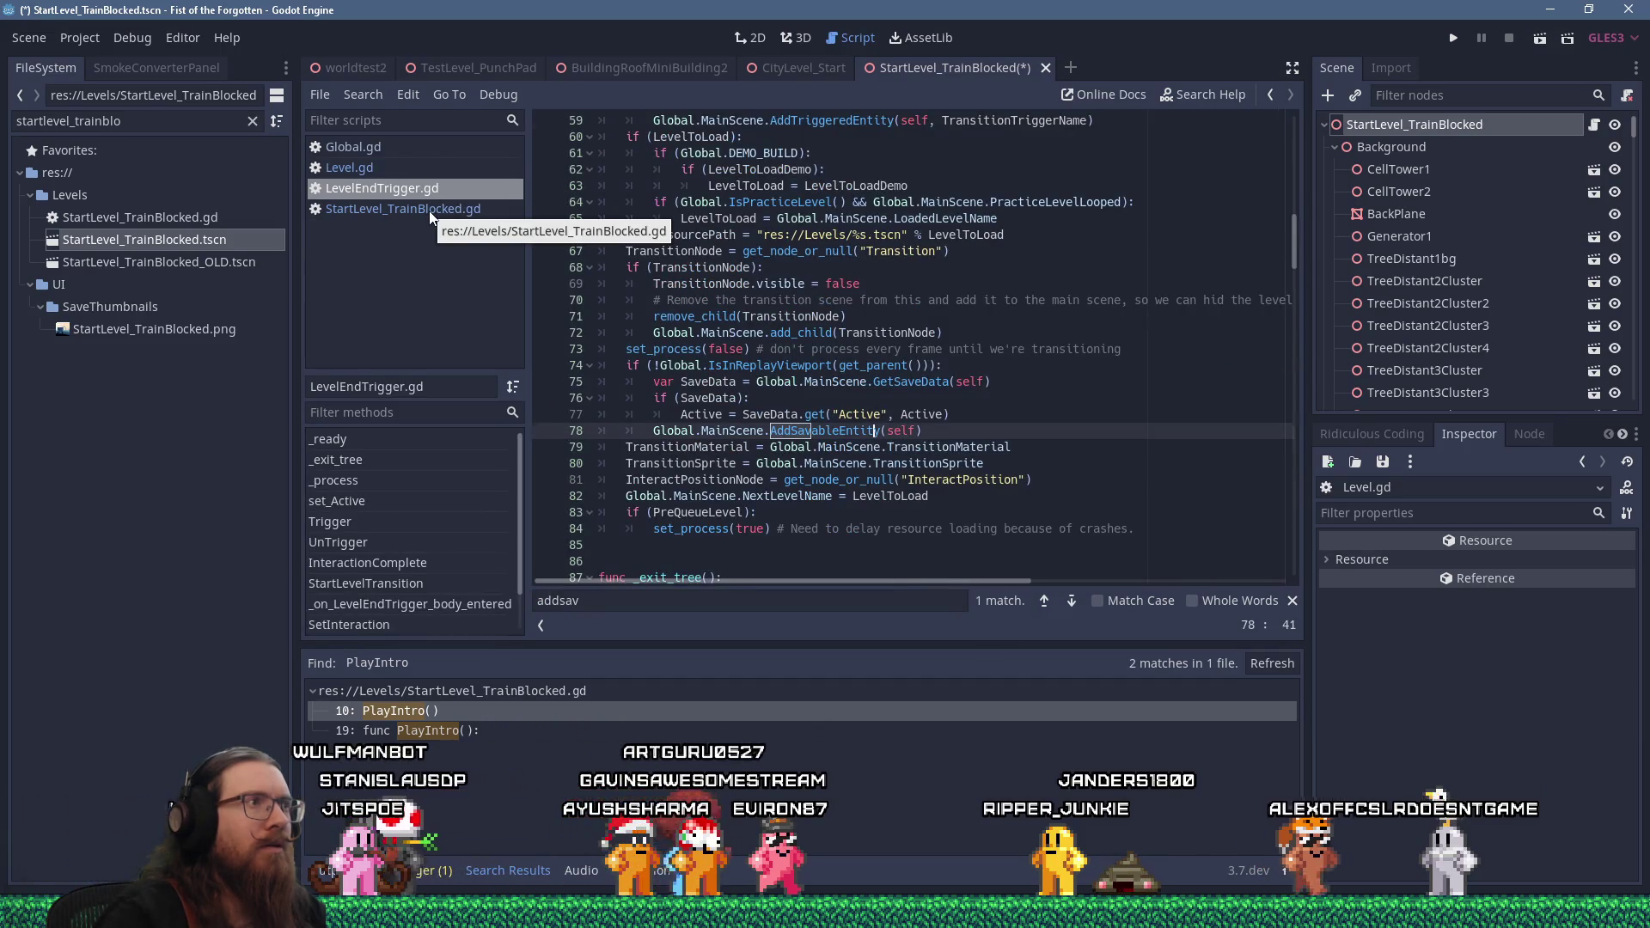
pyautogui.click(430, 210)
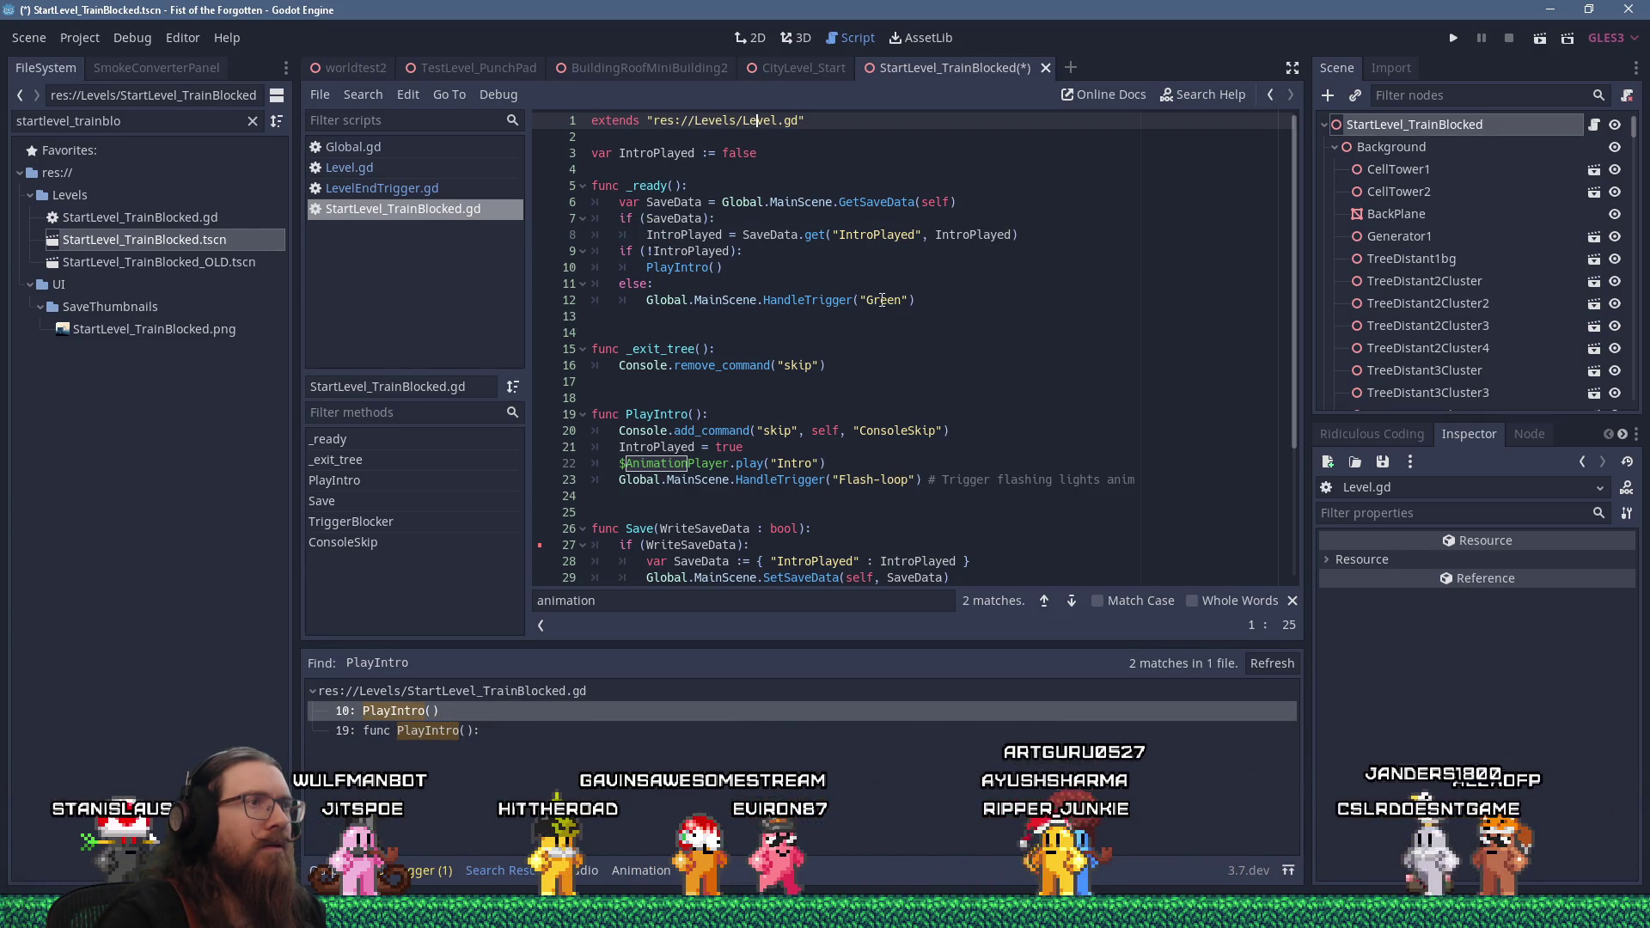
pyautogui.click(447, 195)
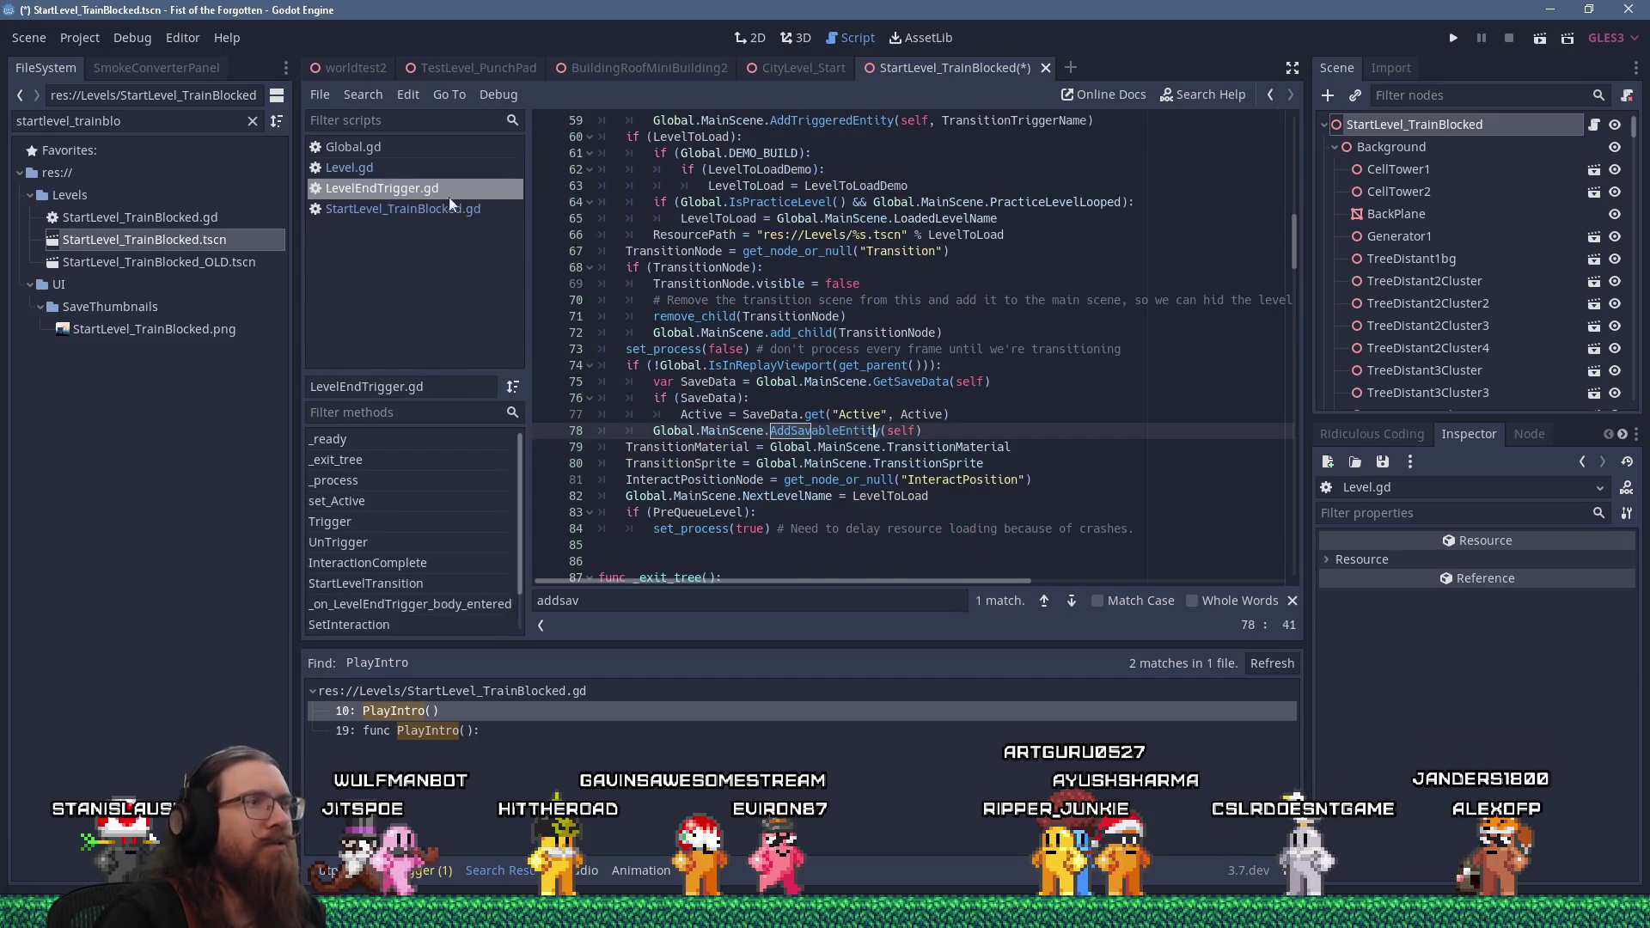
pyautogui.rightClick(655, 430)
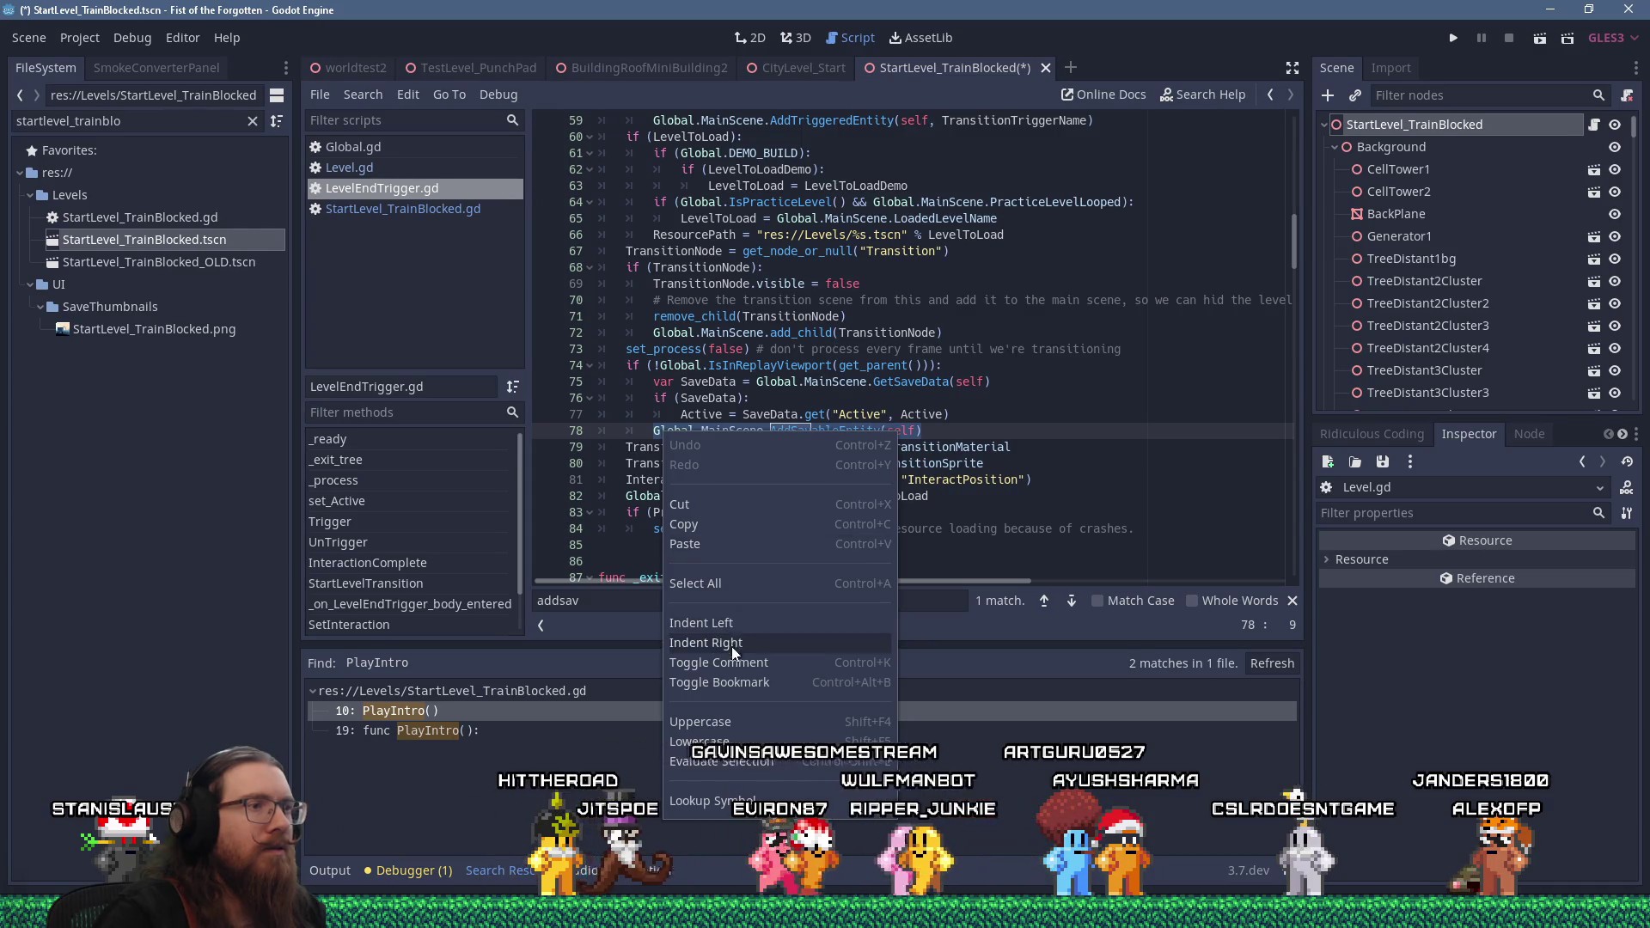
pyautogui.click(742, 404)
pyautogui.moveTo(949, 432); pyautogui.dragTo(550, 362)
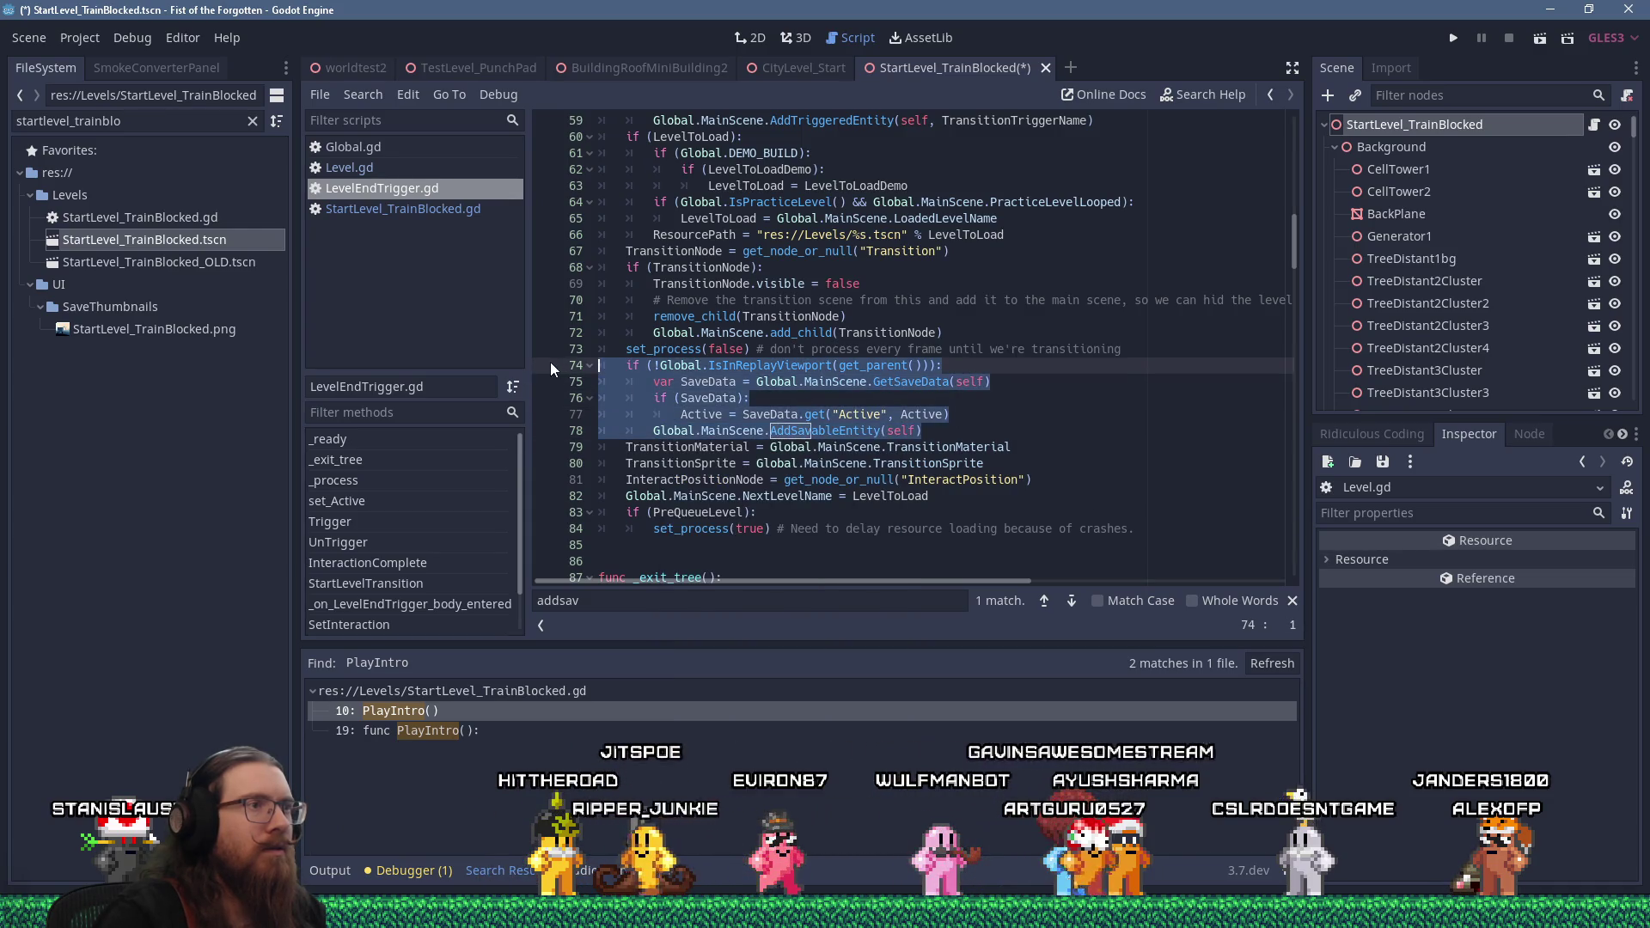
pyautogui.rightClick(675, 383)
pyautogui.click(726, 462)
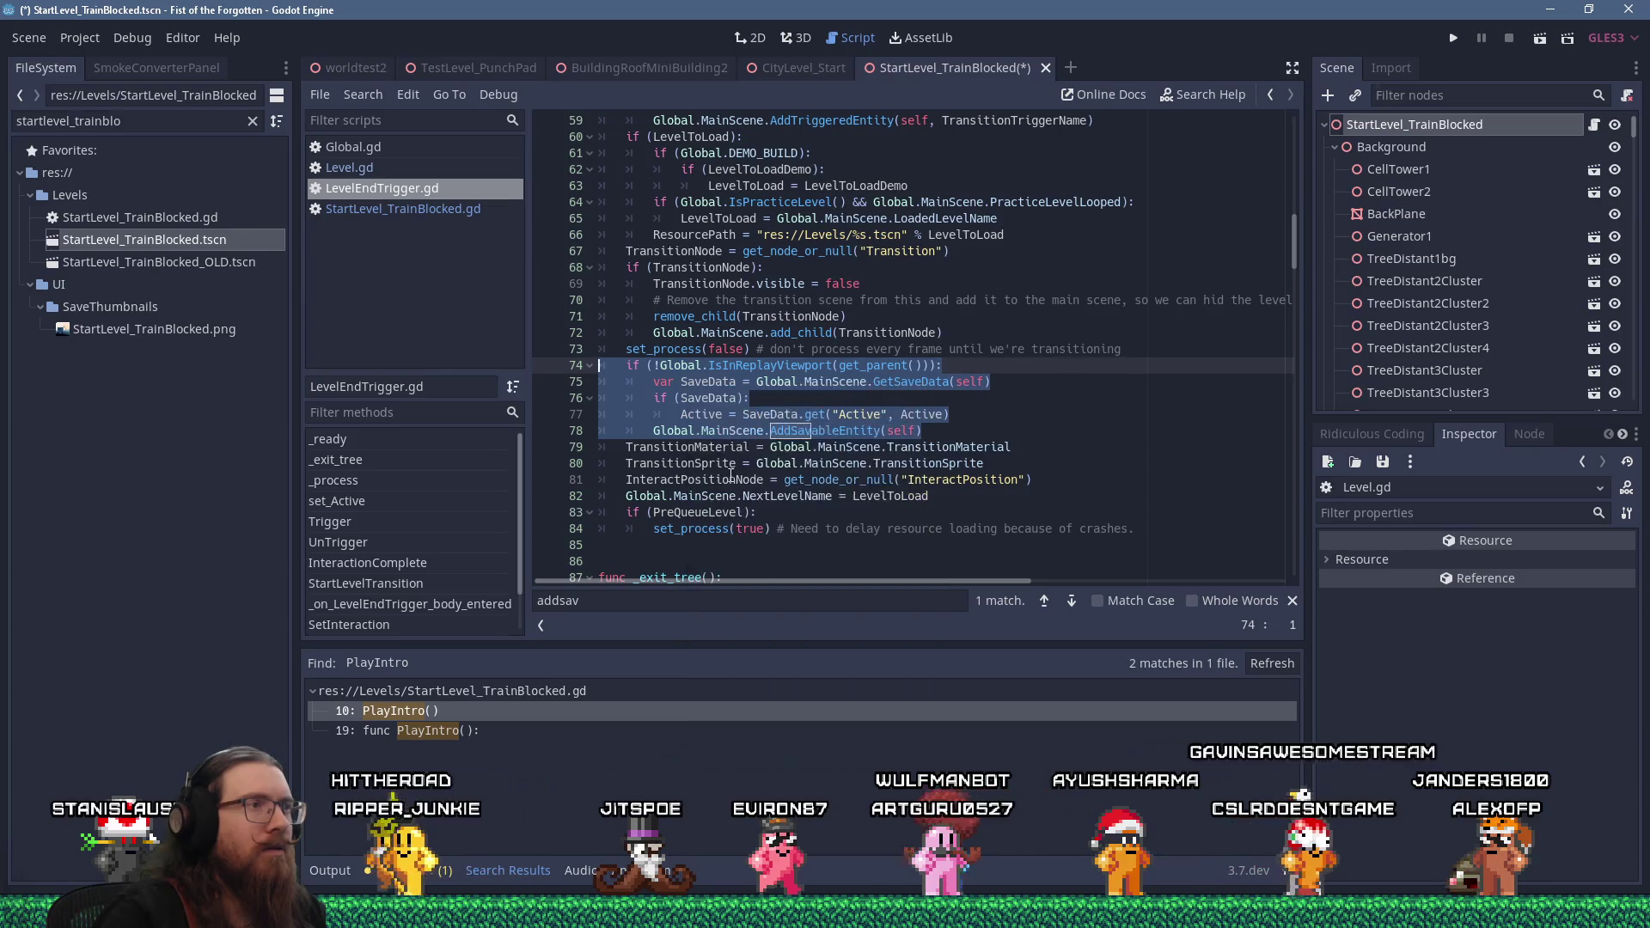
pyautogui.click(437, 215)
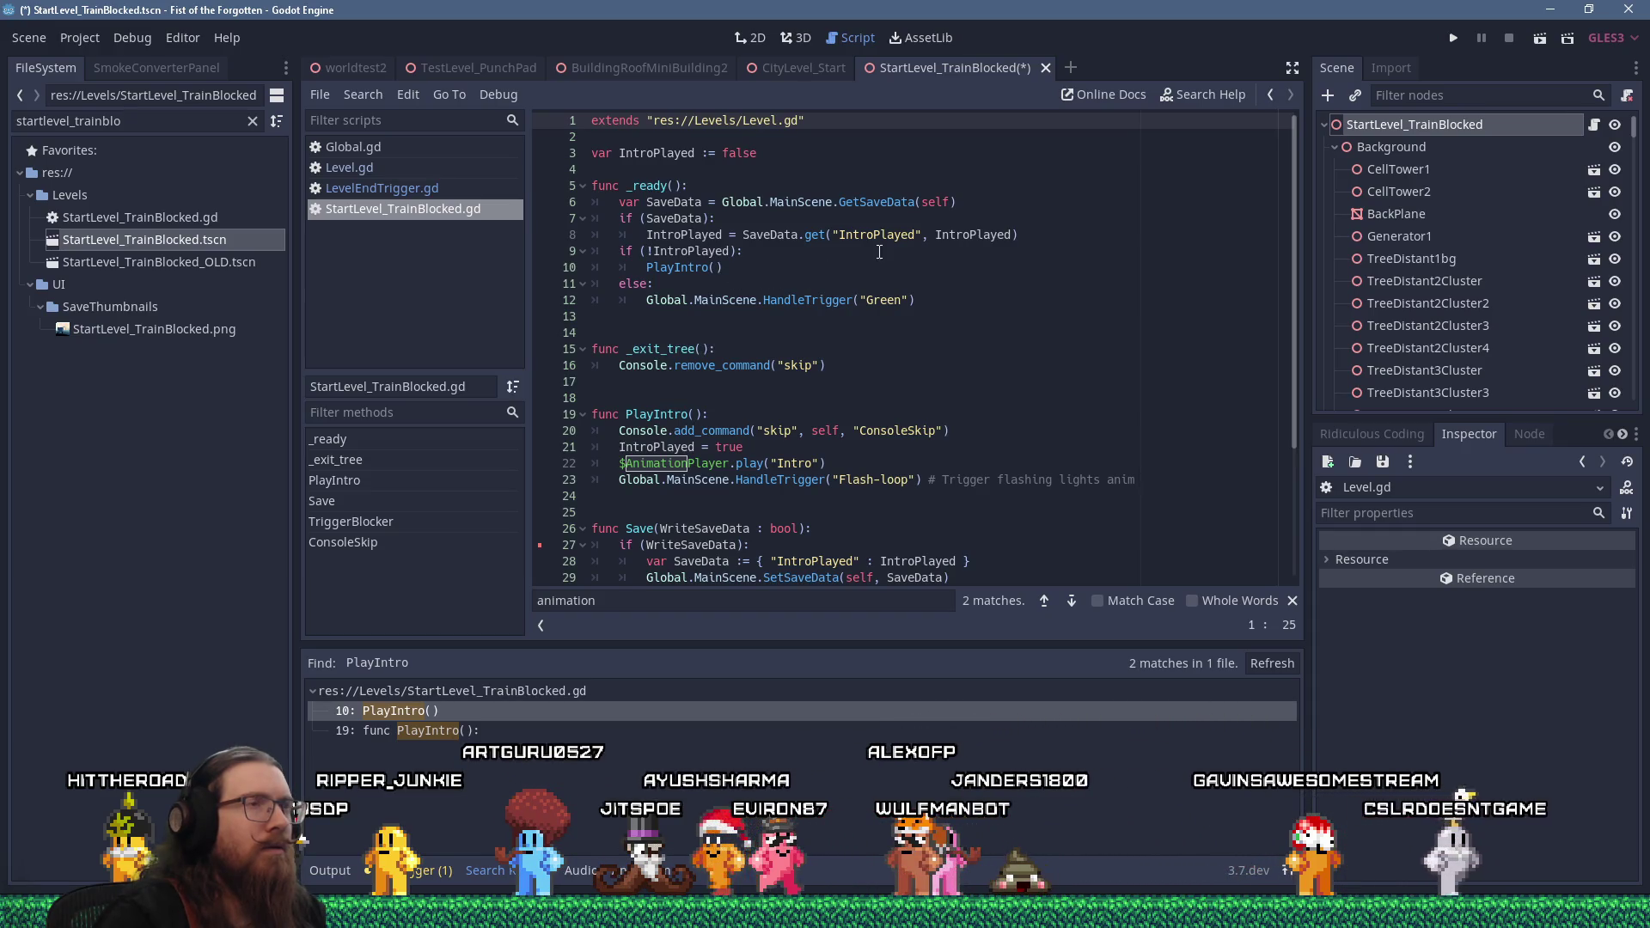
pyautogui.click(981, 202)
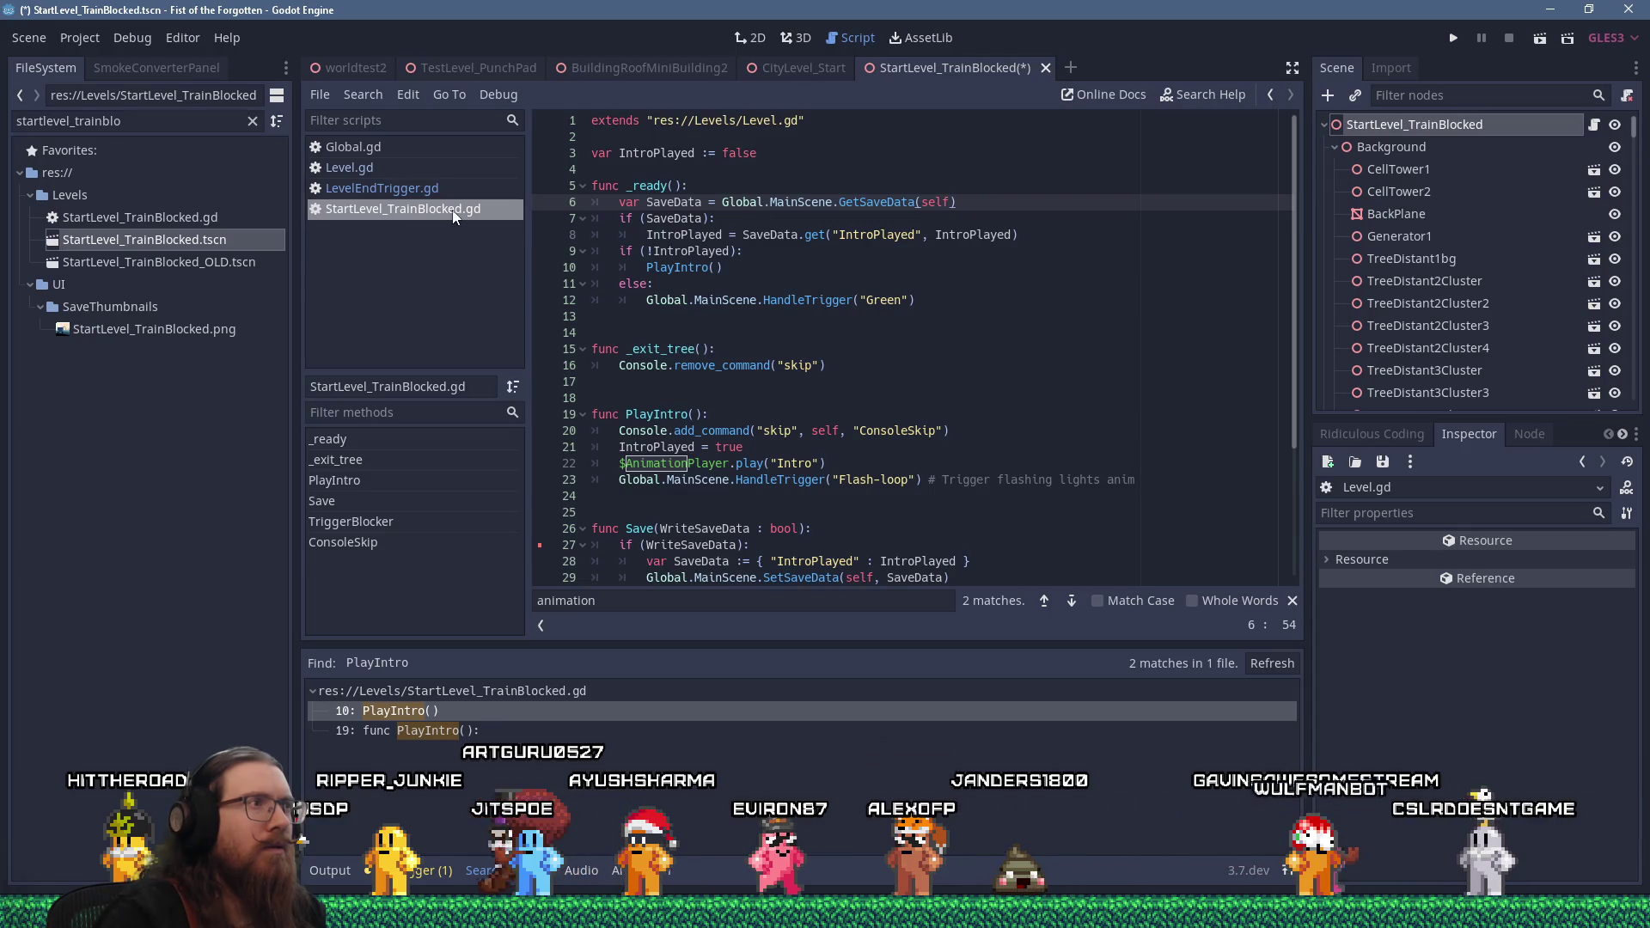
pyautogui.click(437, 189)
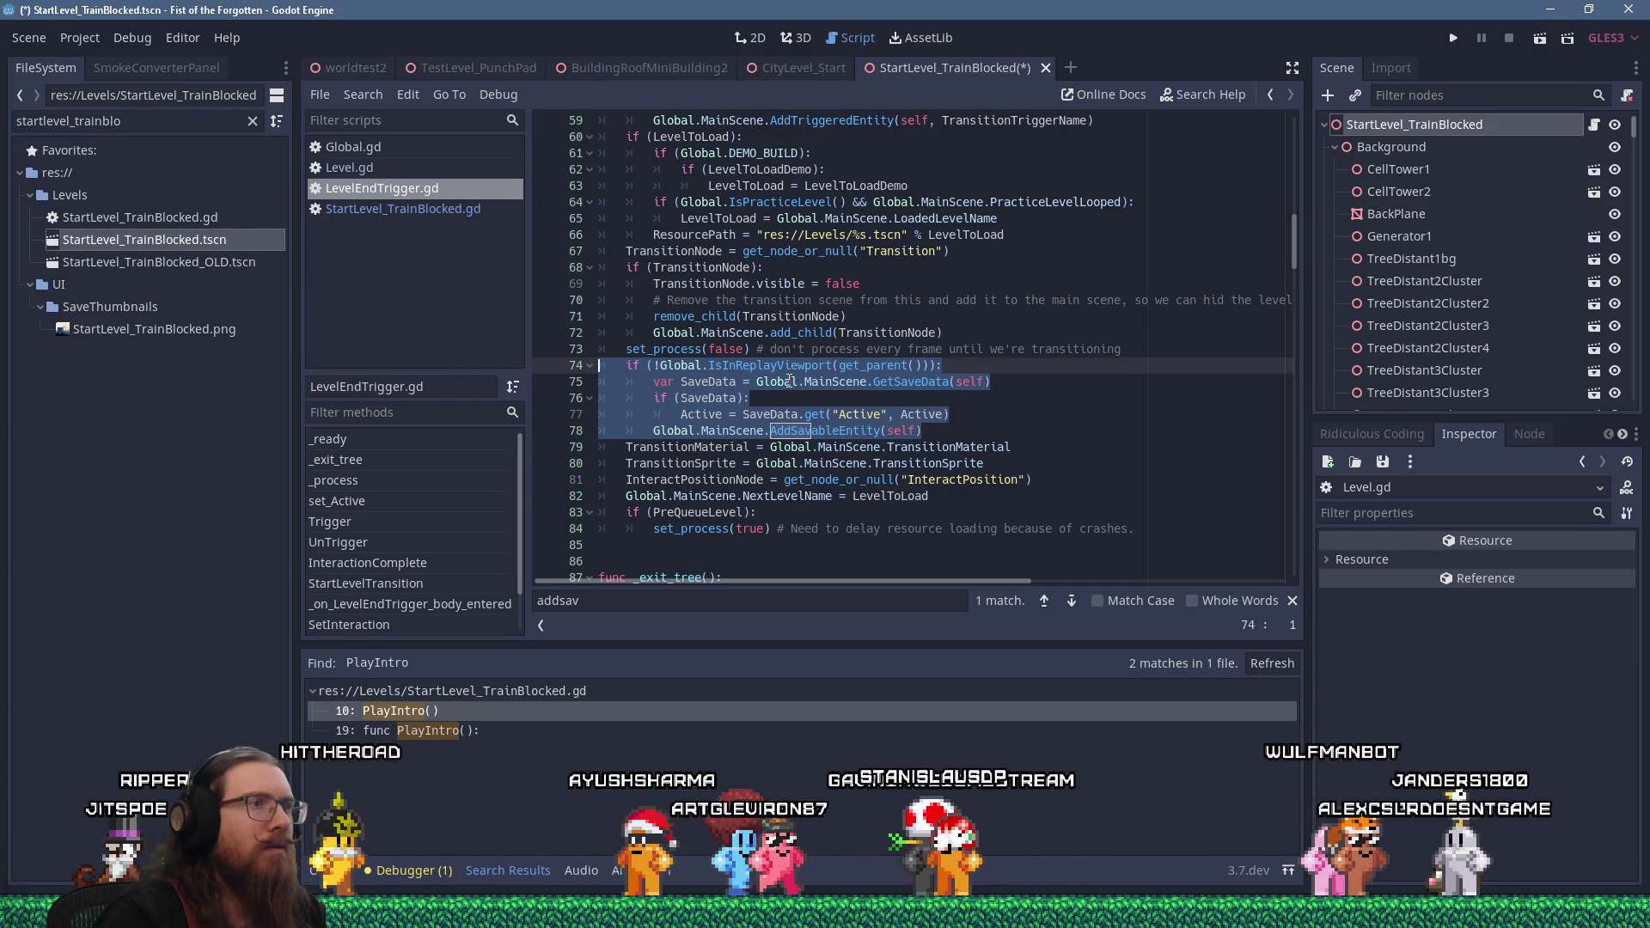
pyautogui.rightClick(788, 380)
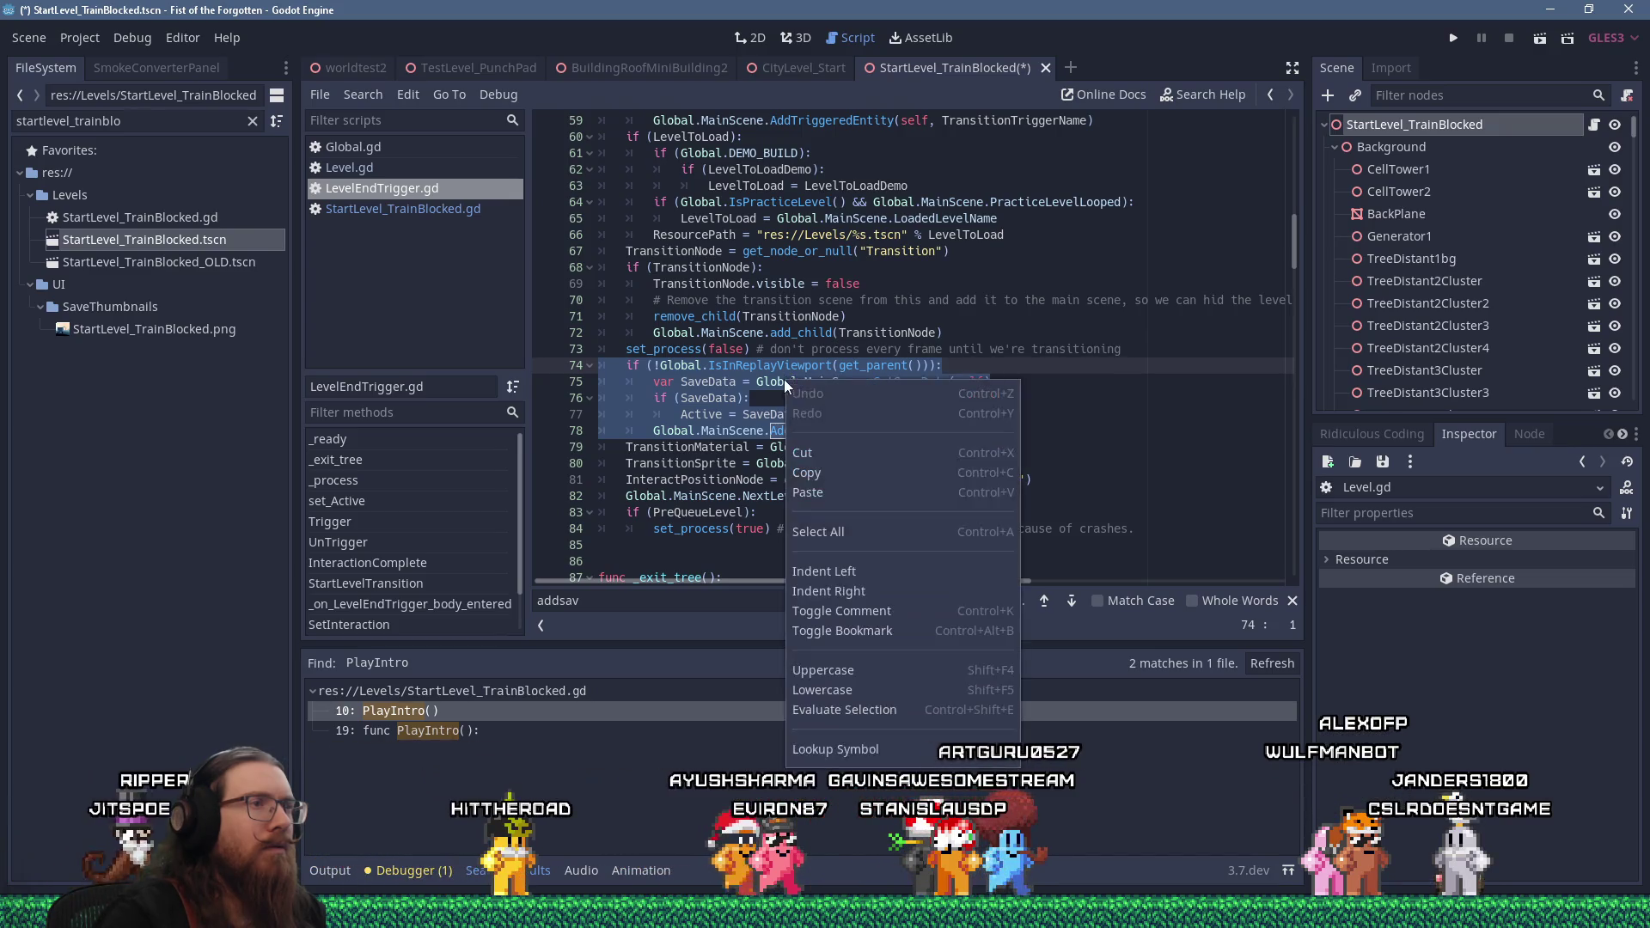
pyautogui.click(823, 483)
pyautogui.click(493, 210)
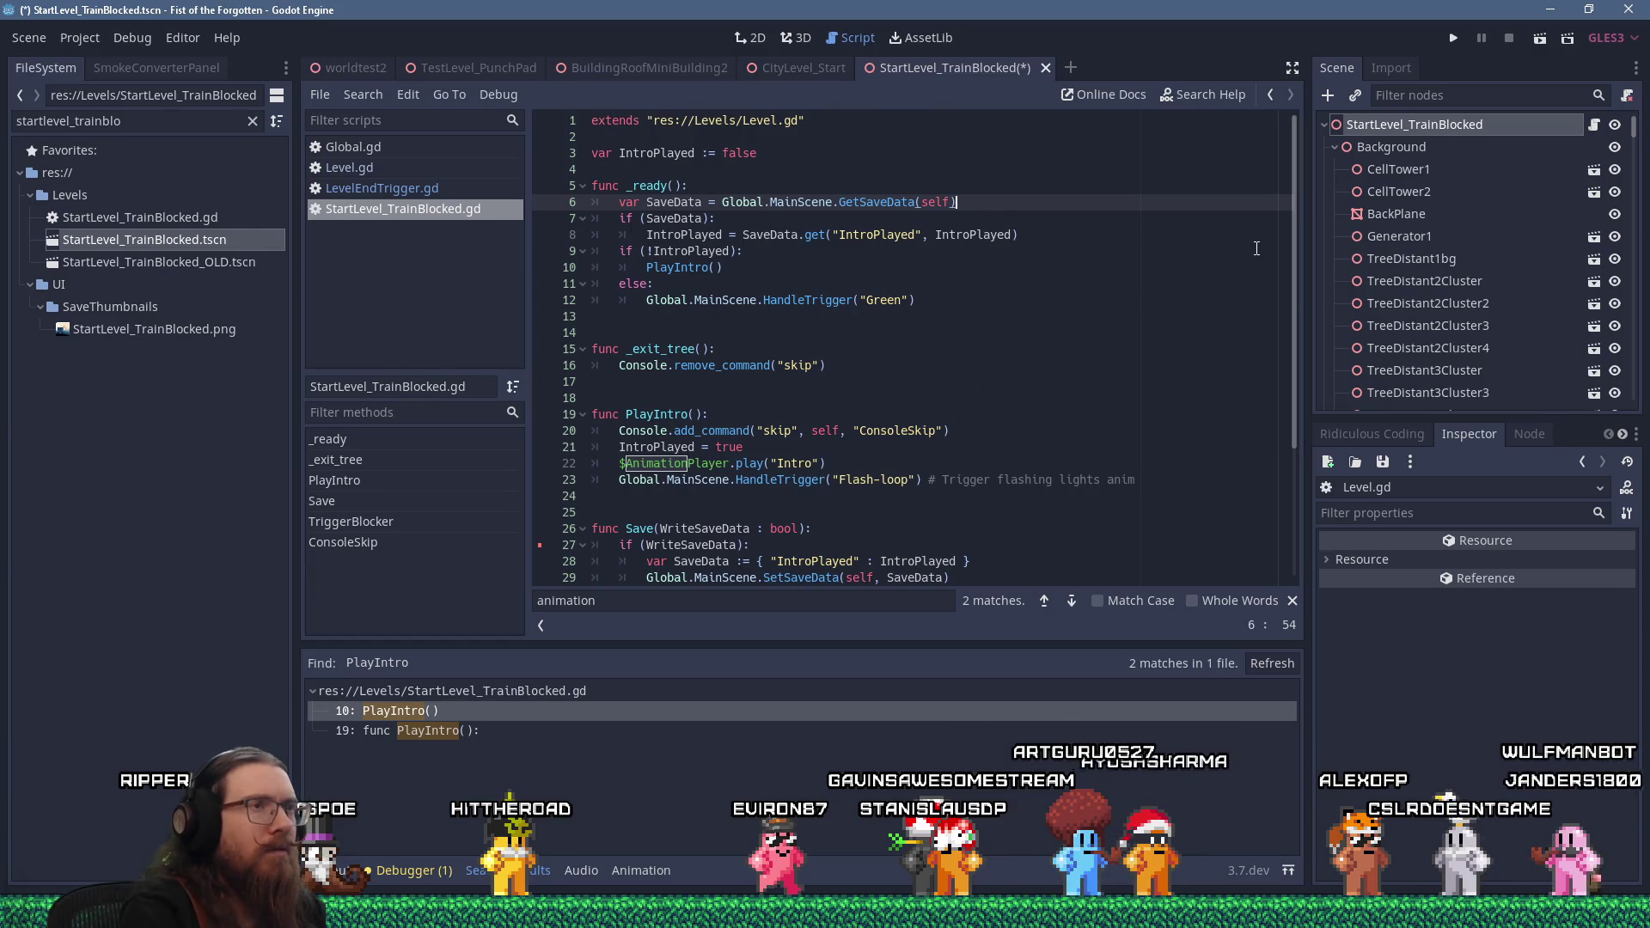
# Paste the replay-viewport guard into _ready with (self) as its argument, and delete the duplicate SaveData line
pyautogui.press('Return')
pyautogui.press('shift+Insert')
pyautogui.press('Up')
pyautogui.press('Up')
pyautogui.press('Up')
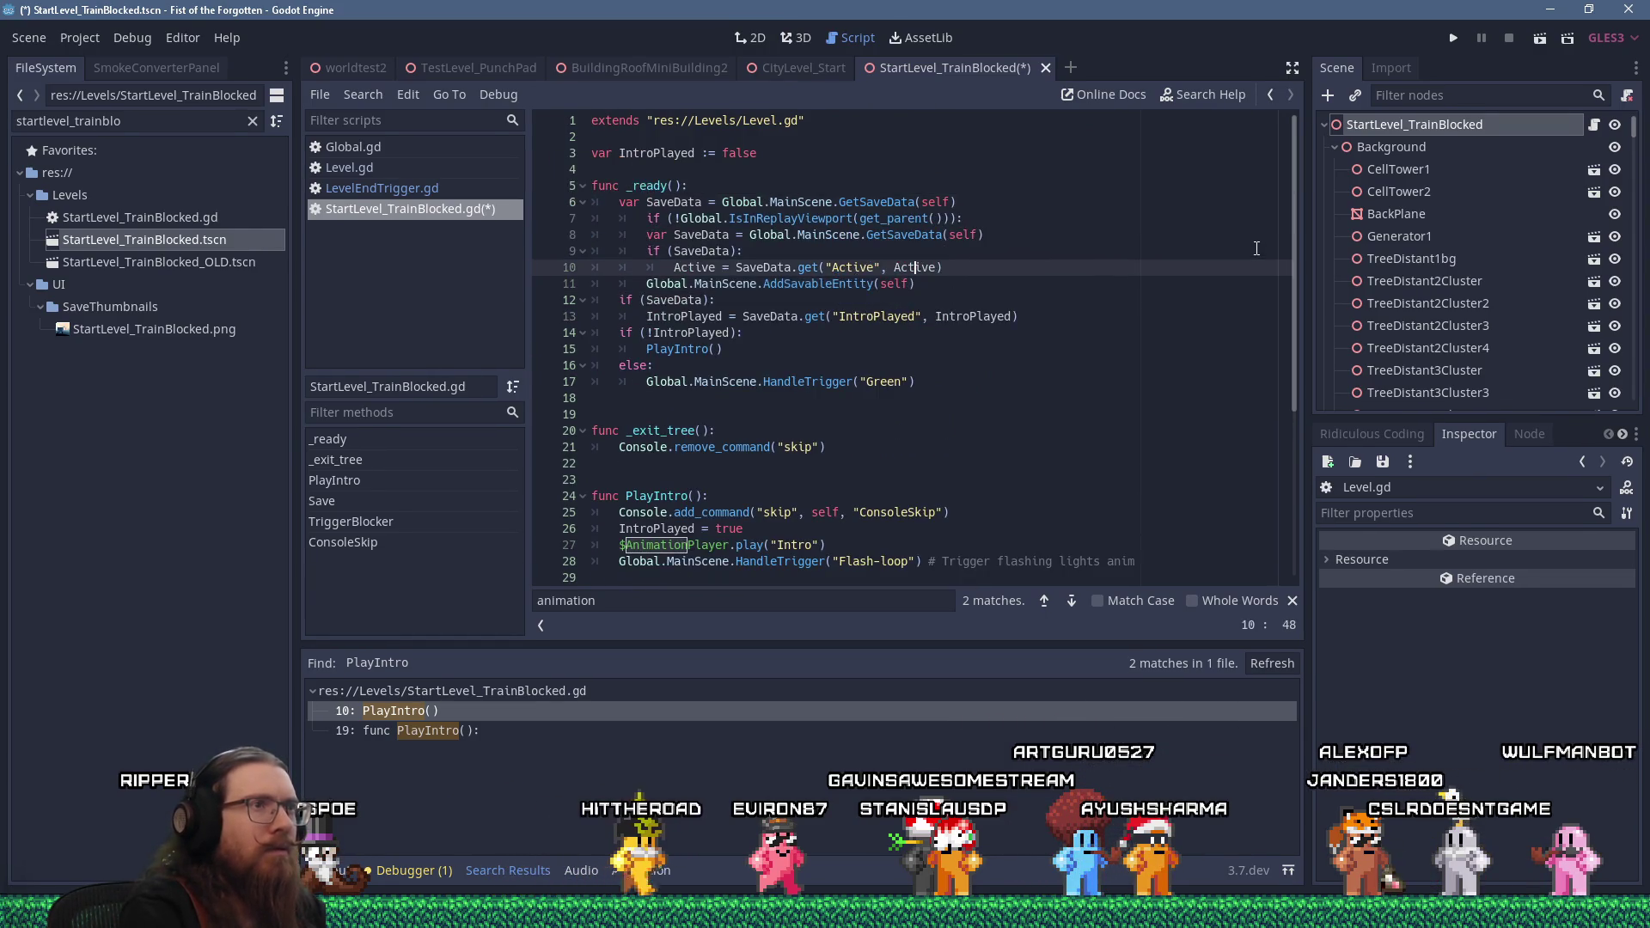
pyautogui.press('Home')
pyautogui.press('BackSpace')
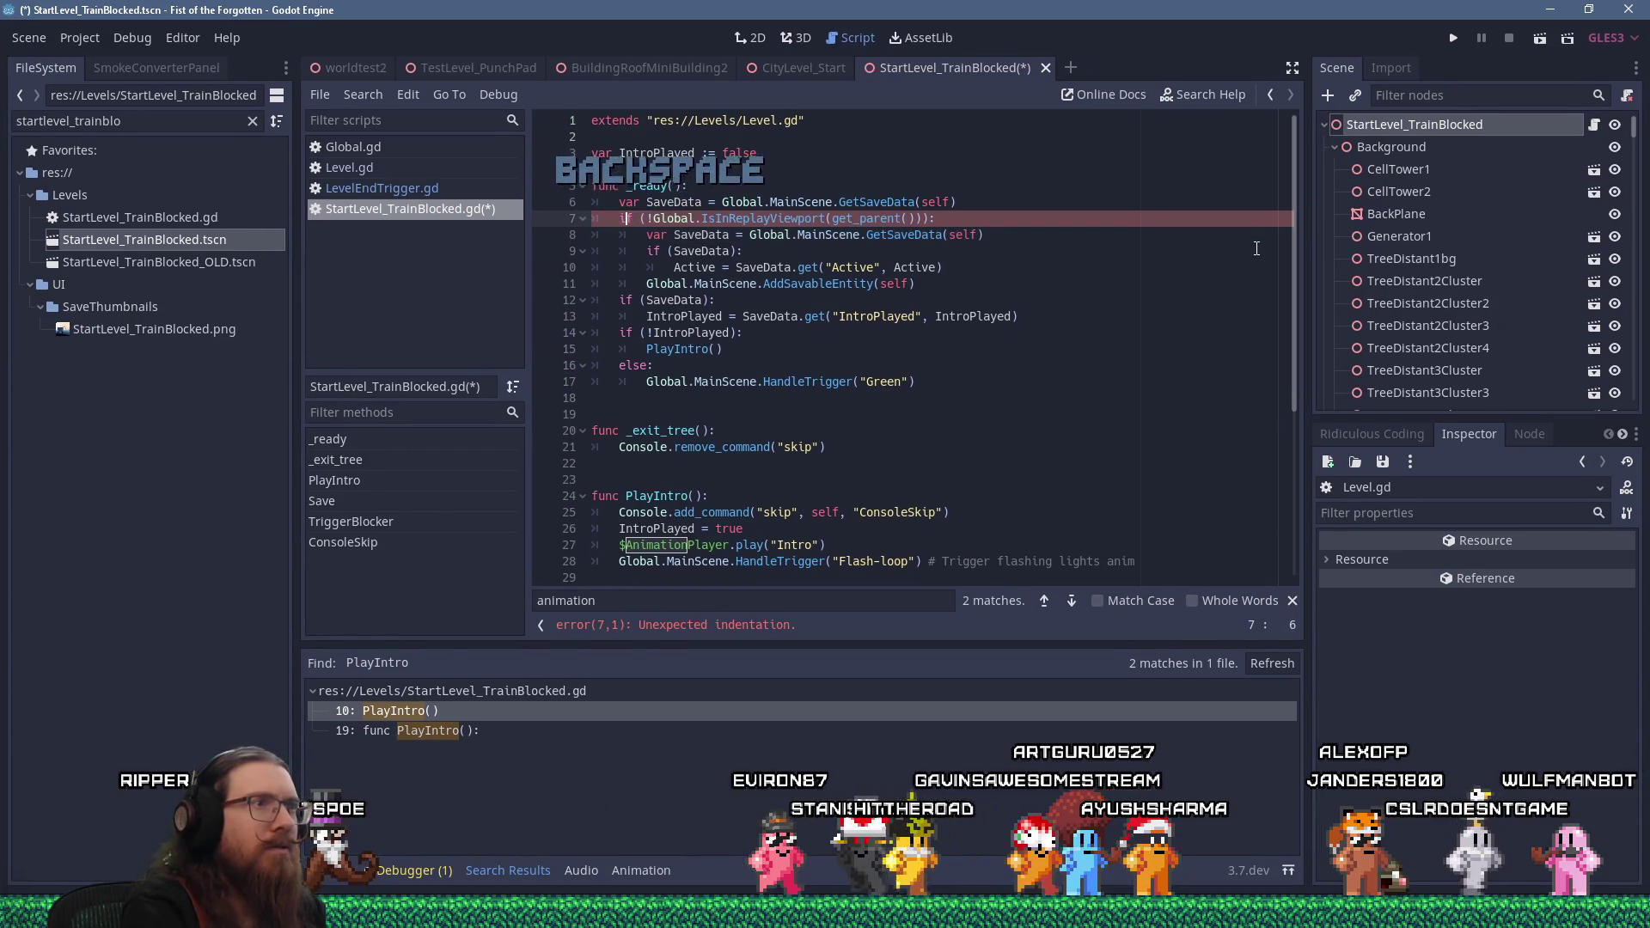
pyautogui.hotkey('ctrl', 'Right')
pyautogui.hotkey('ctrl', 'Right')
pyautogui.hotkey('ctrl', 'Right')
pyautogui.hotkey('ctrl', 'shift', 'Right')
pyautogui.hotkey('ctrl', 'shift', 'Right')
pyautogui.write('(self')
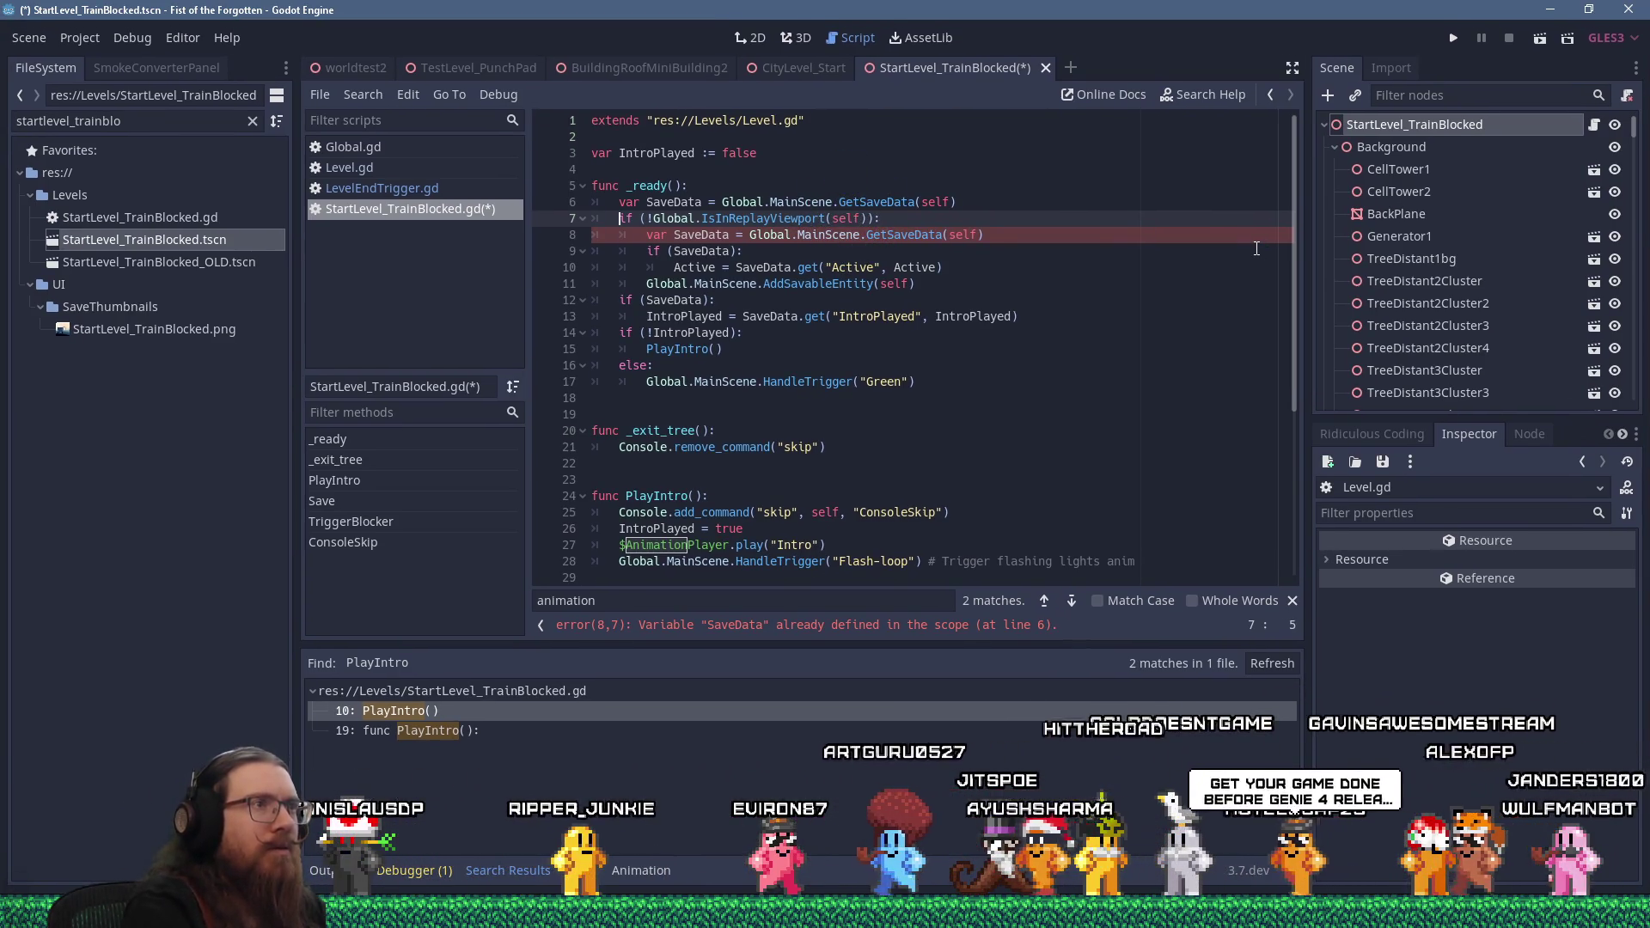
pyautogui.press('Home')
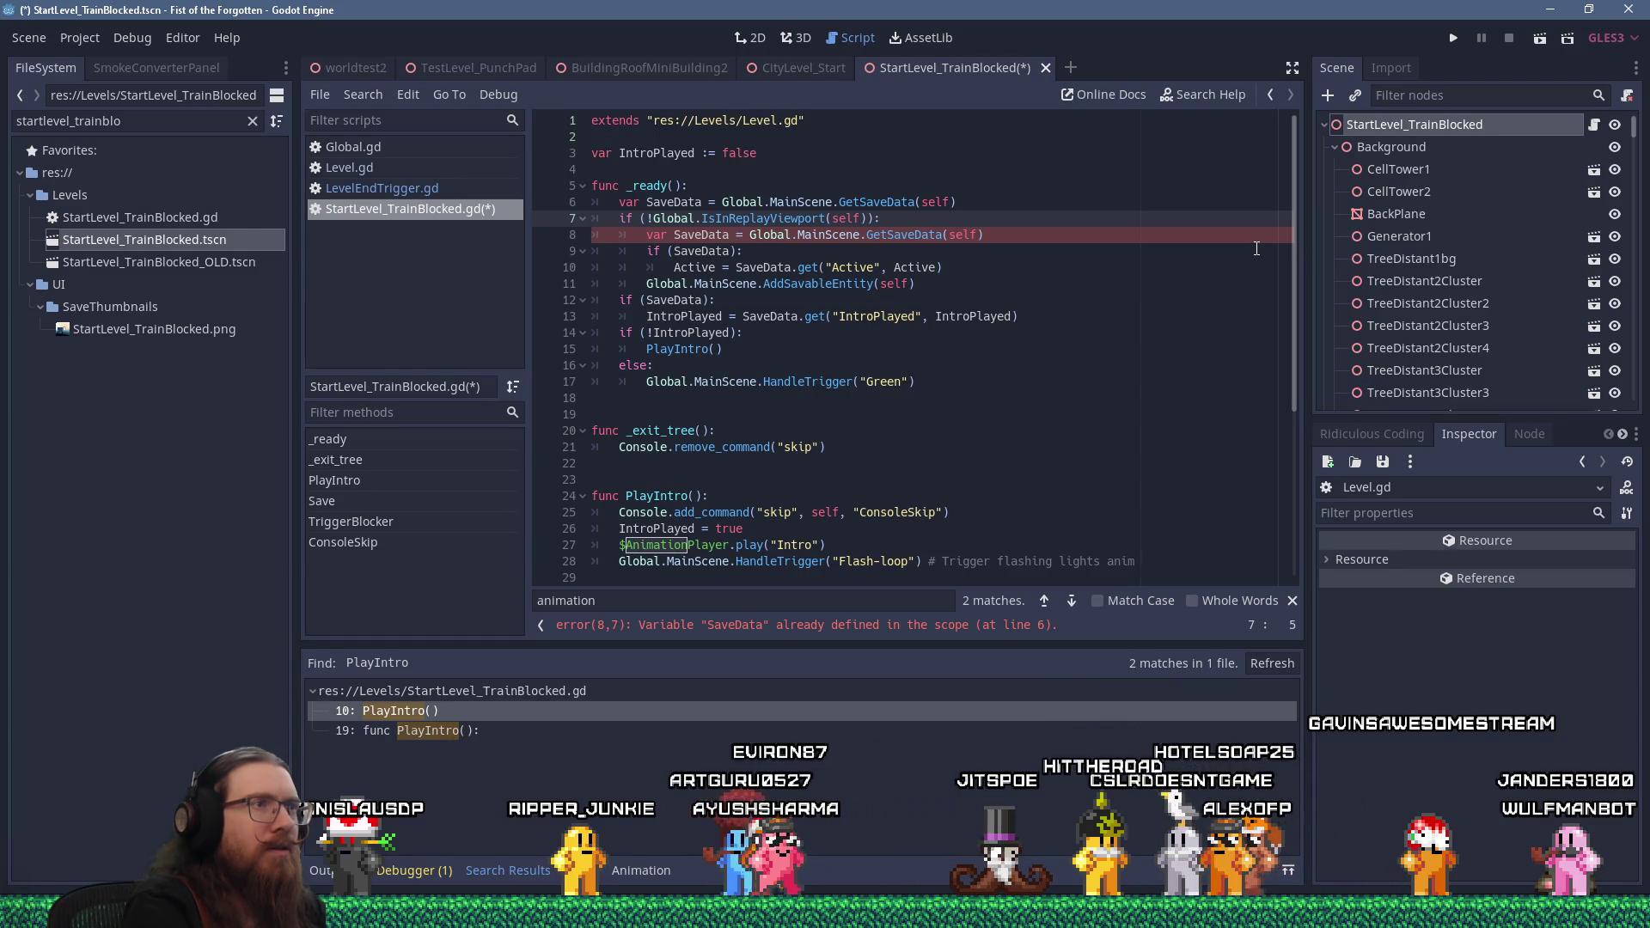
pyautogui.press('Up')
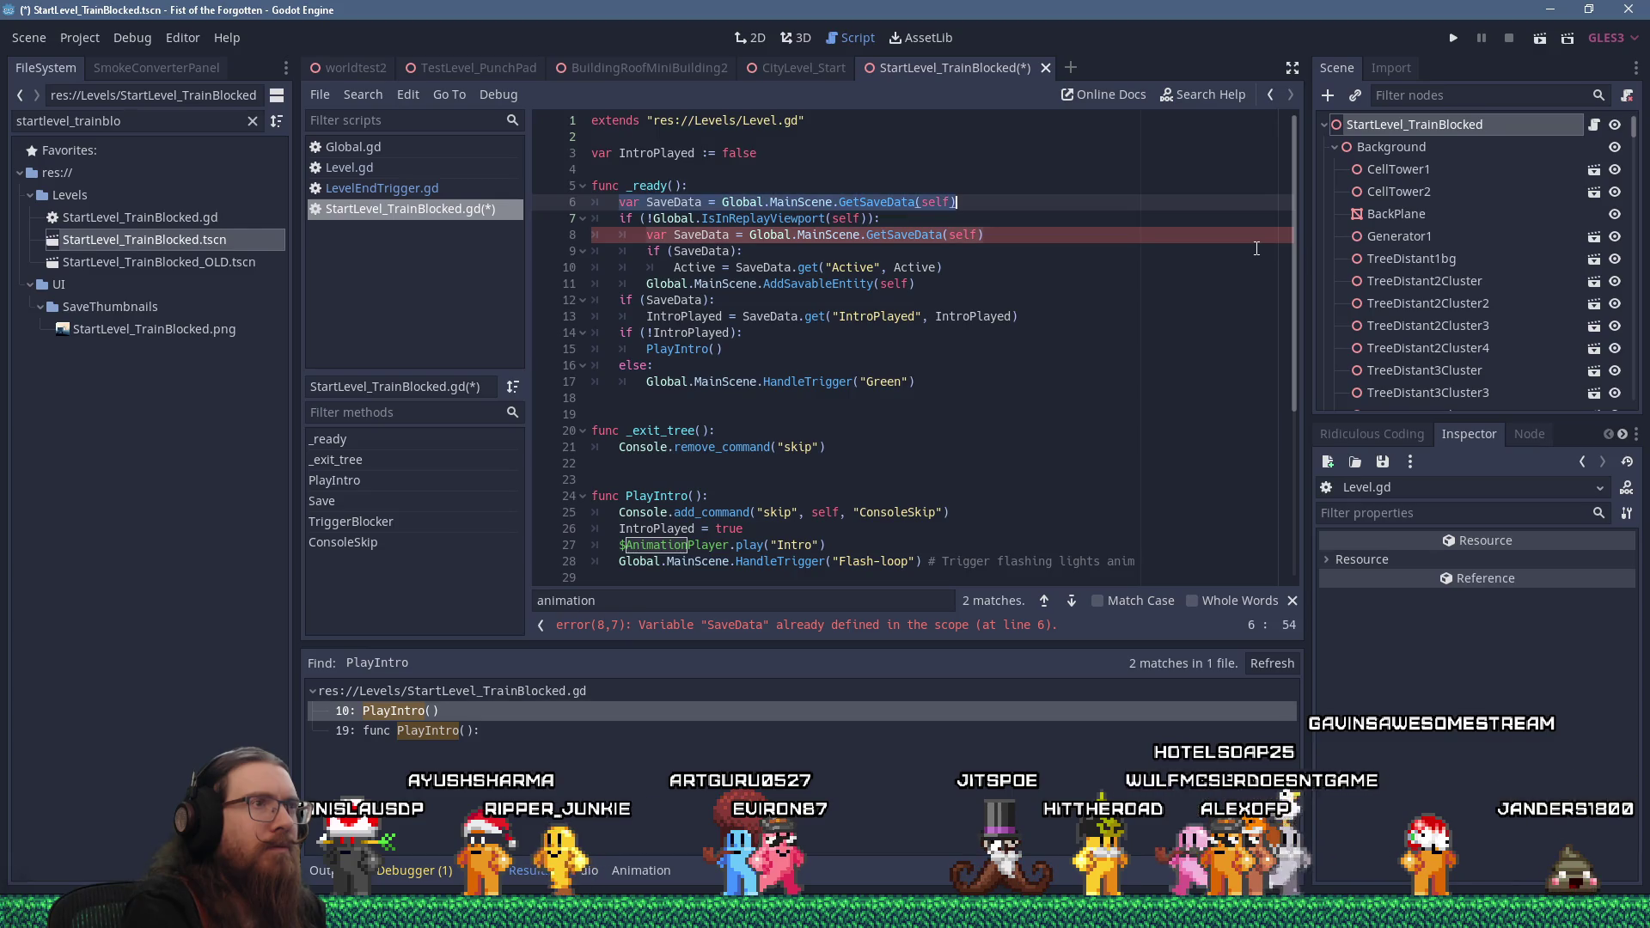
pyautogui.hotkey('shift', 'Delete')
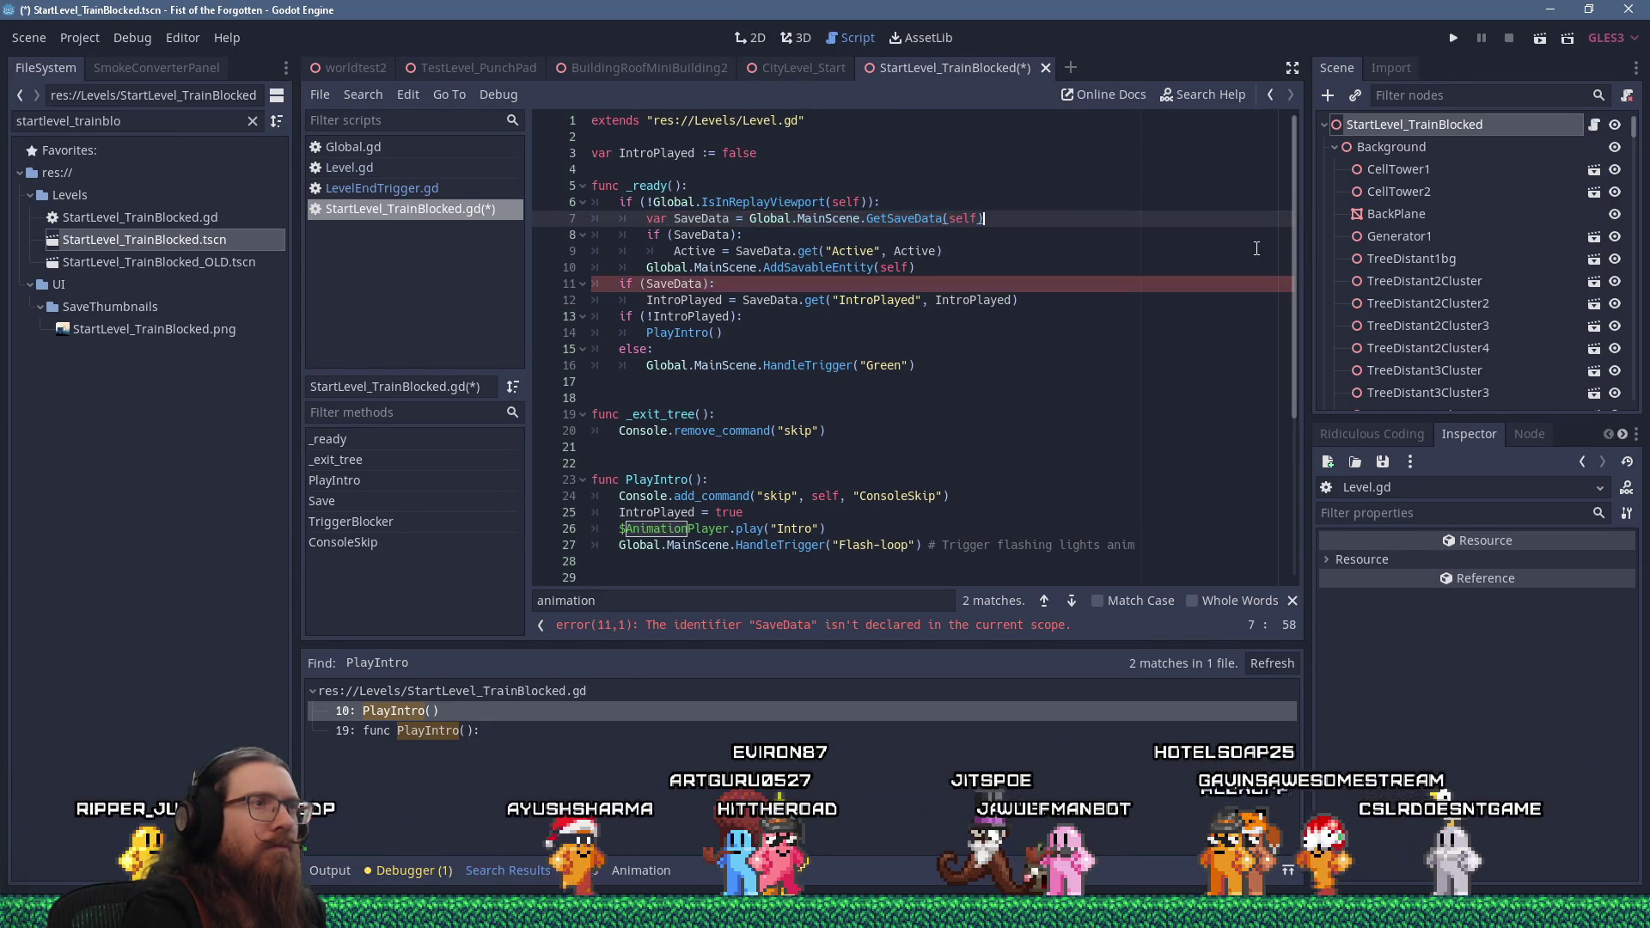
# Cut the IntroPlayed save-data lines from below the AddSavableEntity call
pyautogui.press('Down')
pyautogui.press('Down')
pyautogui.press('Down')
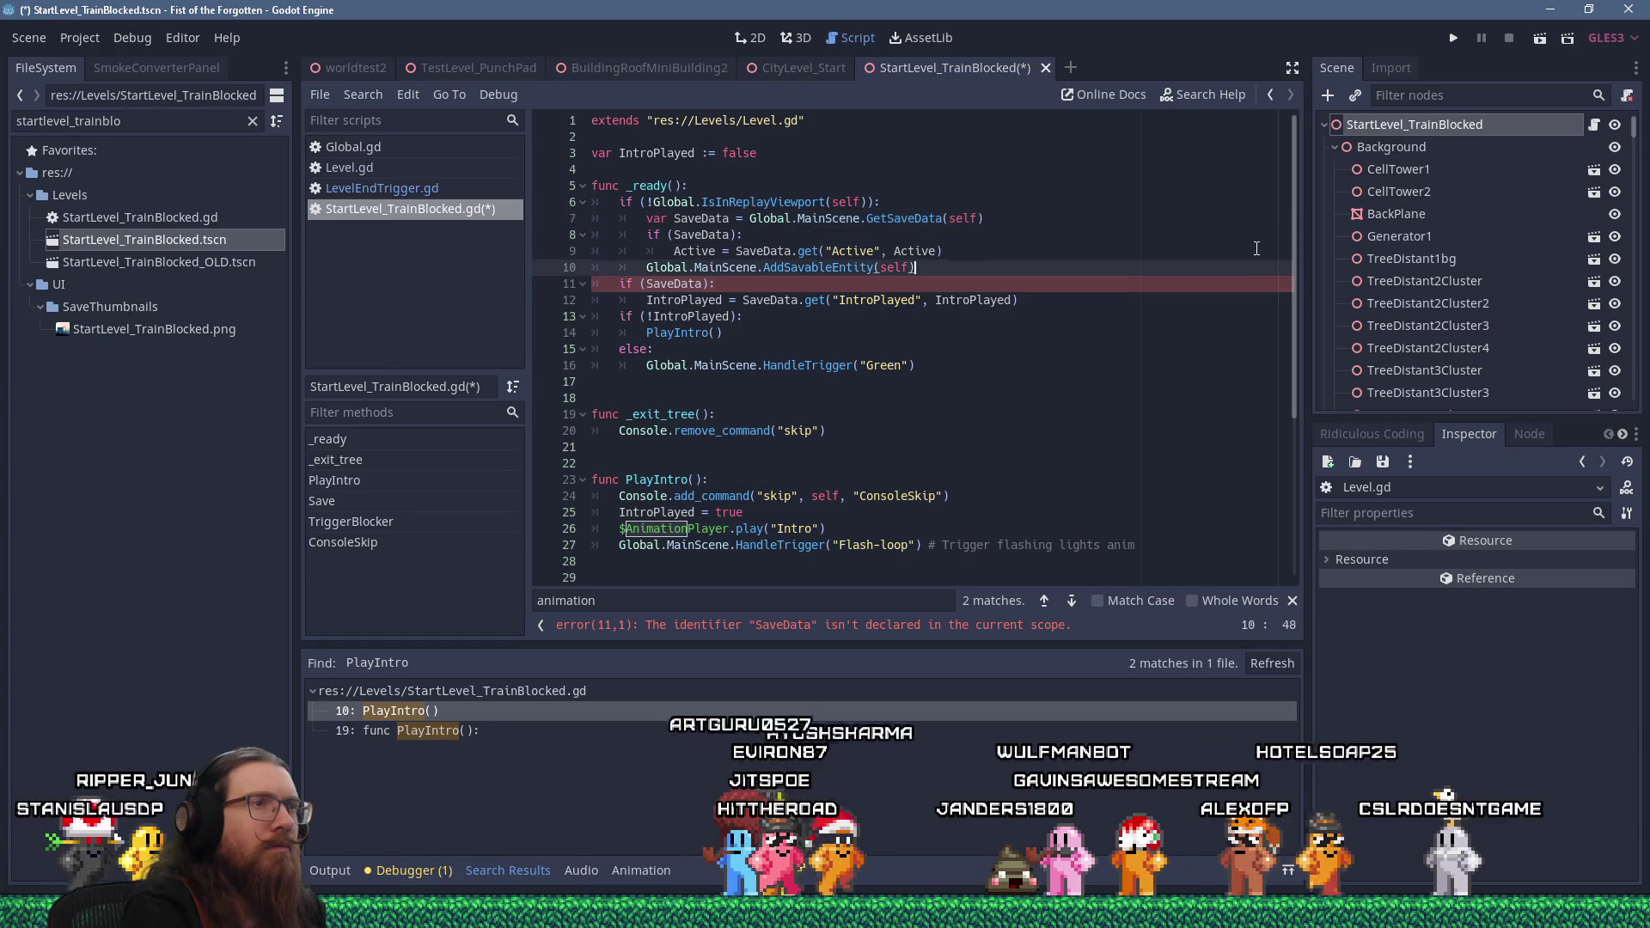
pyautogui.press('Down')
pyautogui.press('Down')
pyautogui.press('End')
pyautogui.hotkey('shift', 'Up')
pyautogui.hotkey('shift', 'Home')
pyautogui.hotkey('ctrl', 'c')
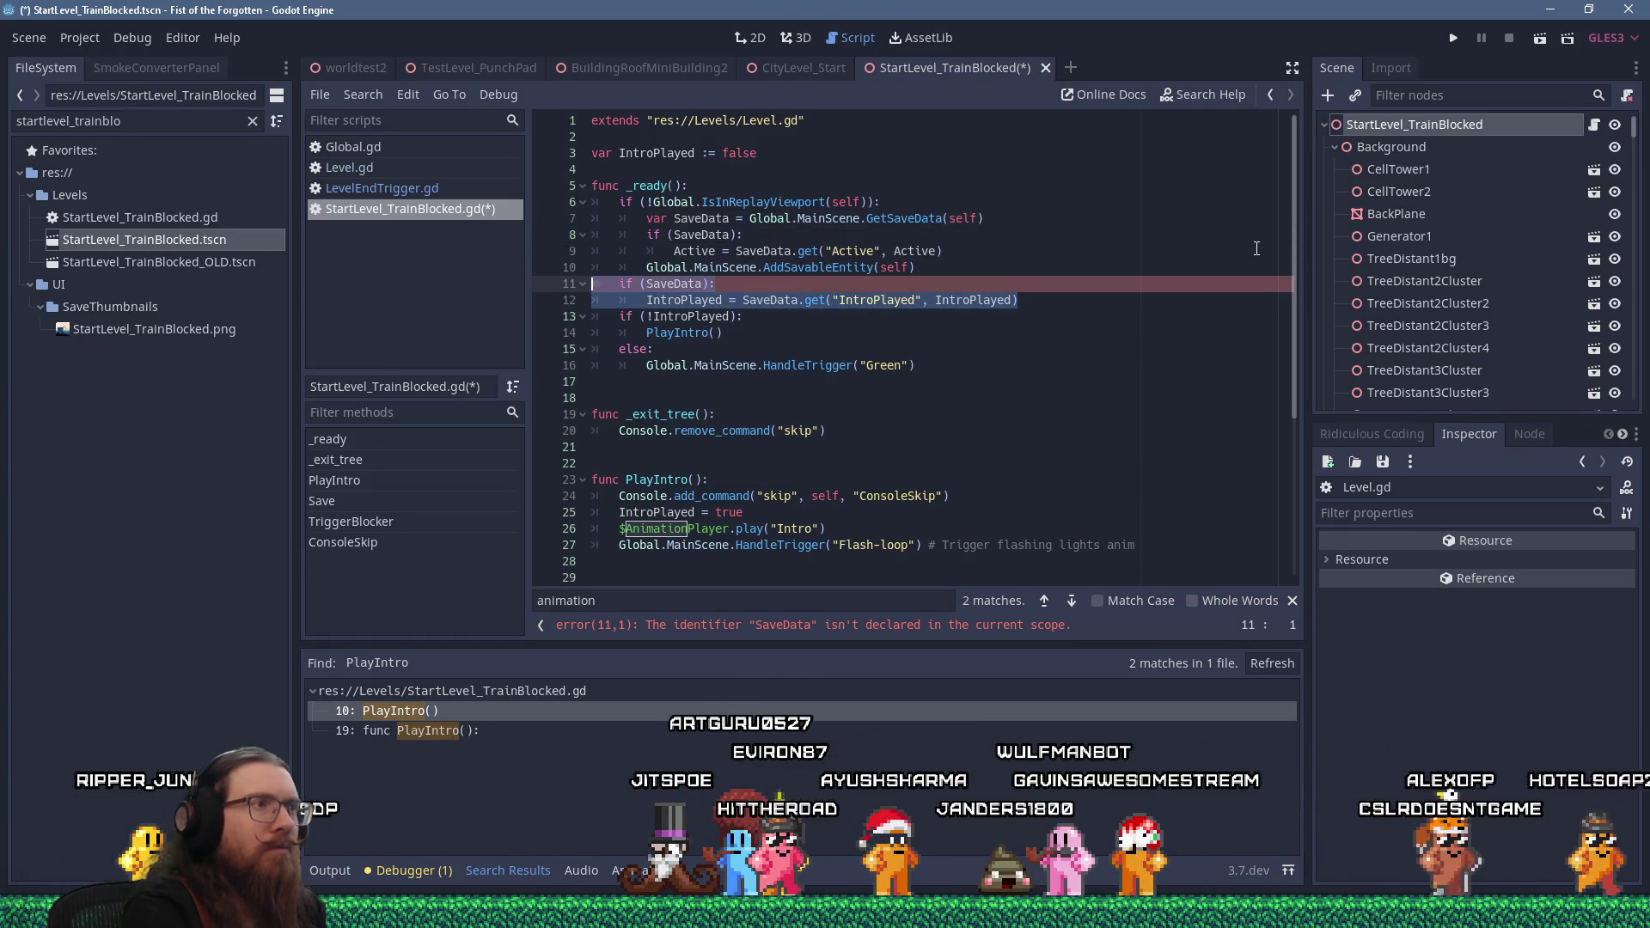
pyautogui.hotkey('shift', 'Delete')
pyautogui.press('Up')
pyautogui.press('Up')
pyautogui.press('End')
# Replace the old Active lookup with the IntroPlayed lines, indented inside the guard, and remove the blank line
pyautogui.hotkey('shift', 'Up')
pyautogui.hotkey('shift', 'Home')
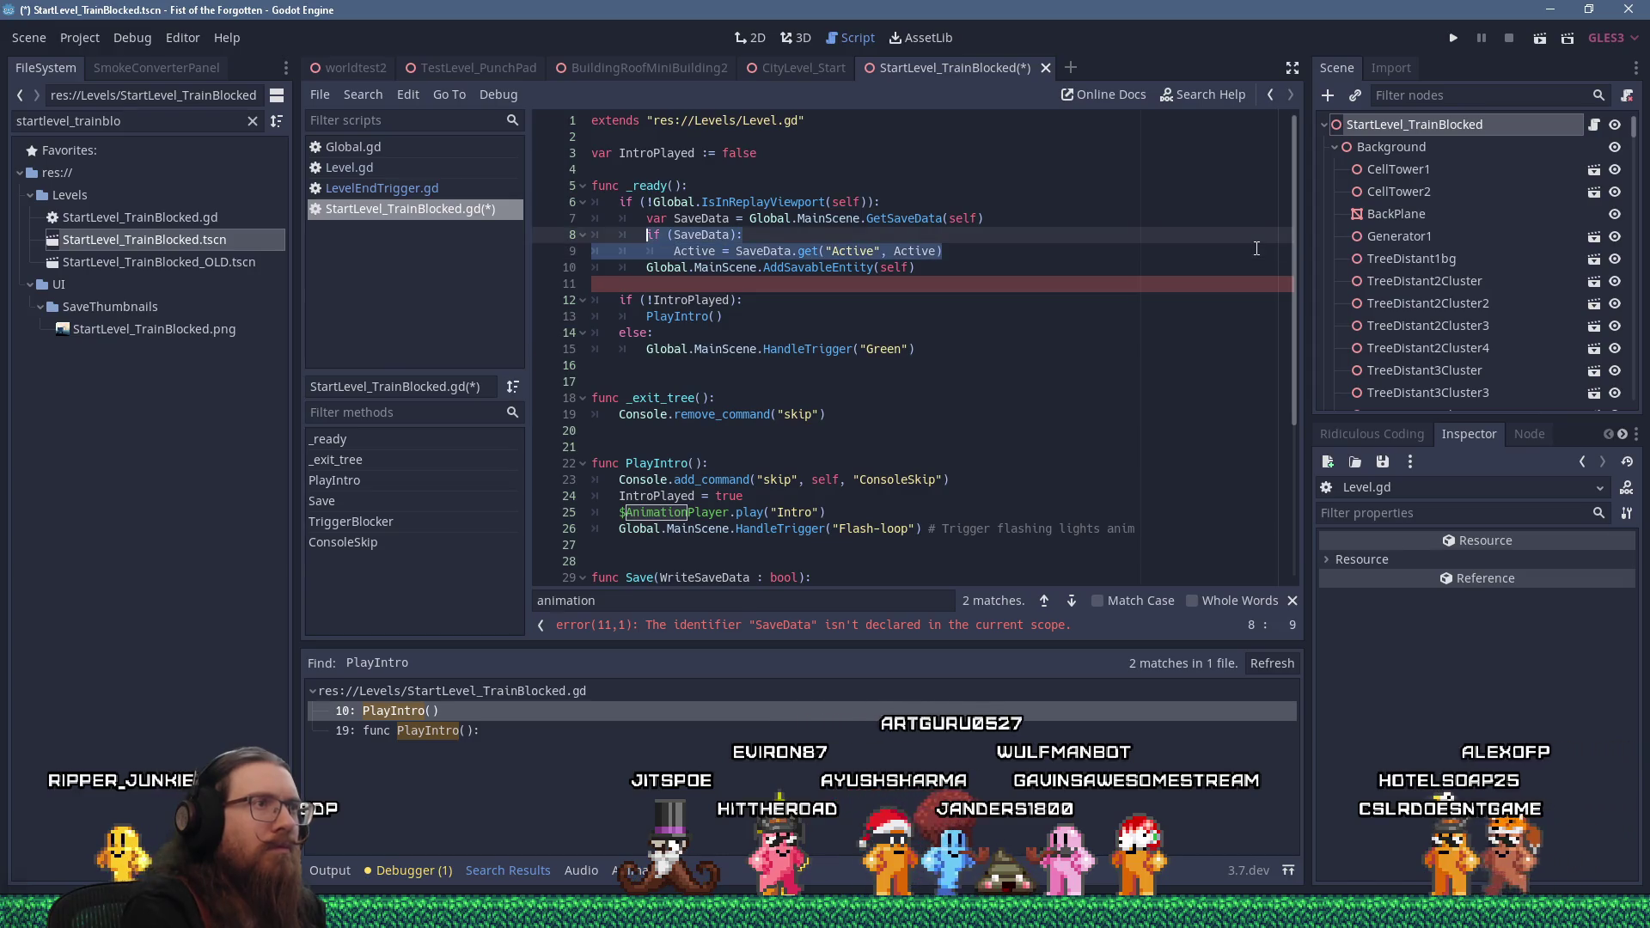
pyautogui.press('shift+Insert')
pyautogui.hotkey('shift', 'Up')
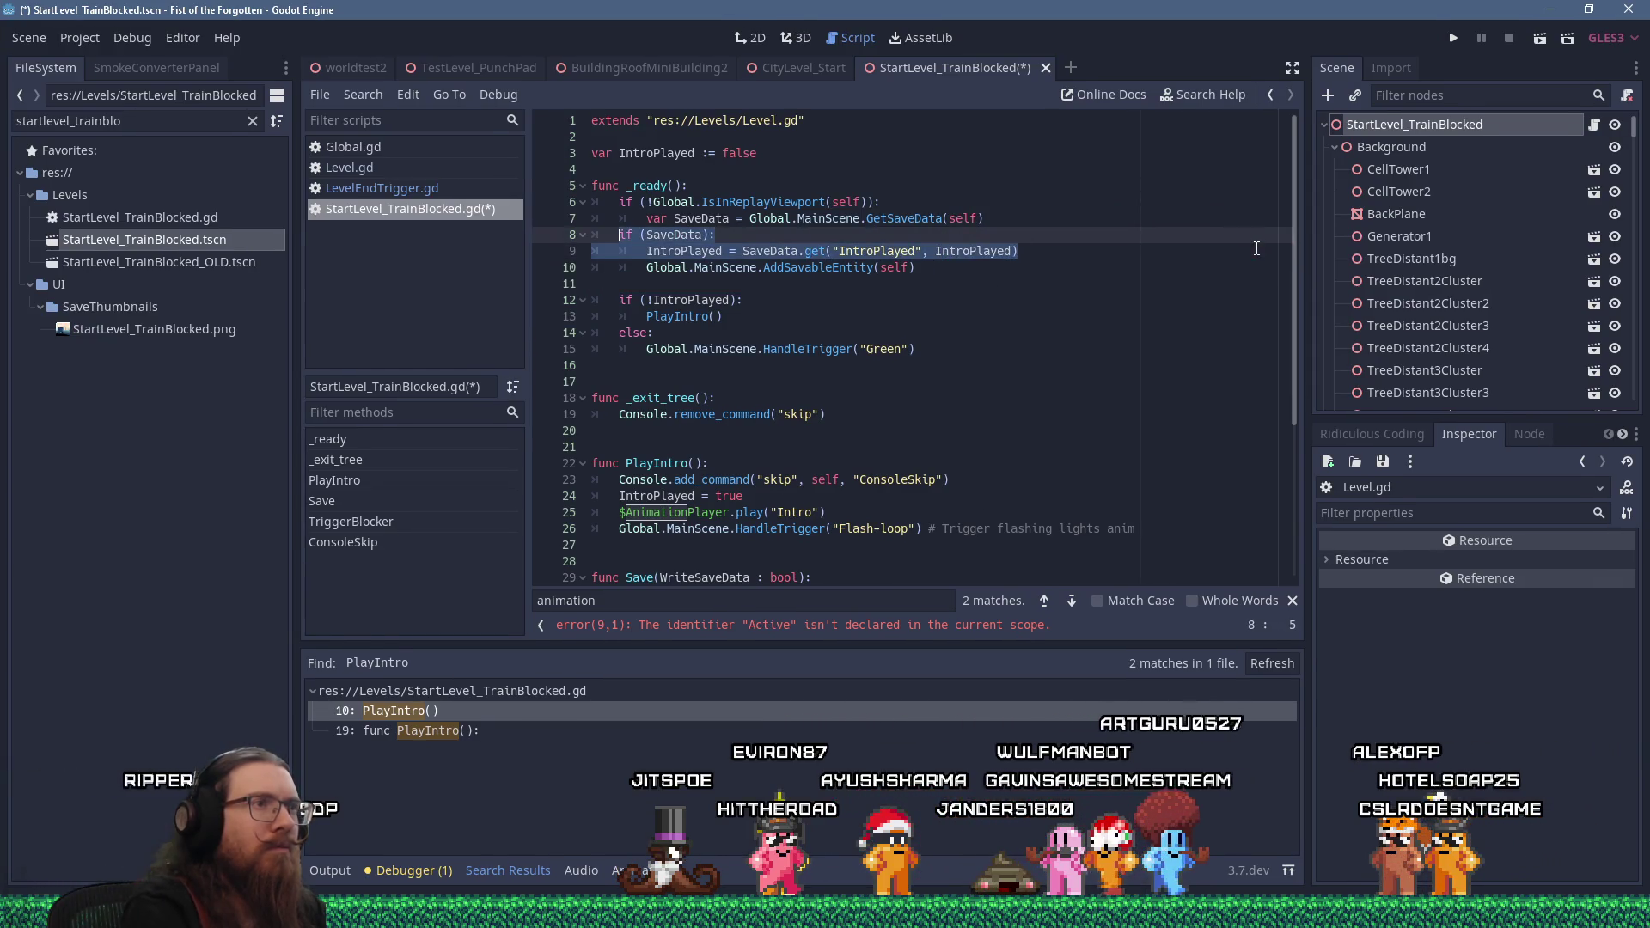
pyautogui.press('Tab')
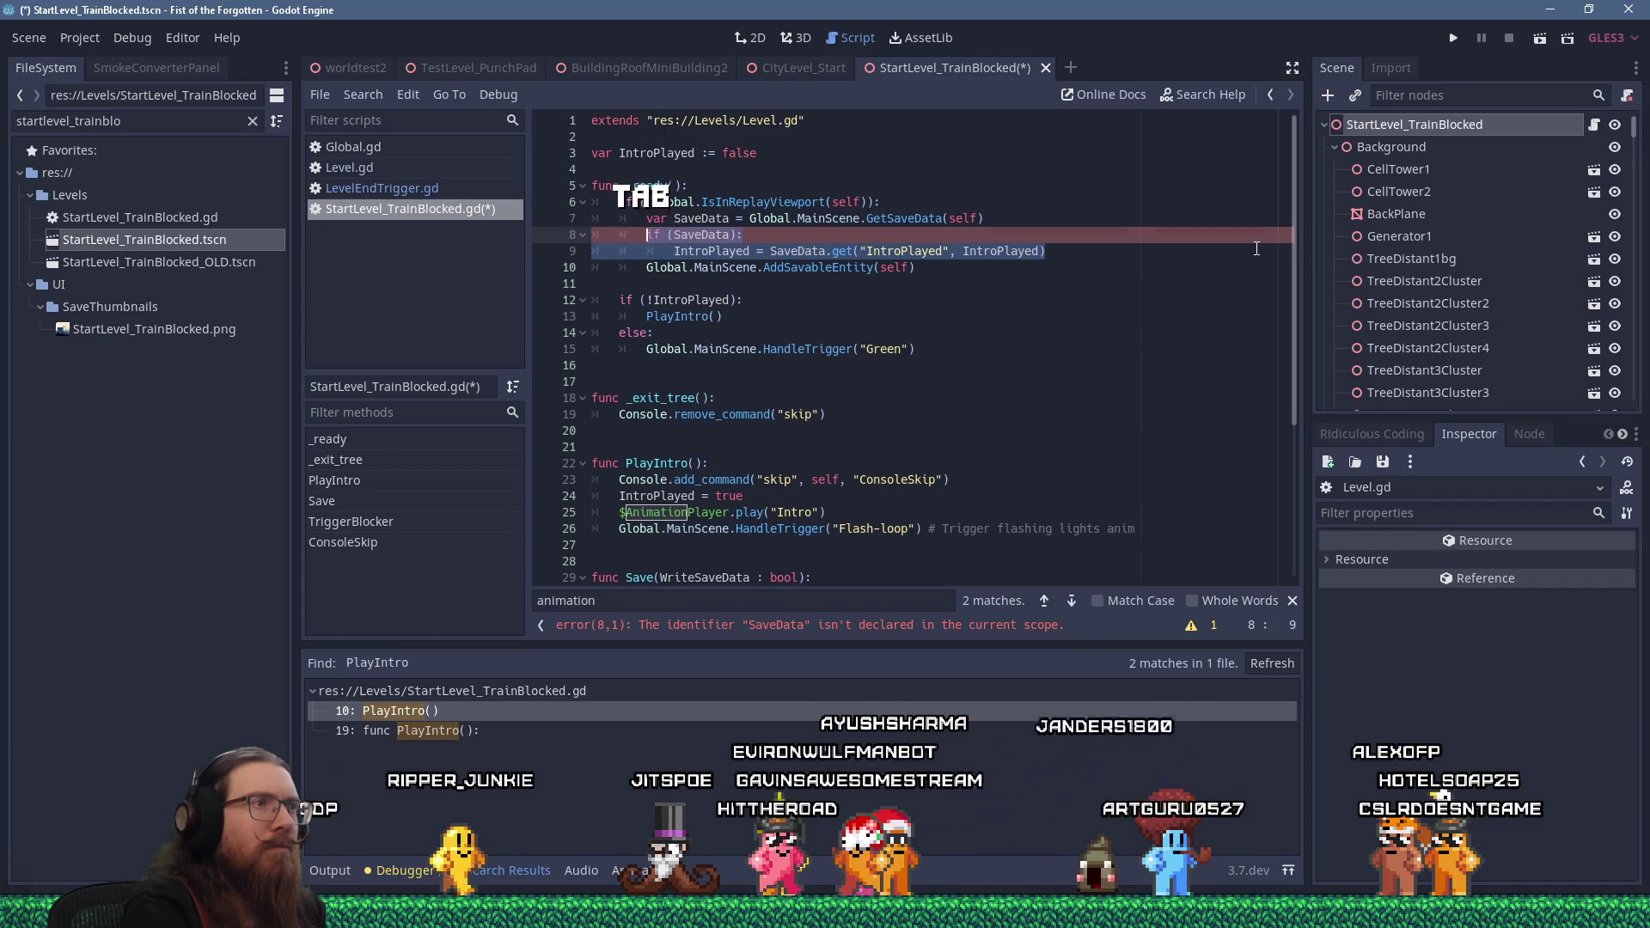
pyautogui.press('Down')
pyautogui.press('Down')
pyautogui.press('End')
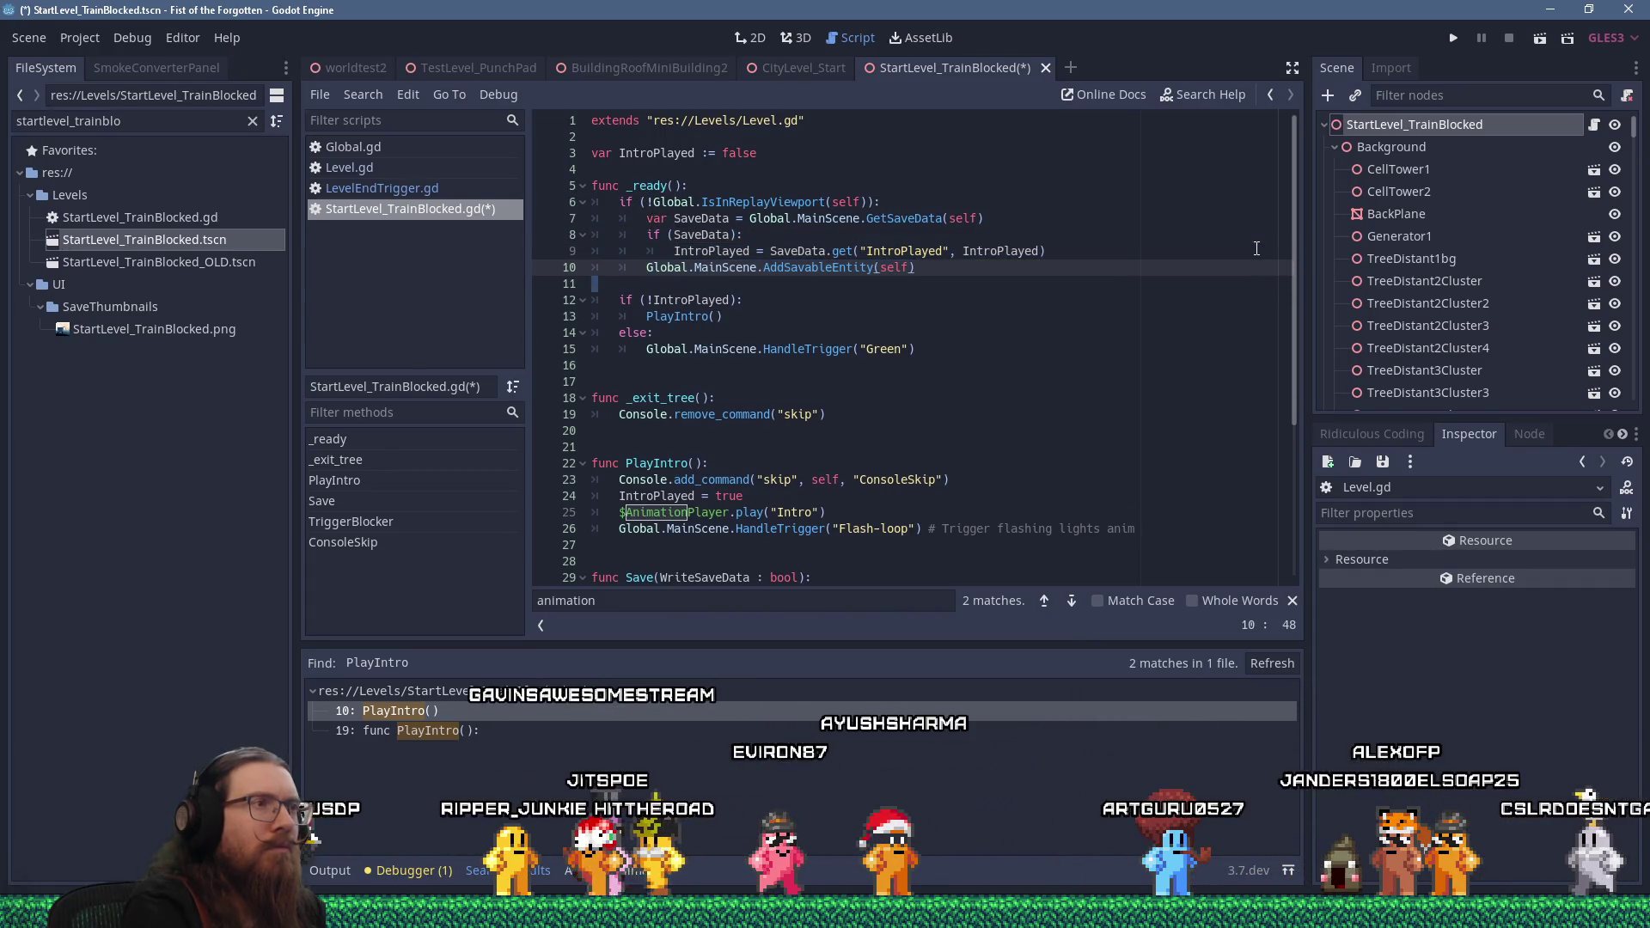
pyautogui.press('Delete')
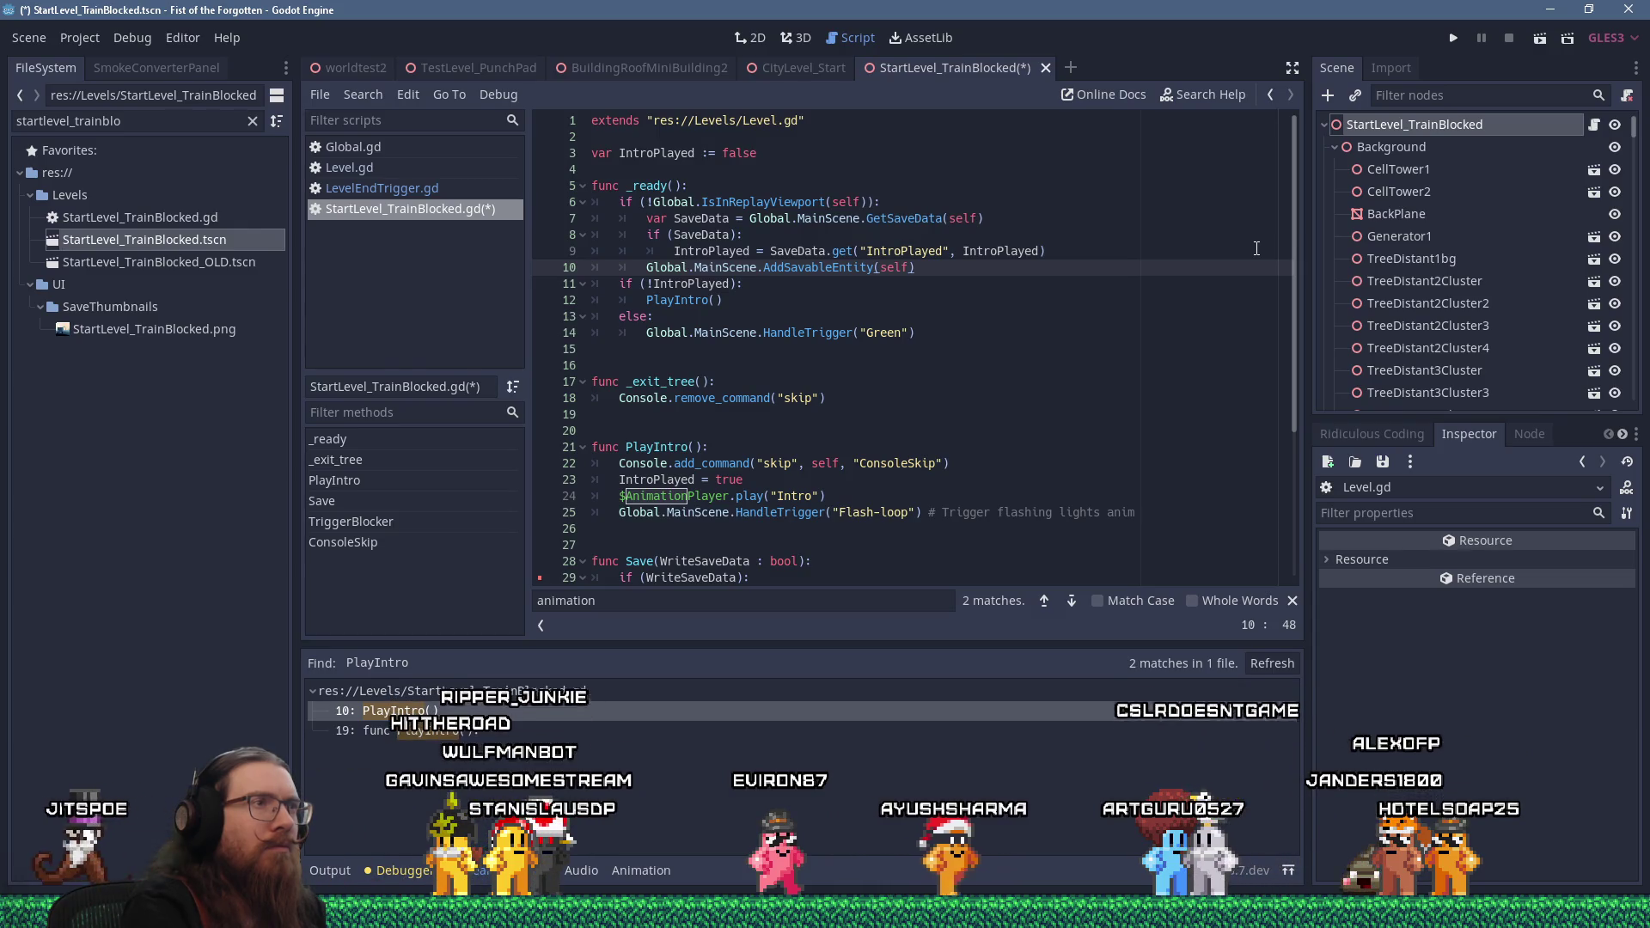
# Search the script for 'addsava' to highlight the AddSavableEntity call in _ready
pyautogui.scroll(-1, 995, 406)
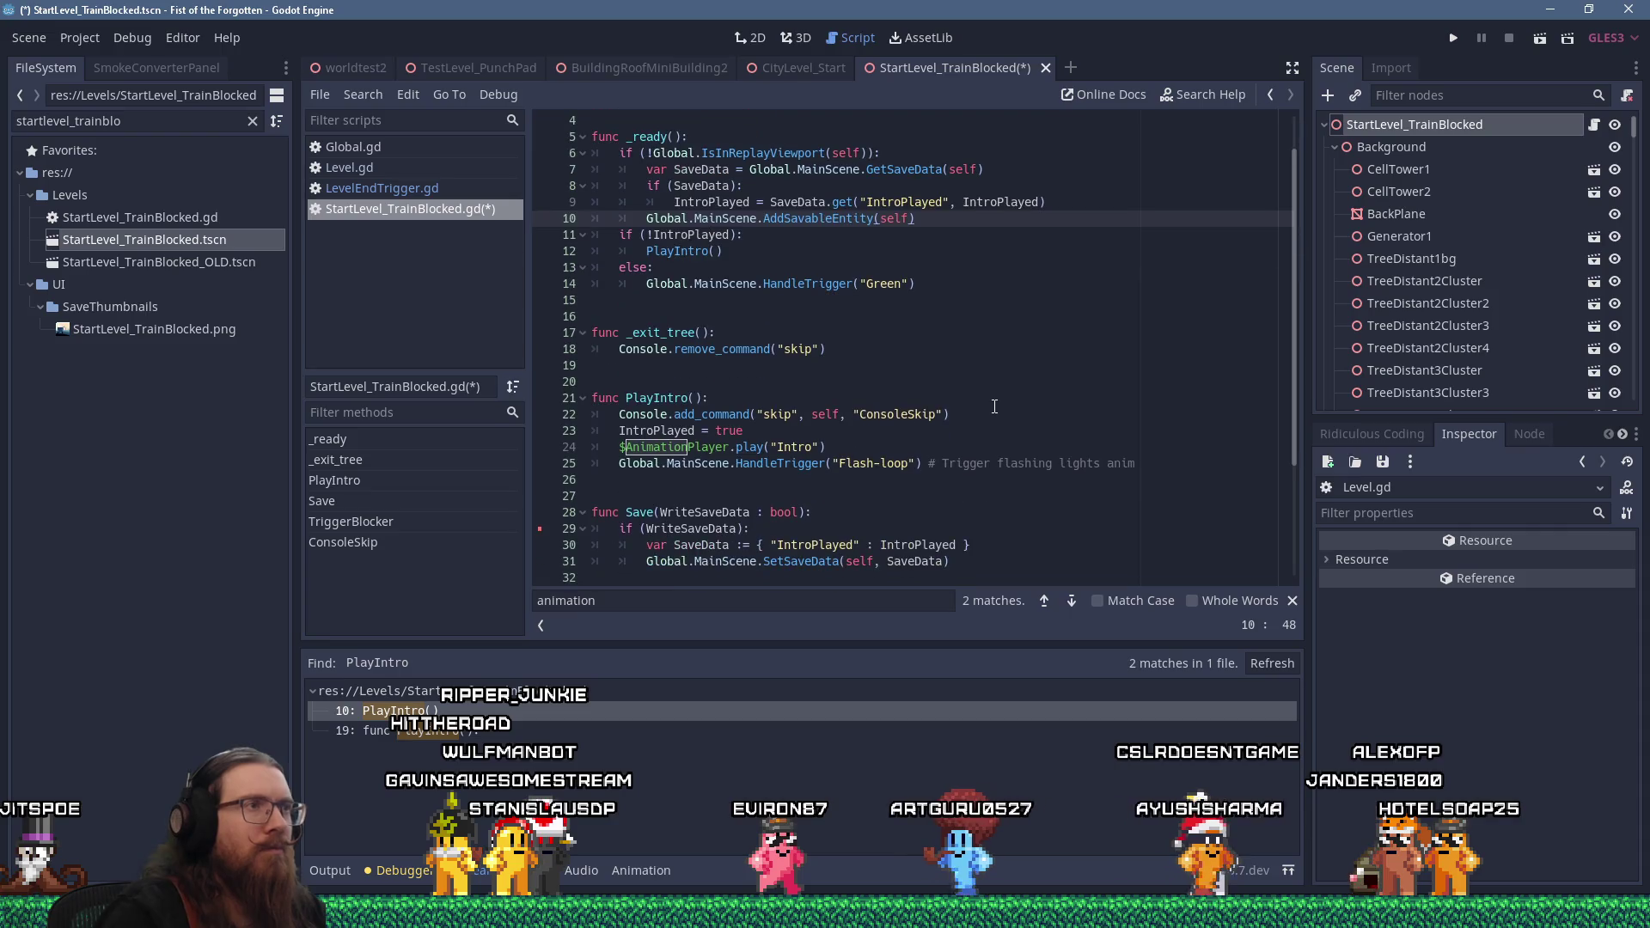
pyautogui.scroll(-2, 994, 406)
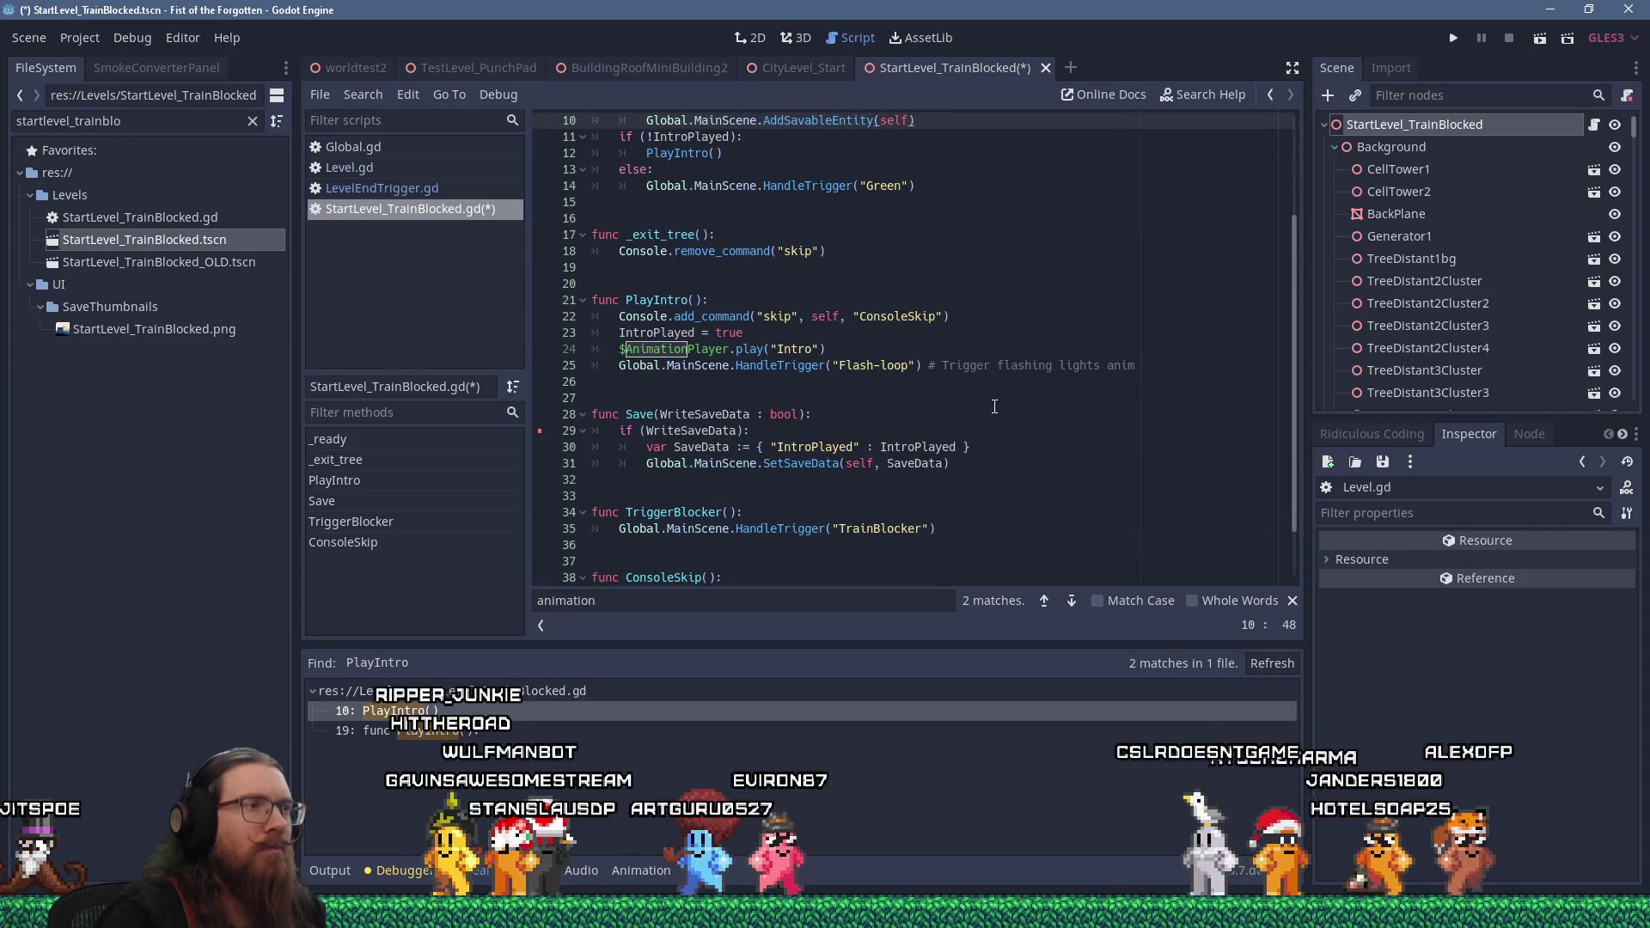
pyautogui.scroll(3, 994, 405)
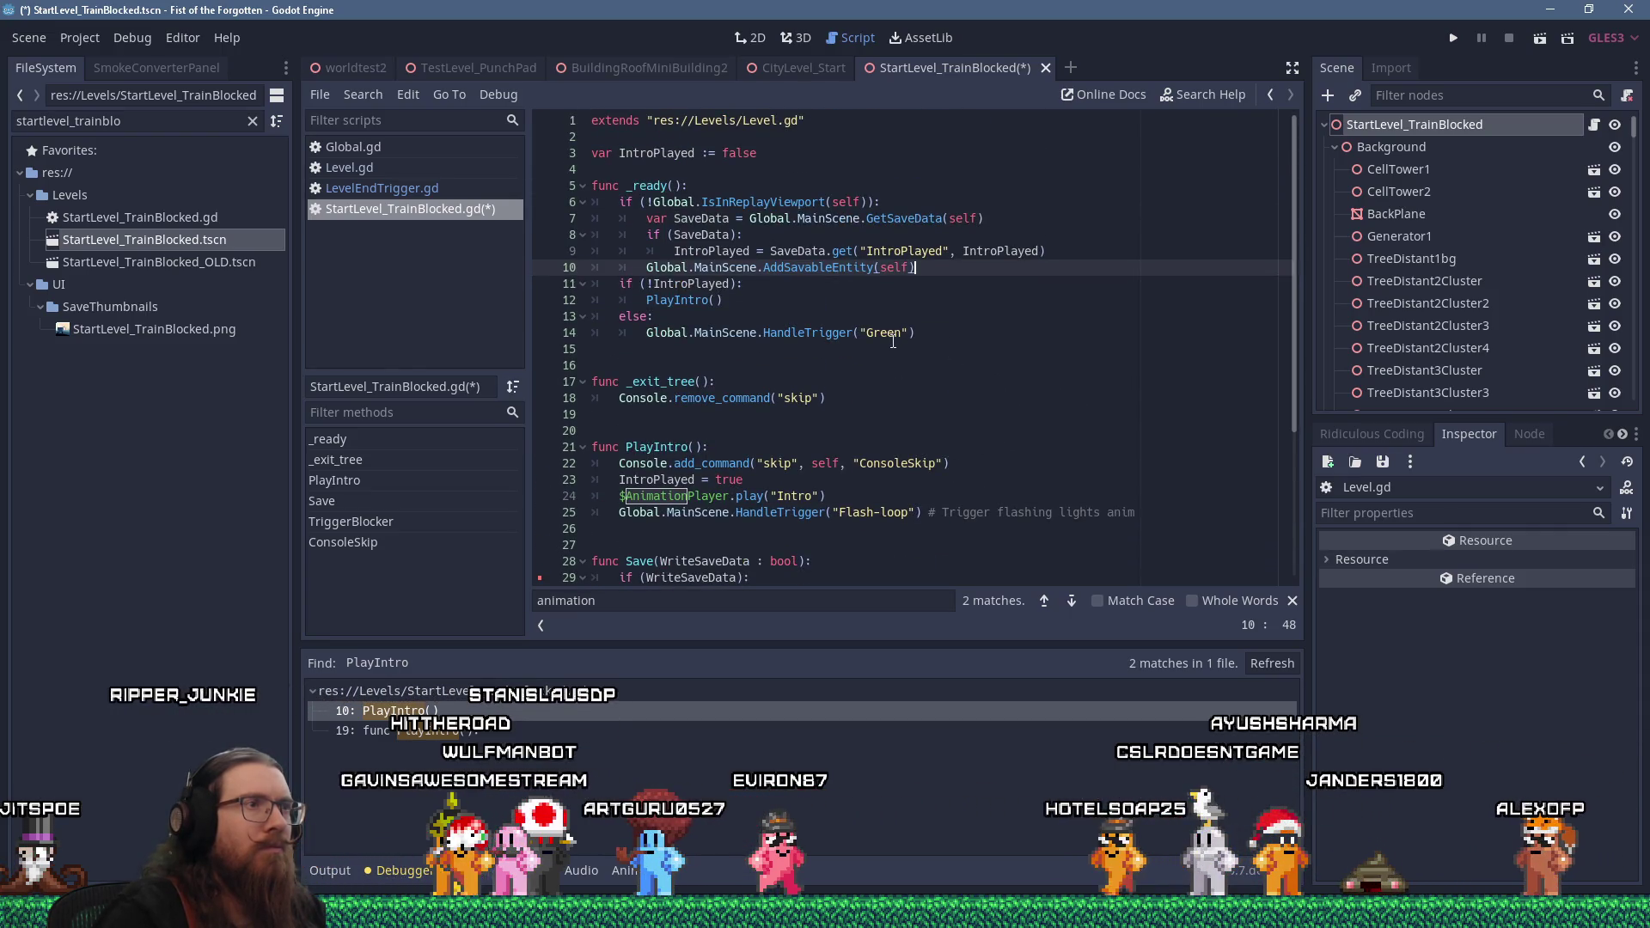
pyautogui.scroll(-3, 751, 271)
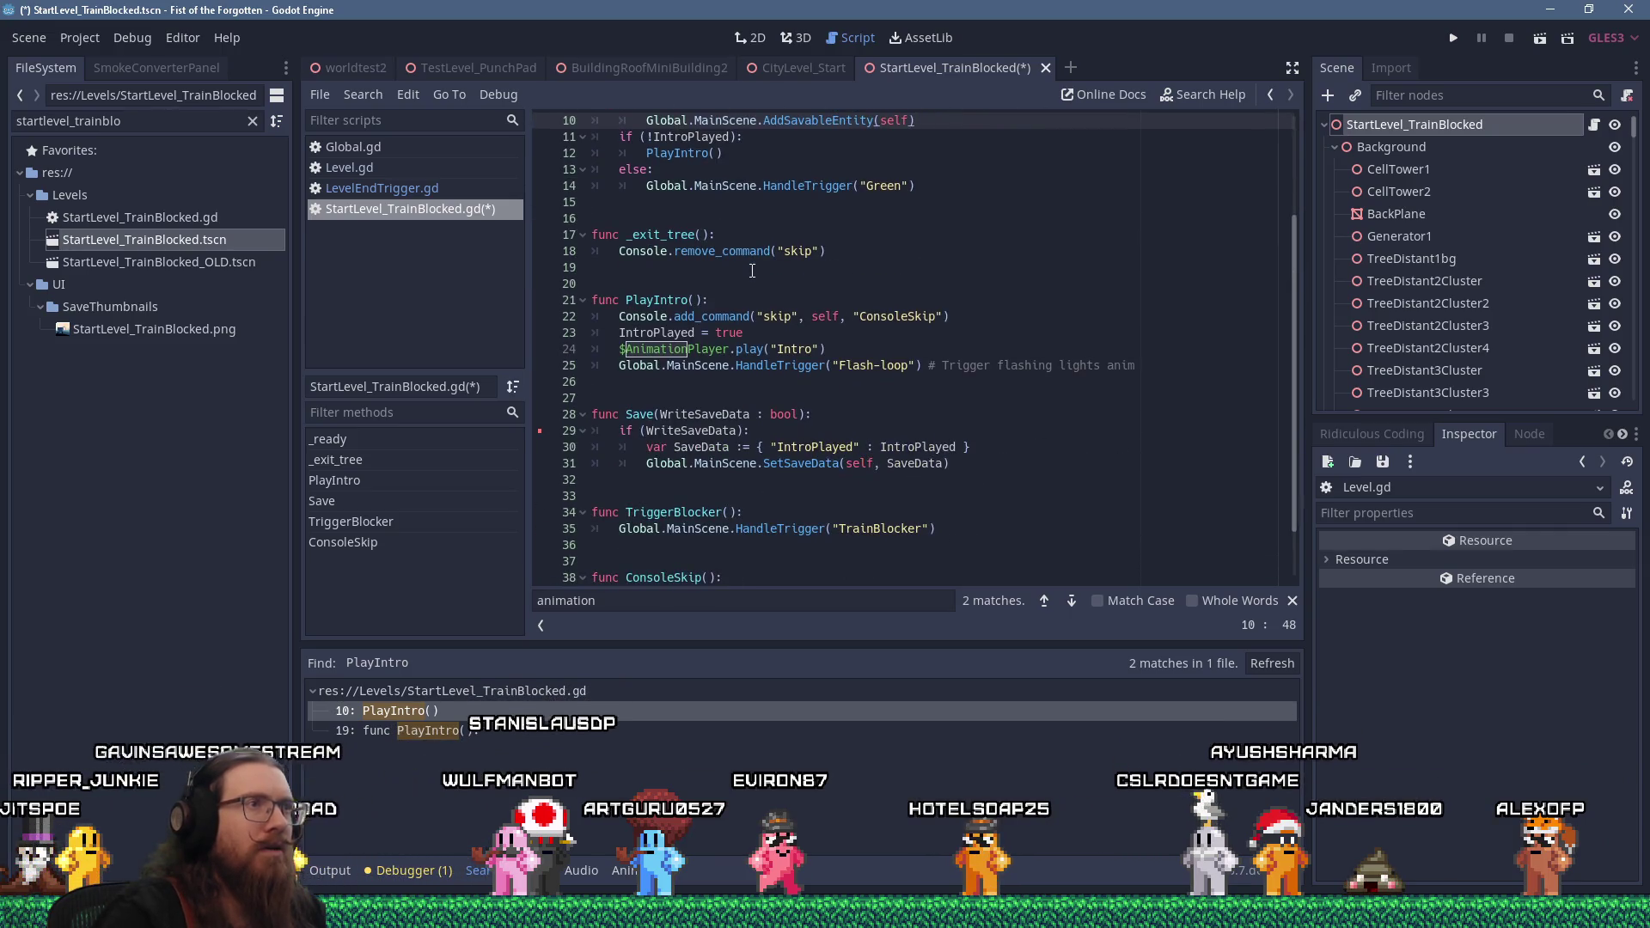
pyautogui.scroll(3, 876, 300)
pyautogui.click(1013, 214)
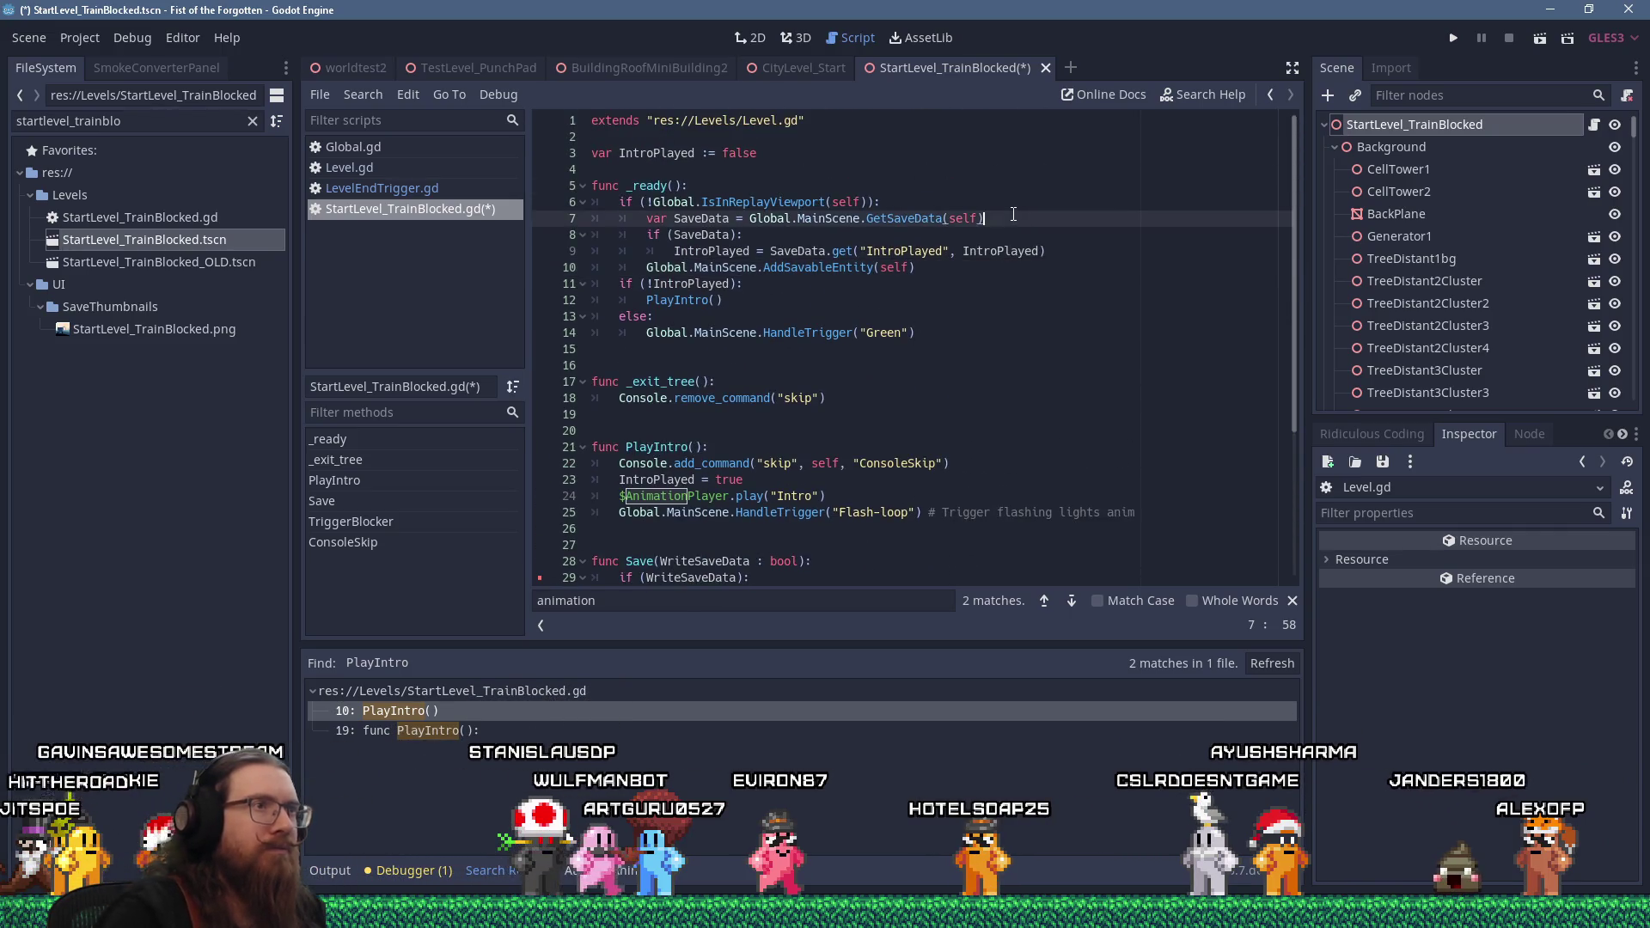
pyautogui.hotkey('ctrl', 'f')
pyautogui.write('addsava')
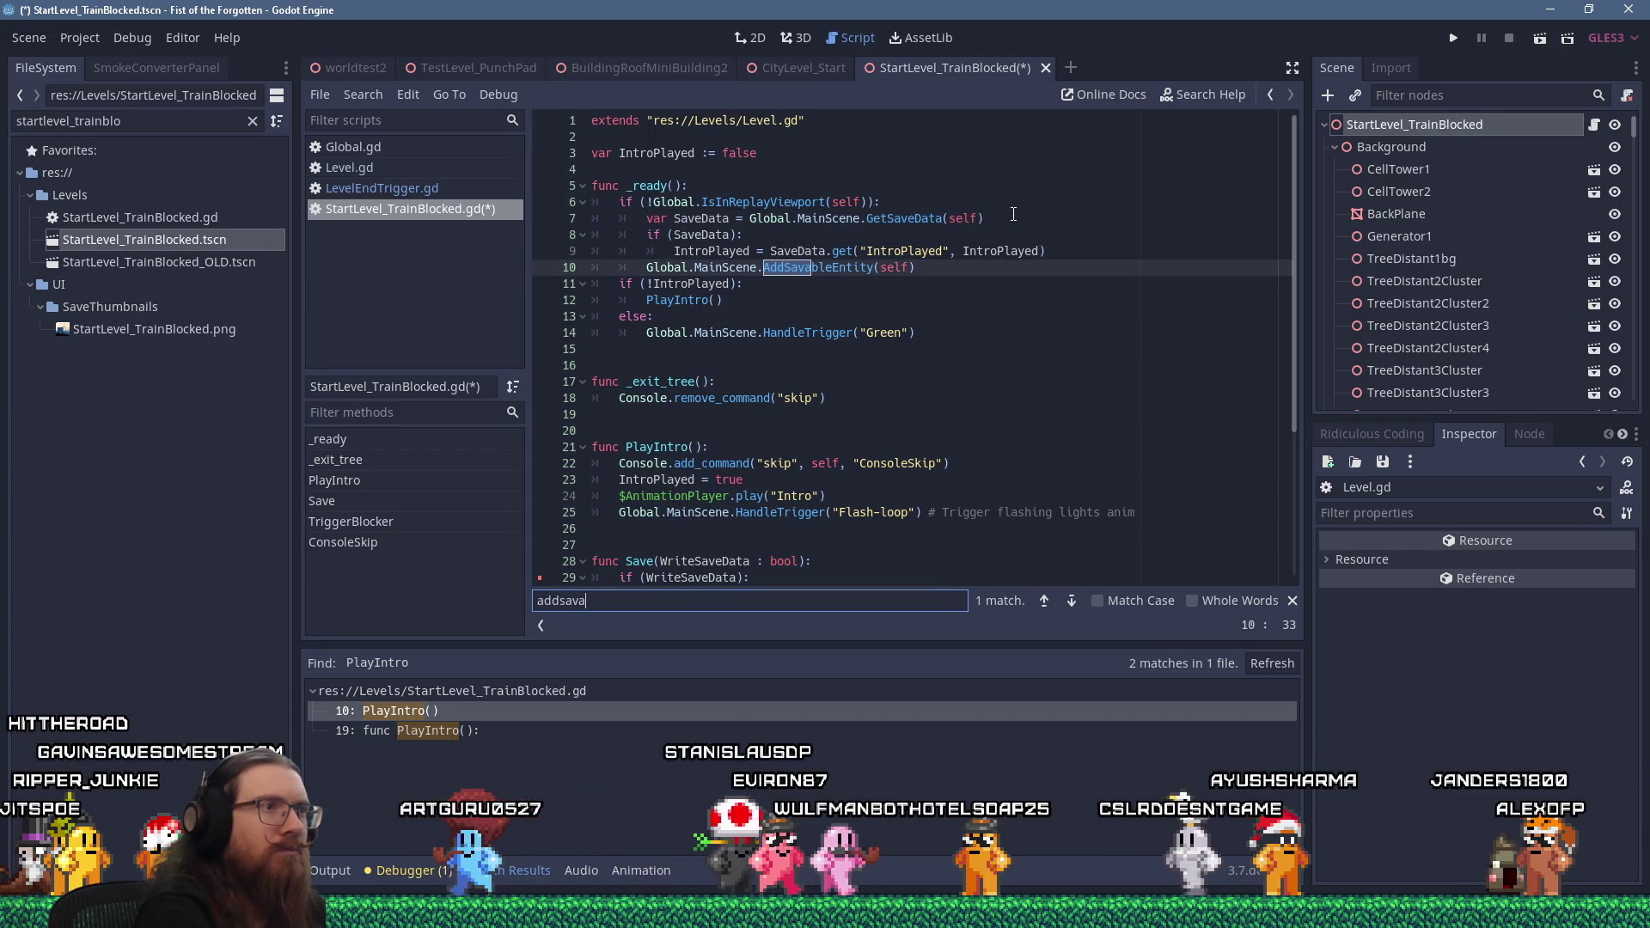
pyautogui.scroll(-3, 1131, 415)
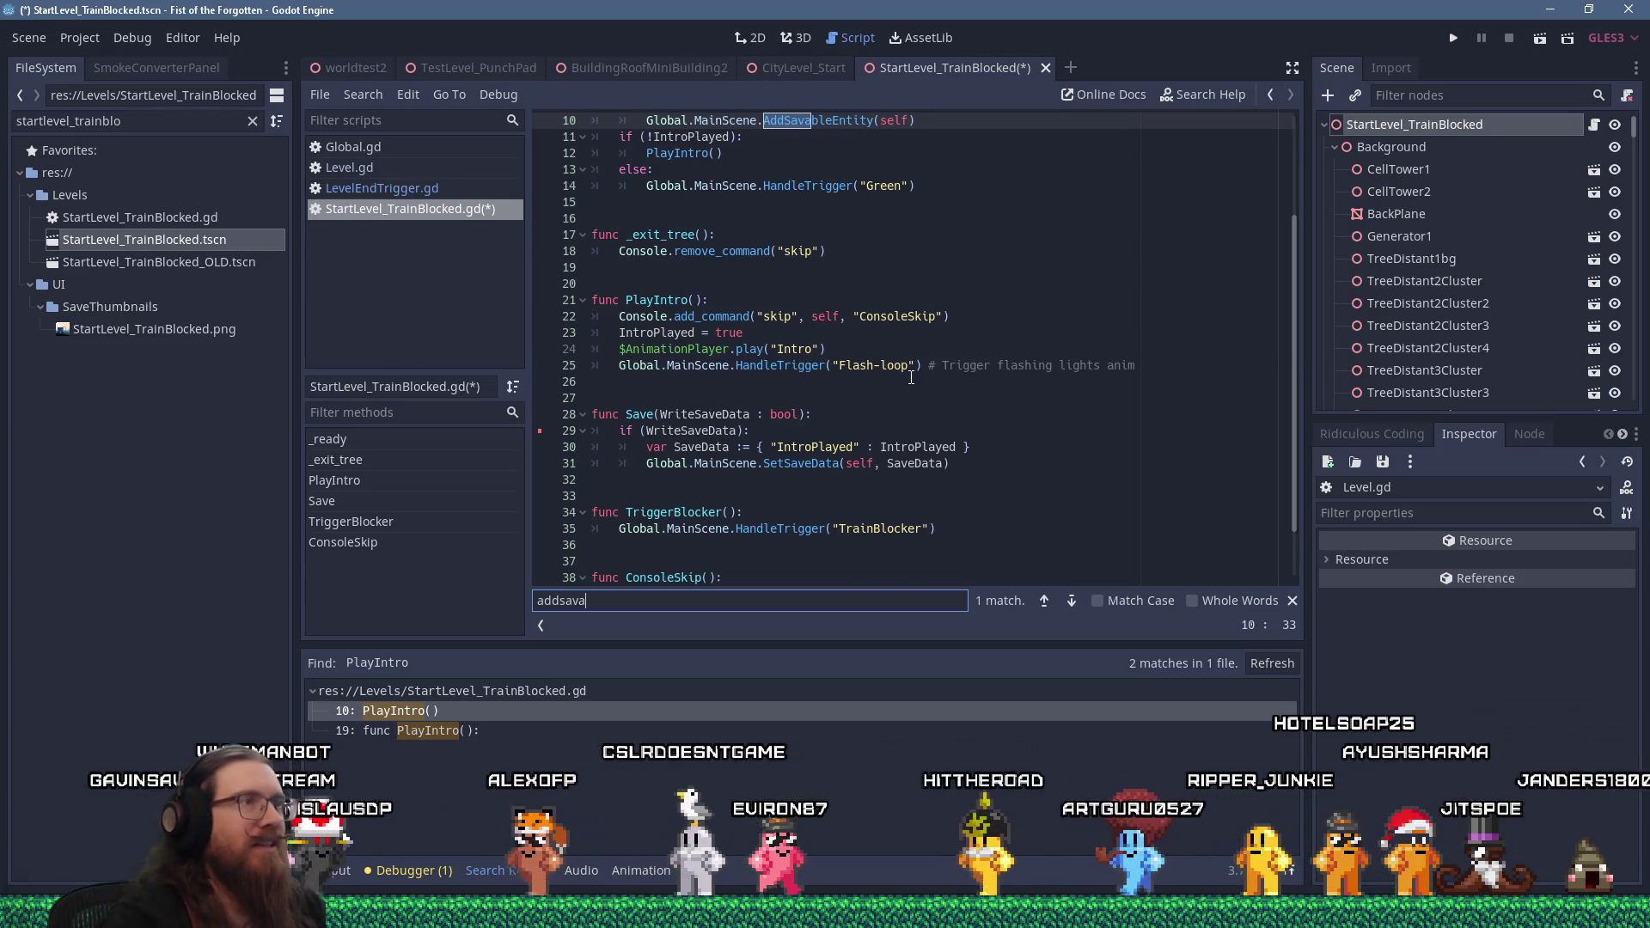
pyautogui.scroll(3, 894, 386)
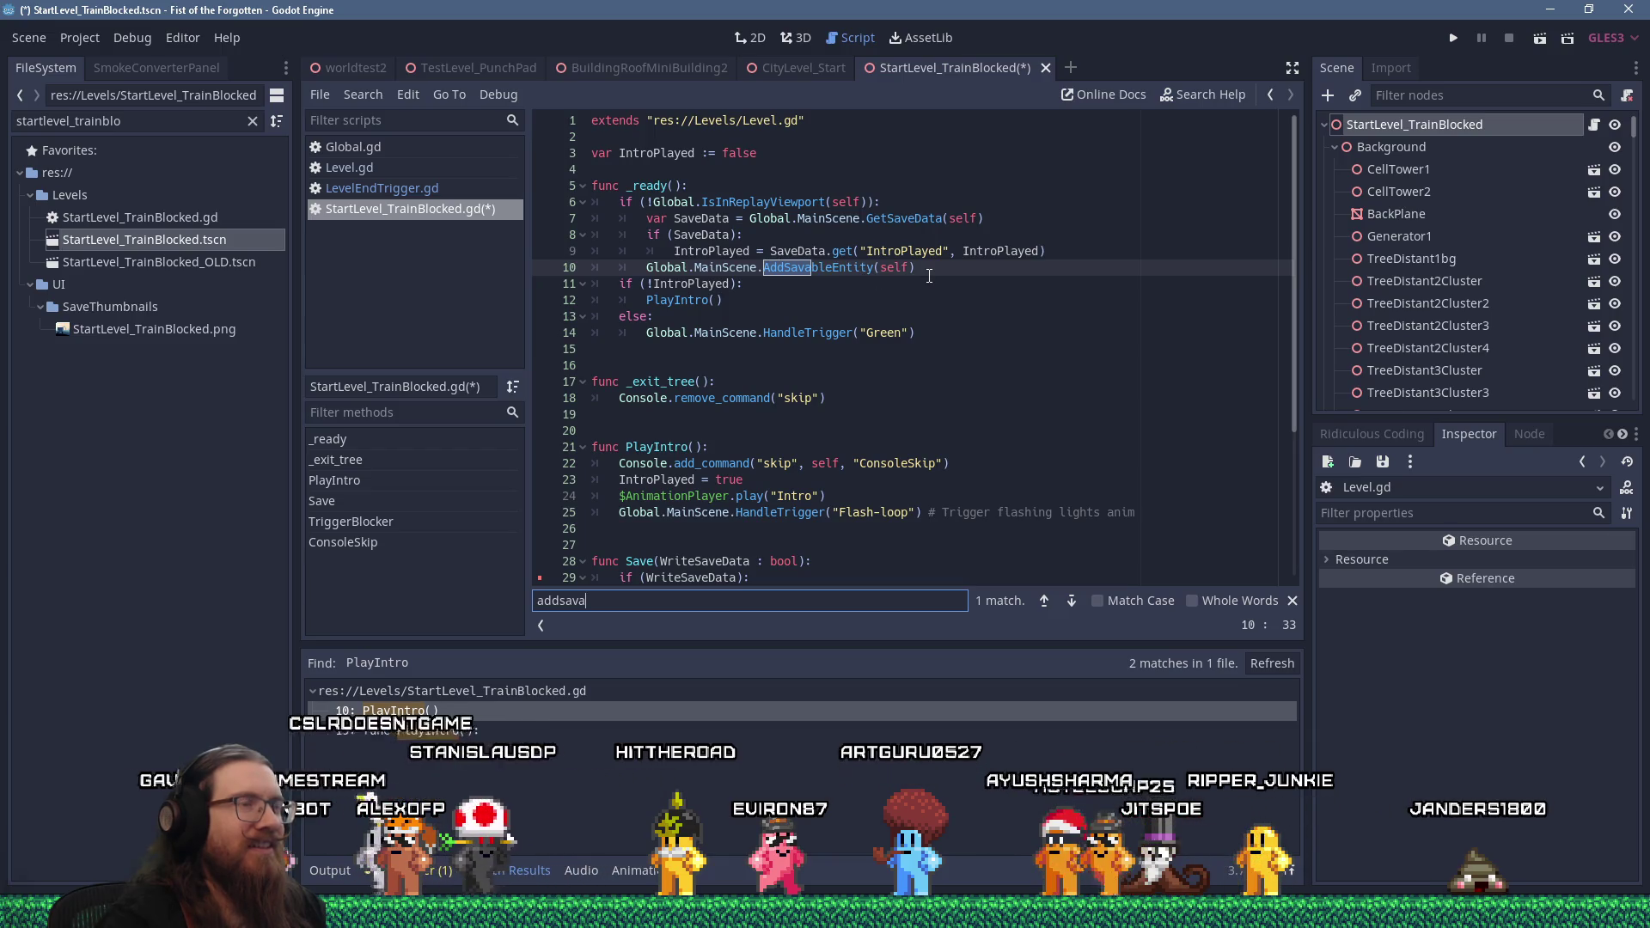
# Find IsInReplayViewport across all project files, browse the matches, and open its definition in Global.gd
pyautogui.click(799, 201)
pyautogui.click(375, 91)
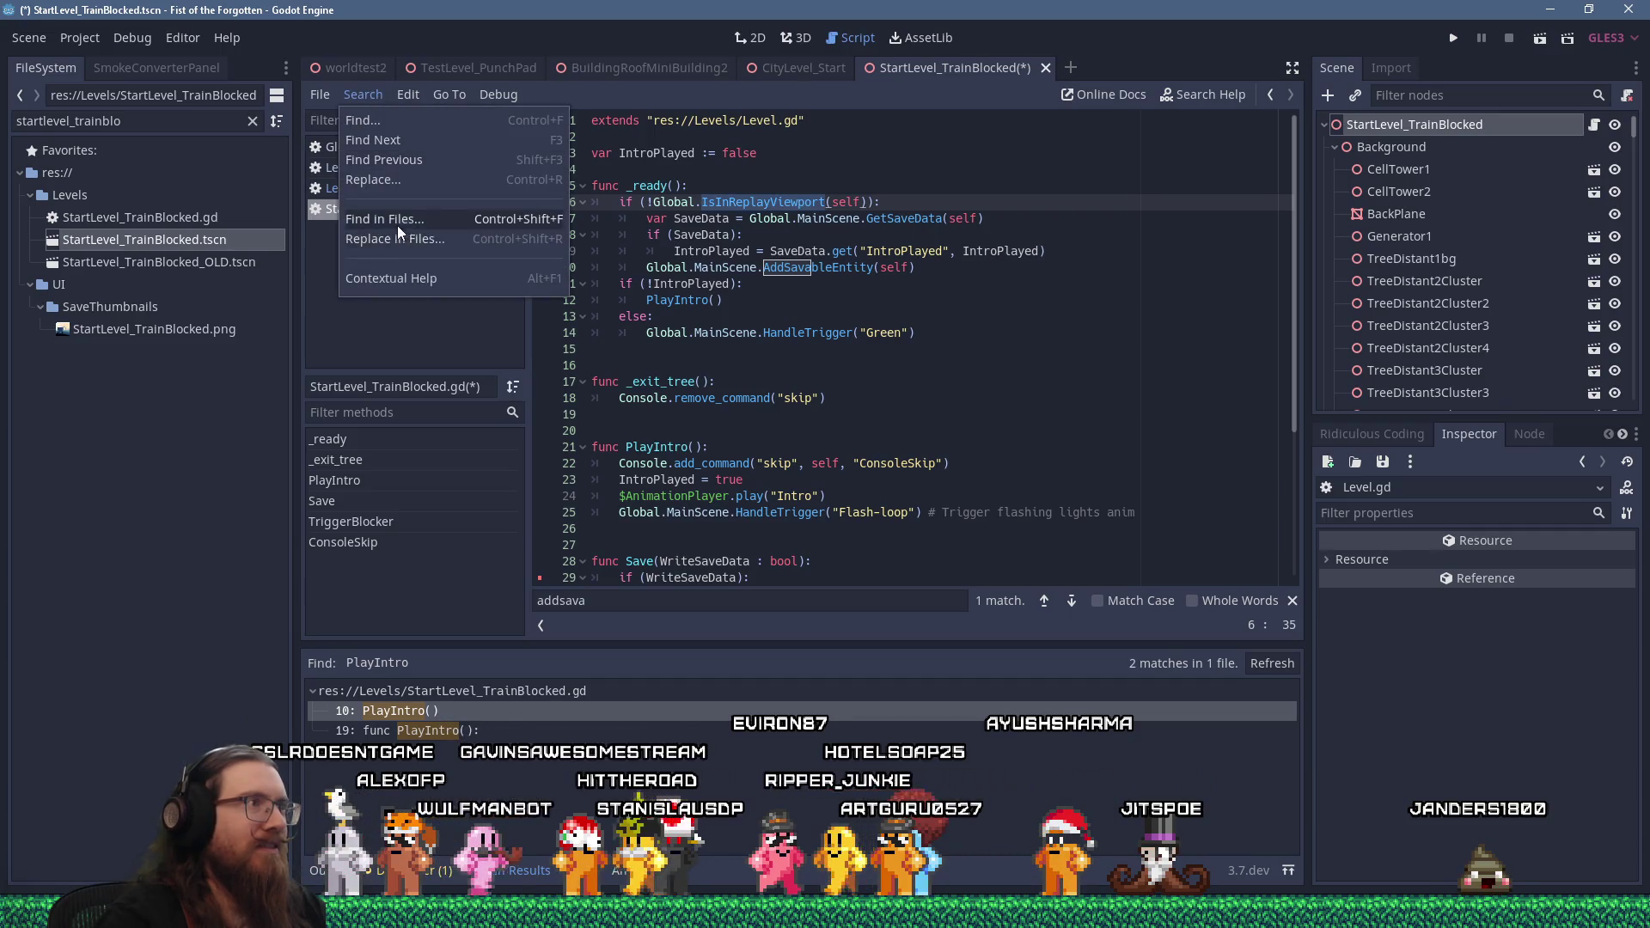
pyautogui.click(400, 218)
pyautogui.click(832, 516)
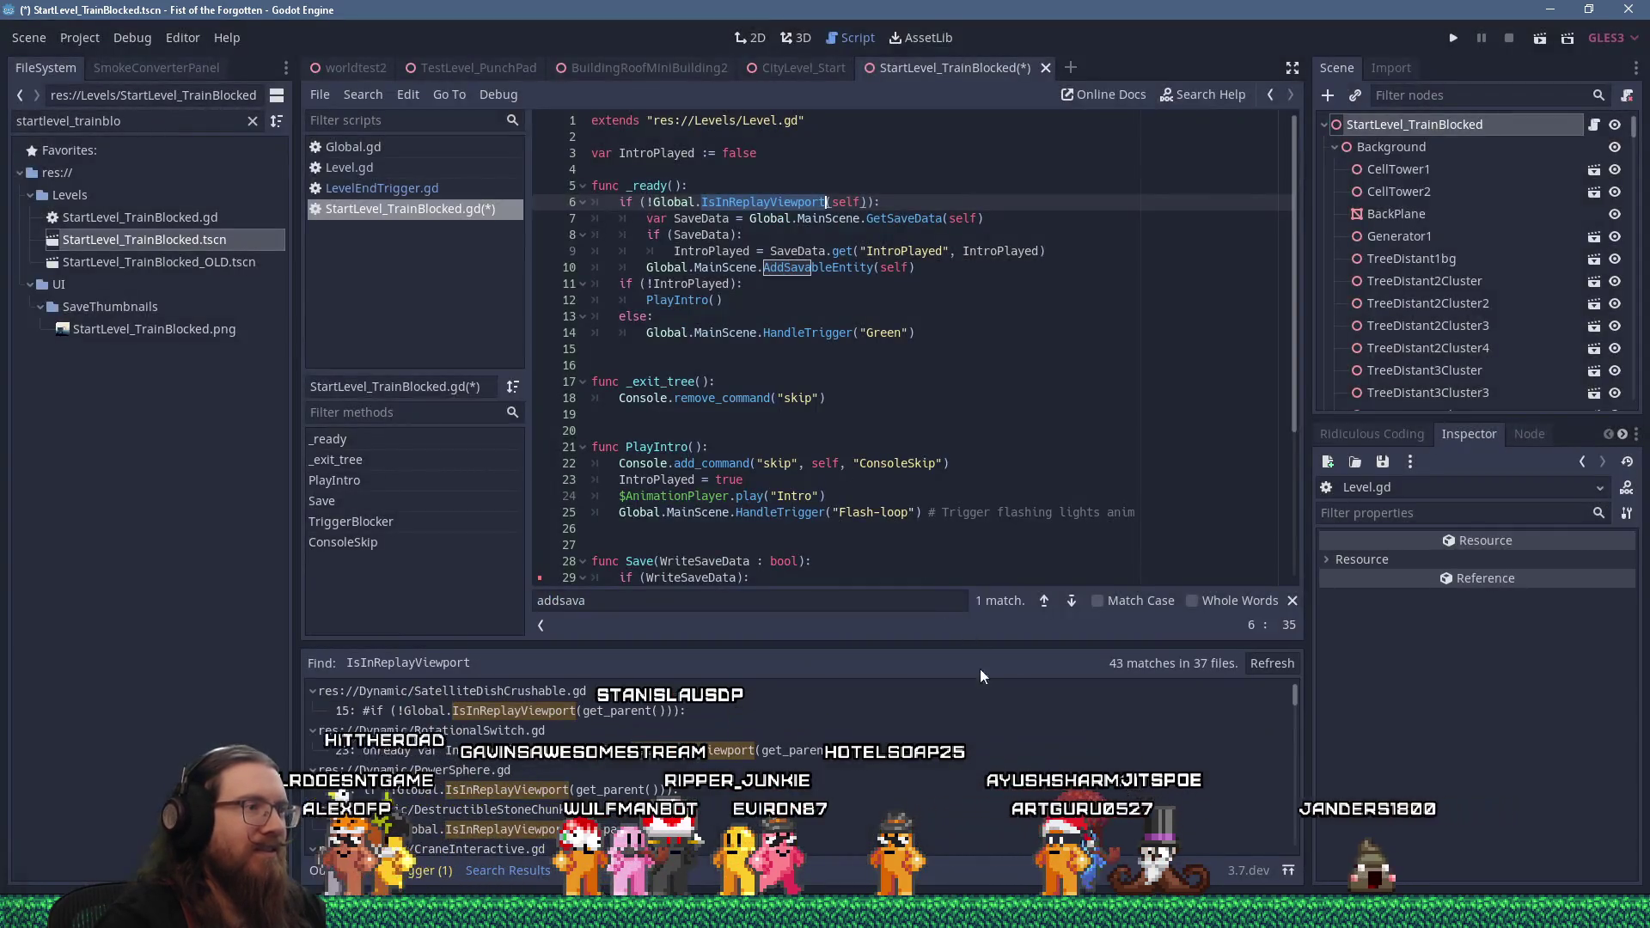
pyautogui.scroll(-3, 1002, 696)
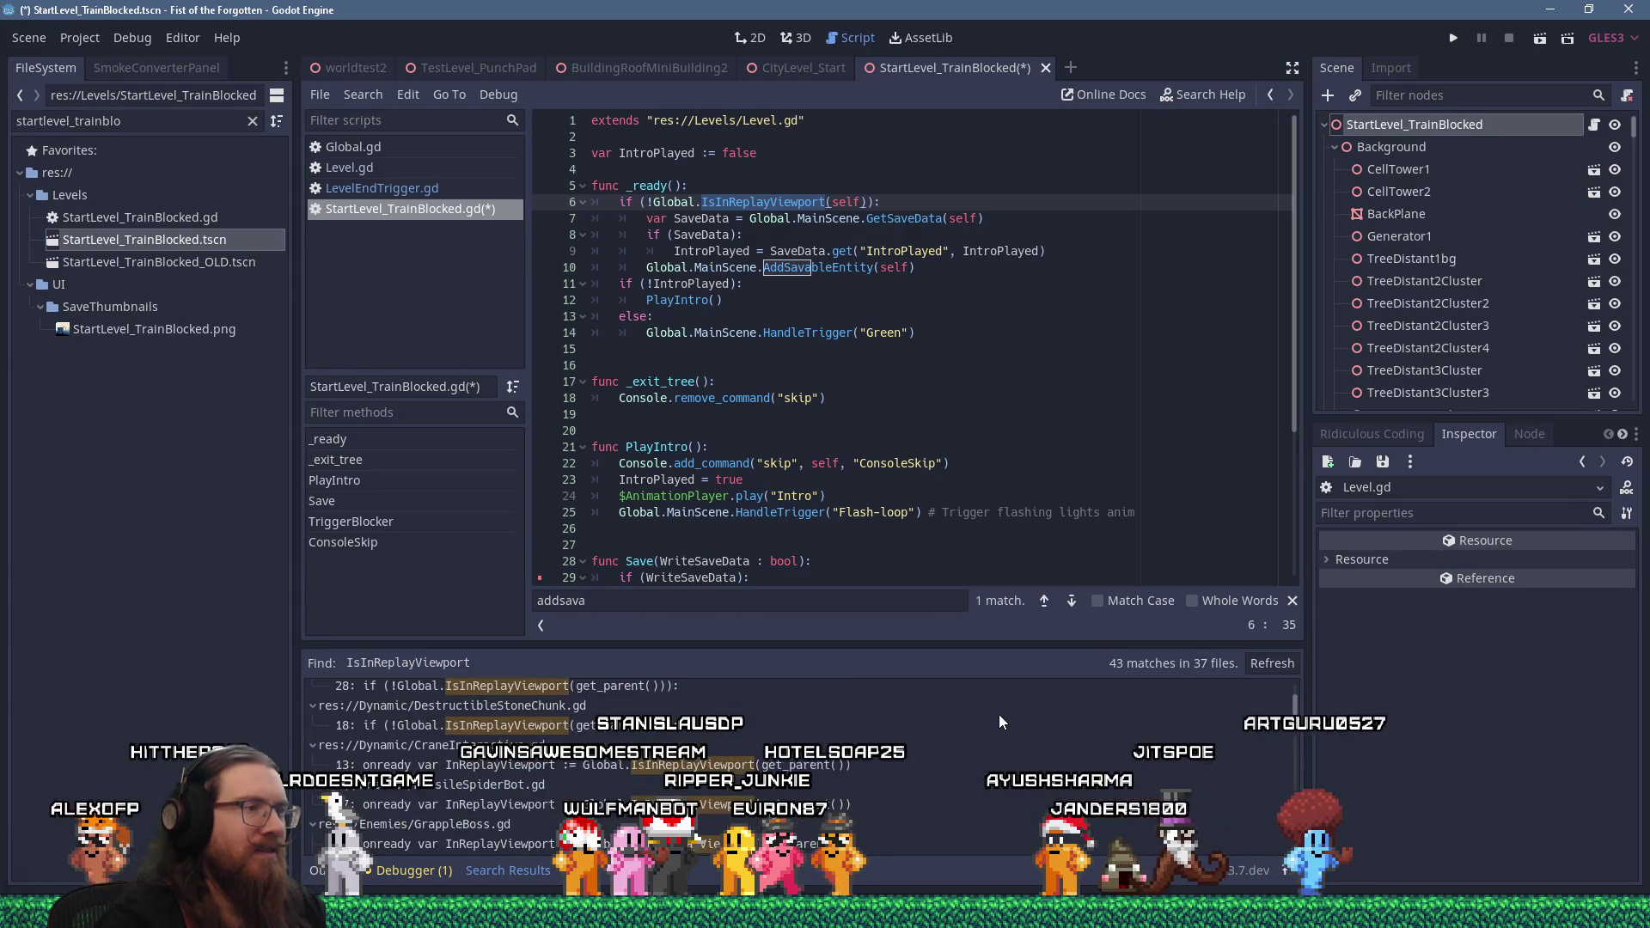
pyautogui.scroll(-3, 999, 720)
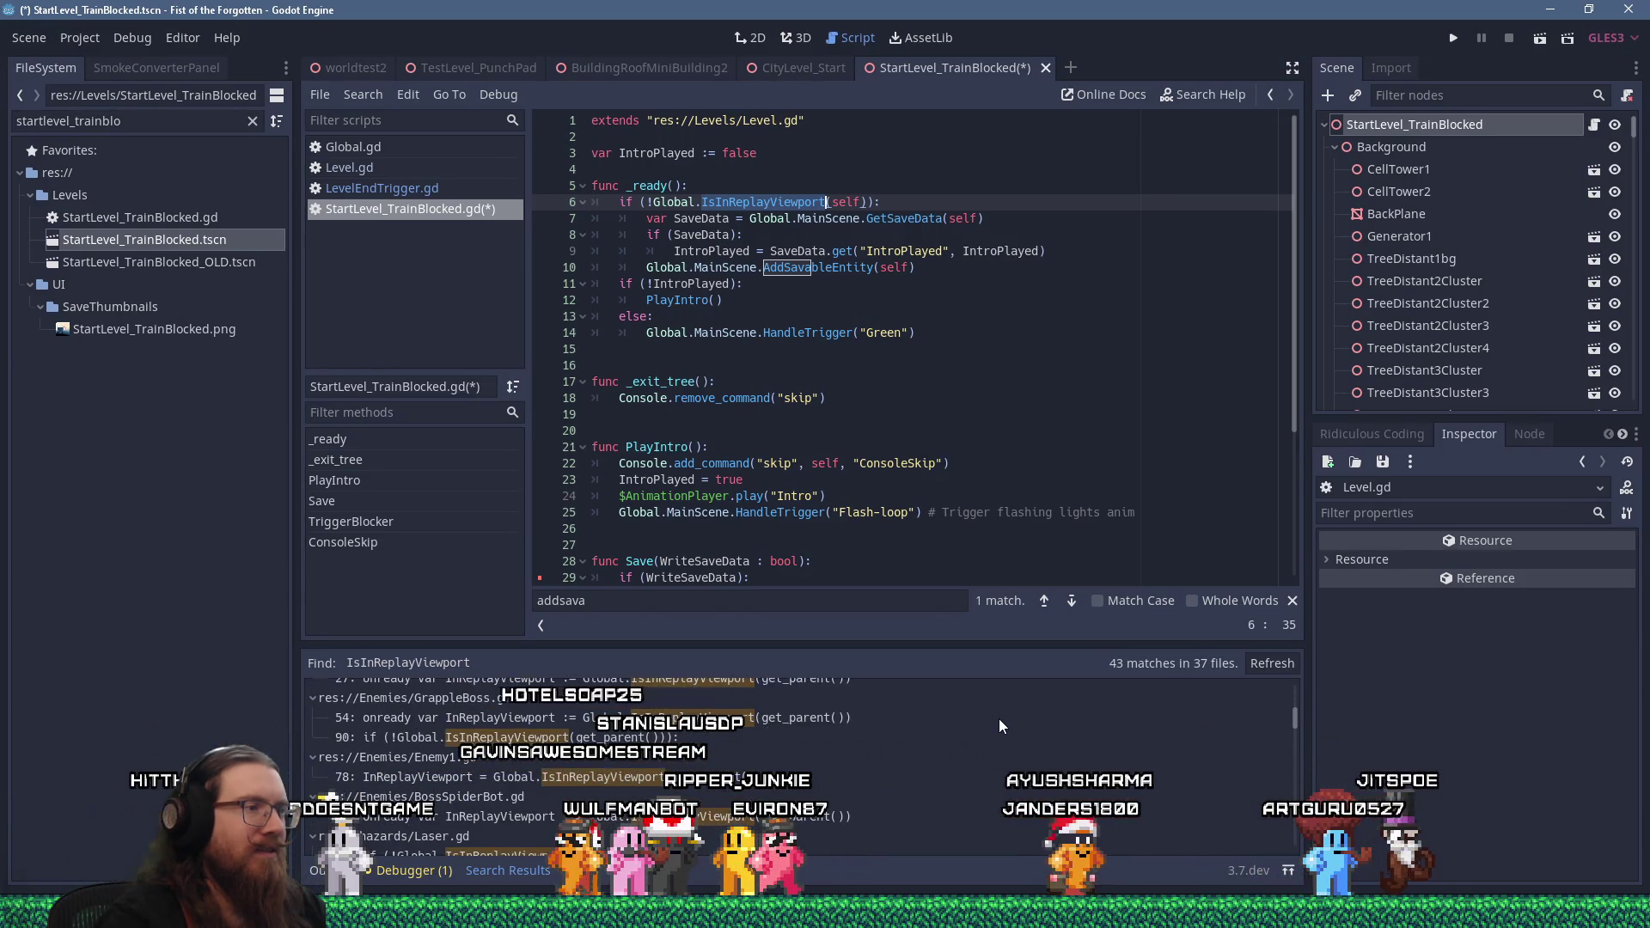
pyautogui.scroll(-5, 998, 726)
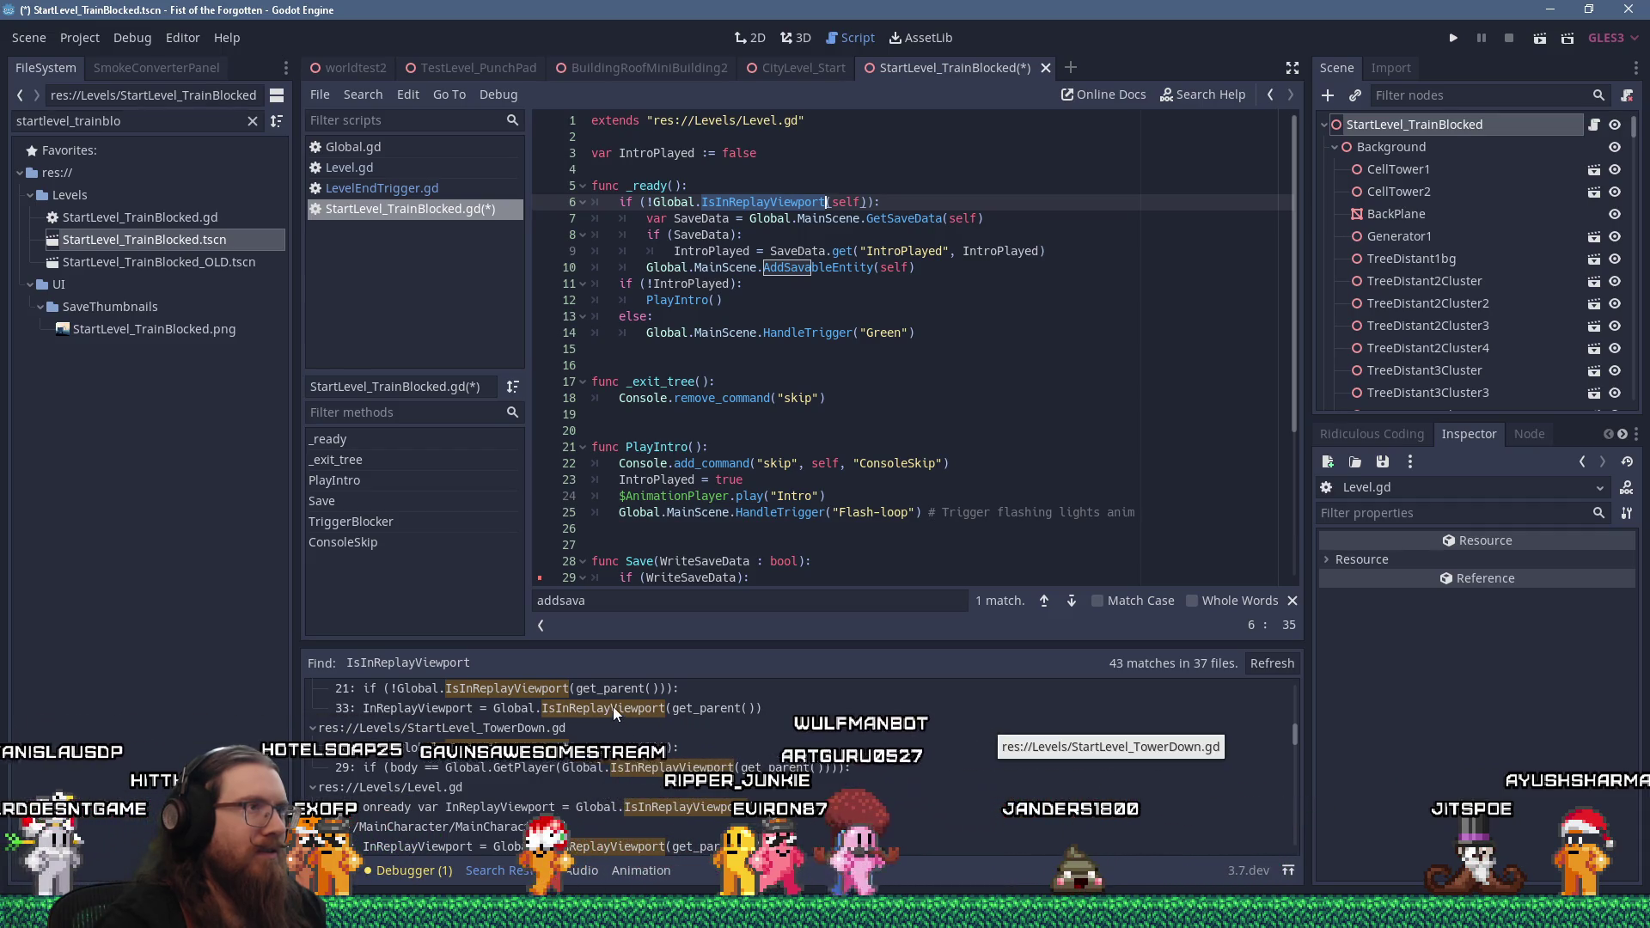
pyautogui.click(739, 299)
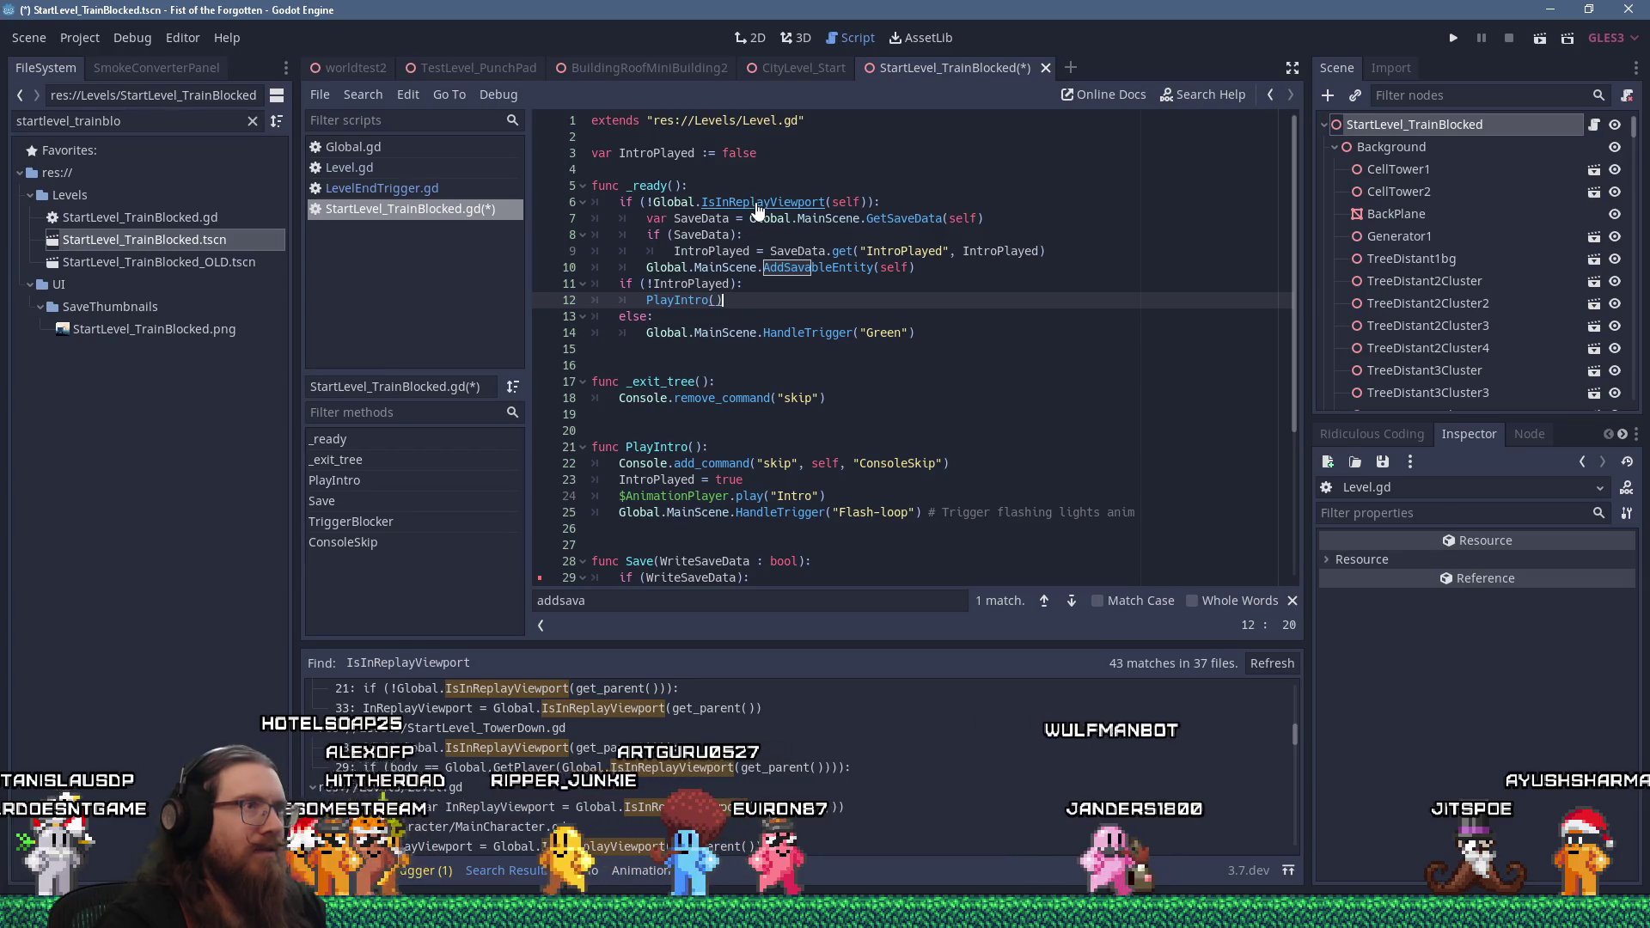
pyautogui.keyDown('ctrl'); pyautogui.click(756, 209); pyautogui.keyUp('ctrl')
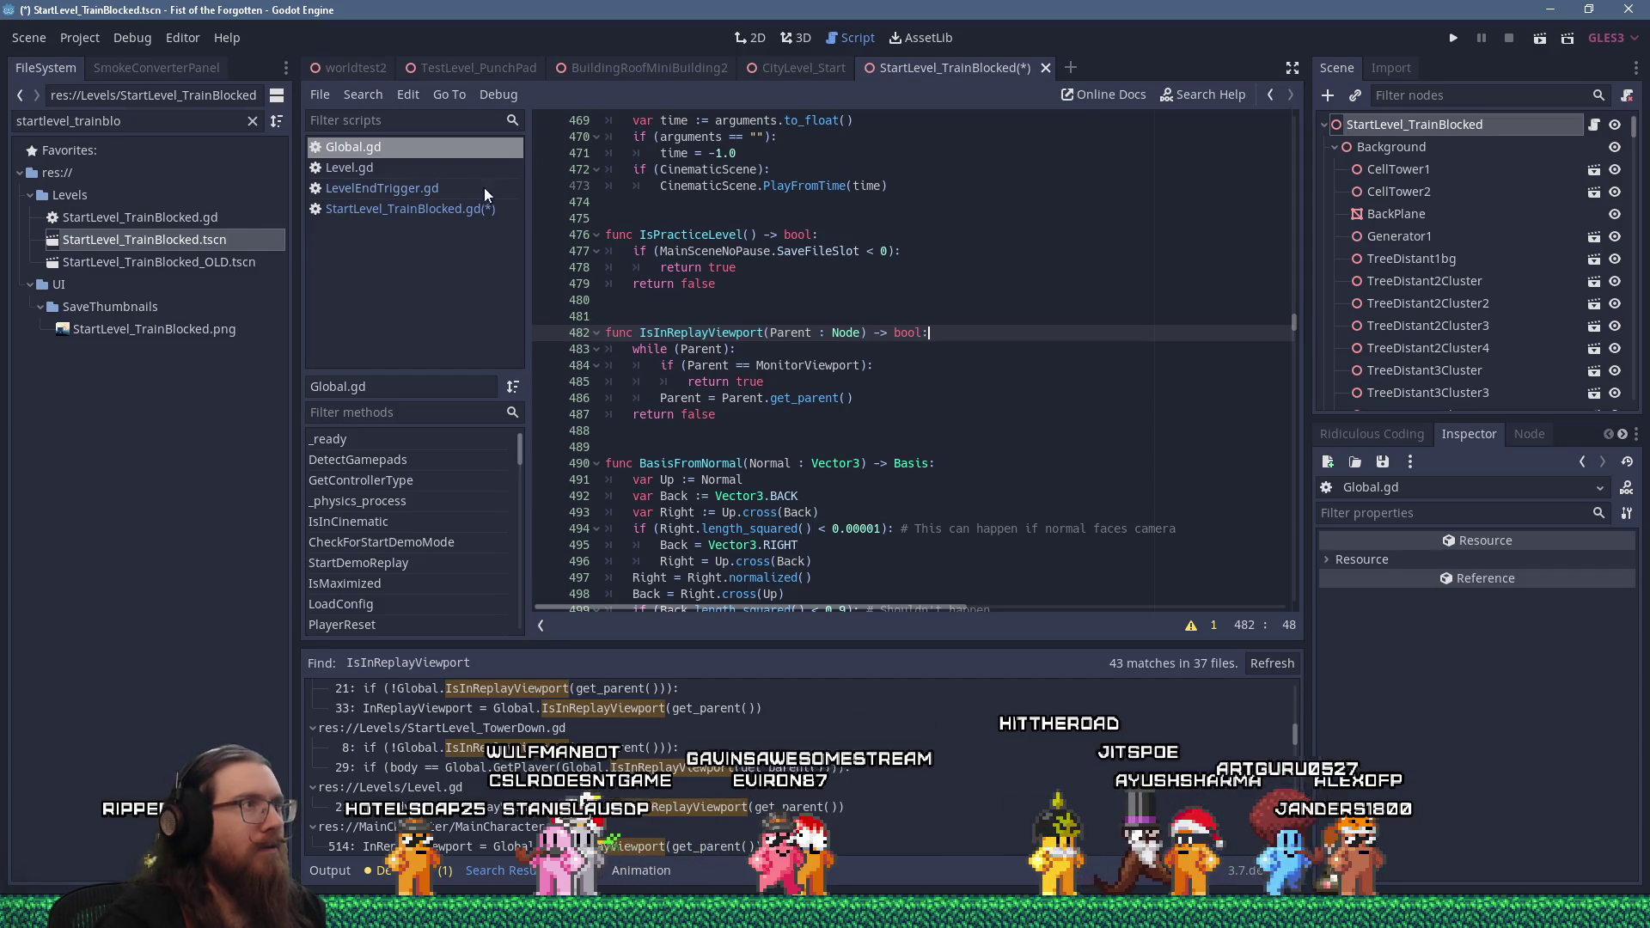
# Return to StartLevel_TrainBlocked.gd, review its Save function, then save and run the game
pyautogui.click(759, 272)
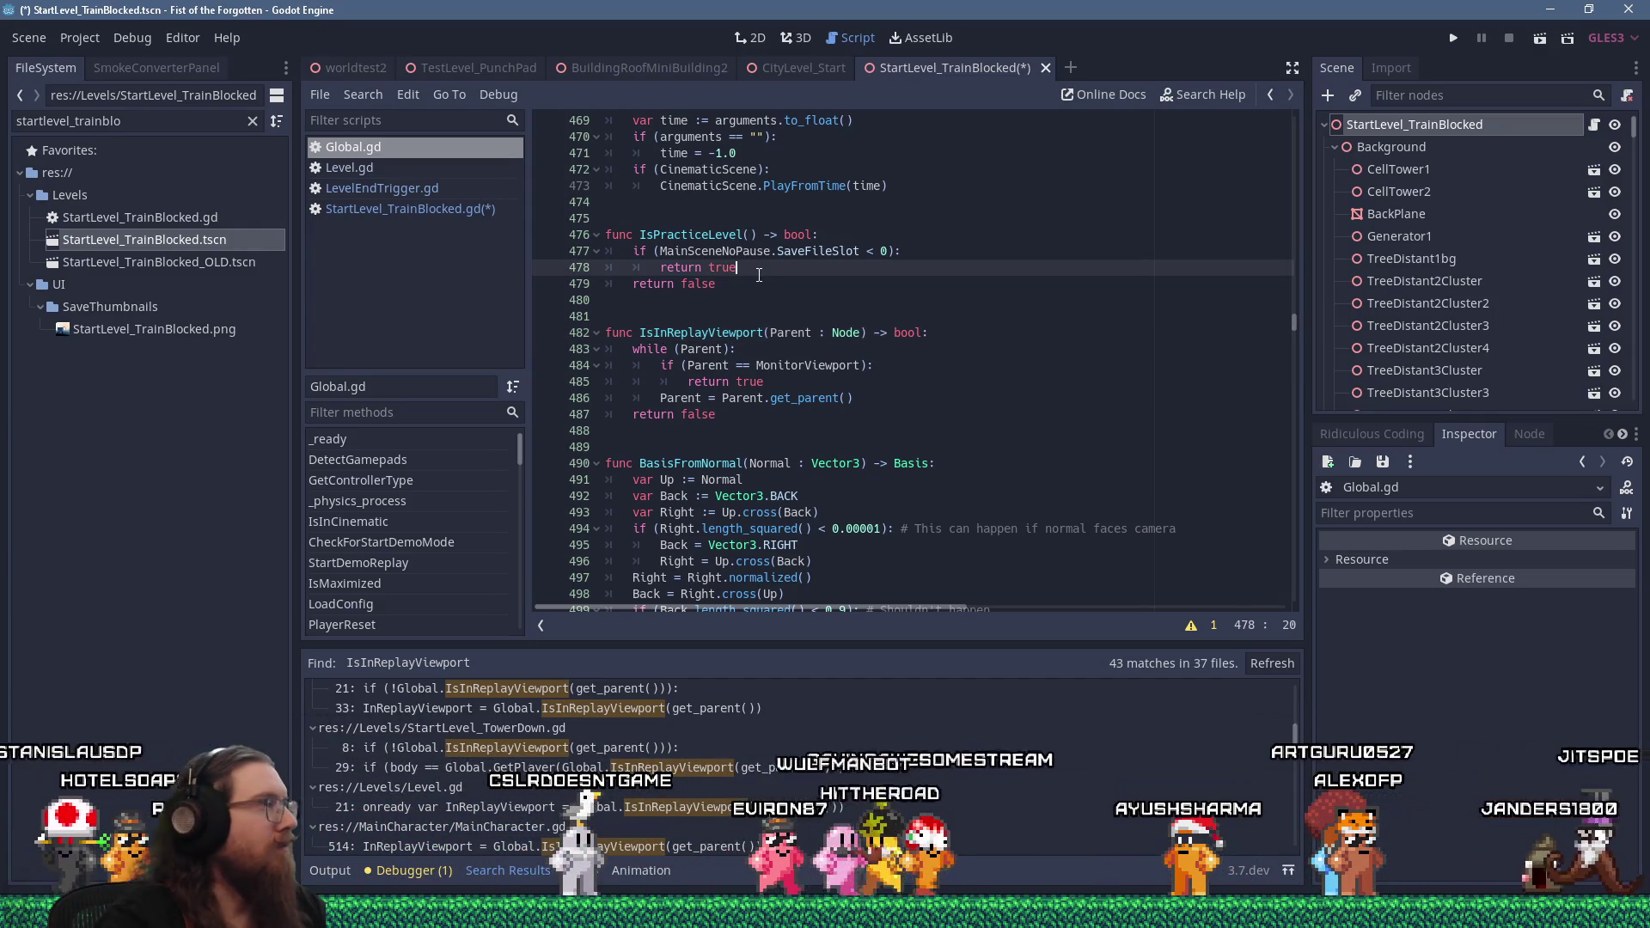
pyautogui.click(463, 211)
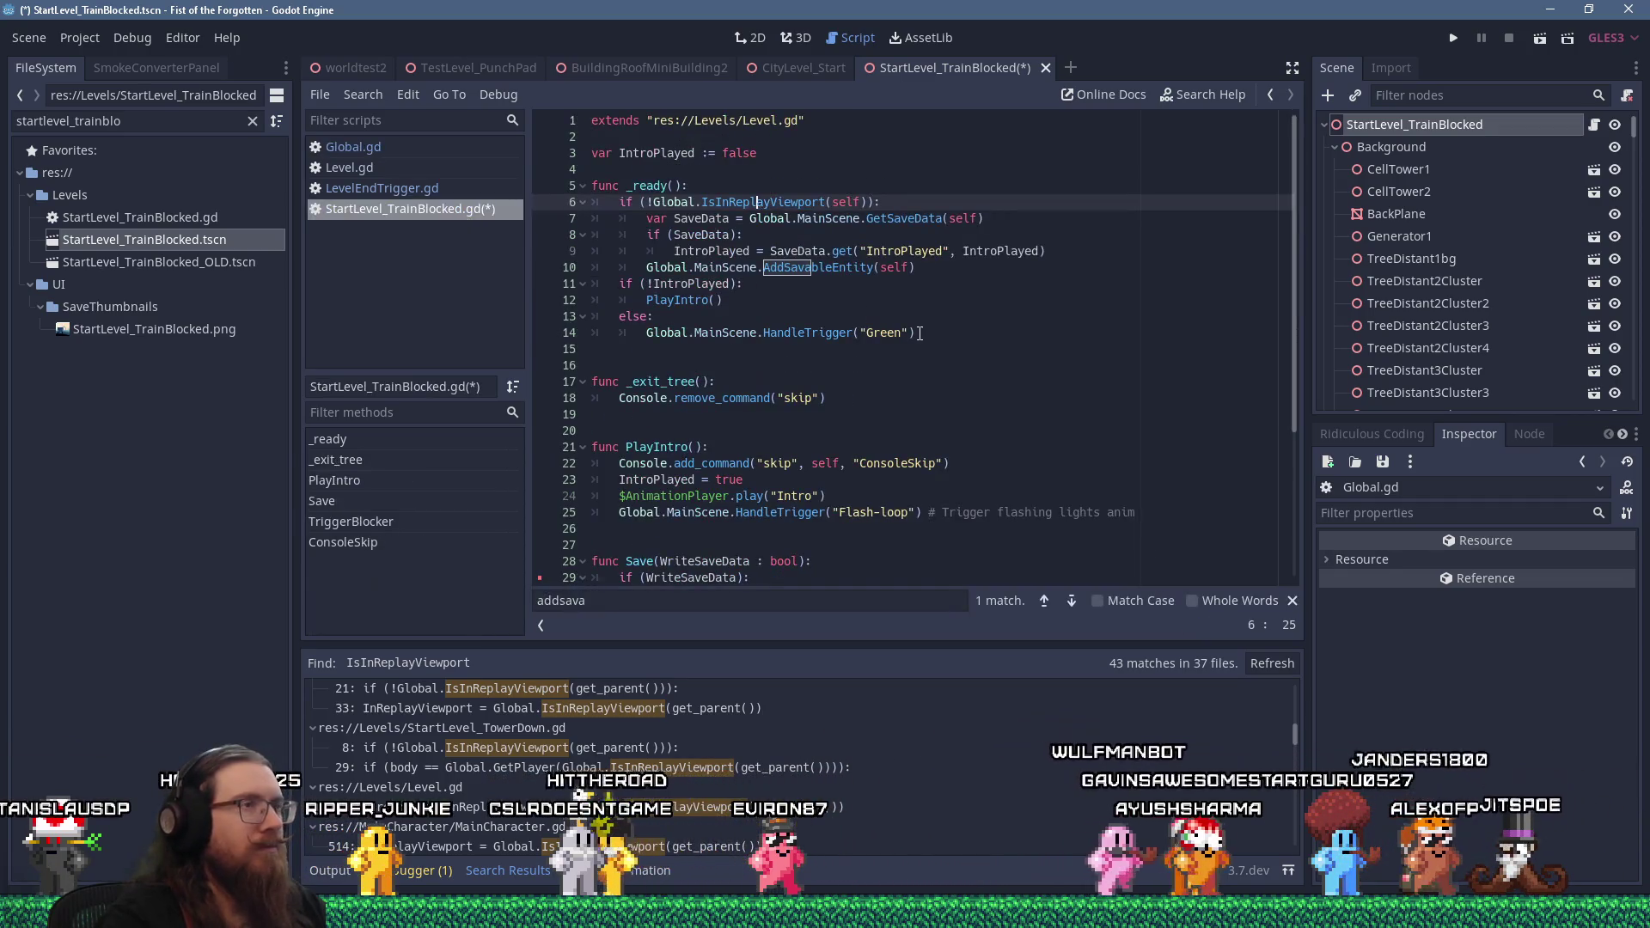
pyautogui.scroll(-5, 919, 334)
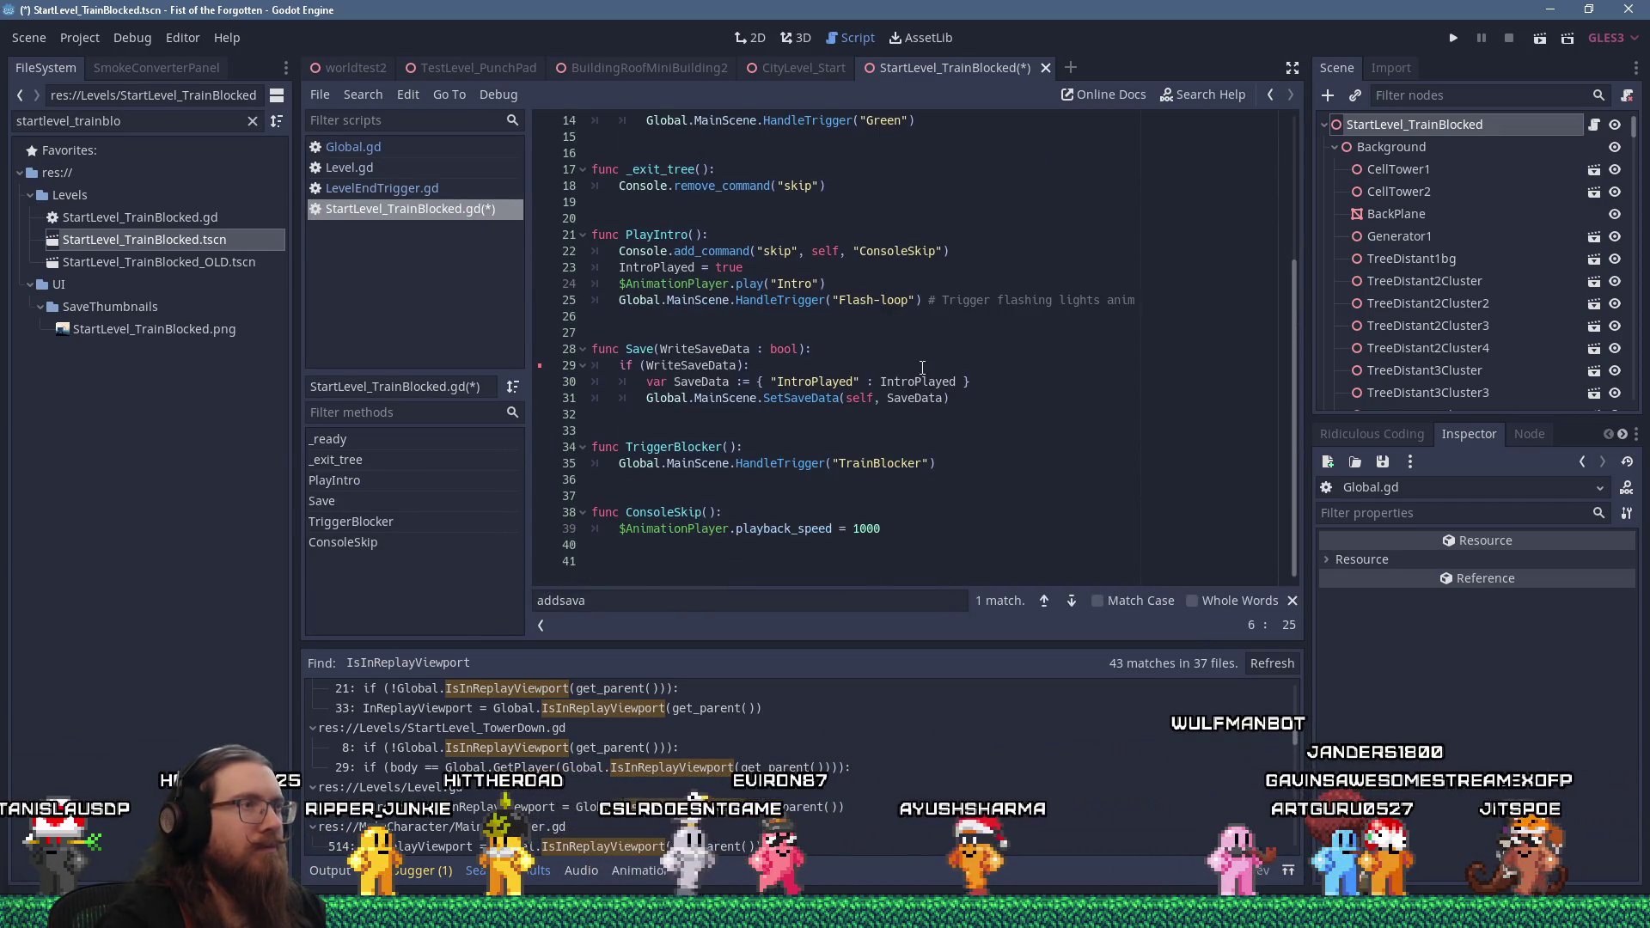
pyautogui.scroll(5, 922, 368)
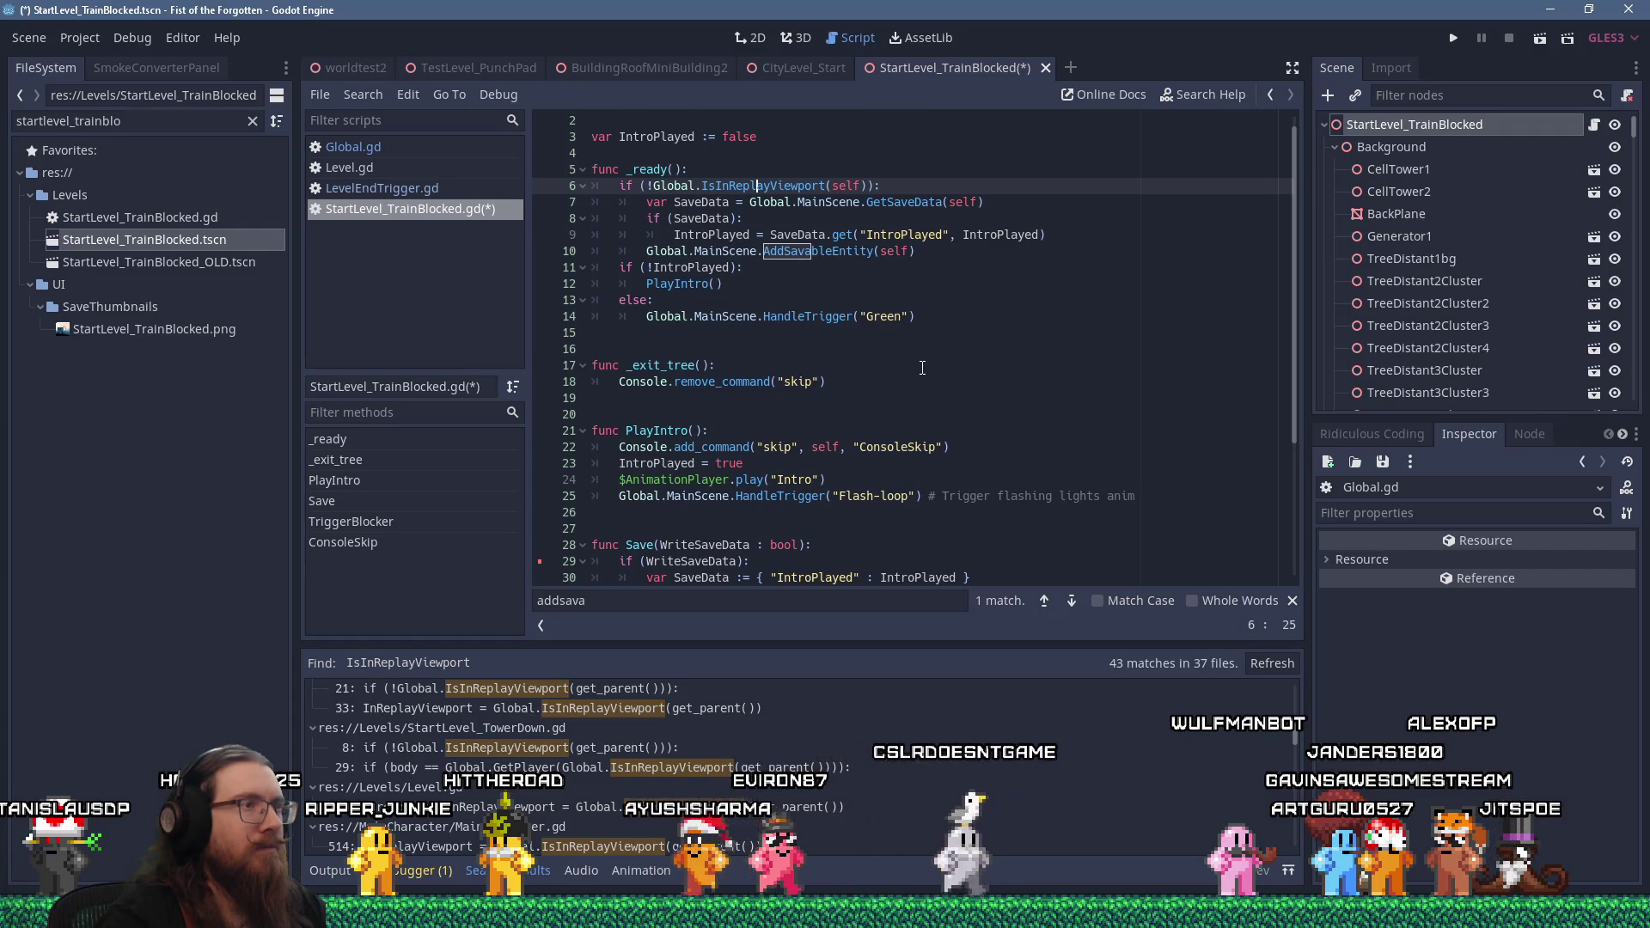
pyautogui.scroll(-4, 922, 368)
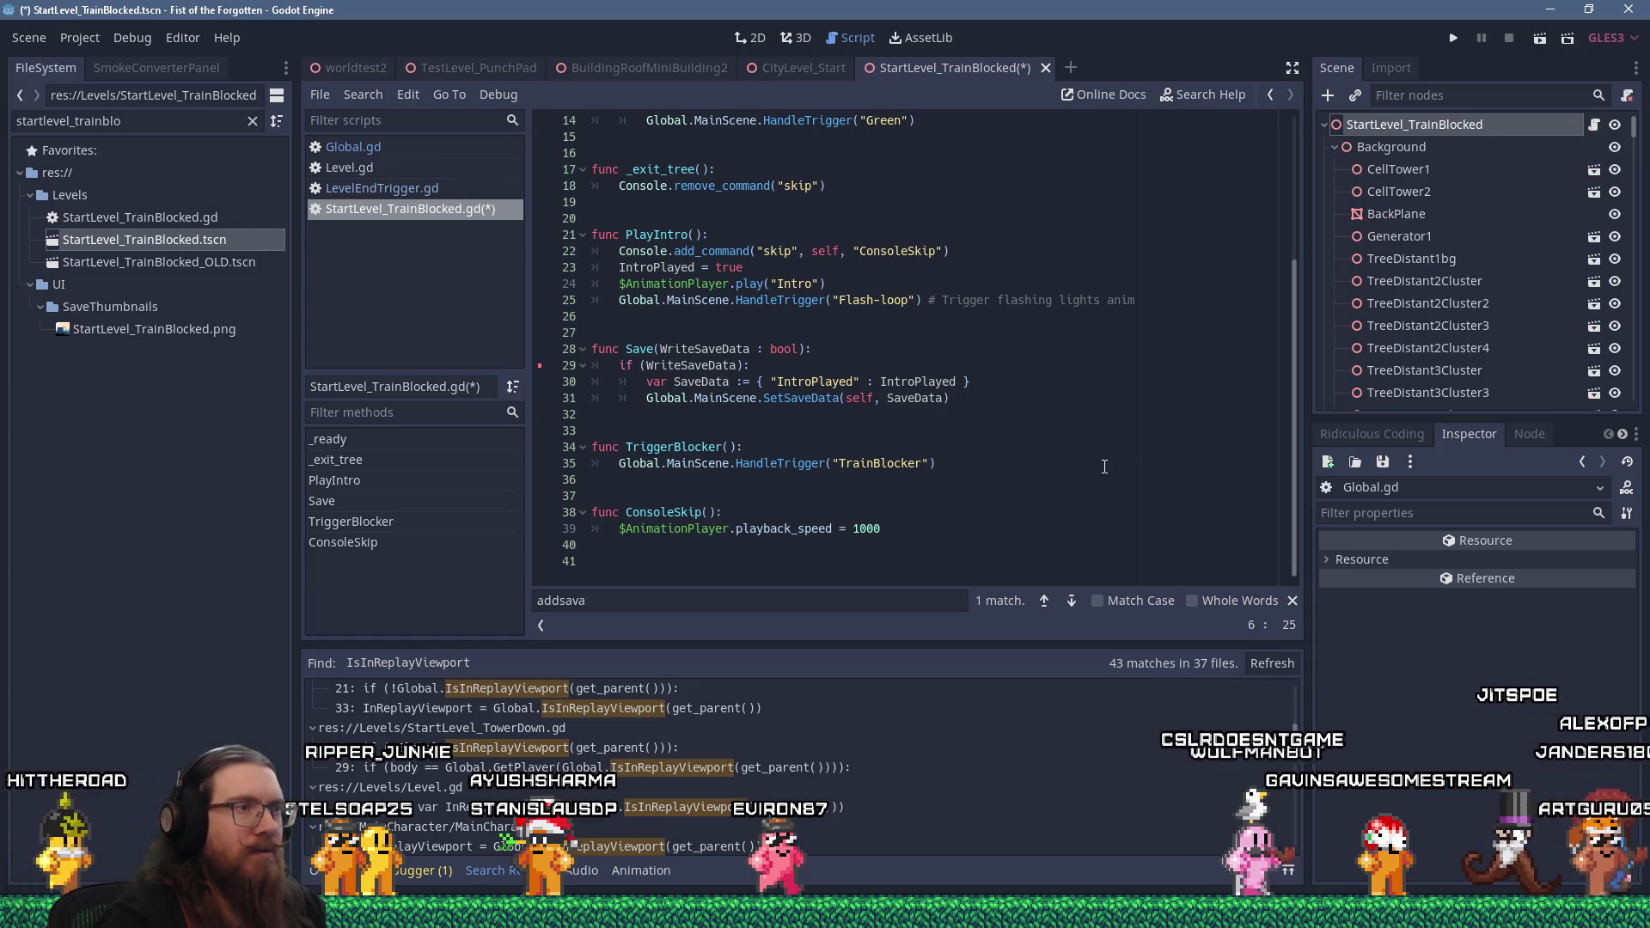
pyautogui.scroll(4, 1104, 471)
pyautogui.scroll(-4, 1103, 473)
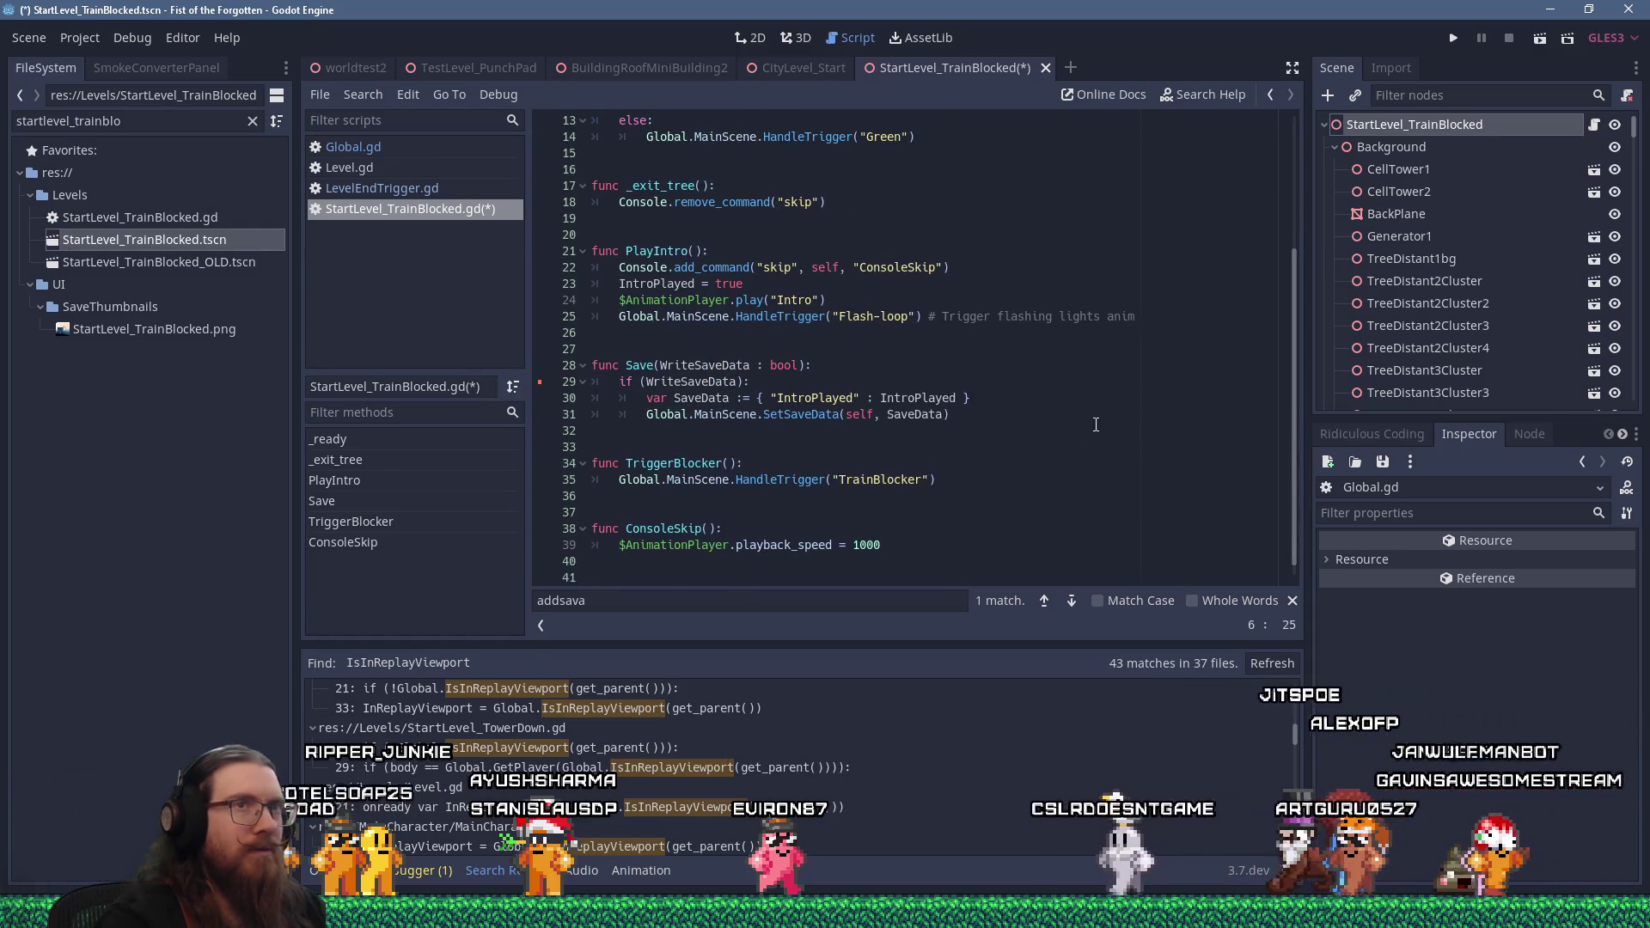
pyautogui.click(1453, 37)
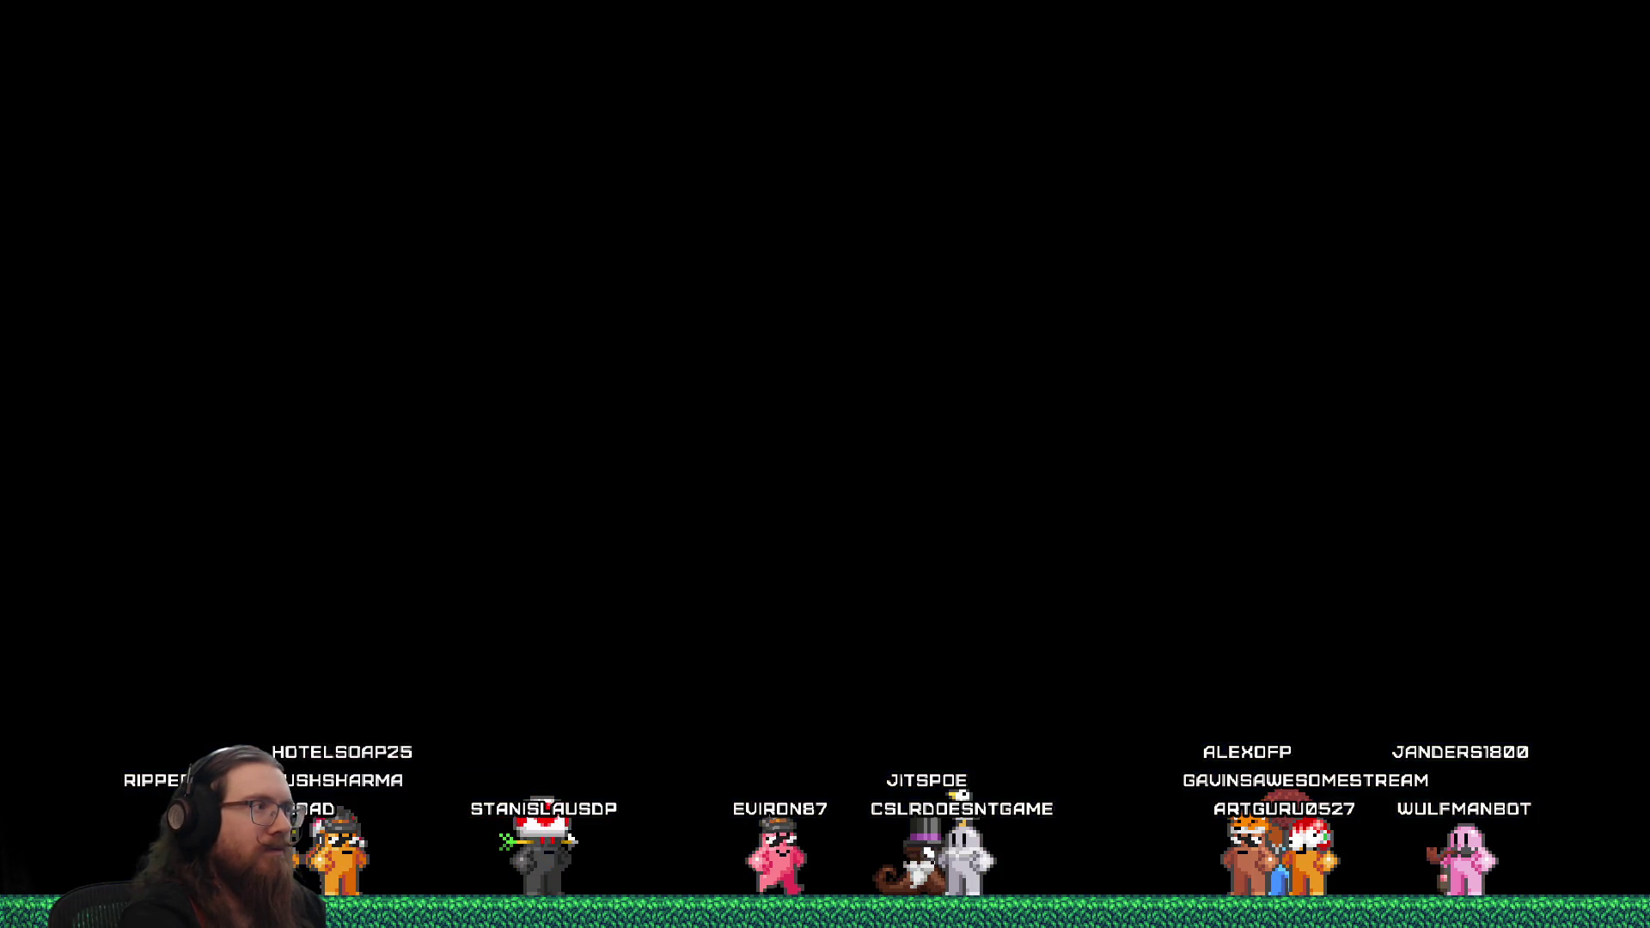
# Reload the train level from the in-game console with 'map StartLevel_TraiBlocked'
pyautogui.write('rt')
pyautogui.press('Up')
pyautogui.press('Down')
pyautogui.press('Up')
pyautogui.write('map StartLevel_Train')
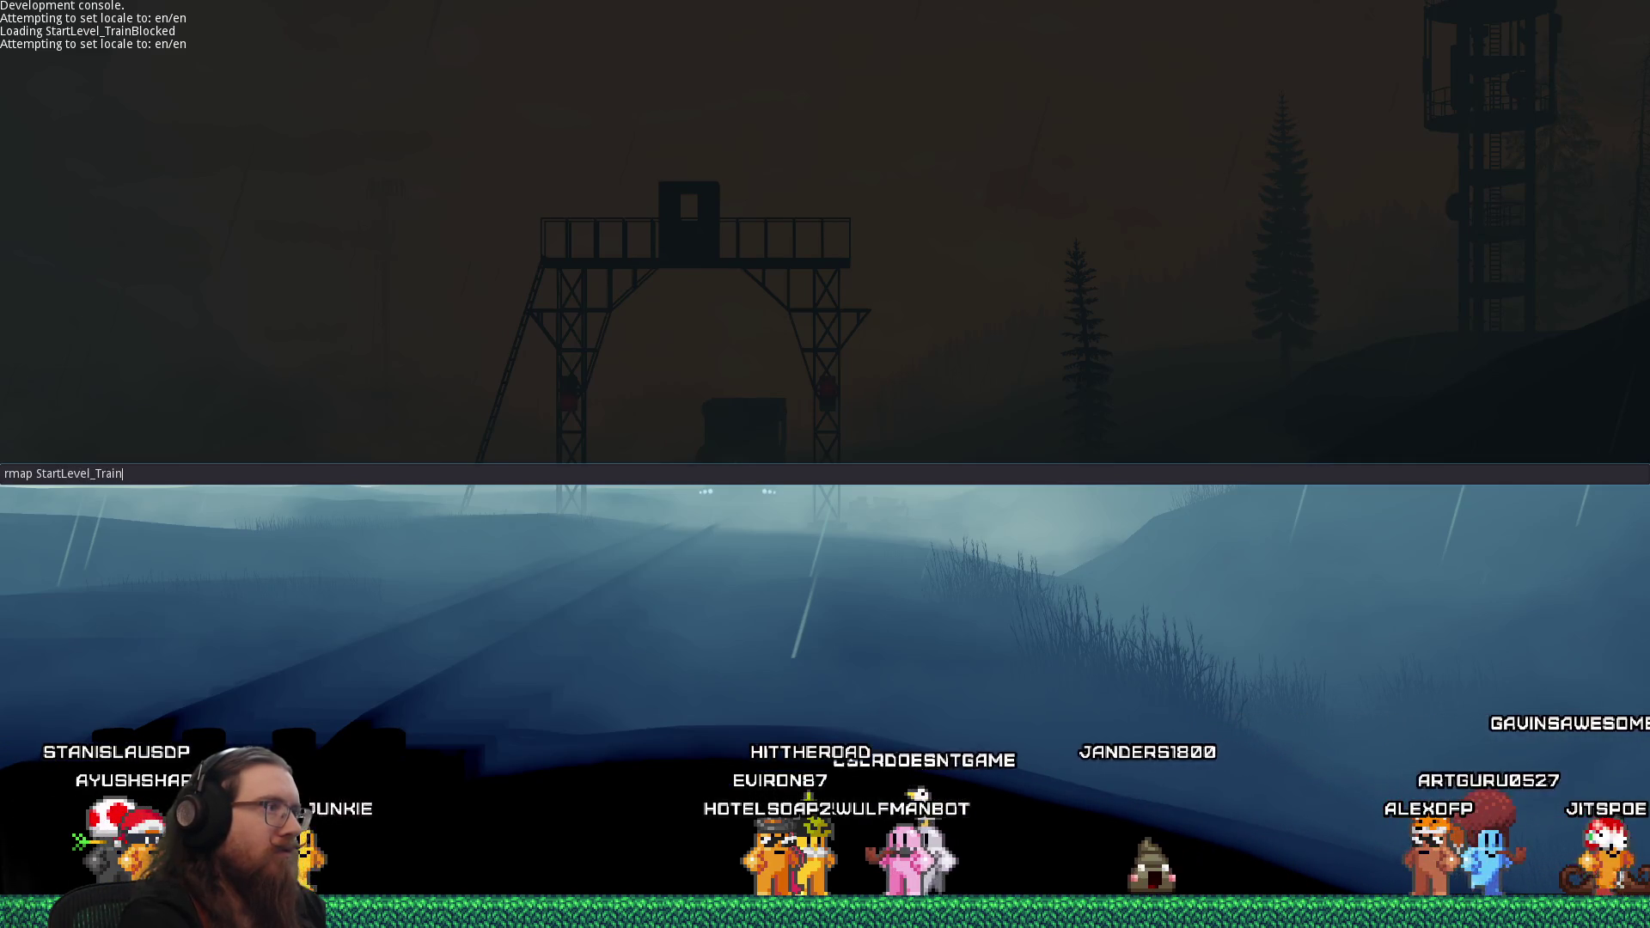
pyautogui.write('Blocked')
pyautogui.press('Return')
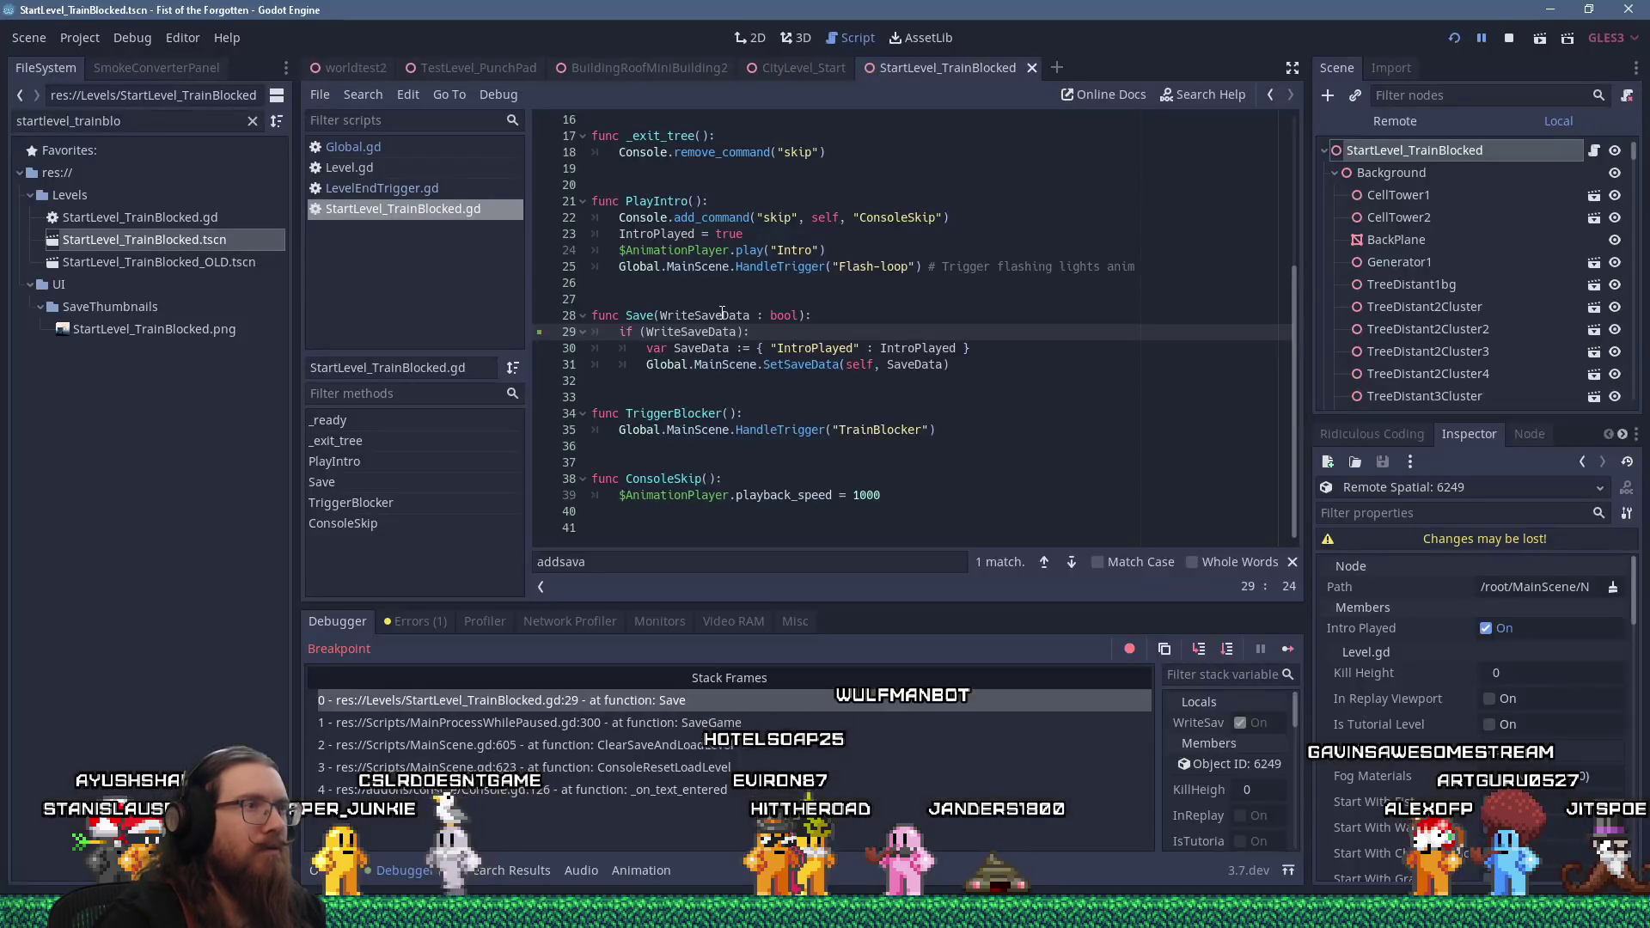
# At the Save breakpoint, show the calling SaveGame code in MainProcessWhilePaused.gd line 300
pyautogui.click(722, 316)
pyautogui.scroll(2, 798, 393)
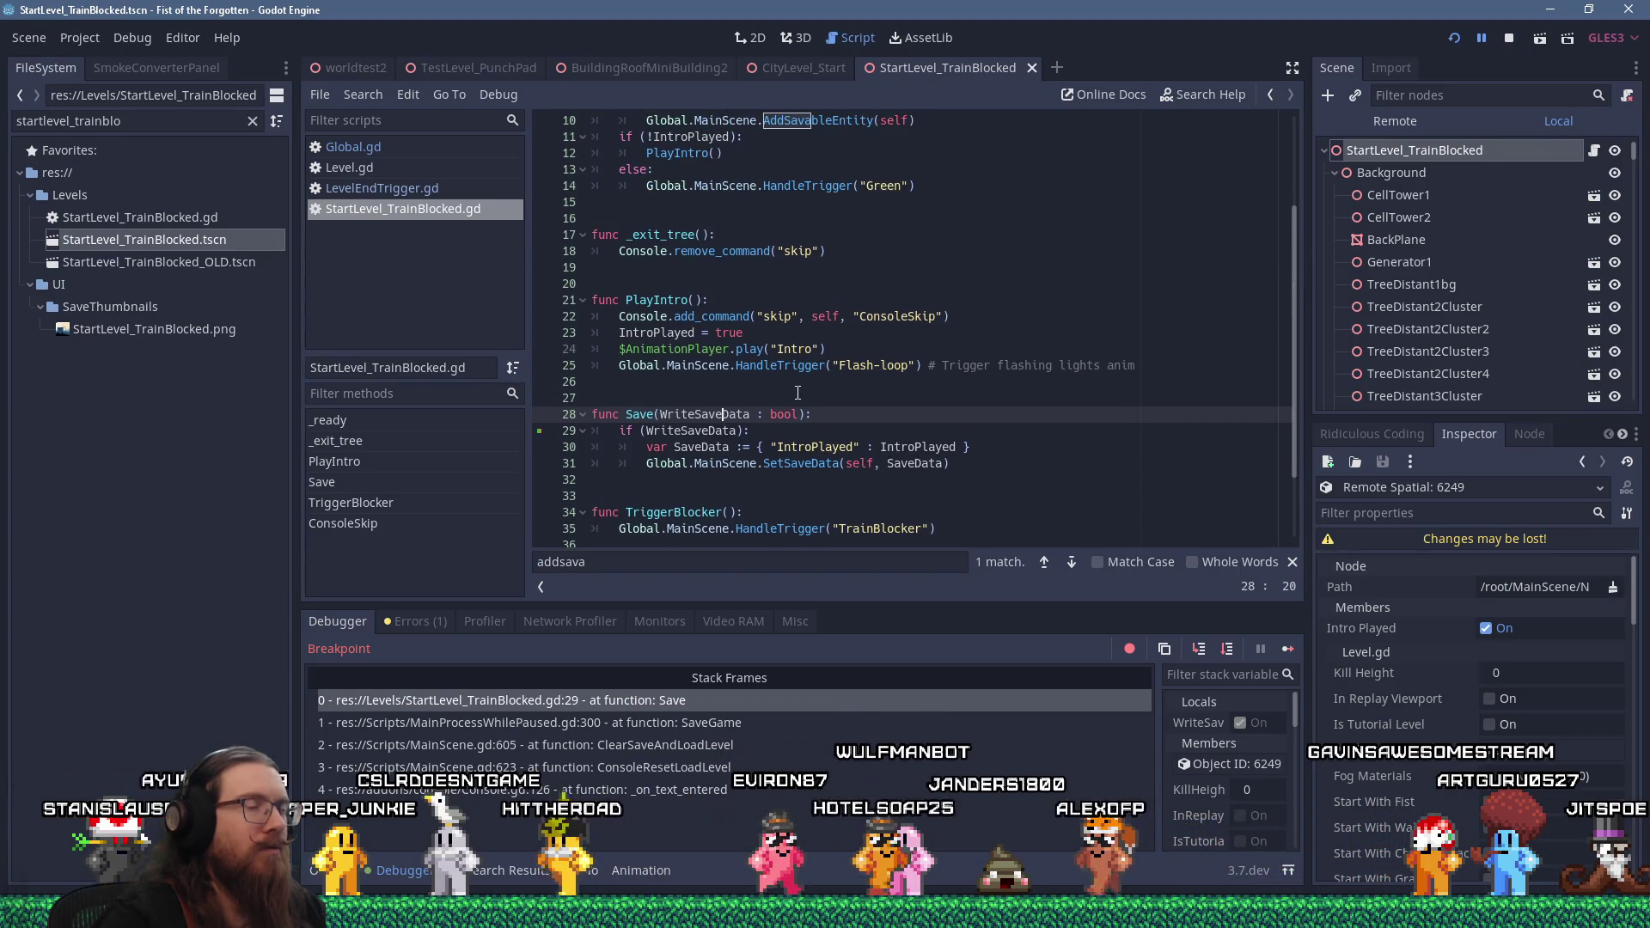
pyautogui.moveTo(703, 427)
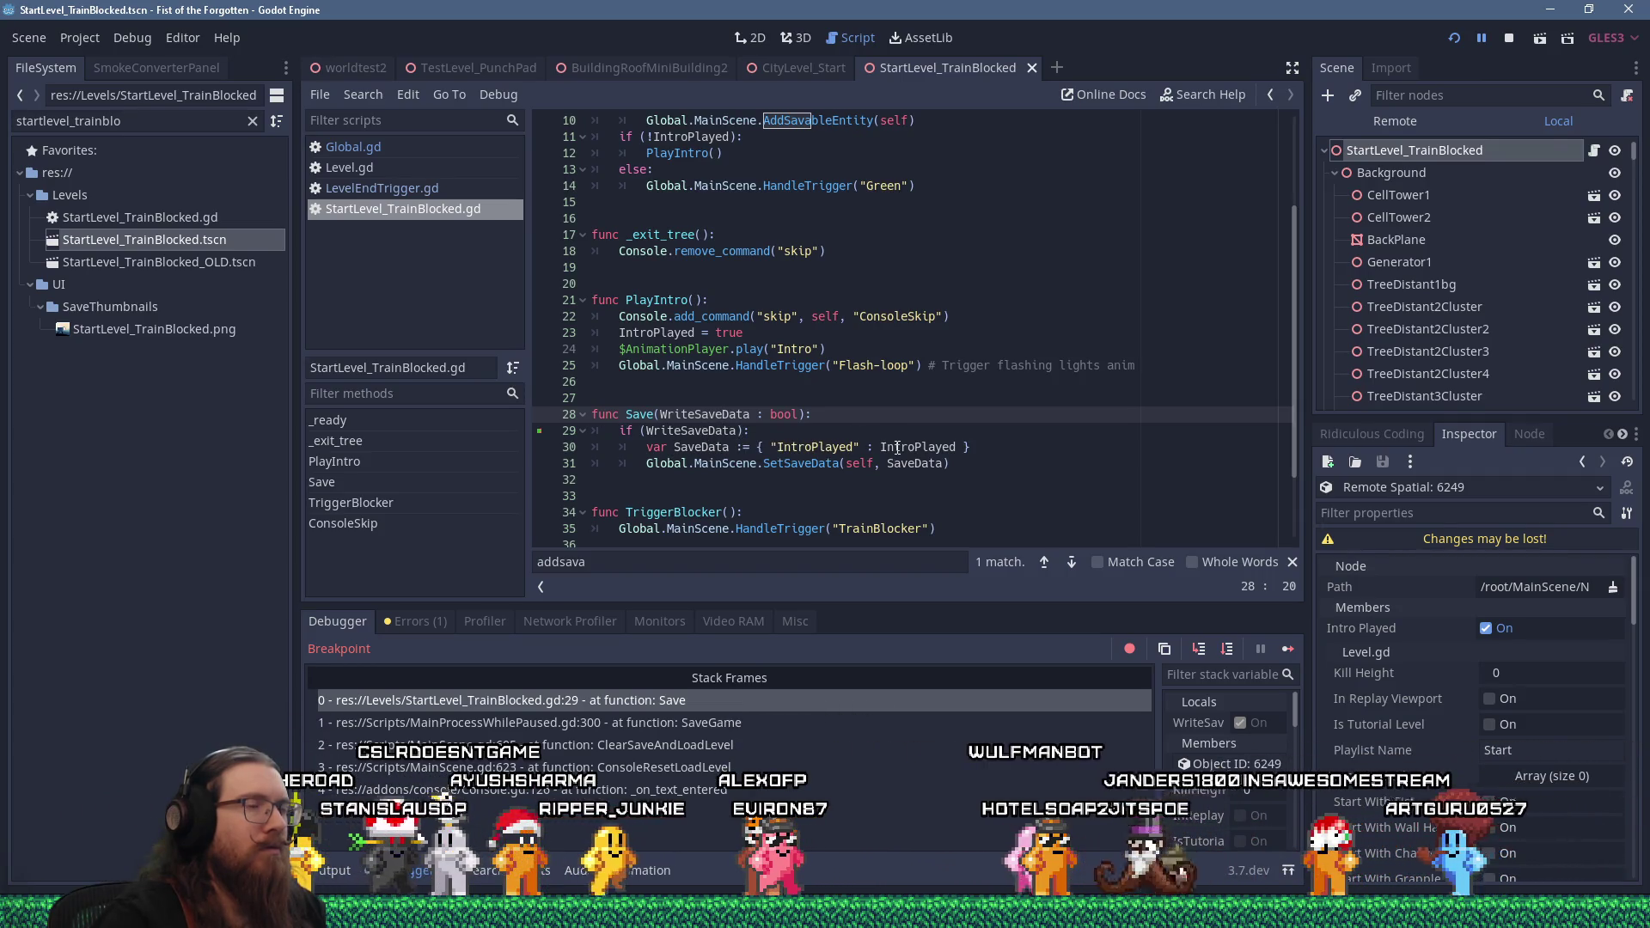
pyautogui.scroll(3, 898, 447)
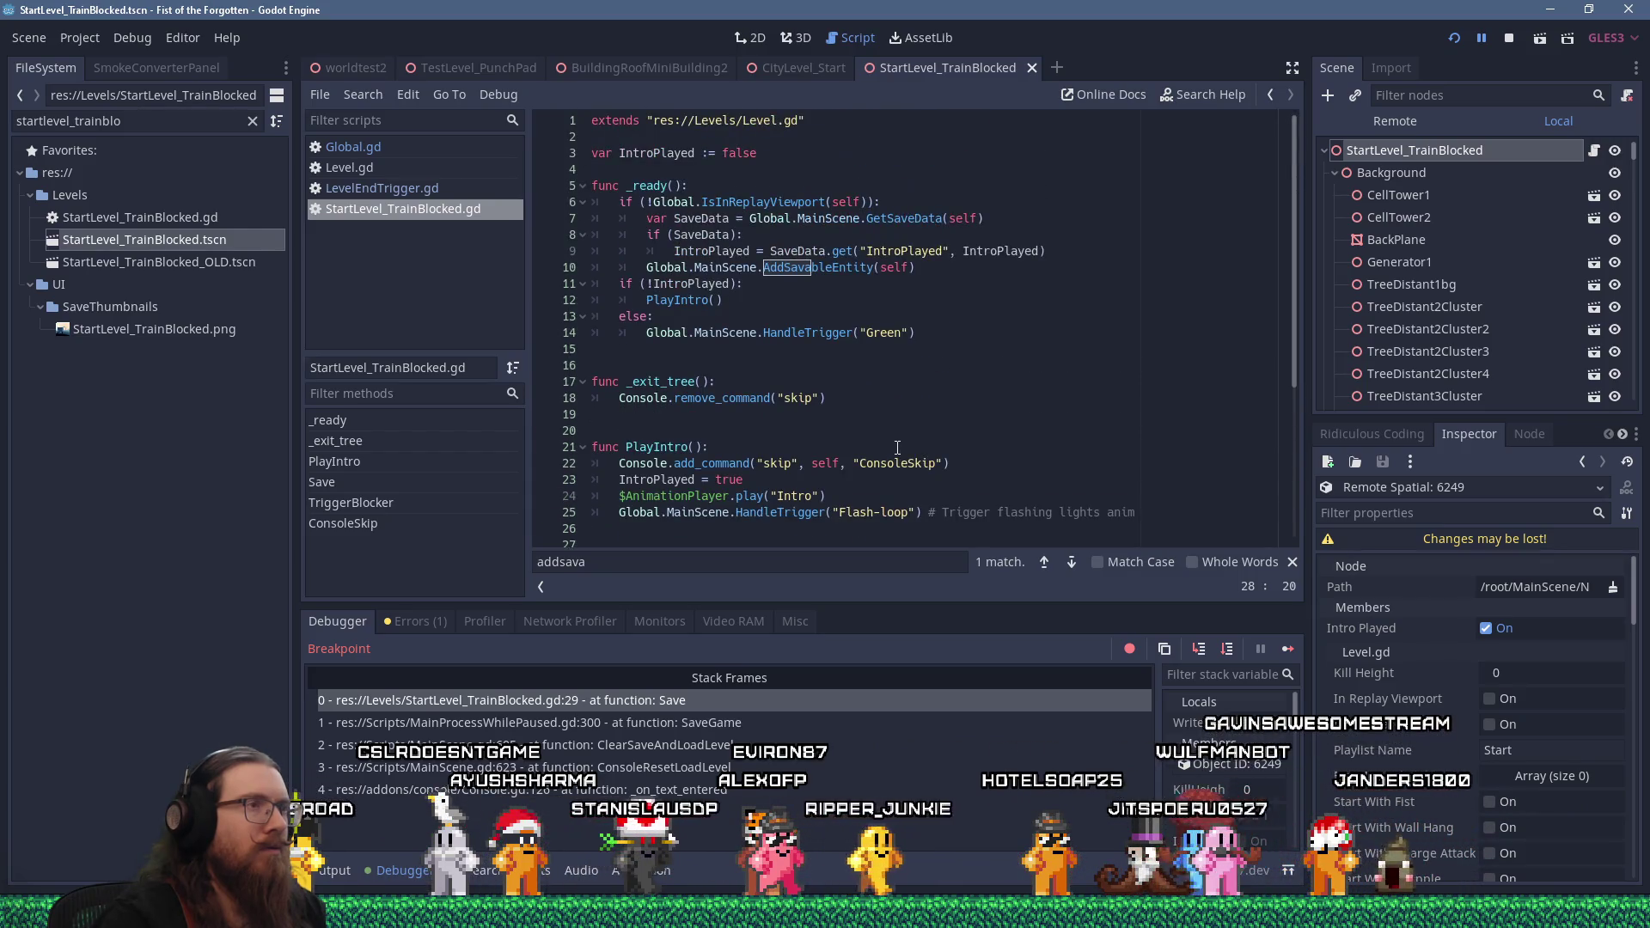
pyautogui.click(725, 729)
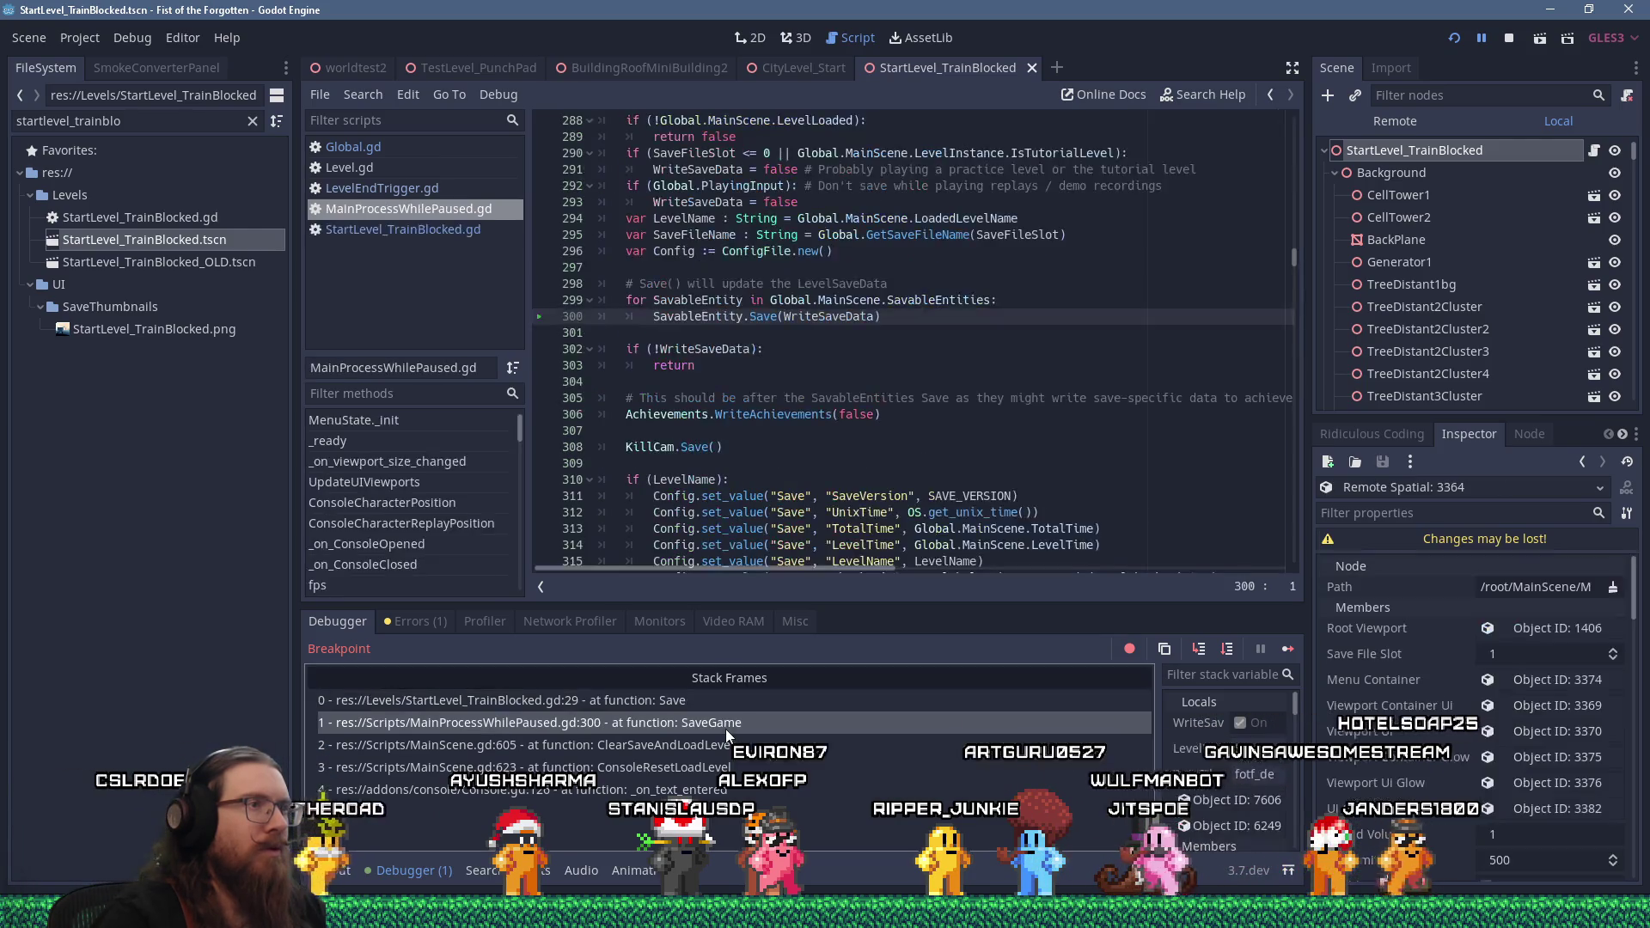
# Trace the callers to MainScene.gd line 605, comment out ProcessWhilePaused.SaveGame(), and stop the game
pyautogui.scroll(1, 700, 464)
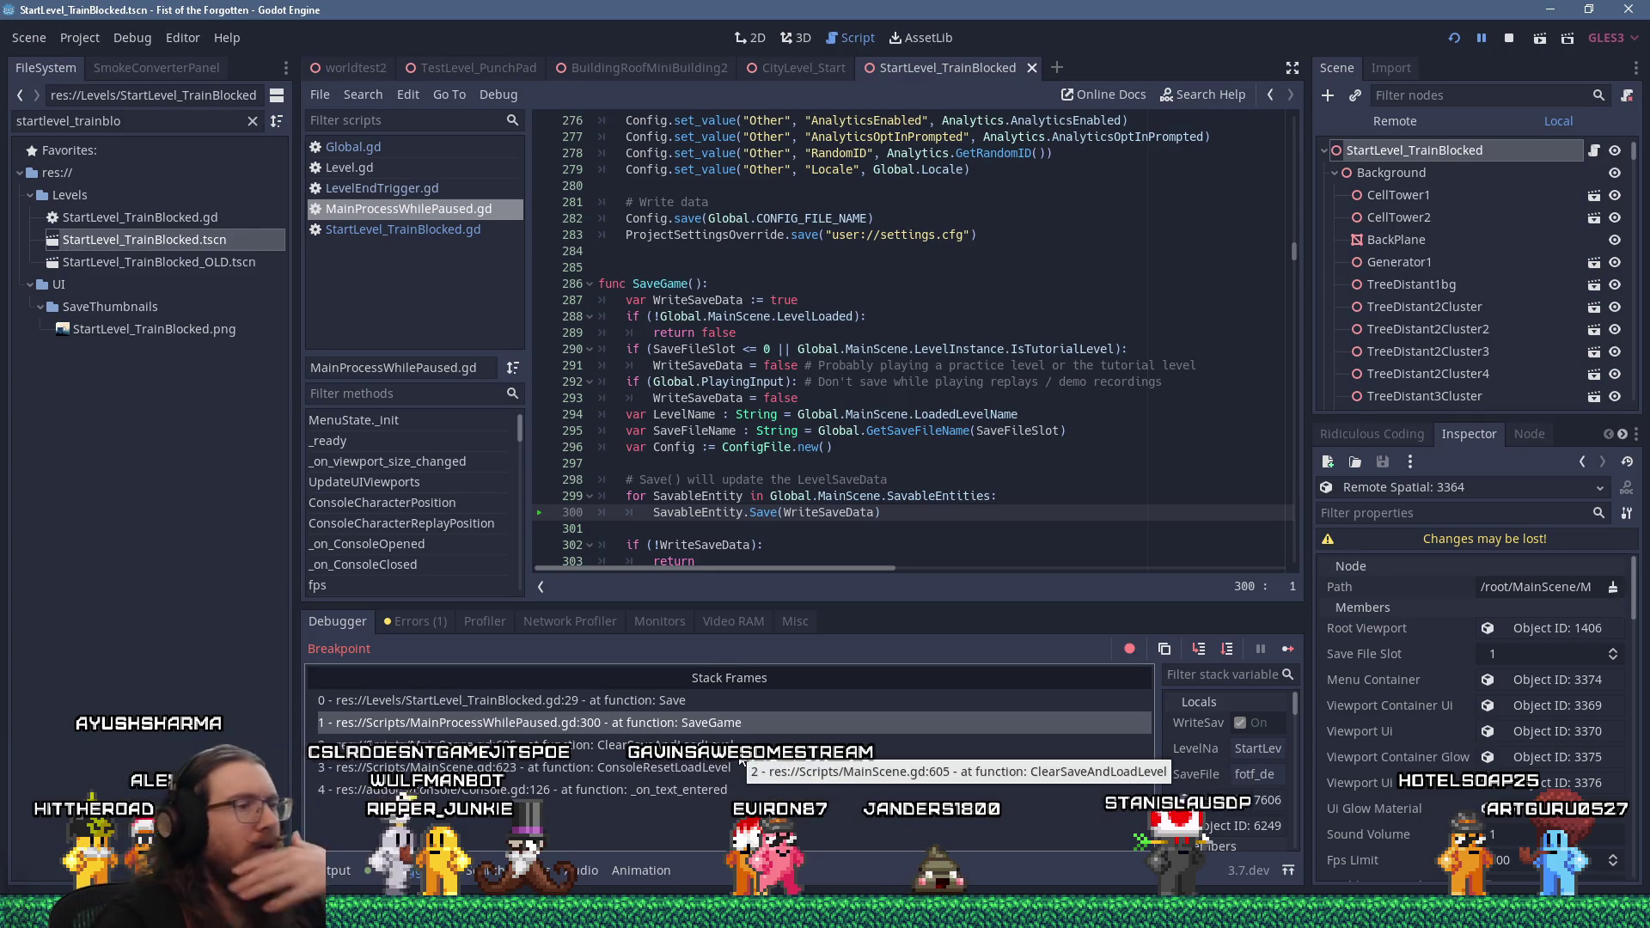
pyautogui.click(739, 767)
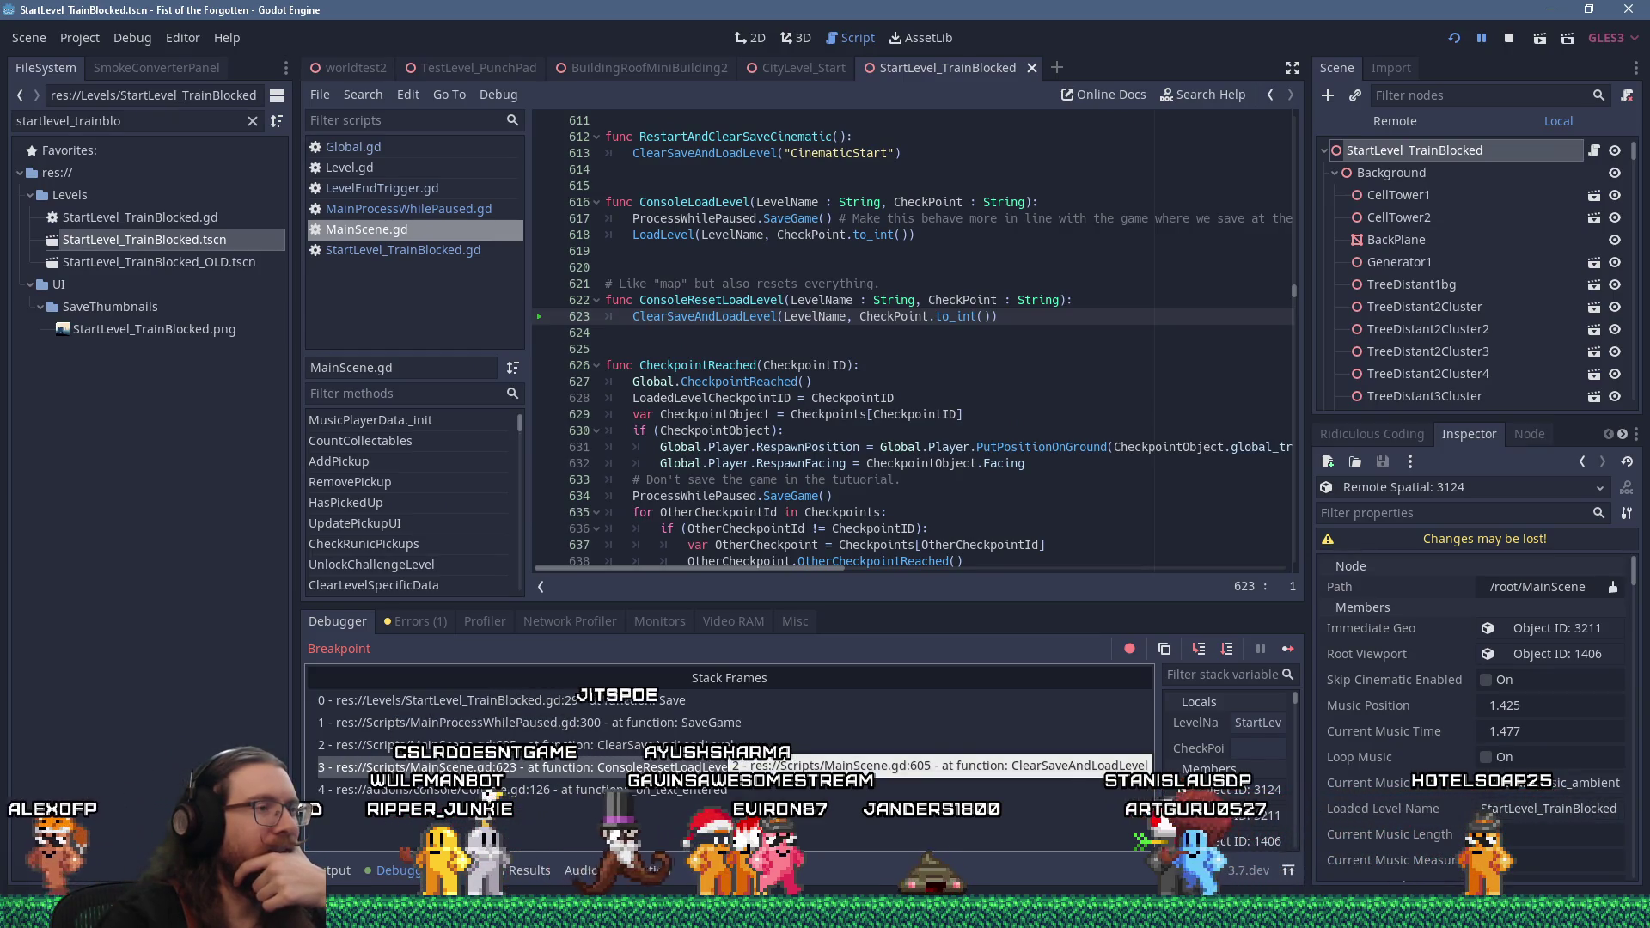
pyautogui.click(722, 745)
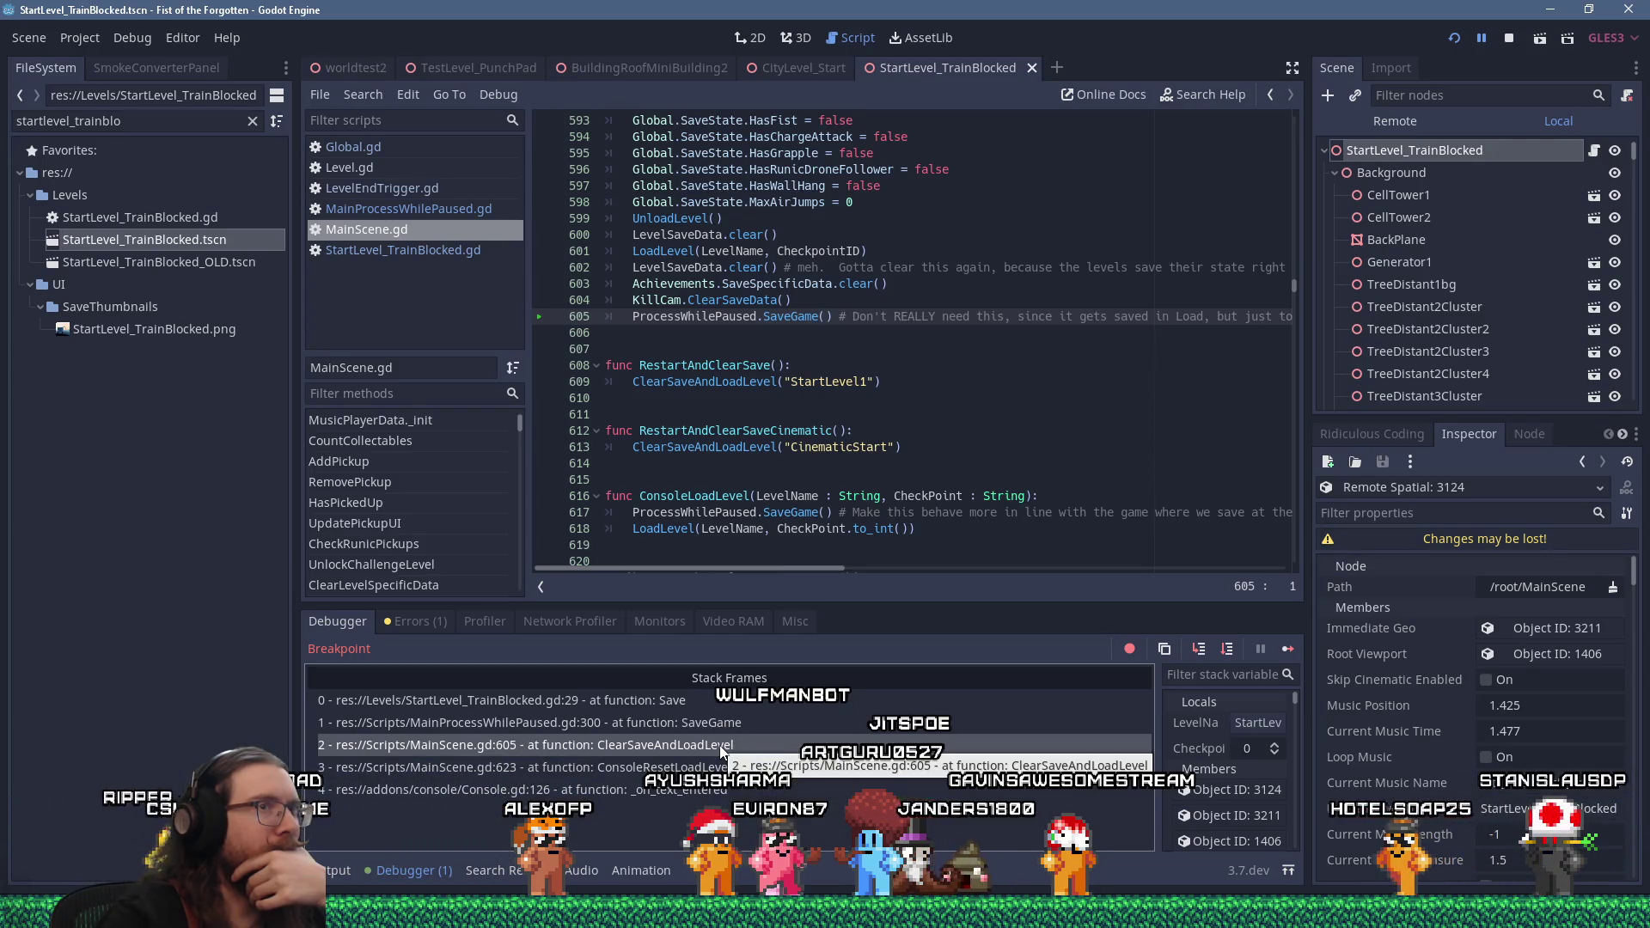
pyautogui.moveTo(788, 569)
pyautogui.mouseDown()
pyautogui.moveTo(901, 568)
pyautogui.moveTo(757, 555)
pyautogui.moveTo(832, 555)
pyautogui.moveTo(778, 564)
pyautogui.mouseUp()
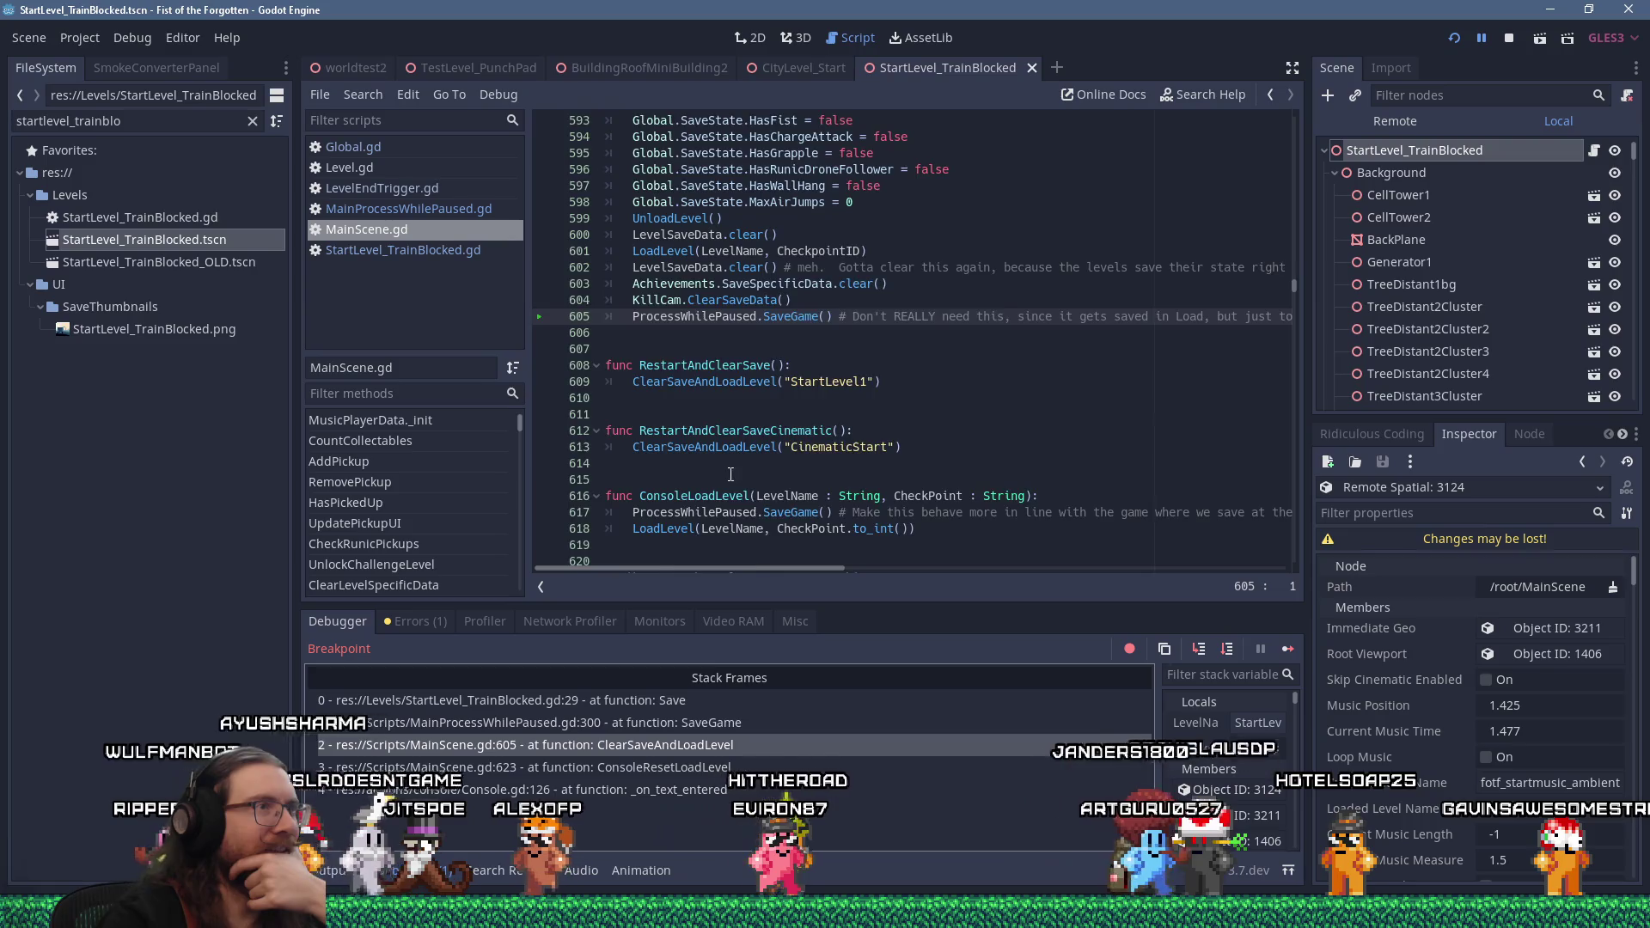
pyautogui.scroll(4, 730, 476)
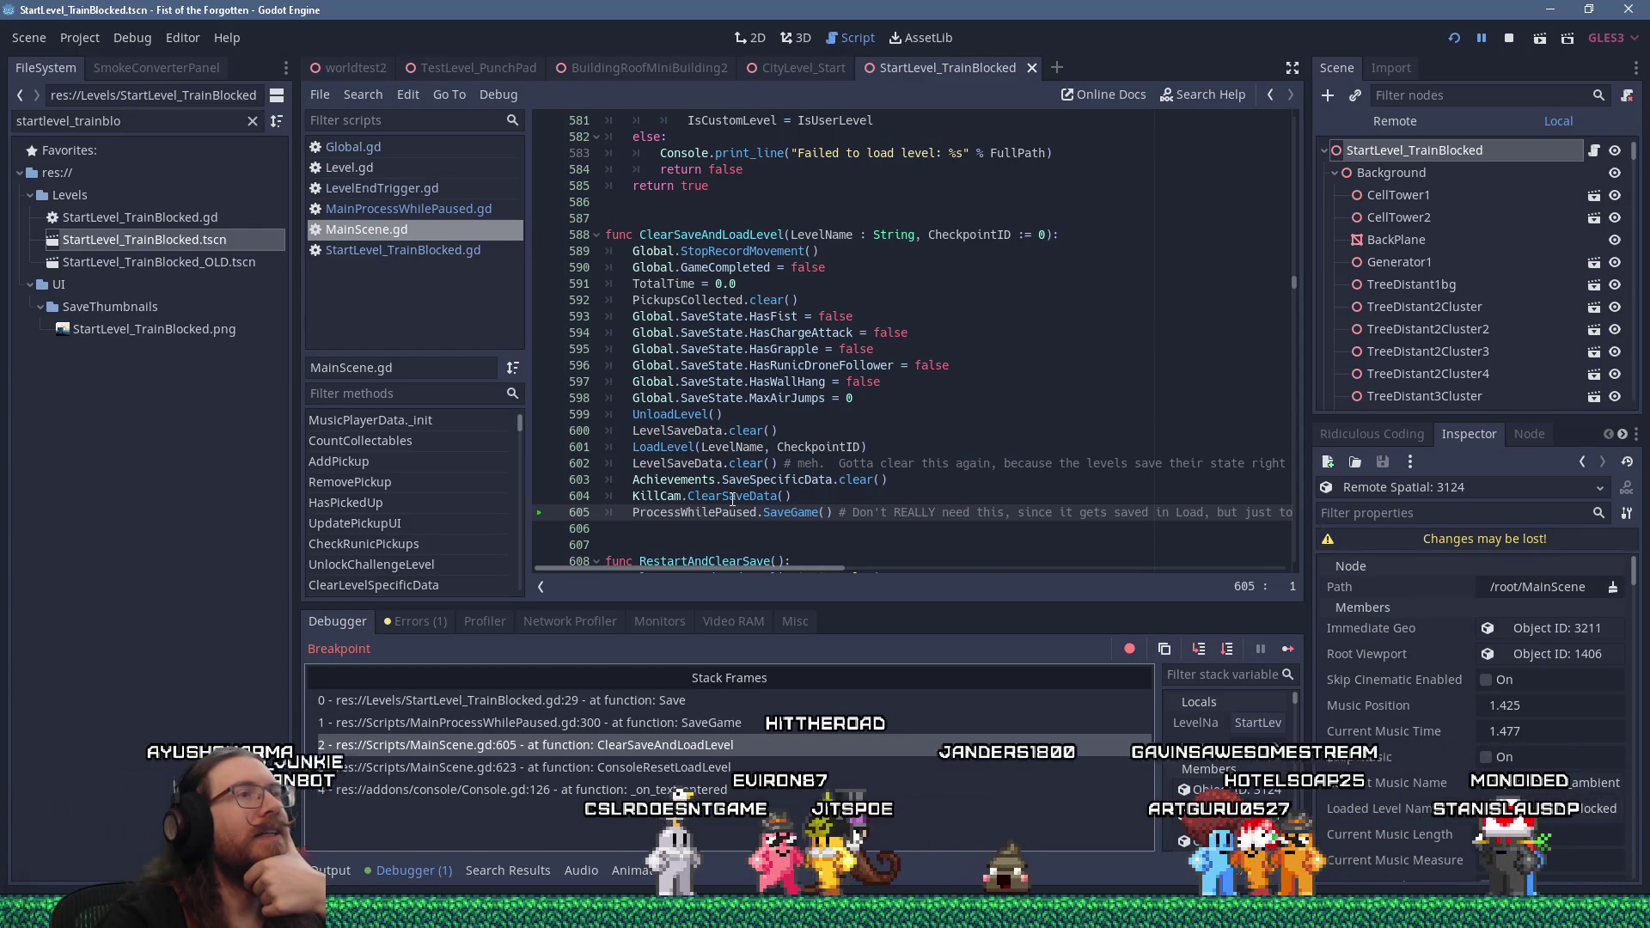
pyautogui.moveTo(833, 242)
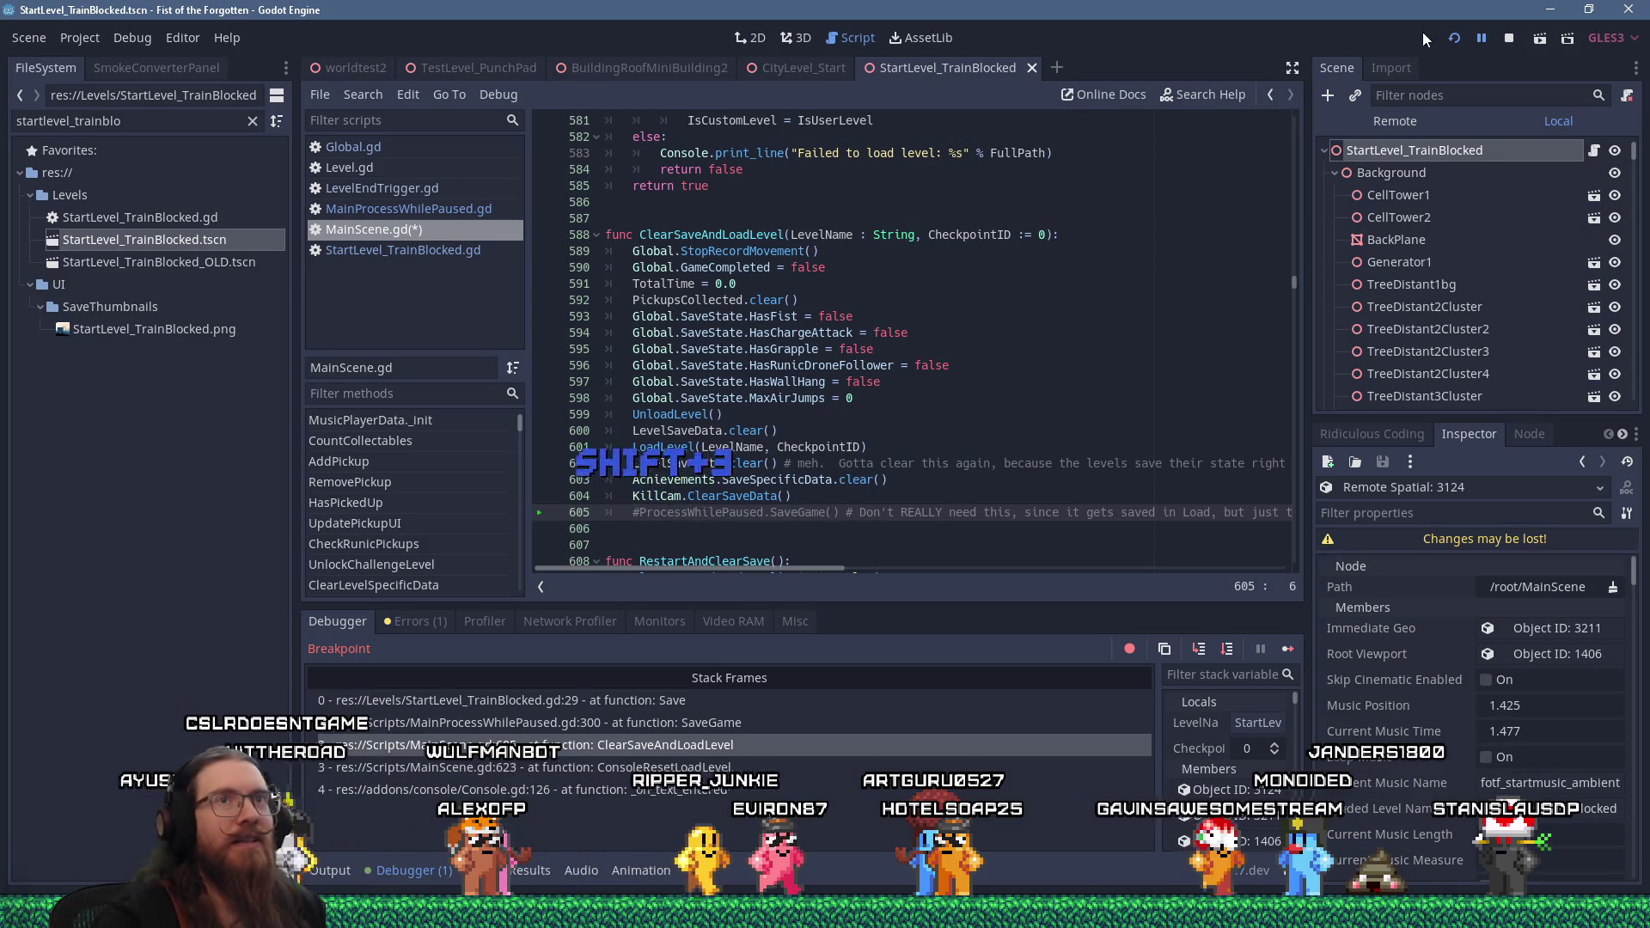
pyautogui.click(1510, 39)
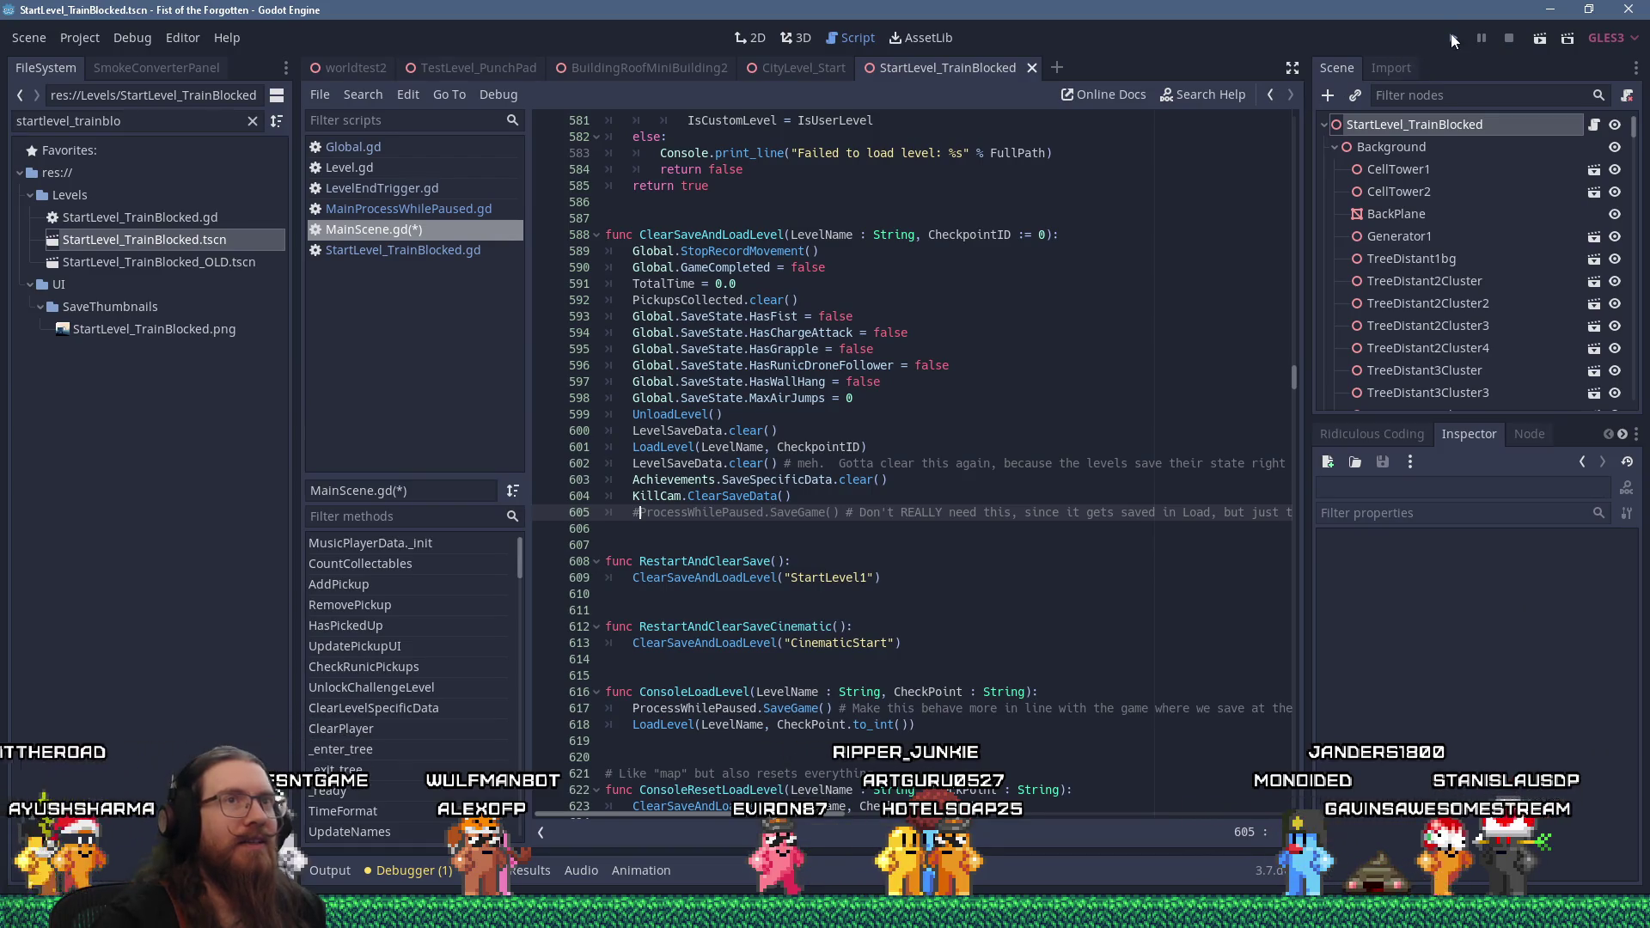
# Relaunch the game, reload the train level, continue past breakpoints, interact with the train with J, then stop
pyautogui.click(1453, 38)
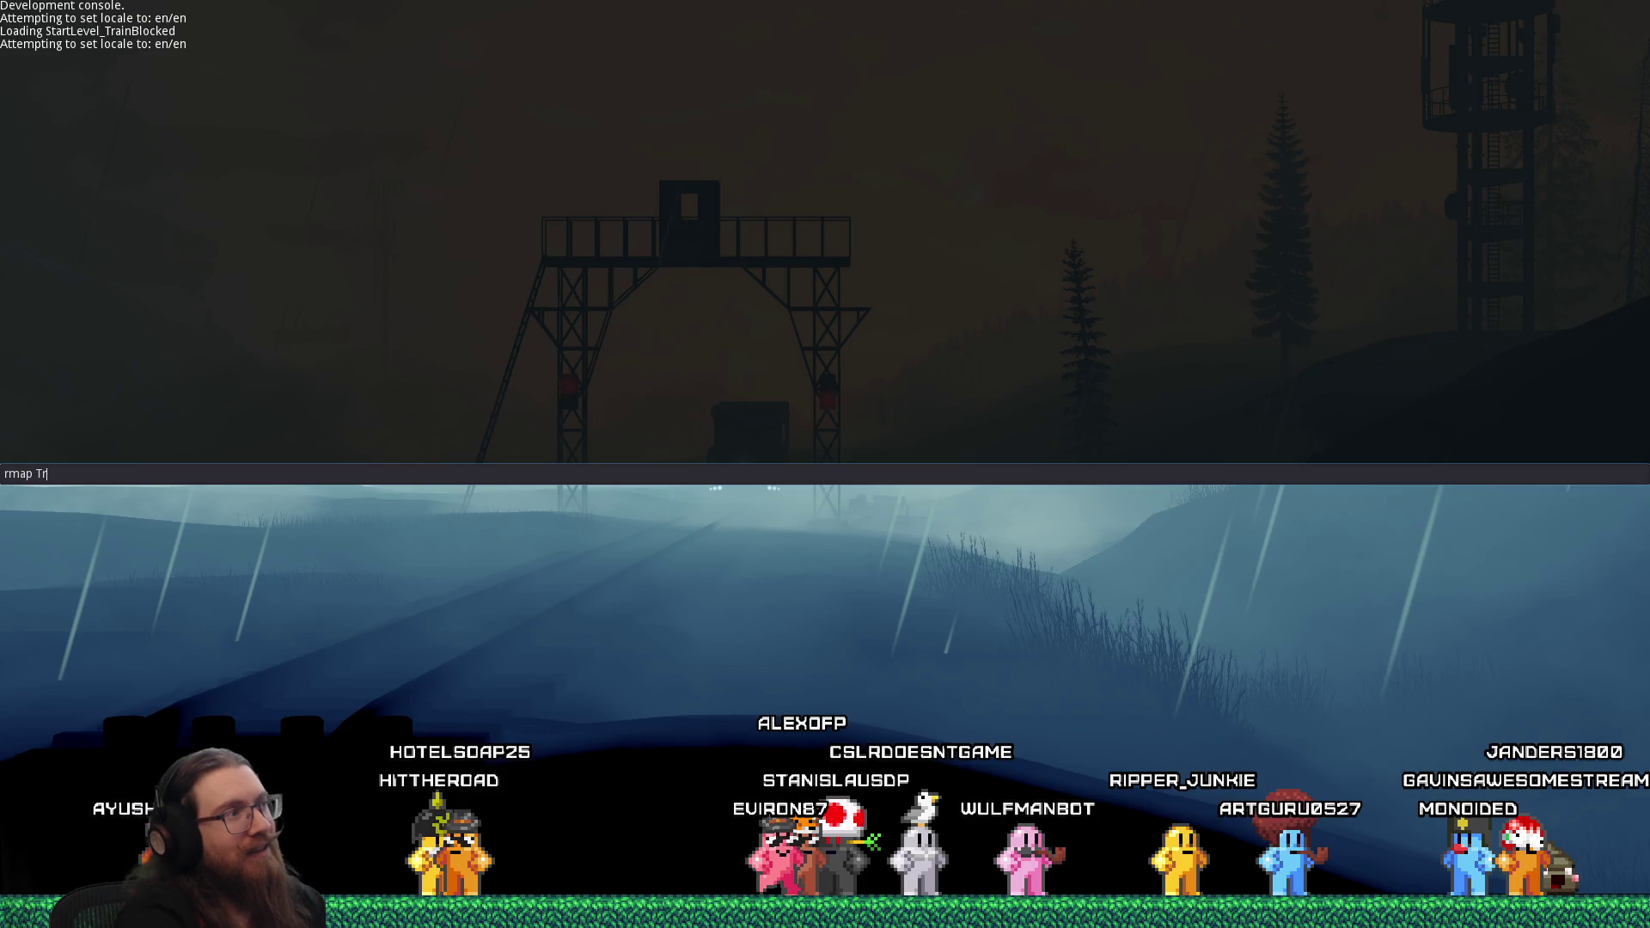
pyautogui.write('rmap StartLevel_TrainB')
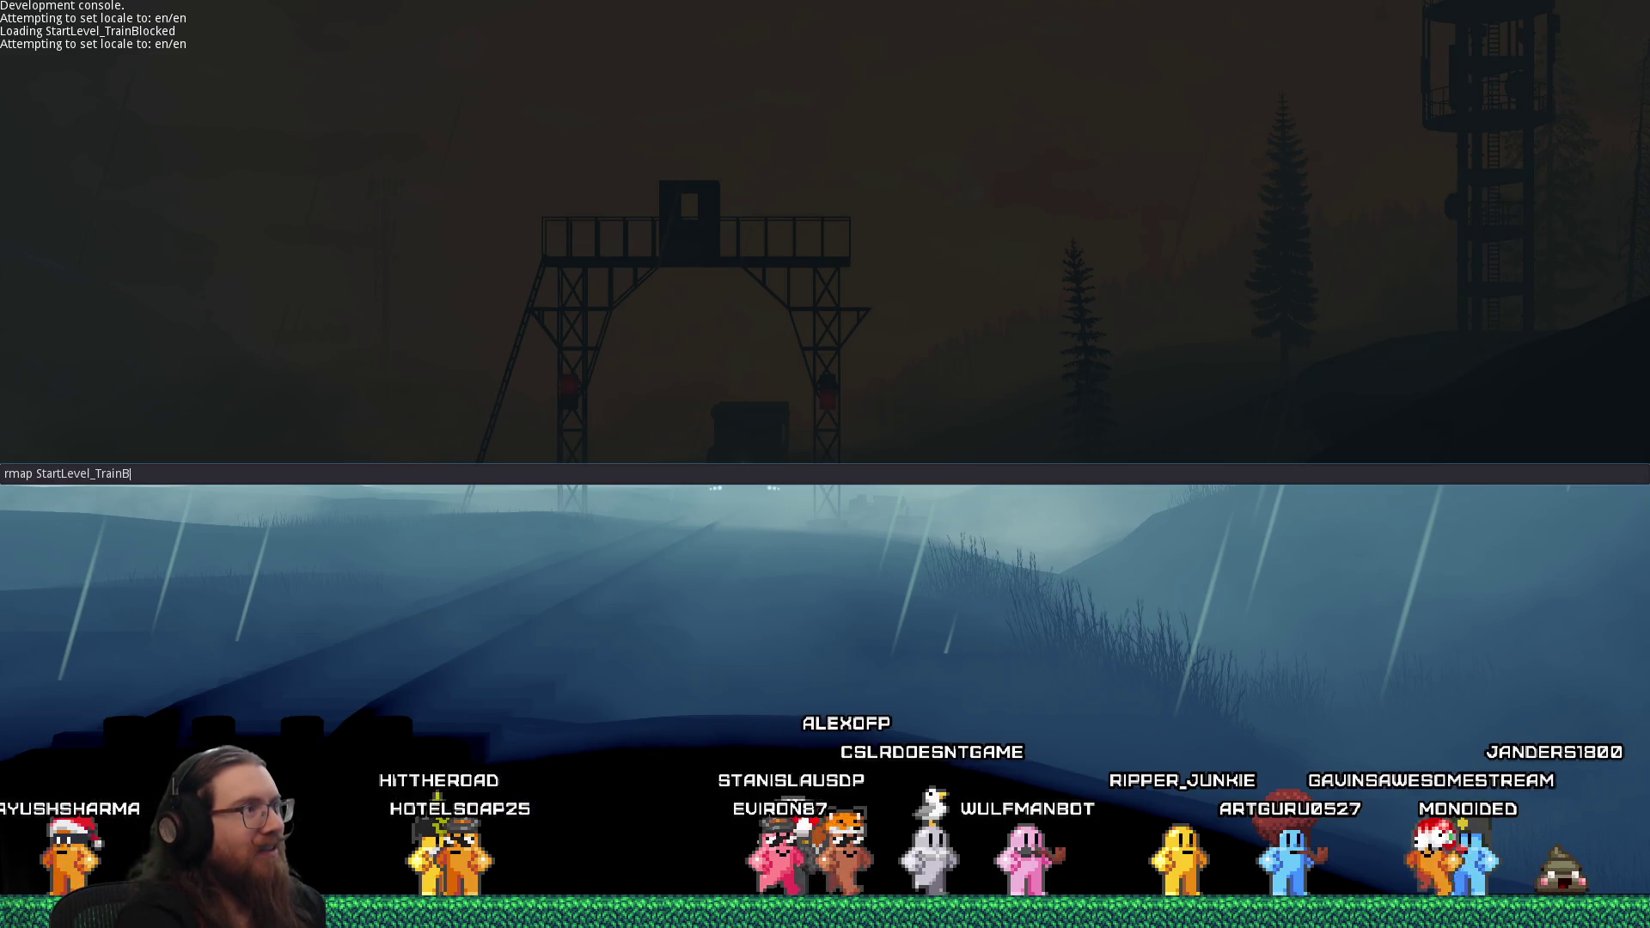
pyautogui.press('Return')
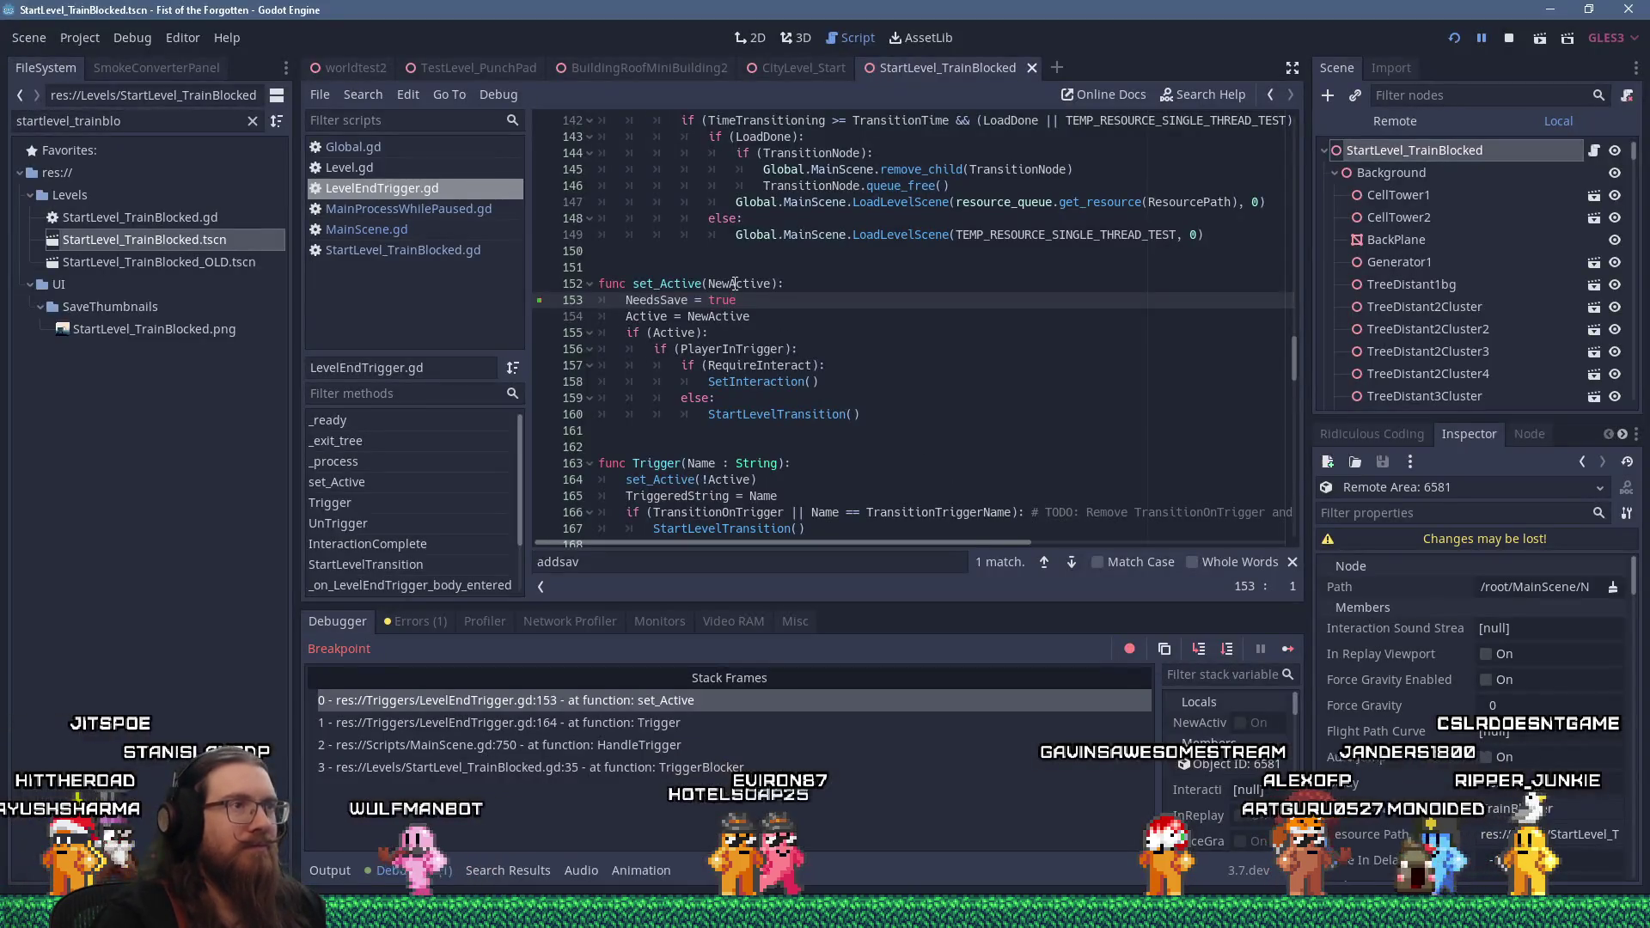
pyautogui.click(1286, 649)
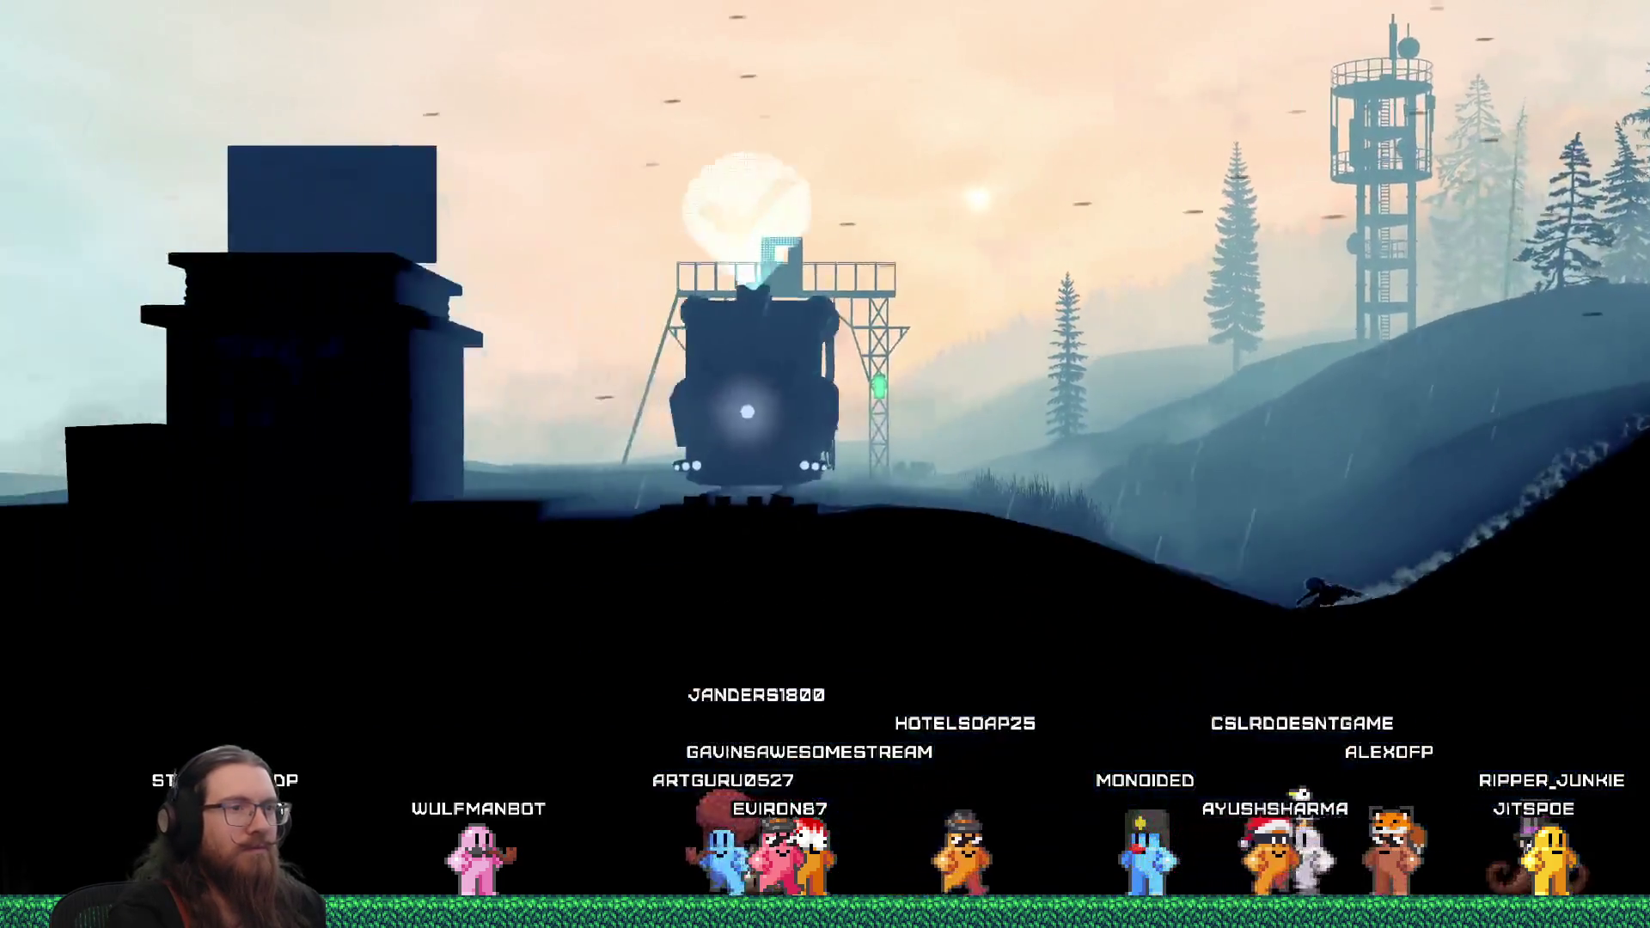
pyautogui.press('j')
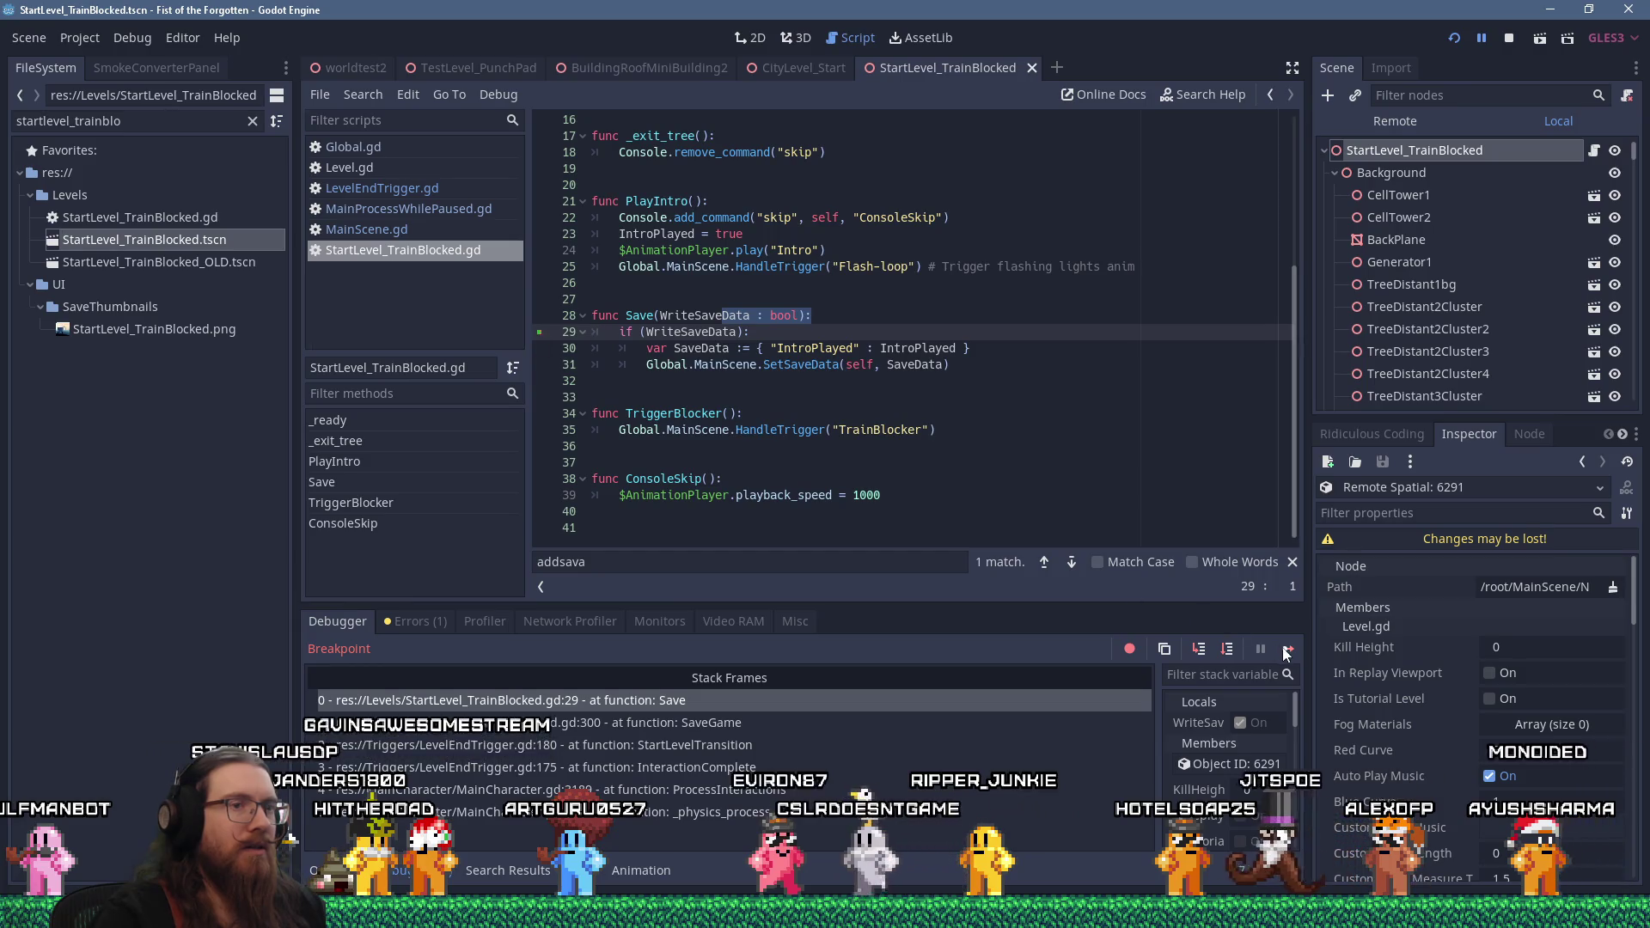
pyautogui.press('F12')
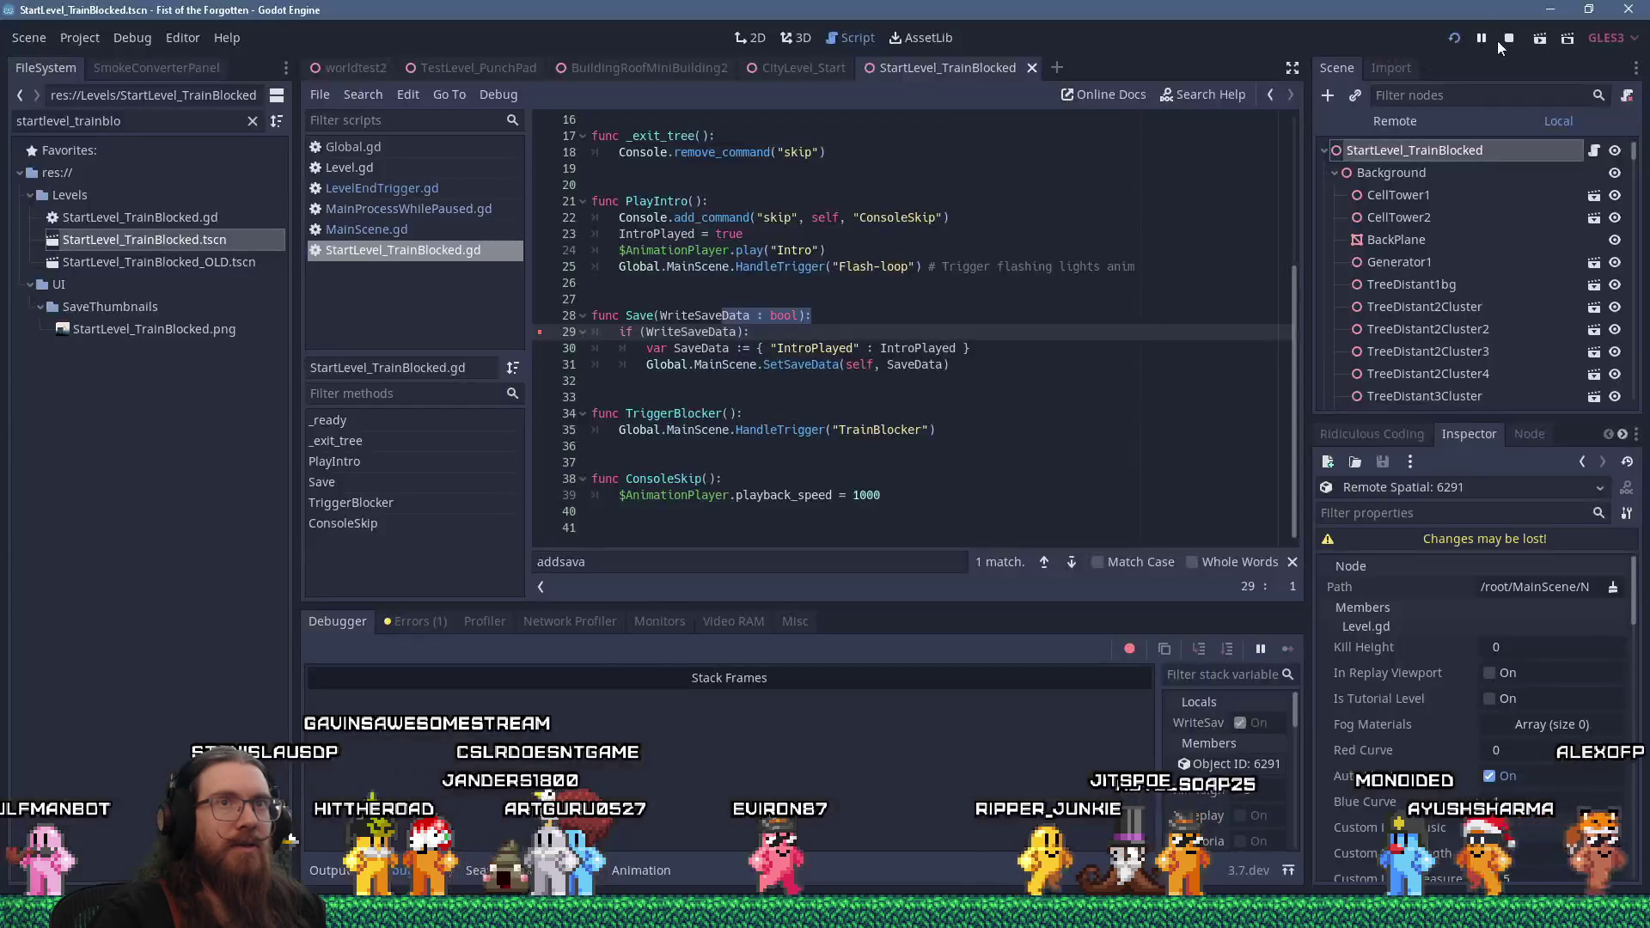
pyautogui.click(1508, 38)
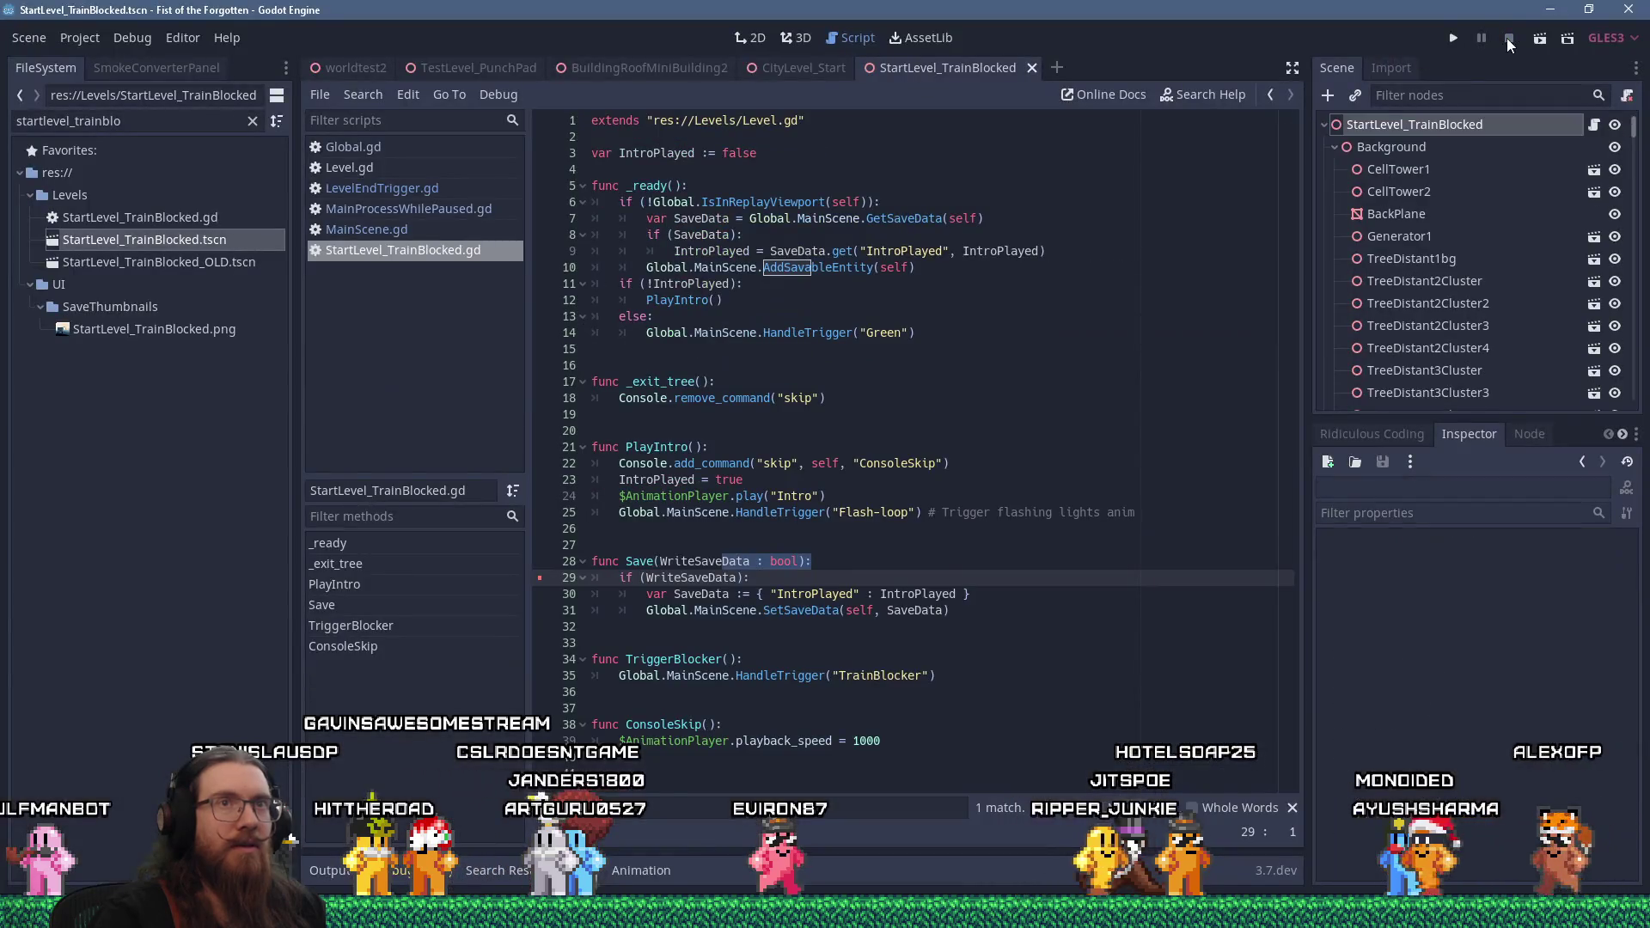
pyautogui.click(1451, 39)
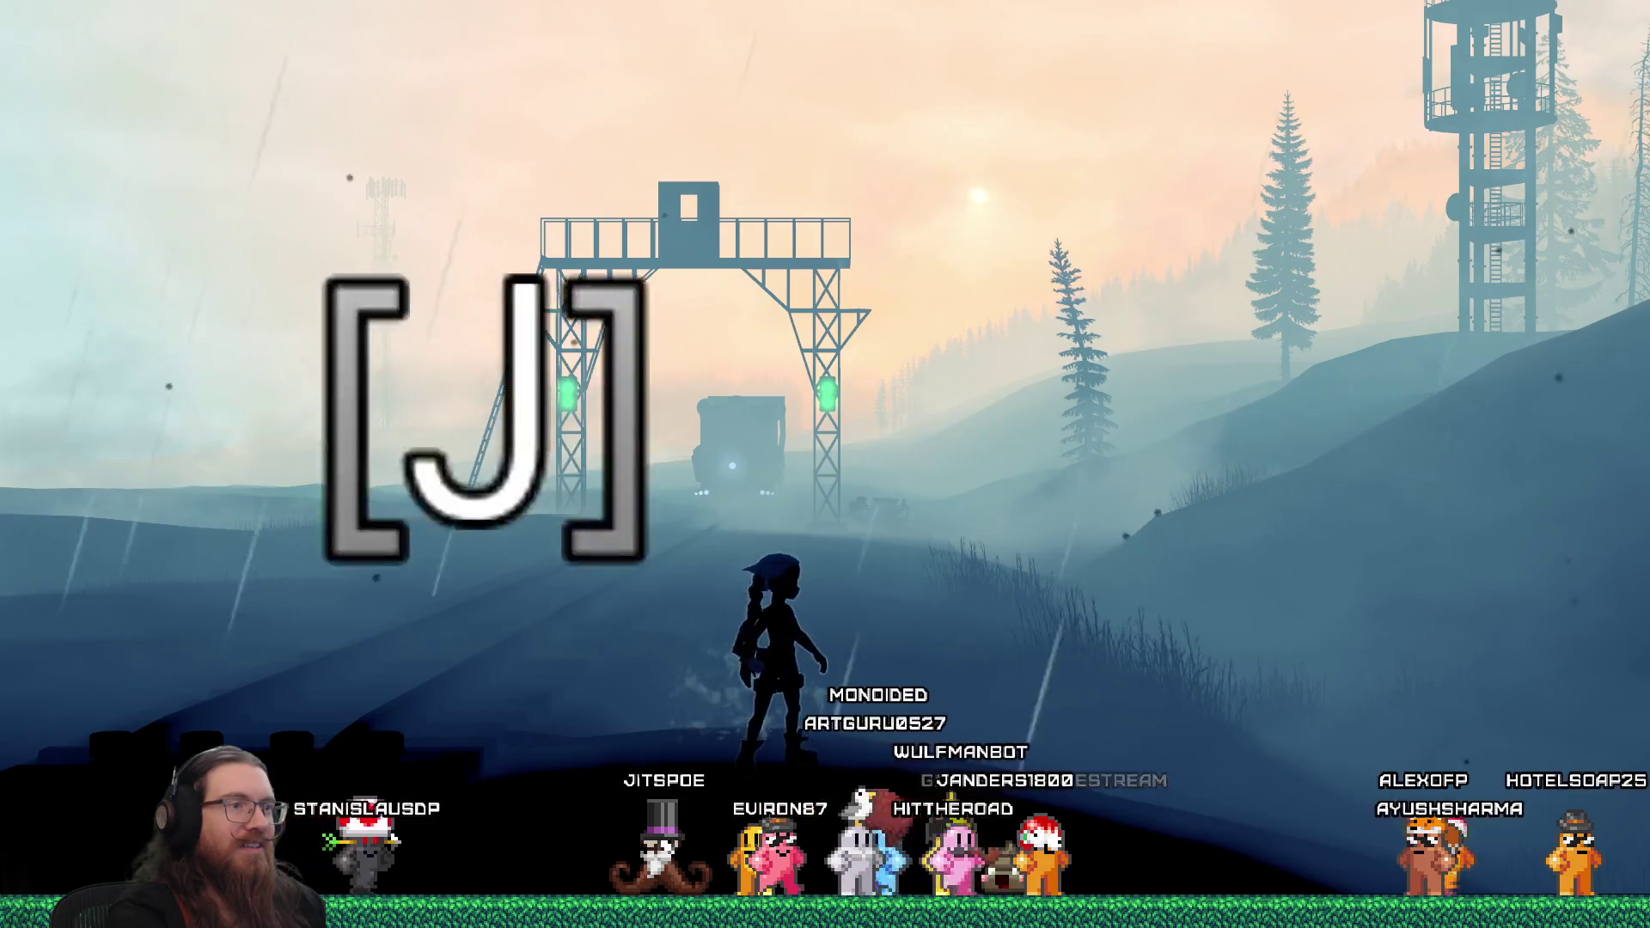
pyautogui.press('j')
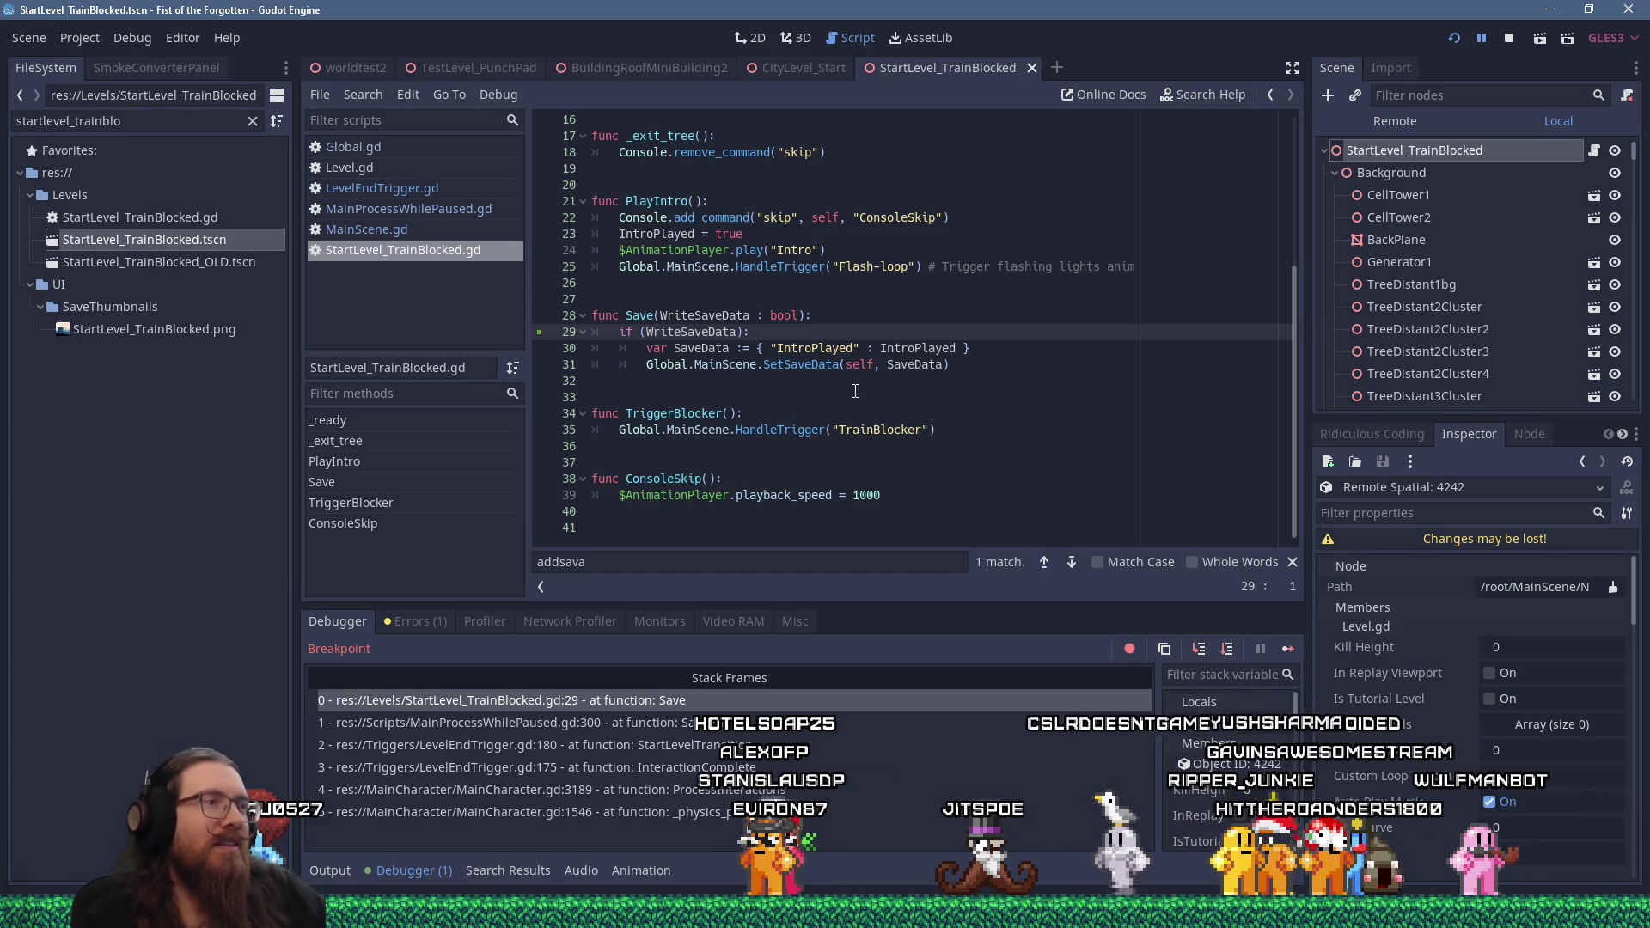
pyautogui.scroll(3, 860, 395)
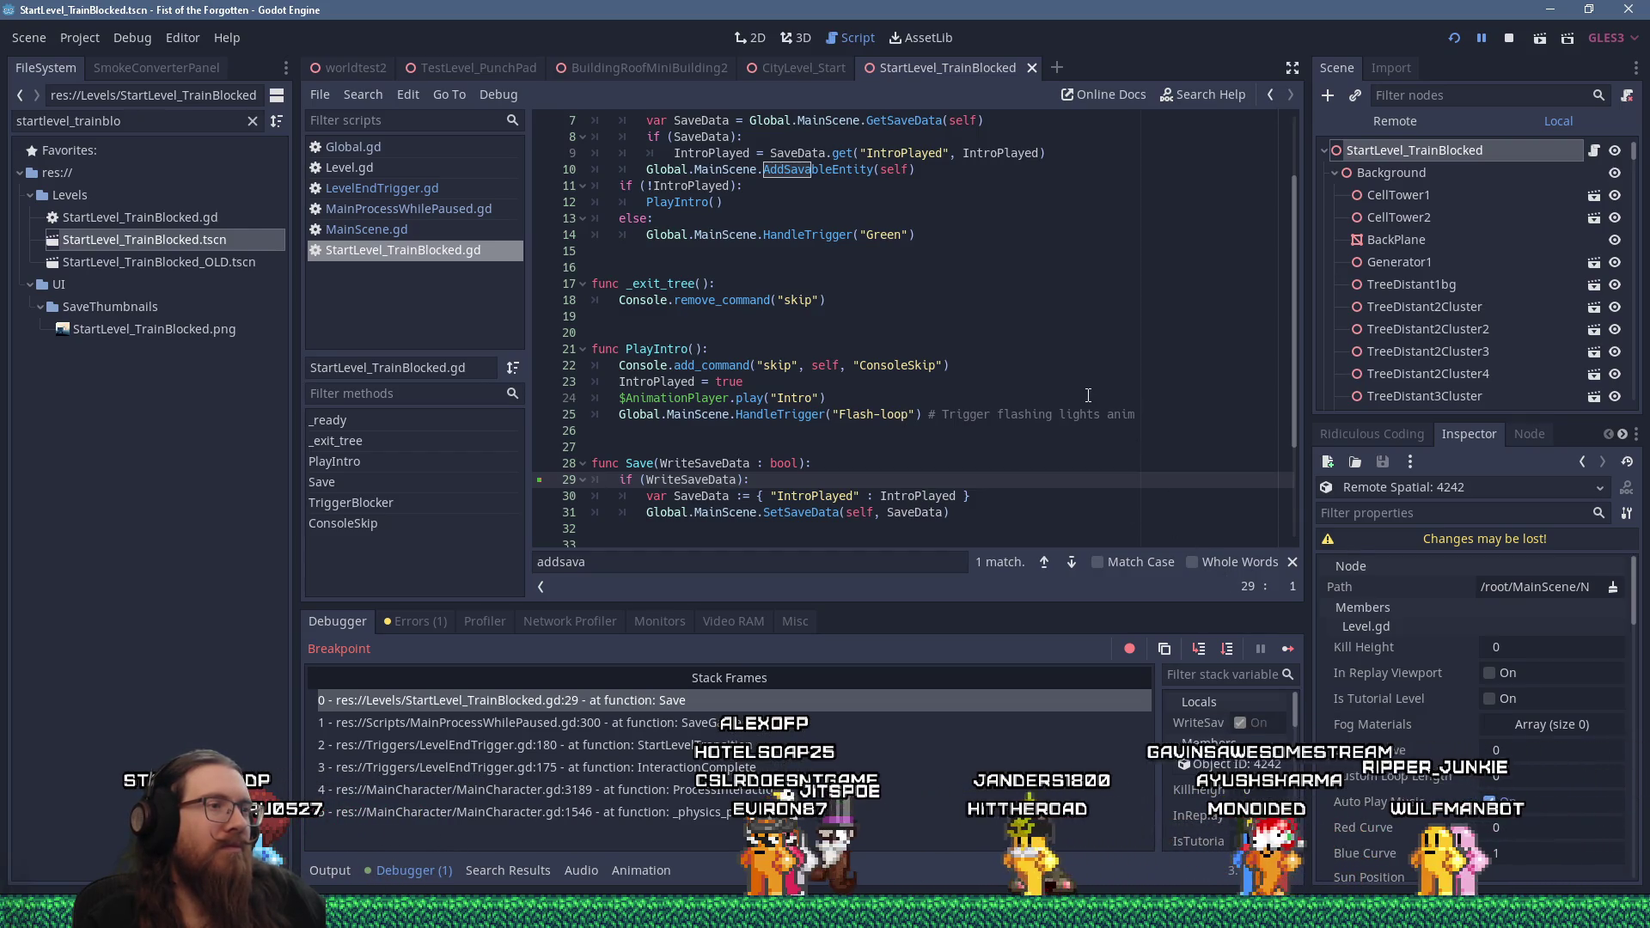
pyautogui.click(1509, 40)
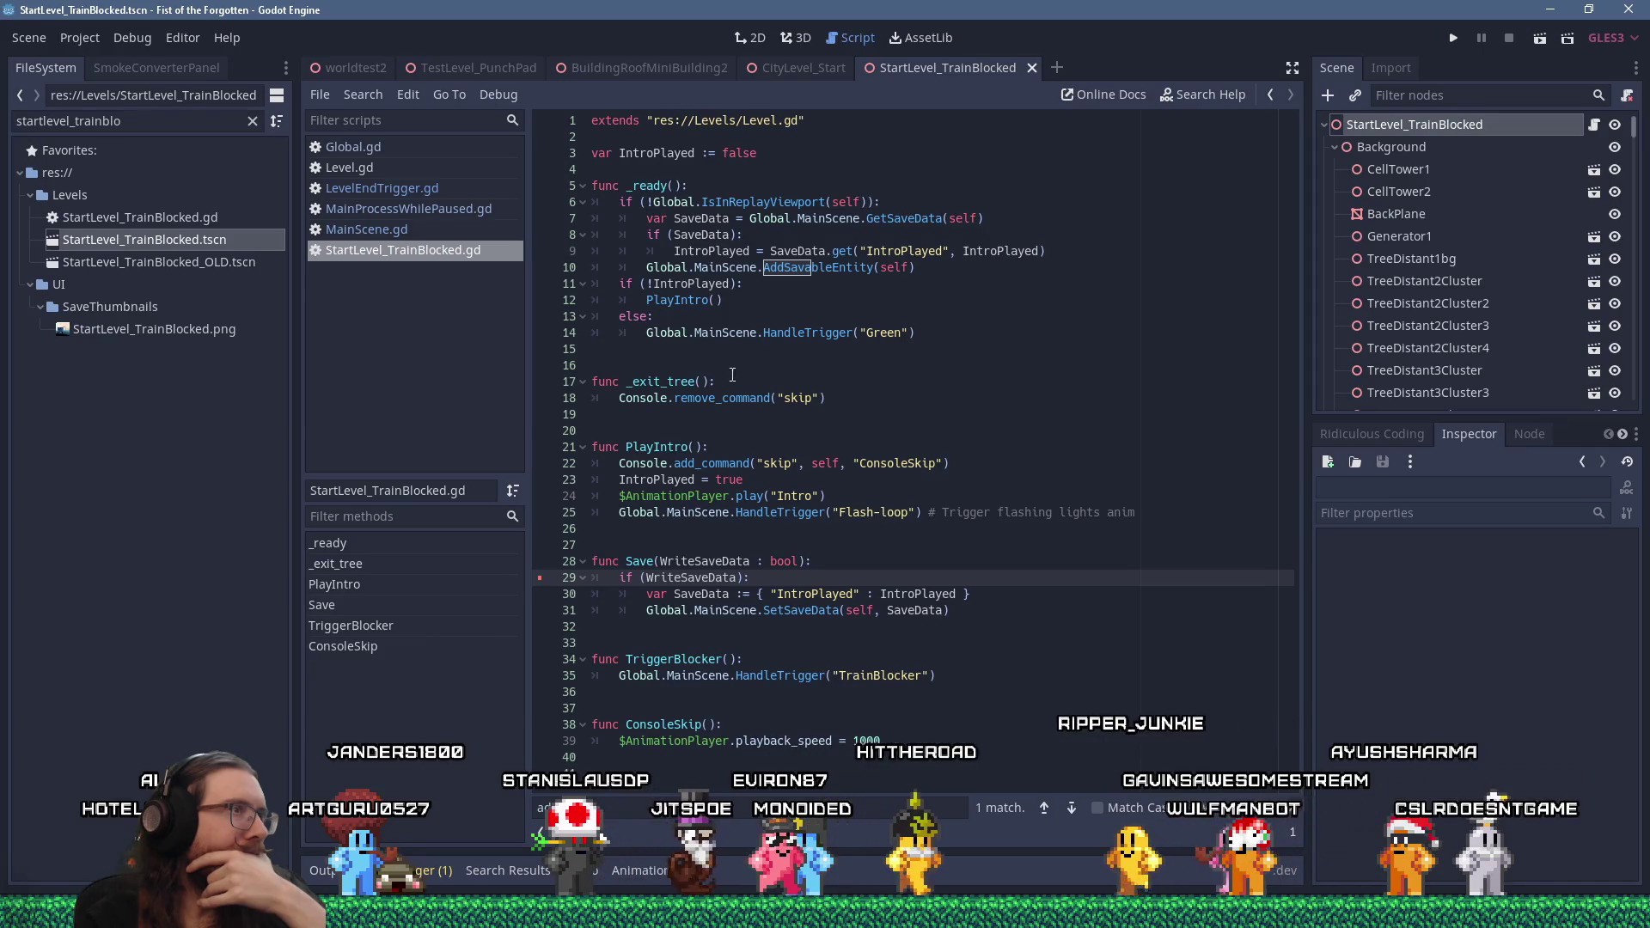
# Change line 1 to 'extends Level' instead of the Level.gd path and save the script
pyautogui.click(792, 140)
pyautogui.click(941, 116)
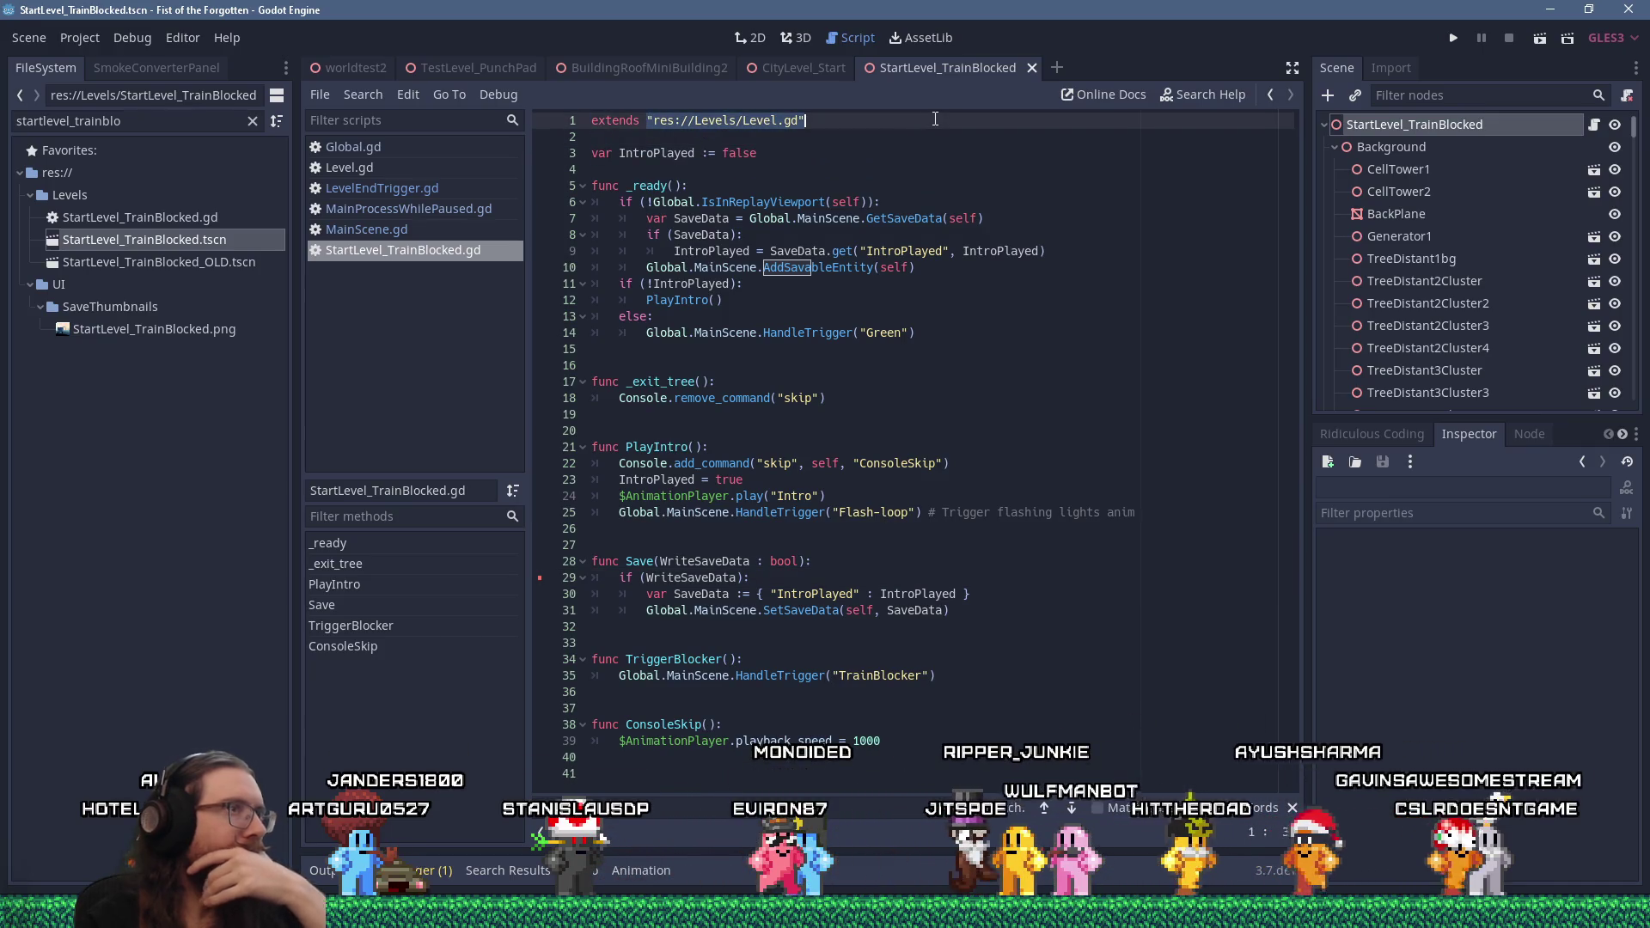
pyautogui.press('BackSpace')
pyautogui.press('BackSpace')
pyautogui.press('BackSpace')
pyautogui.write('vel')
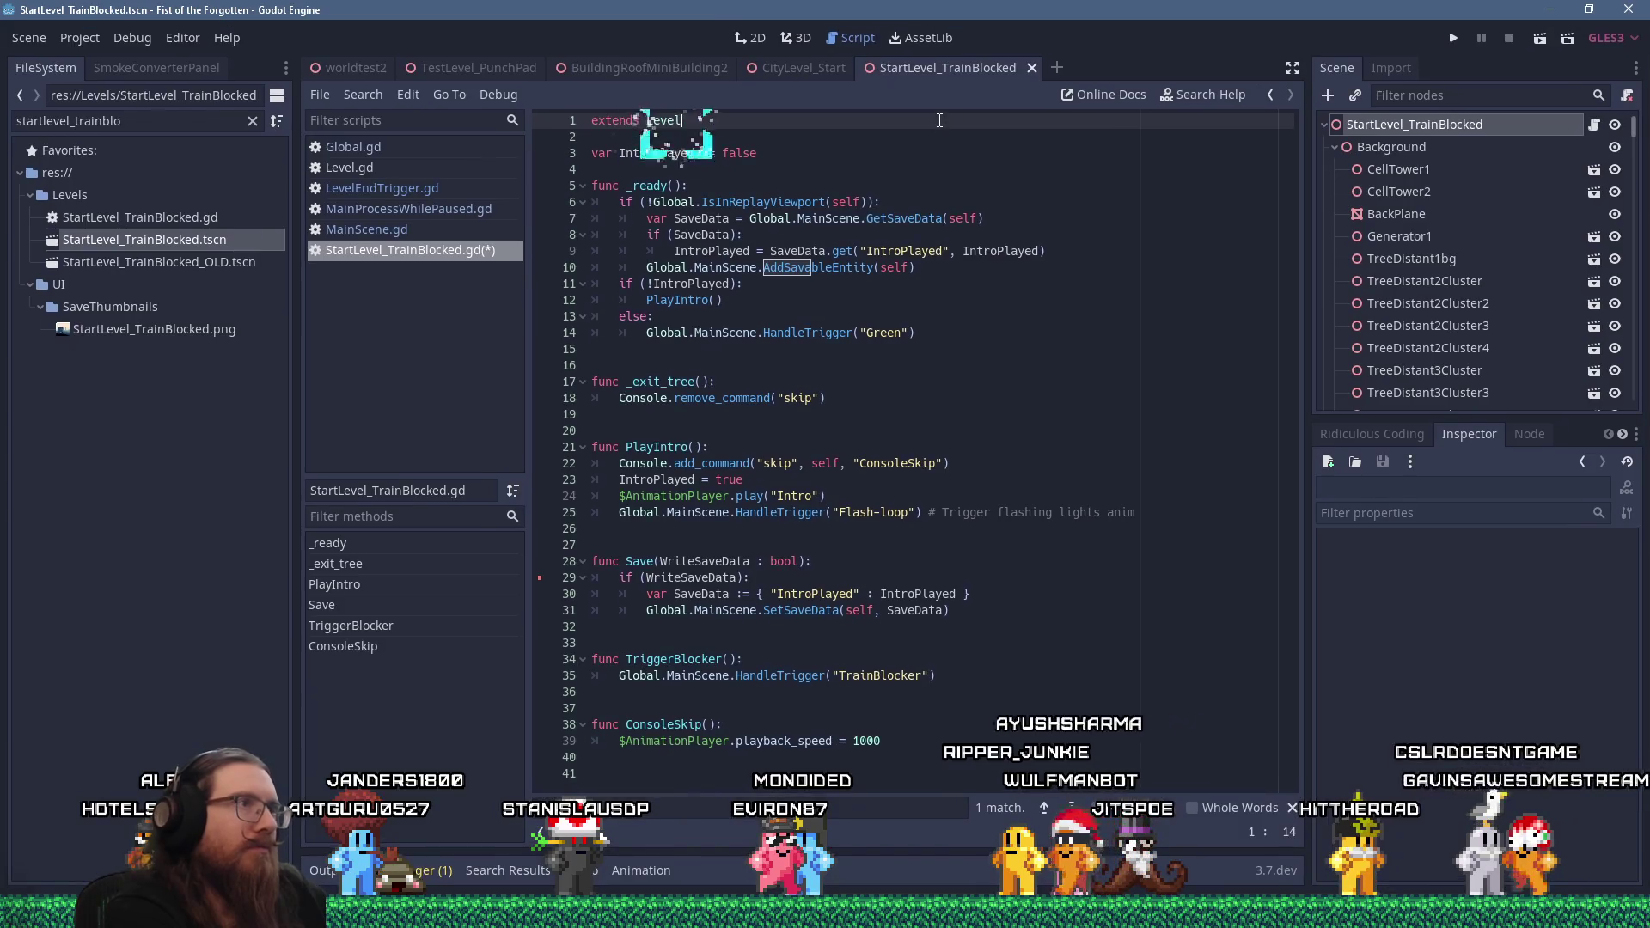
pyautogui.hotkey('ctrl', 's')
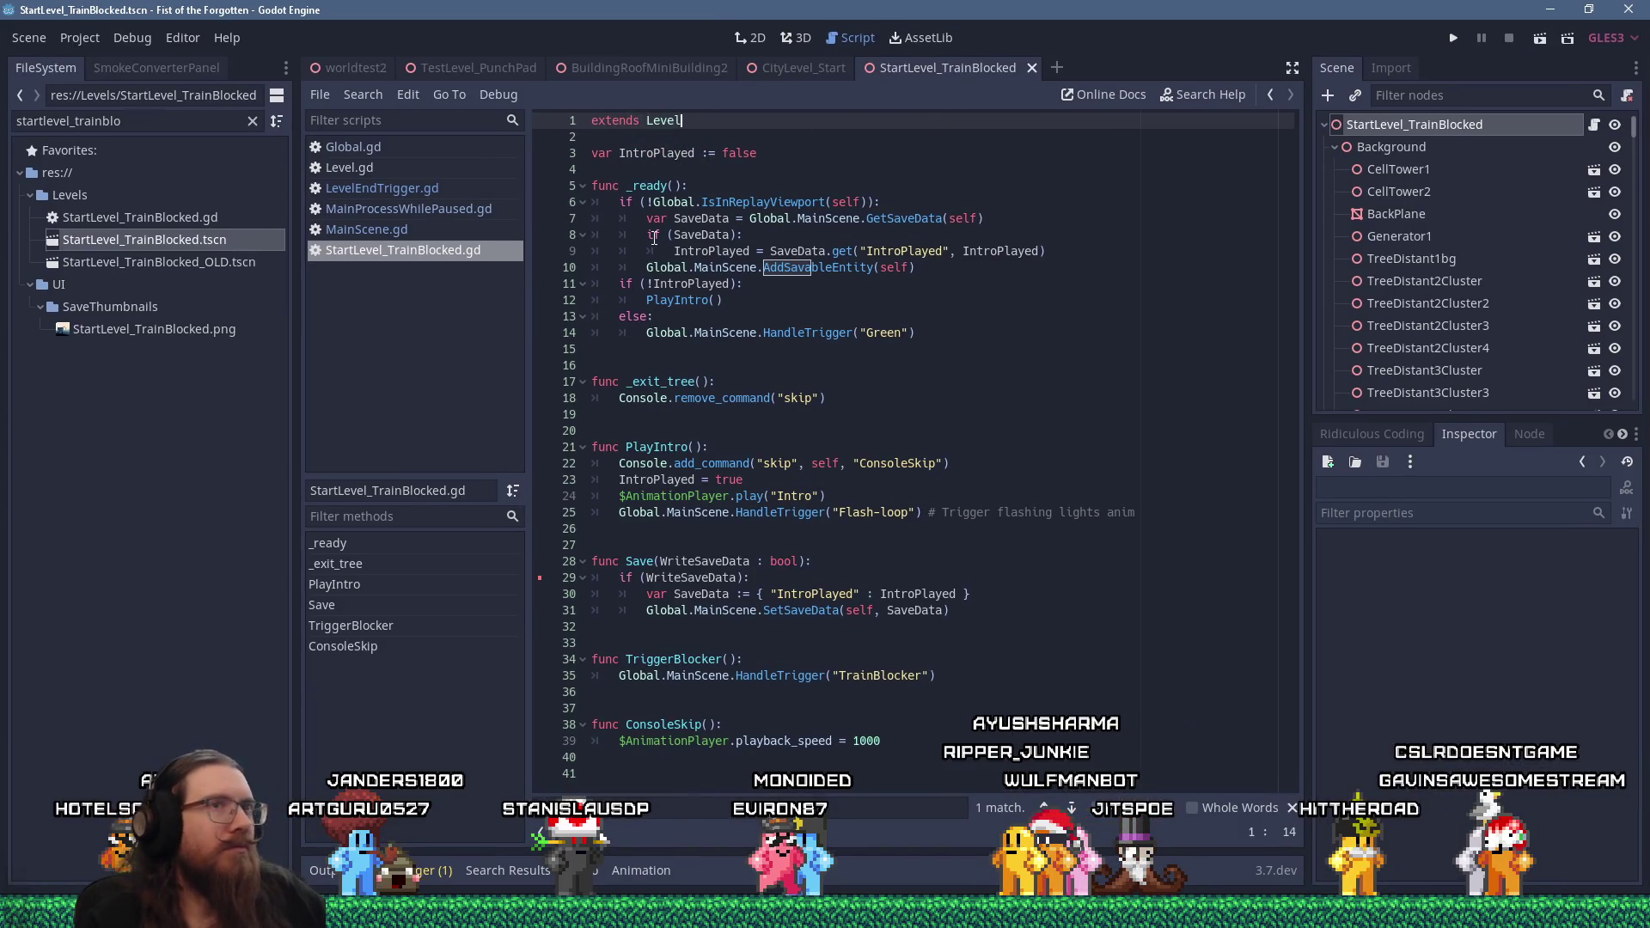
# Review the Save function, removing its line 29 breakpoint, then return to the PlayIntro call on line 12
pyautogui.scroll(-5, 1463, 374)
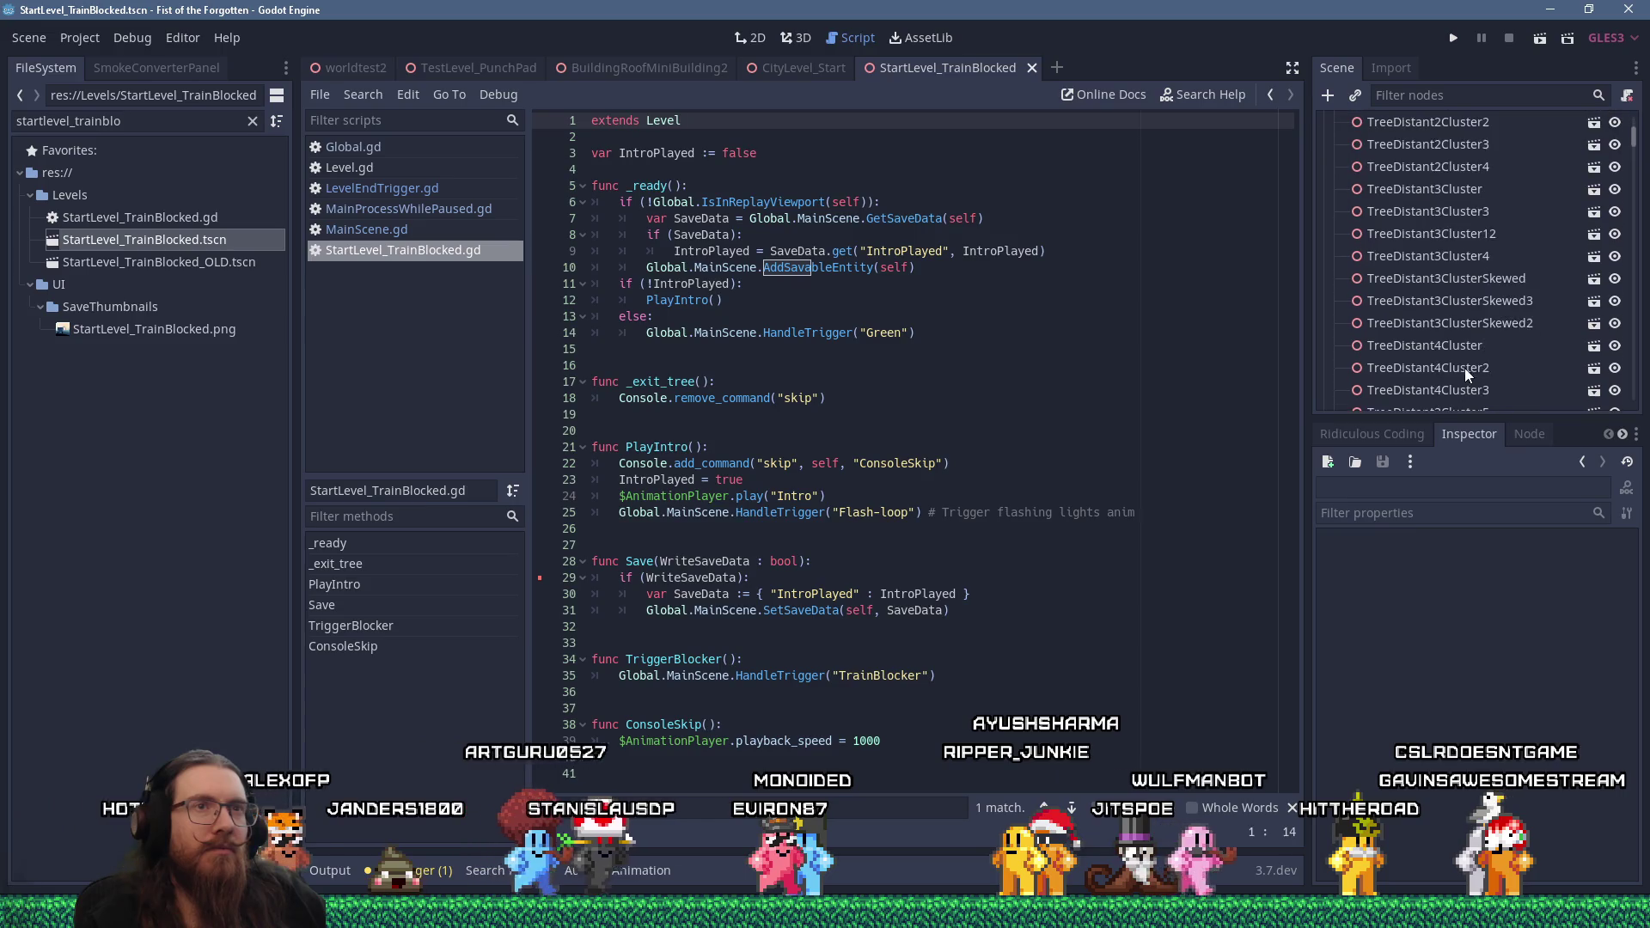
pyautogui.moveTo(1630, 153)
pyautogui.mouseDown()
pyautogui.moveTo(1636, 316)
pyautogui.moveTo(1647, 252)
pyautogui.mouseUp()
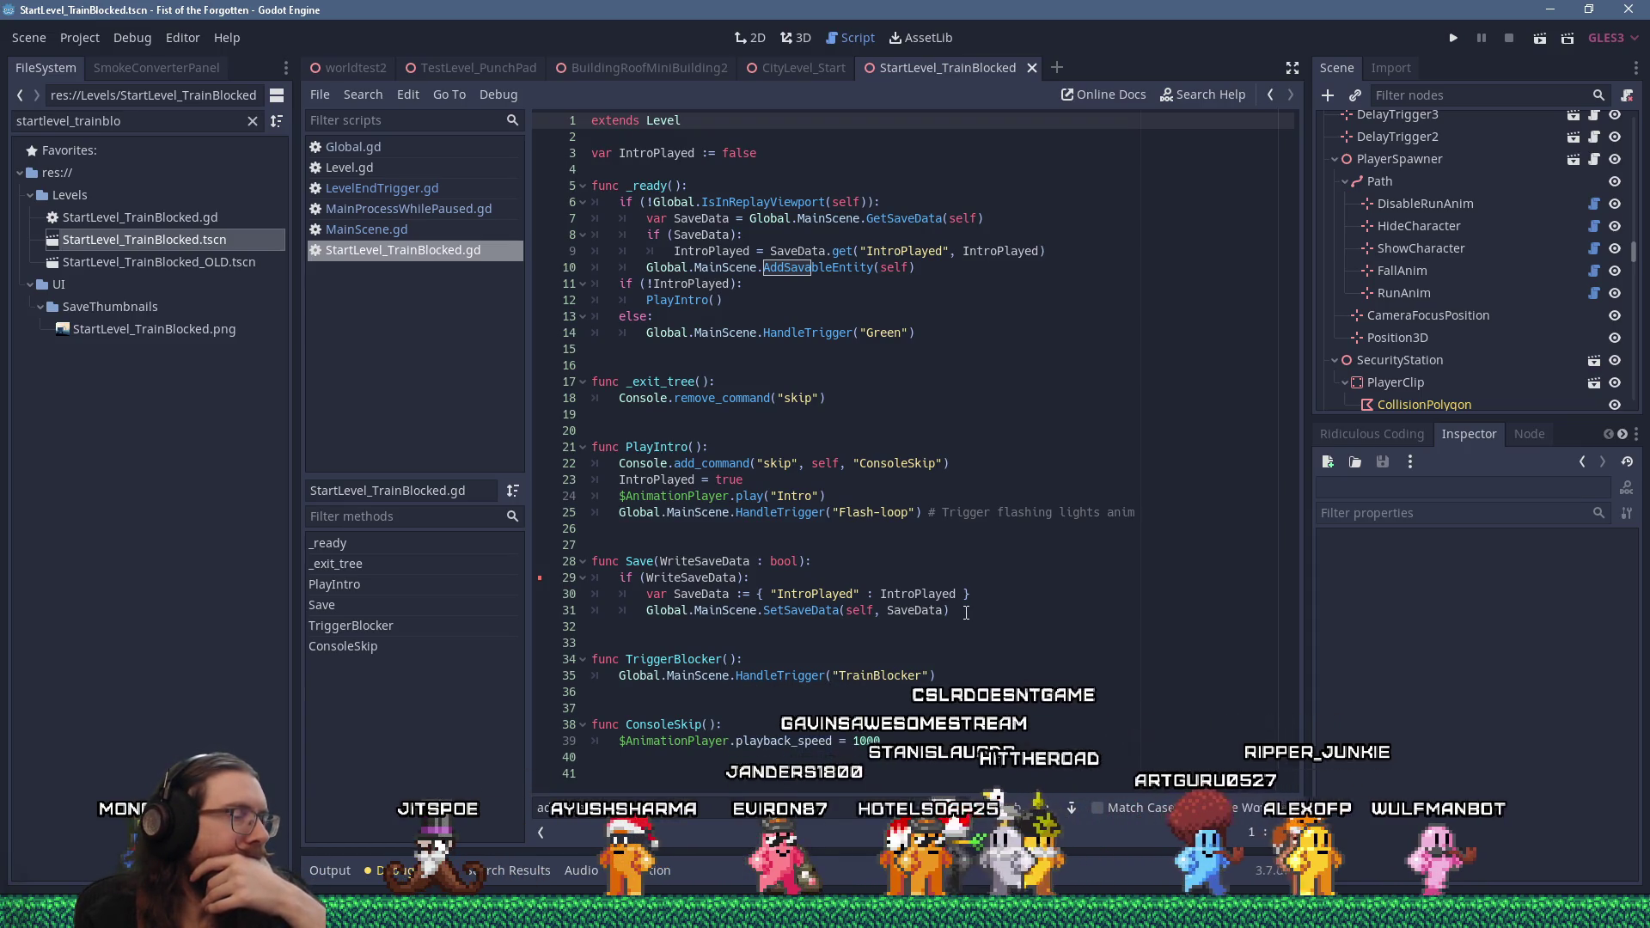
pyautogui.click(966, 611)
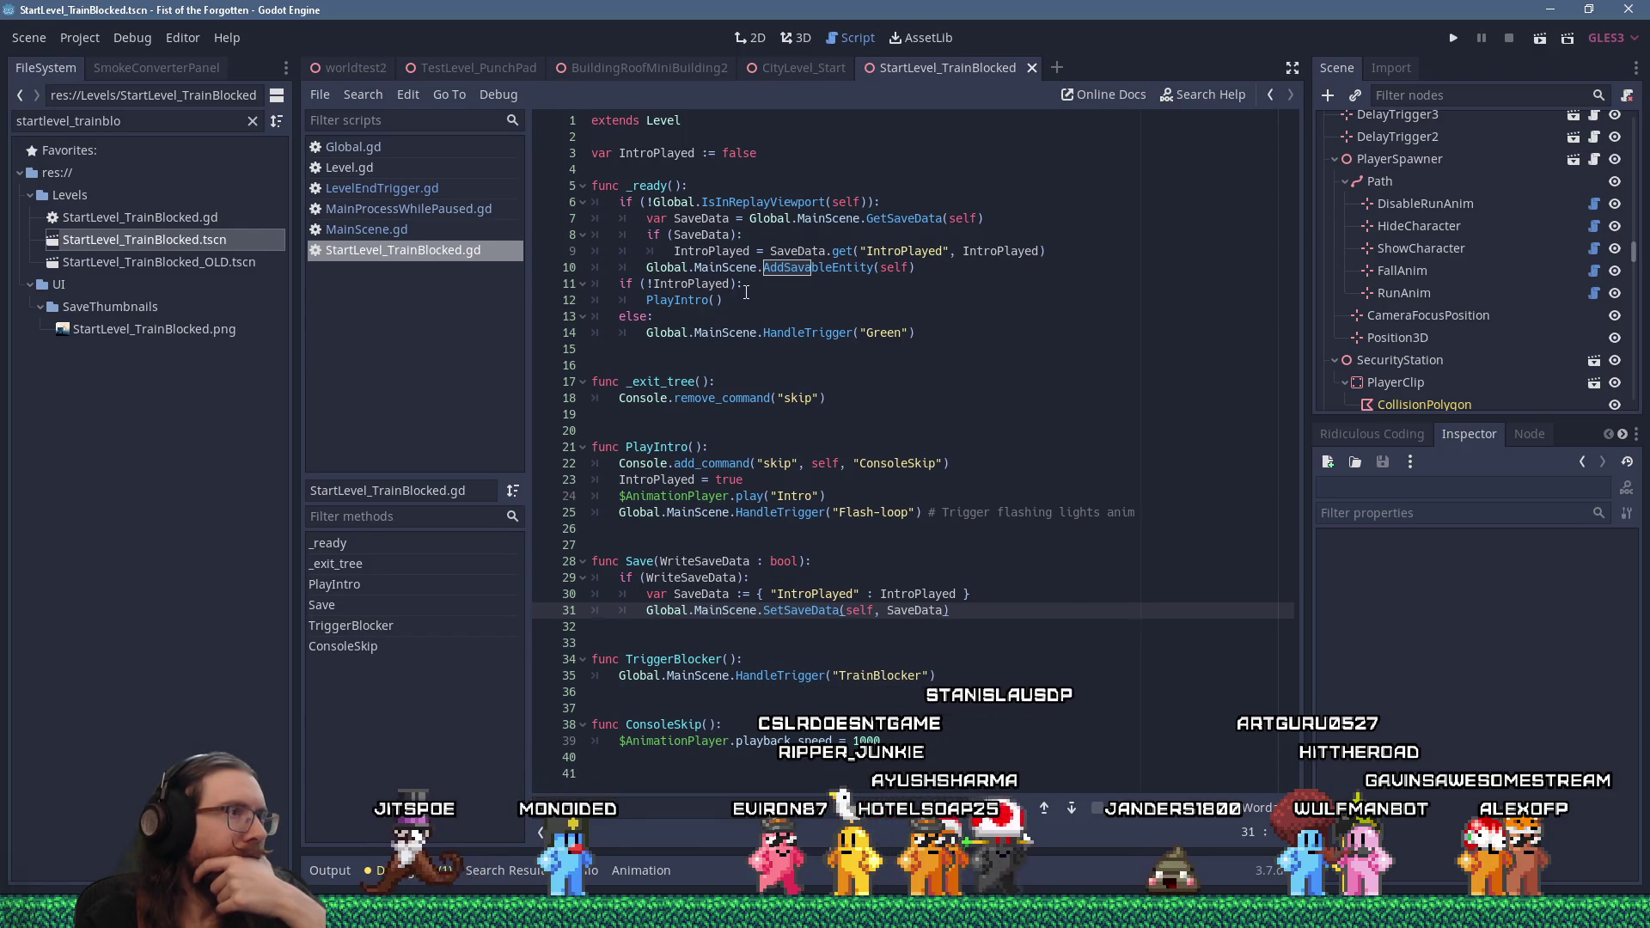
pyautogui.click(746, 291)
pyautogui.press('Down')
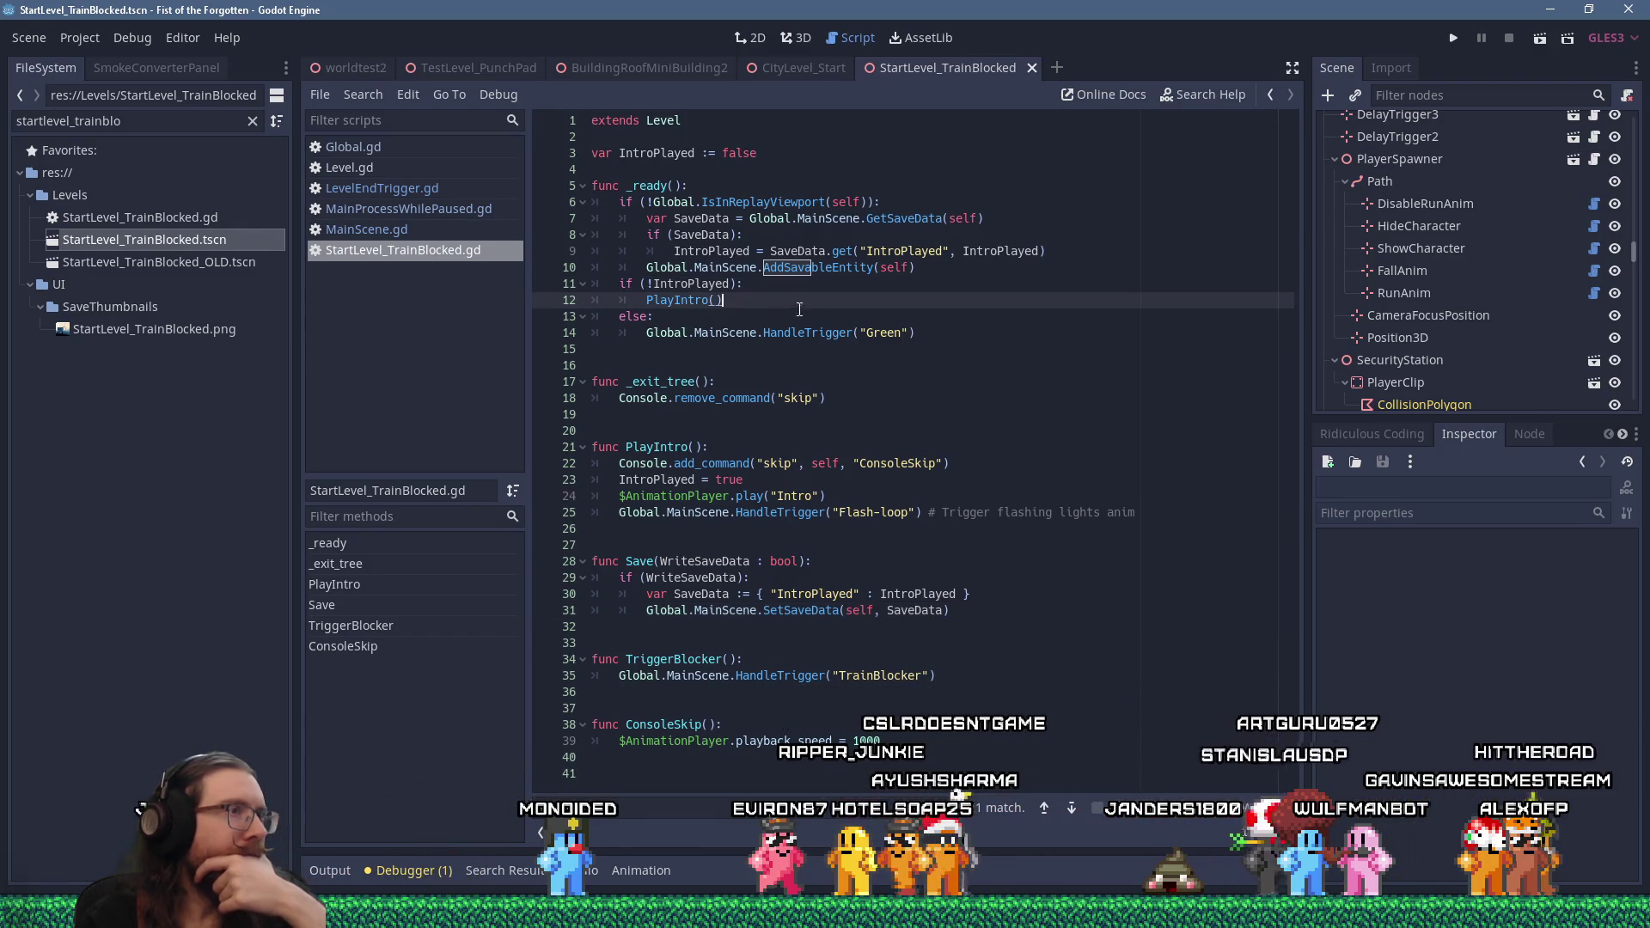